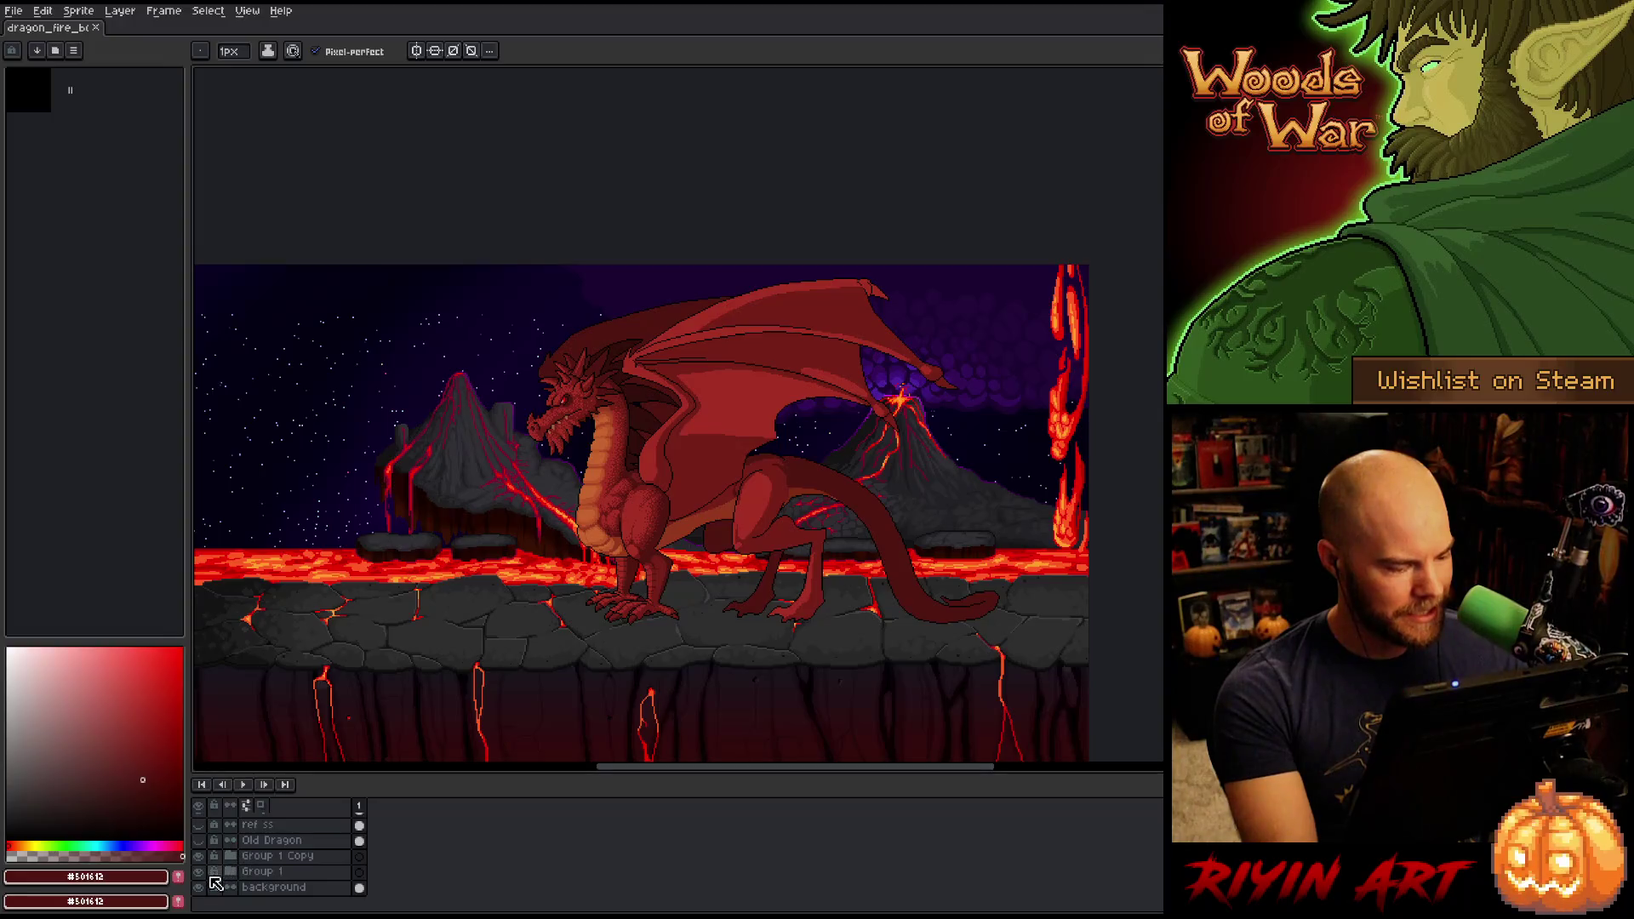
# Hide the Group 1 Copy layers and pan across the lava scene.
pyautogui.click(199, 856)
pyautogui.moveTo(362, 533)
pyautogui.mouseDown()
pyautogui.moveTo(626, 534)
pyautogui.moveTo(719, 500)
pyautogui.moveTo(613, 474)
pyautogui.mouseUp()
pyautogui.press('b')
pyautogui.scroll(1, 554, 419)
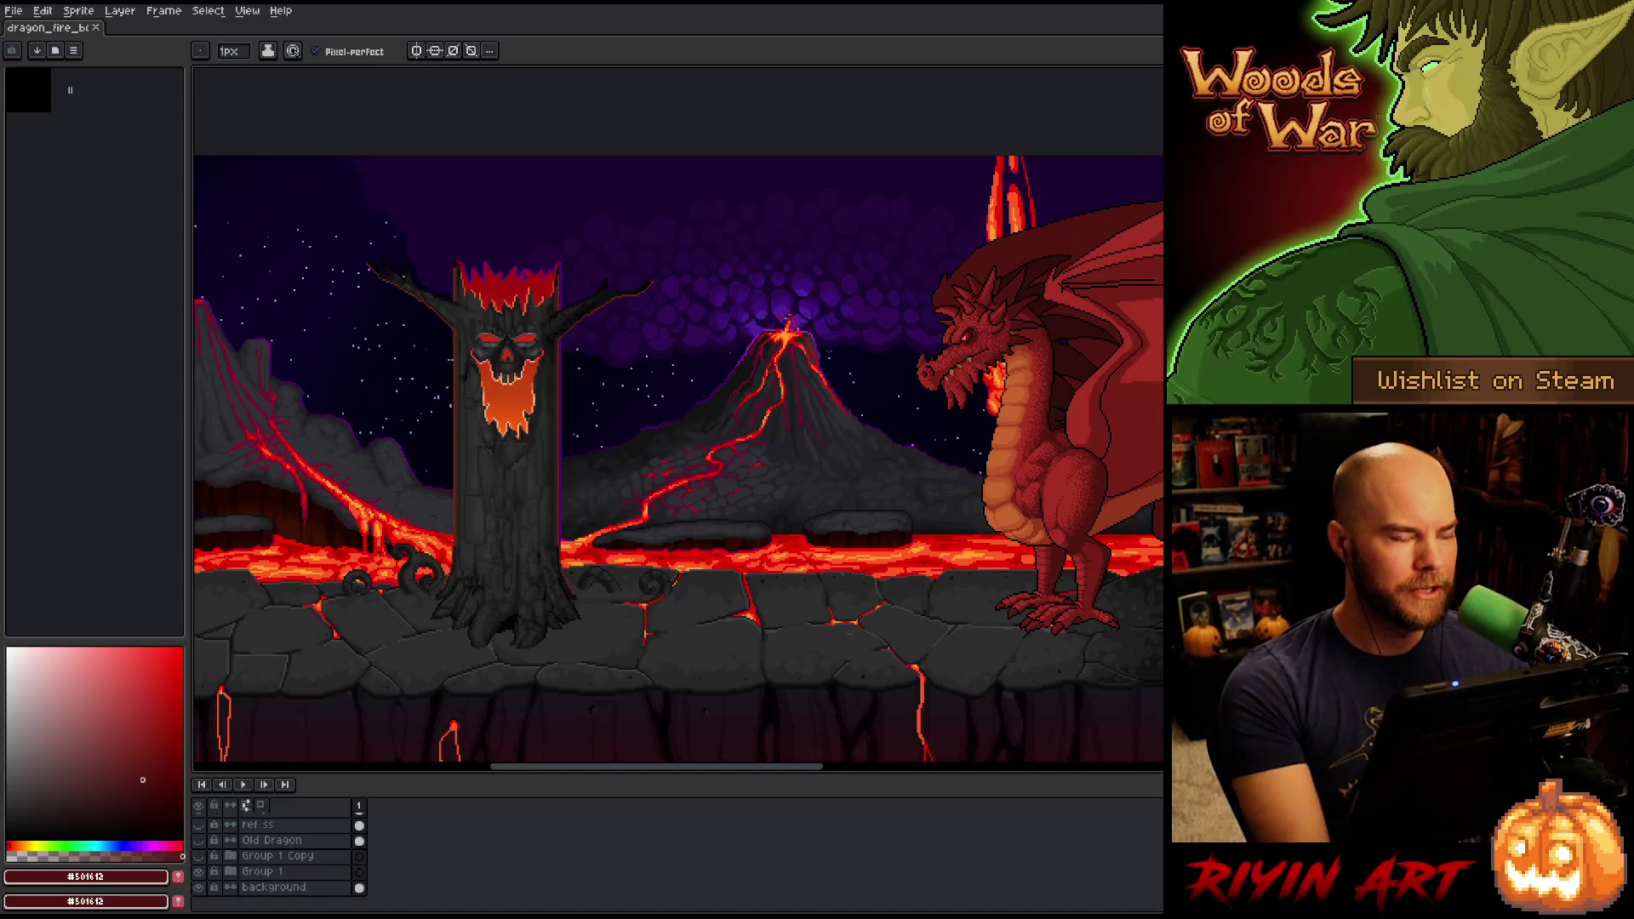
# Hide the timeline and side panels, frame the whole dragon, and select a rectangle of lava ground.
pyautogui.press('Tab')
pyautogui.press('Tab')
pyautogui.hotkey('ctrl', 'f')
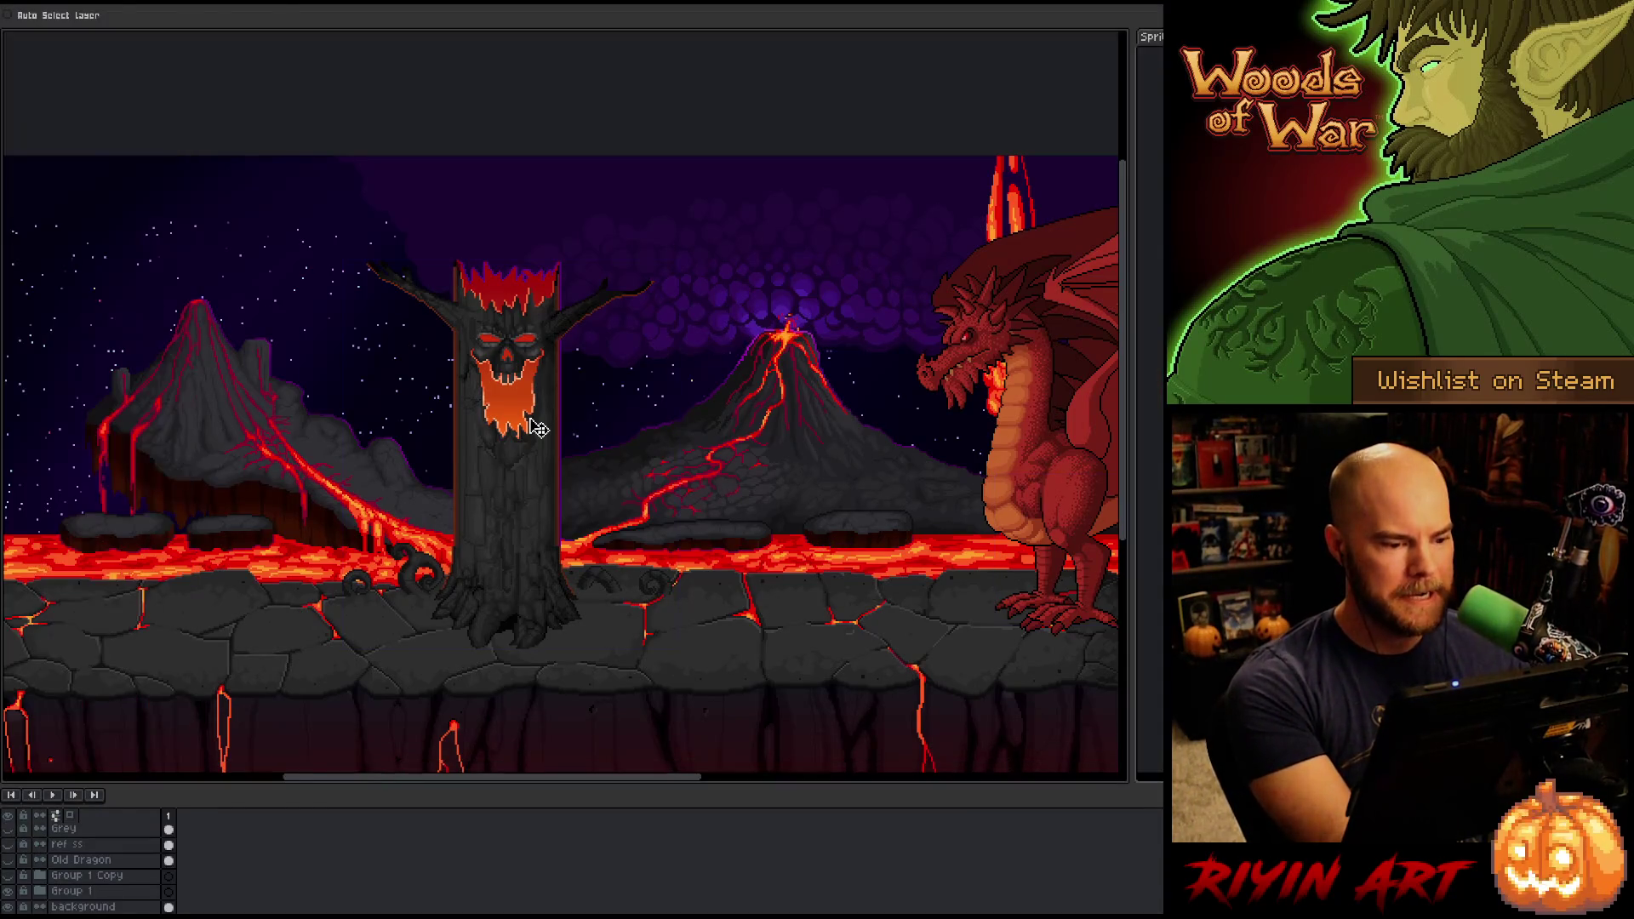
pyautogui.moveTo(514, 492)
pyautogui.mouseDown()
pyautogui.moveTo(300, 491)
pyautogui.moveTo(408, 482)
pyautogui.mouseUp()
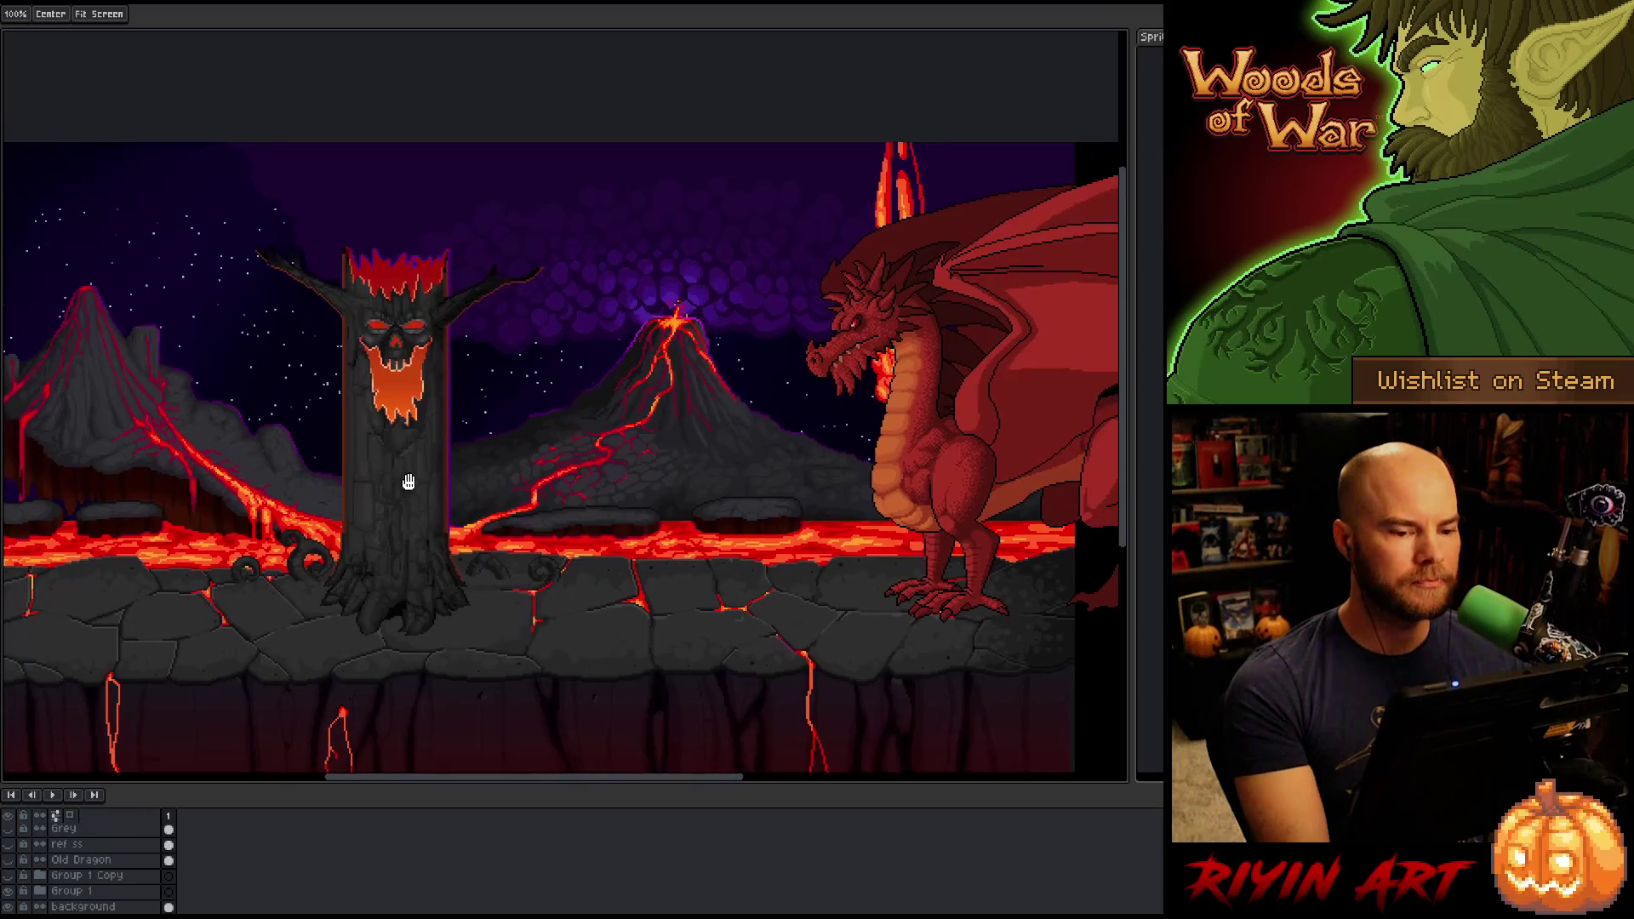
pyautogui.press('b')
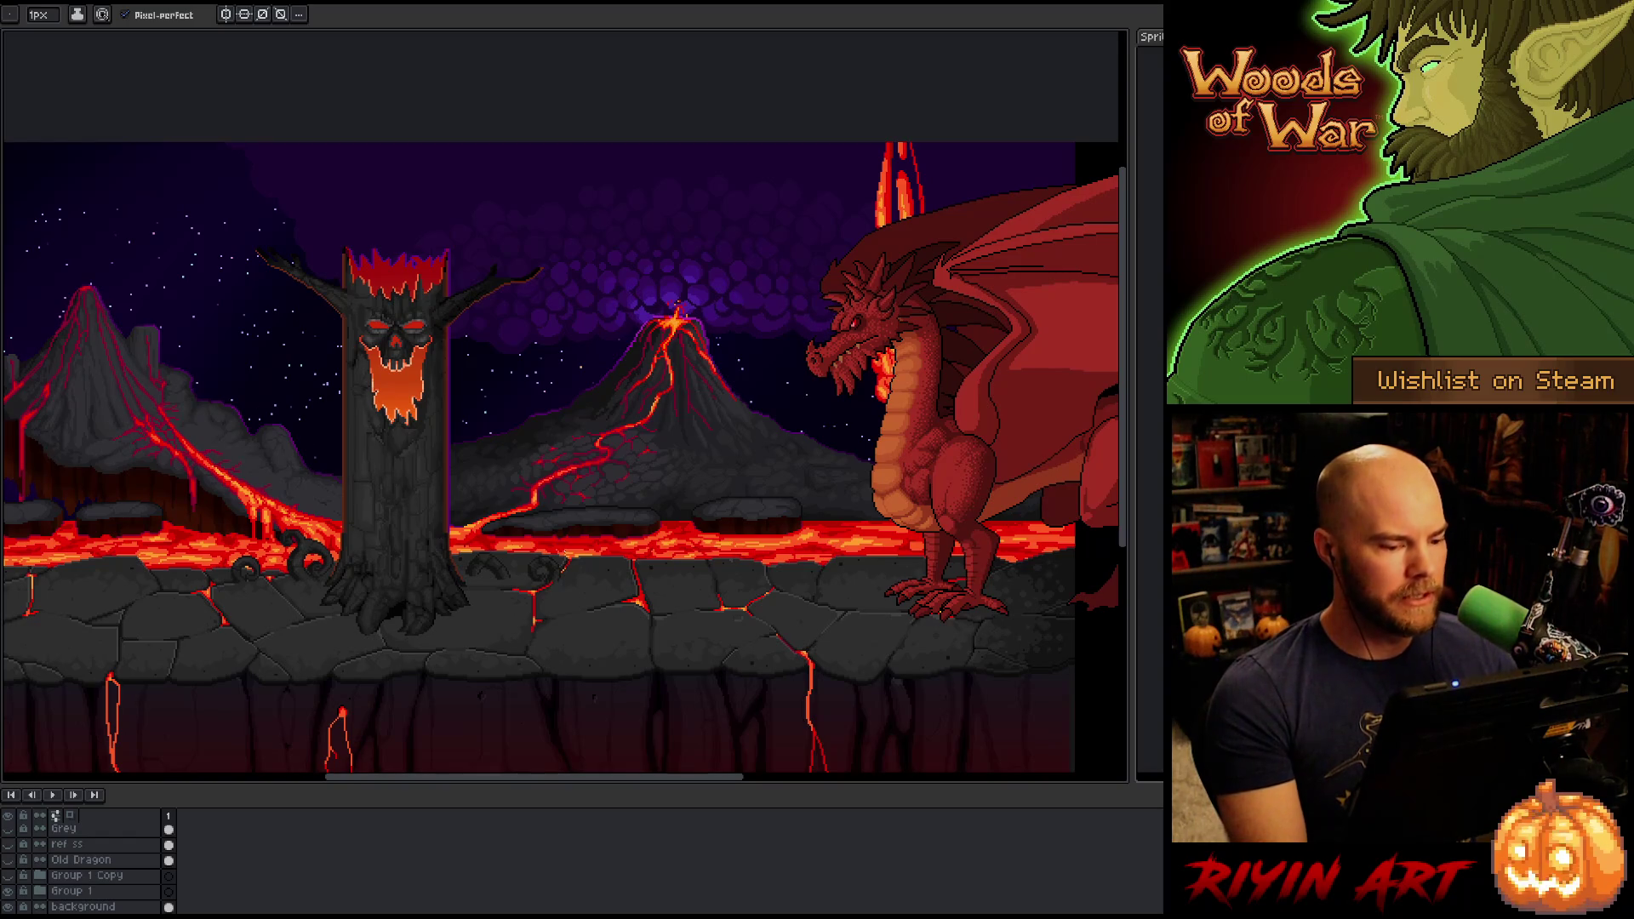
pyautogui.press('m')
pyautogui.moveTo(544, 515)
pyautogui.mouseDown()
pyautogui.moveTo(600, 588)
pyautogui.moveTo(590, 600)
pyautogui.moveTo(956, 572)
pyautogui.mouseUp()
# Zoom and pan around the dragon, then clear the rectangular selection.
pyautogui.scroll(3, 881, 545)
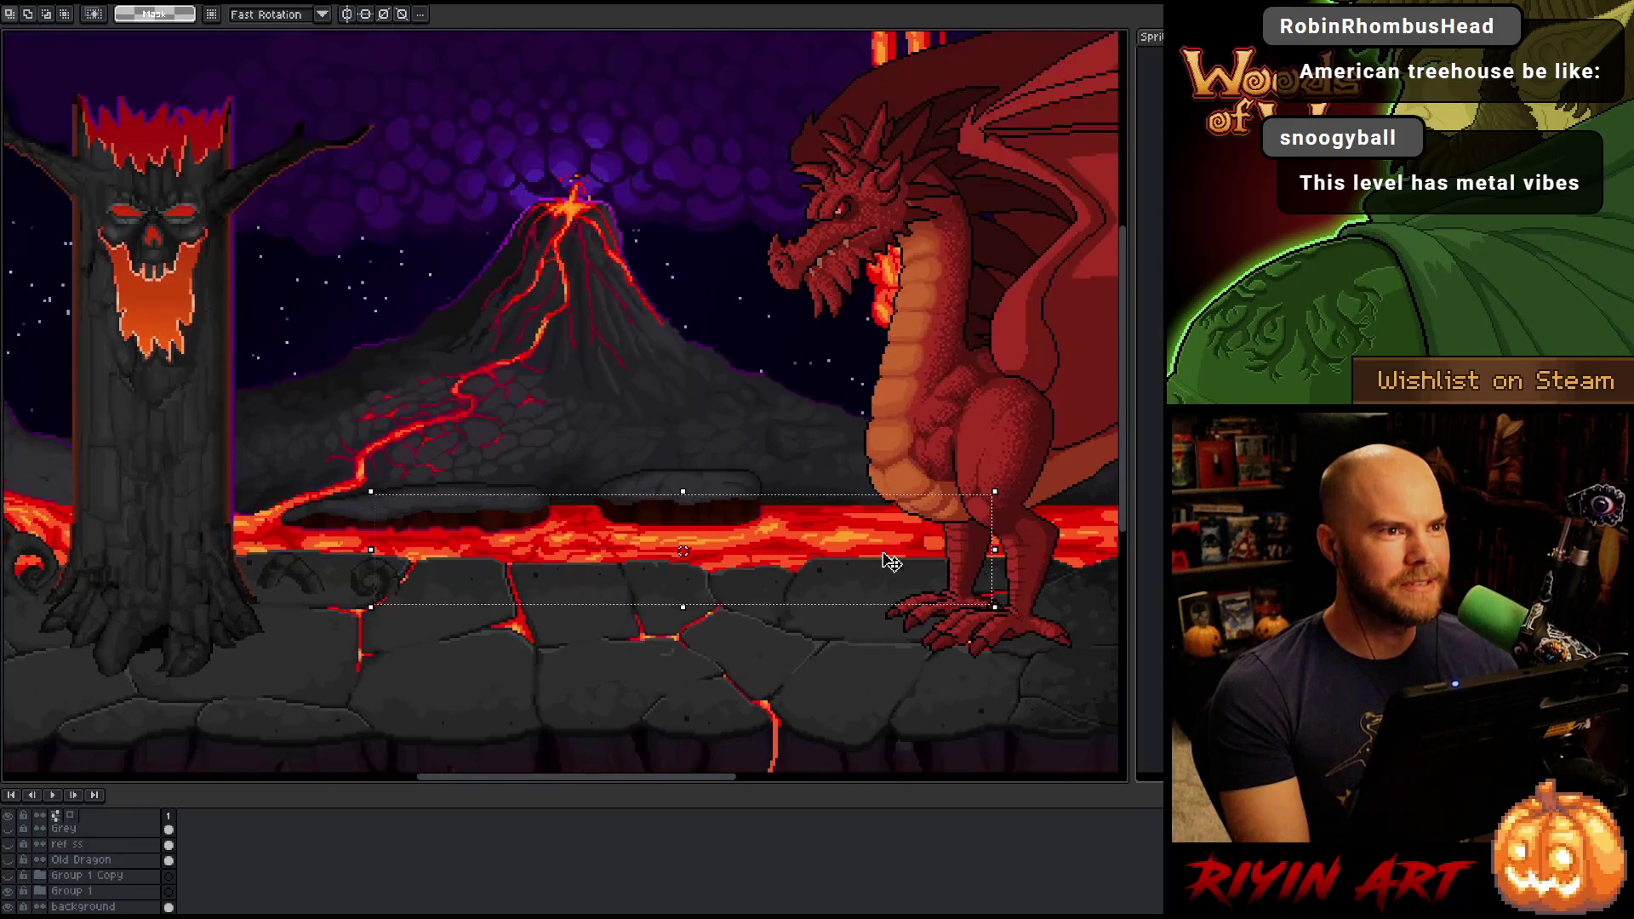
pyautogui.scroll(-2, 866, 555)
pyautogui.moveTo(701, 573)
pyautogui.mouseDown()
pyautogui.moveTo(729, 576)
pyautogui.moveTo(592, 547)
pyautogui.mouseUp()
pyautogui.scroll(2, 300, 529)
pyautogui.moveTo(300, 529); pyautogui.dragTo(339, 529)
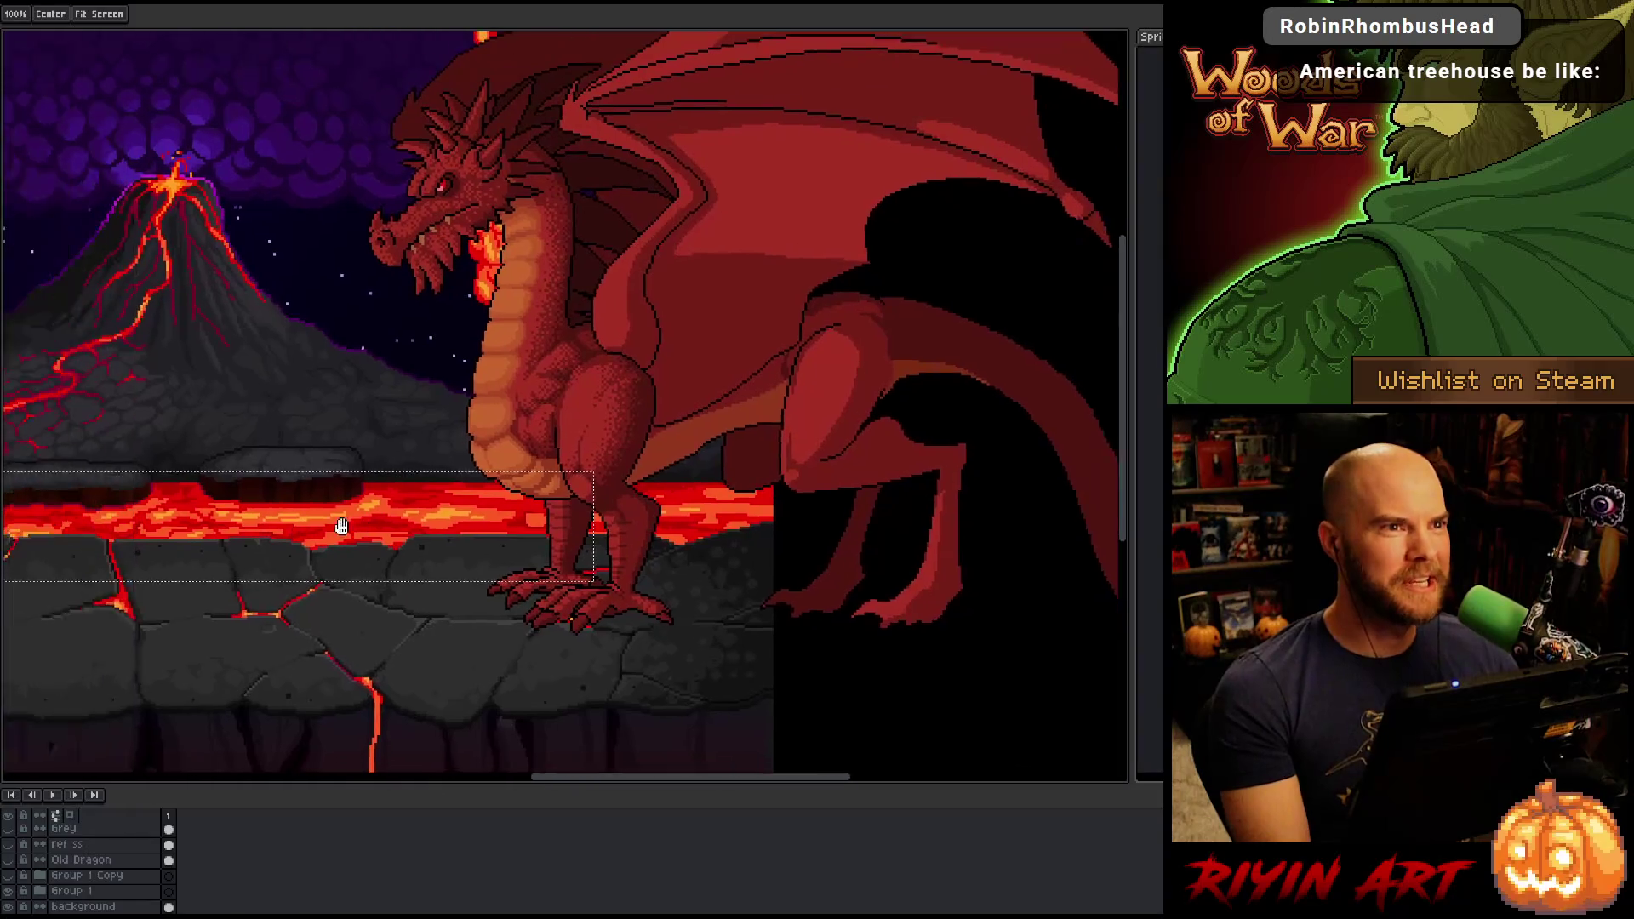
pyautogui.scroll(-2, 671, 516)
pyautogui.moveTo(672, 517)
pyautogui.mouseDown()
pyautogui.moveTo(631, 525)
pyautogui.moveTo(657, 533)
pyautogui.moveTo(660, 510)
pyautogui.mouseUp()
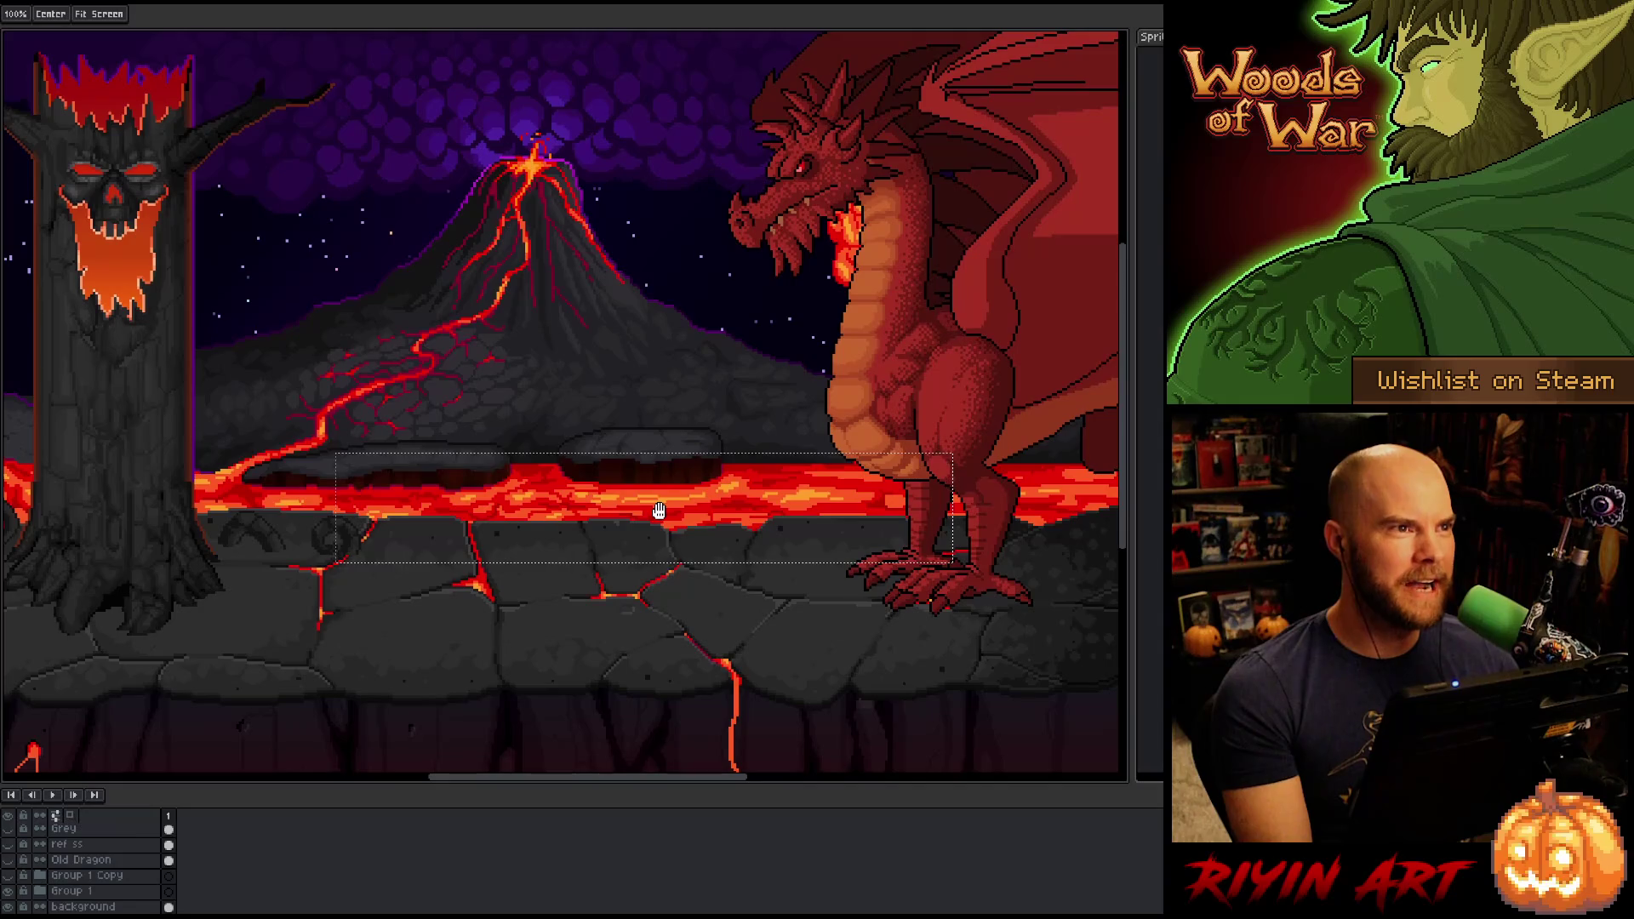
pyautogui.scroll(-3, 660, 511)
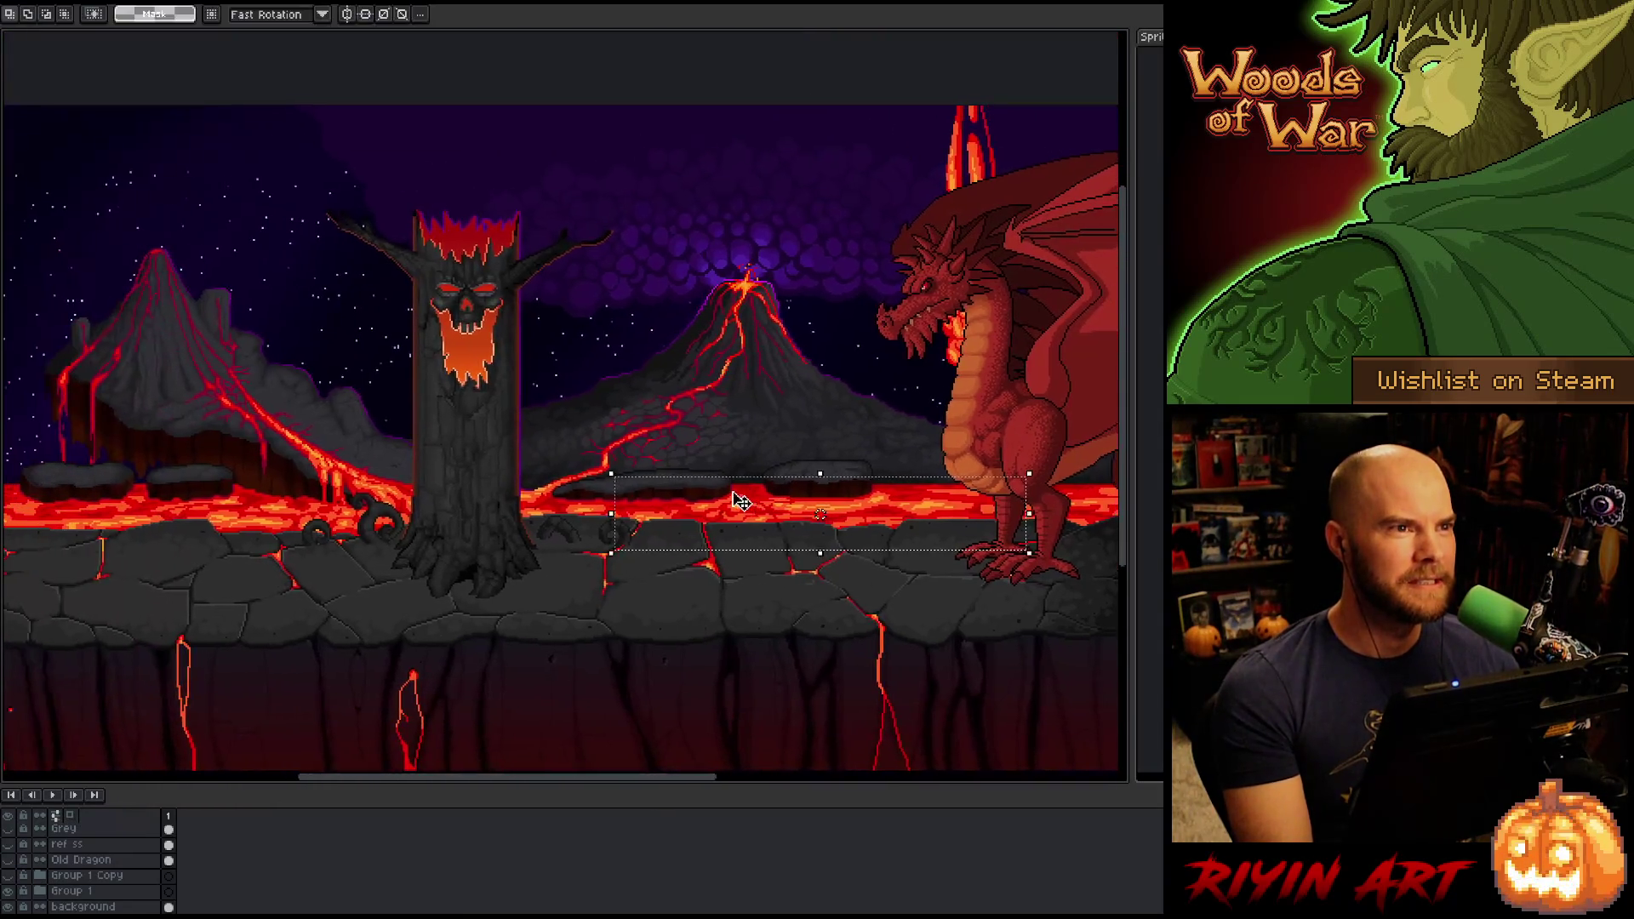
pyautogui.scroll(2, 705, 479)
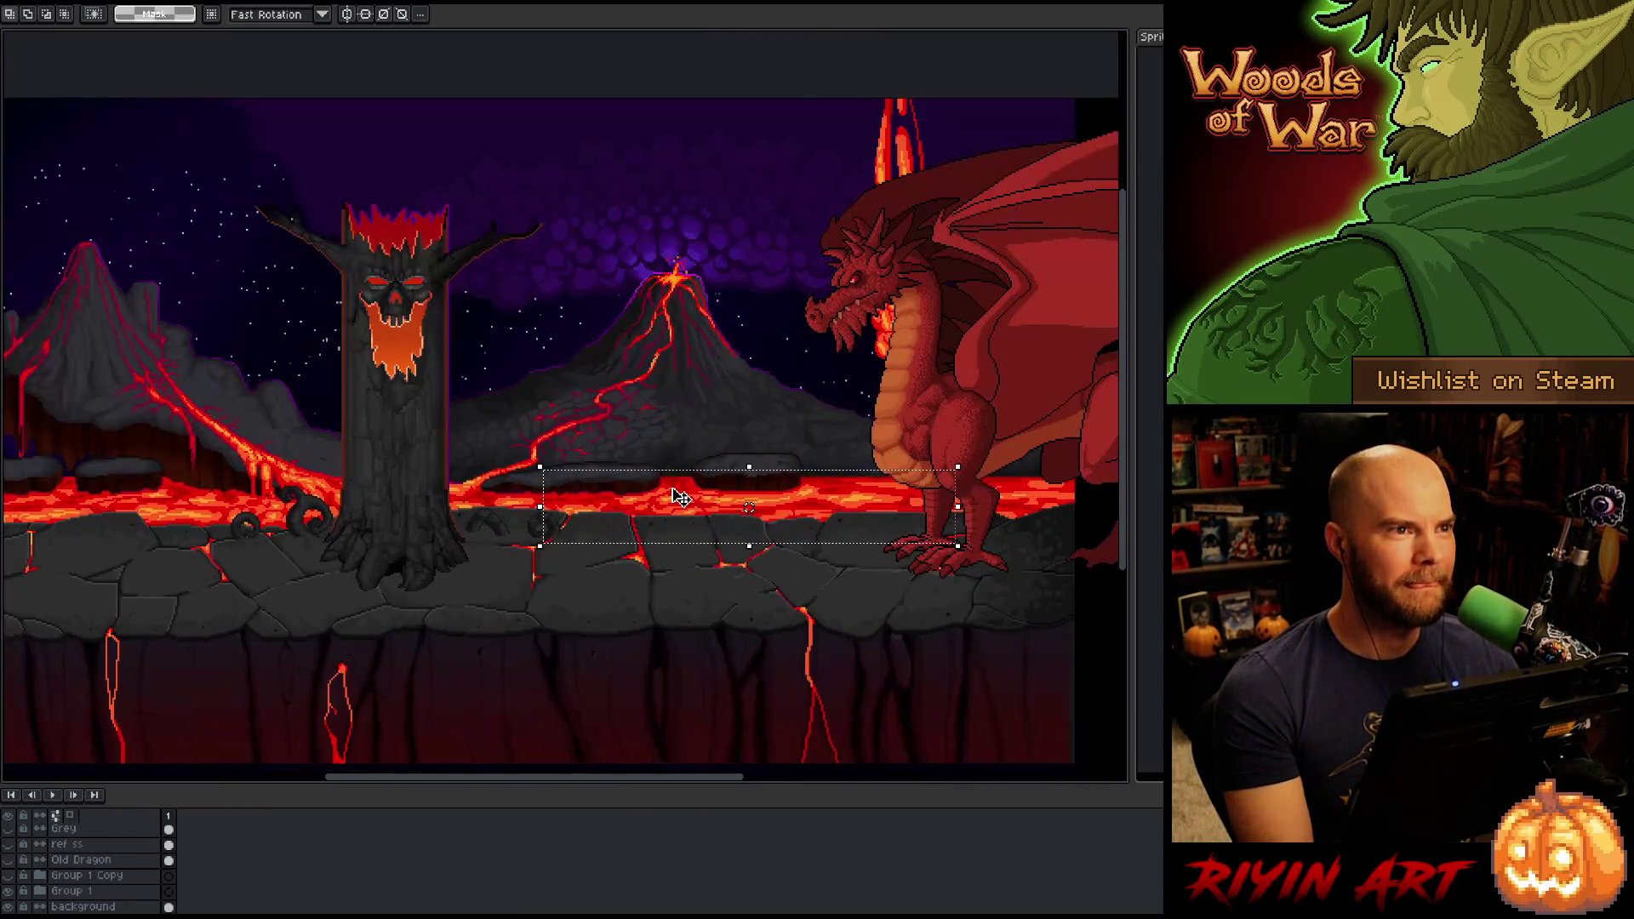
pyautogui.click(731, 463)
# Restore the side panels and menus and show the File > Open Recent list.
pyautogui.scroll(1, 730, 463)
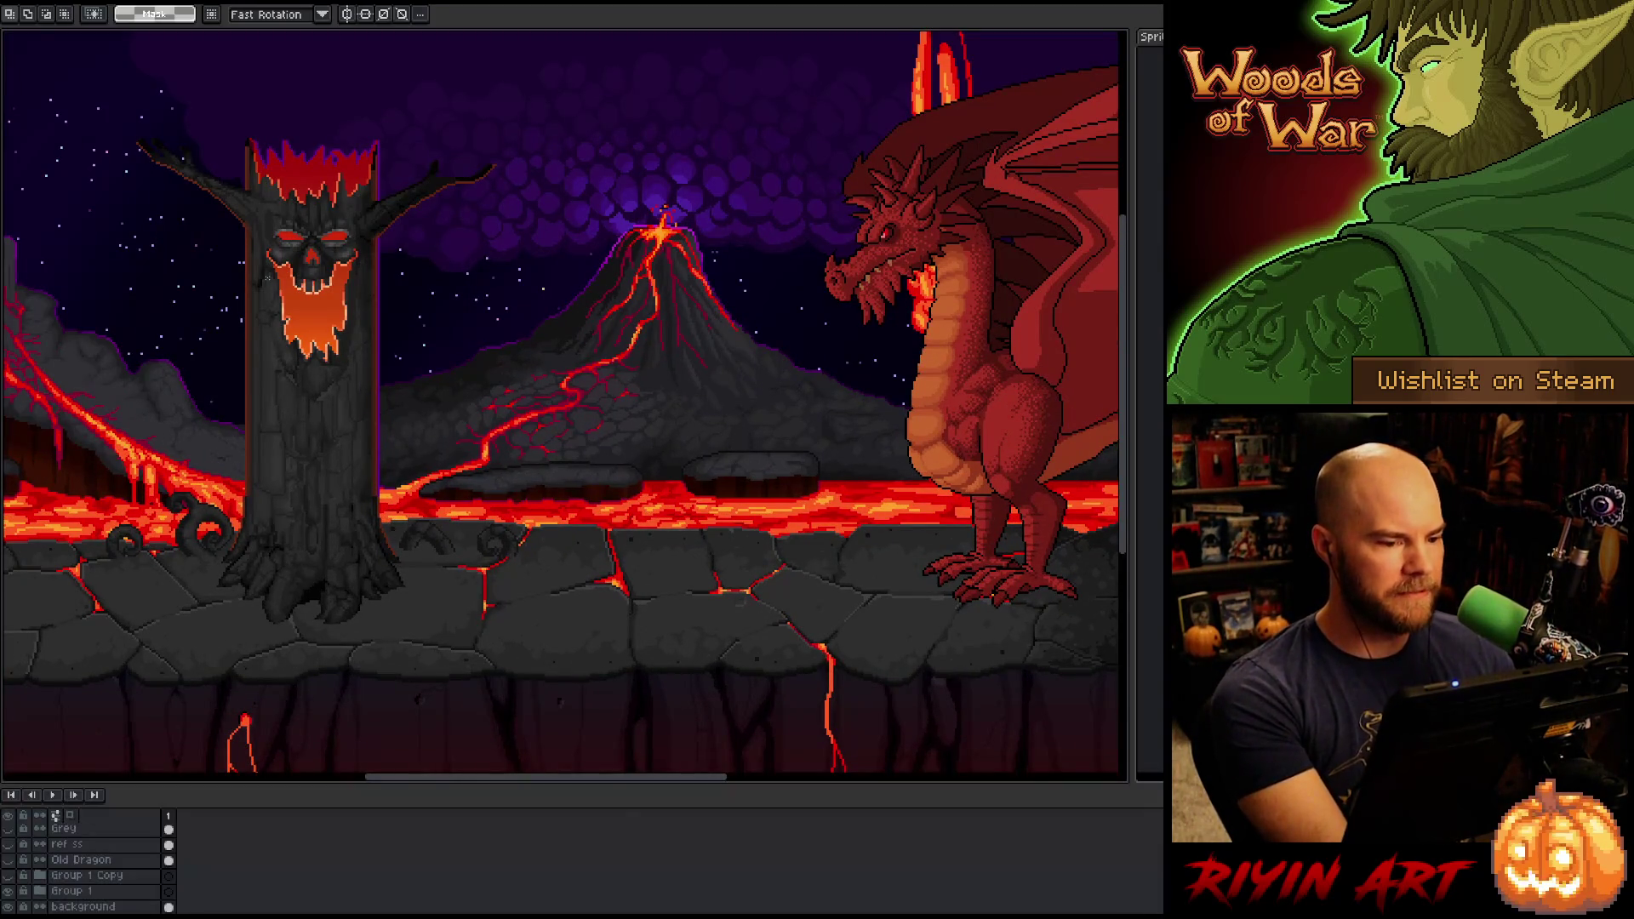
pyautogui.hotkey('ctrl', 'f')
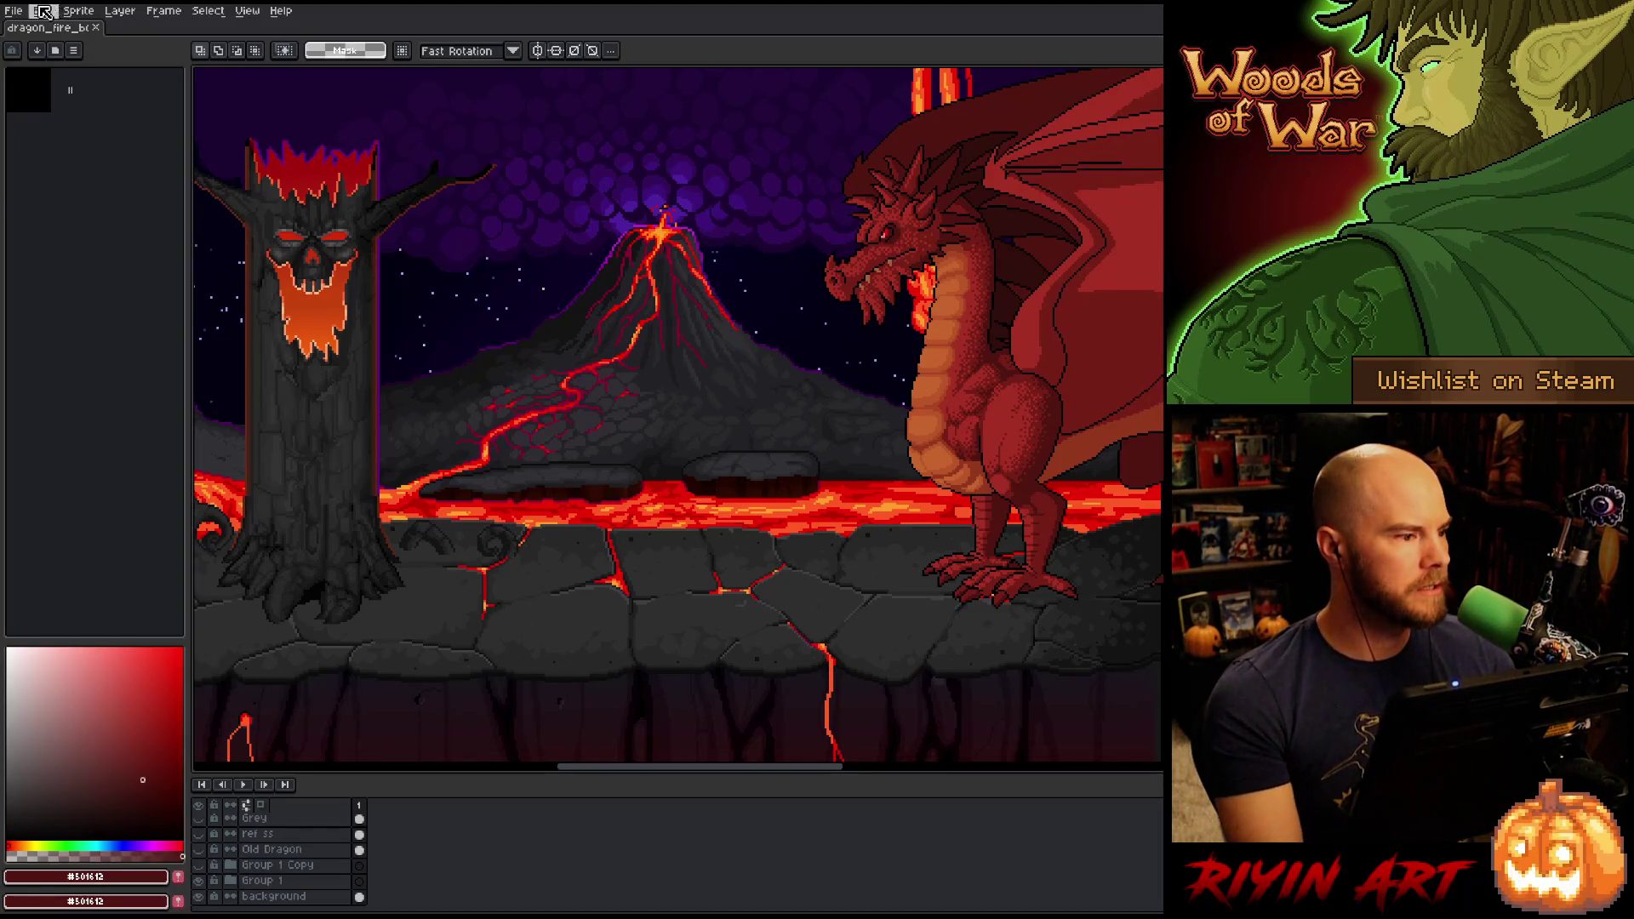
pyautogui.click(15, 11)
pyautogui.moveTo(47, 60)
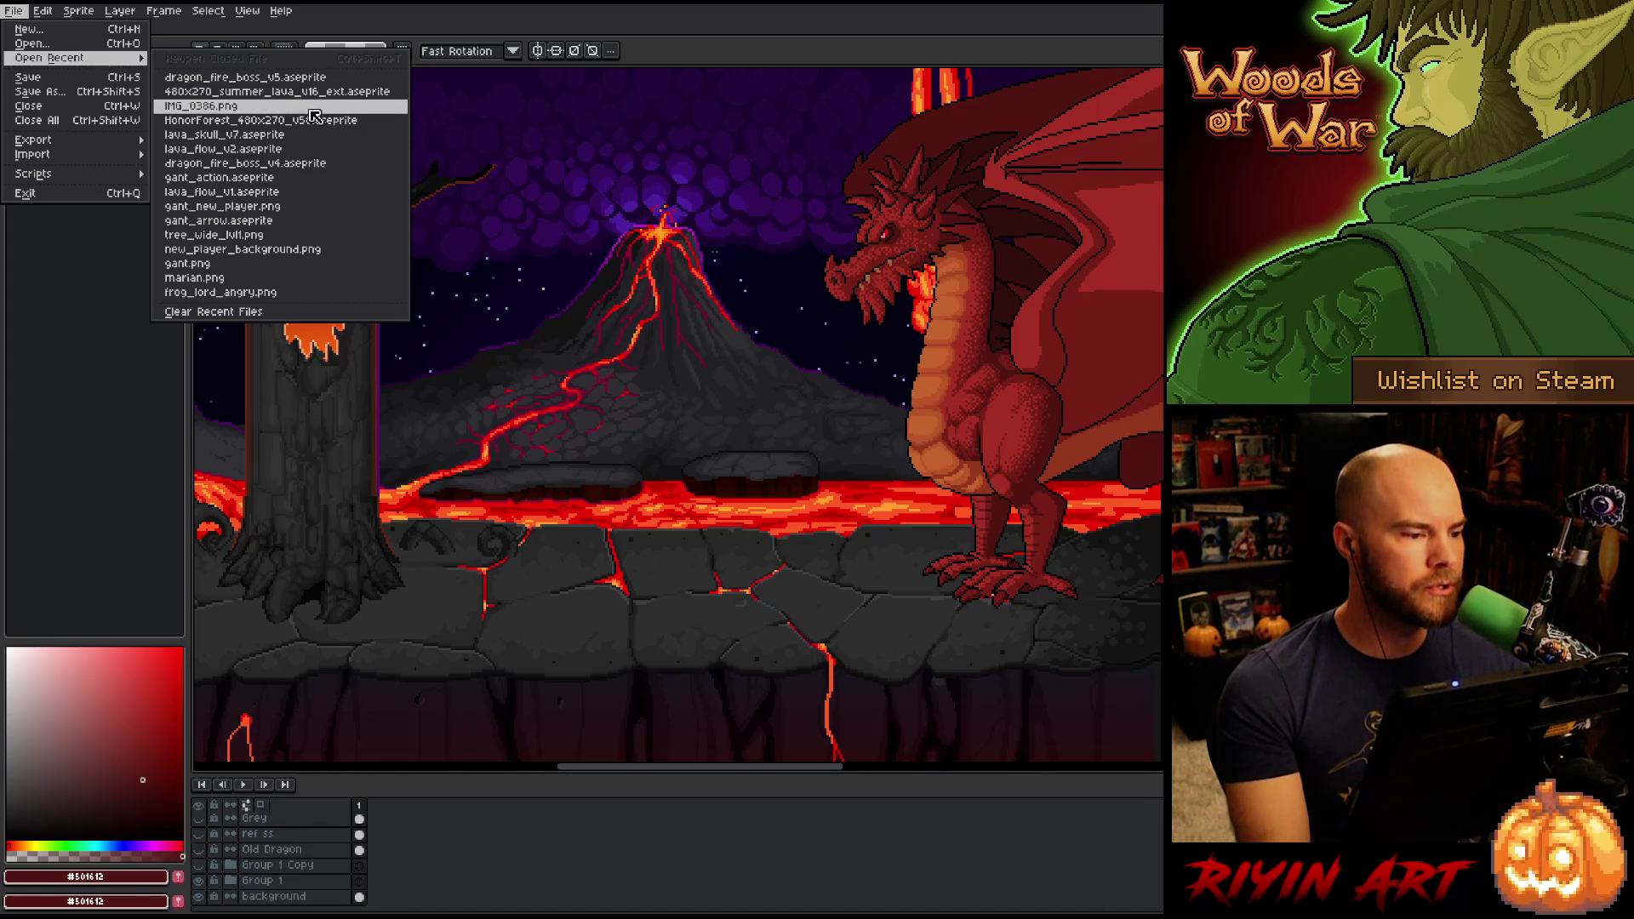
# Open lava_flow_v2.aseprite, hide its Tree layer, and play the animation.
pyautogui.click(341, 150)
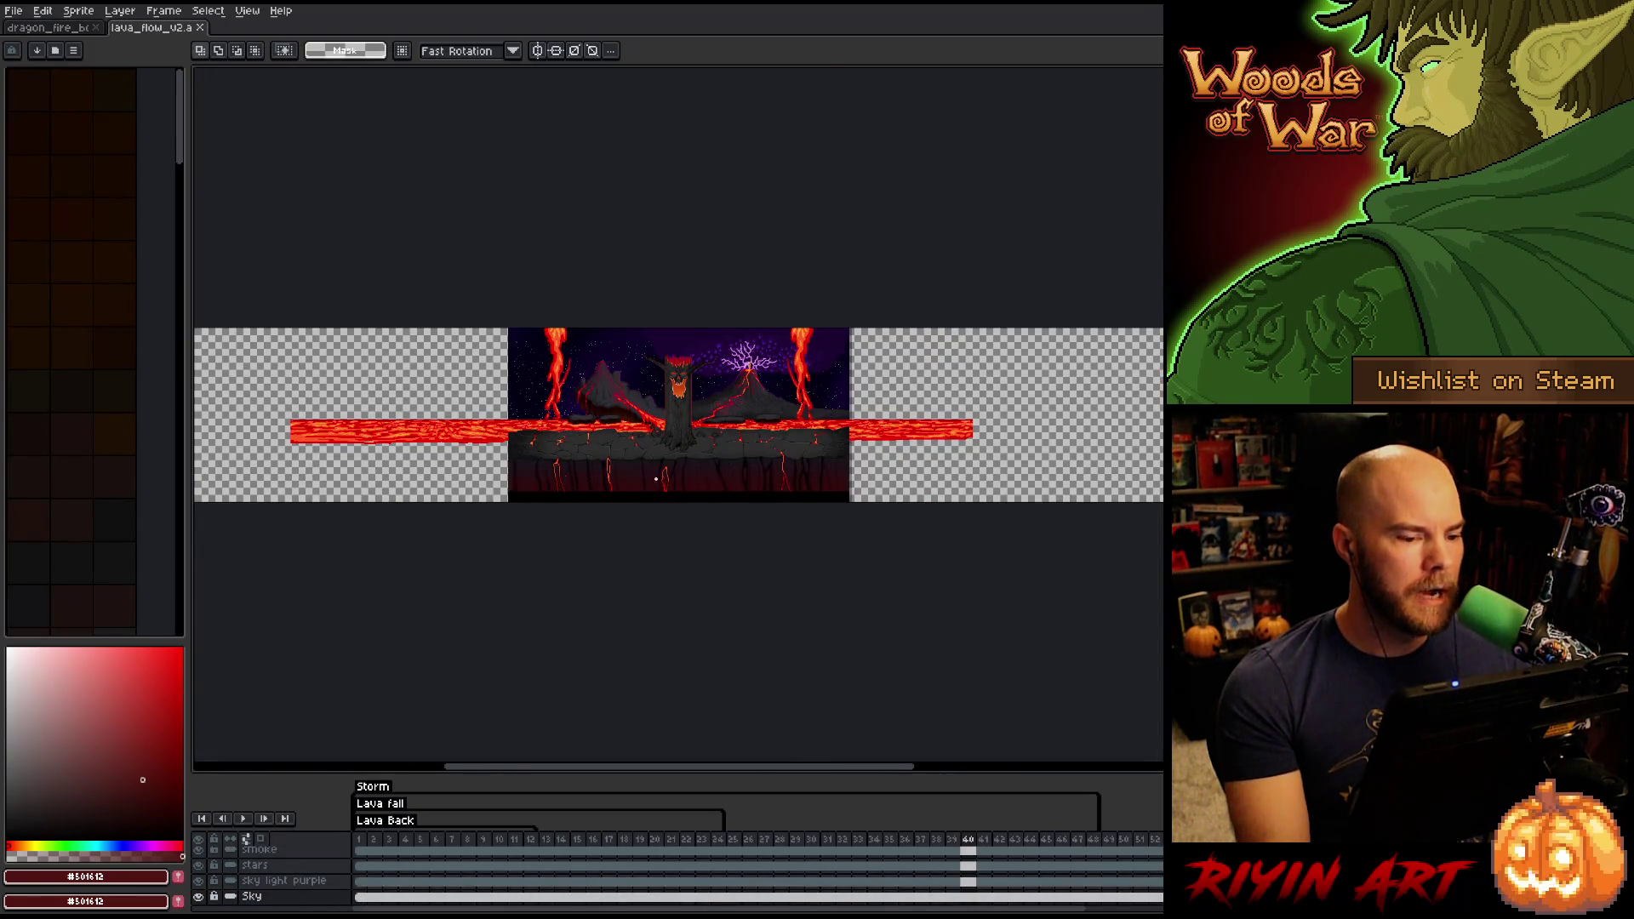
pyautogui.scroll(3, 656, 479)
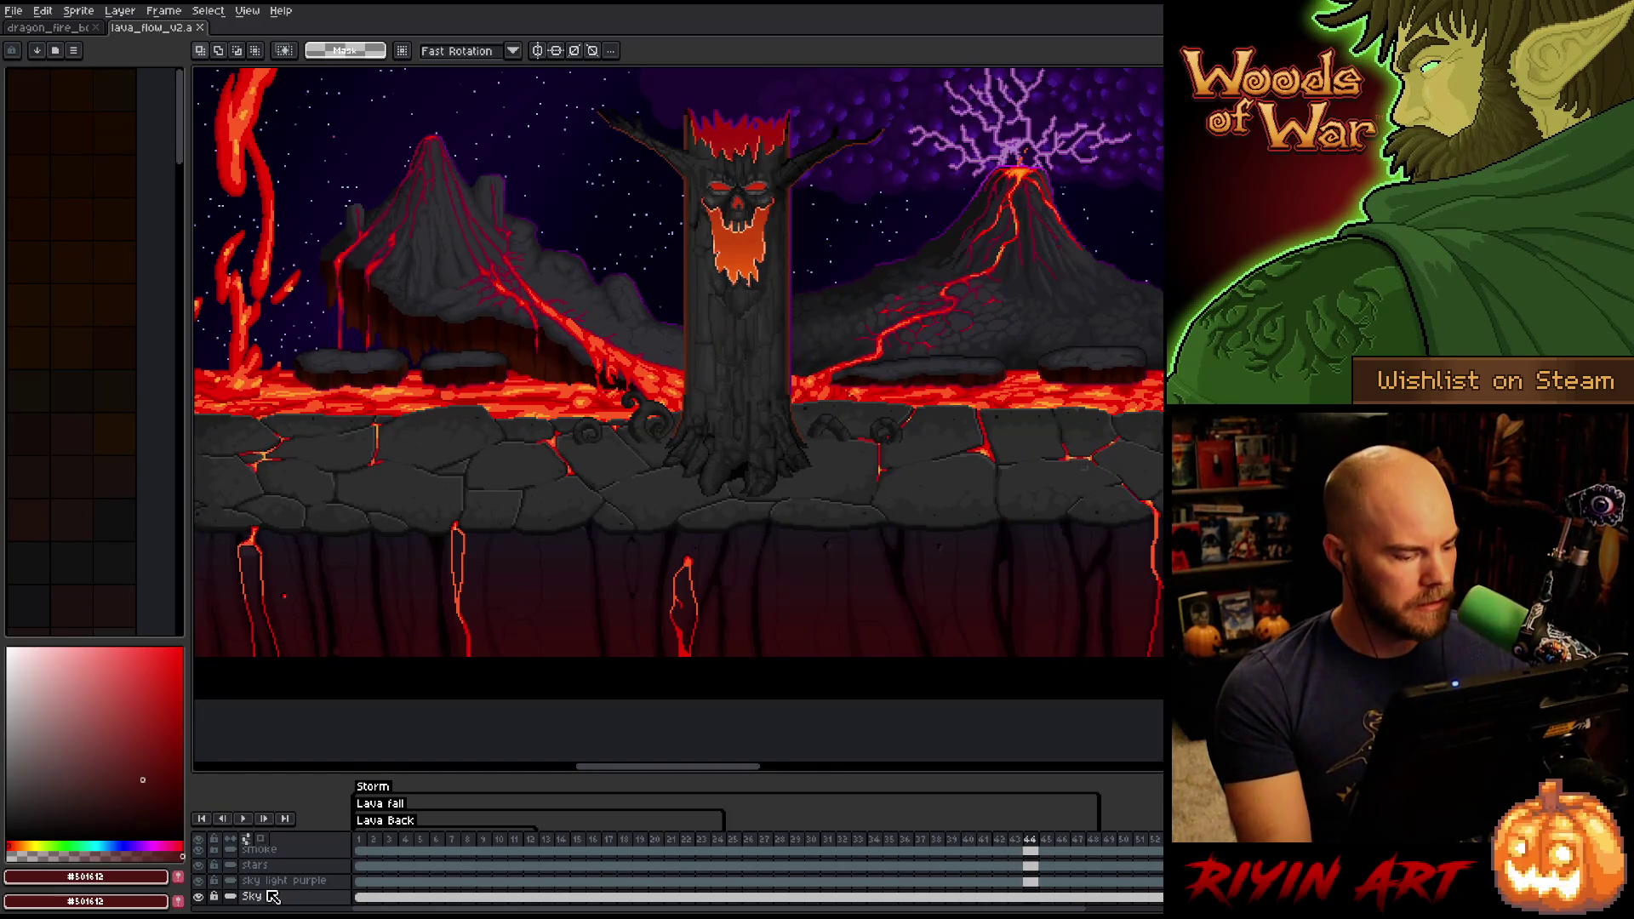
pyautogui.scroll(1, 273, 894)
pyautogui.scroll(1, 290, 892)
pyautogui.scroll(4, 293, 890)
pyautogui.scroll(5, 290, 886)
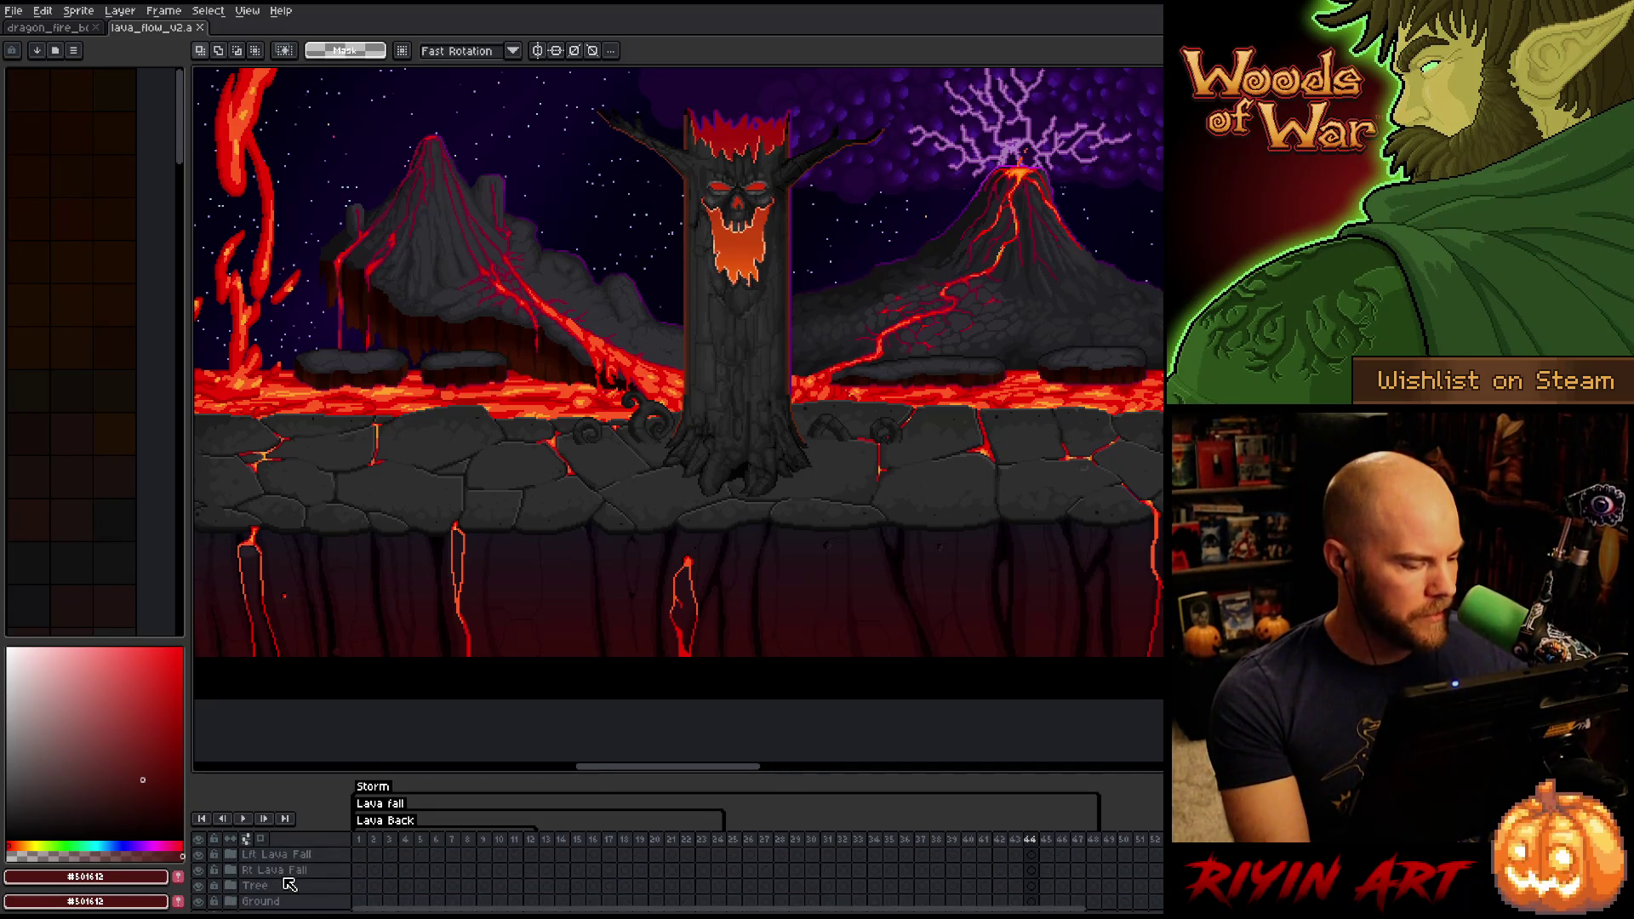
pyautogui.click(198, 885)
pyautogui.press('Return')
# Preview the lava animation full-screen with timeline and panels hidden, panning across it.
pyautogui.moveTo(901, 456)
pyautogui.mouseDown()
pyautogui.moveTo(817, 511)
pyautogui.moveTo(809, 546)
pyautogui.mouseUp()
pyautogui.hotkey('ctrl', 'f')
pyautogui.press('Tab')
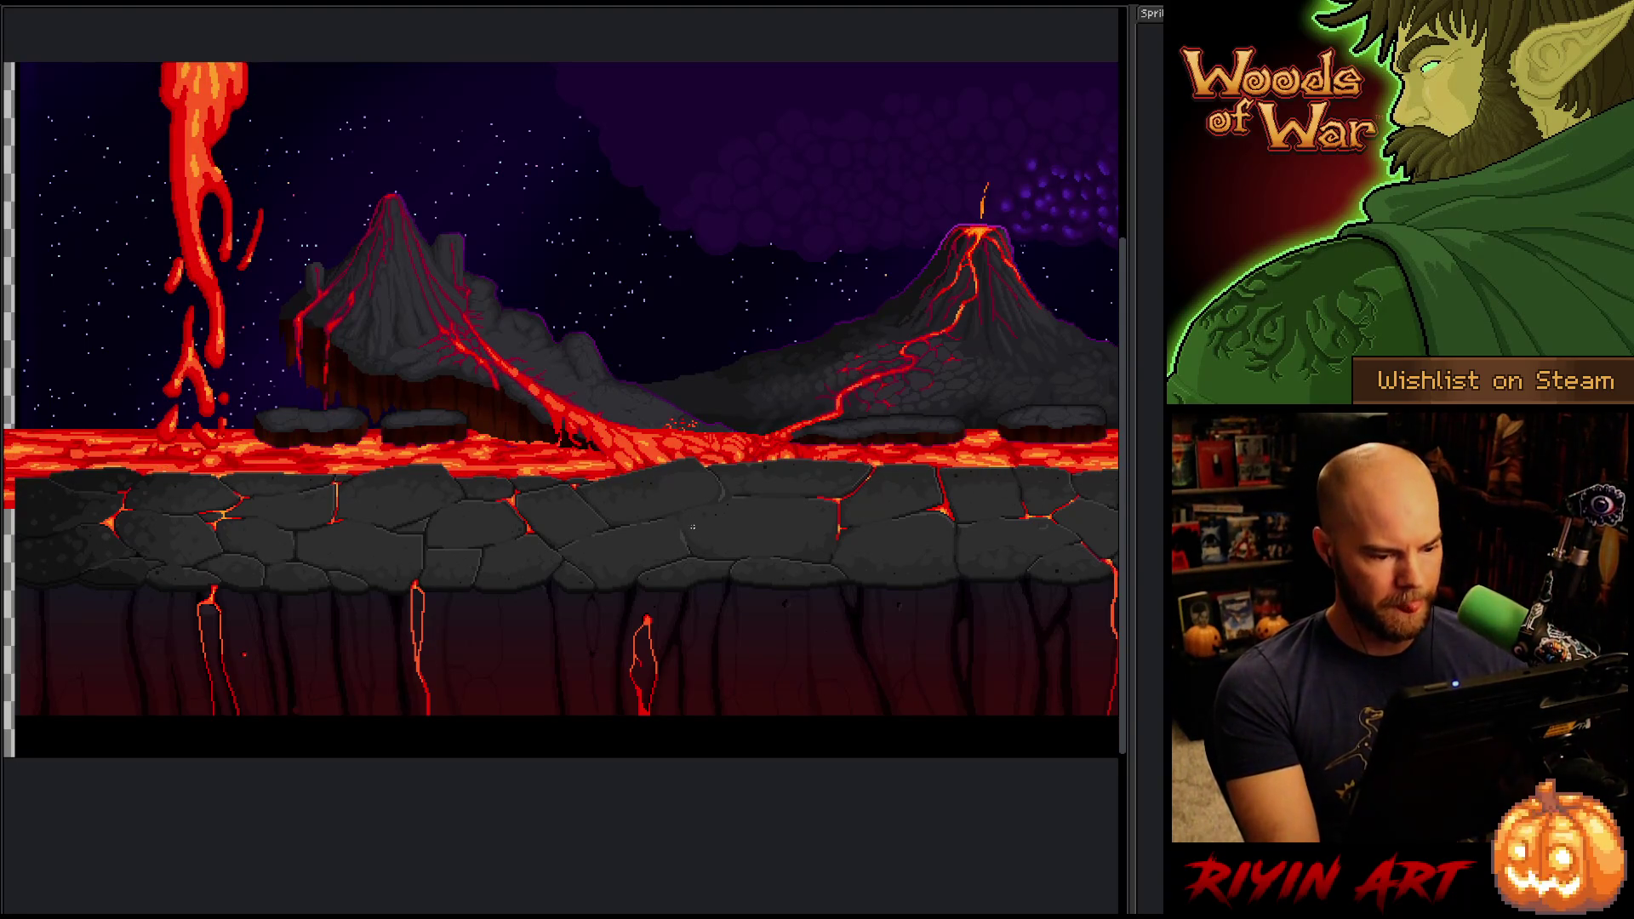
pyautogui.press('Tab')
pyautogui.press('Tab')
pyautogui.press('Tab')
pyautogui.press('Tab')
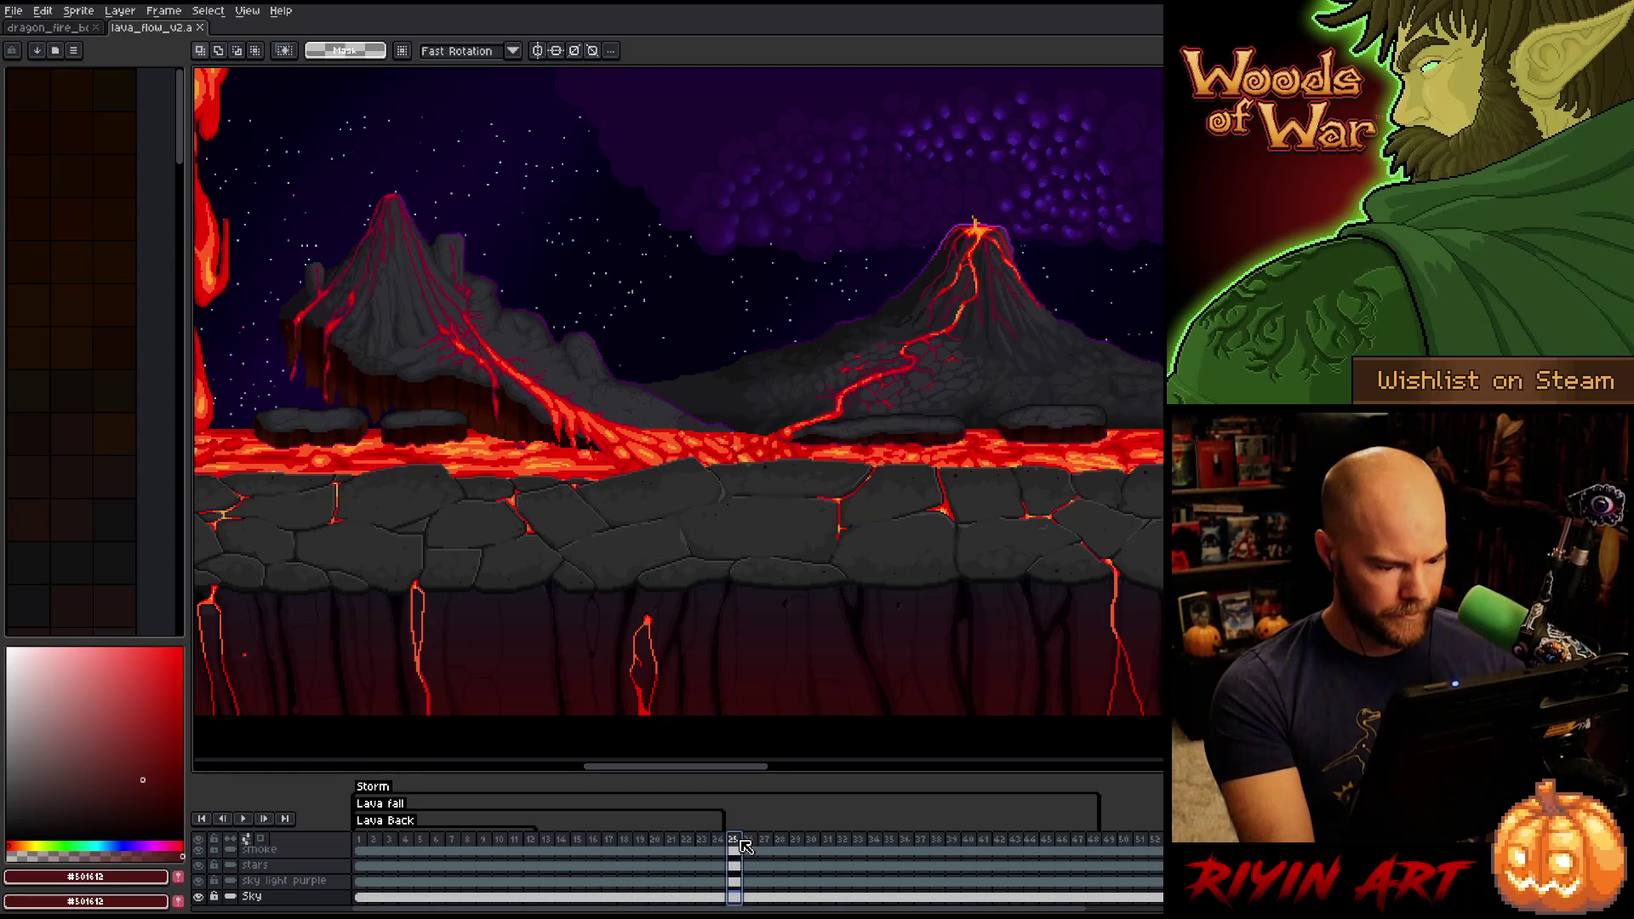
pyautogui.hotkey('ctrl', 'f')
pyautogui.press('Tab')
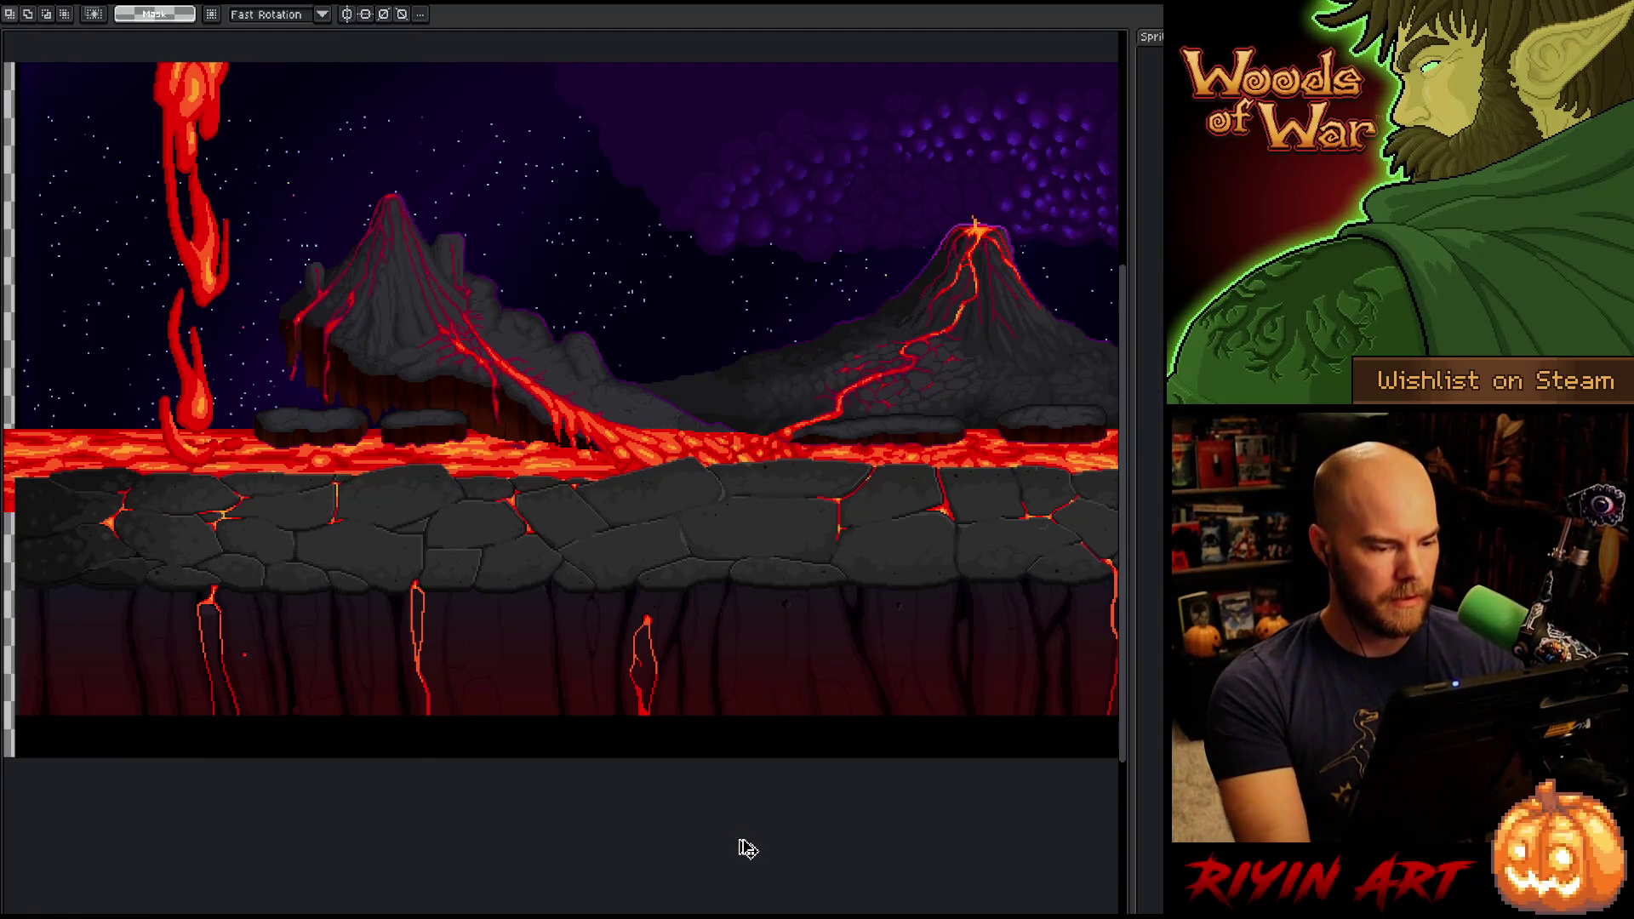
pyautogui.press('h')
pyautogui.moveTo(598, 441)
pyautogui.mouseDown()
pyautogui.moveTo(453, 573)
pyautogui.moveTo(522, 576)
pyautogui.mouseUp()
pyautogui.scroll(-1, 449, 578)
pyautogui.scroll(1, 522, 563)
pyautogui.press('m')
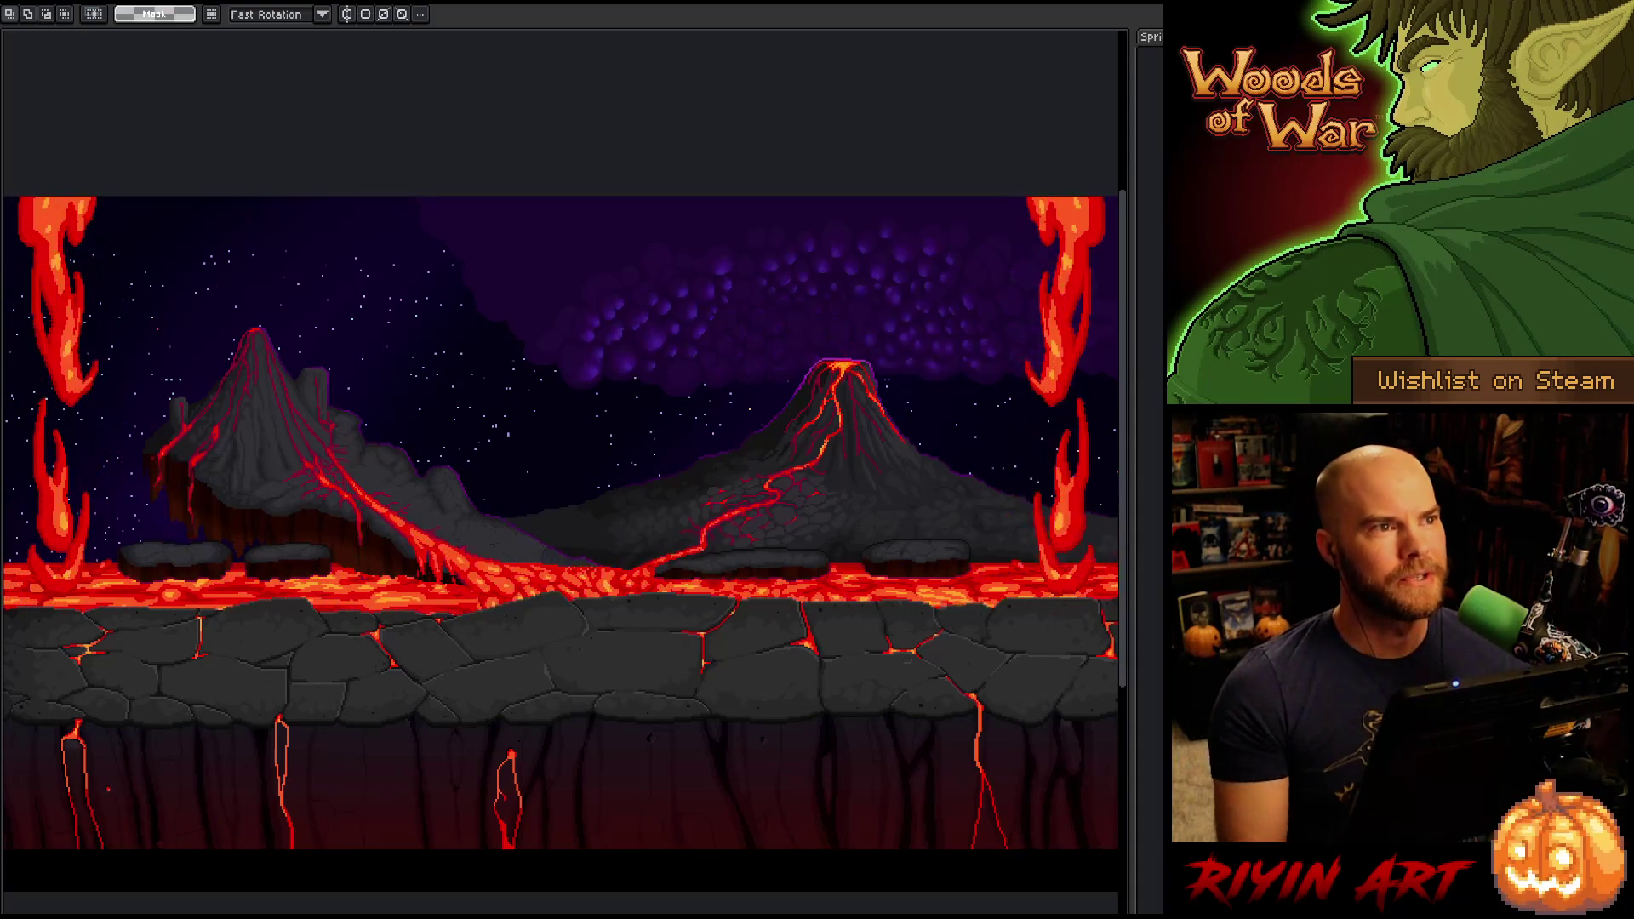
# Bring back the timeline and panels and close lava_flow_v2.
pyautogui.press('Tab')
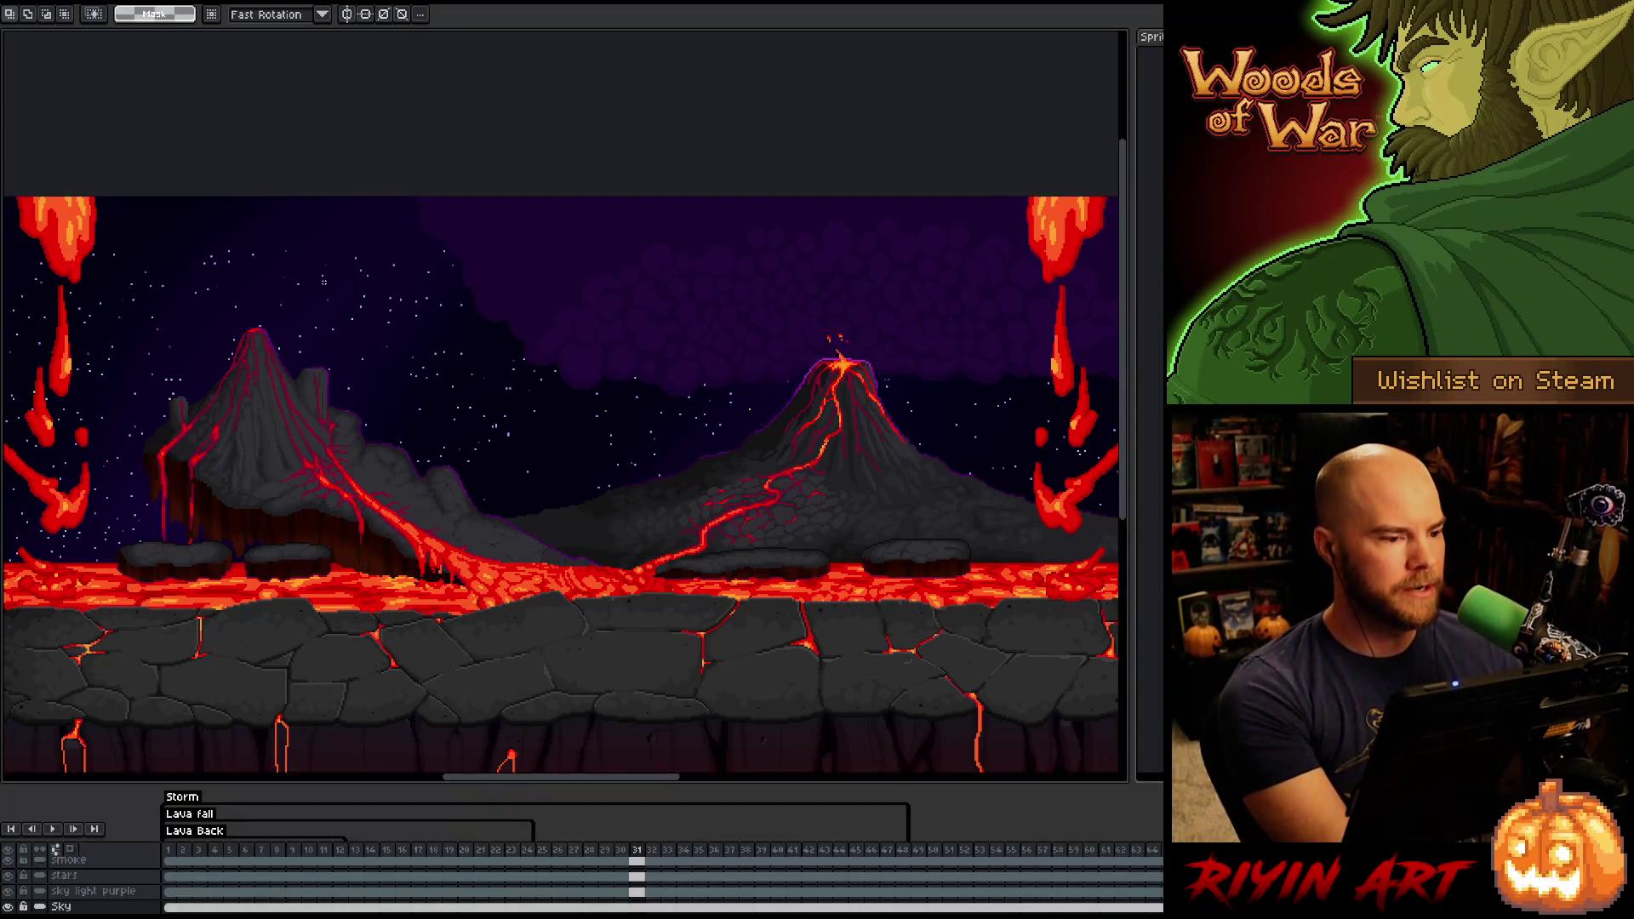
pyautogui.hotkey('ctrl', 'f')
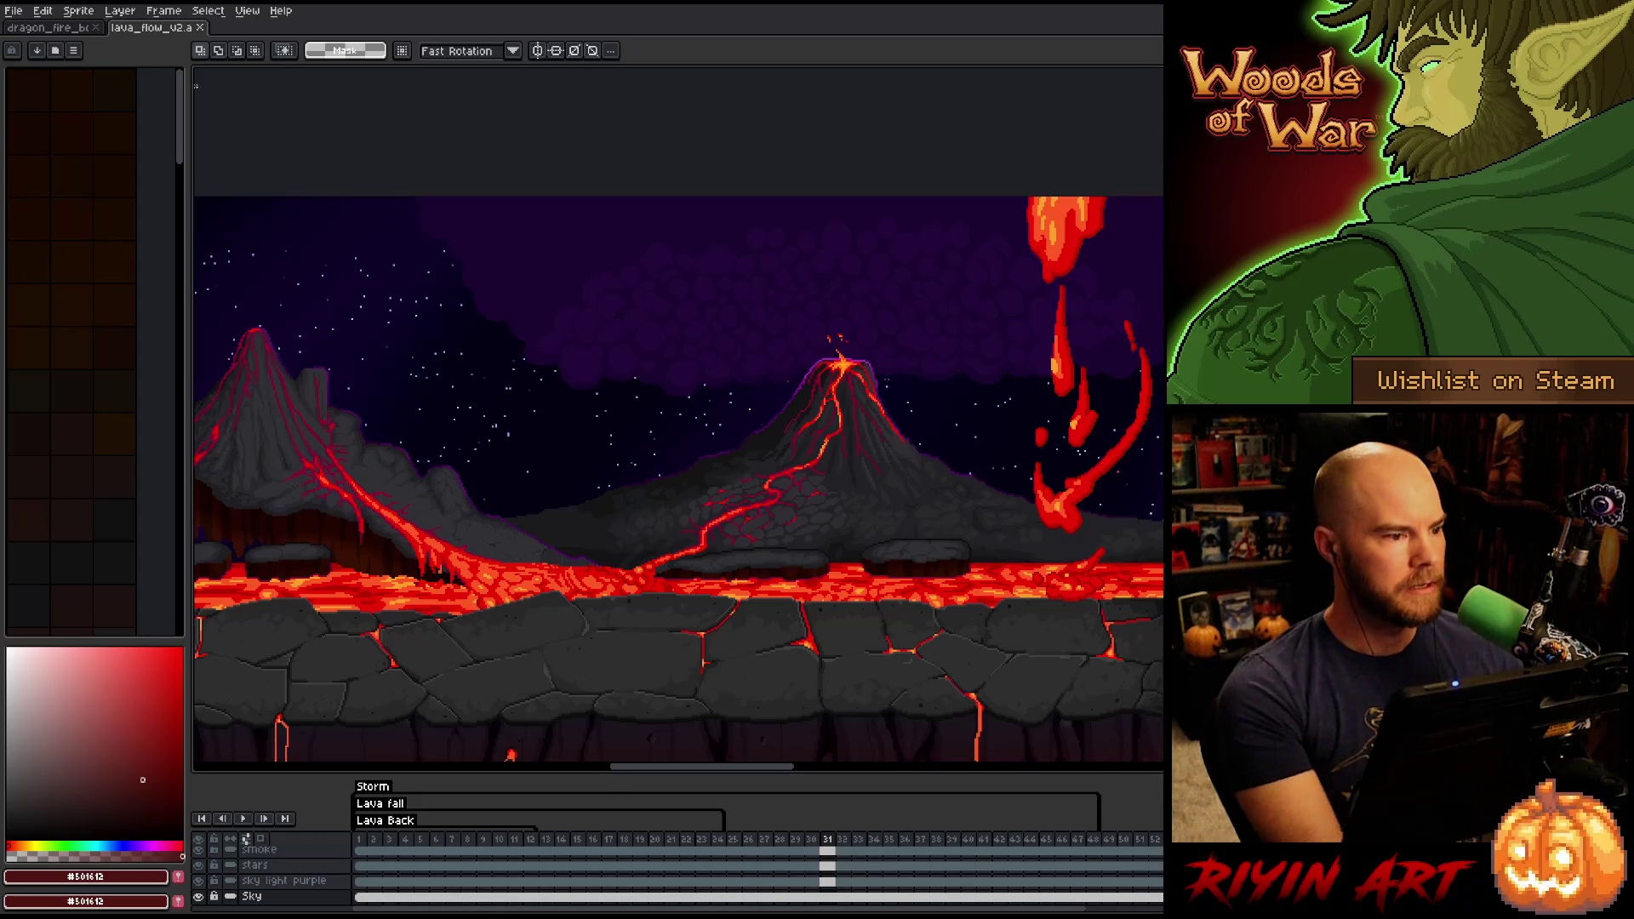
pyautogui.click(200, 27)
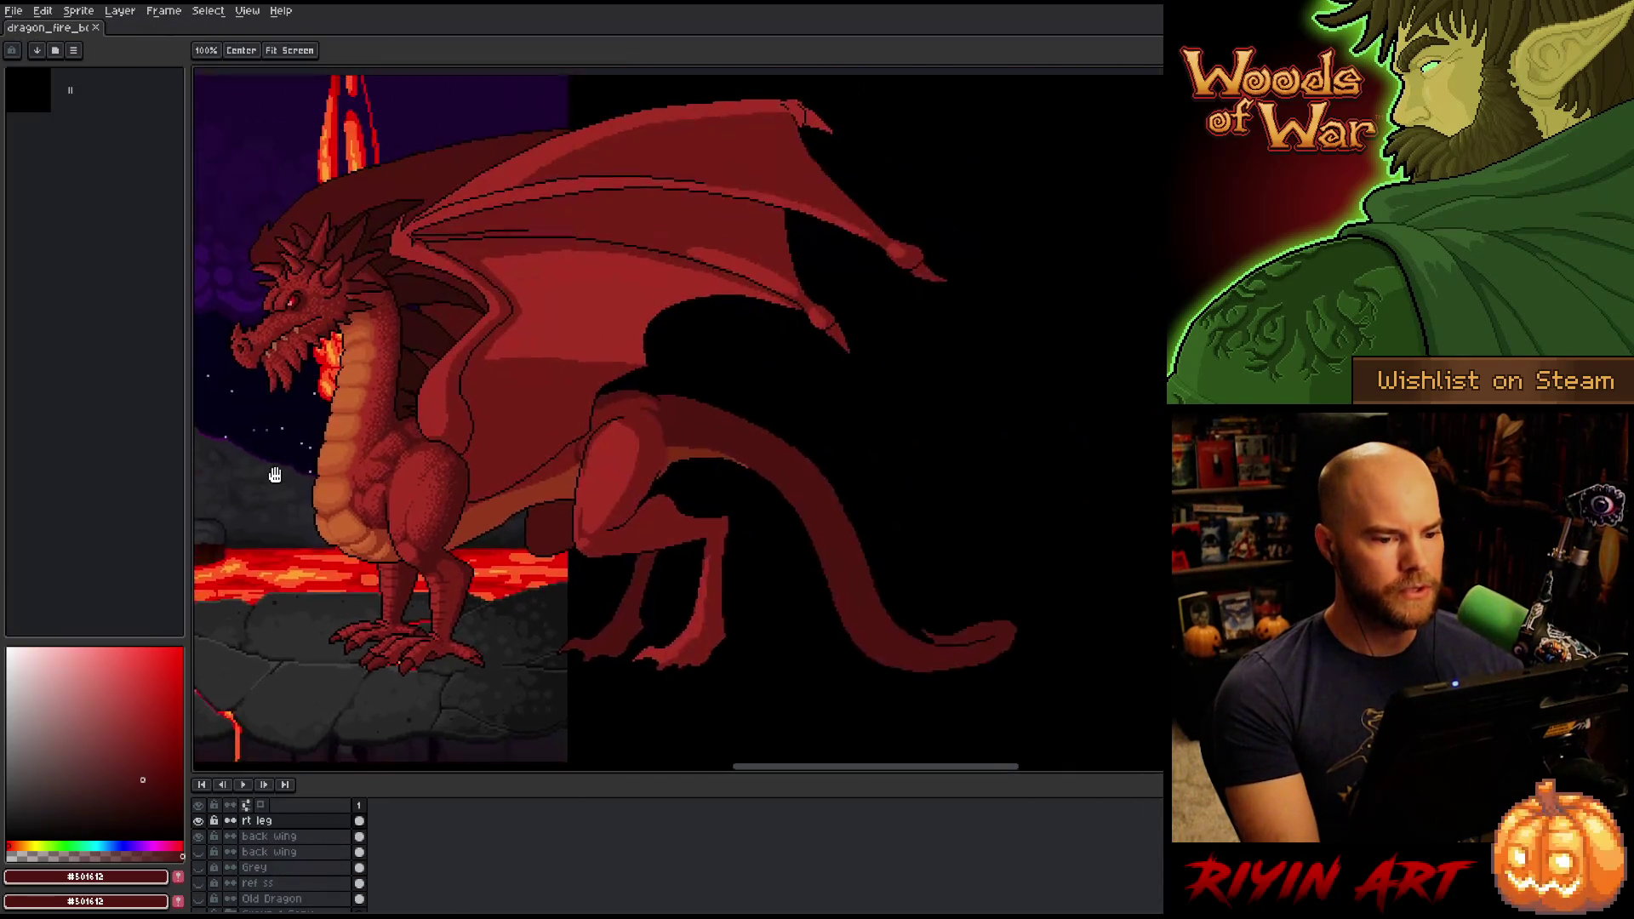
# Toggle the background layers to show the full volcano, centring the dragon.
pyautogui.moveTo(275, 475); pyautogui.dragTo(394, 466)
pyautogui.scroll(-2, 223, 860)
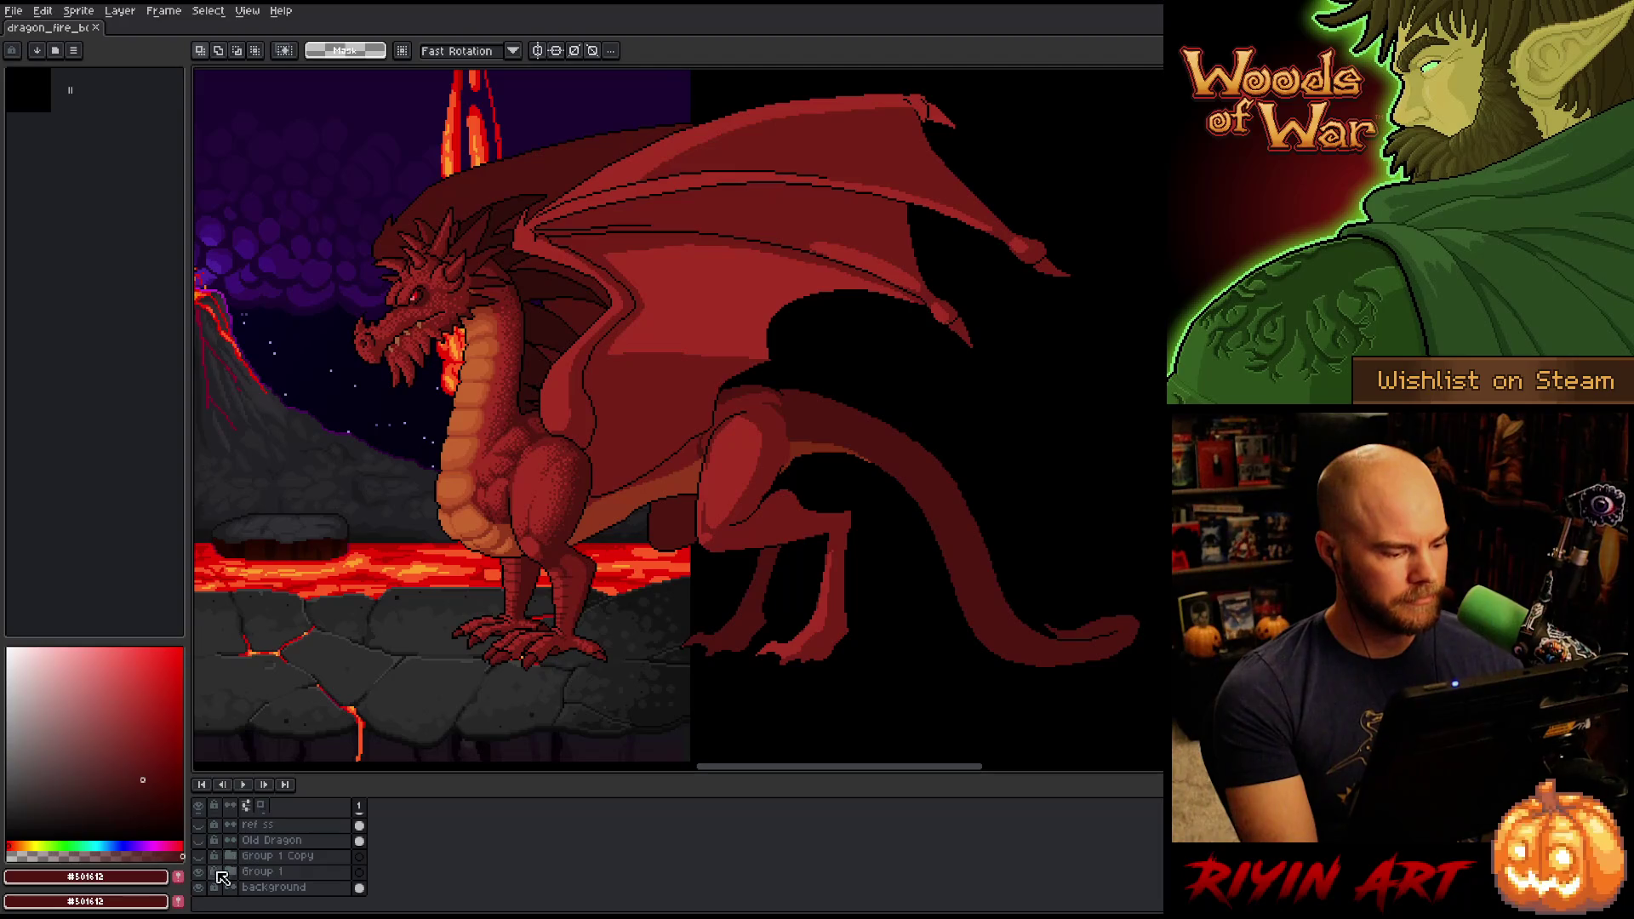
pyautogui.click(200, 871)
pyautogui.click(200, 857)
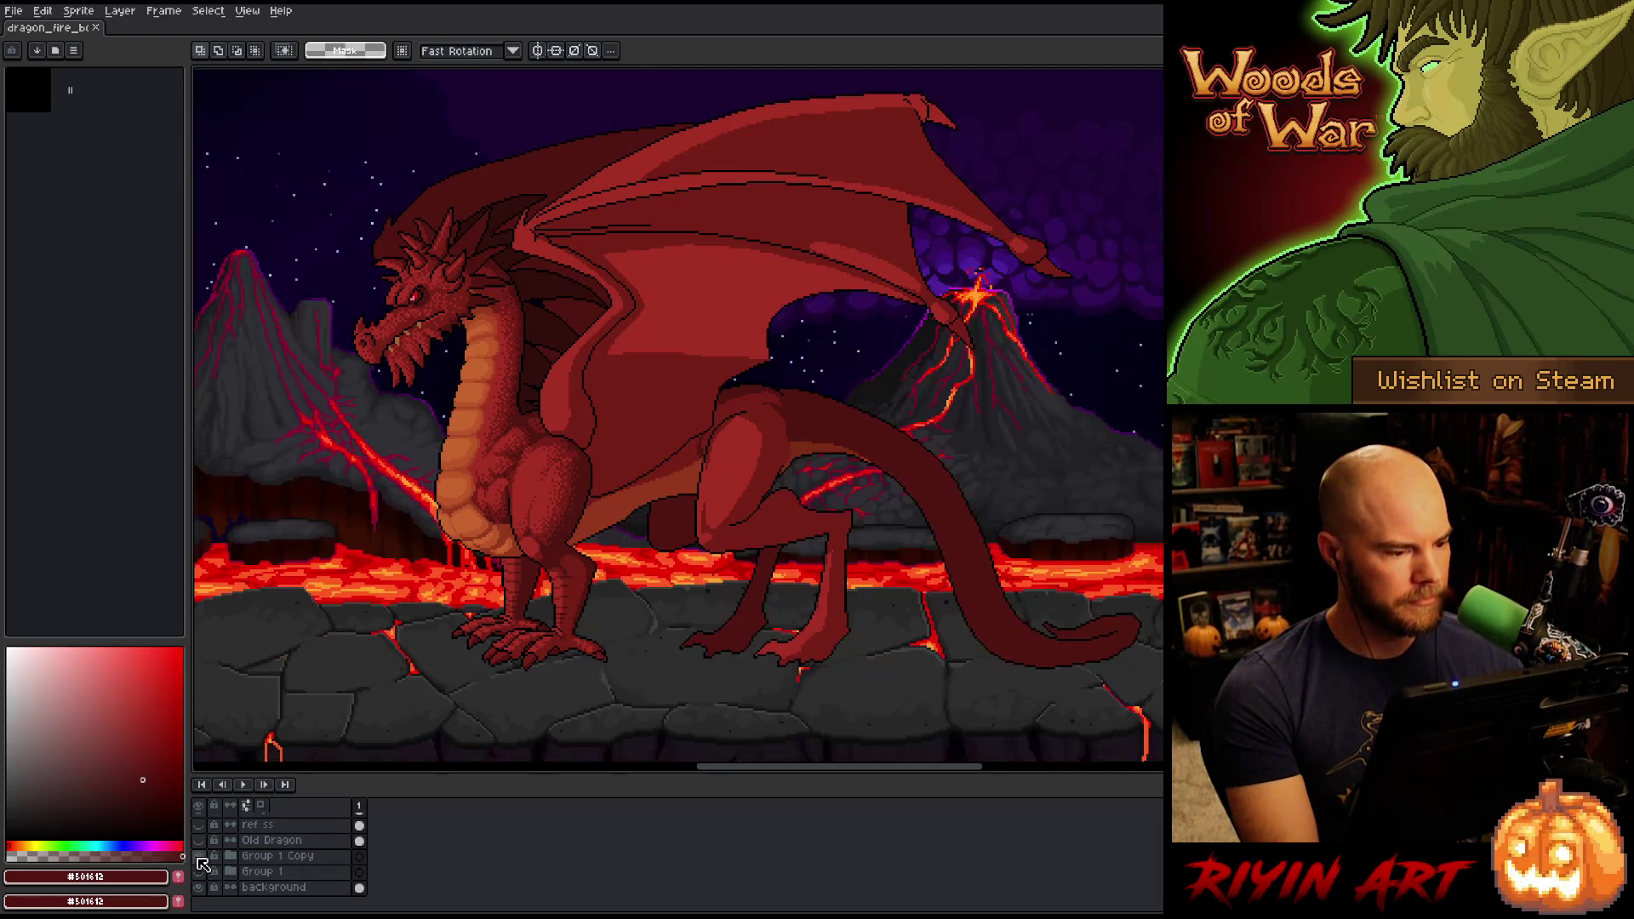
pyautogui.scroll(-2, 592, 471)
pyautogui.moveTo(525, 499)
pyautogui.mouseDown()
pyautogui.moveTo(591, 470)
pyautogui.moveTo(563, 478)
pyautogui.mouseUp()
# Zoom in and out to inspect the dragon on the wide volcano background.
pyautogui.scroll(1, 591, 471)
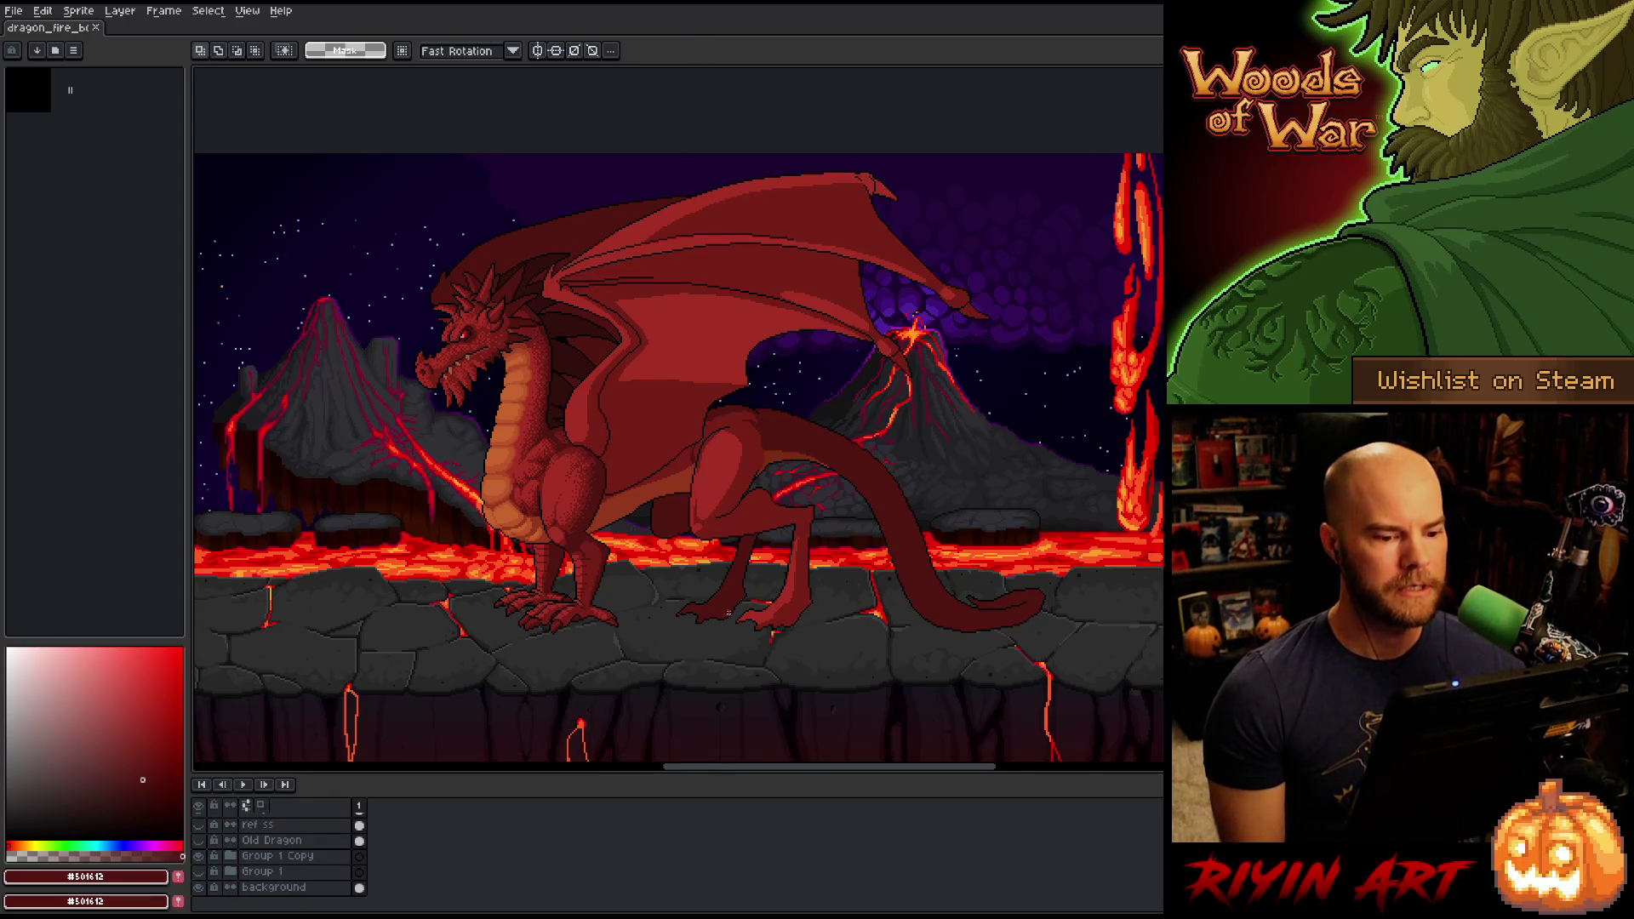
pyautogui.scroll(1, 728, 613)
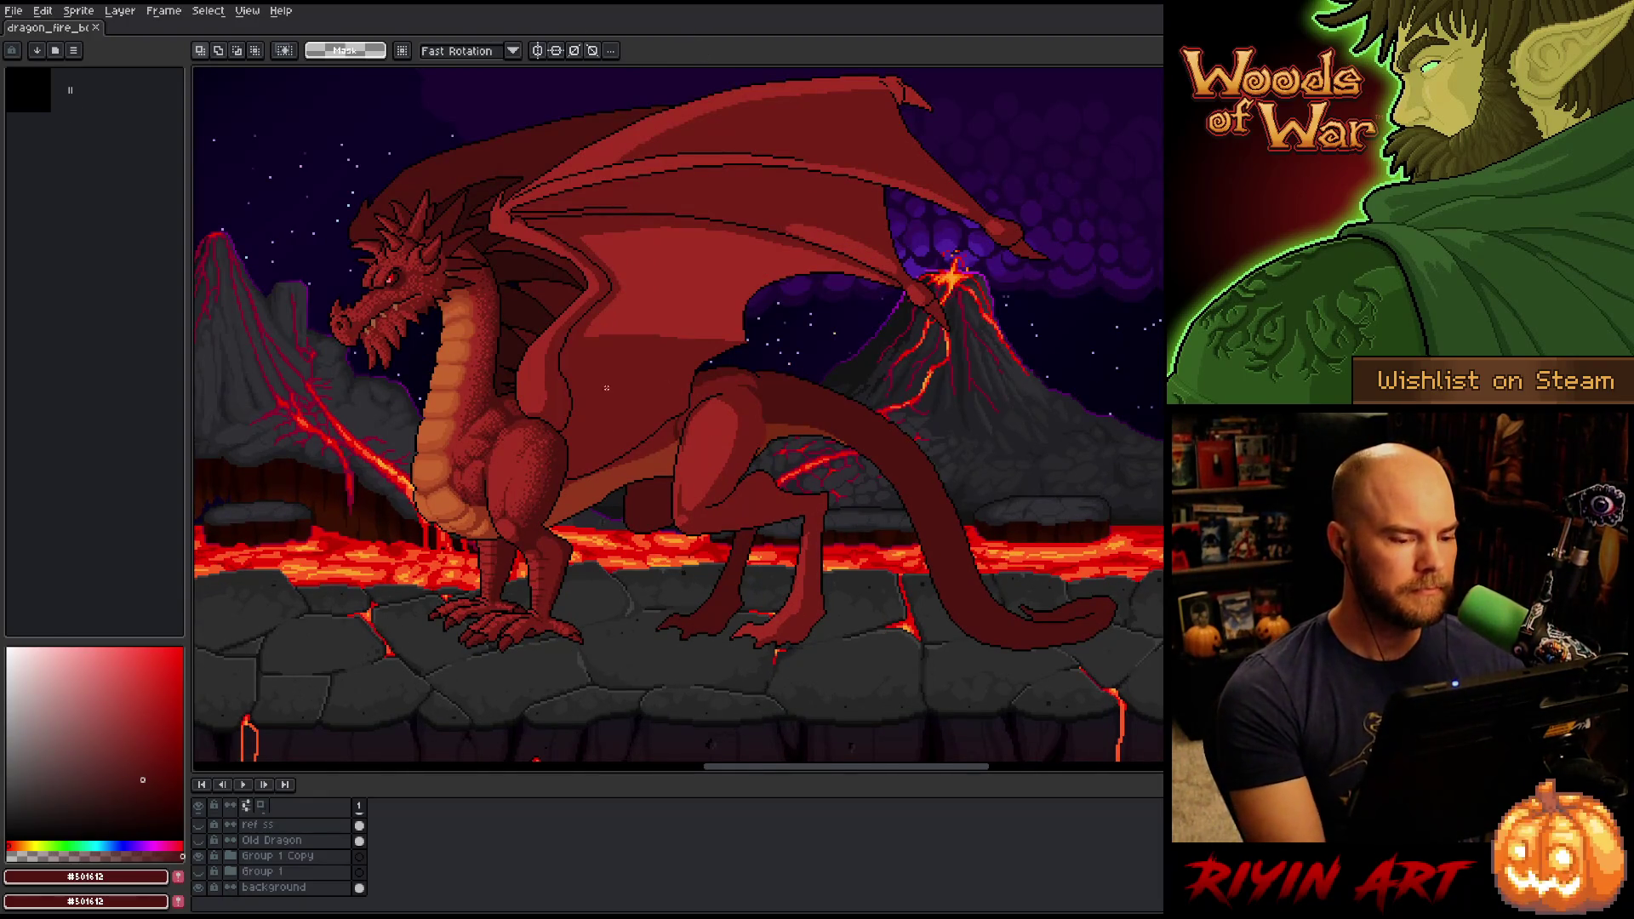
pyautogui.scroll(2, 607, 388)
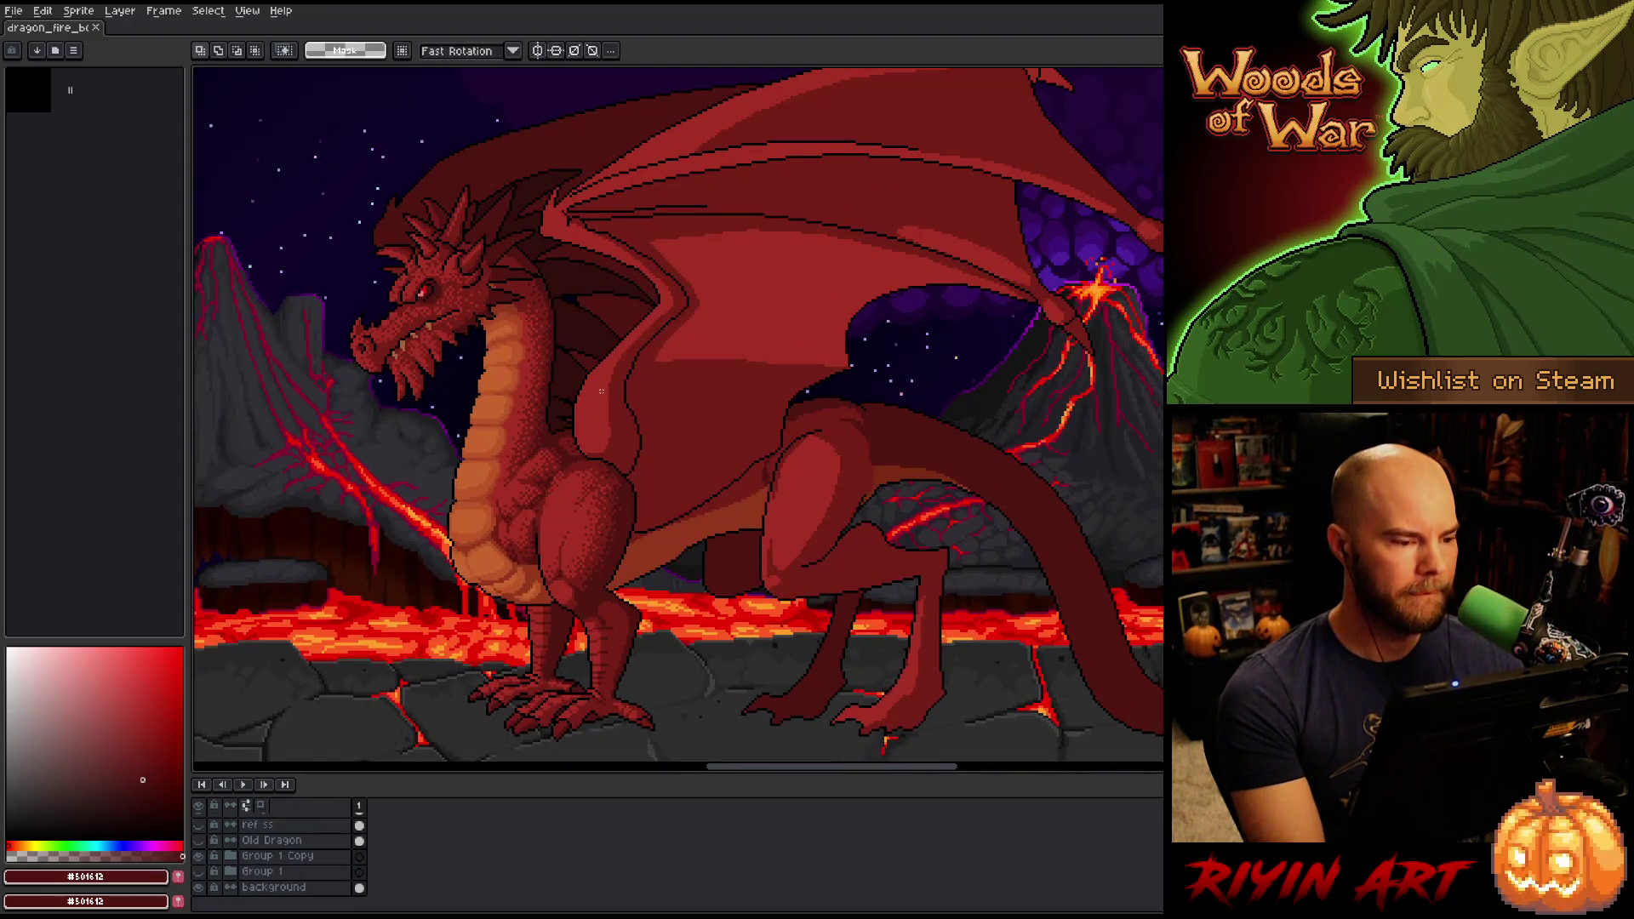
pyautogui.scroll(-2, 647, 391)
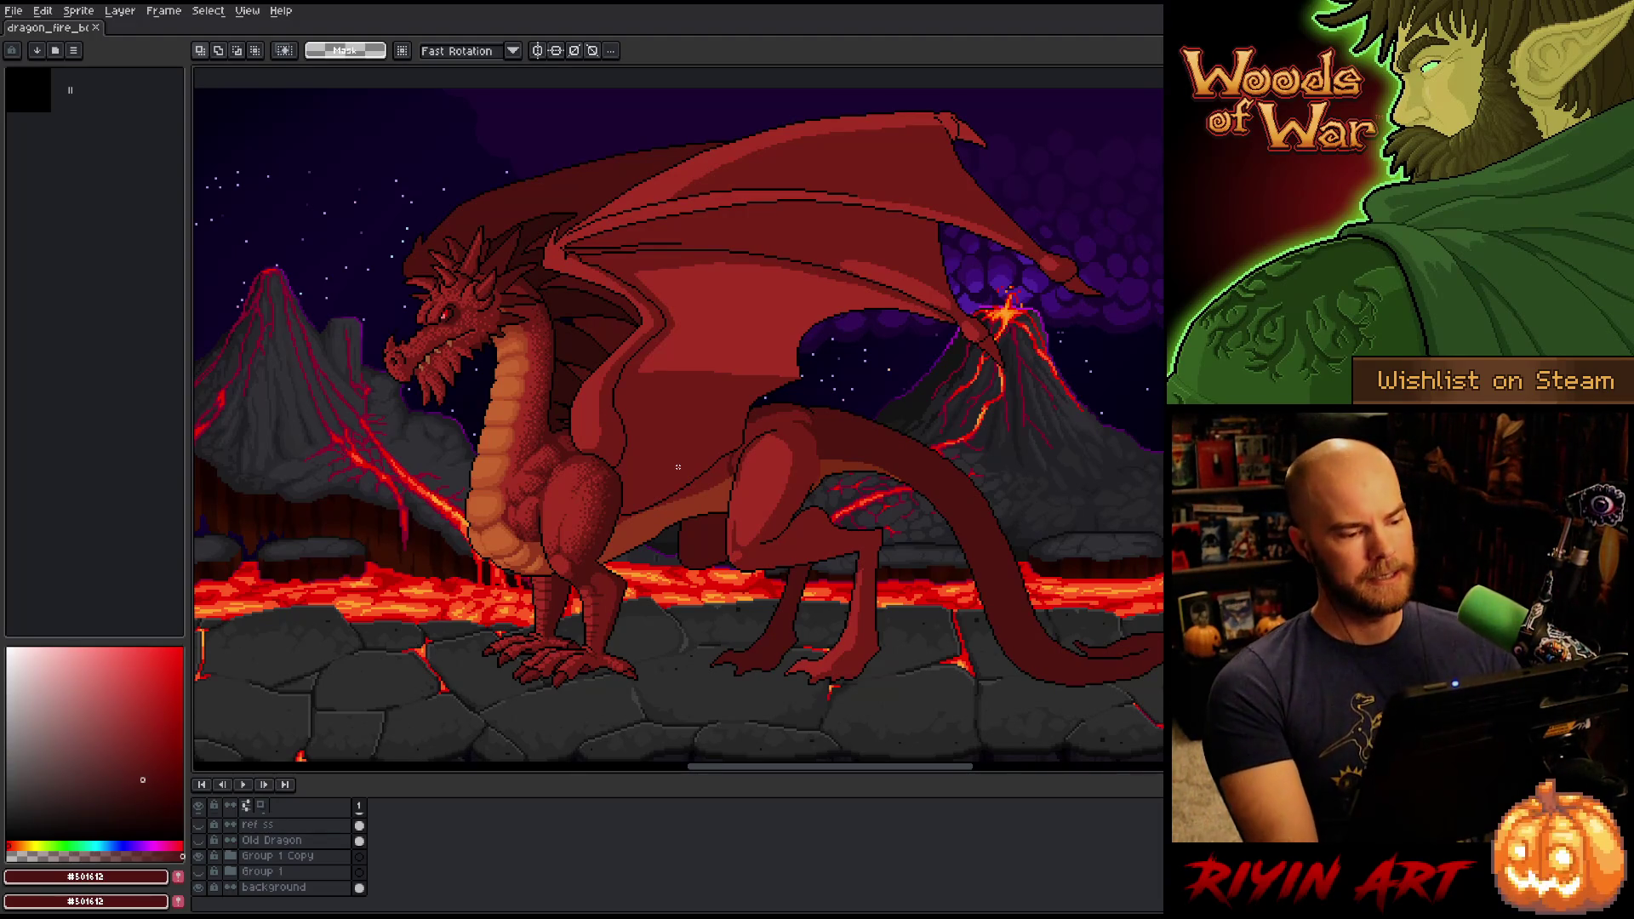
pyautogui.scroll(3, 527, 463)
pyautogui.scroll(-2, 531, 461)
pyautogui.scroll(-1, 533, 460)
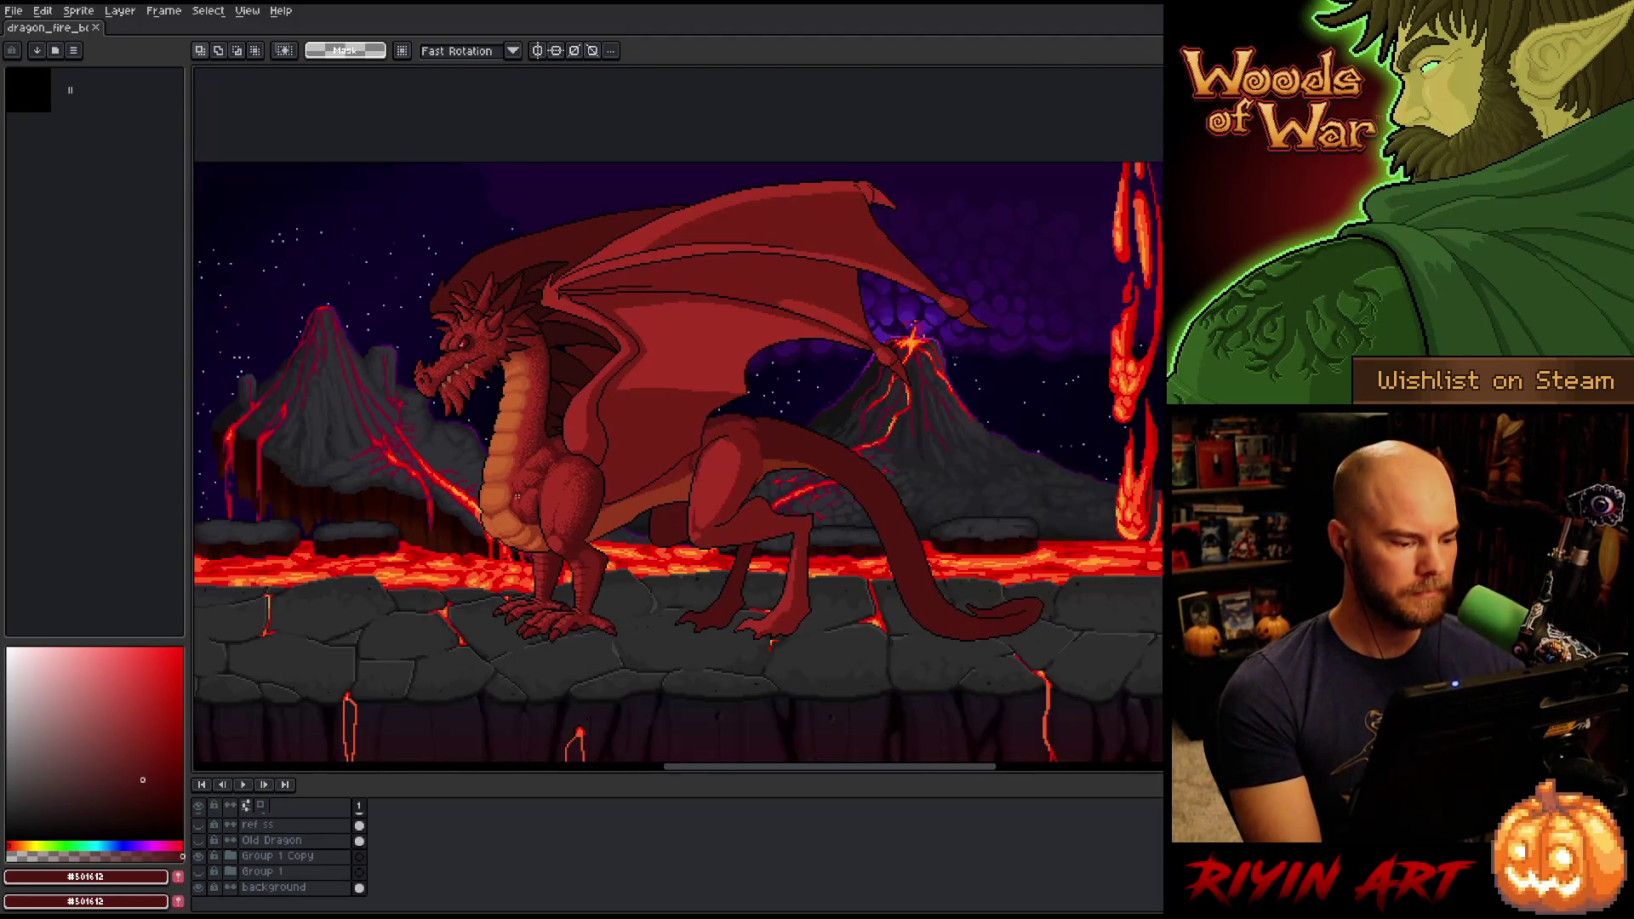
pyautogui.scroll(1, 239, 859)
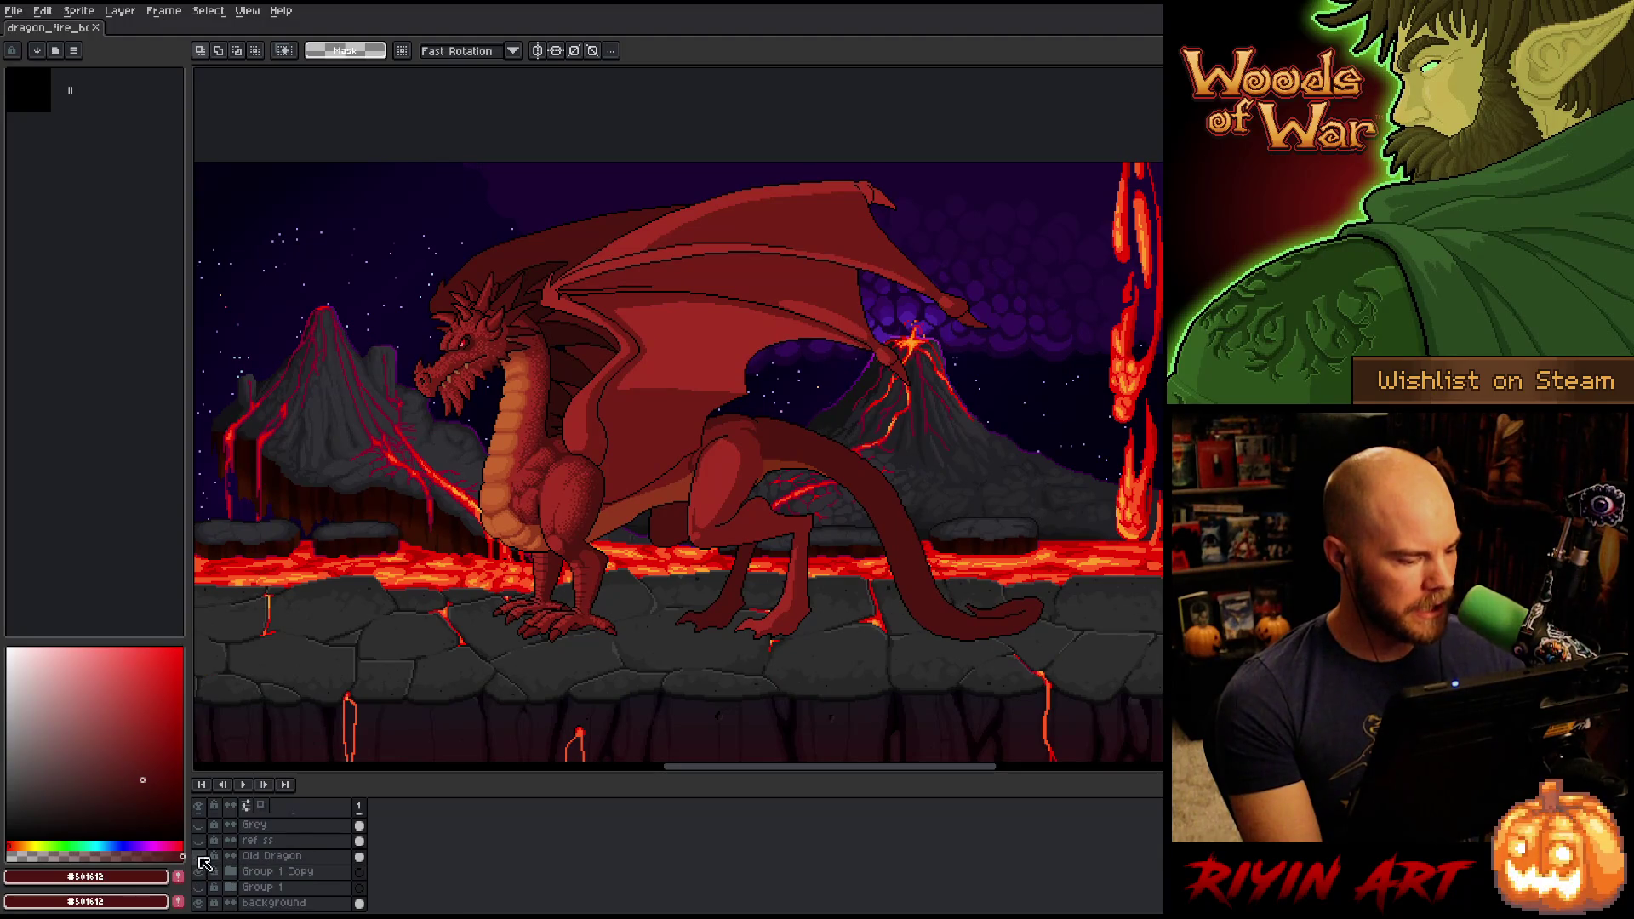
# Show the Old Dragon layer and sample its neck red #b13327.
pyautogui.click(199, 856)
pyautogui.moveTo(421, 507); pyautogui.dragTo(674, 535)
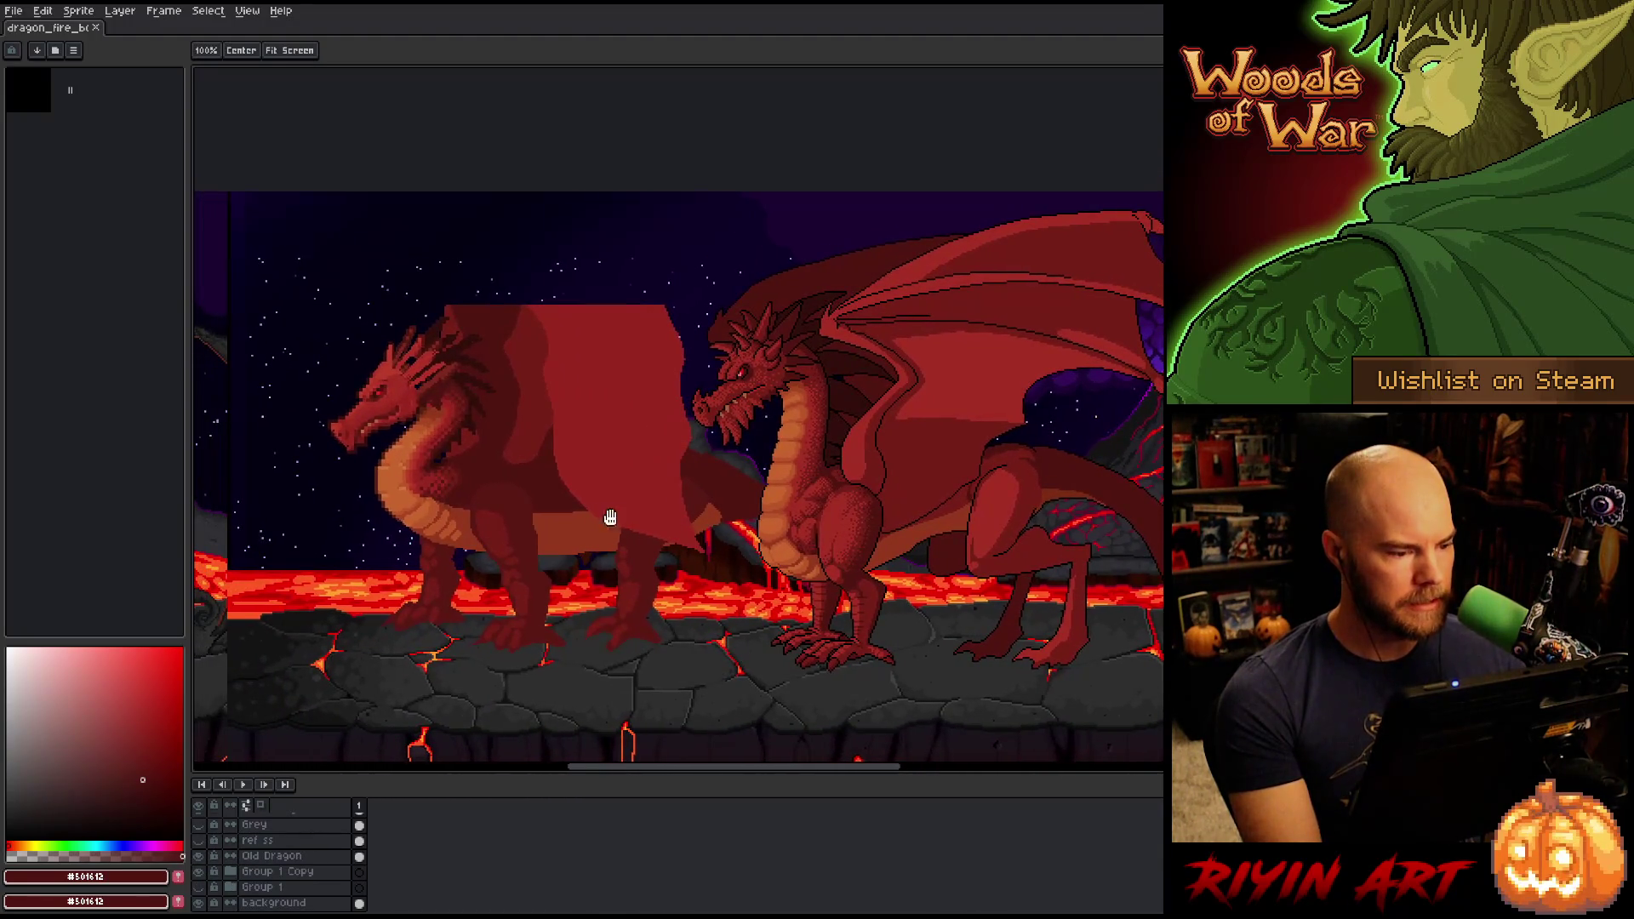
pyautogui.scroll(1, 609, 522)
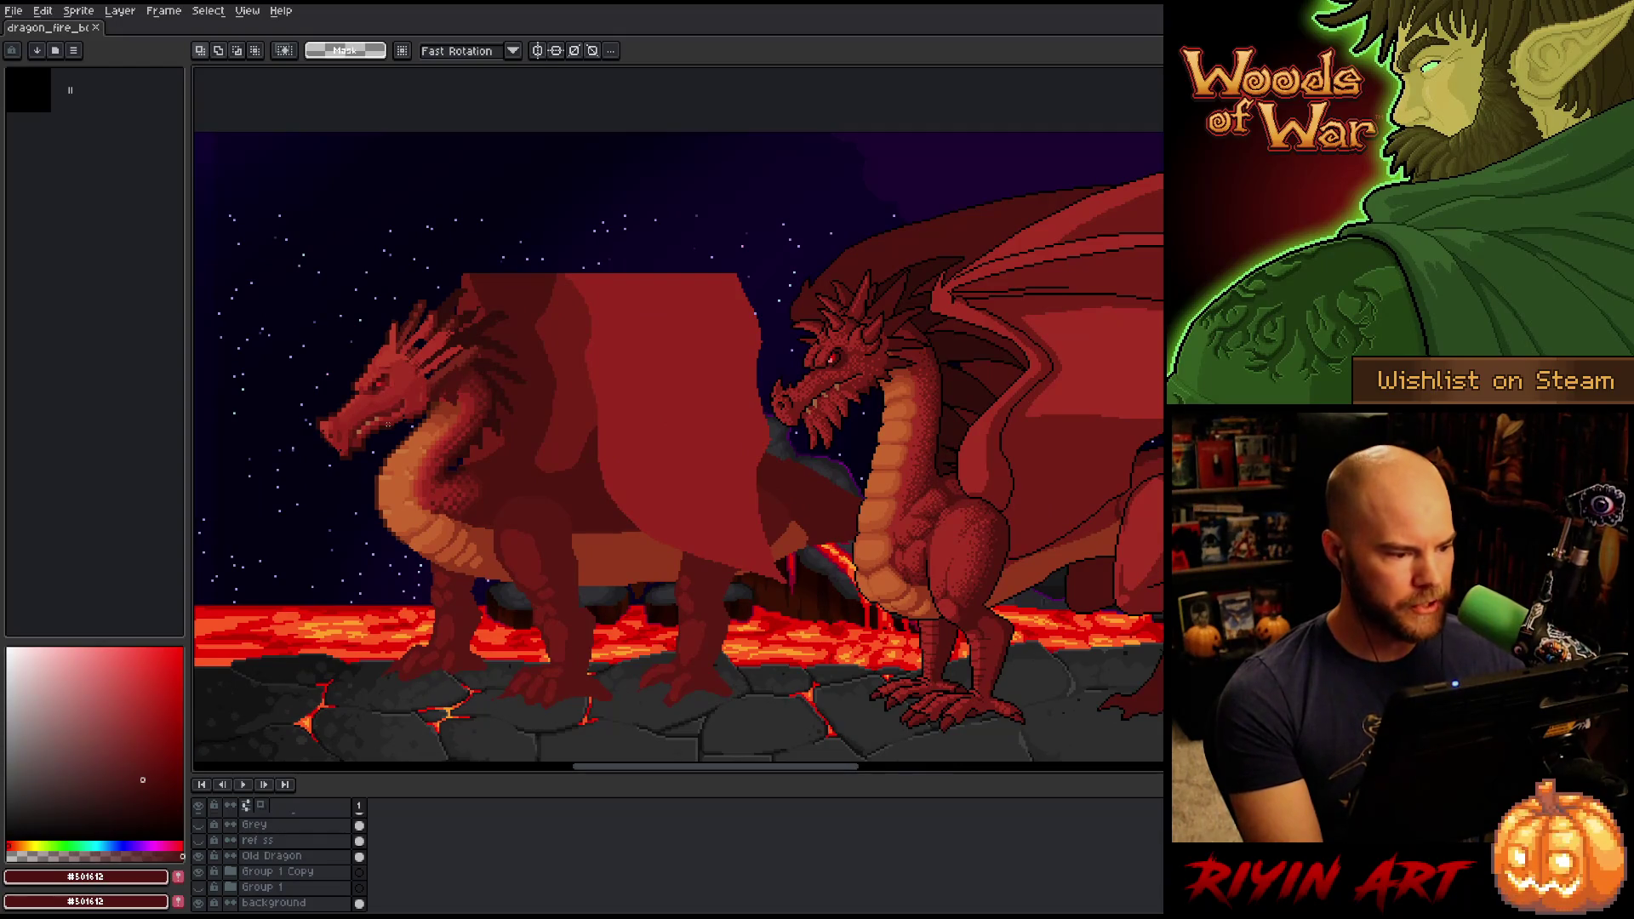
pyautogui.scroll(2, 413, 477)
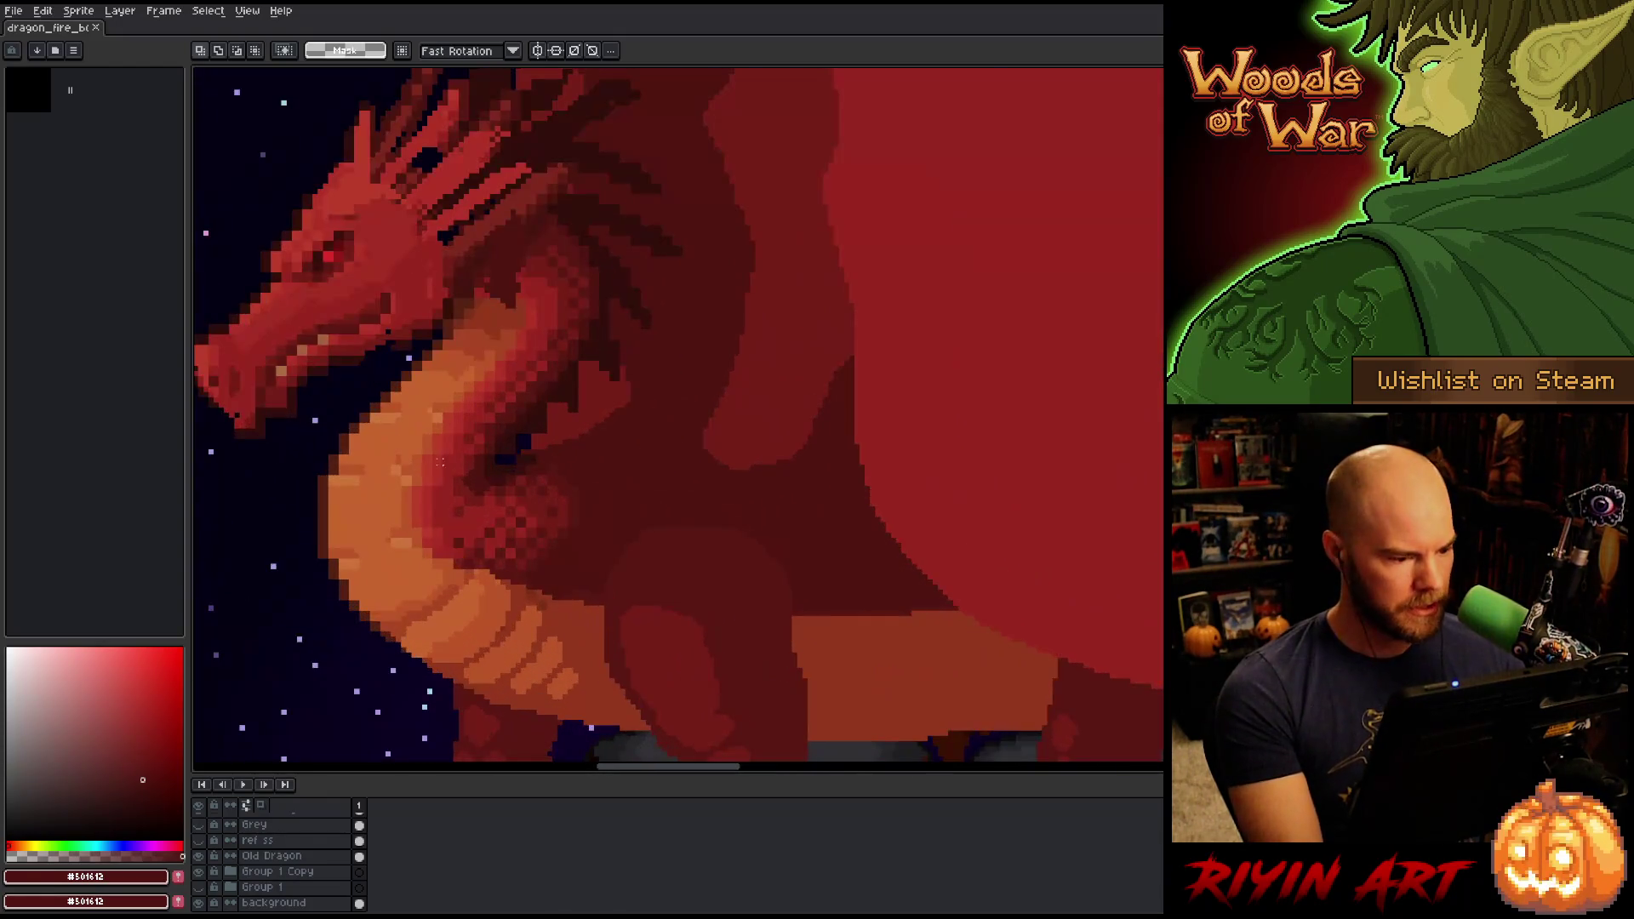
pyautogui.press('i')
pyautogui.click(454, 440)
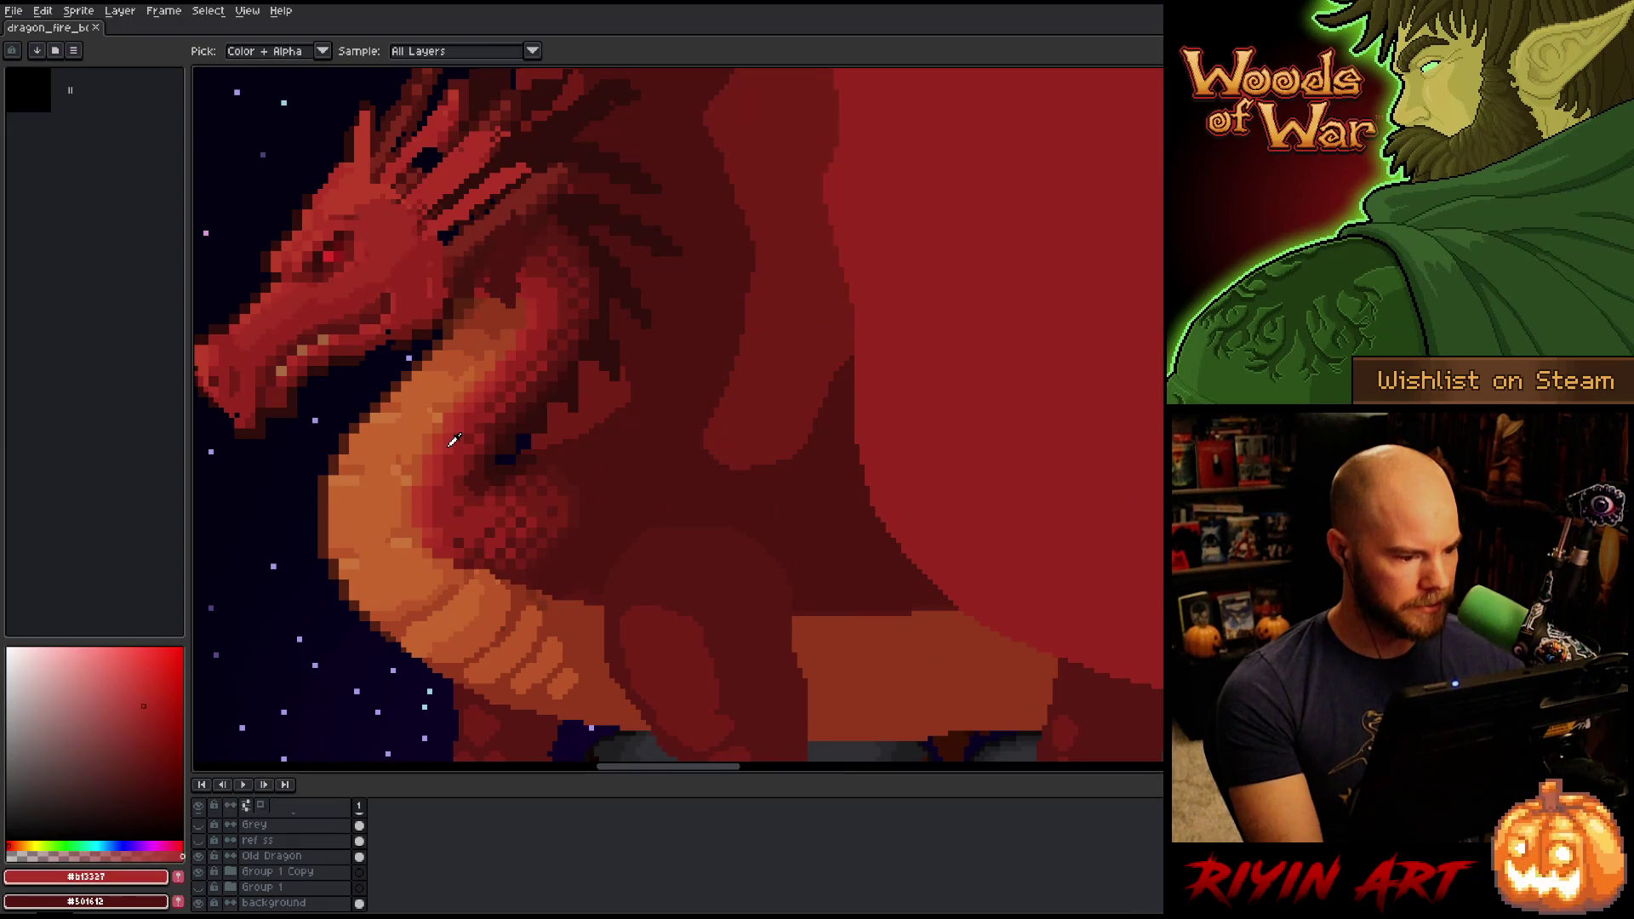
# Sample the old dragon's neck orange #cb7639 with both dragons in view.
pyautogui.scroll(-2, 457, 438)
pyautogui.press('space')
pyautogui.moveTo(675, 493)
pyautogui.mouseDown()
pyautogui.moveTo(481, 511)
pyautogui.moveTo(566, 503)
pyautogui.mouseUp()
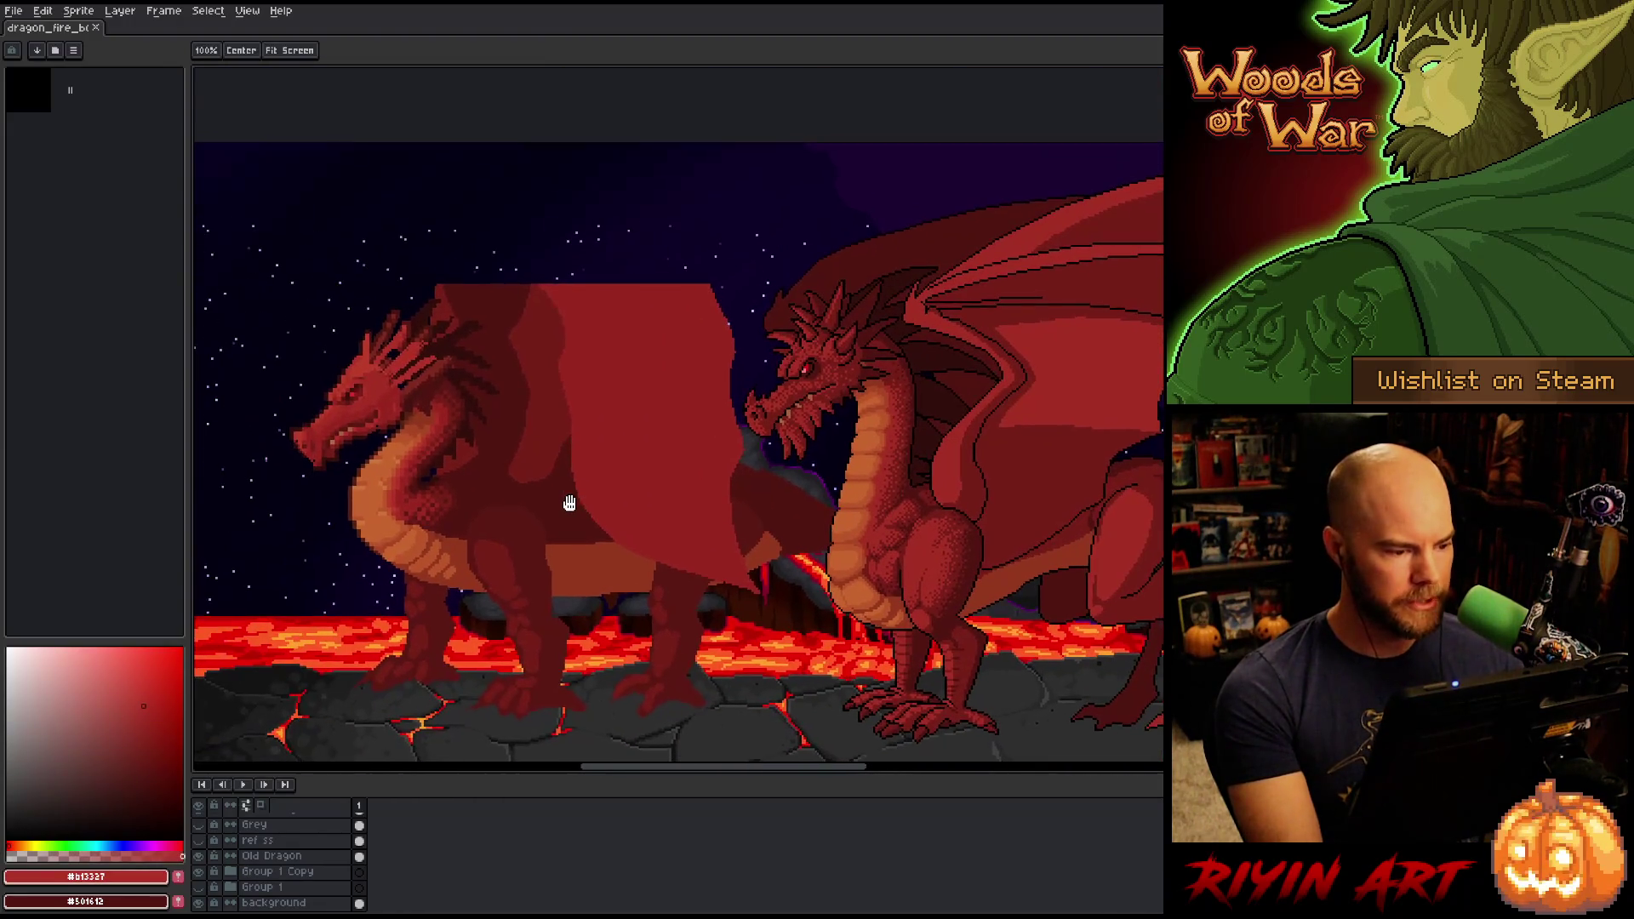
pyautogui.scroll(2, 467, 504)
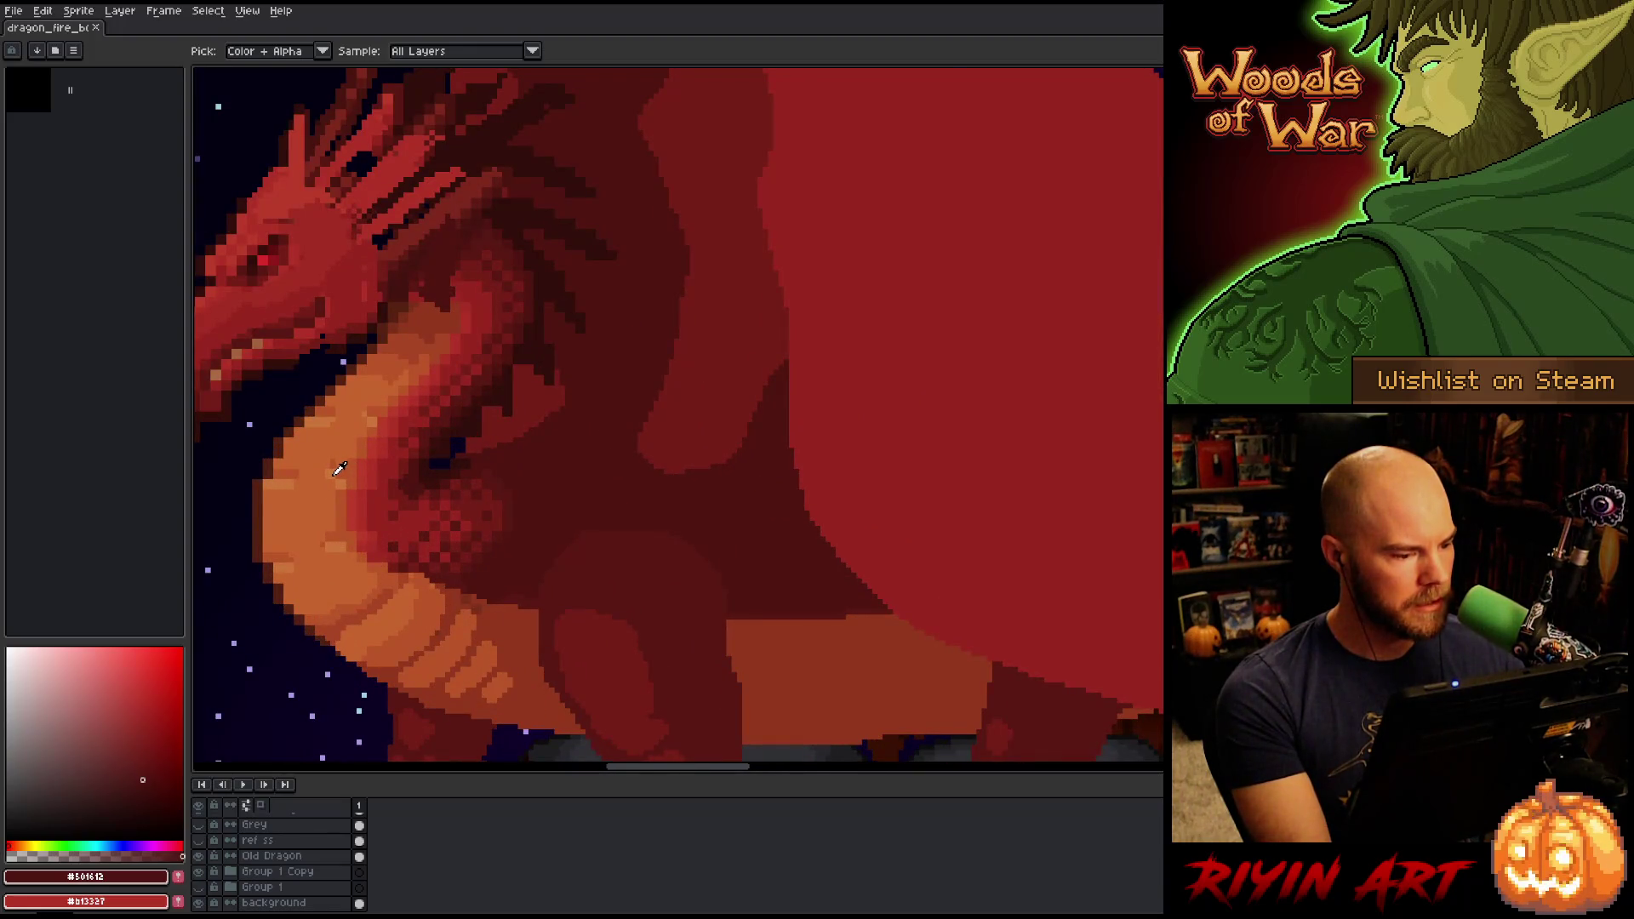
pyautogui.click(339, 468)
pyautogui.scroll(-3, 750, 471)
pyautogui.moveTo(638, 502); pyautogui.dragTo(576, 512)
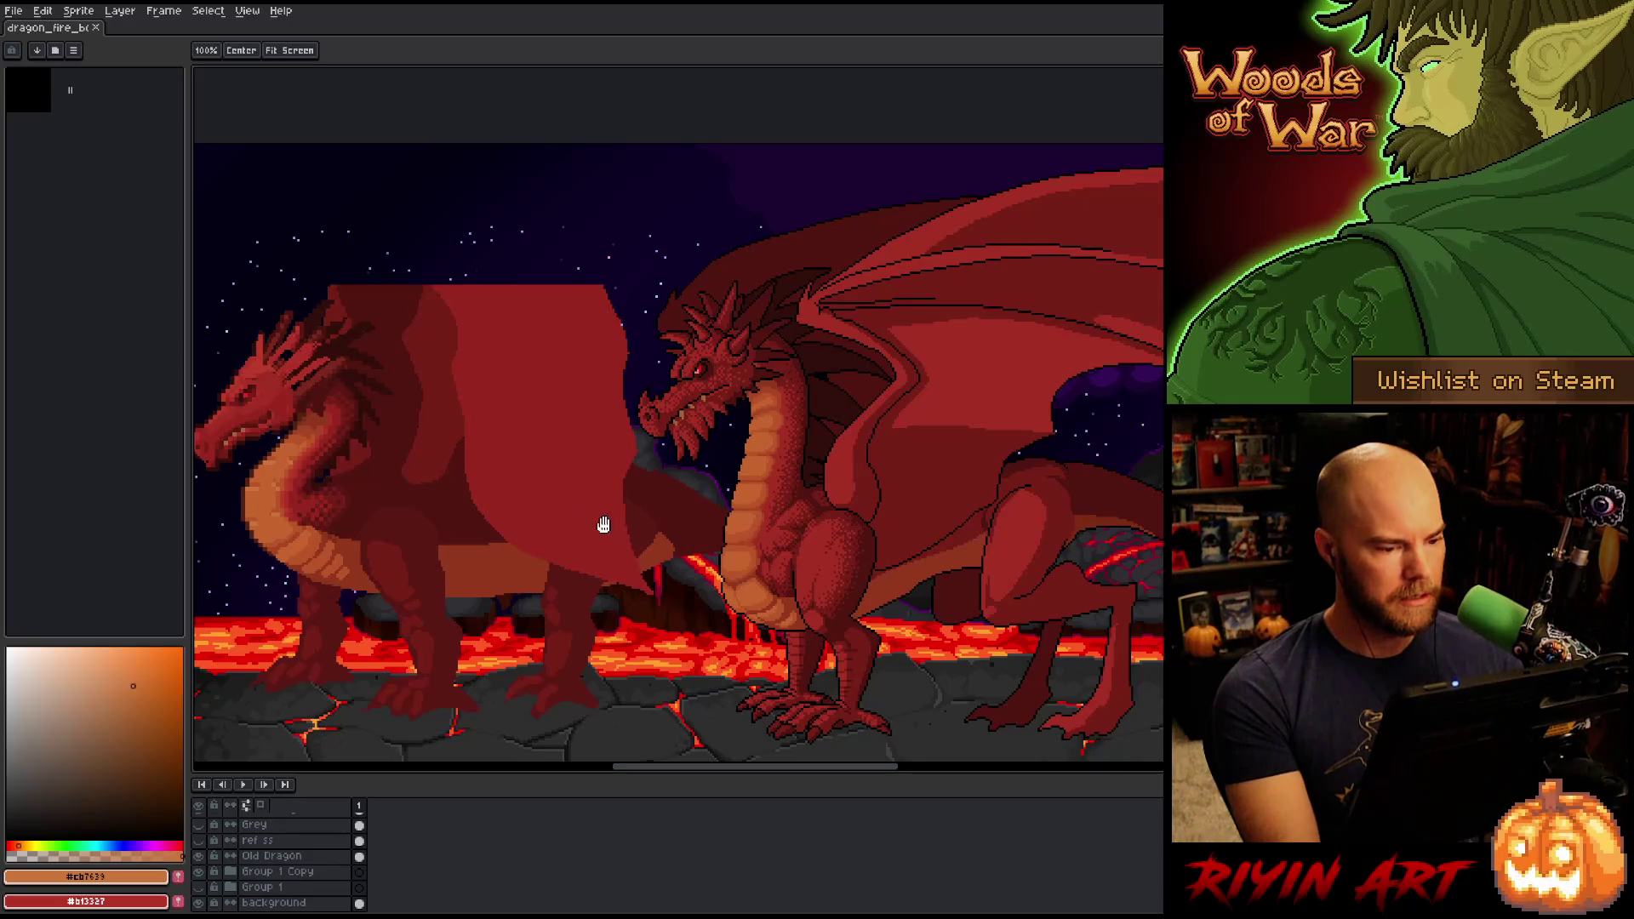
pyautogui.scroll(-1, 591, 511)
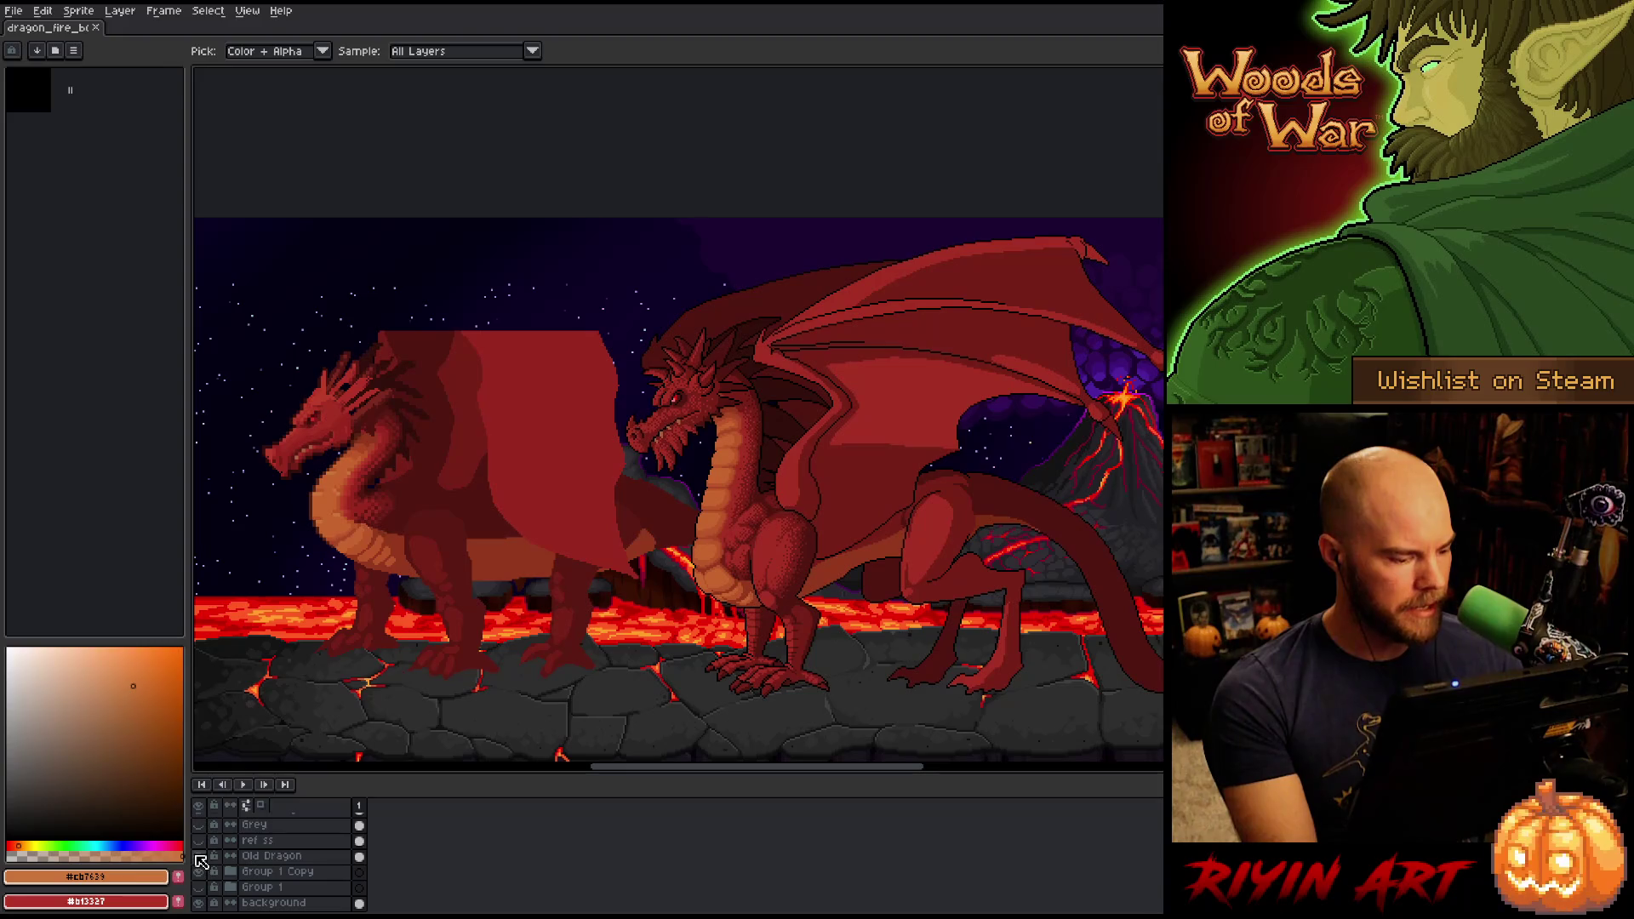
# Hide the Old Dragon layer again and bring the dragon's chest and wing into view.
pyautogui.click(199, 858)
pyautogui.moveTo(681, 545); pyautogui.dragTo(392, 545)
pyautogui.scroll(3, 483, 532)
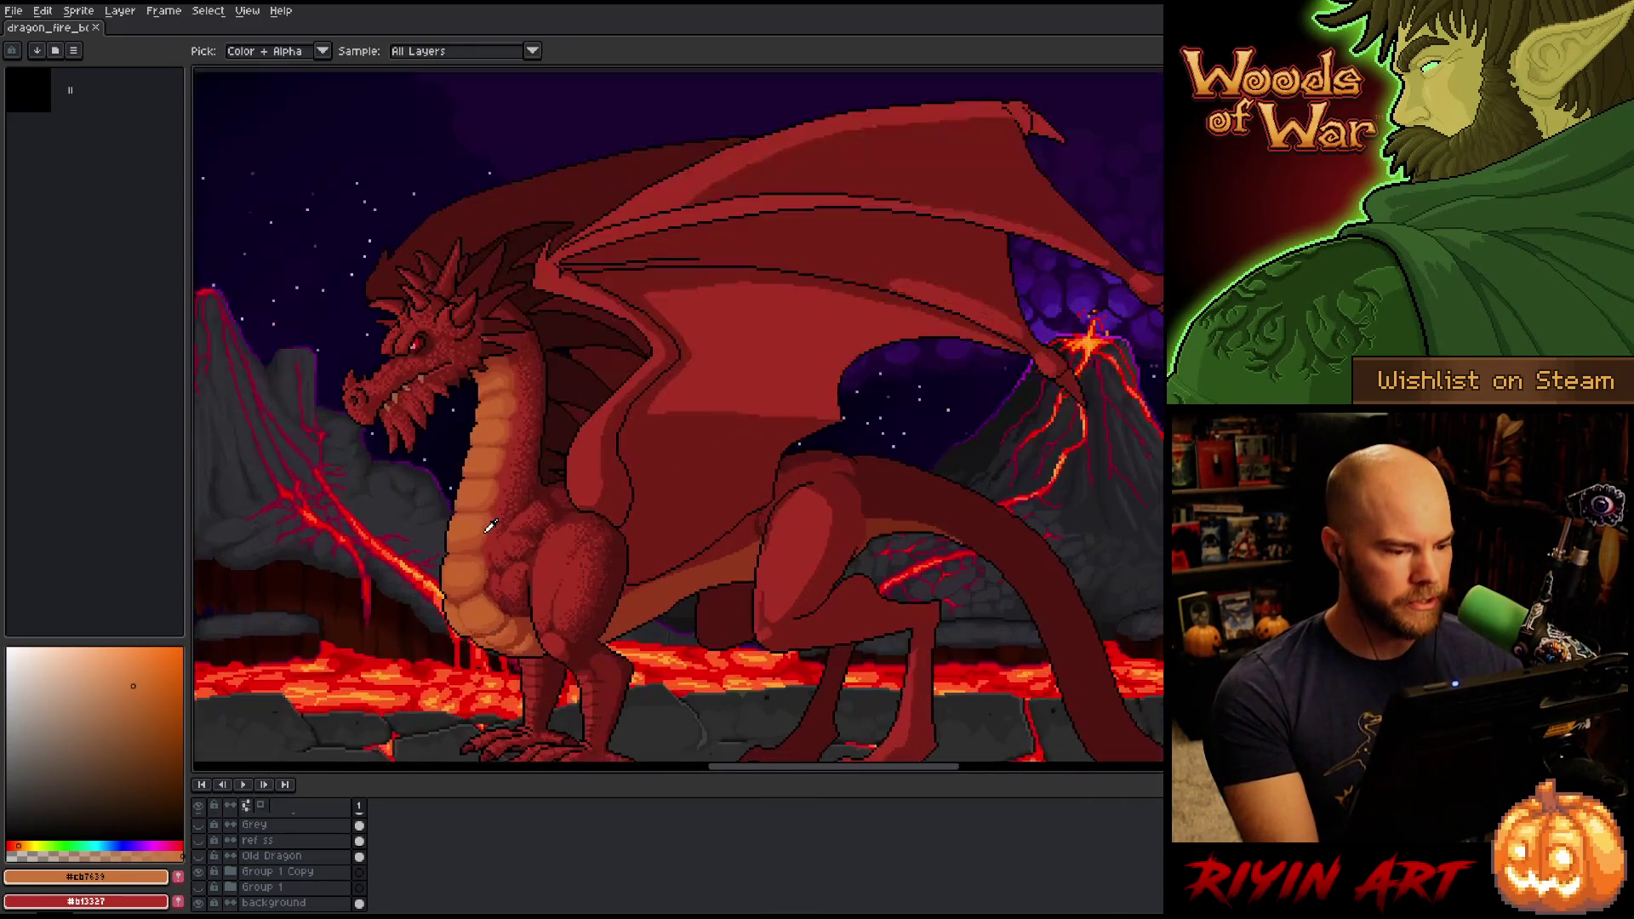
pyautogui.scroll(-2, 483, 532)
pyautogui.scroll(-1, 515, 430)
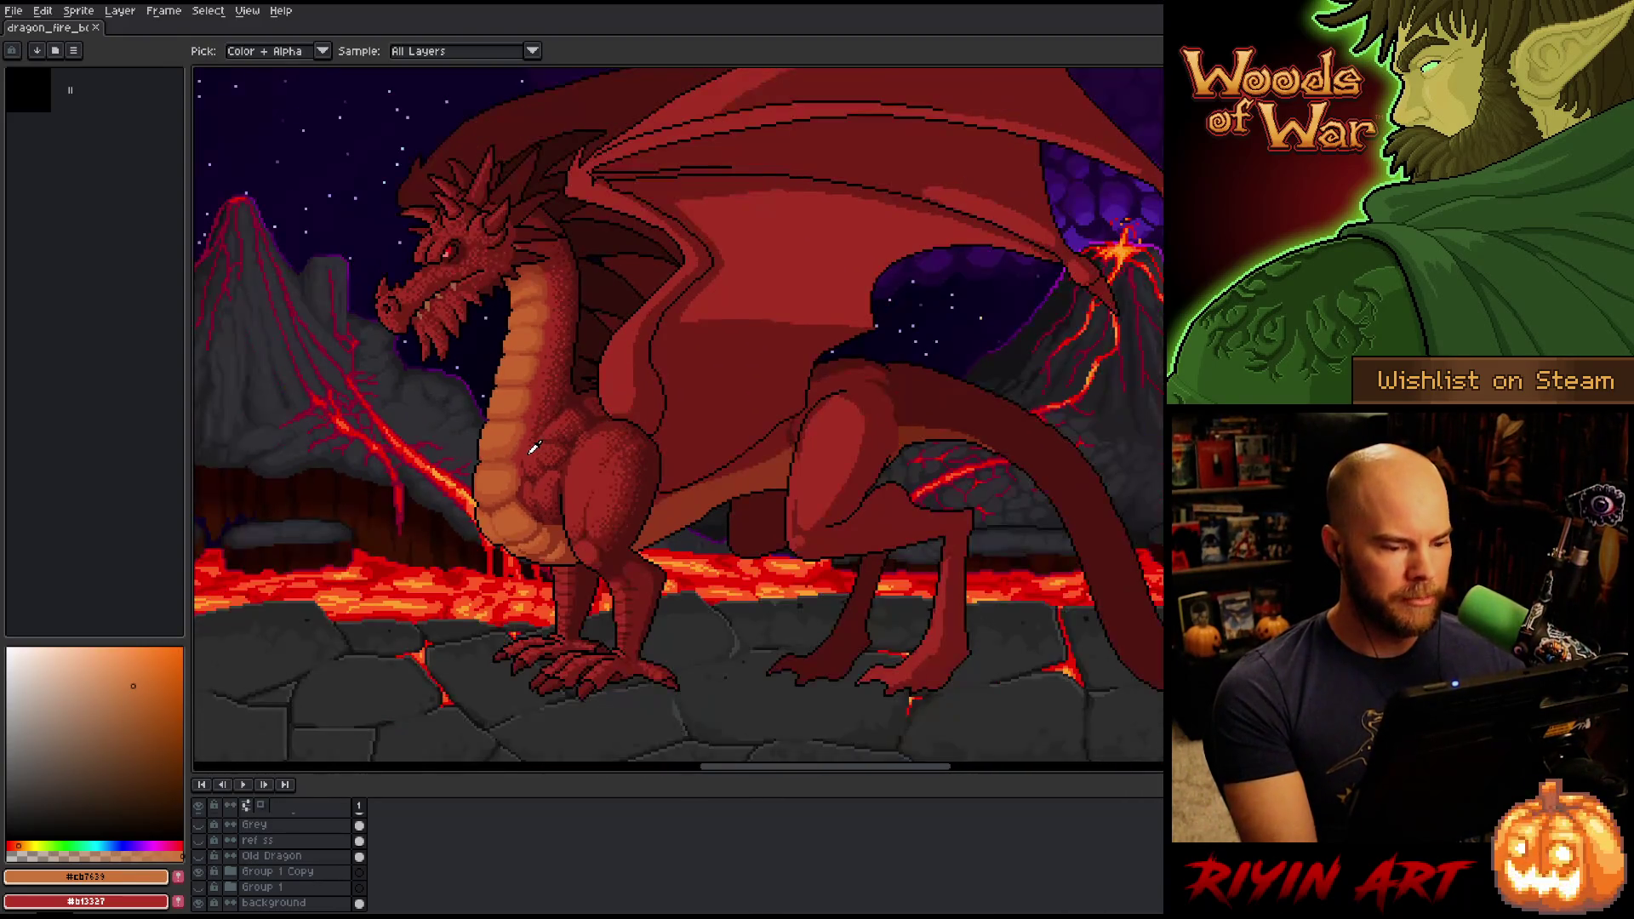
pyautogui.scroll(2, 537, 422)
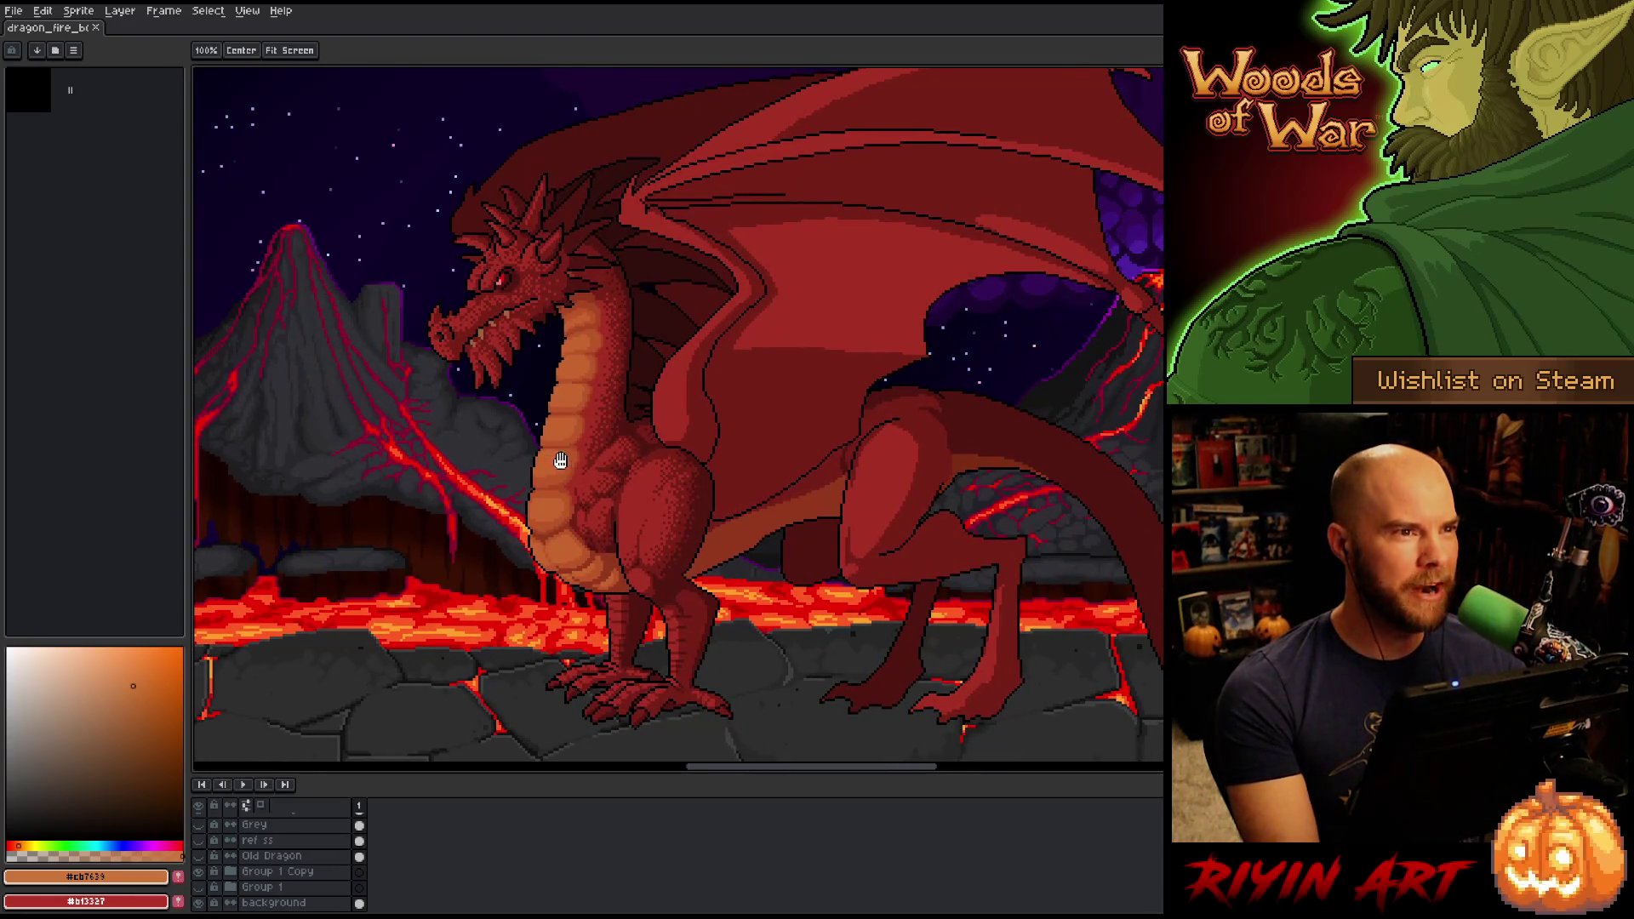
pyautogui.press('i')
pyautogui.scroll(1, 596, 430)
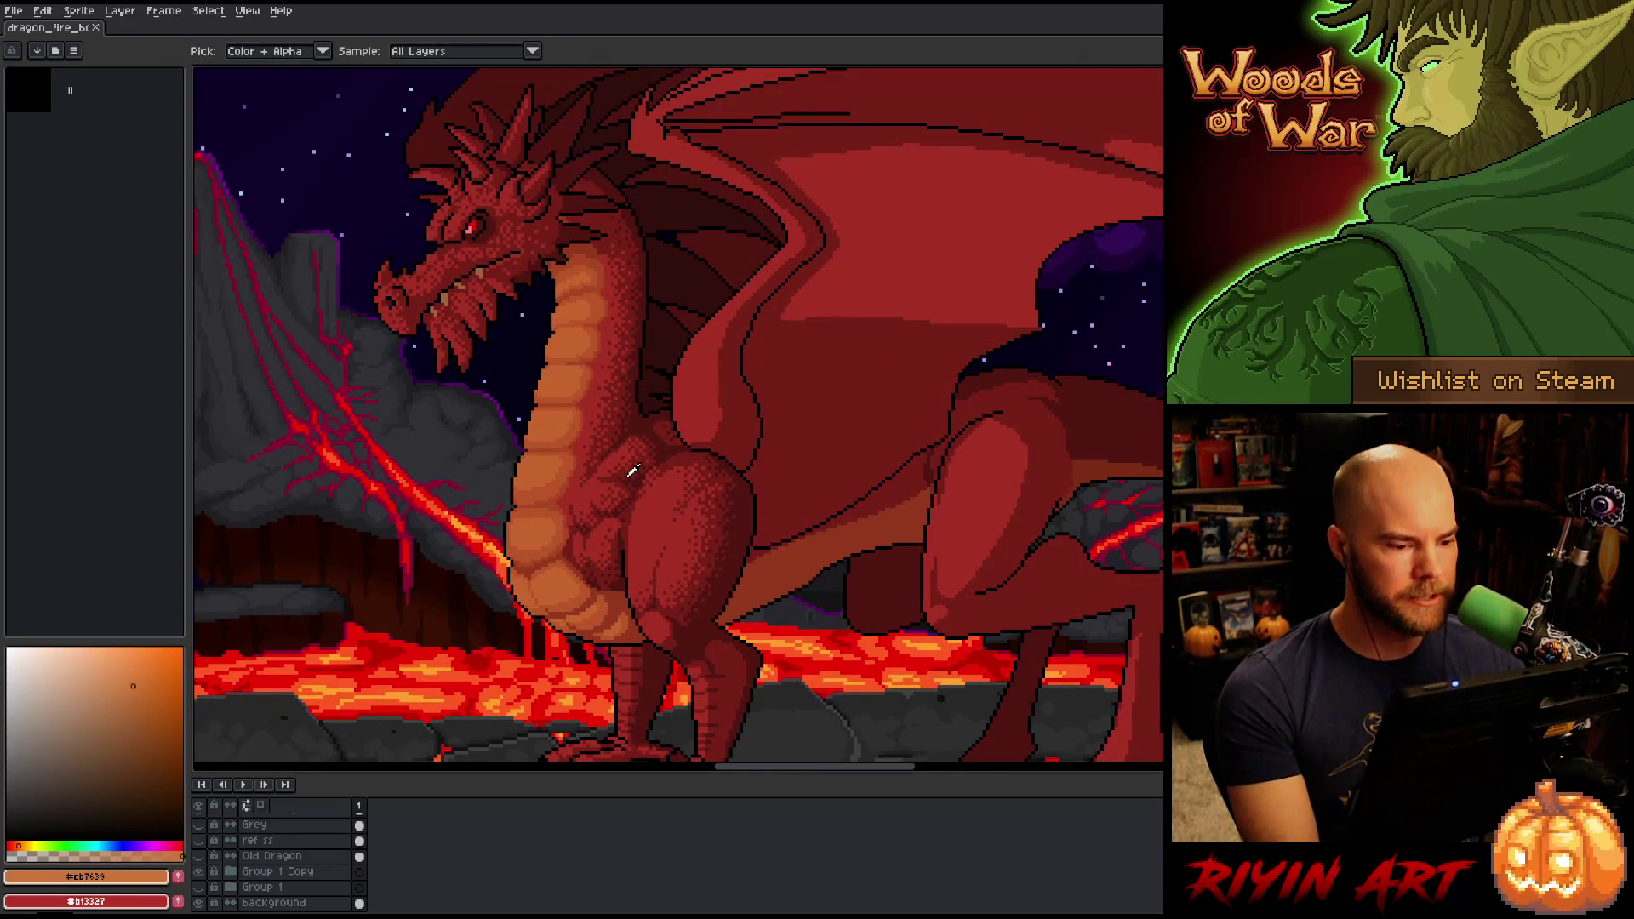
pyautogui.scroll(-1, 588, 464)
pyautogui.scroll(2, 595, 452)
pyautogui.scroll(5, 314, 877)
# Toggle the rt leg layer to check it, then make the Dragon layer active.
pyautogui.click(200, 856)
pyautogui.click(200, 856)
pyautogui.click(201, 856)
pyautogui.click(200, 856)
pyautogui.click(268, 841)
pyautogui.click(200, 841)
pyautogui.click(199, 841)
pyautogui.click(199, 842)
pyautogui.click(199, 841)
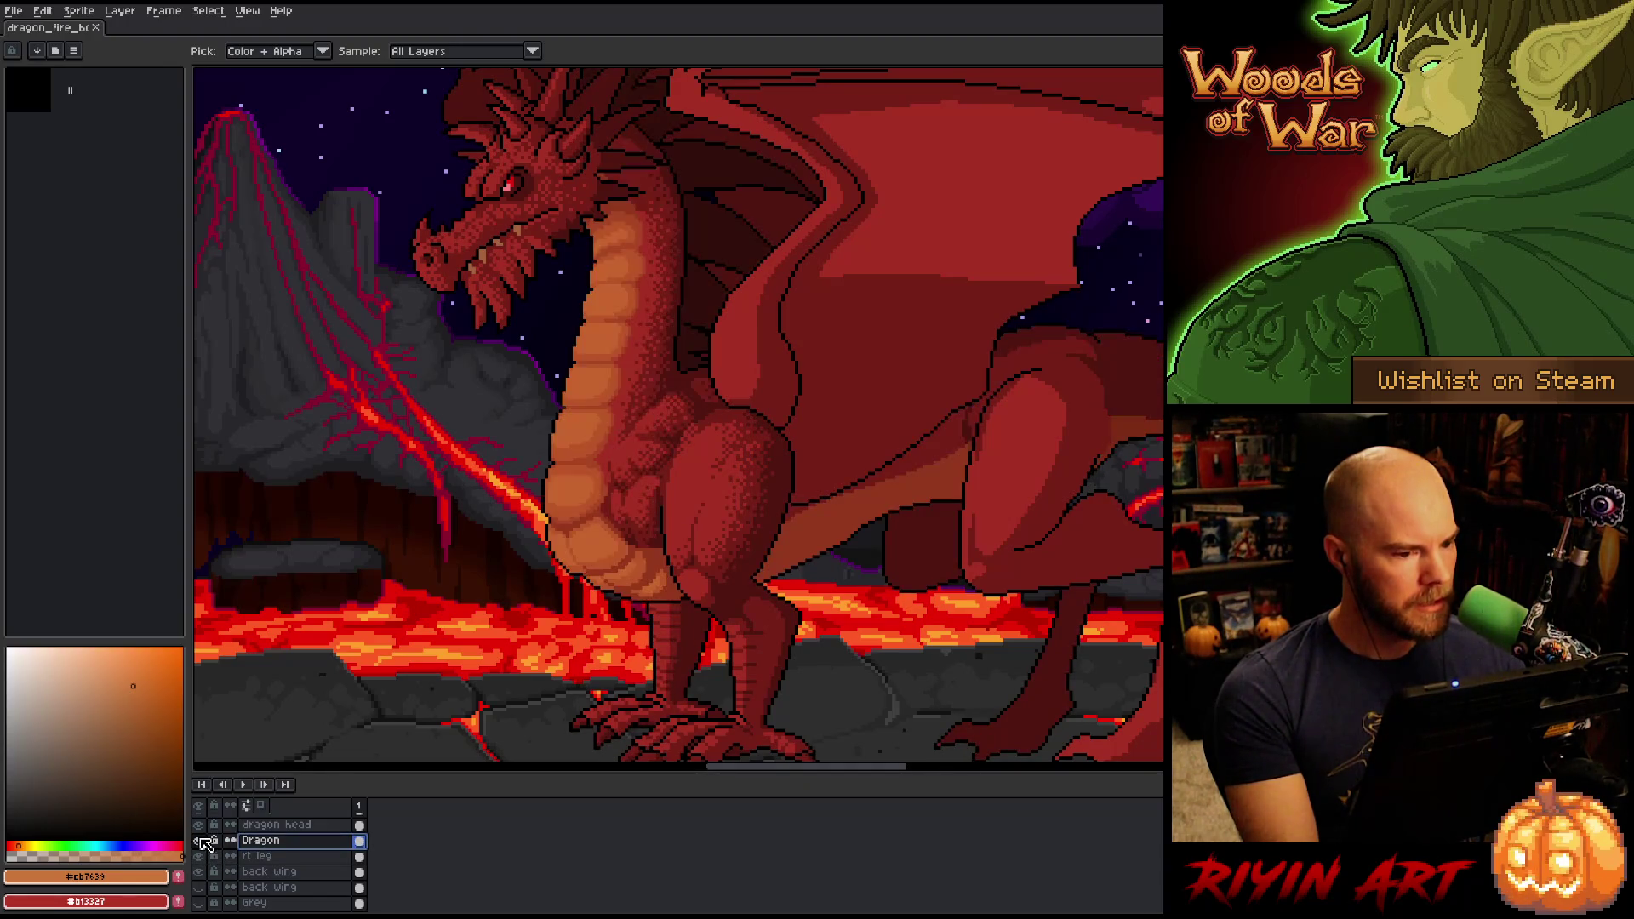
# Open the File menu.
pyautogui.scroll(-1, 671, 373)
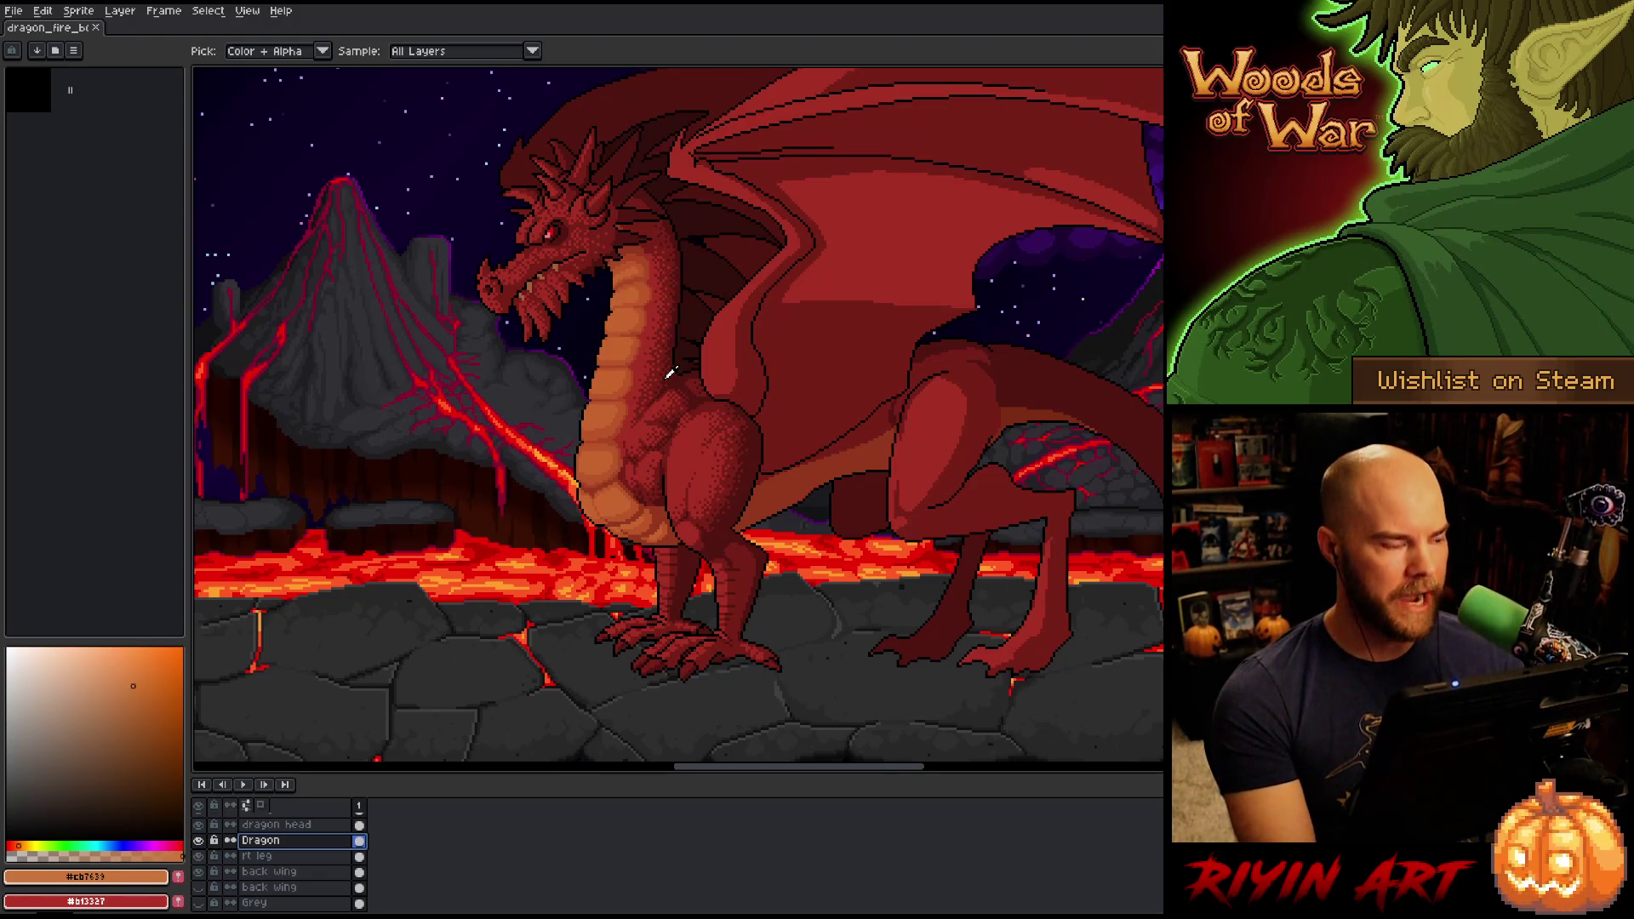
pyautogui.scroll(-1, 673, 371)
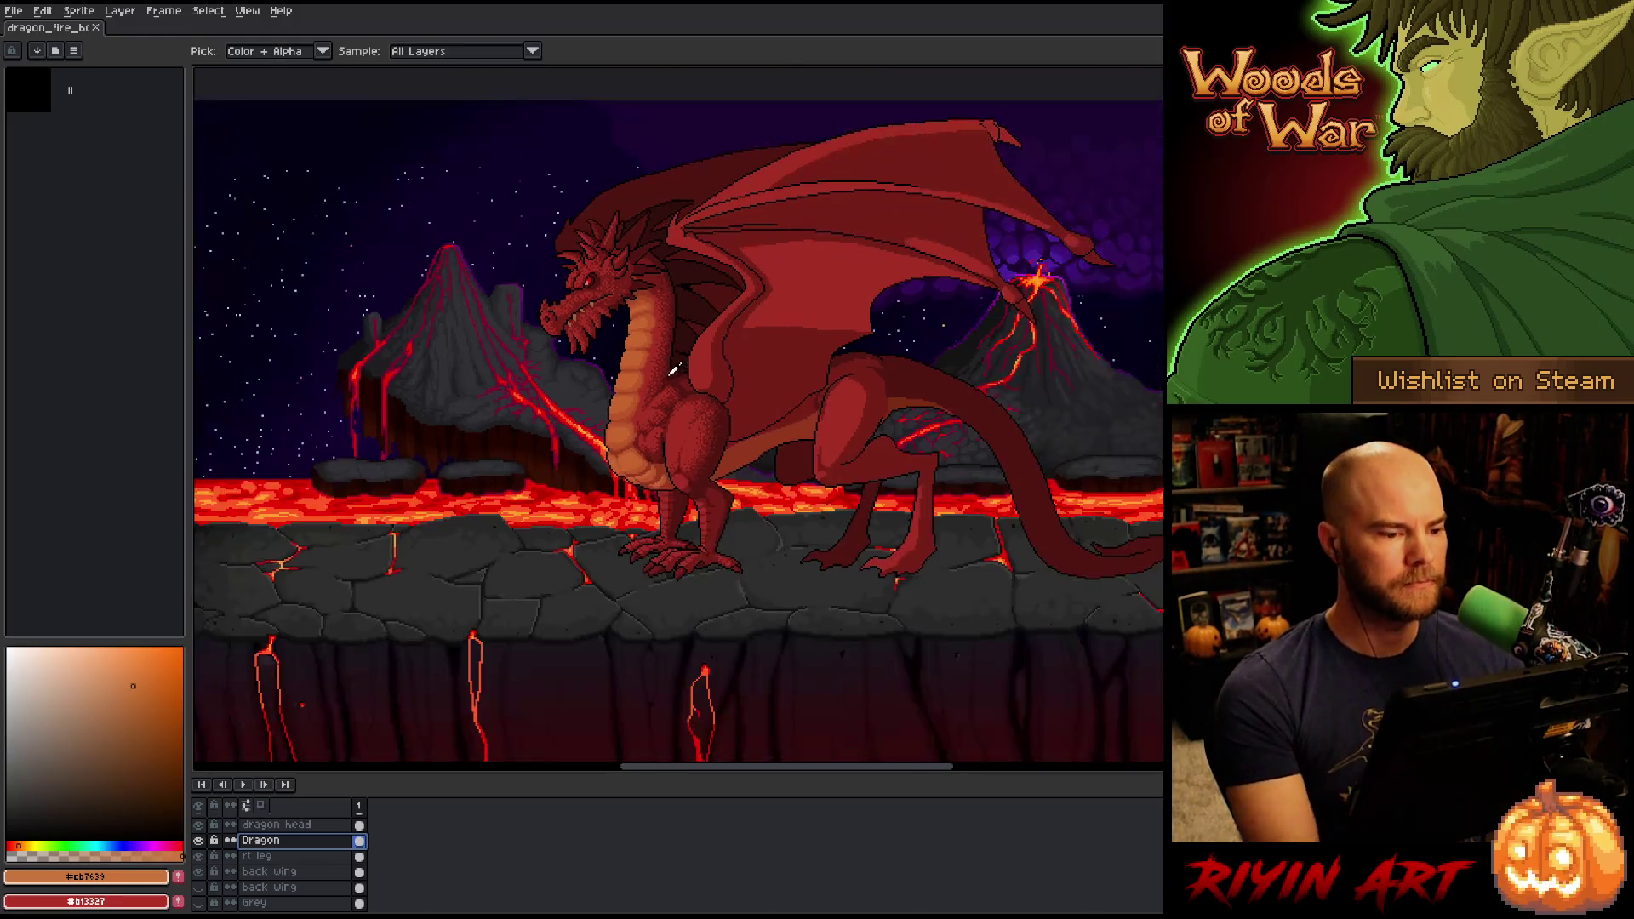
pyautogui.scroll(1, 672, 371)
pyautogui.click(14, 10)
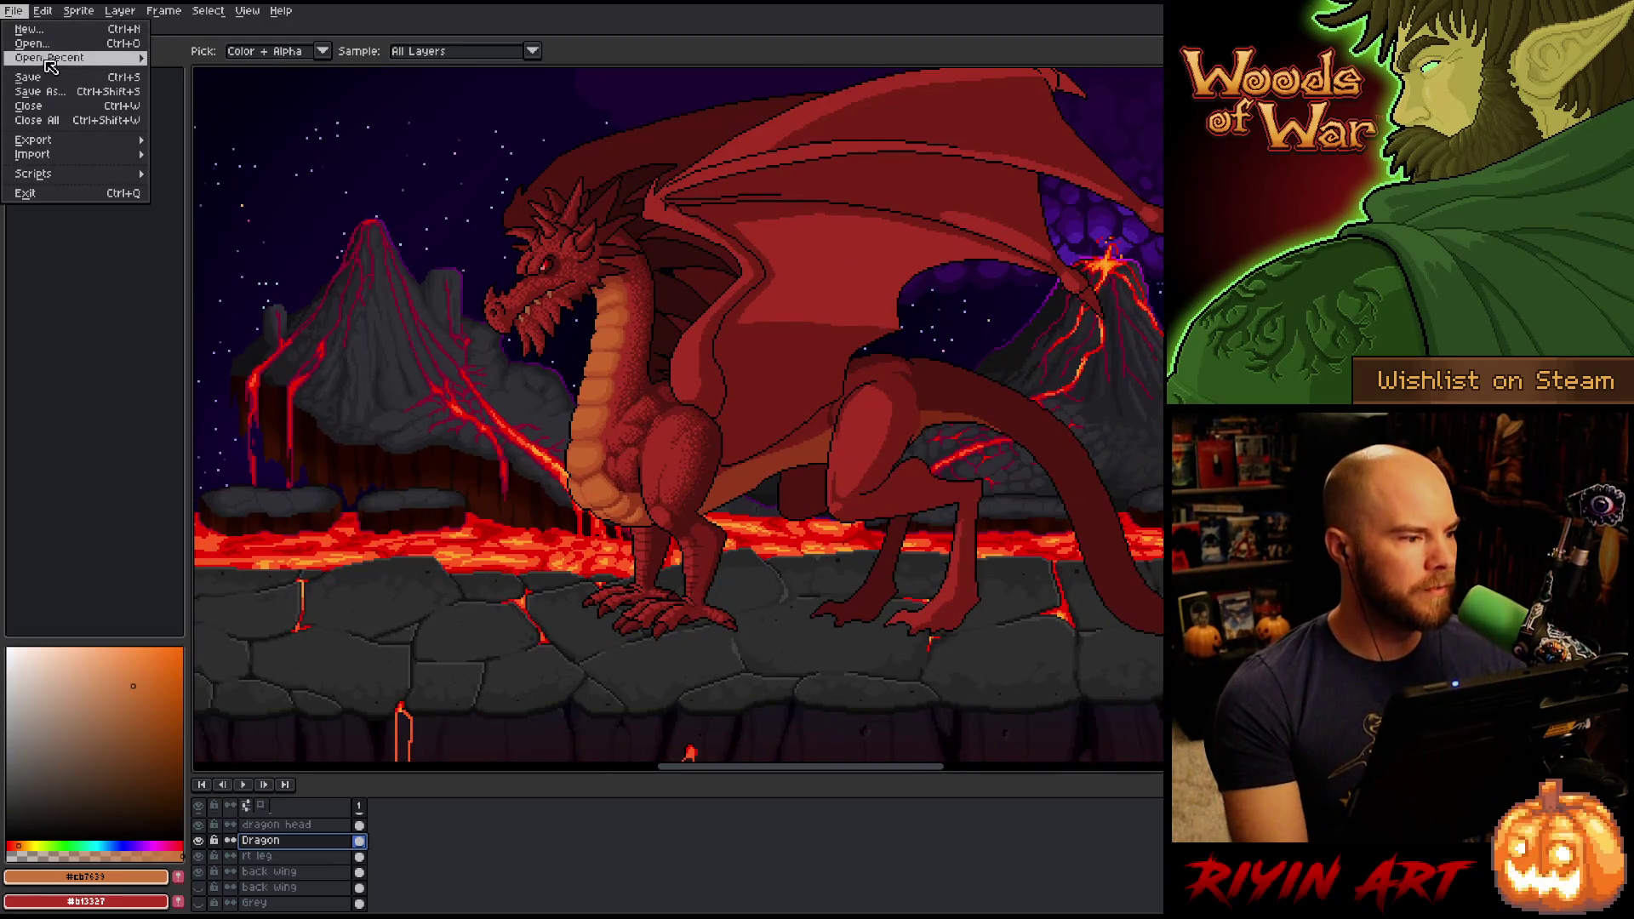
pyautogui.moveTo(59, 67)
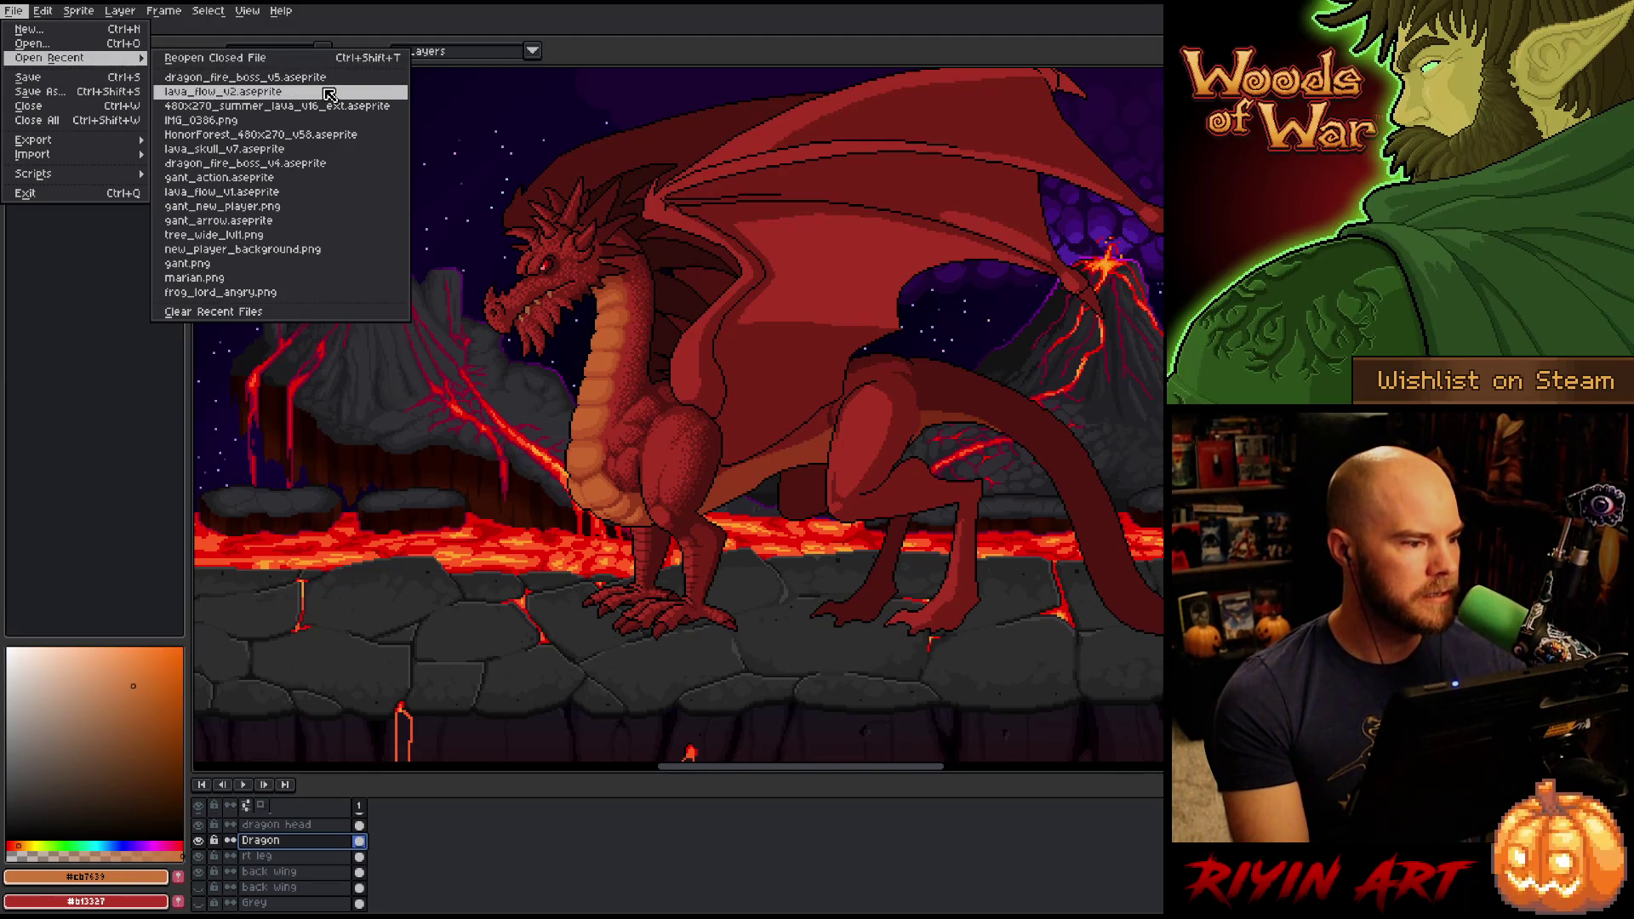
pyautogui.click(321, 162)
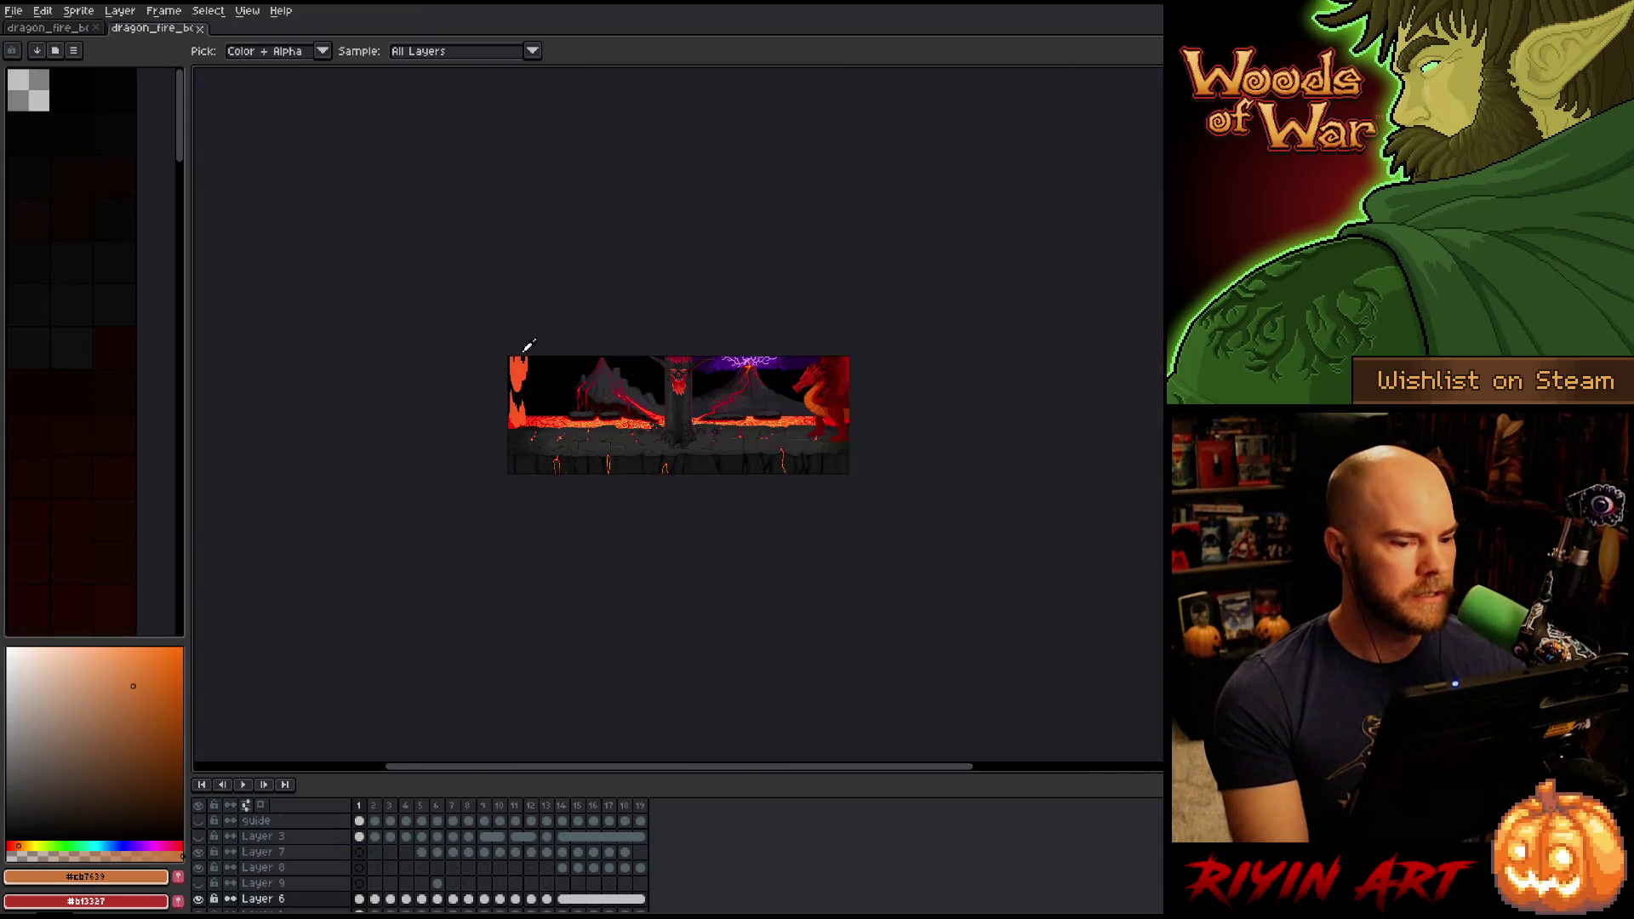
pyautogui.scroll(3, 801, 410)
pyautogui.moveTo(839, 420); pyautogui.dragTo(715, 468)
pyautogui.press('Return')
pyautogui.moveTo(435, 465); pyautogui.dragTo(648, 580)
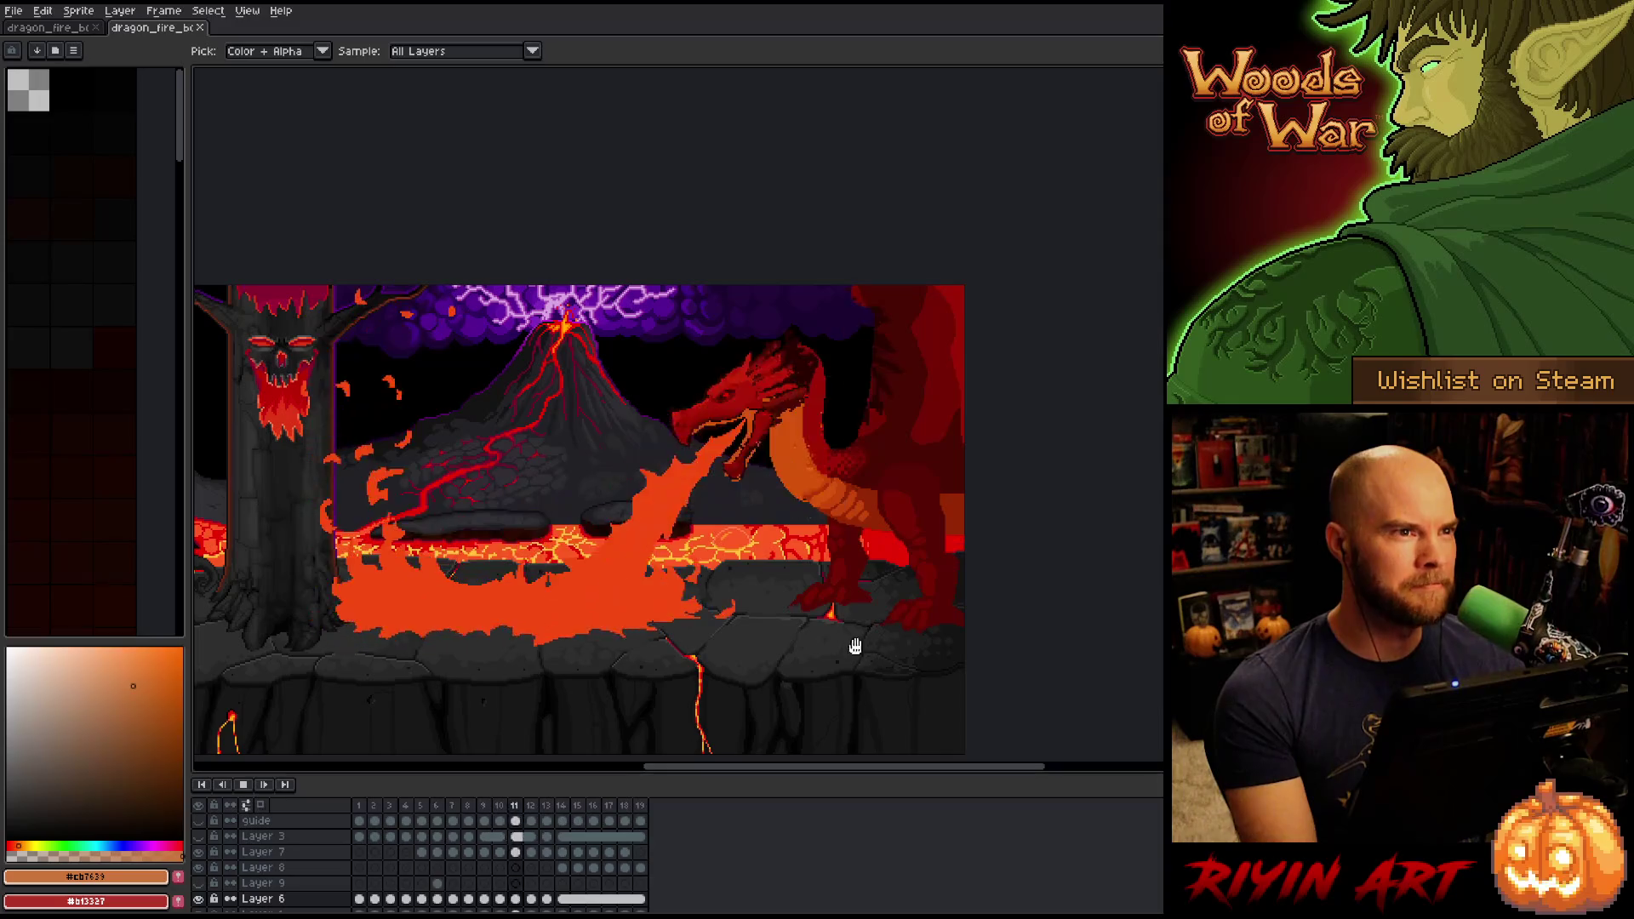
pyautogui.click(199, 27)
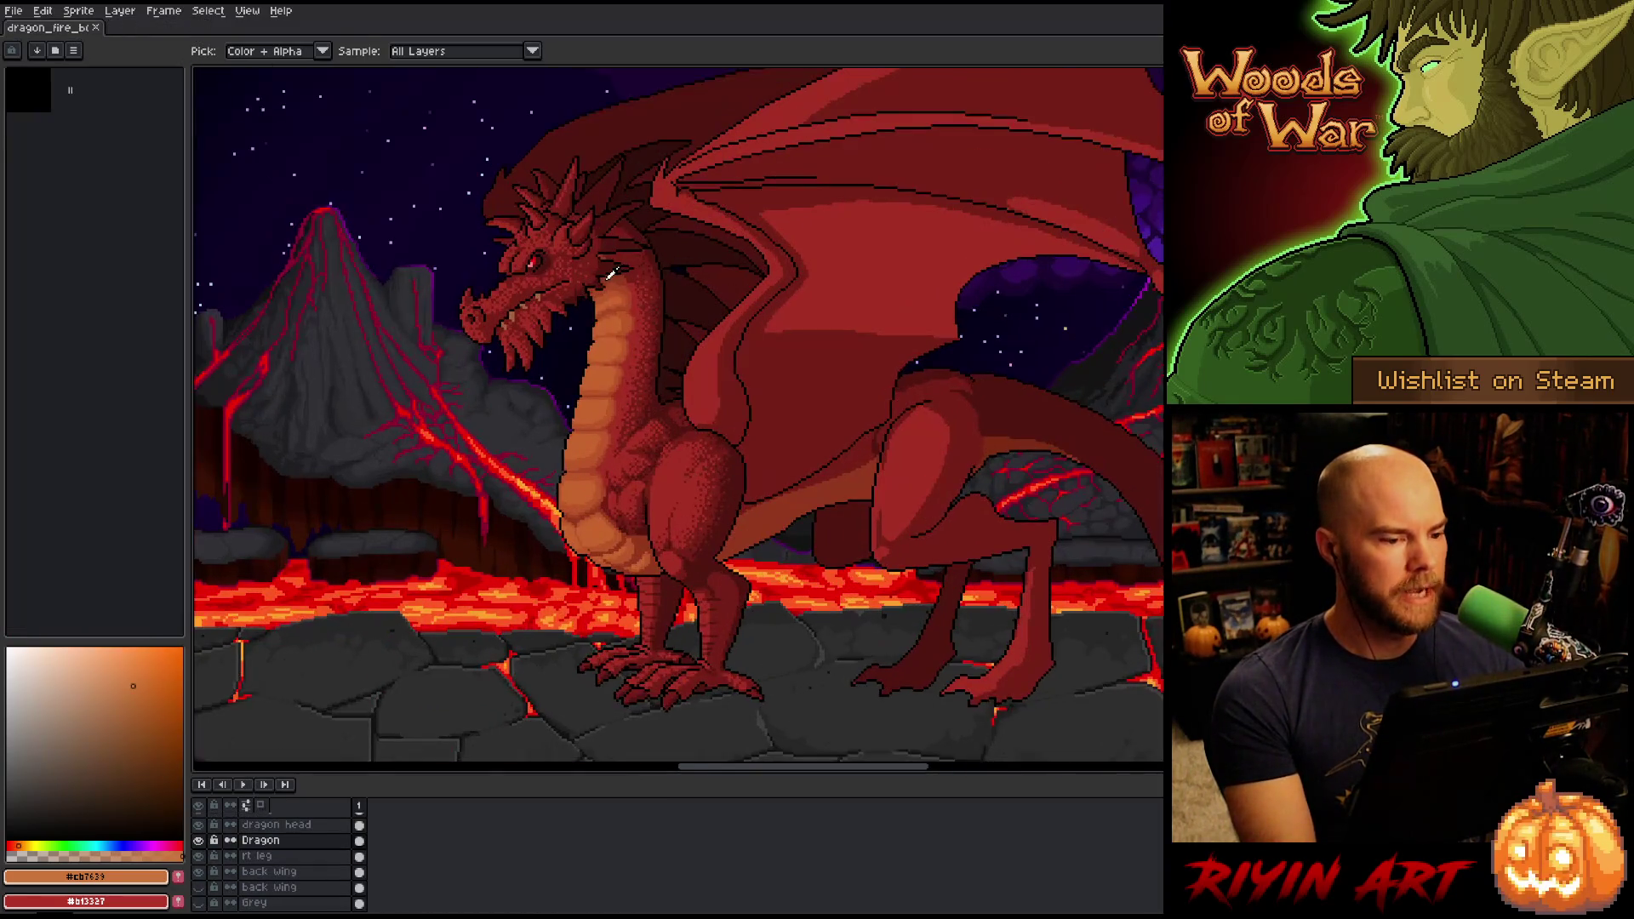
# Toggle the Dragon layer off and on to compare, then ready the eyedropper.
pyautogui.moveTo(642, 467)
pyautogui.mouseDown()
pyautogui.moveTo(602, 452)
pyautogui.moveTo(636, 441)
pyautogui.mouseUp()
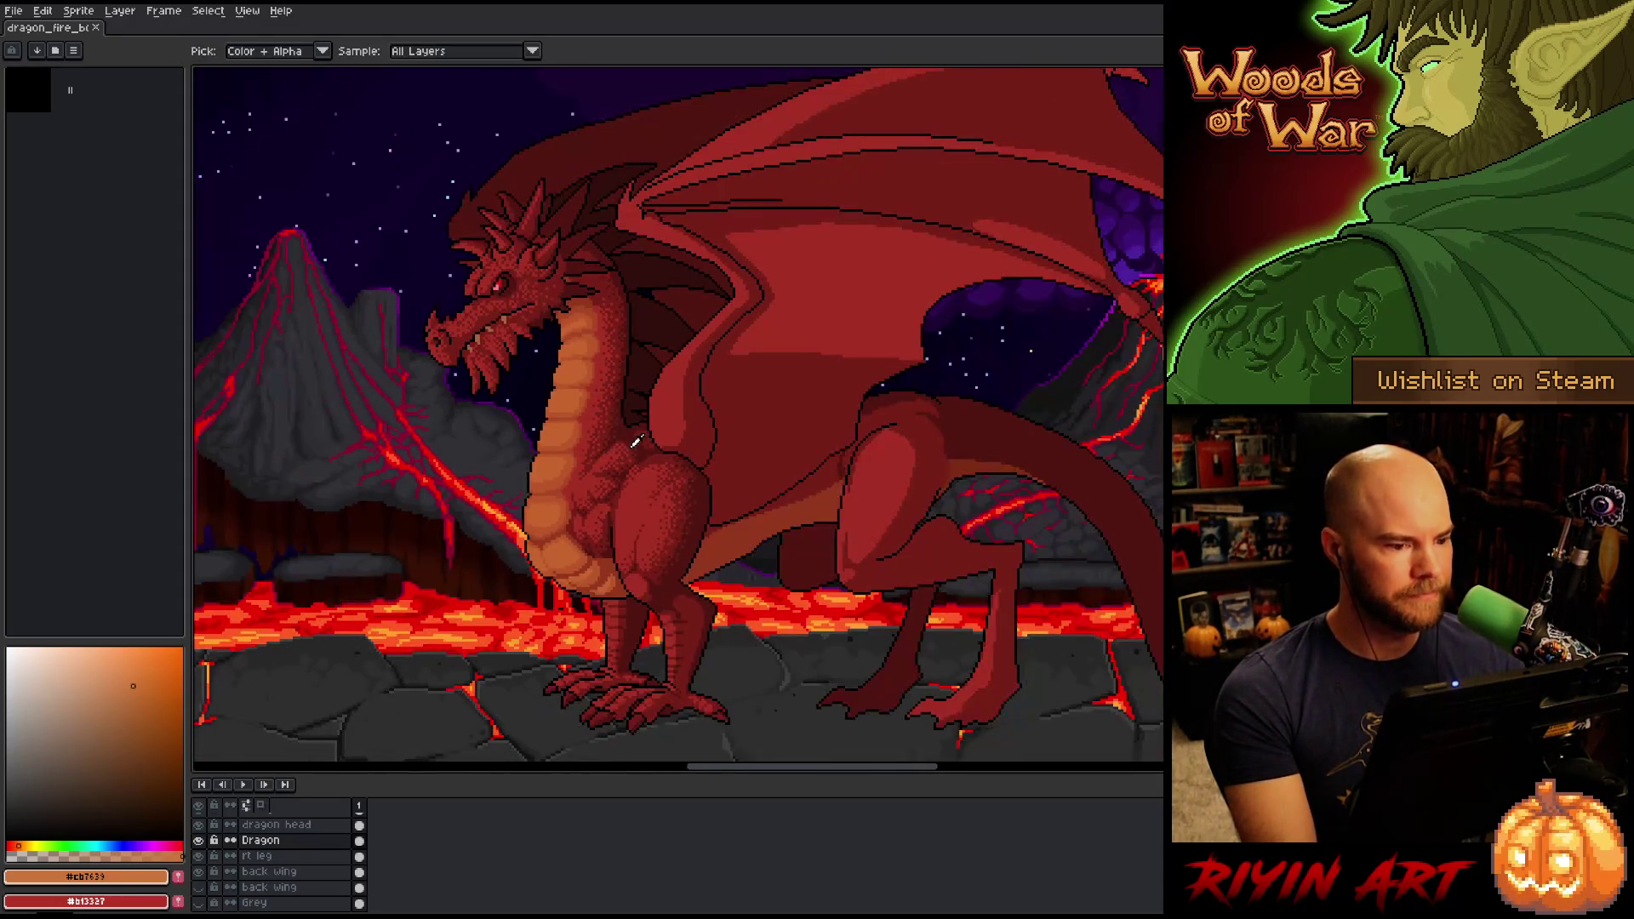
pyautogui.click(201, 840)
pyautogui.click(201, 841)
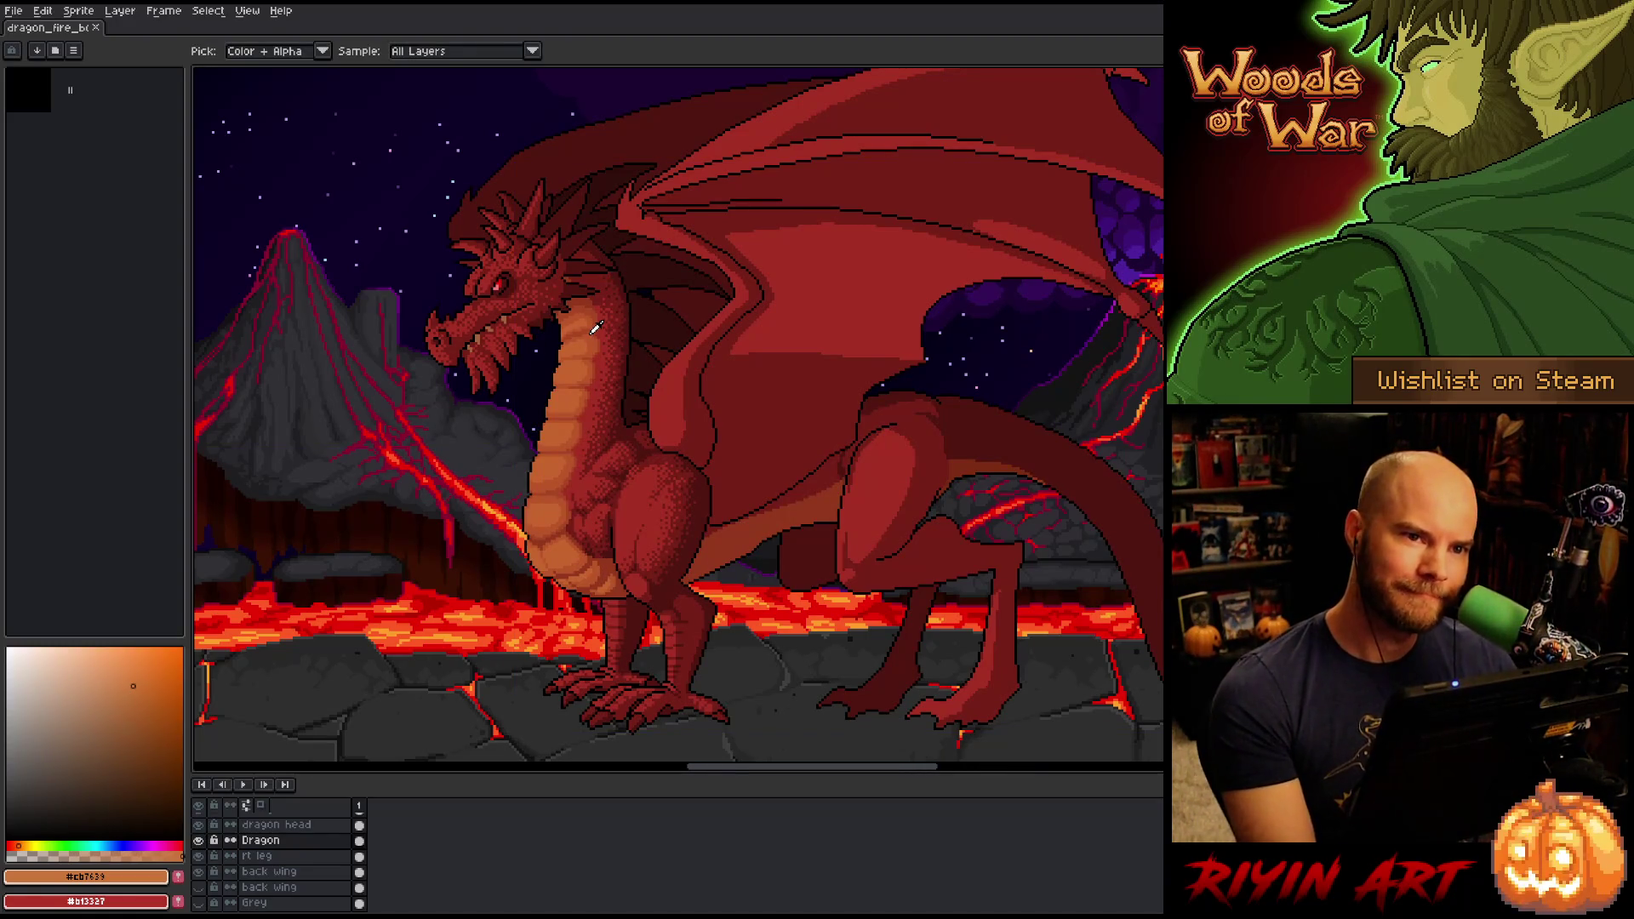
pyautogui.scroll(1, 601, 332)
pyautogui.scroll(-1, 601, 332)
pyautogui.press('space')
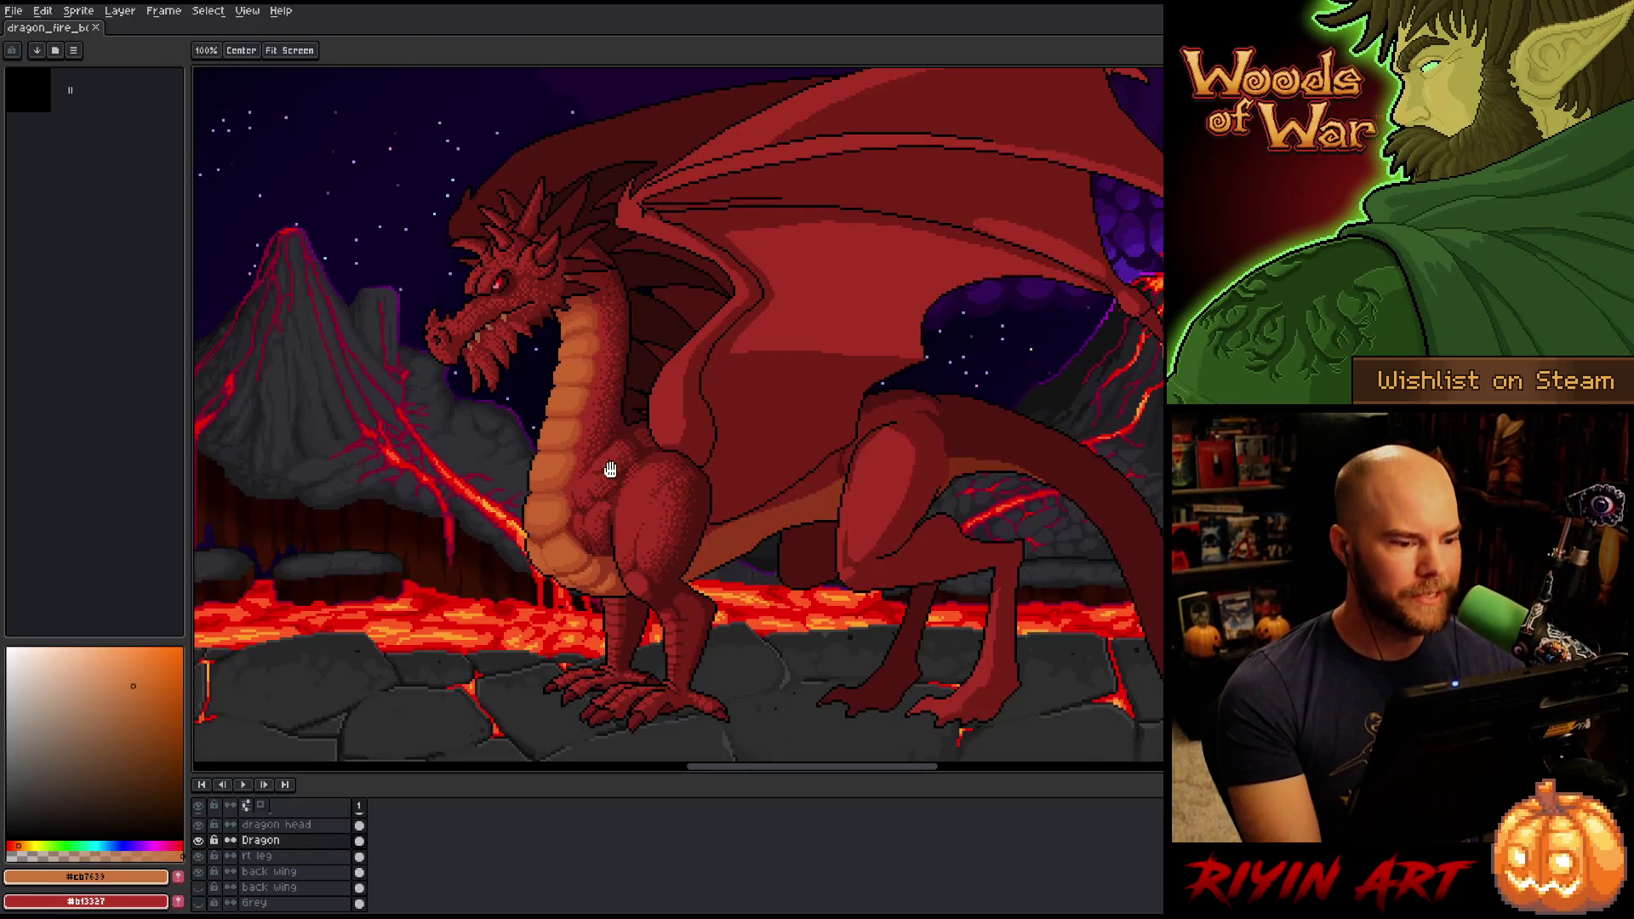
pyautogui.scroll(1, 610, 470)
pyautogui.scroll(-1, 690, 515)
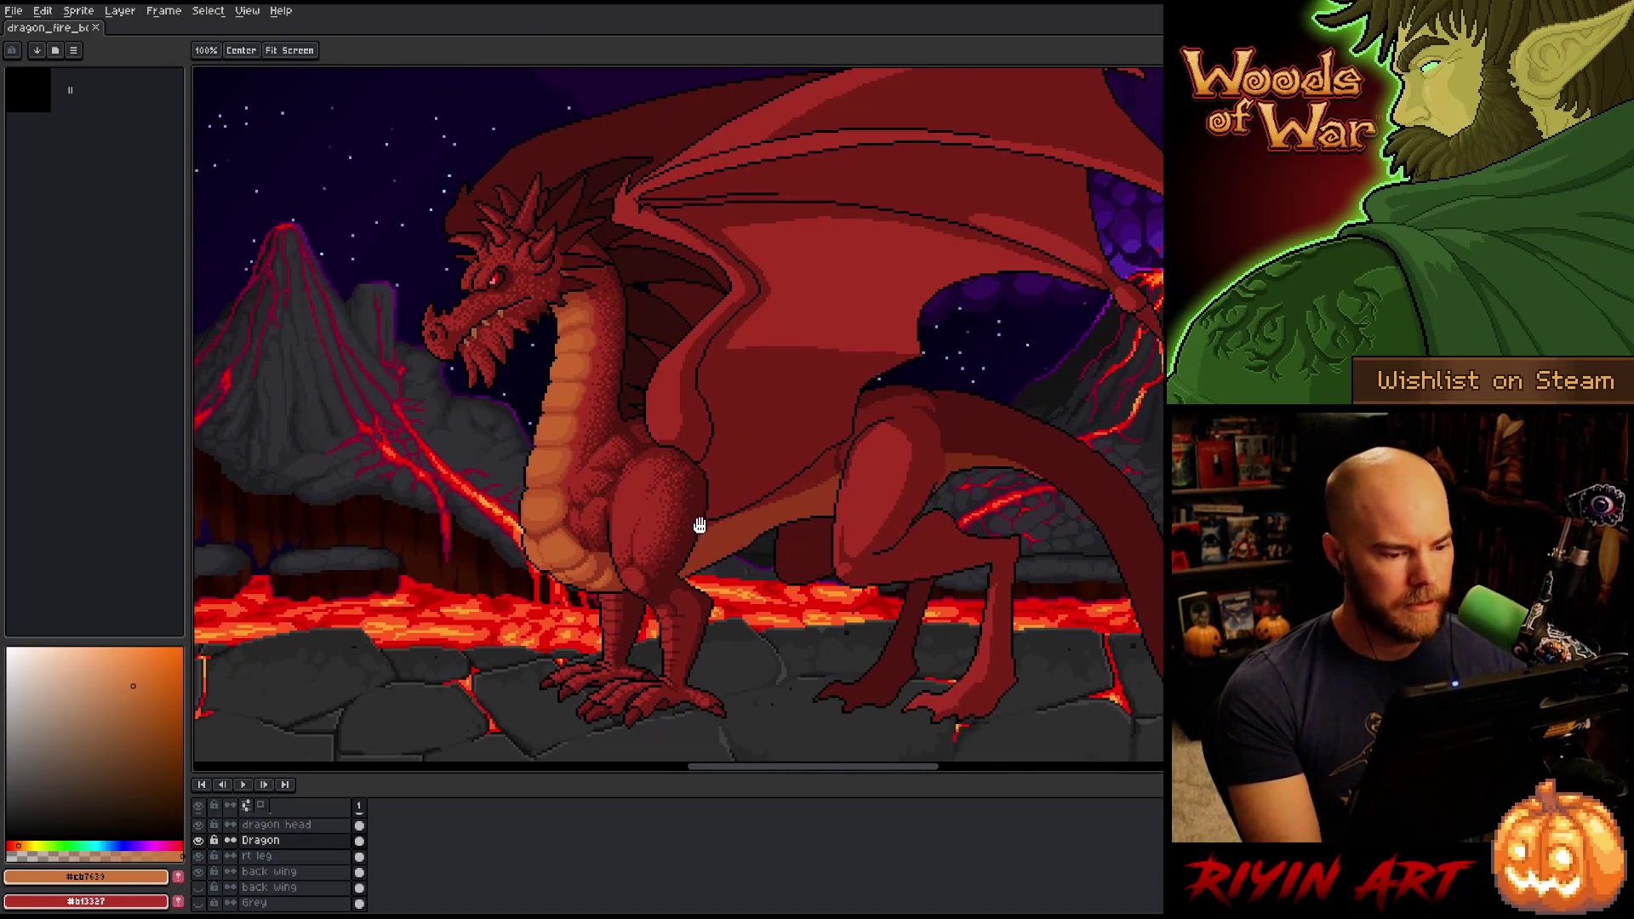
pyautogui.press('i')
pyautogui.scroll(1, 557, 417)
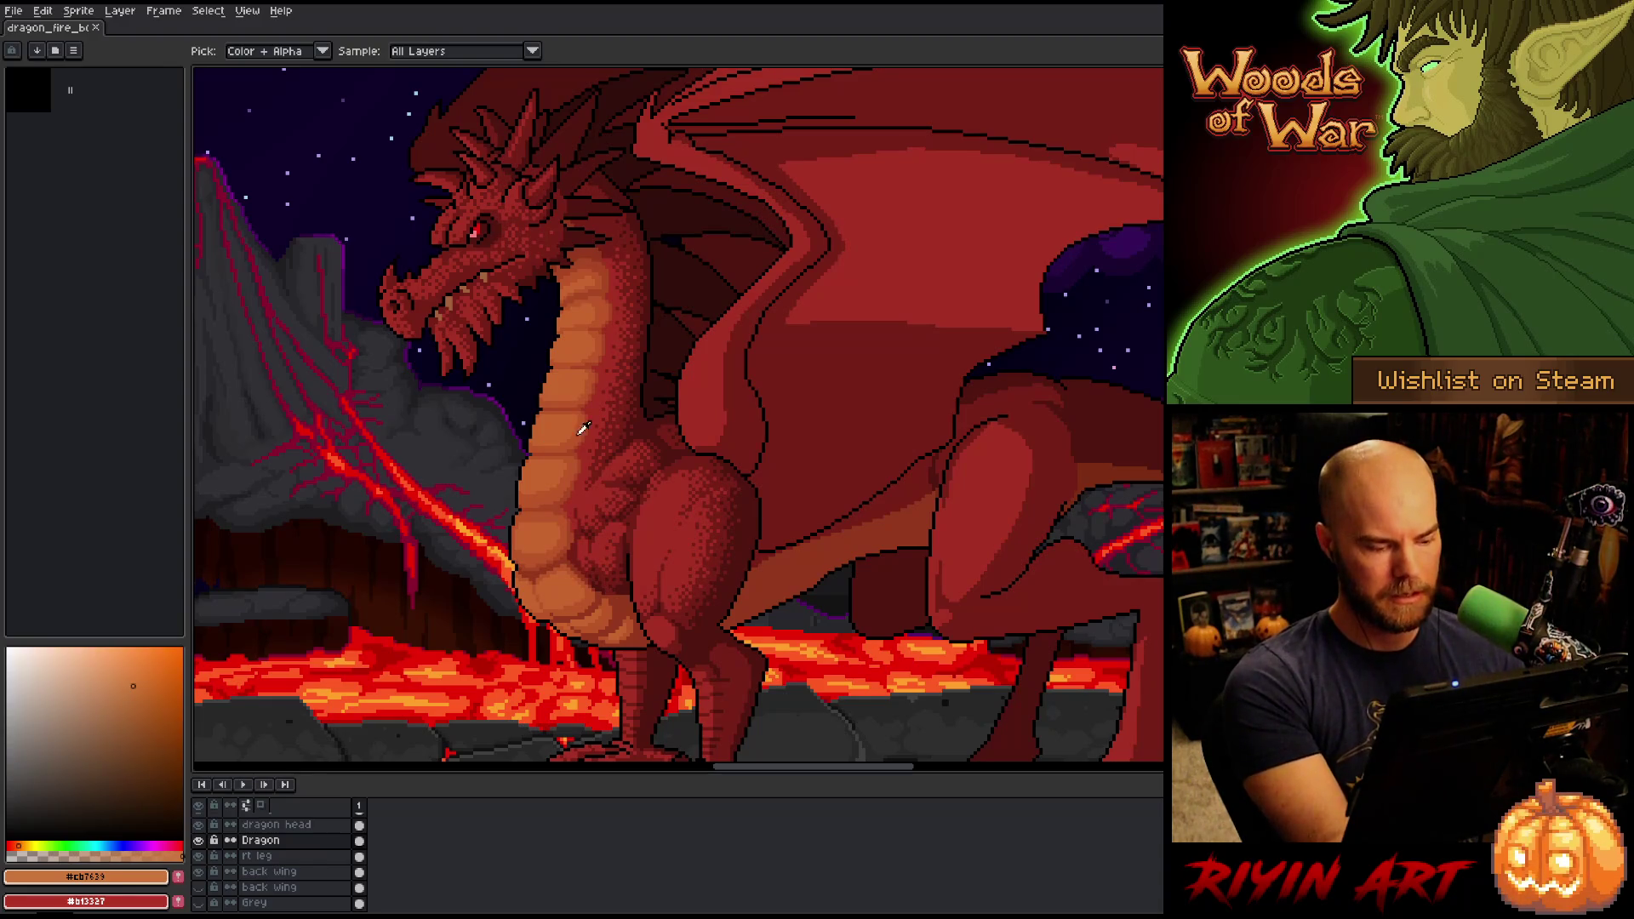
# Select all pixels of the belly scale colour by colour.
pyautogui.hotkey('shift', 'c')
pyautogui.click(561, 377)
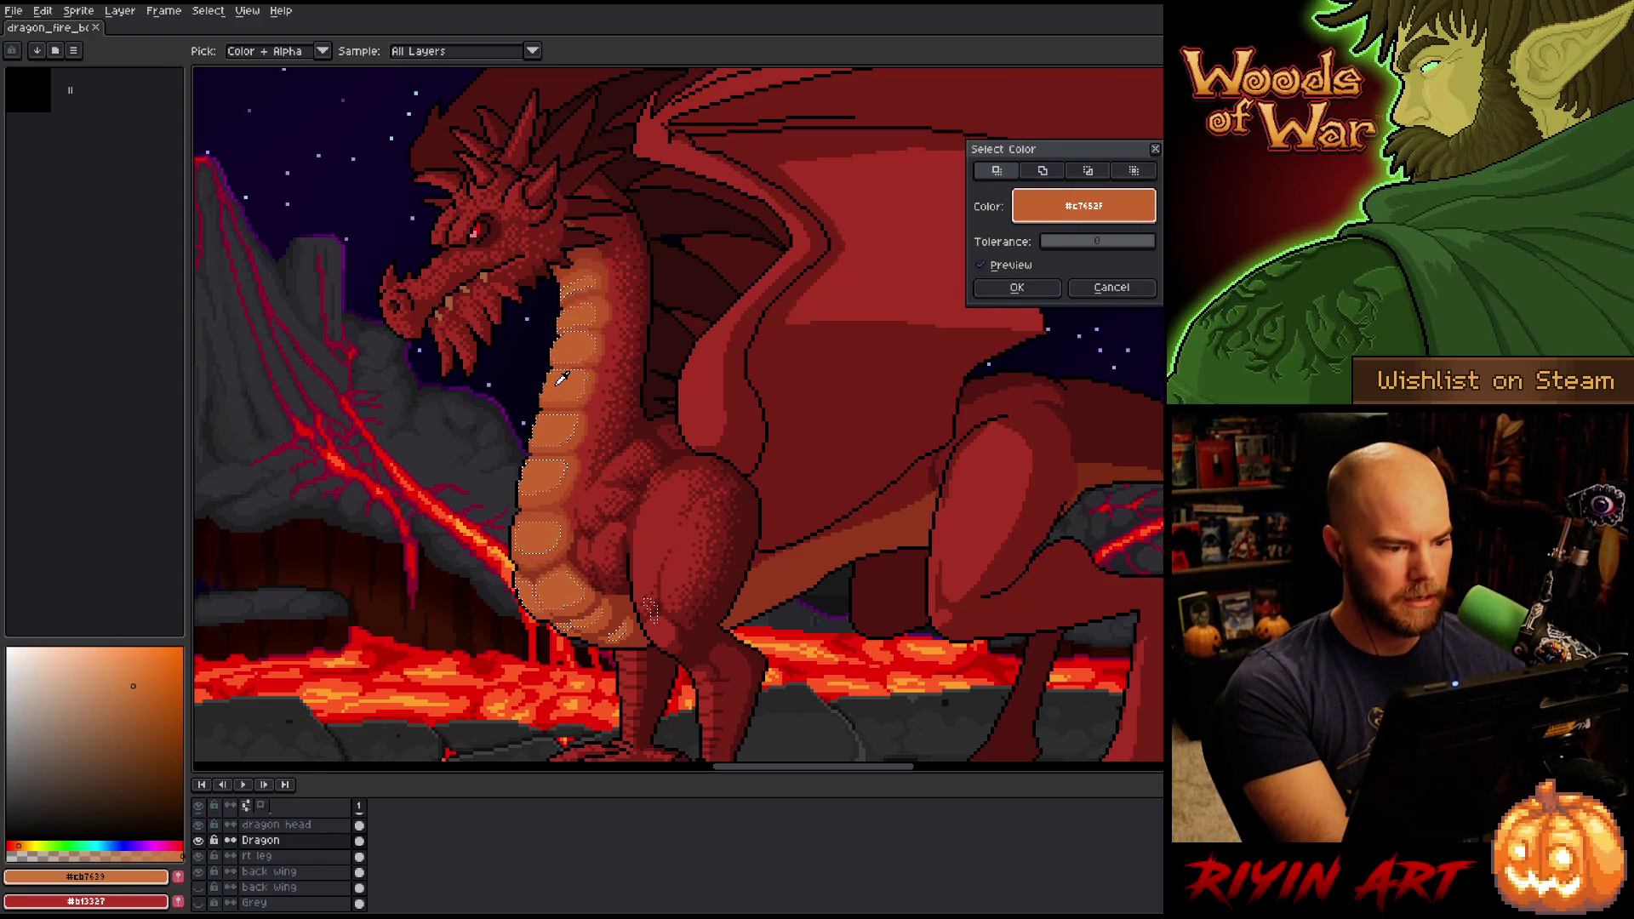
pyautogui.click(1017, 287)
pyautogui.press('v')
pyautogui.press('i')
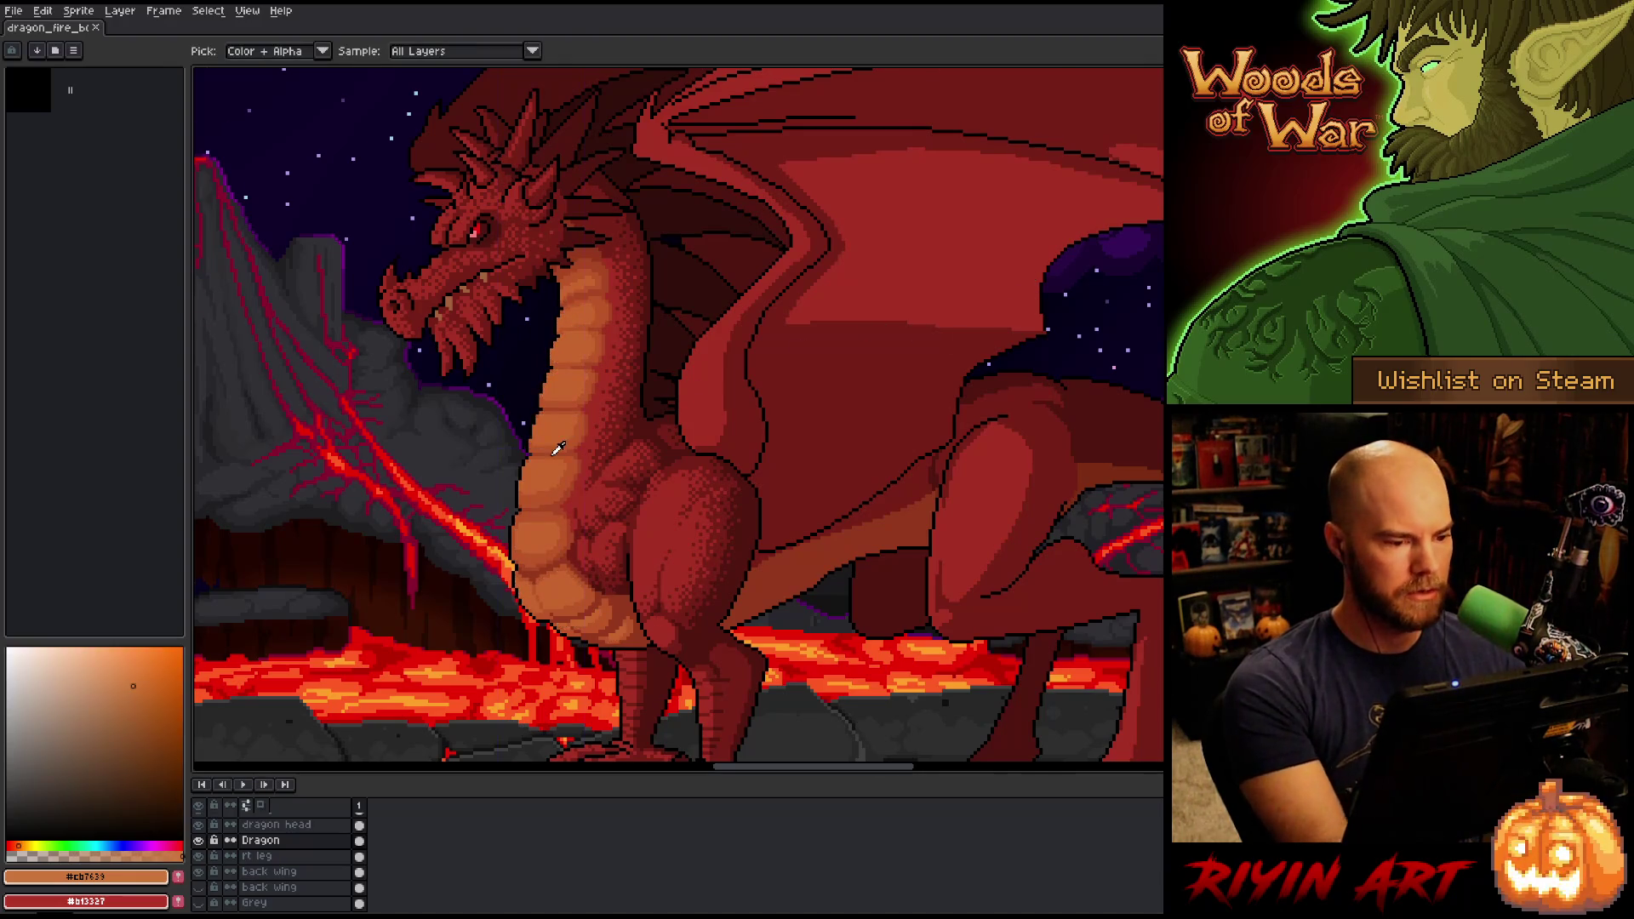
pyautogui.scroll(2, 558, 448)
pyautogui.scroll(-2, 581, 432)
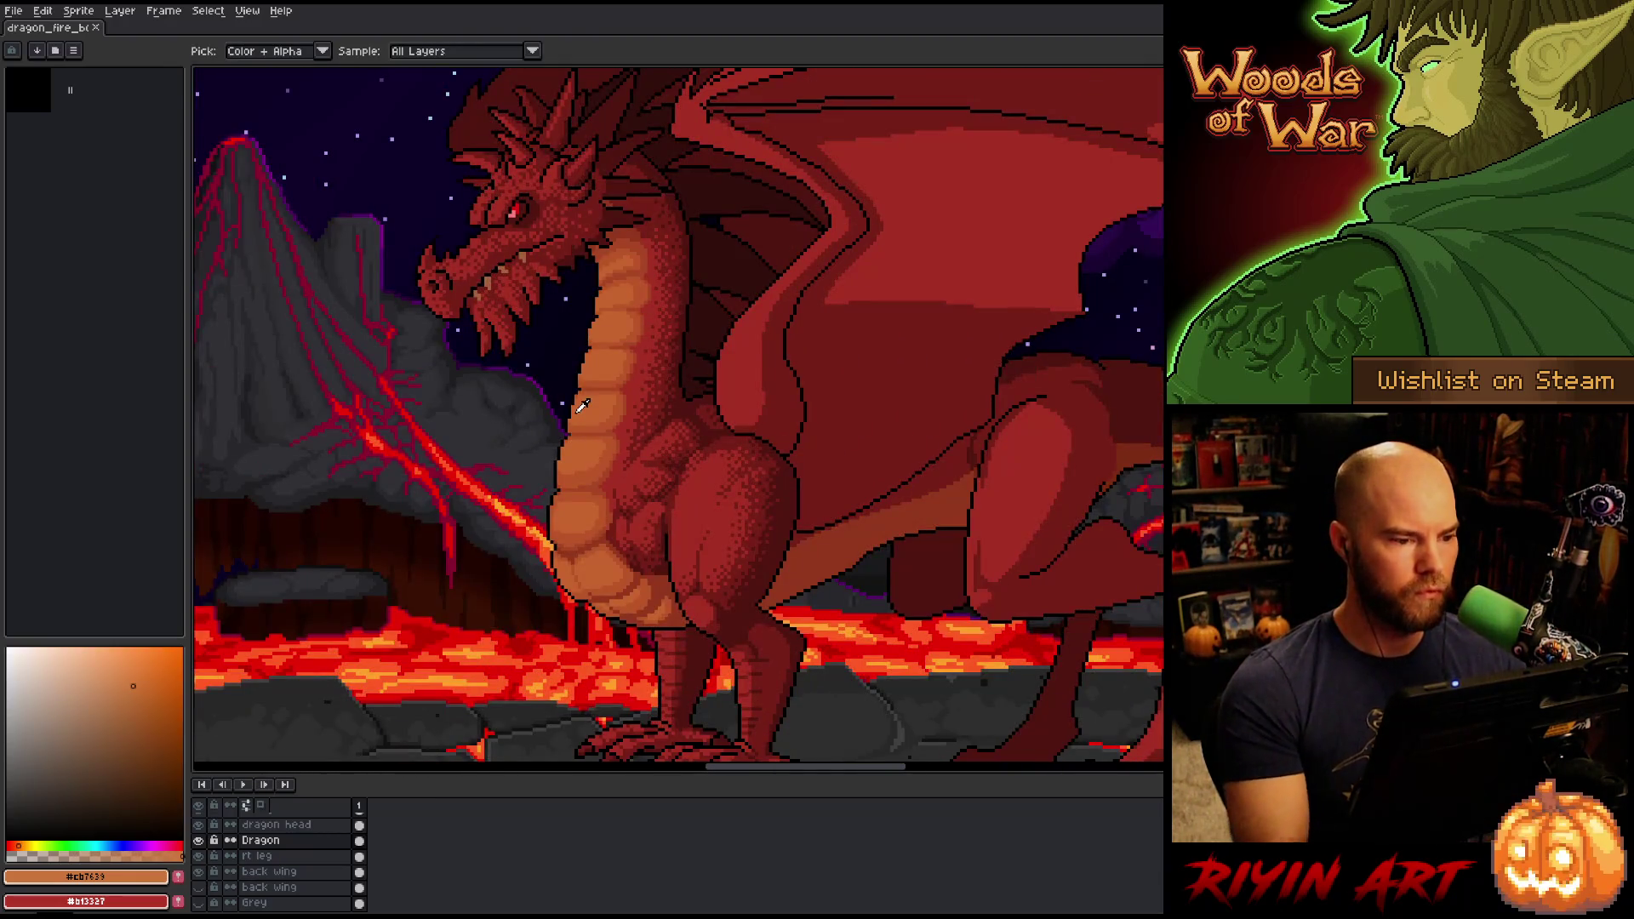
pyautogui.press('b')
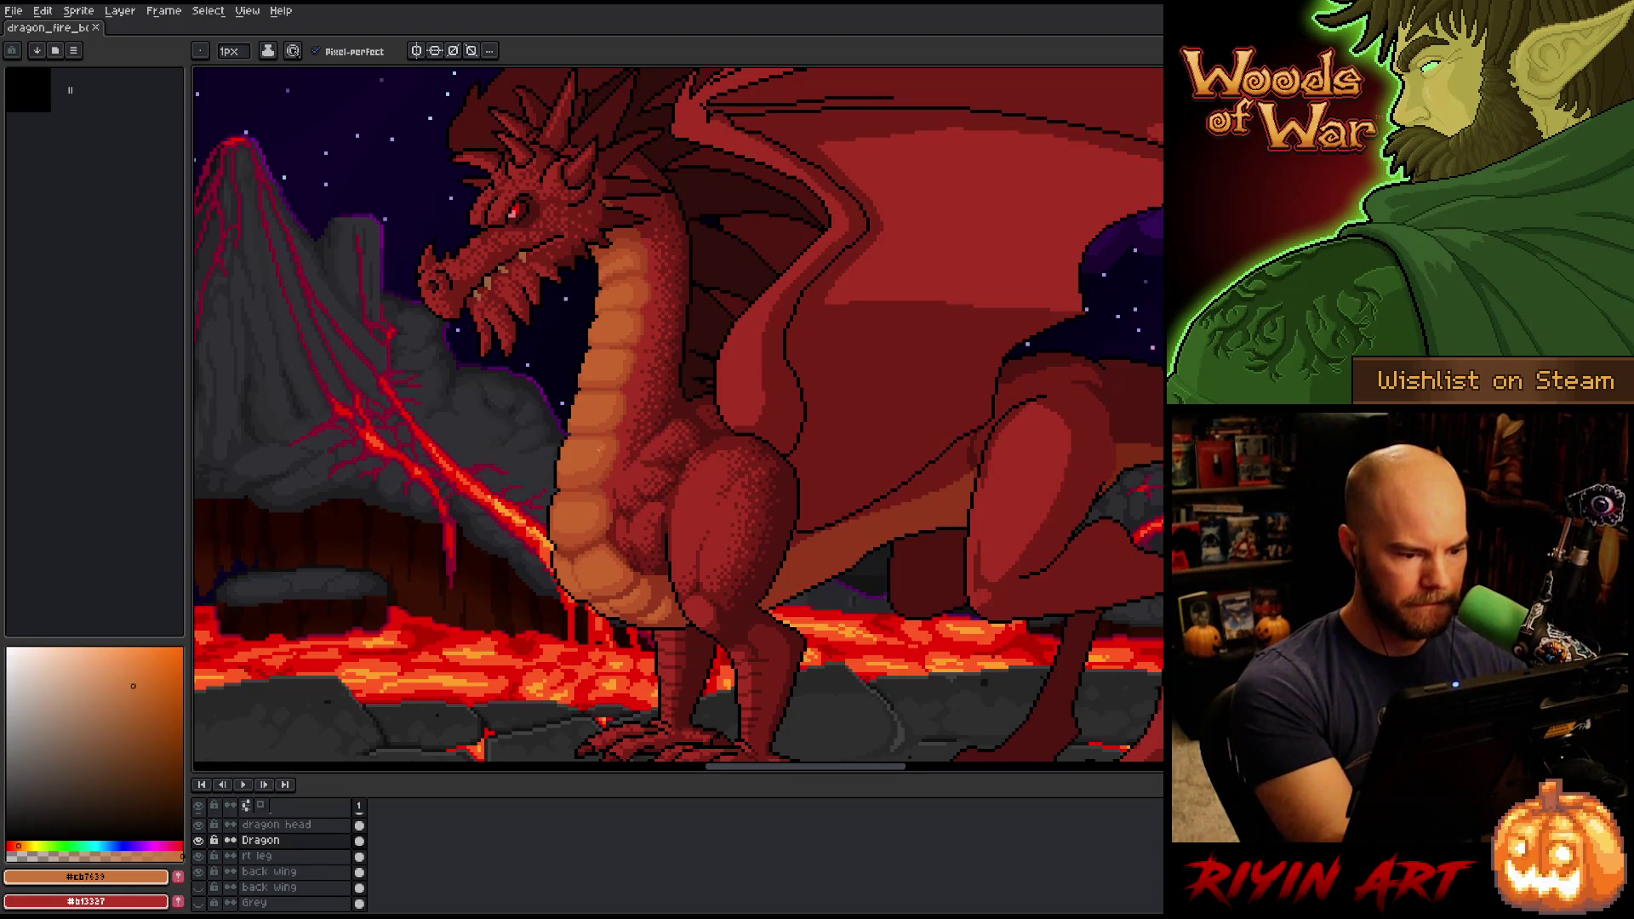
# Select the dragon's red-orange with Color Range at zero tolerance.
pyautogui.hotkey('shift', 'c')
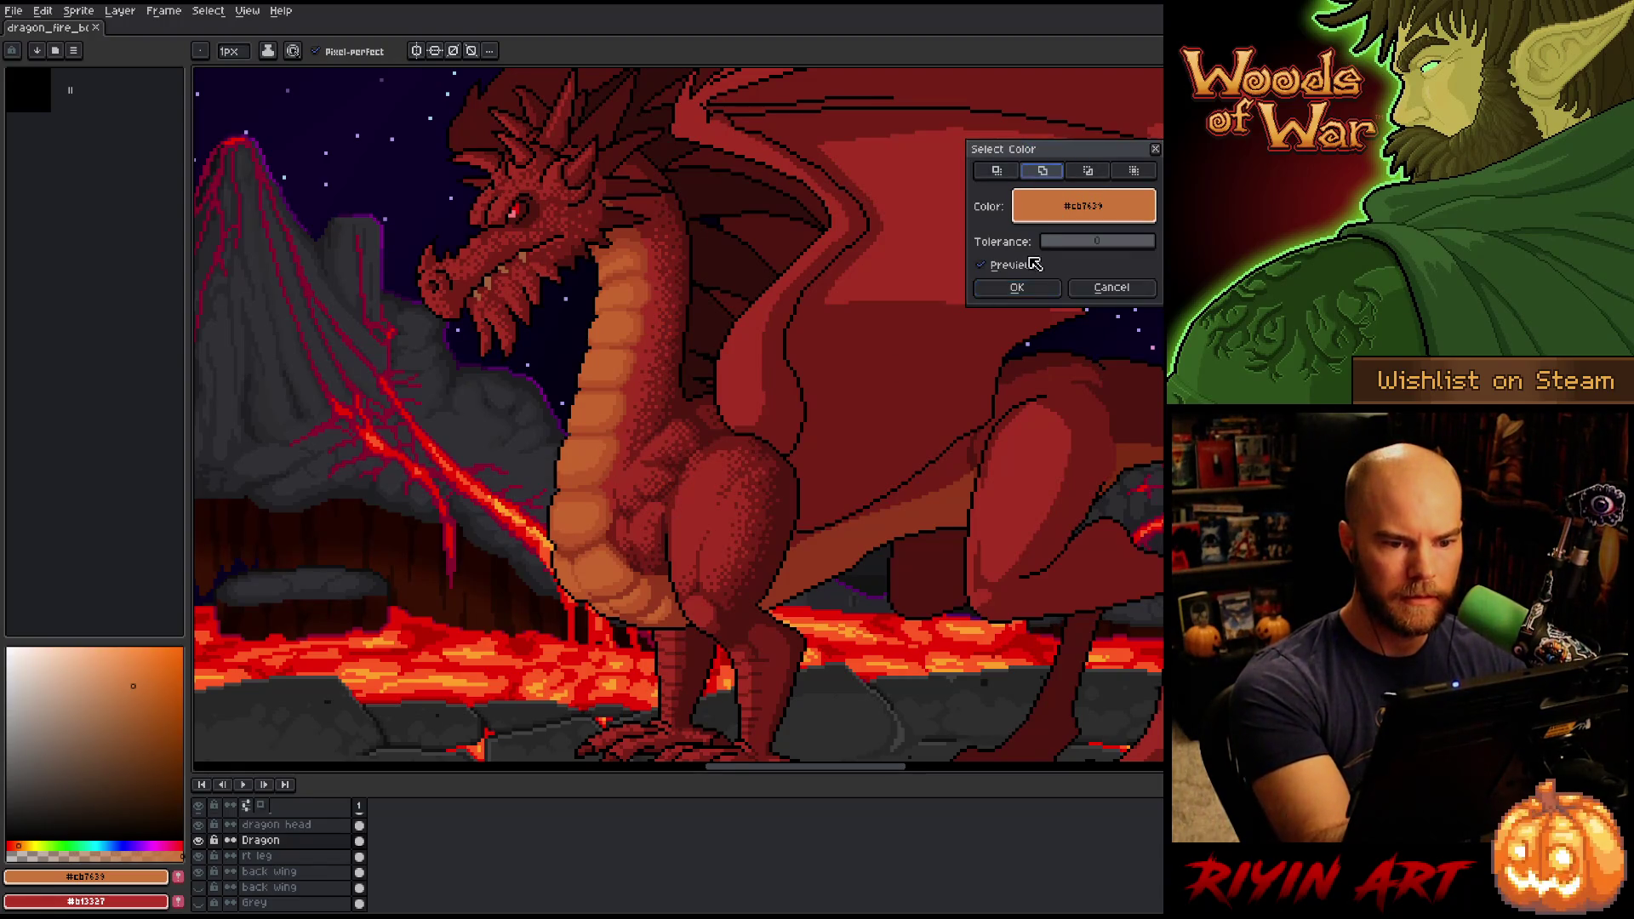
pyautogui.click(947, 254)
pyautogui.click(596, 489)
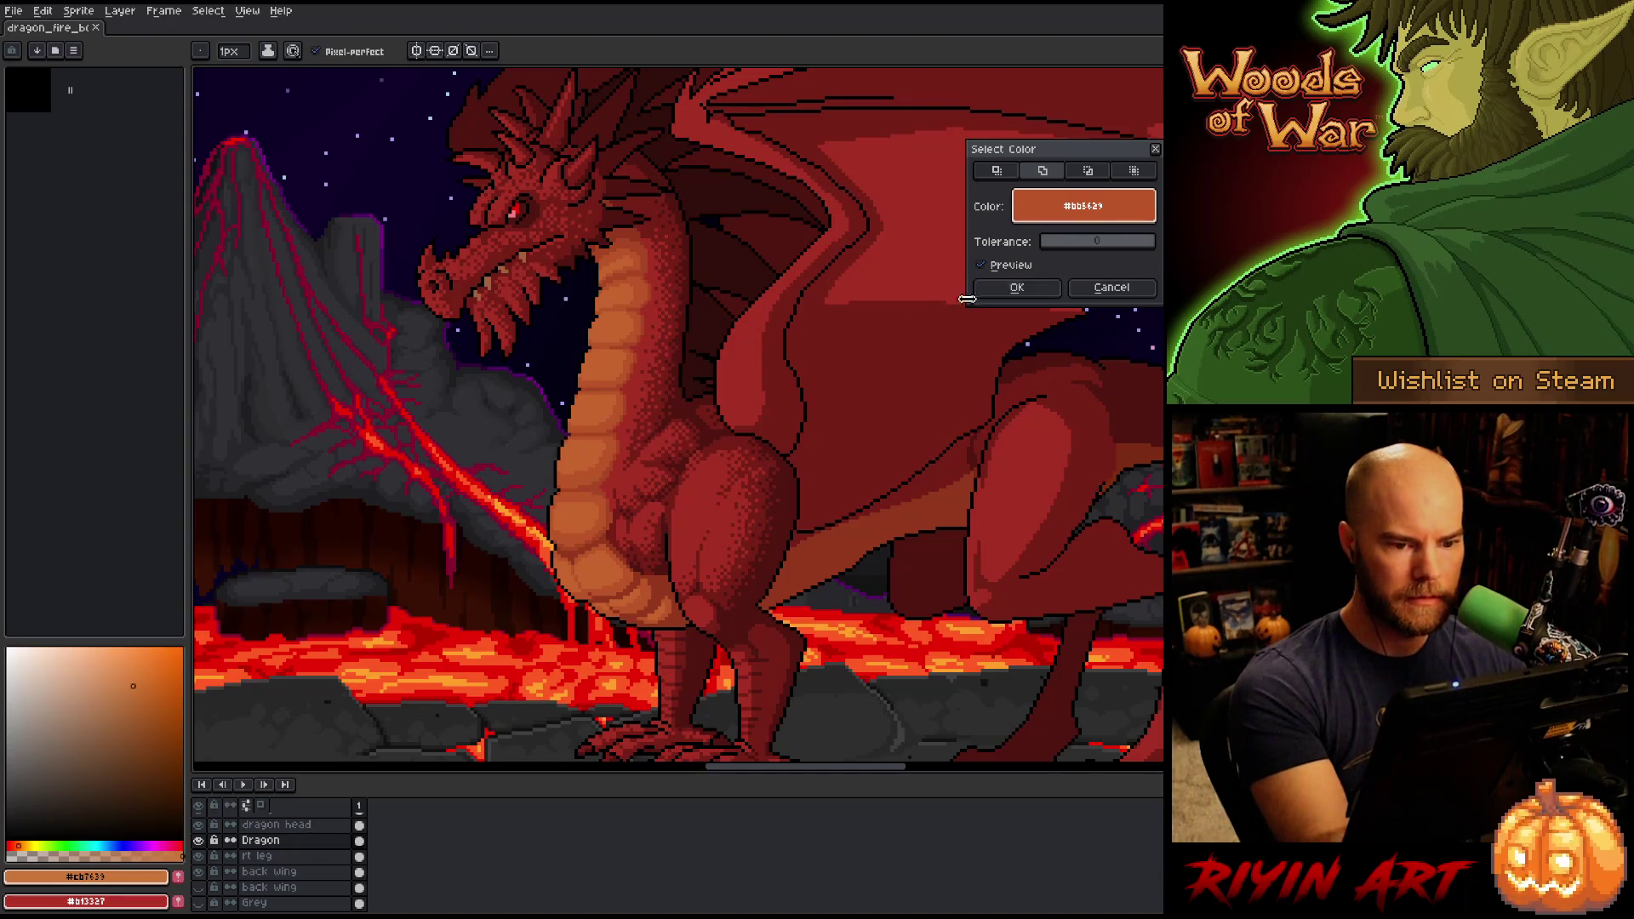
pyautogui.click(1018, 287)
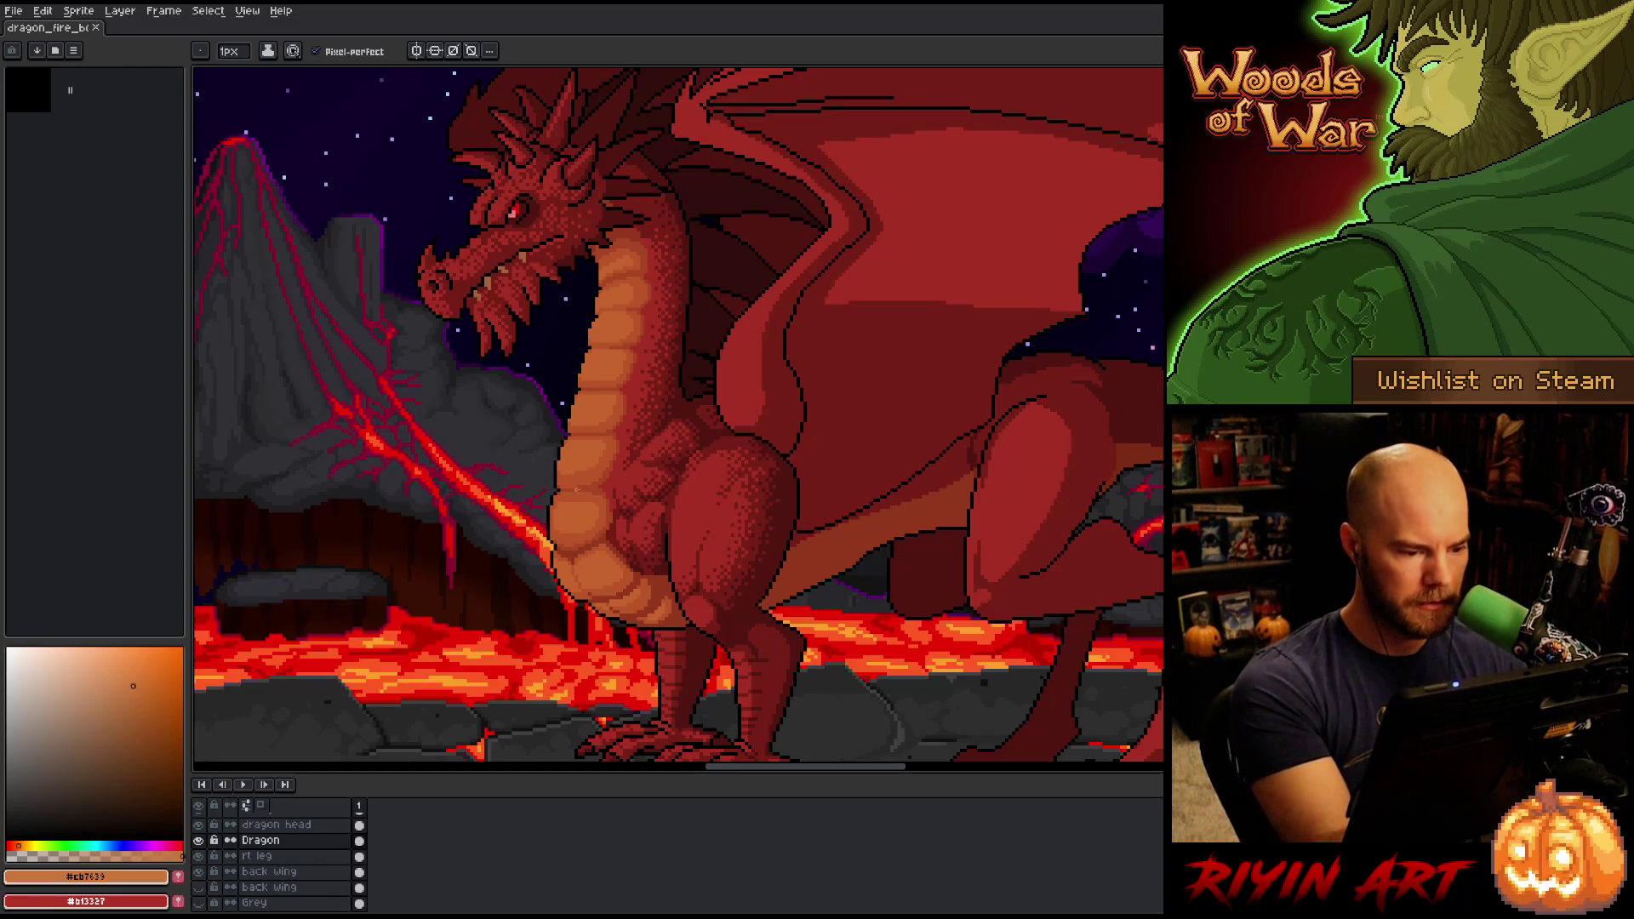
# Sample belly oranges #c7652f and #cb7639 and paint a lighter highlight across one belly segment.
pyautogui.scroll(2, 589, 430)
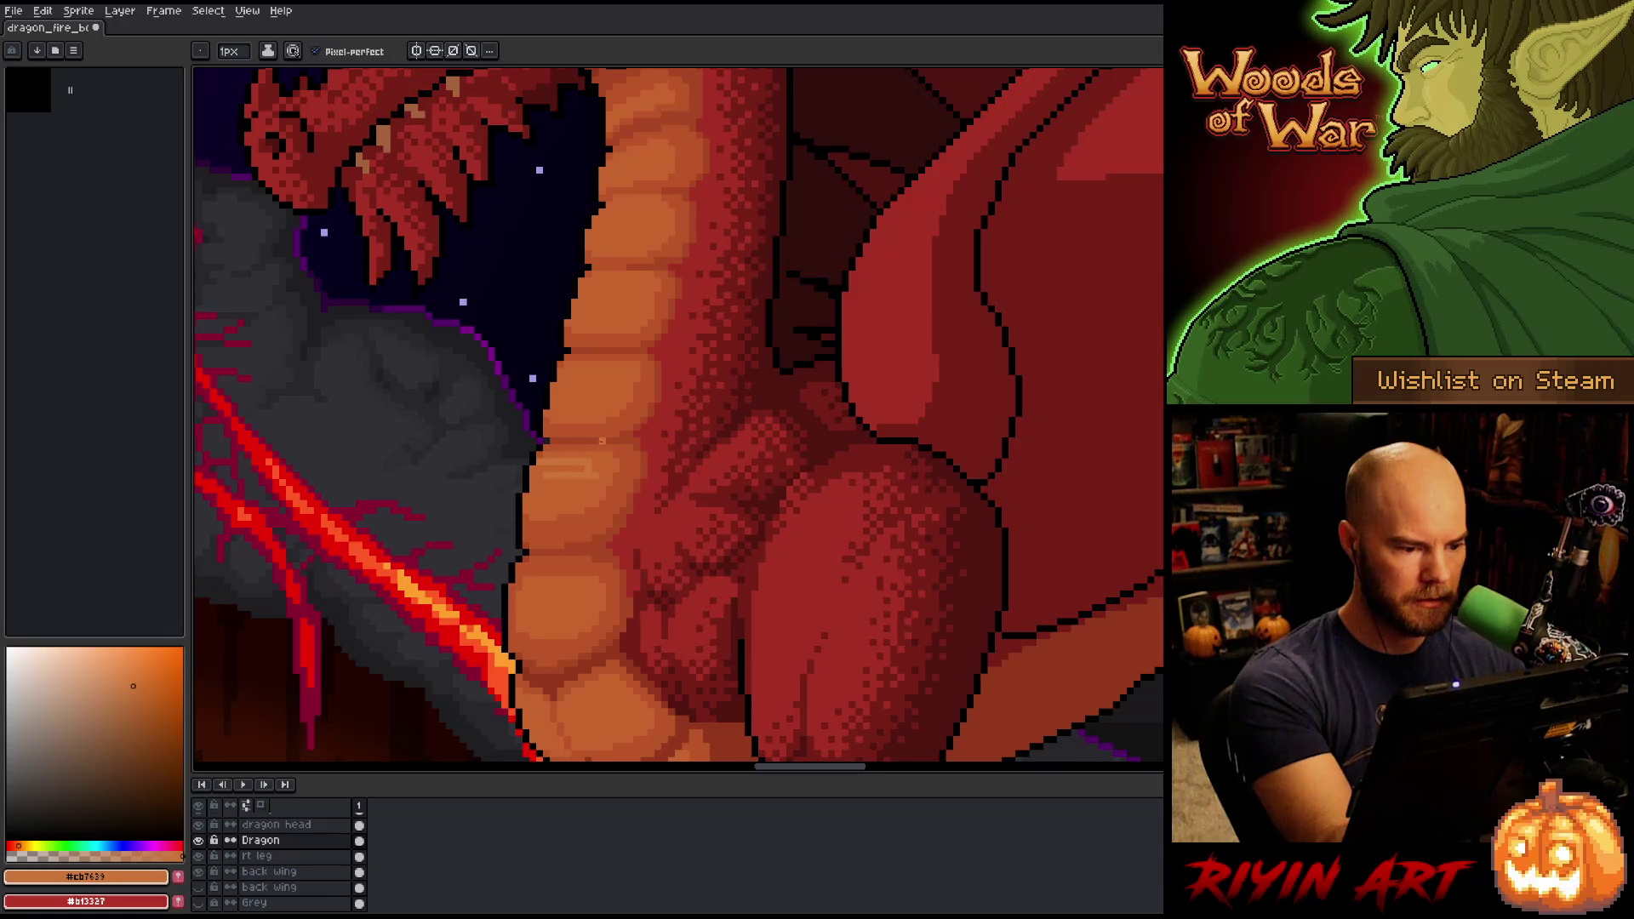
pyautogui.moveTo(664, 434); pyautogui.dragTo(746, 380)
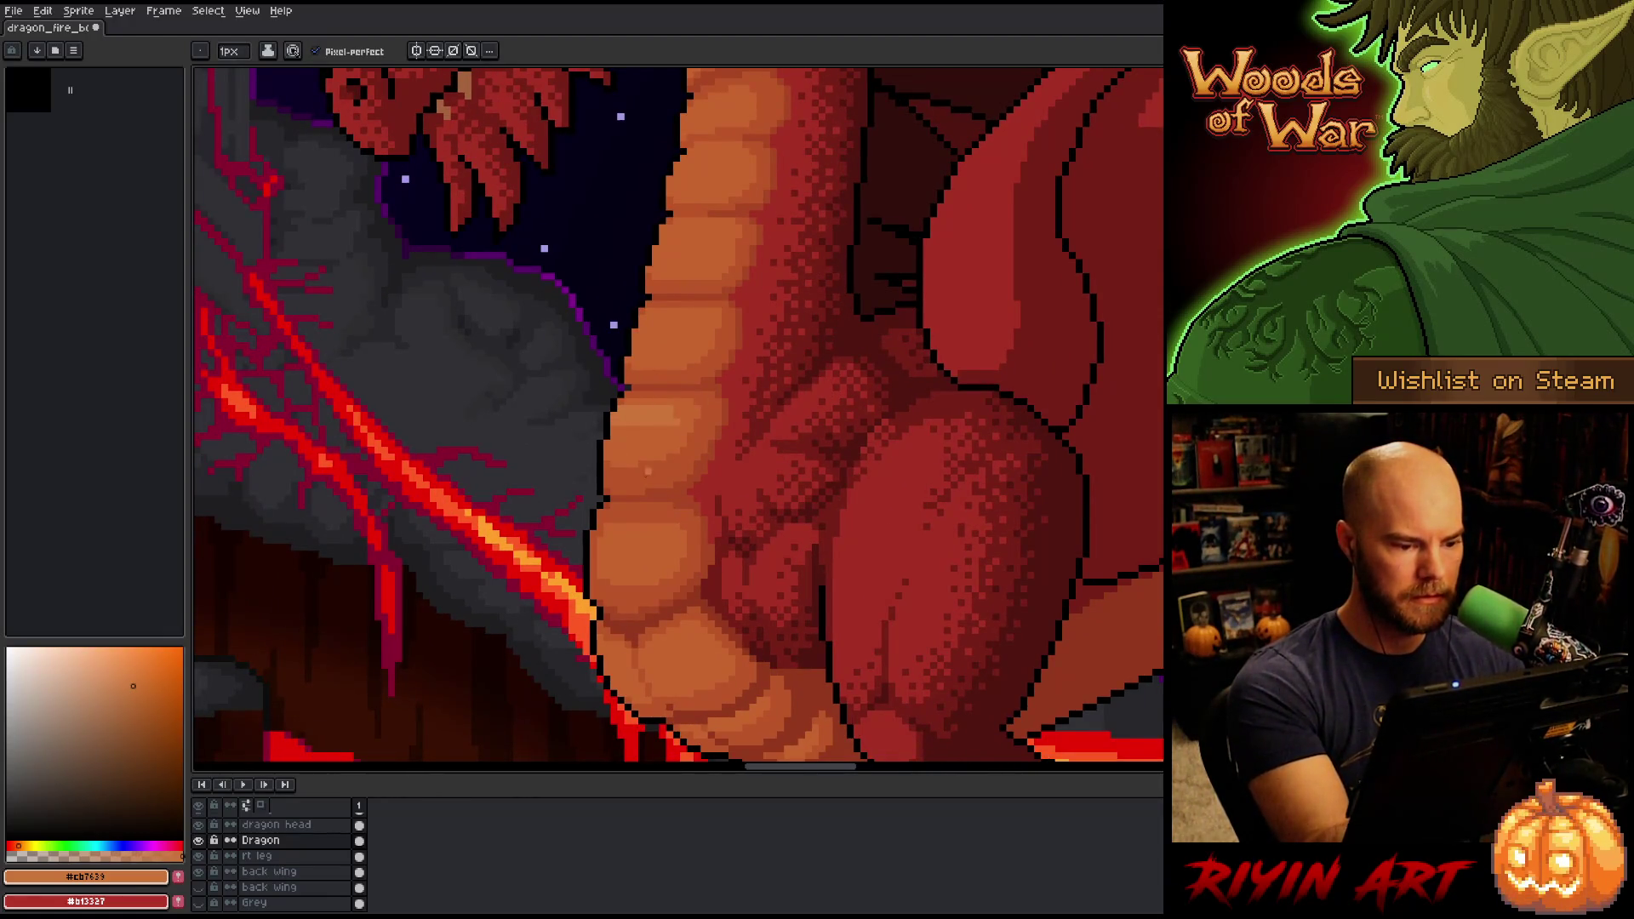
pyautogui.keyDown('alt'); pyautogui.click(625, 426); pyautogui.keyUp('alt')
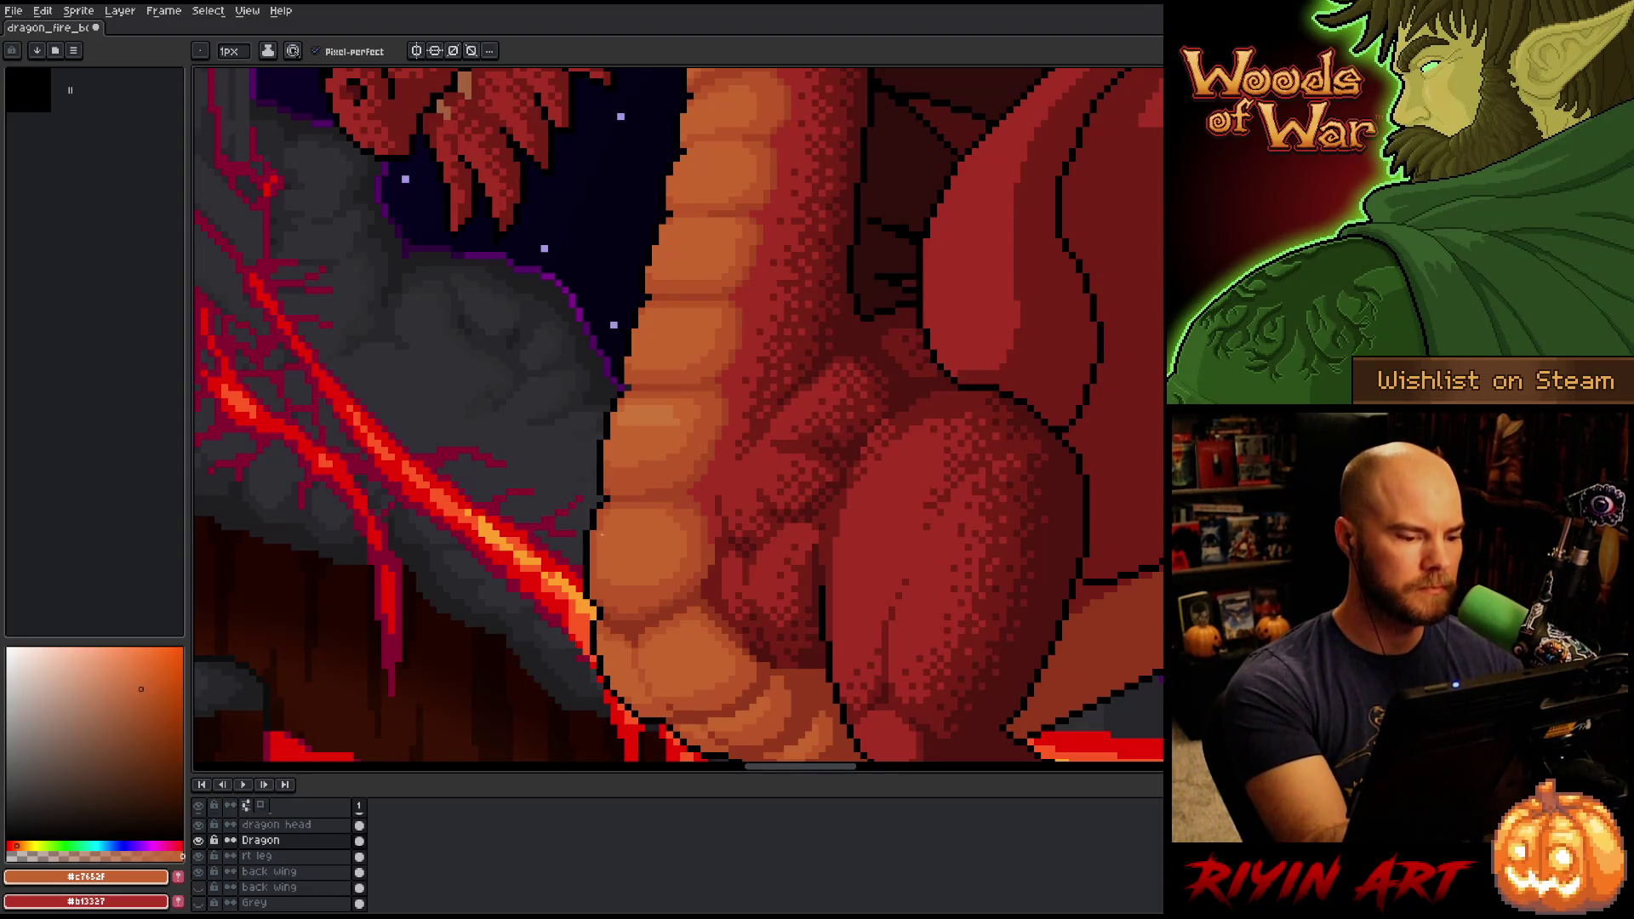
pyautogui.keyDown('alt'); pyautogui.click(662, 410); pyautogui.keyUp('alt')
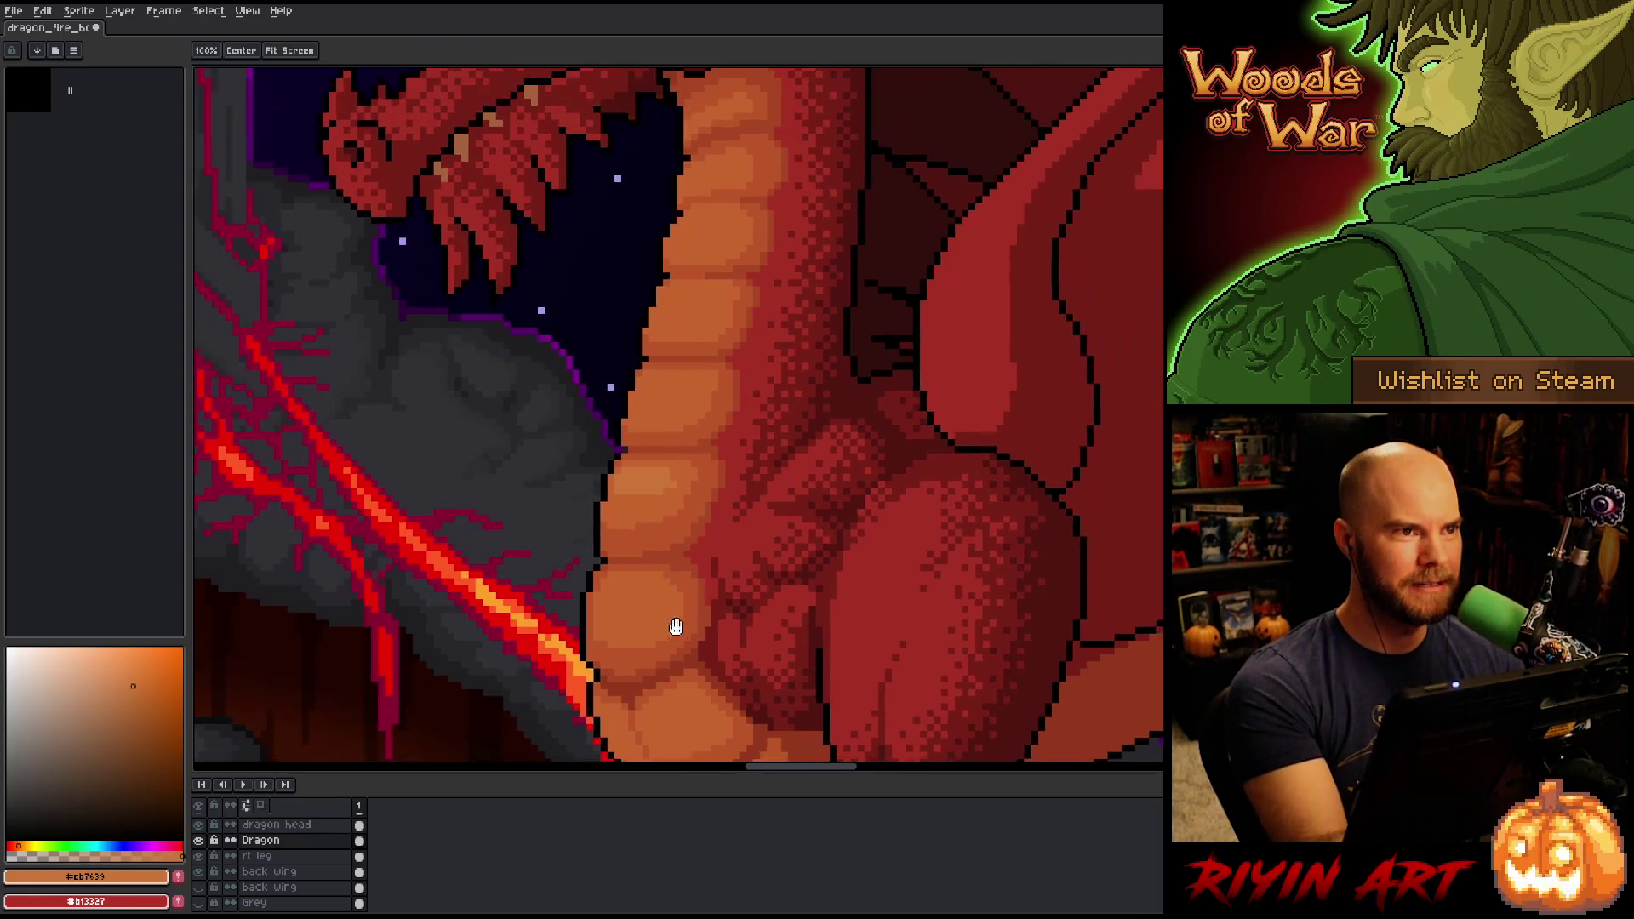
pyautogui.scroll(2, 675, 627)
pyautogui.keyDown('alt'); pyautogui.click(677, 476); pyautogui.keyUp('alt')
pyautogui.keyDown('alt'); pyautogui.click(668, 475); pyautogui.keyUp('alt')
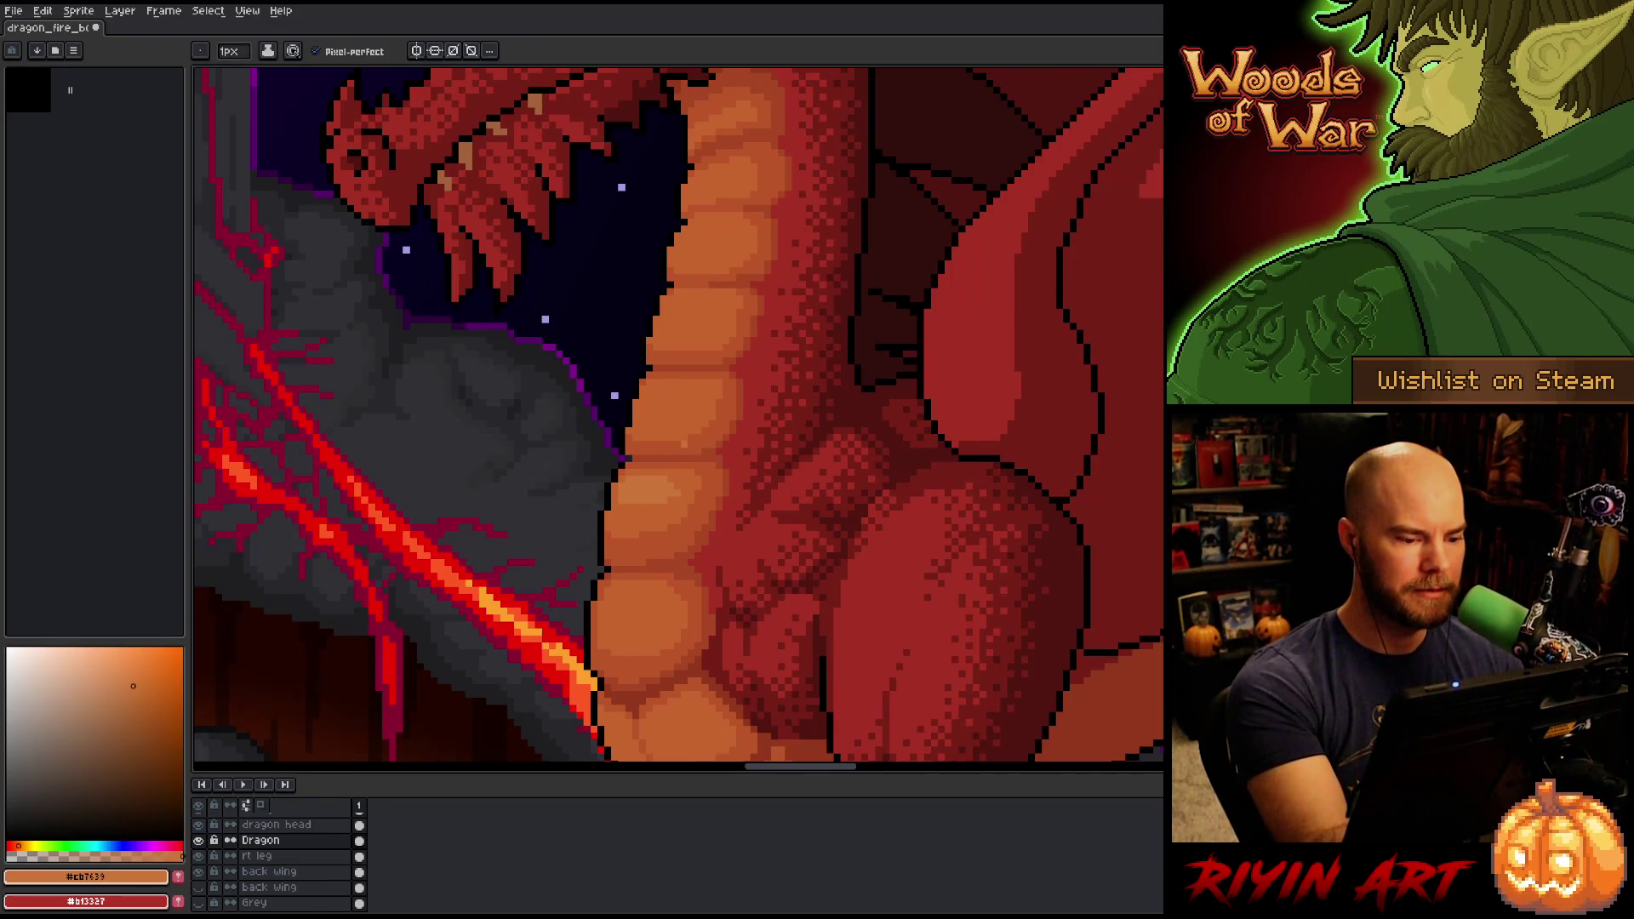
pyautogui.moveTo(668, 616); pyautogui.dragTo(613, 609)
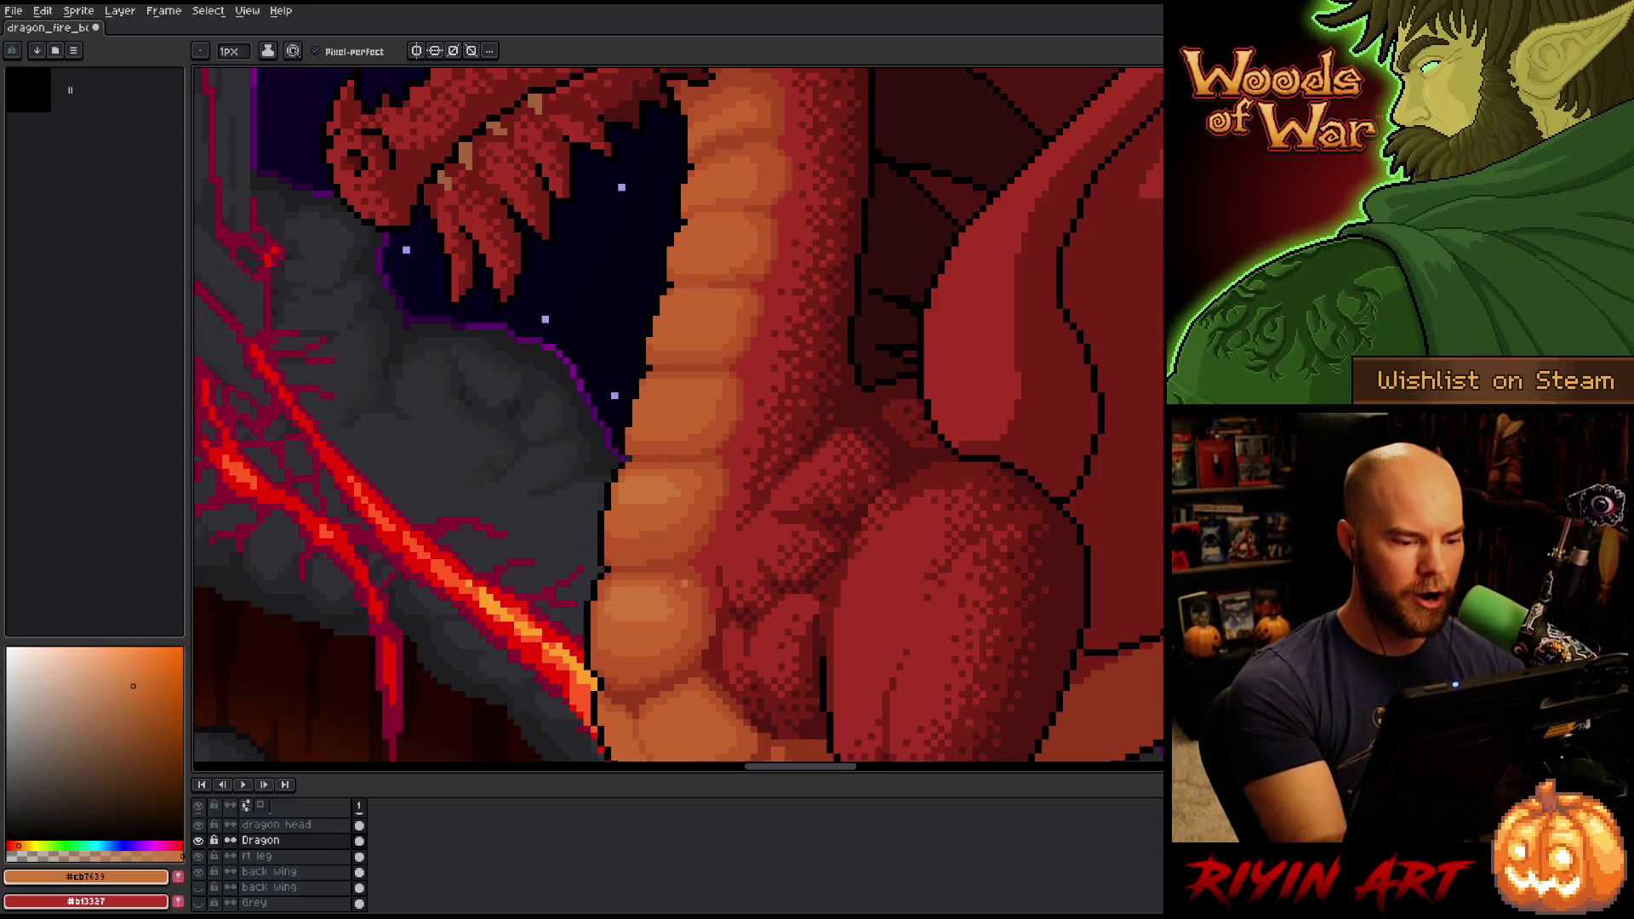
# Alternate between the darker and lighter belly oranges to highlight further chest segments.
pyautogui.keyDown('alt'); pyautogui.click(681, 586); pyautogui.keyUp('alt')
pyautogui.keyDown('alt'); pyautogui.click(663, 590); pyautogui.keyUp('alt')
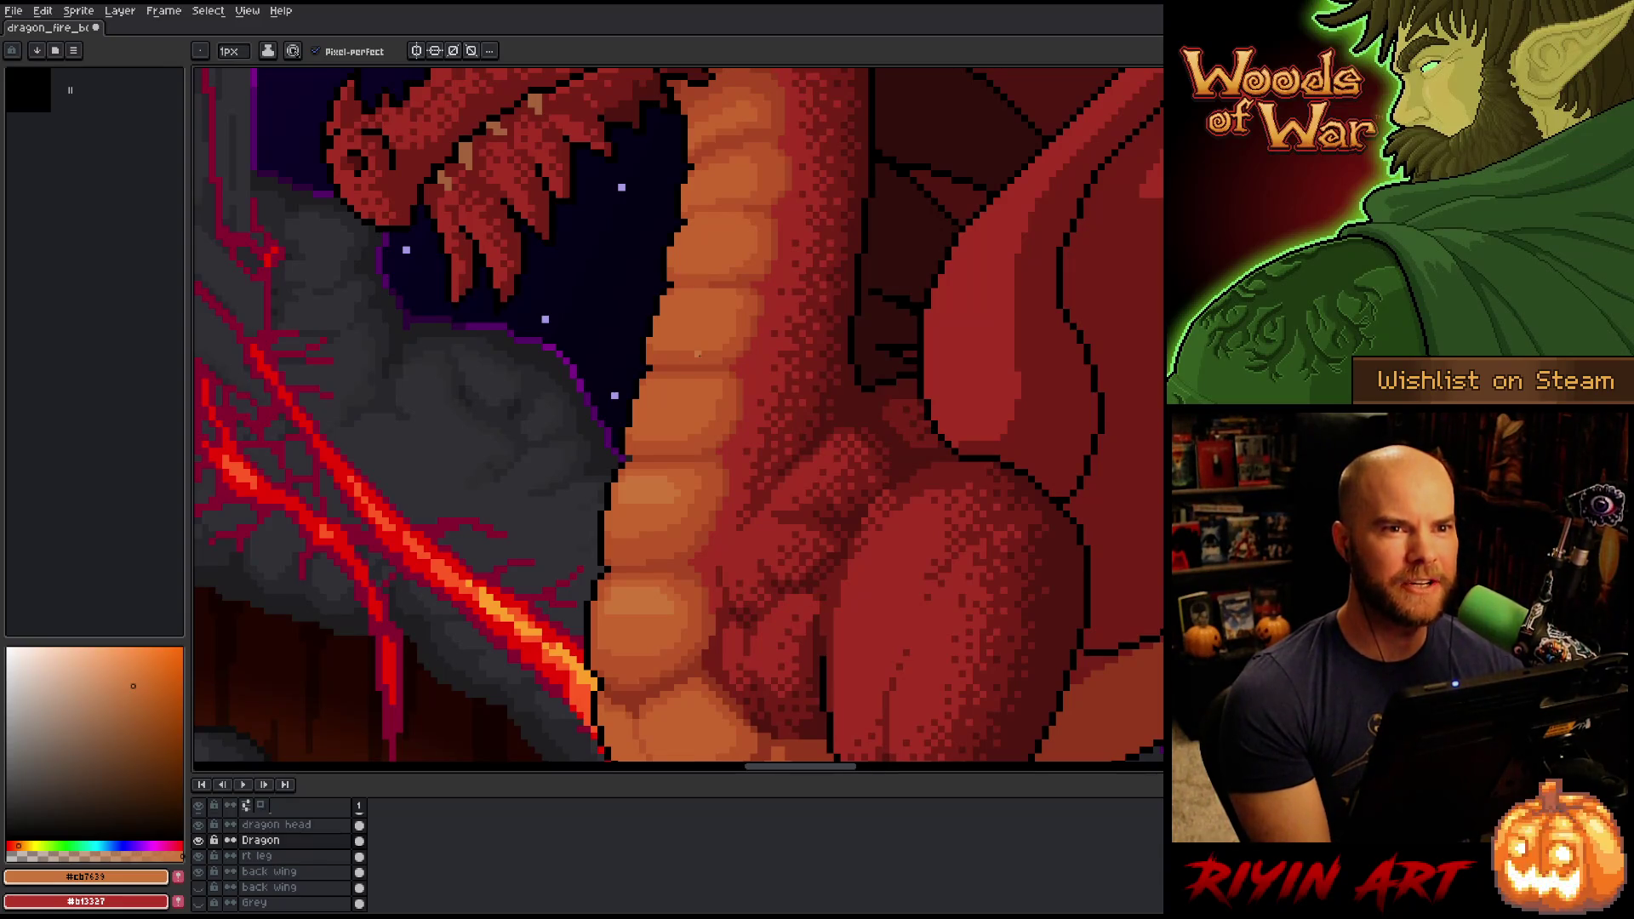
pyautogui.click(140, 689)
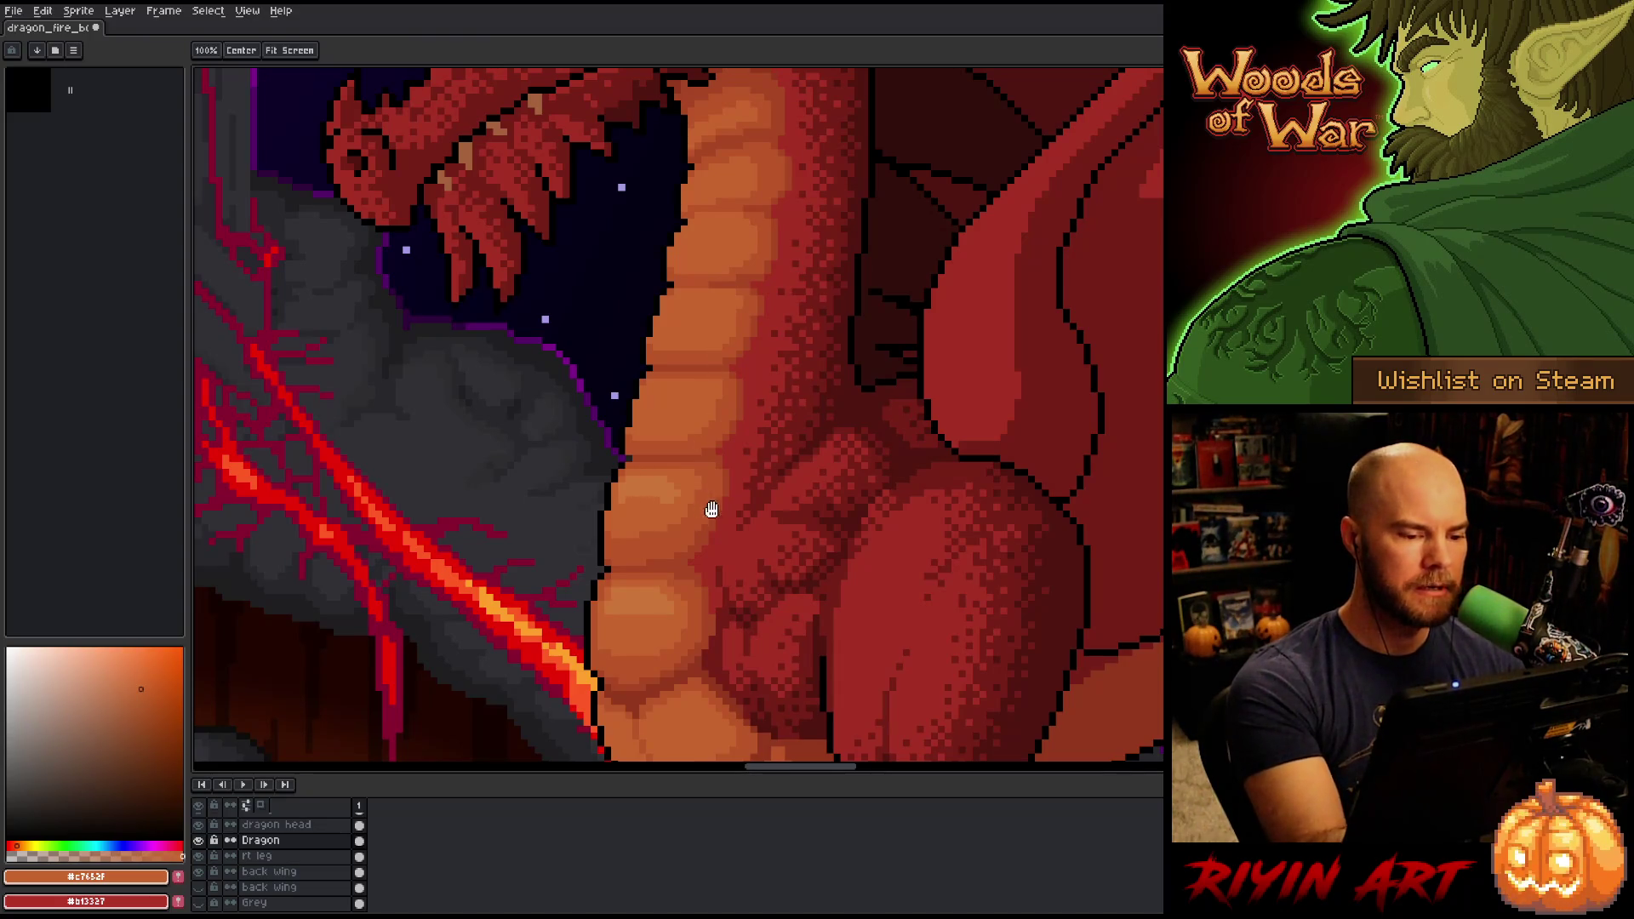
pyautogui.scroll(1, 714, 526)
pyautogui.scroll(1, 717, 545)
pyautogui.keyDown('alt'); pyautogui.click(682, 540); pyautogui.keyUp('alt')
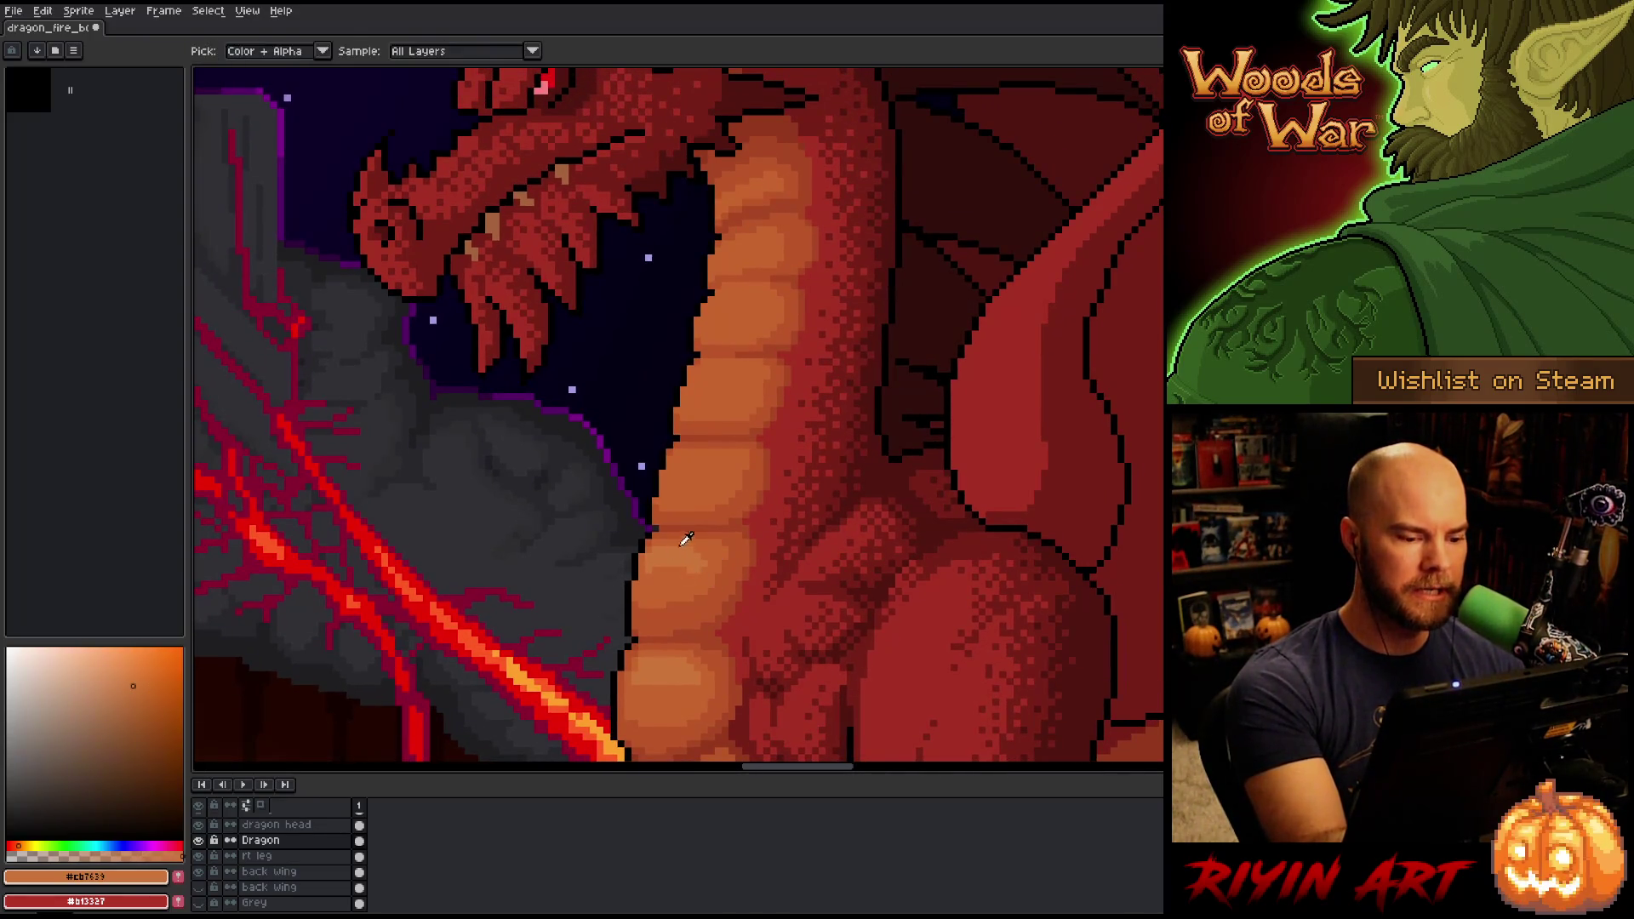
pyautogui.keyDown('alt'); pyautogui.click(673, 683); pyautogui.keyUp('alt')
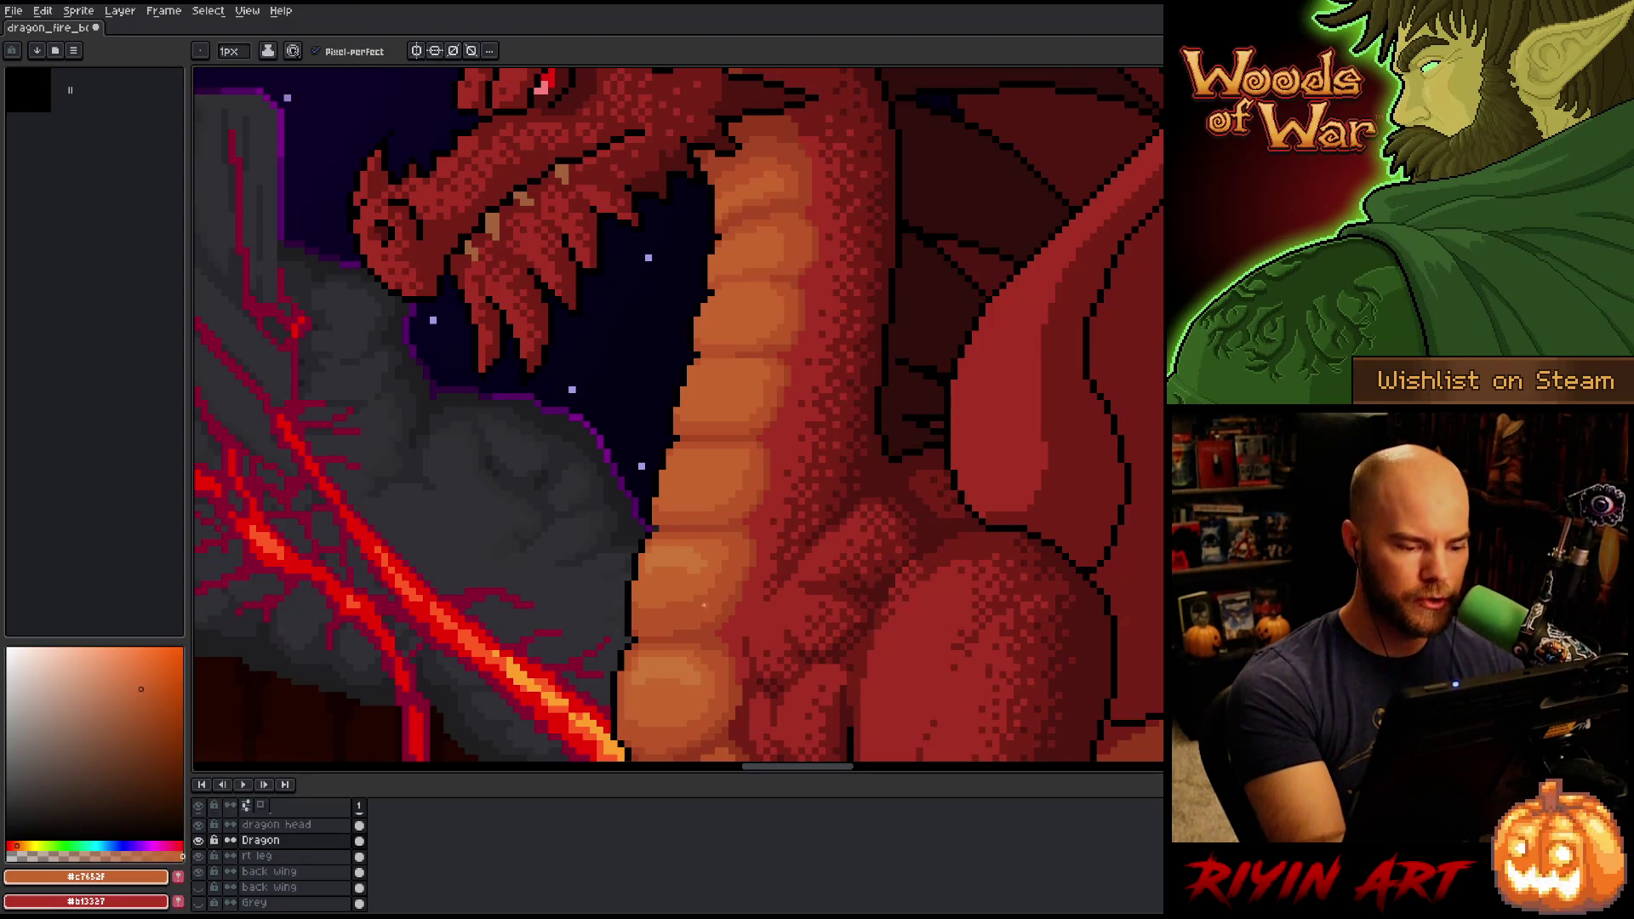
pyautogui.scroll(-2, 659, 572)
pyautogui.keyDown('alt'); pyautogui.click(675, 548); pyautogui.keyUp('alt')
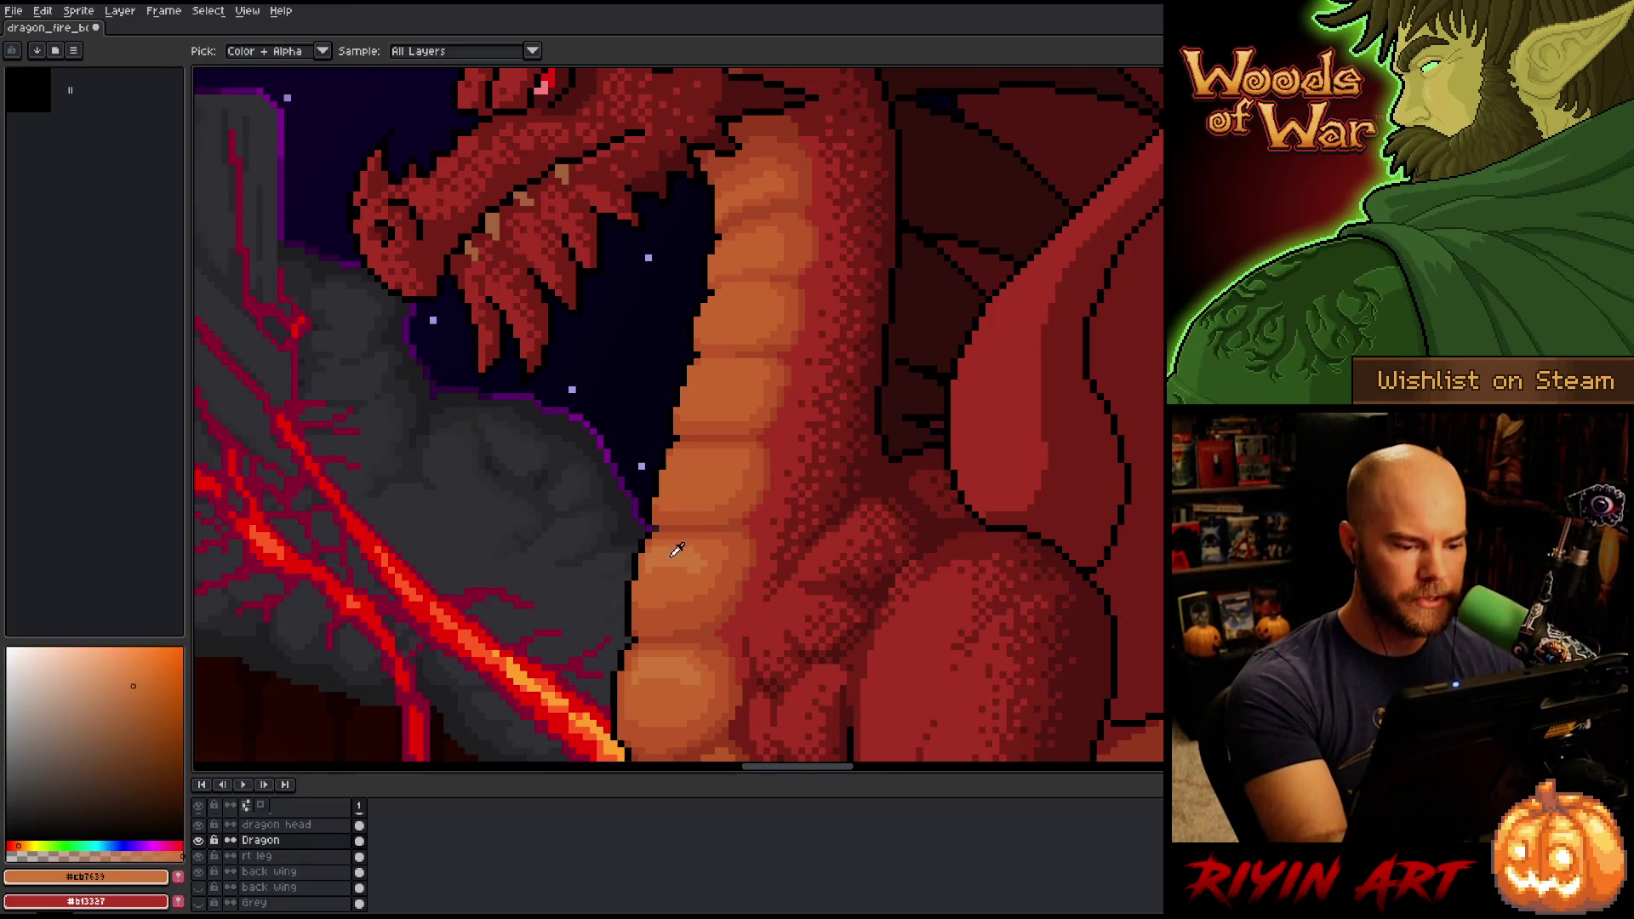
pyautogui.scroll(1, 718, 467)
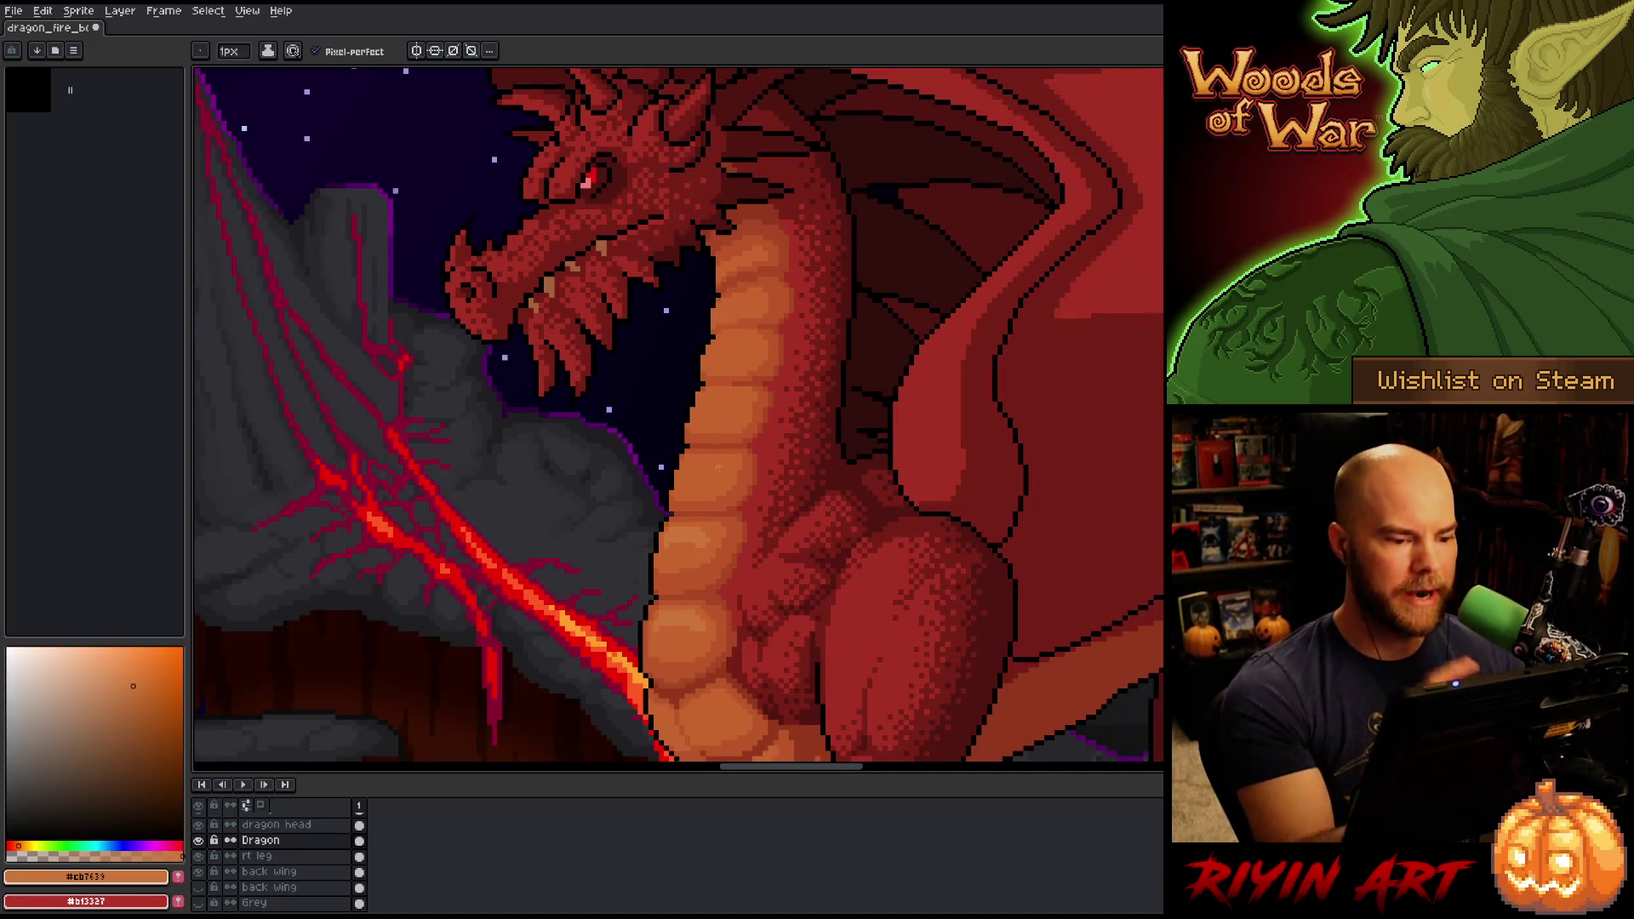
# Dither the neck by alternating darker orange #c7652f and lighter orange #cb7639 pixels.
pyautogui.moveTo(722, 566); pyautogui.dragTo(688, 616)
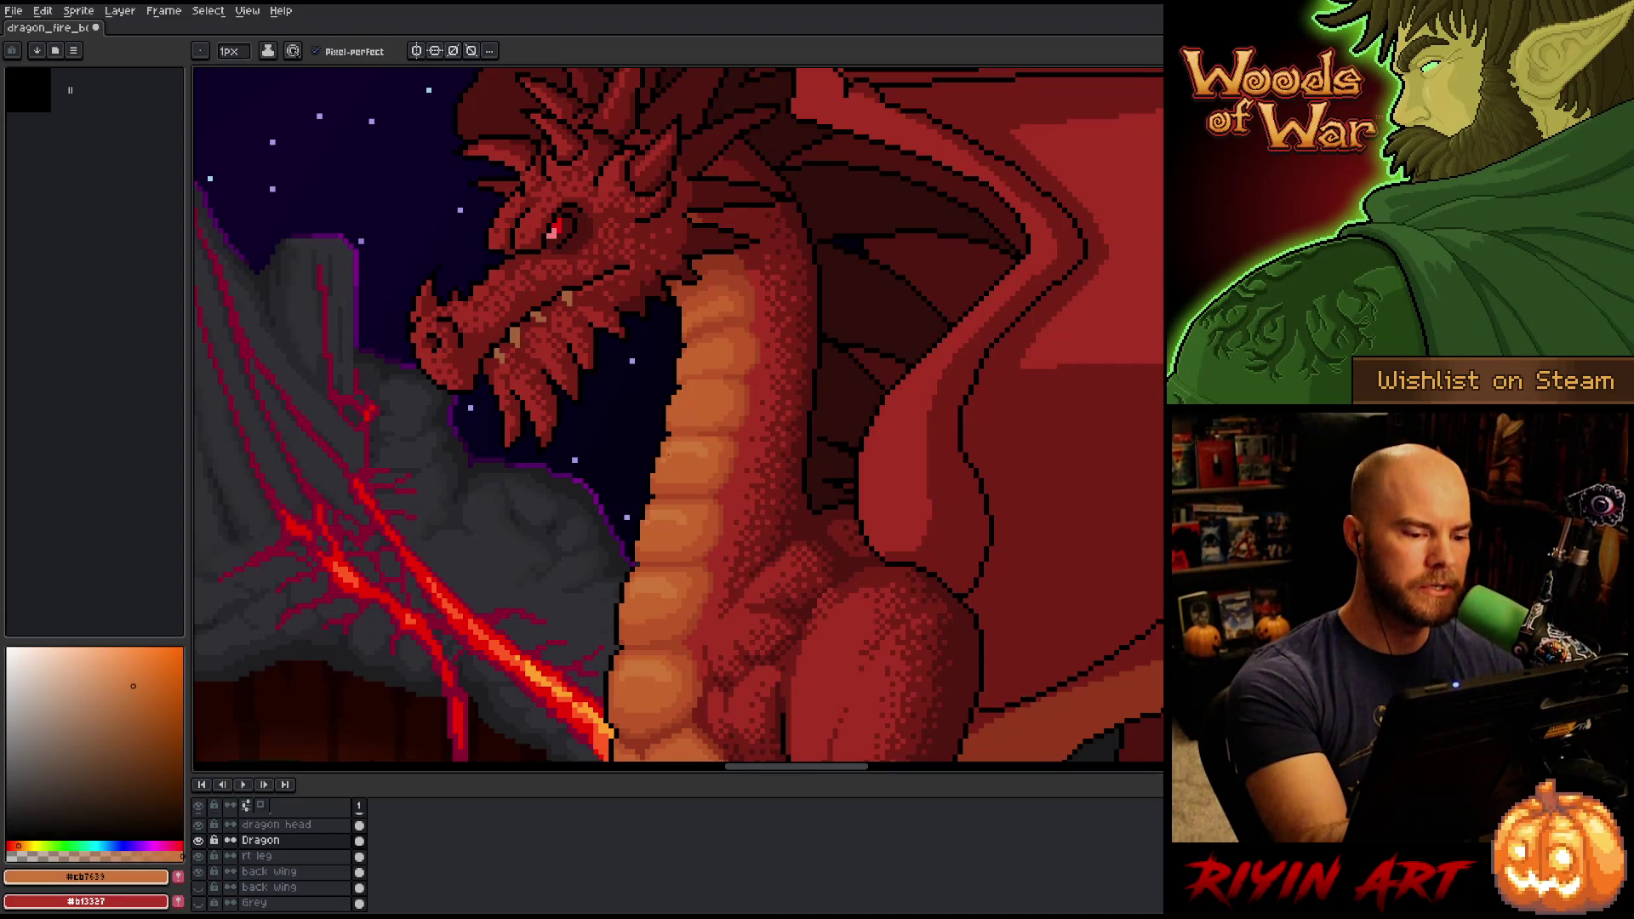
pyautogui.keyDown('alt'); pyautogui.click(665, 461); pyautogui.keyUp('alt')
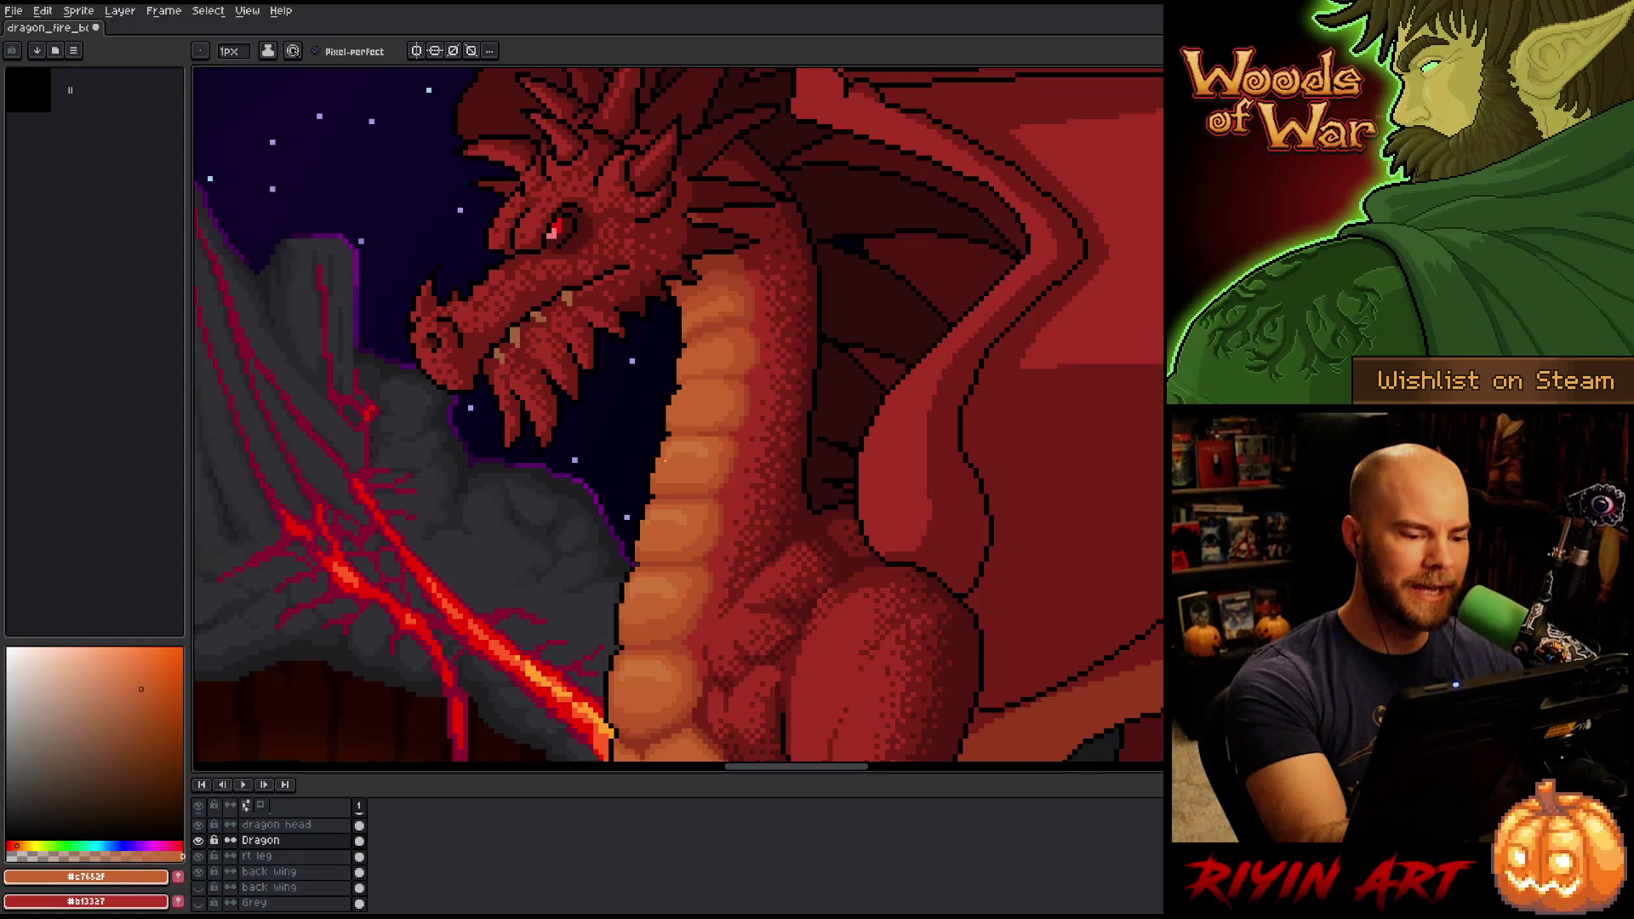
pyautogui.keyDown('alt'); pyautogui.click(710, 418); pyautogui.keyUp('alt')
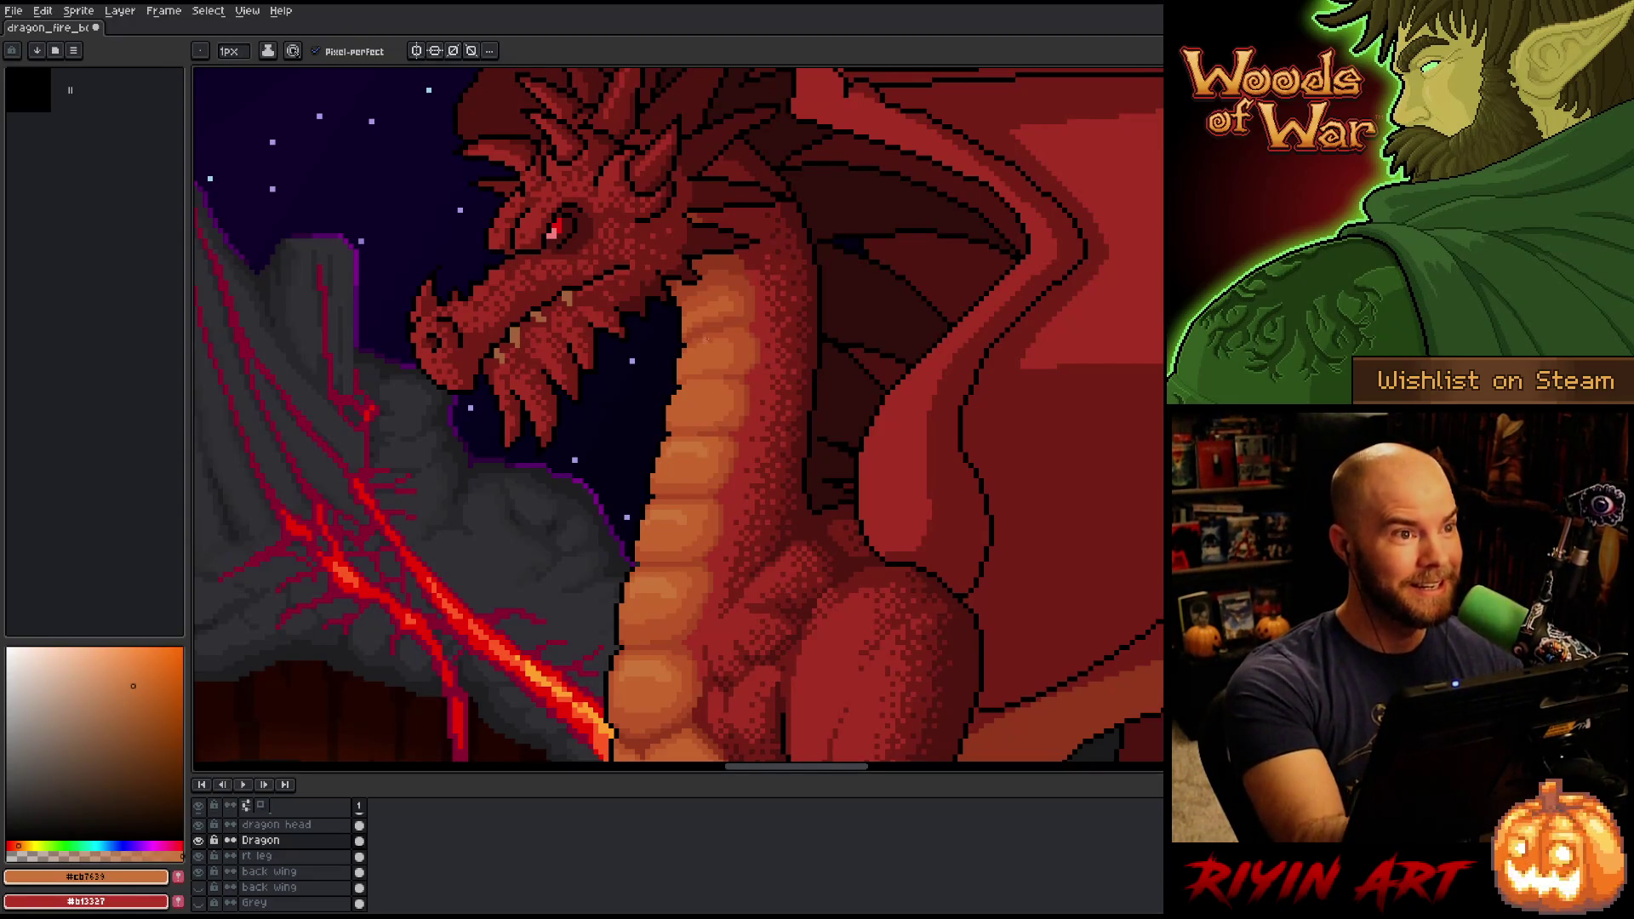
pyautogui.moveTo(725, 467); pyautogui.dragTo(722, 435)
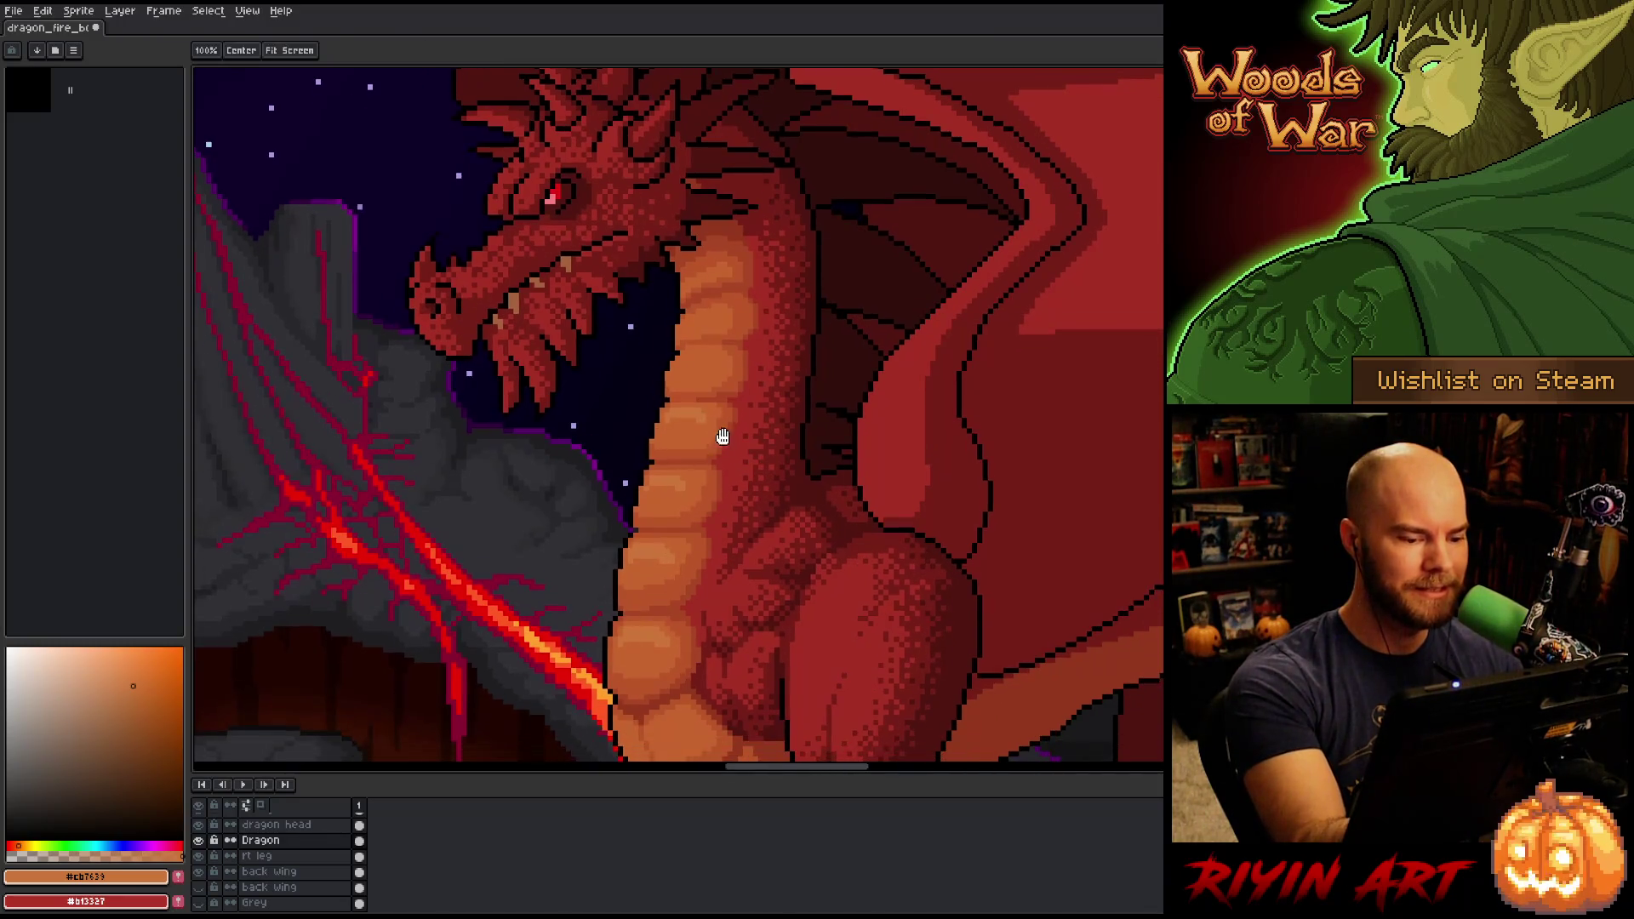
pyautogui.keyDown('alt'); pyautogui.click(658, 568); pyautogui.keyUp('alt')
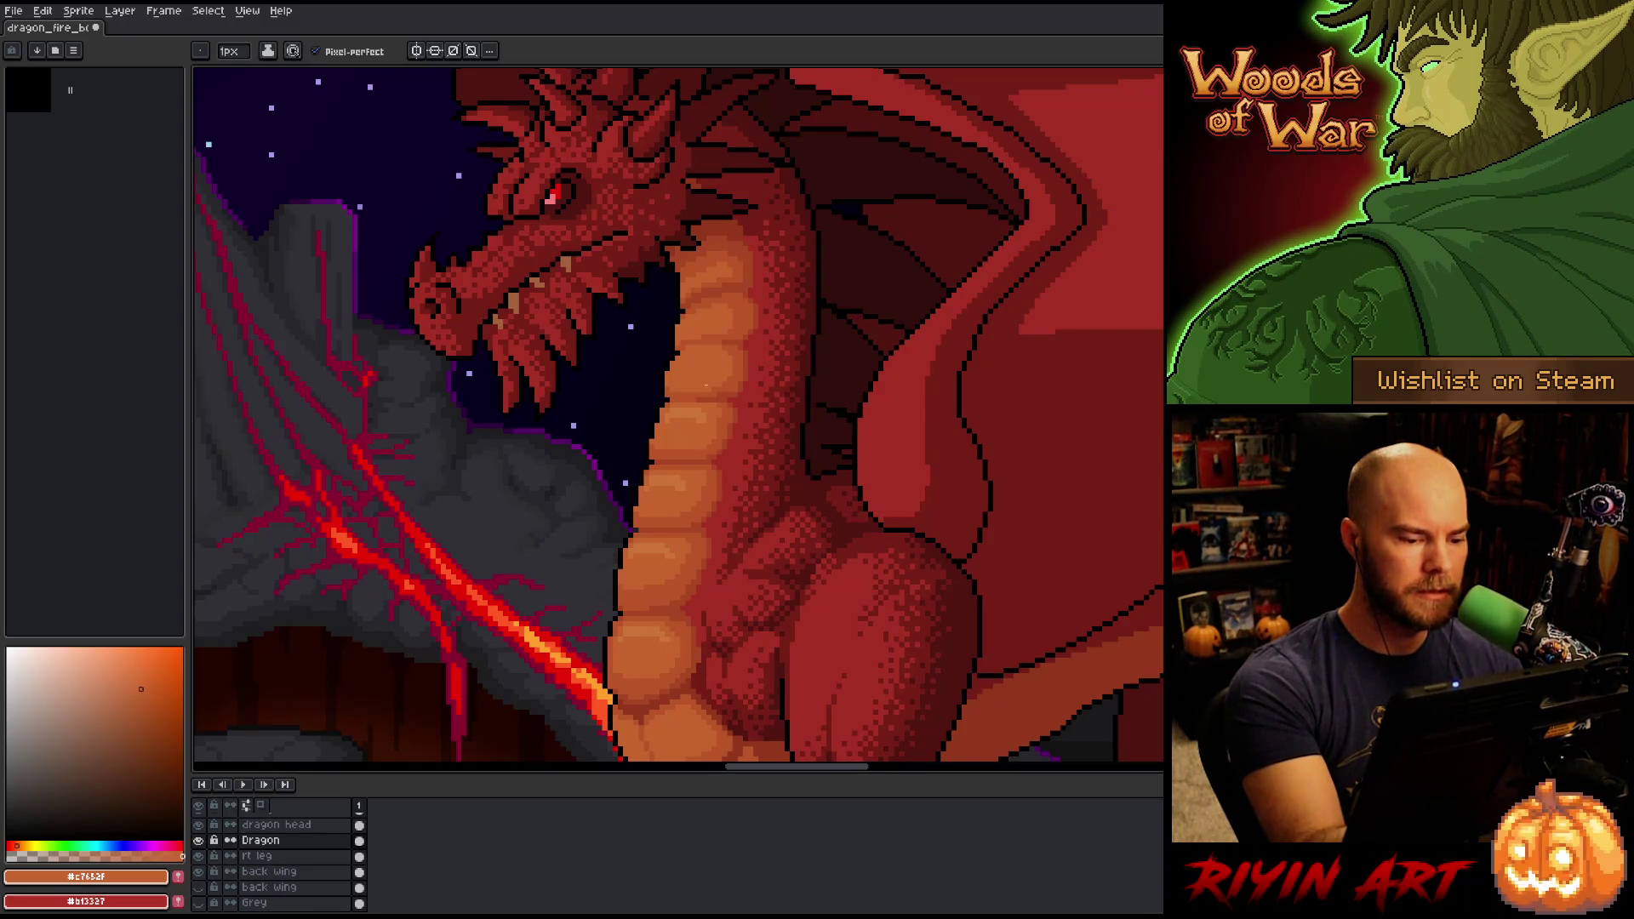
pyautogui.keyDown('alt'); pyautogui.click(691, 400); pyautogui.keyUp('alt')
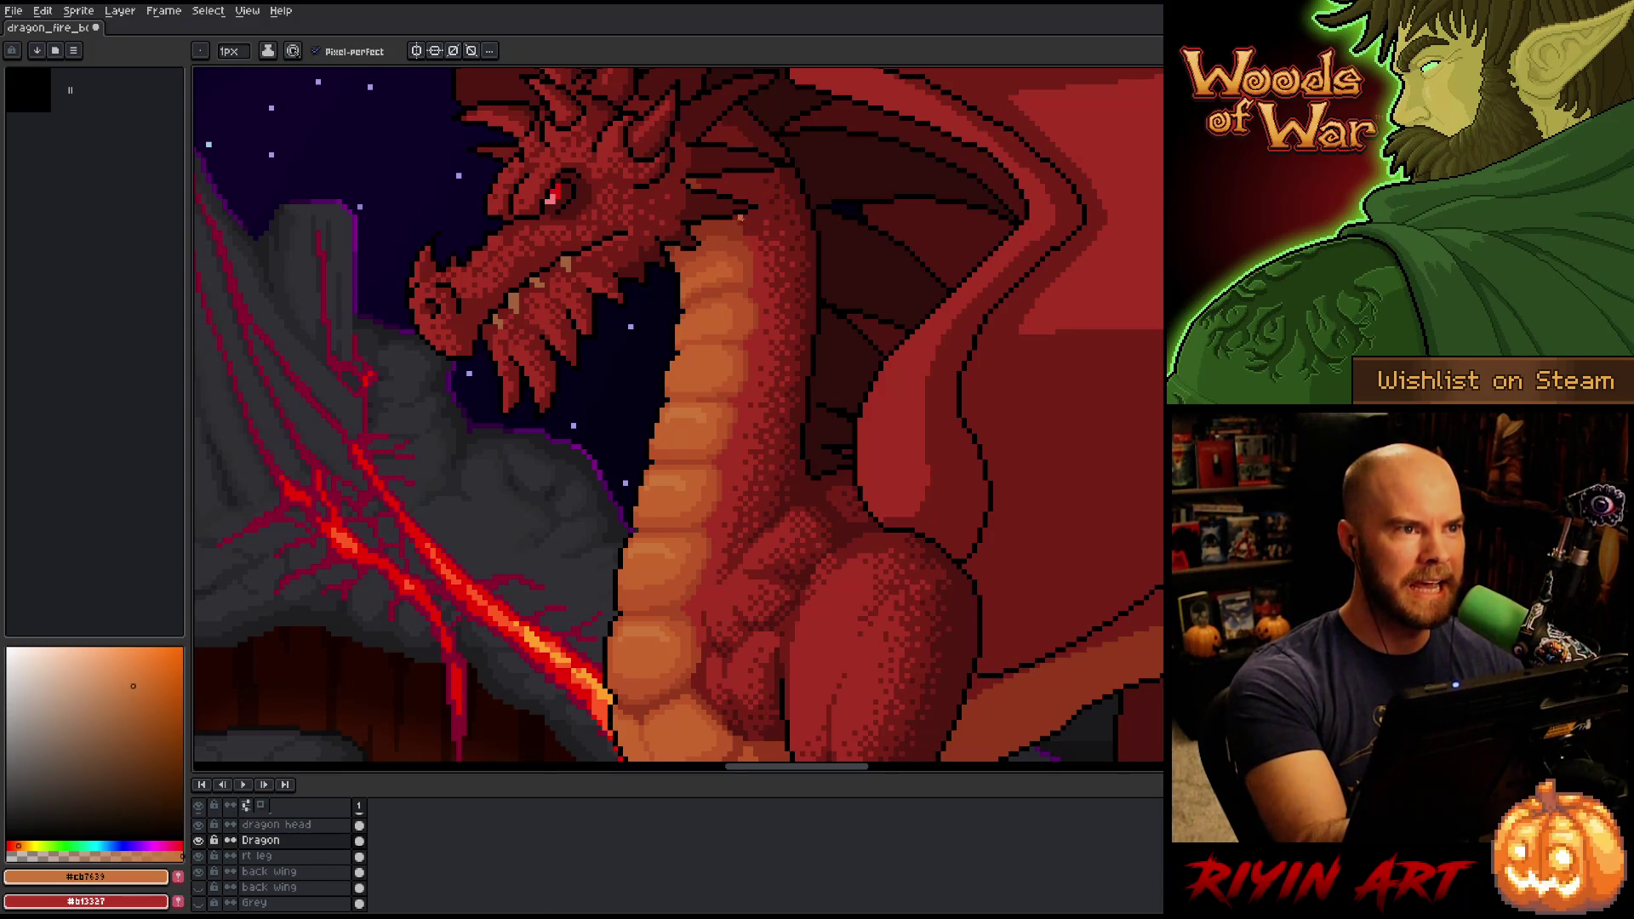
pyautogui.keyDown('alt'); pyautogui.click(713, 430); pyautogui.keyUp('alt')
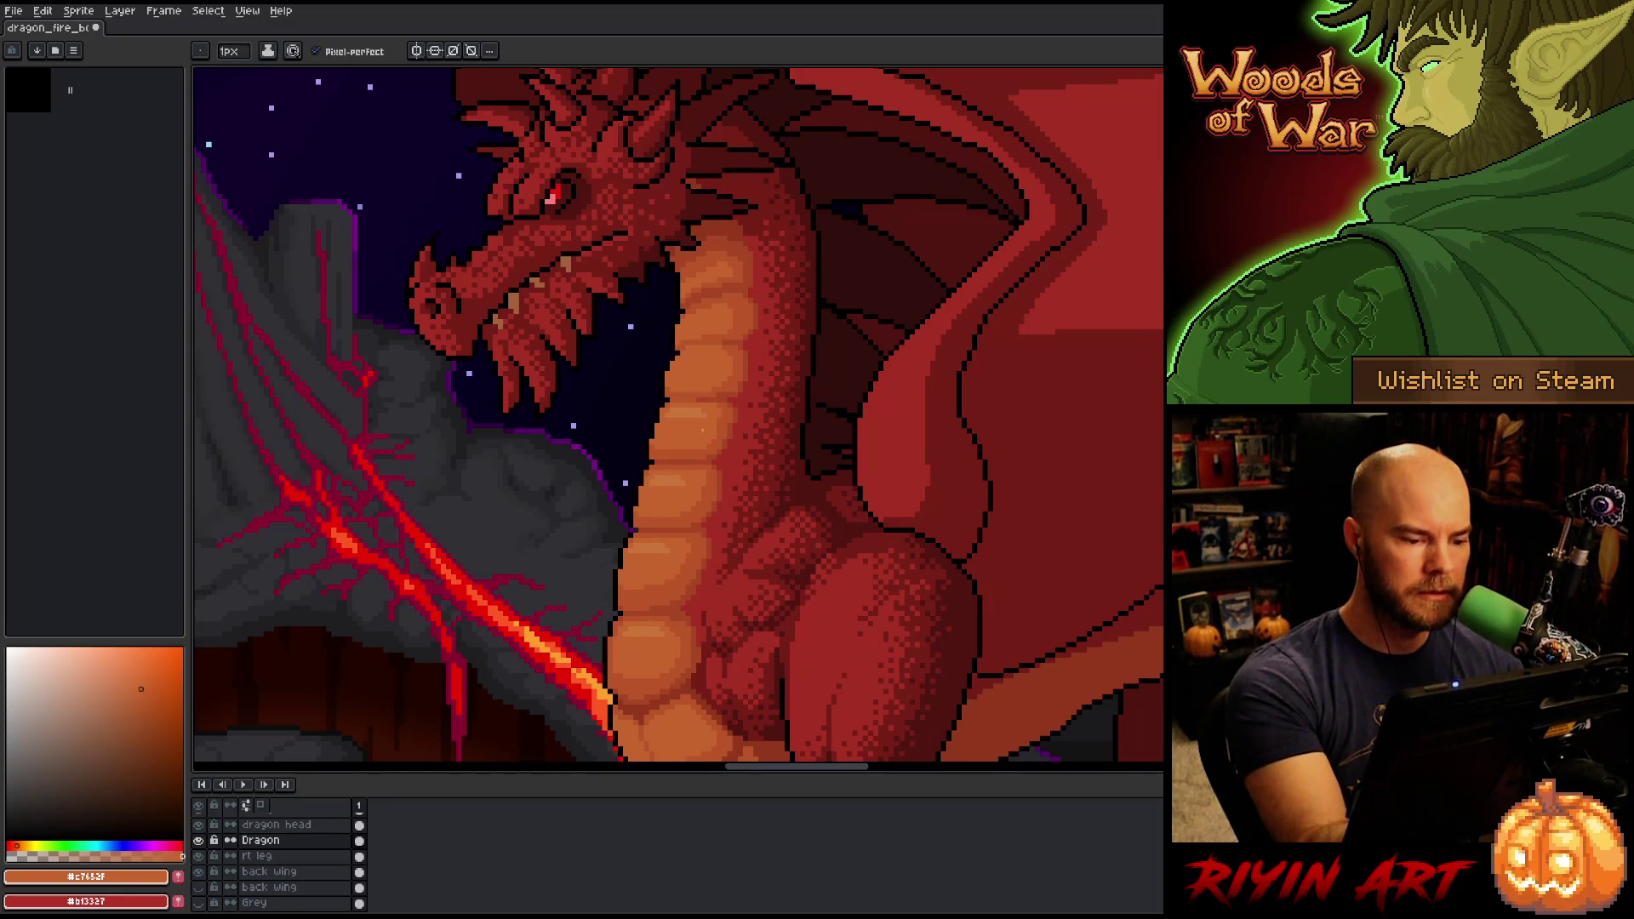
pyautogui.keyDown('alt'); pyautogui.click(696, 351); pyautogui.keyUp('alt')
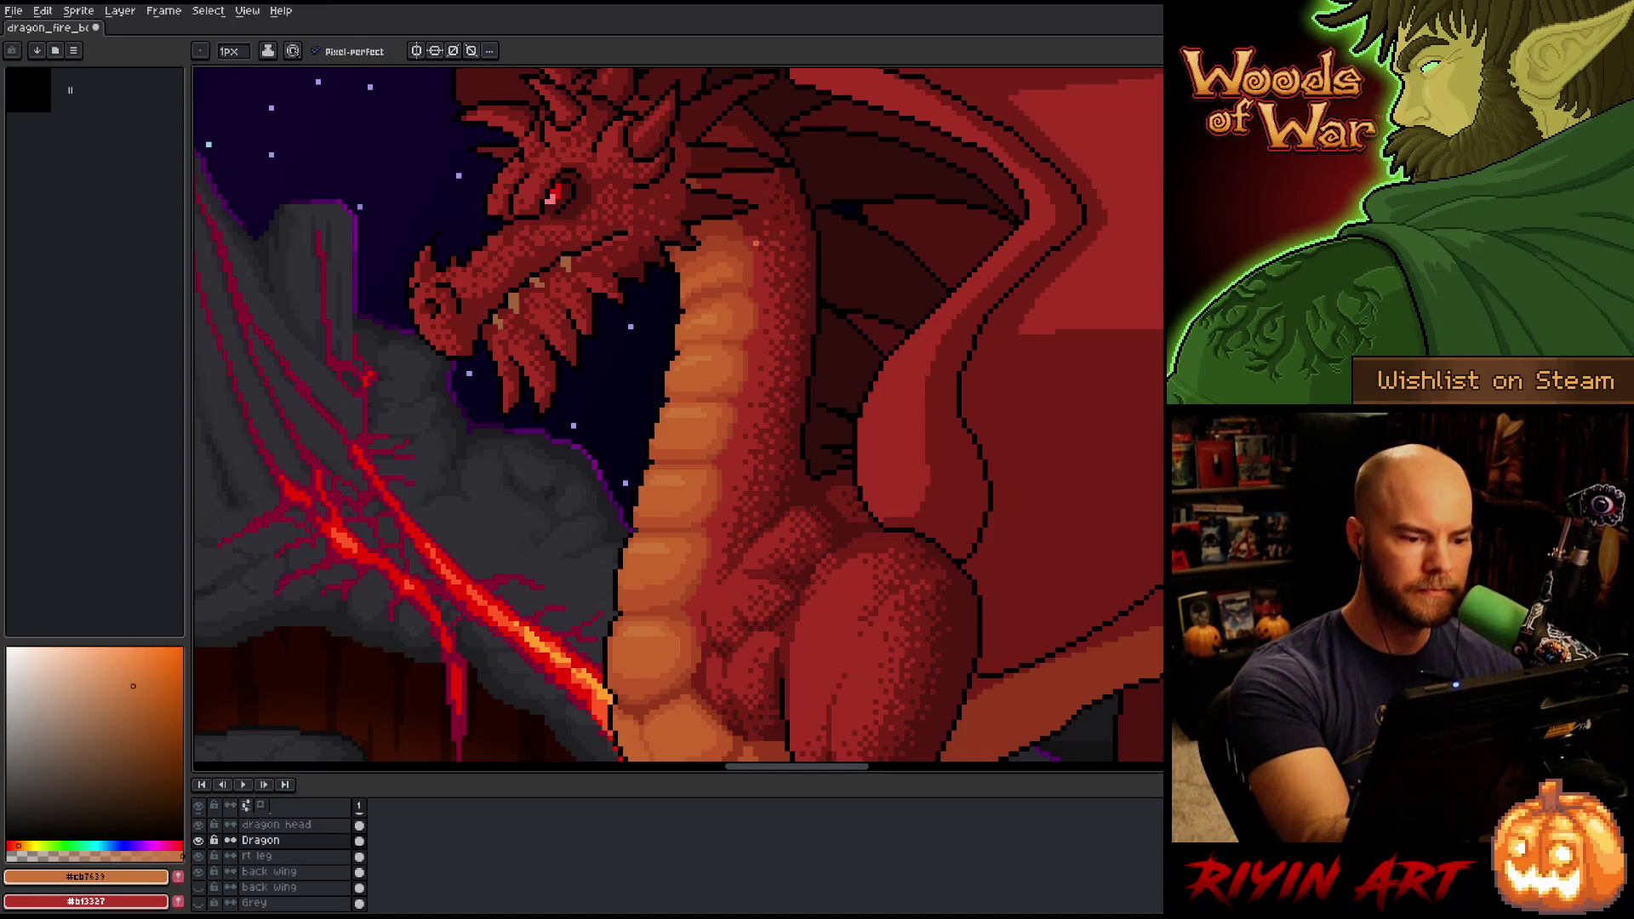
pyautogui.keyDown('alt'); pyautogui.click(715, 266); pyautogui.keyUp('alt')
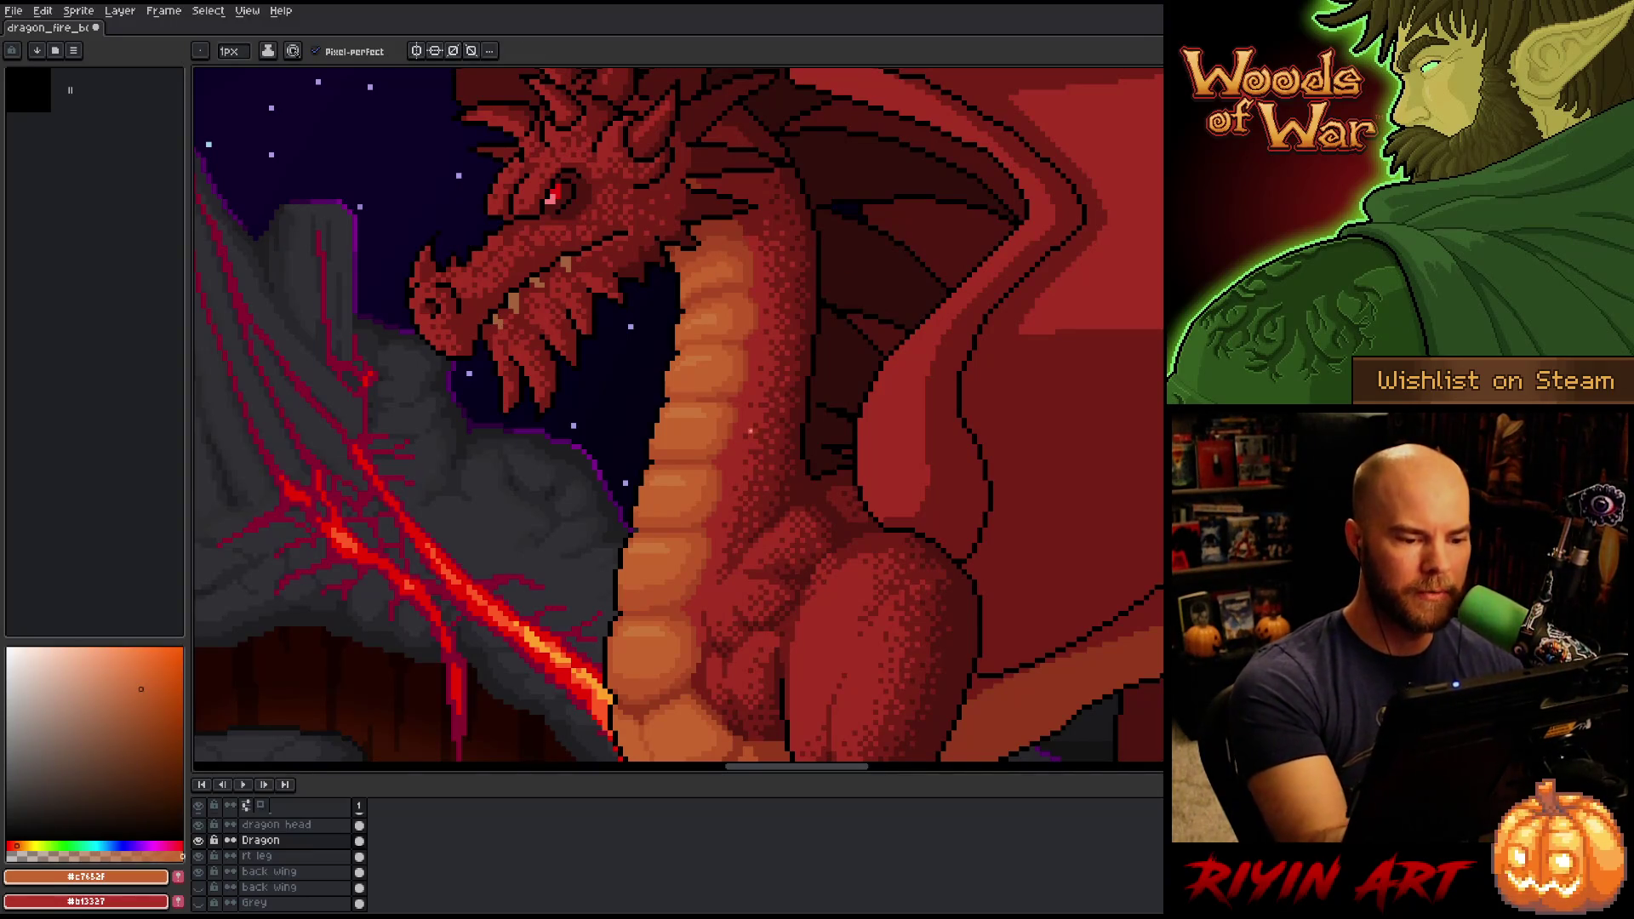
# Return to the pencil and add more darker orange pixels along the neck.
pyautogui.moveTo(802, 551); pyautogui.dragTo(789, 586)
pyautogui.click(718, 331)
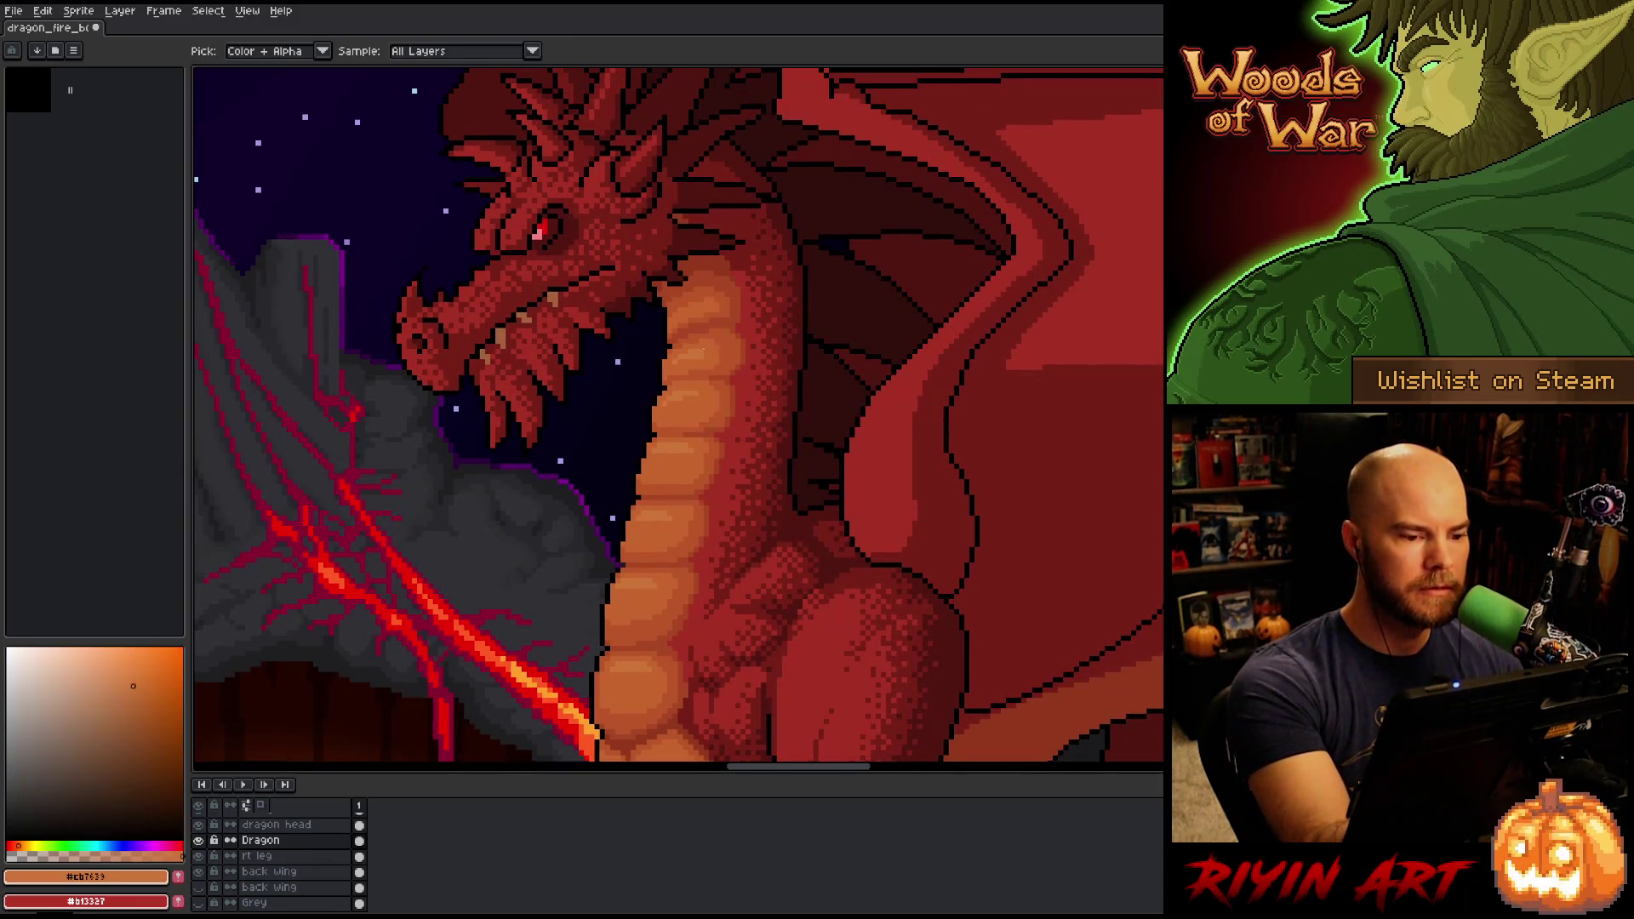
pyautogui.moveTo(781, 628); pyautogui.dragTo(814, 554)
pyautogui.press('b')
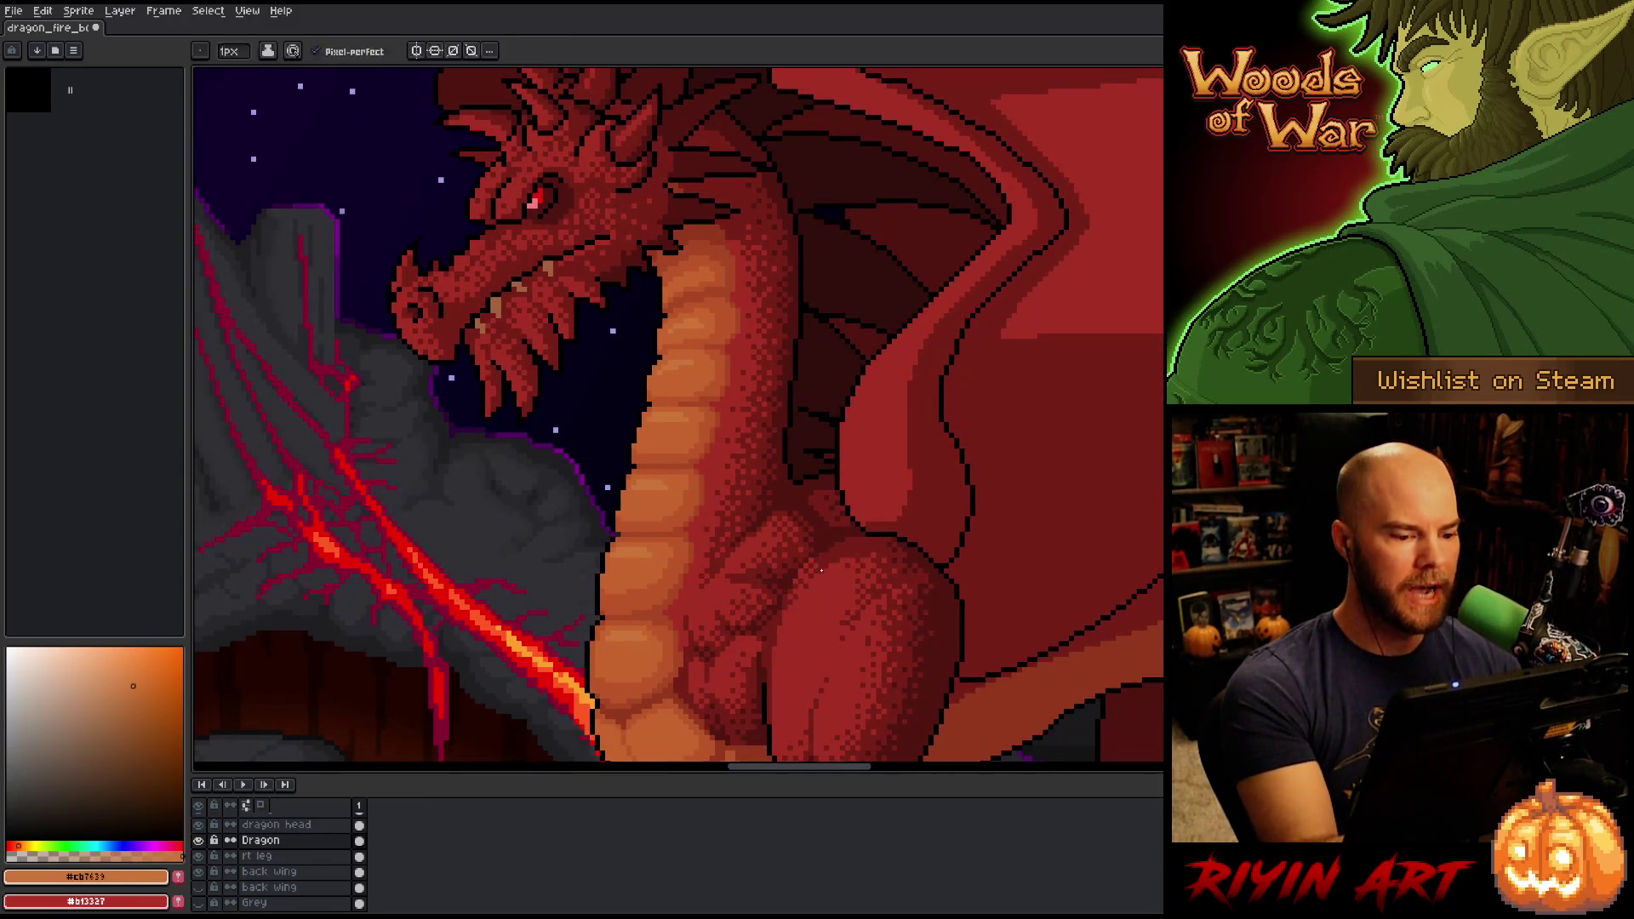
pyautogui.keyDown('alt'); pyautogui.click(655, 490); pyautogui.keyUp('alt')
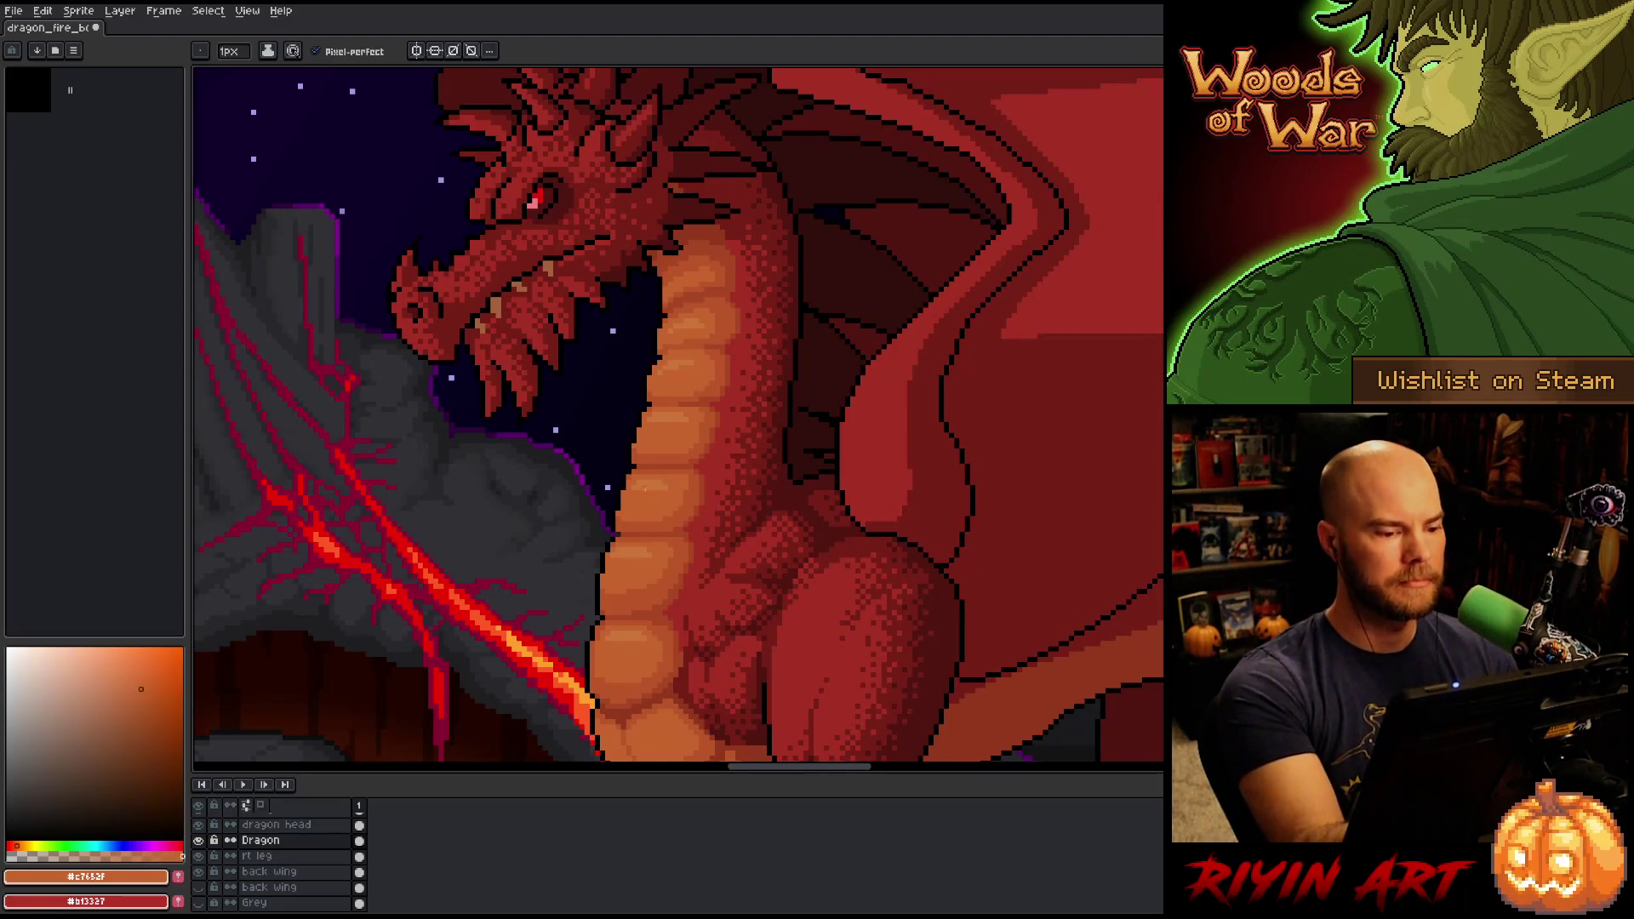
pyautogui.moveTo(824, 444); pyautogui.dragTo(929, 360)
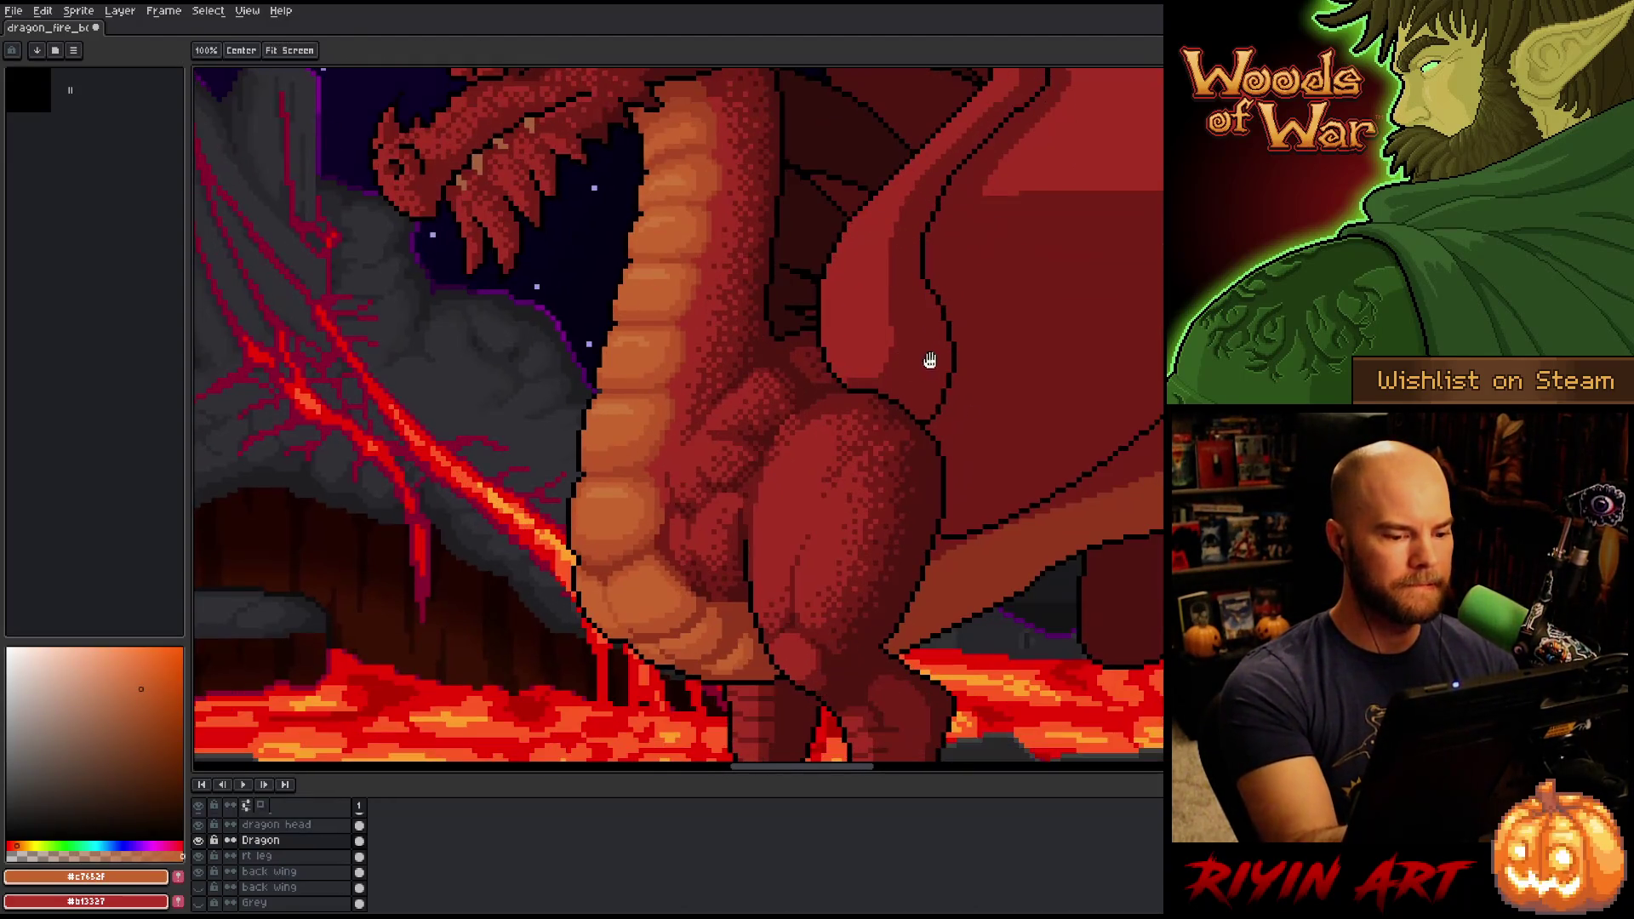
pyautogui.moveTo(894, 467); pyautogui.dragTo(870, 547)
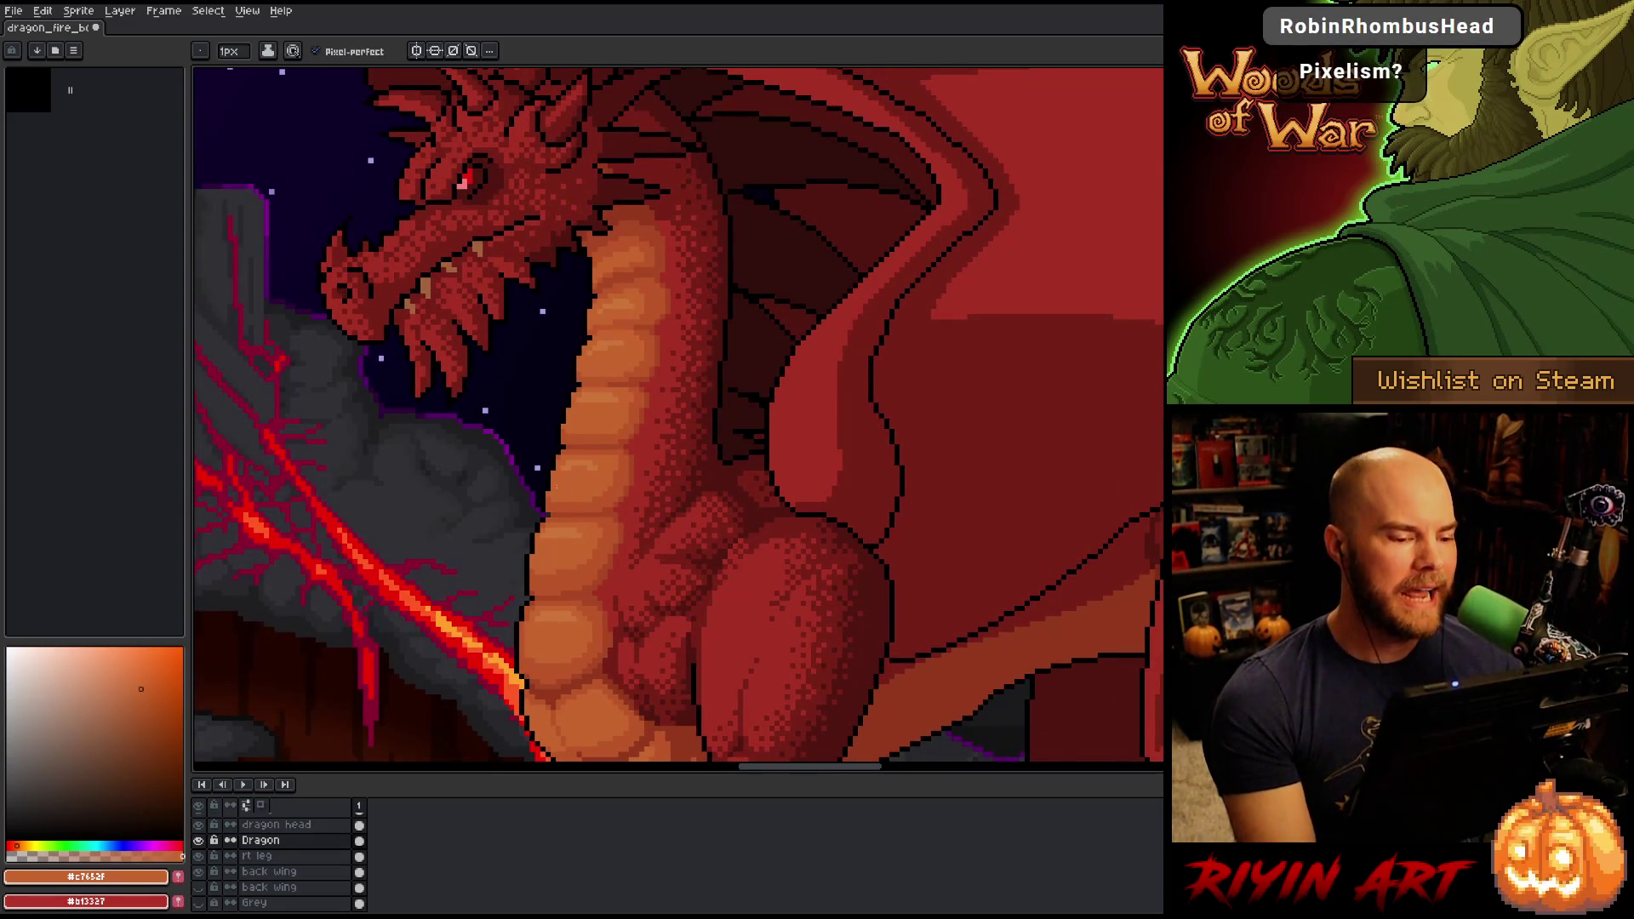
# Dither the chest with its mid red and darker red #761f18 sampled from the canvas.
pyautogui.scroll(-2, 761, 542)
pyautogui.scroll(1, 578, 516)
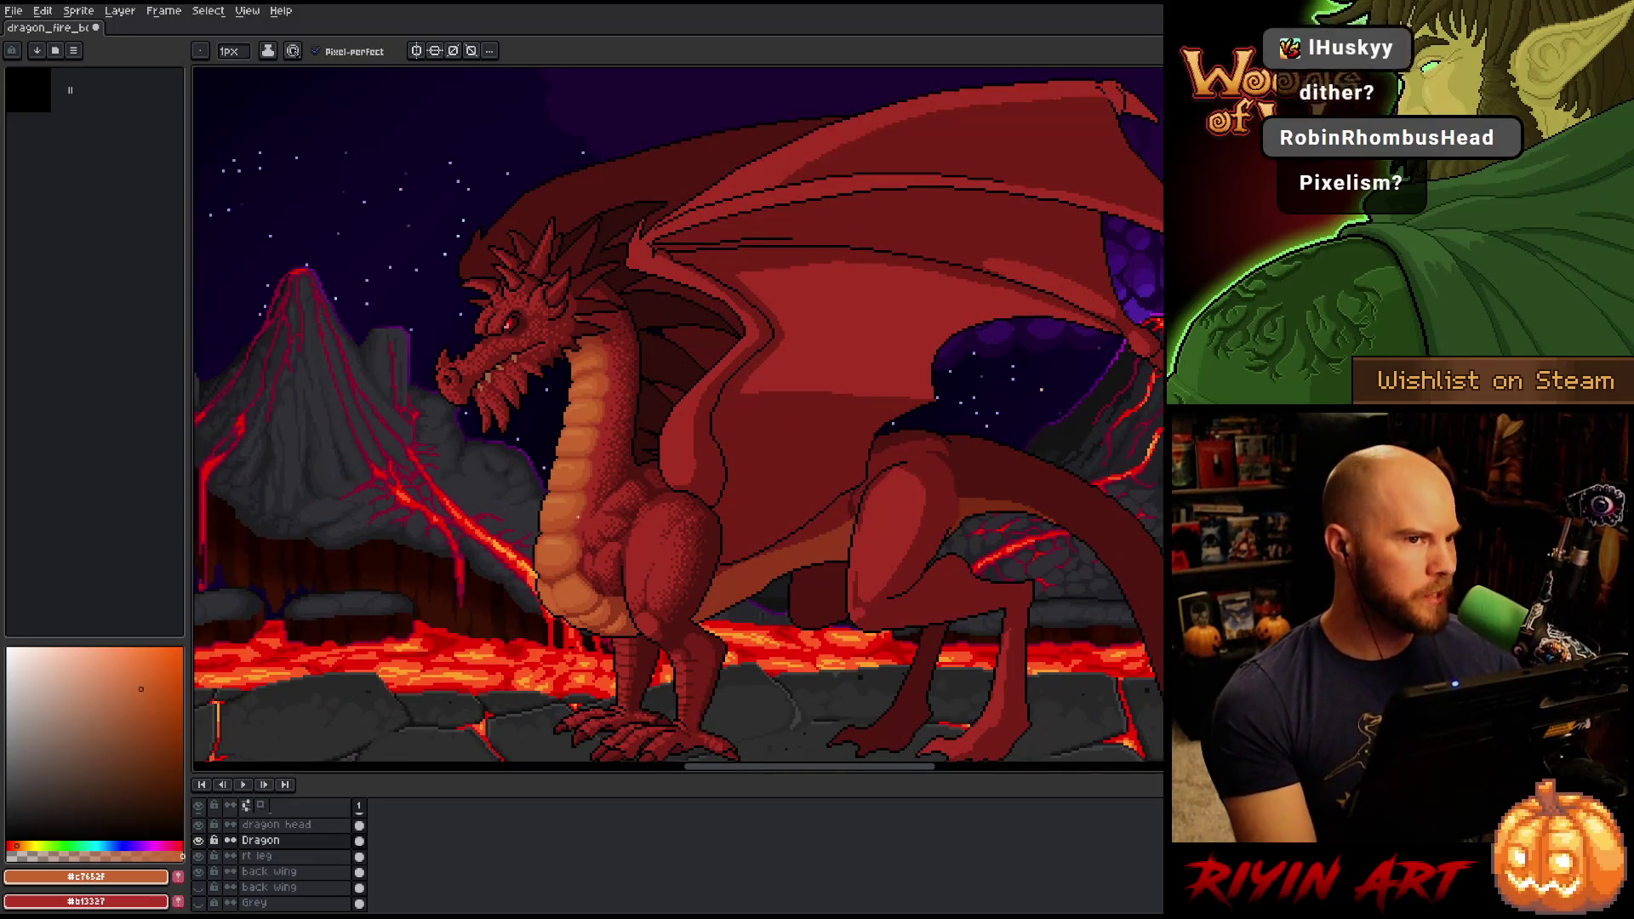
pyautogui.scroll(4, 577, 516)
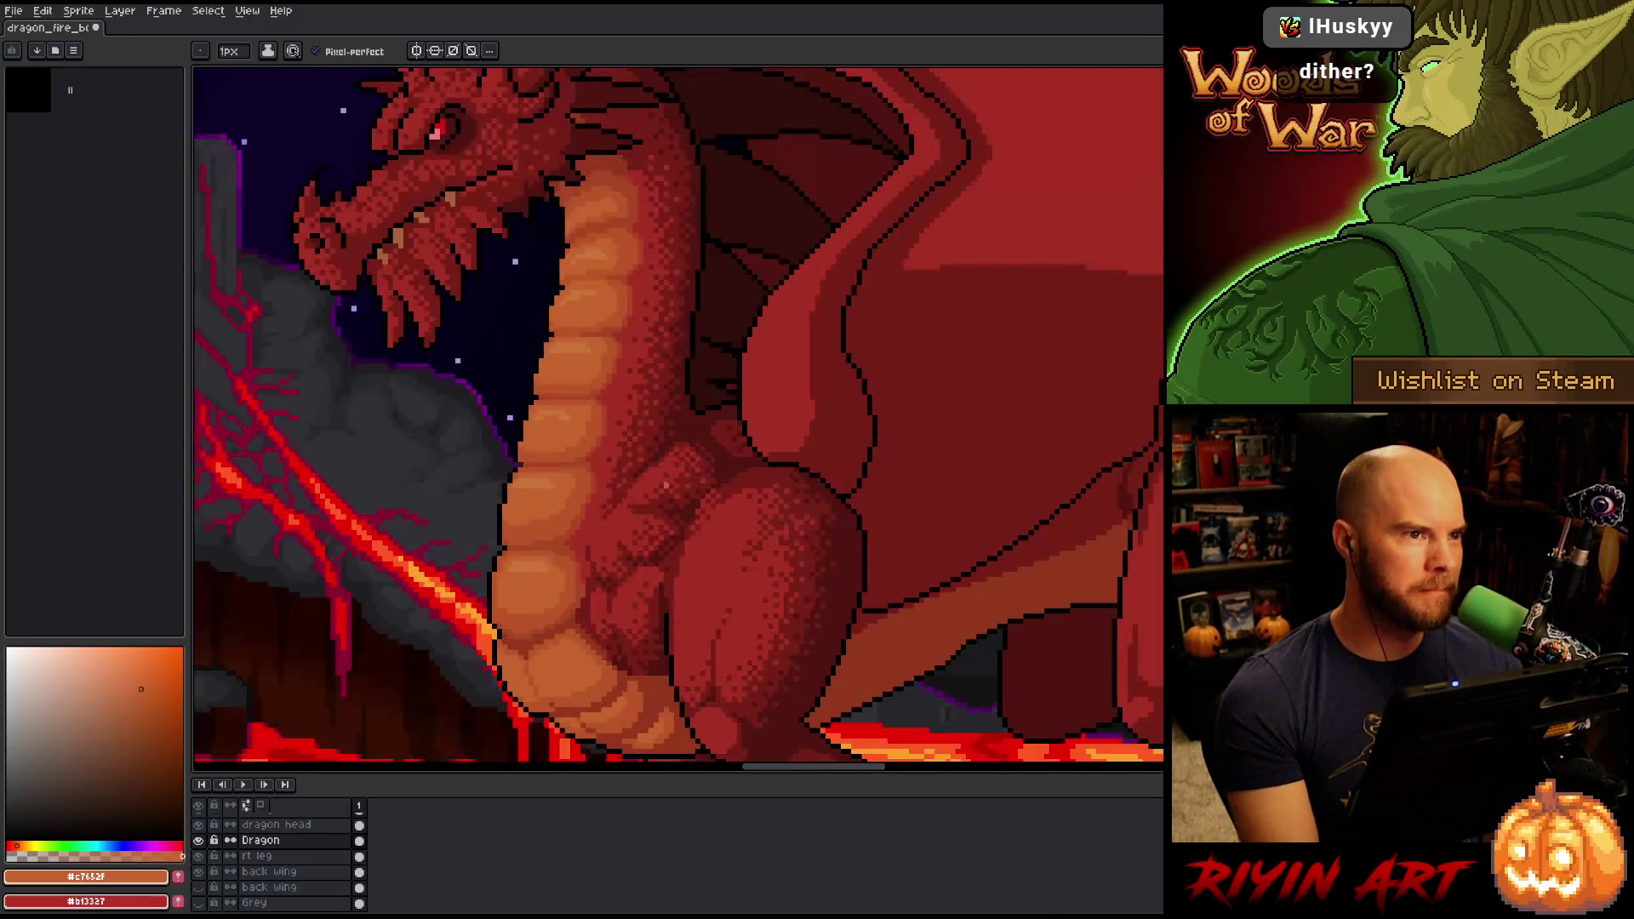
pyautogui.scroll(-3, 671, 372)
pyautogui.scroll(2, 671, 372)
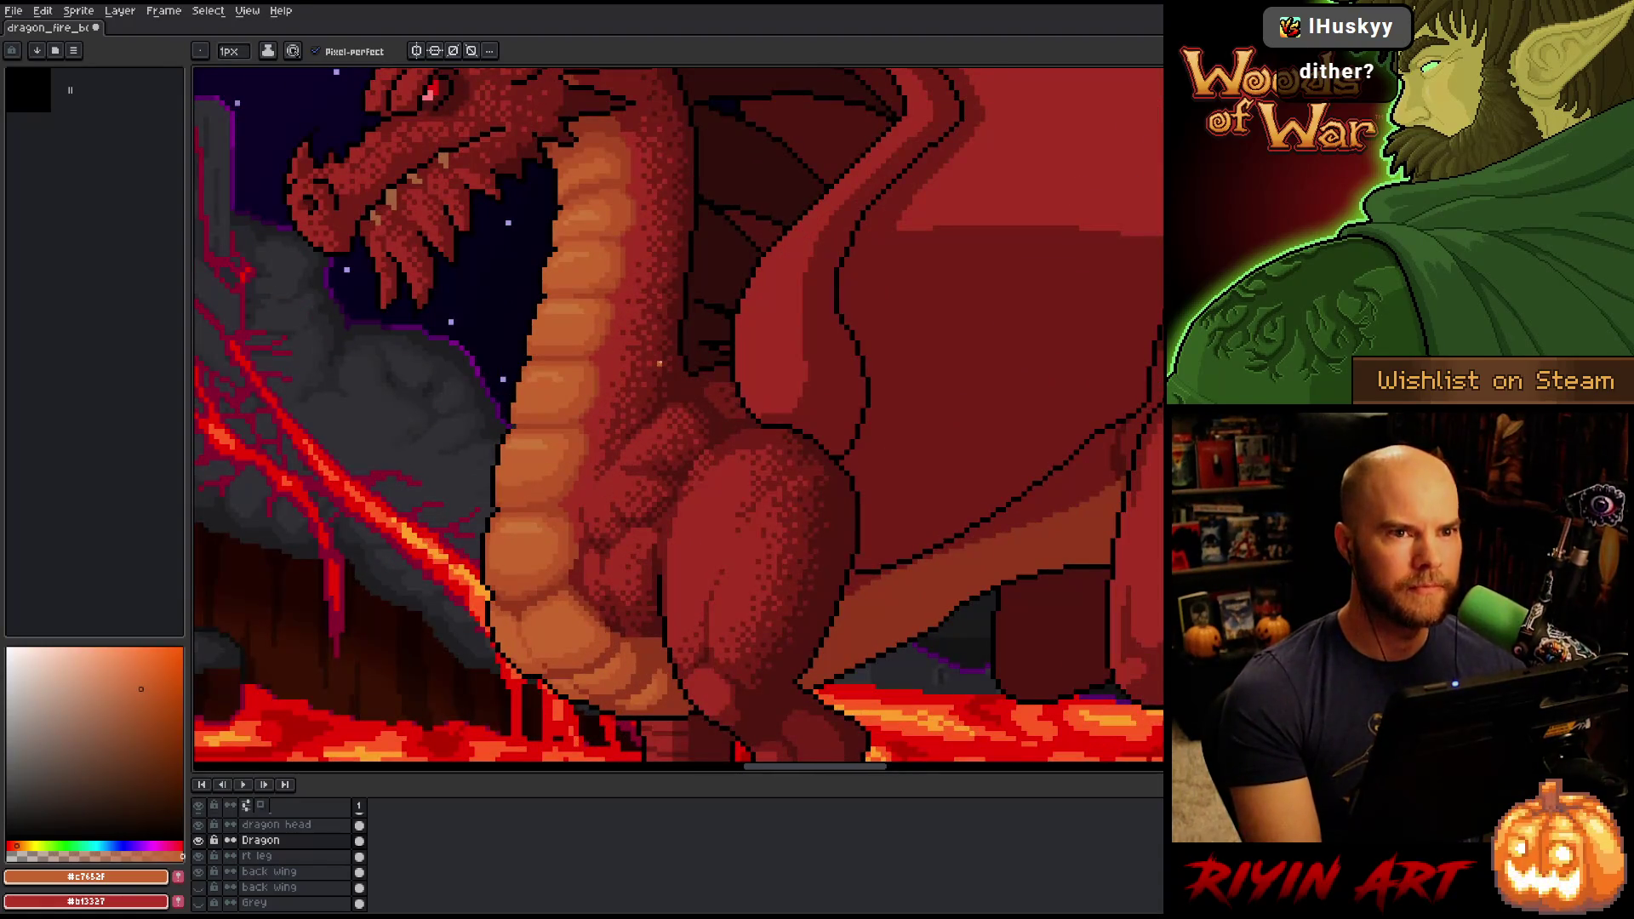
pyautogui.scroll(-2, 659, 364)
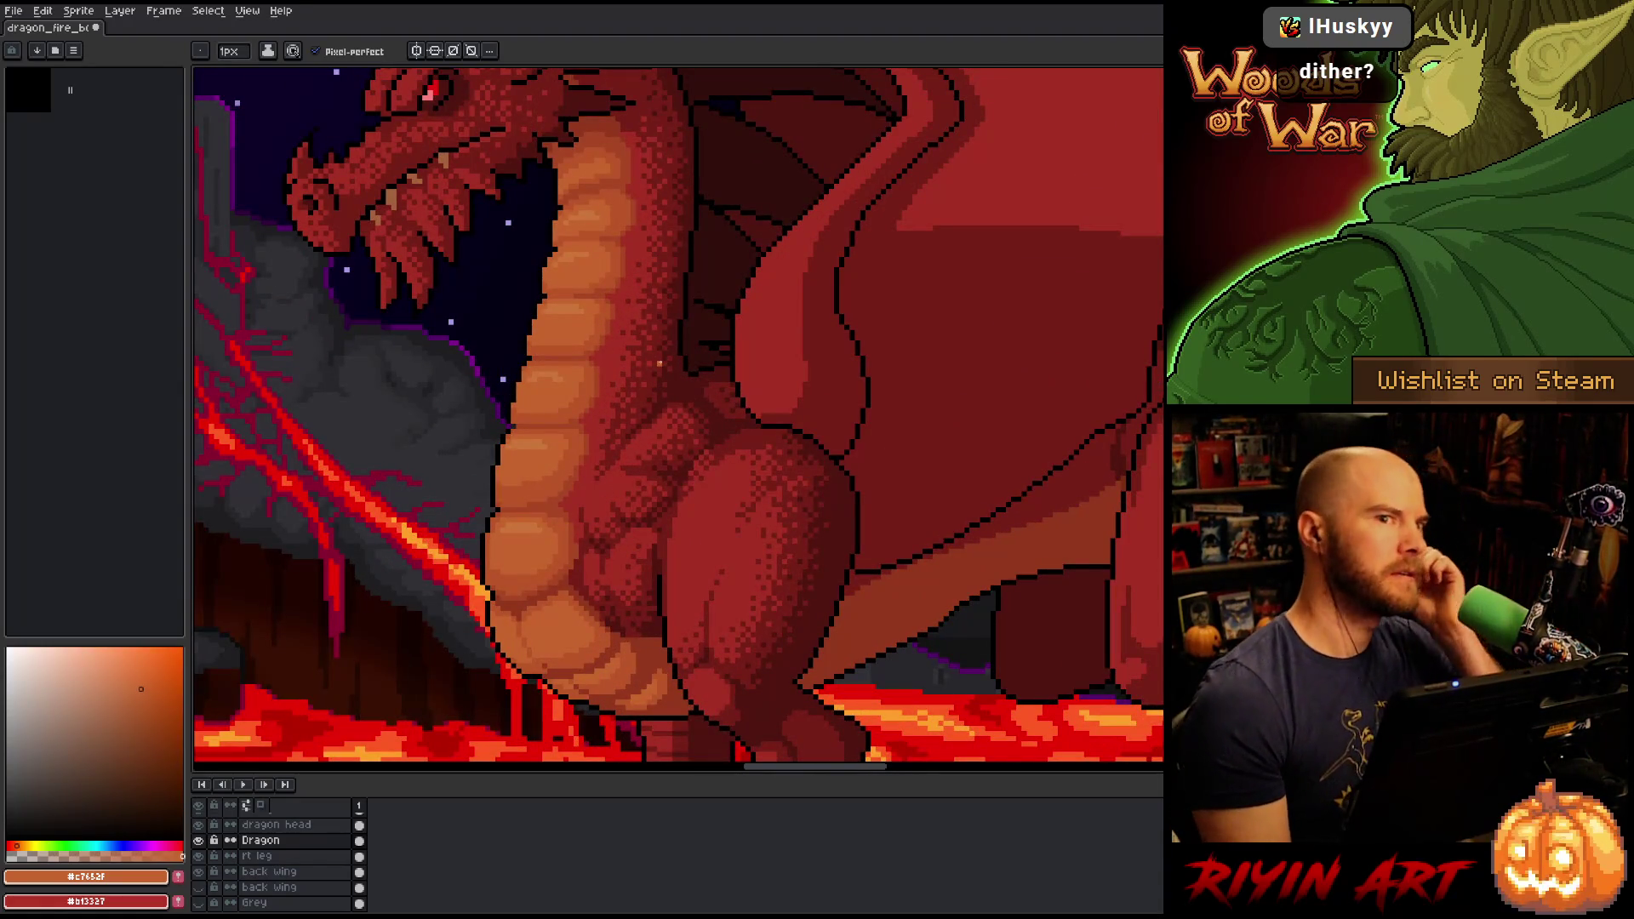
pyautogui.scroll(2, 660, 364)
pyautogui.scroll(-3, 660, 364)
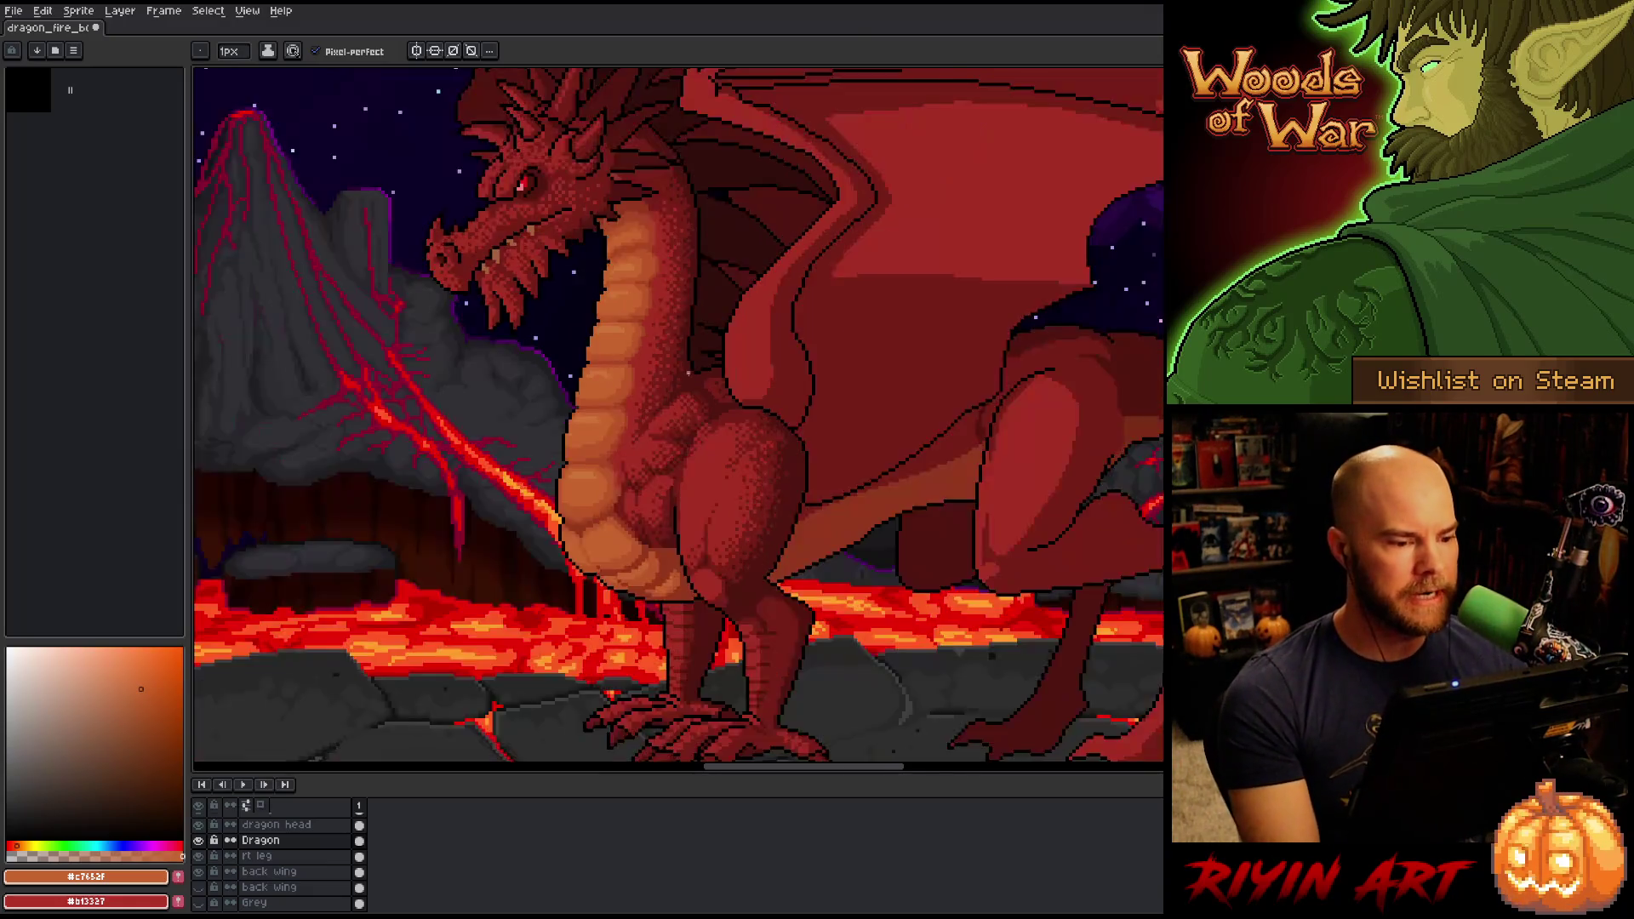
pyautogui.scroll(1, 651, 358)
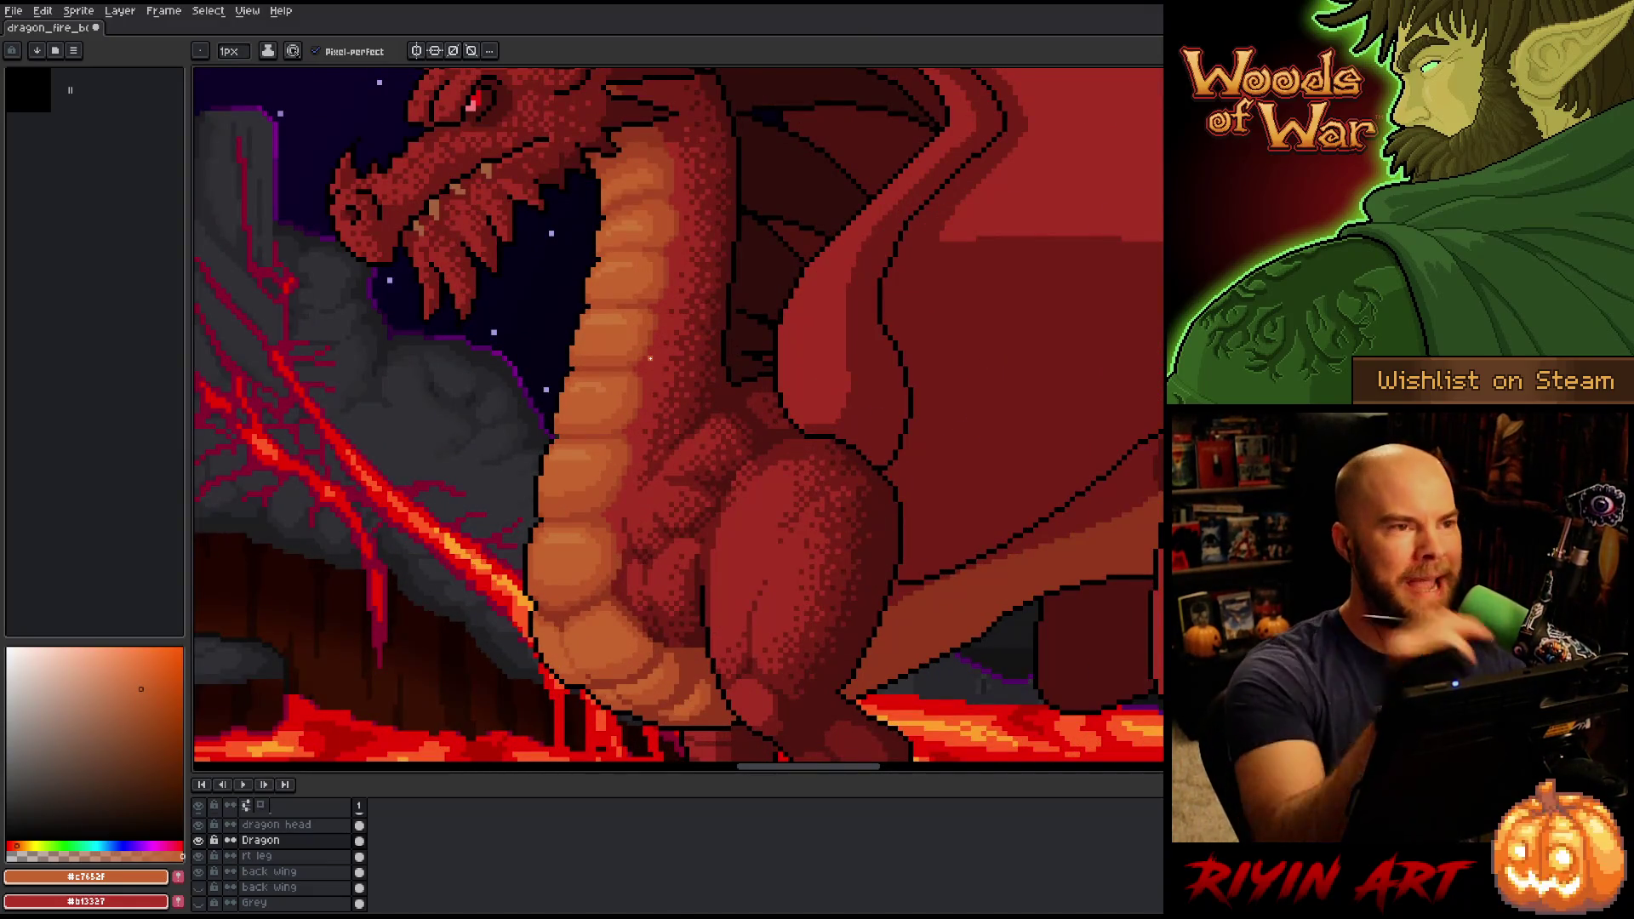
pyautogui.scroll(1, 650, 359)
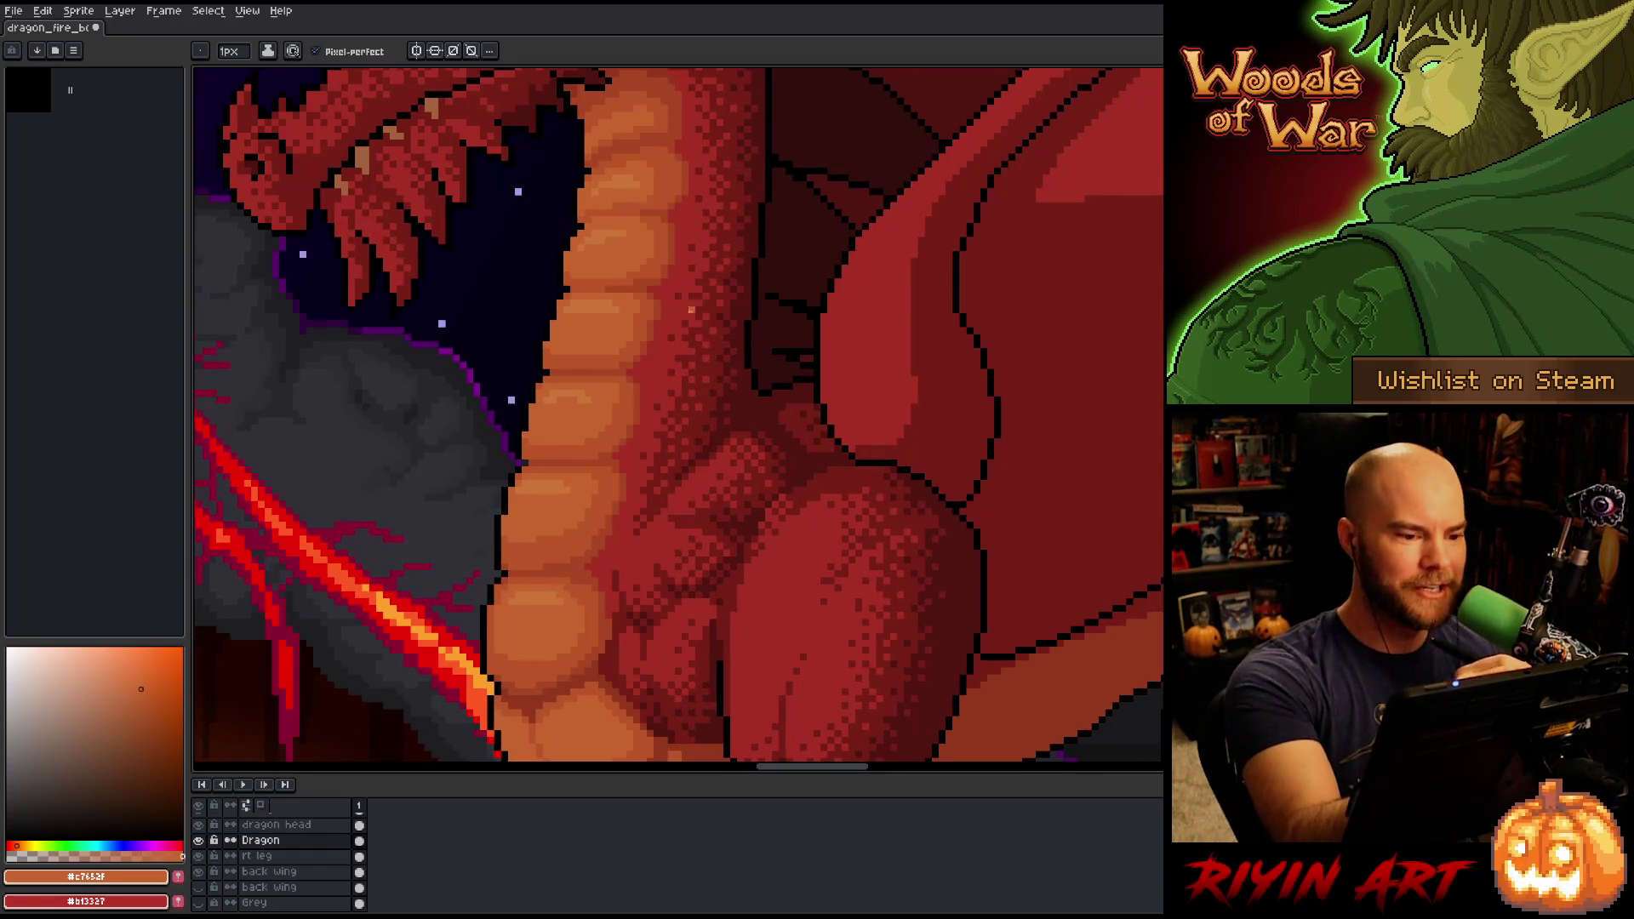
pyautogui.keyDown('alt'); pyautogui.click(693, 293); pyautogui.keyUp('alt')
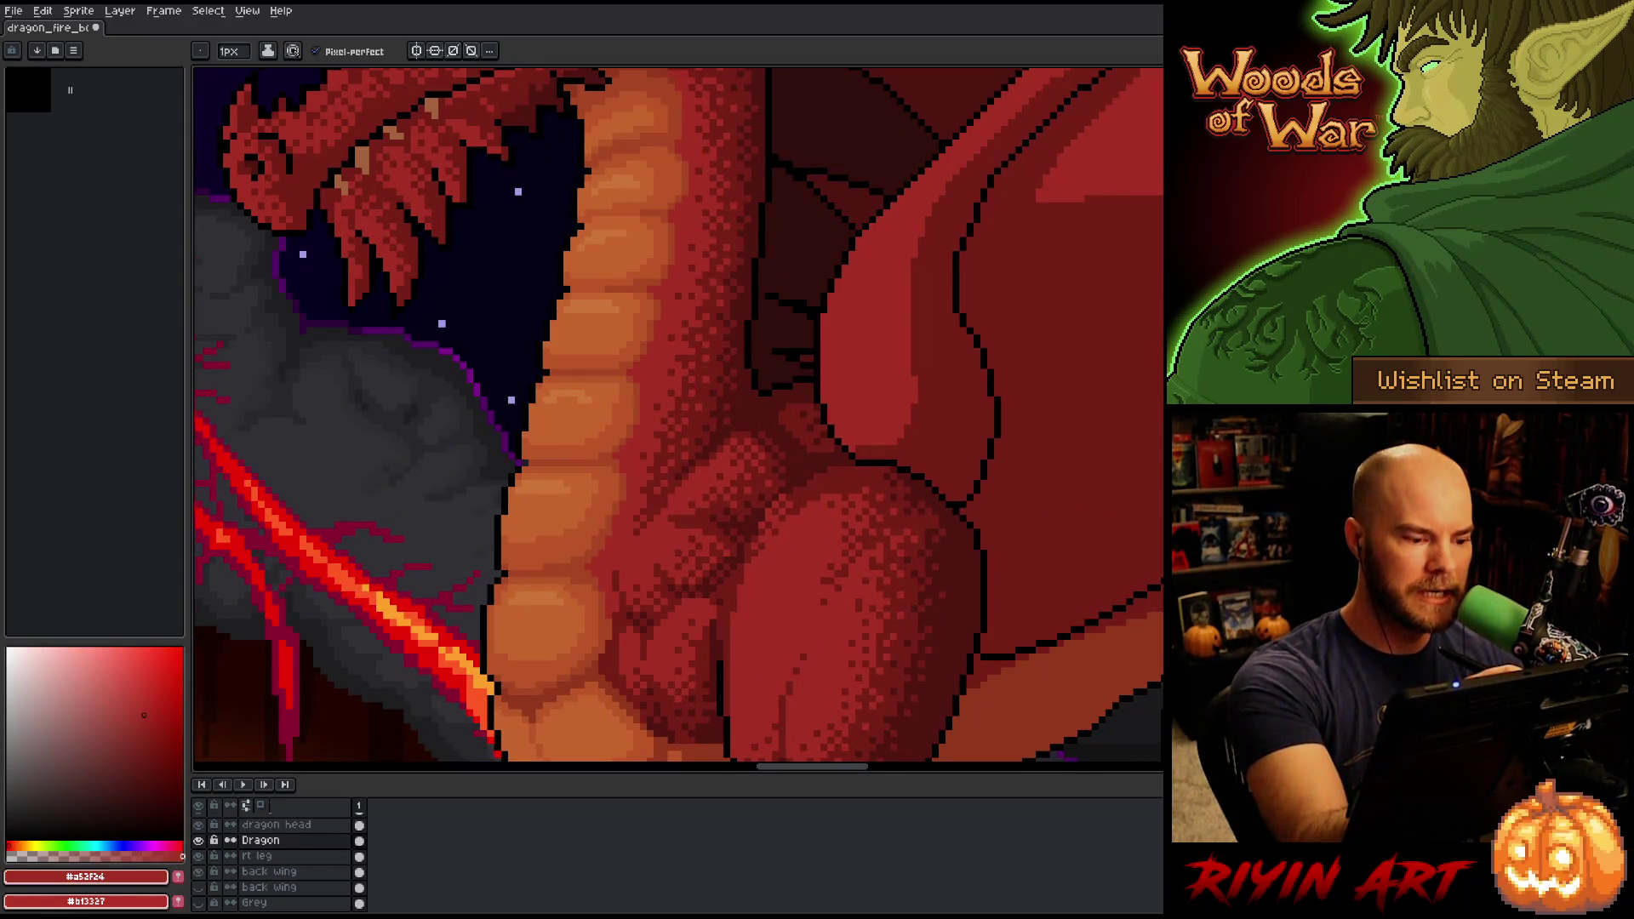
pyautogui.press('alt')
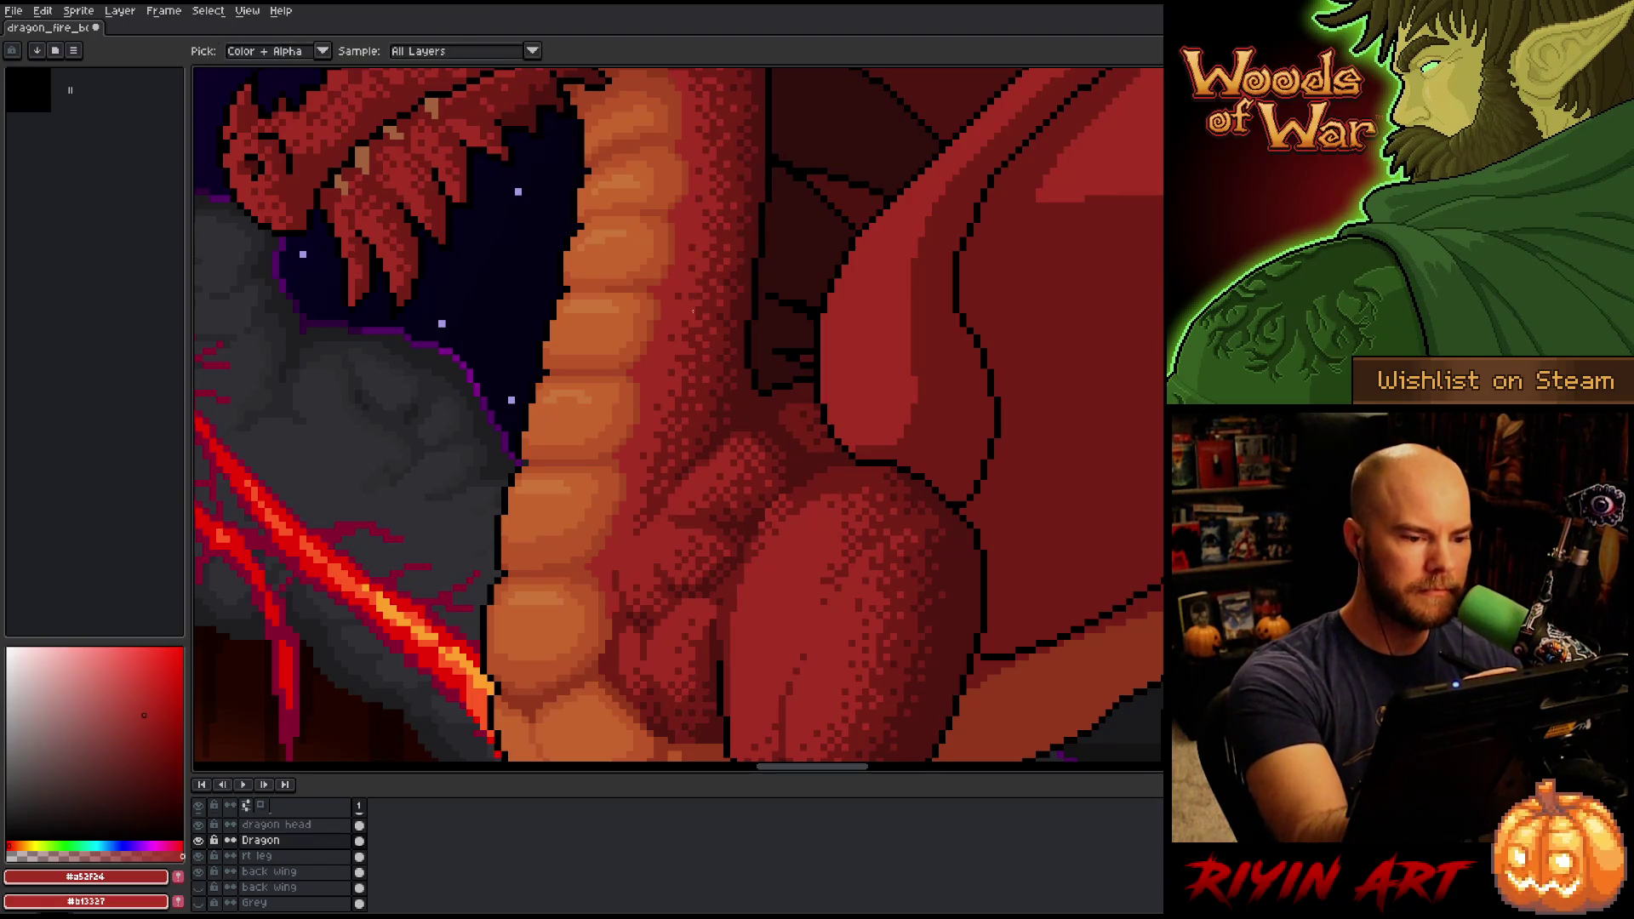
pyautogui.keyDown('alt'); pyautogui.click(731, 409); pyautogui.keyUp('alt')
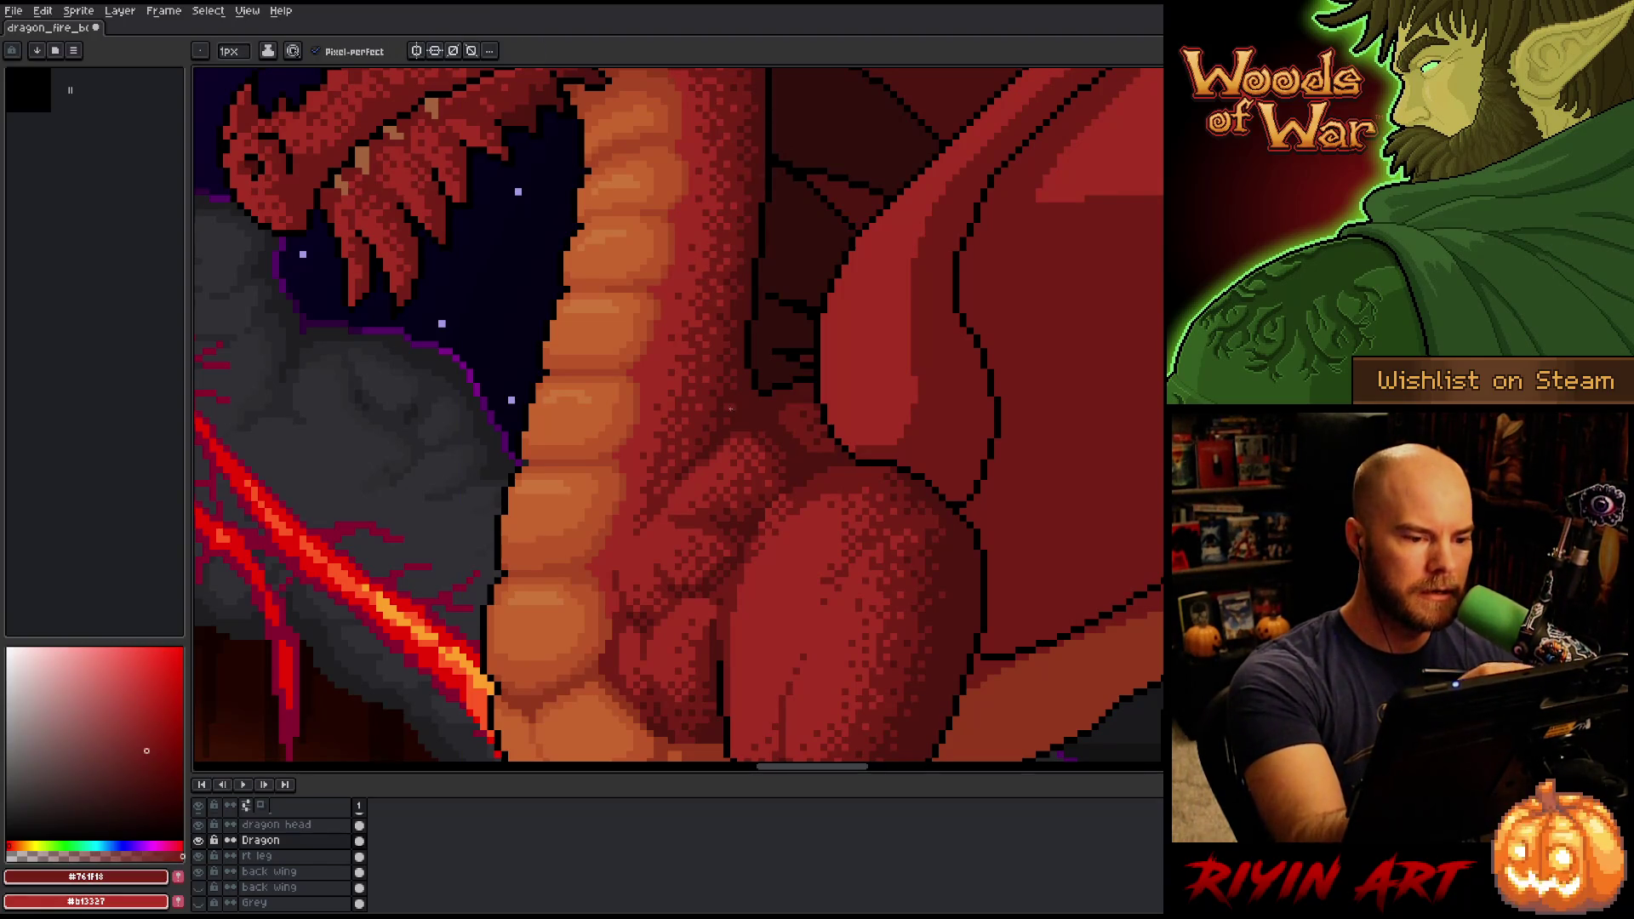
pyautogui.moveTo(731, 409); pyautogui.dragTo(781, 448)
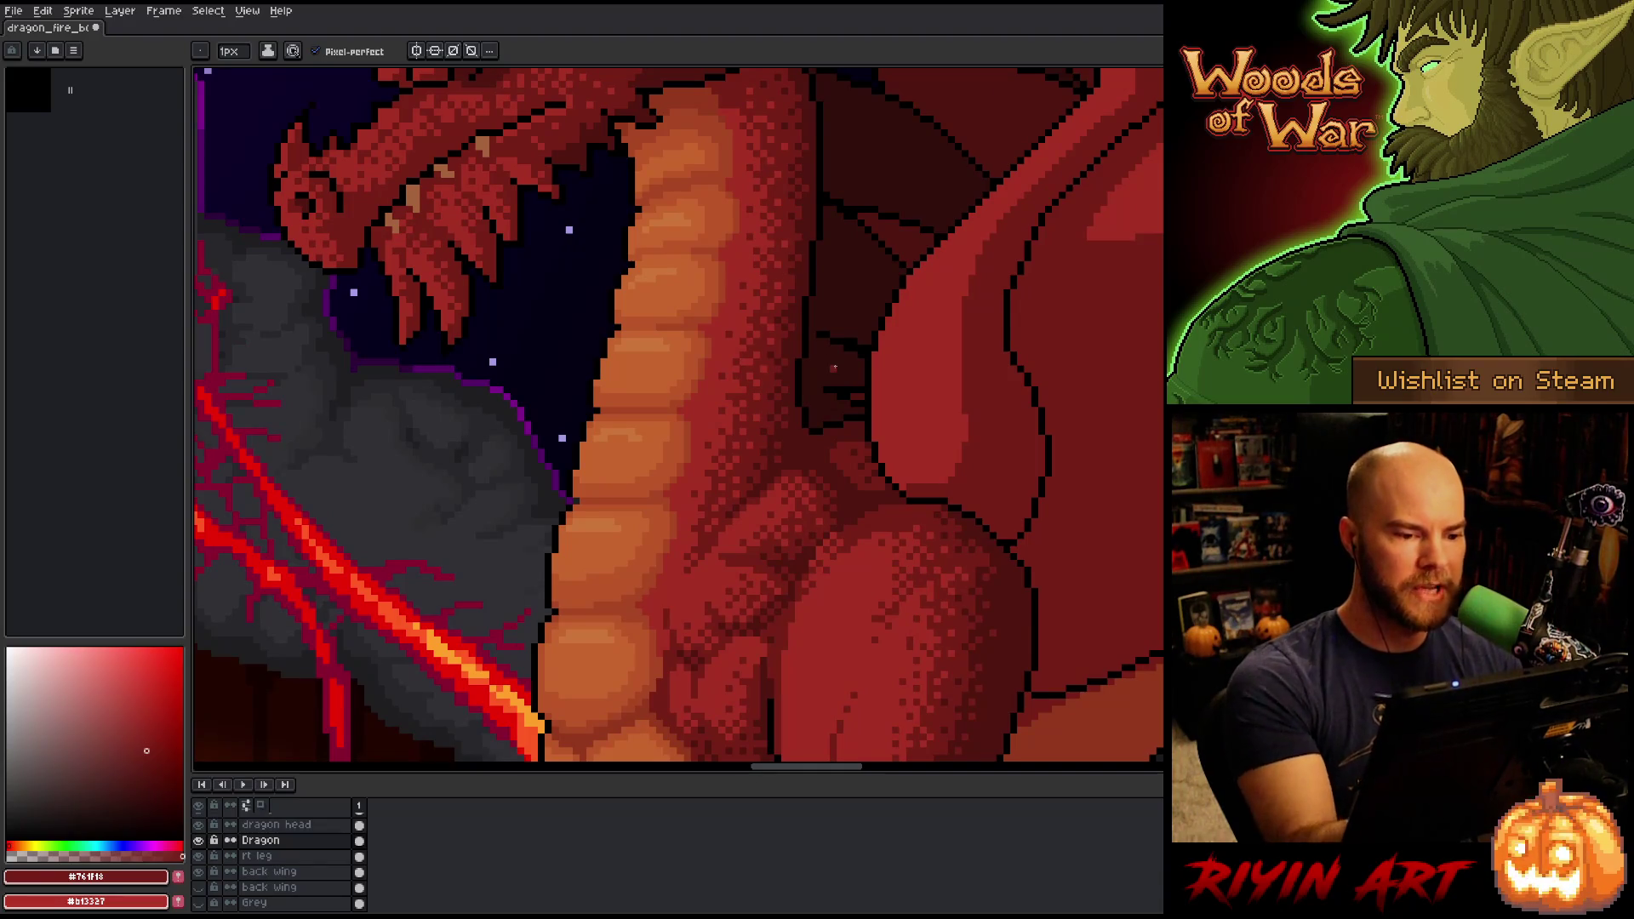
# Switch back to belly orange #cb7639 and add lighter highlights on the chest and belly segments.
pyautogui.scroll(-4, 834, 368)
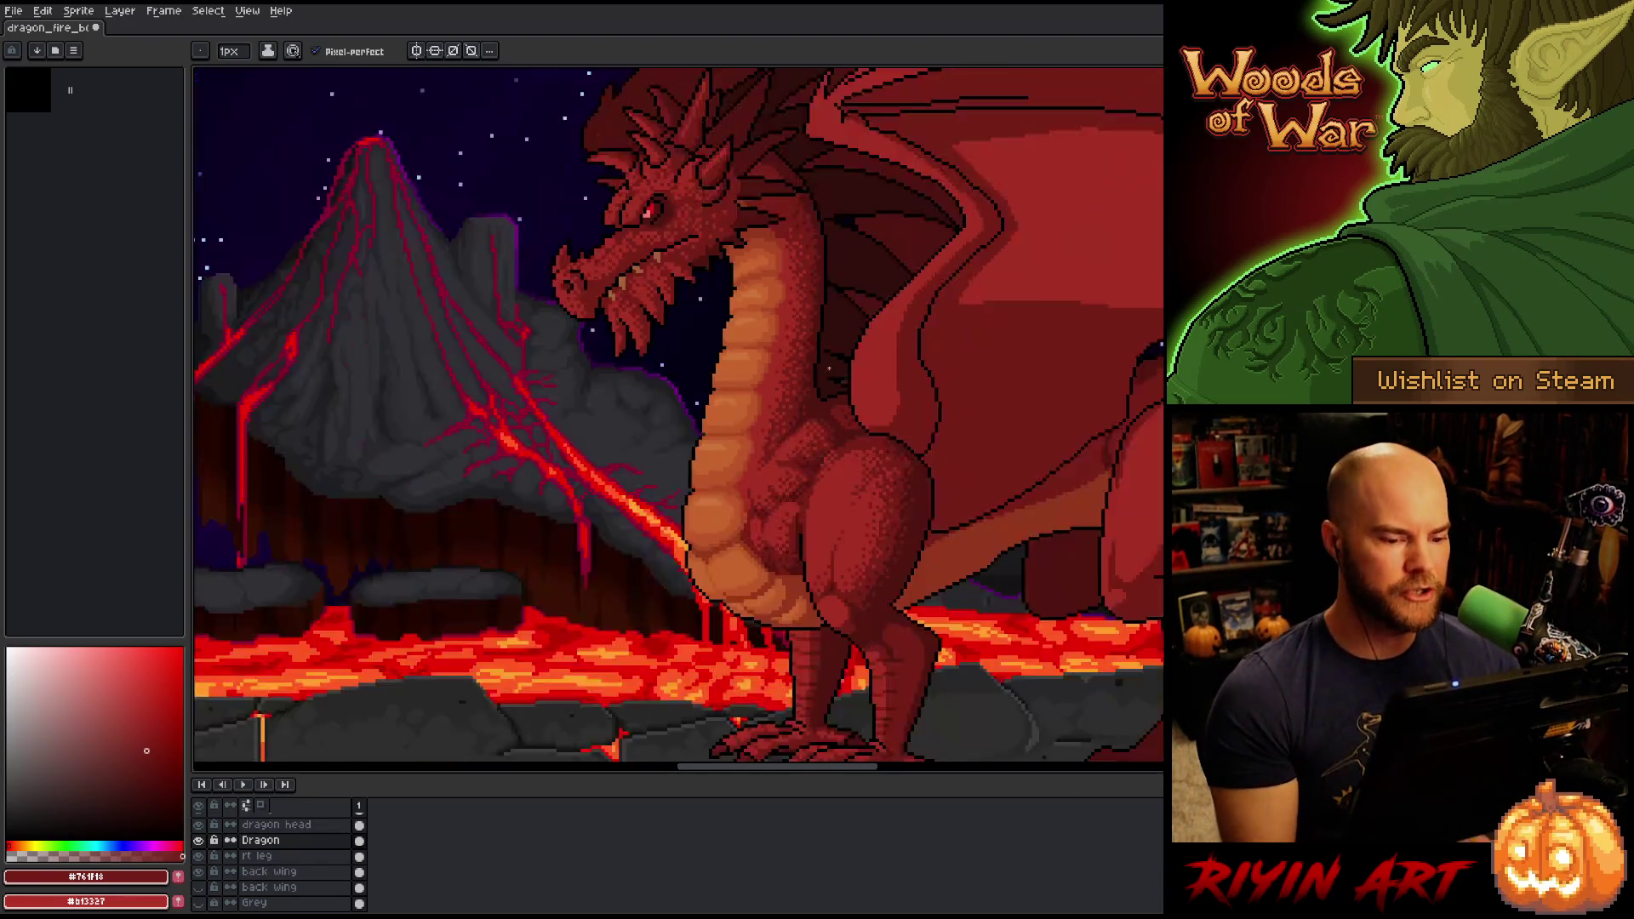
pyautogui.scroll(1, 800, 408)
pyautogui.moveTo(798, 422); pyautogui.dragTo(749, 444)
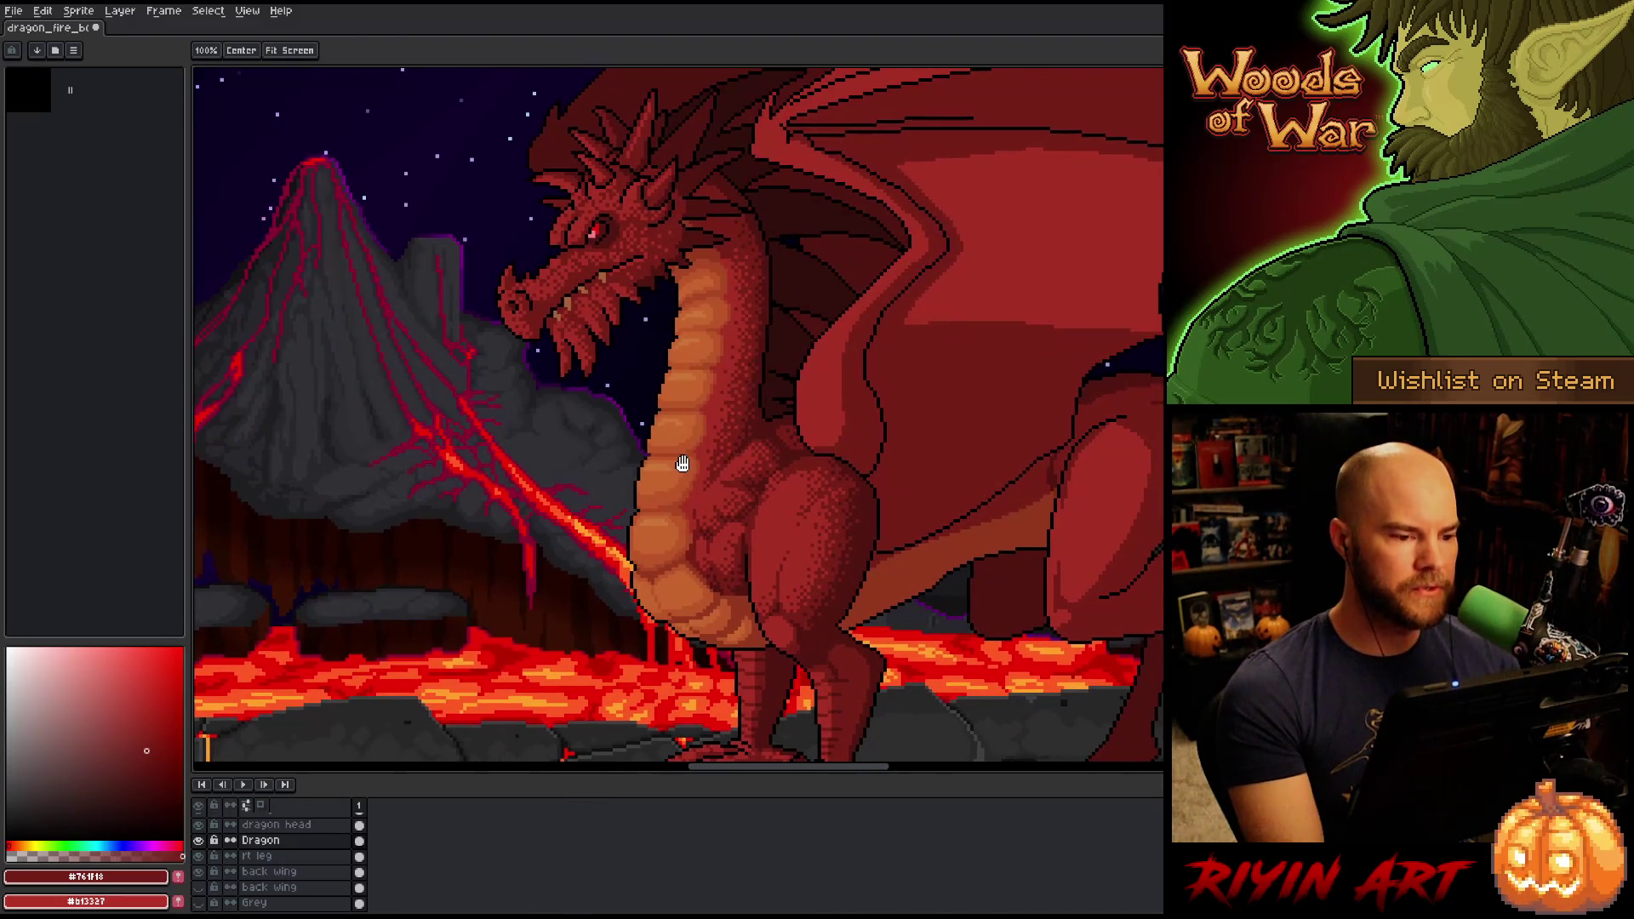
pyautogui.scroll(1, 682, 522)
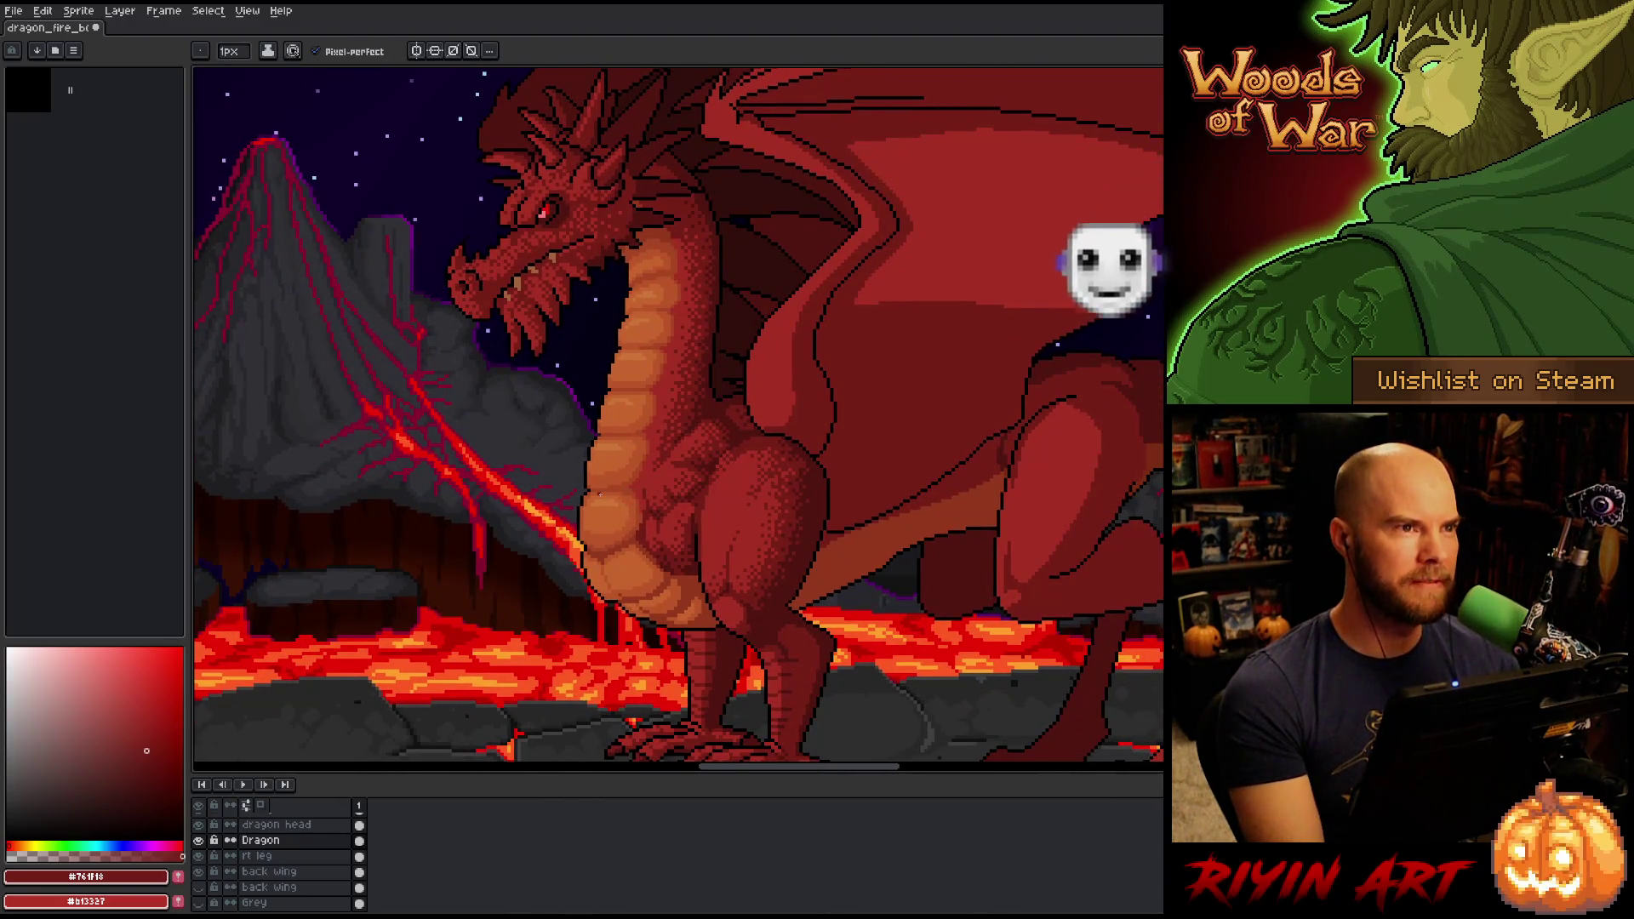
pyautogui.scroll(1, 515, 733)
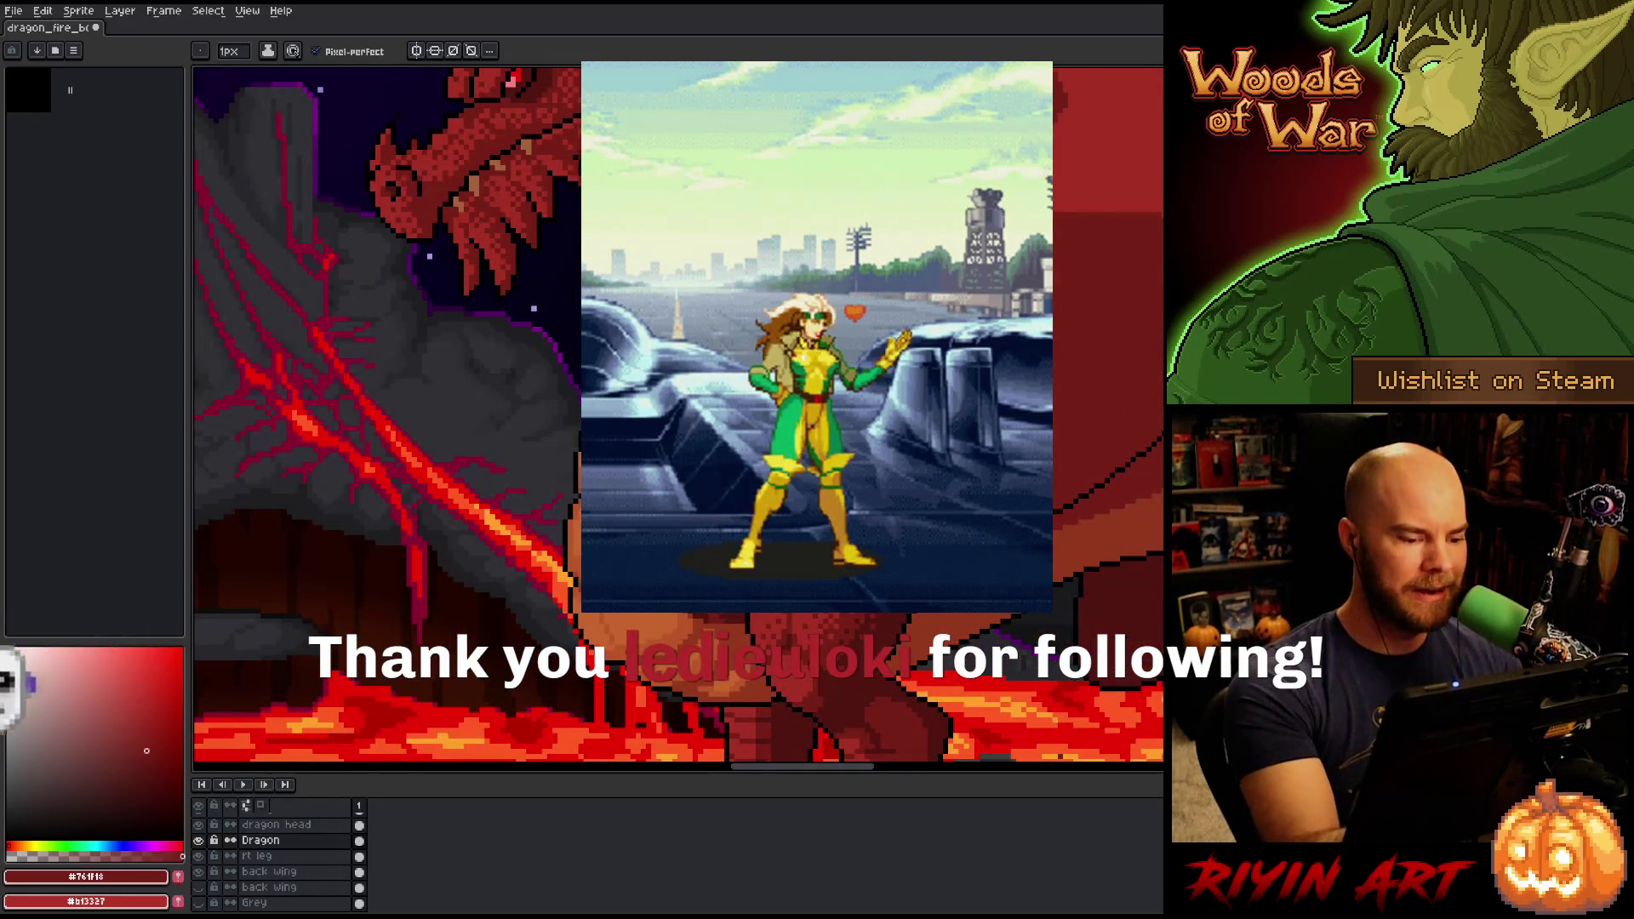
pyautogui.keyDown('alt'); pyautogui.click(515, 734); pyautogui.keyUp('alt')
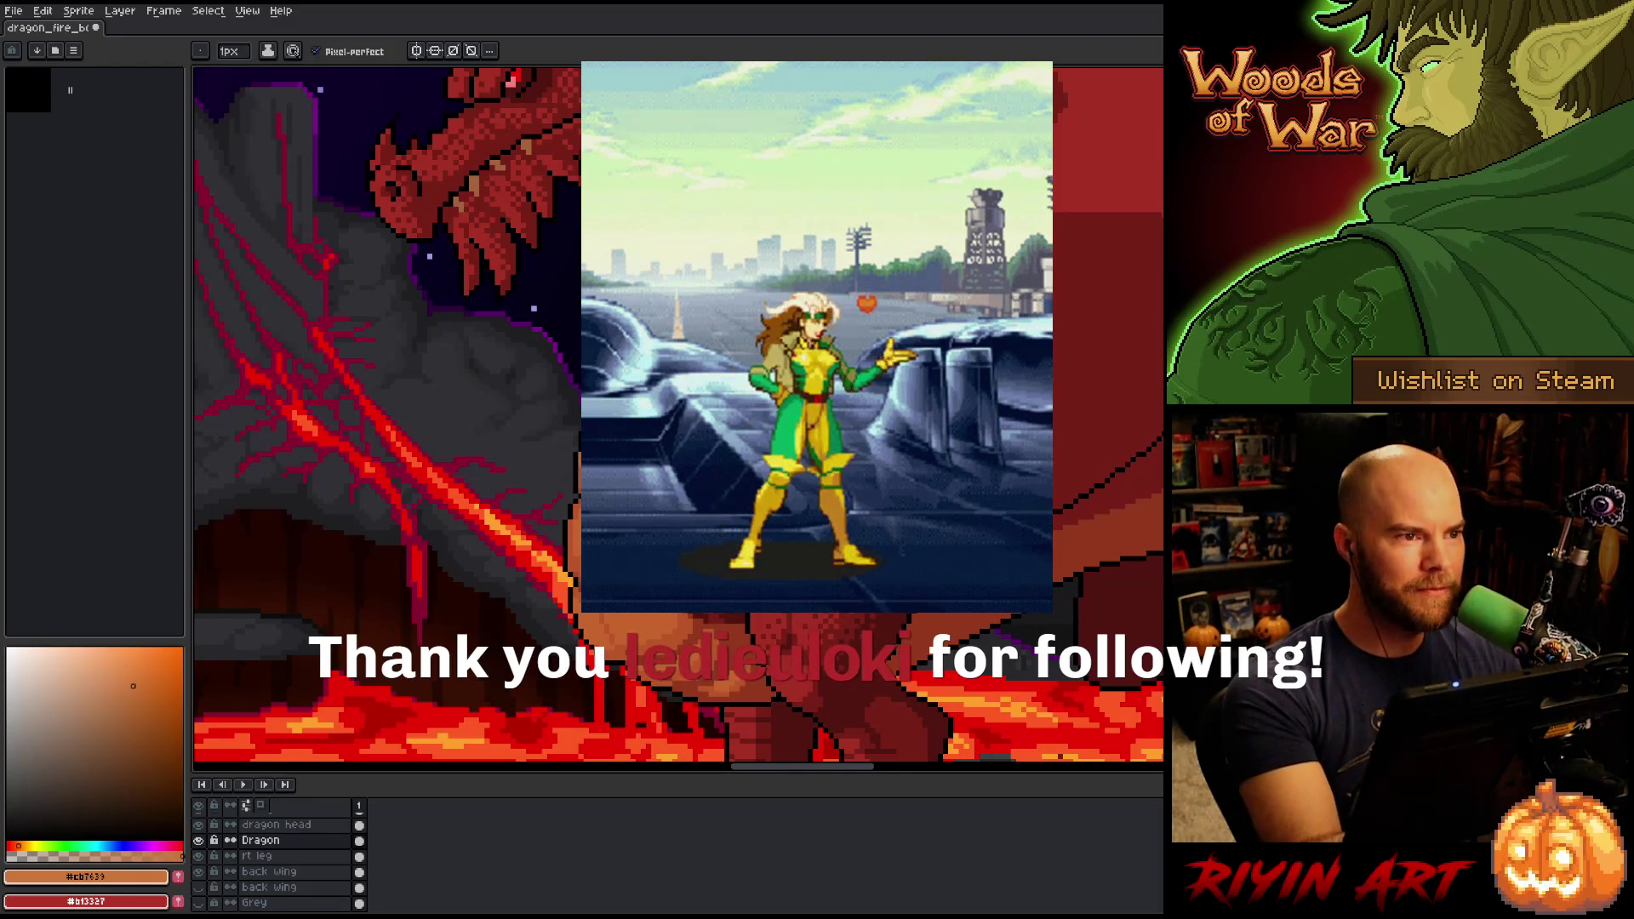
pyautogui.press('alt')
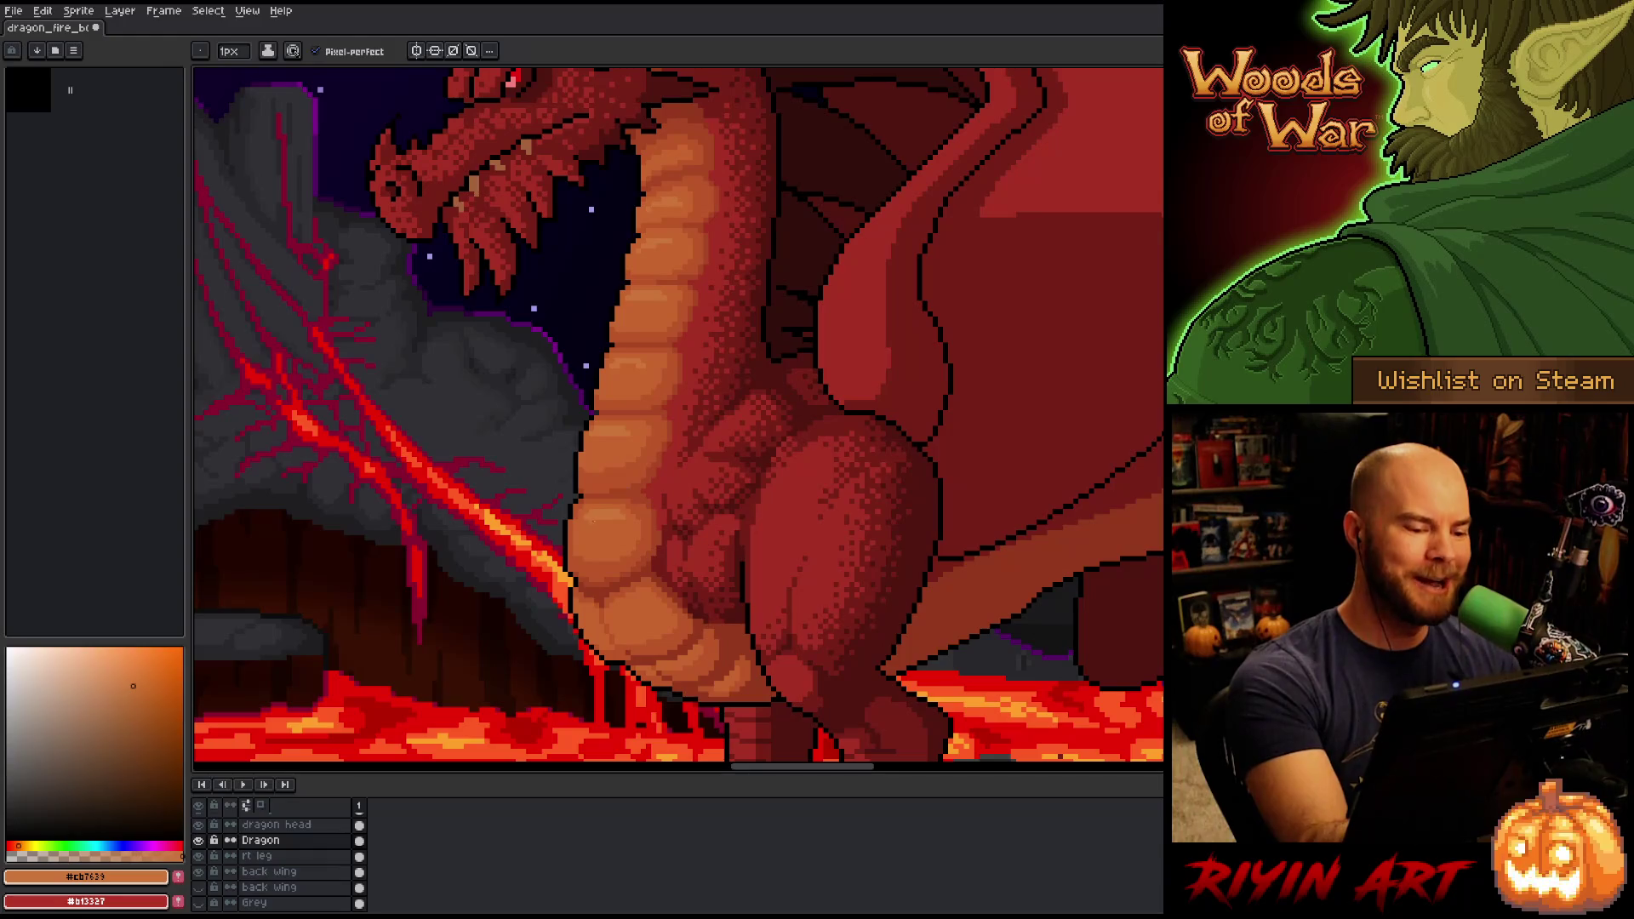
pyautogui.moveTo(758, 522); pyautogui.dragTo(768, 586)
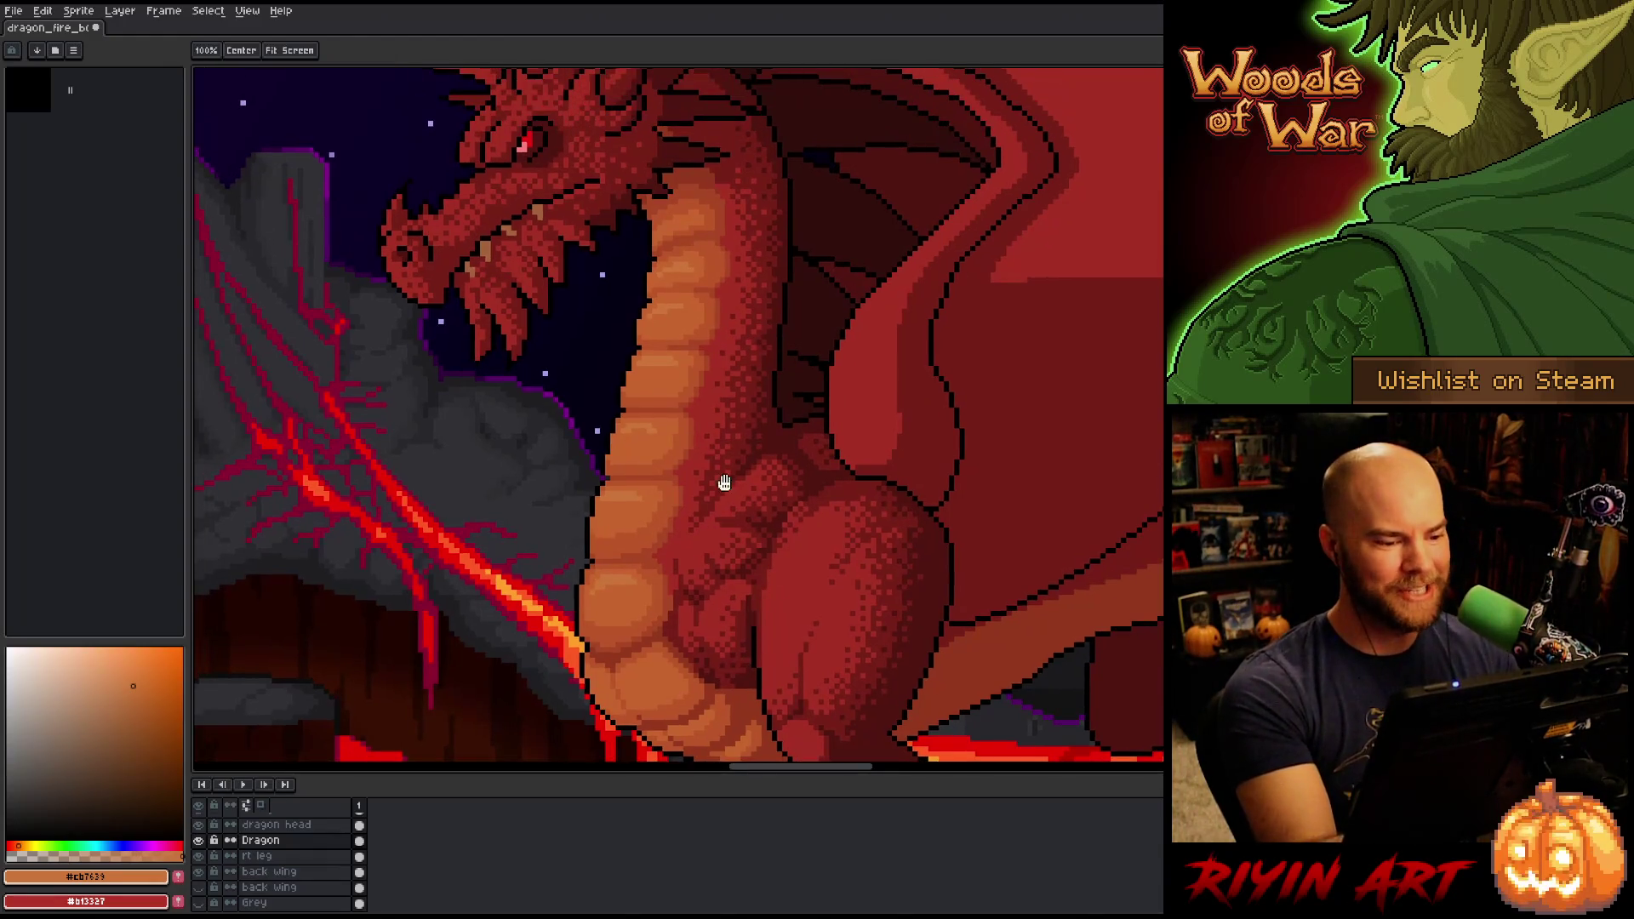
# Pencil shading onto the belly scales, alternating orange #c7652f with highlight orange #cb7639.
pyautogui.keyDown('alt'); pyautogui.click(632, 430); pyautogui.keyUp('alt')
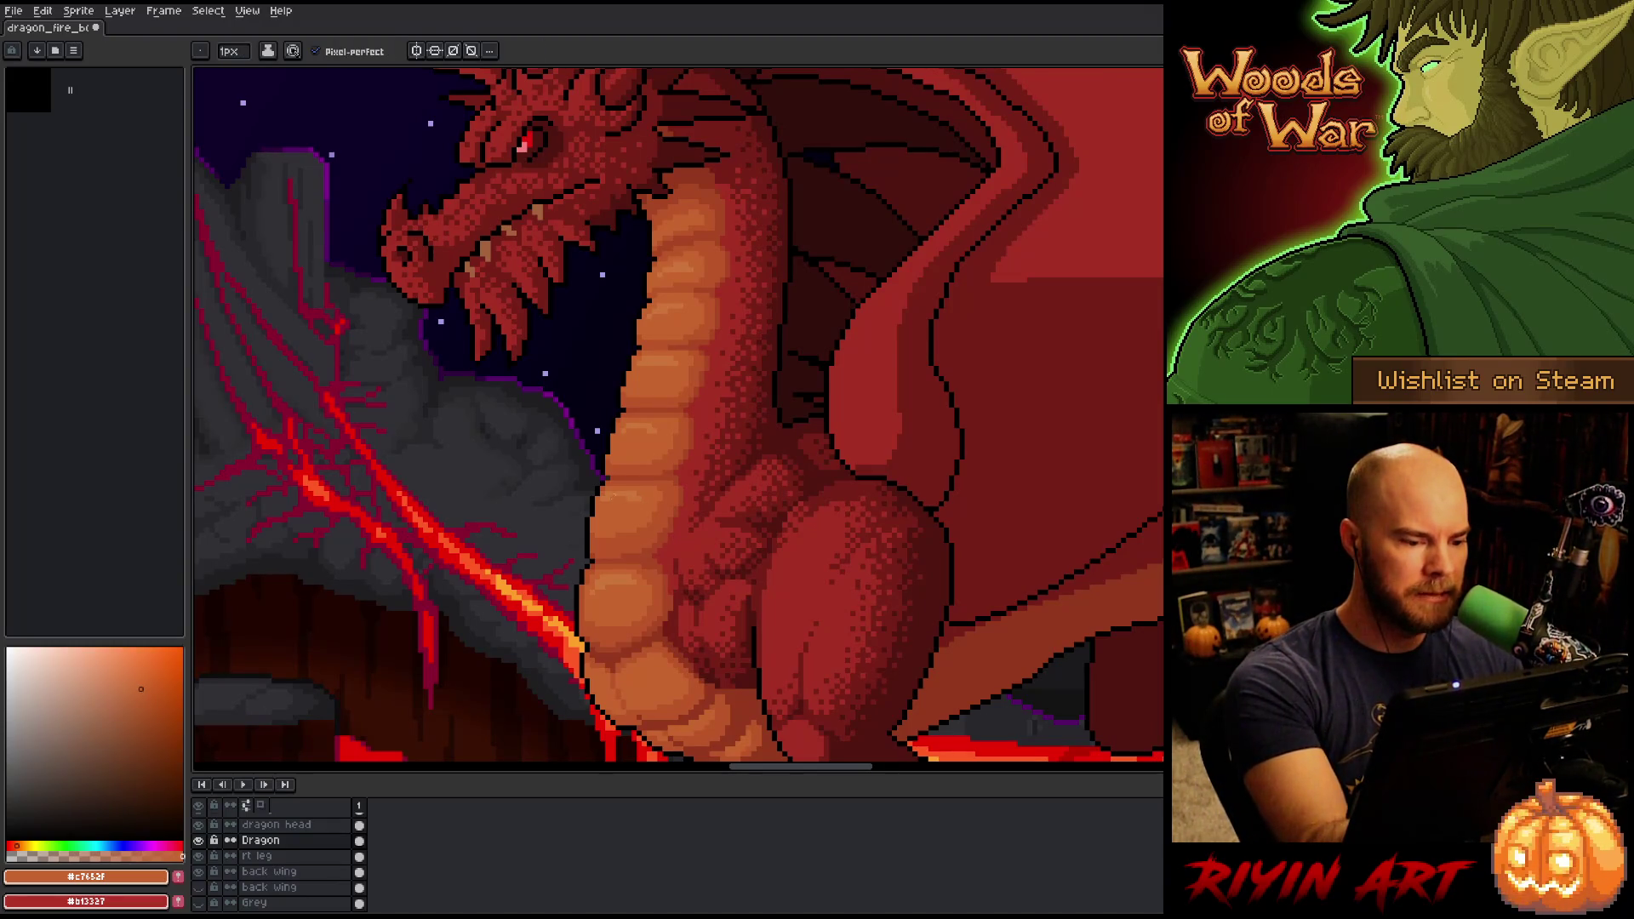
pyautogui.keyDown('alt'); pyautogui.click(655, 409); pyautogui.keyUp('alt')
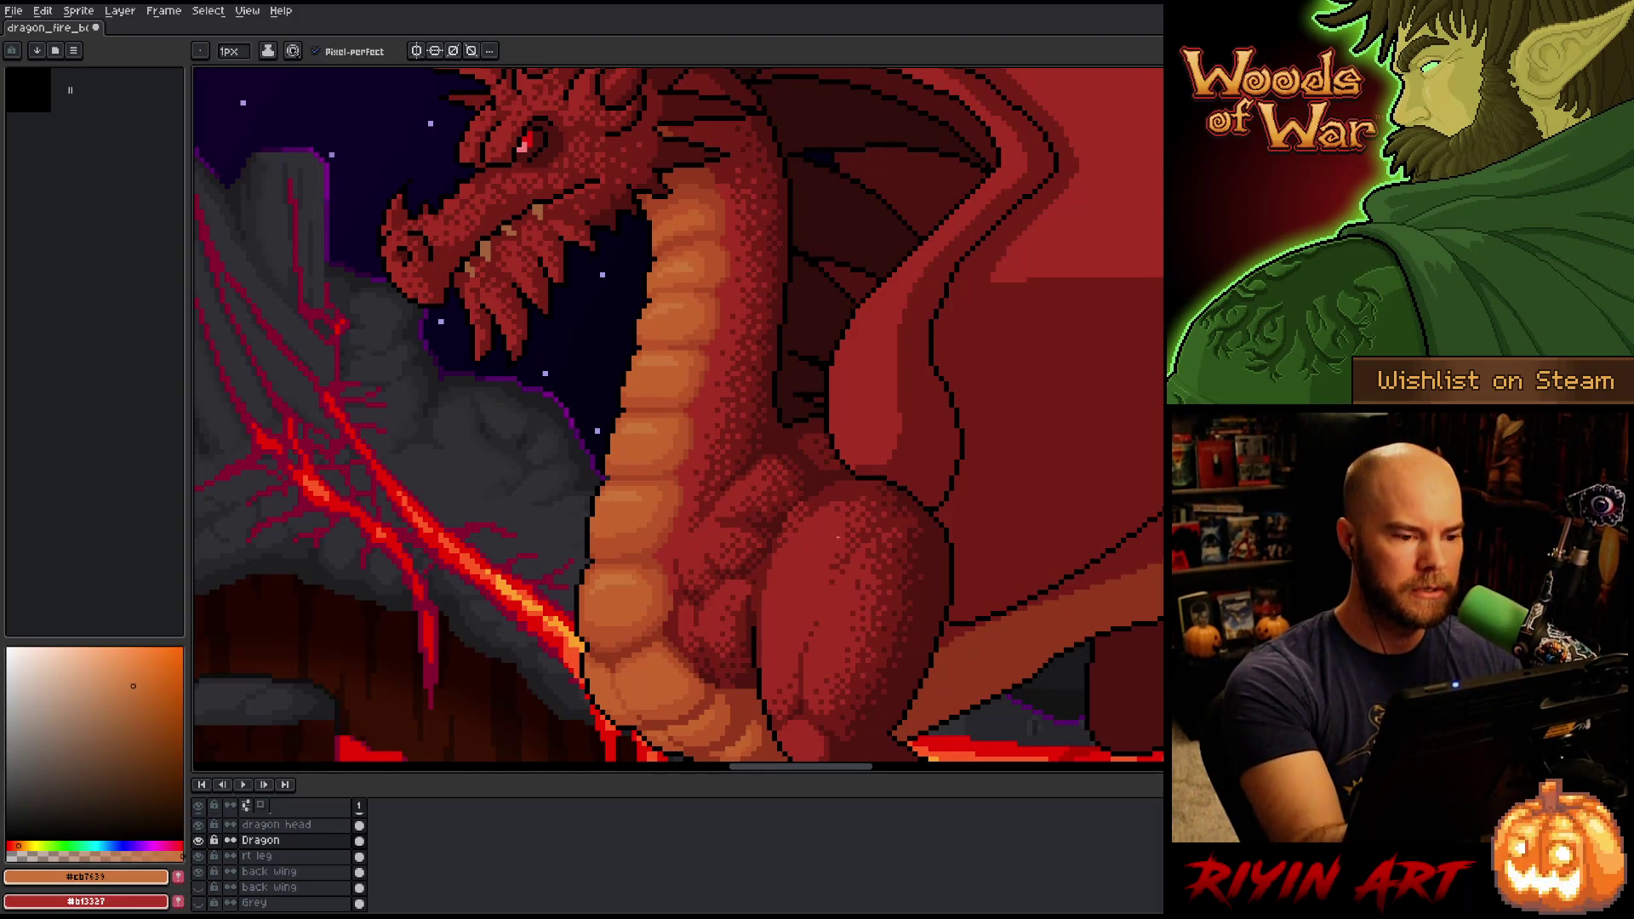
pyautogui.moveTo(770, 523); pyautogui.dragTo(766, 463)
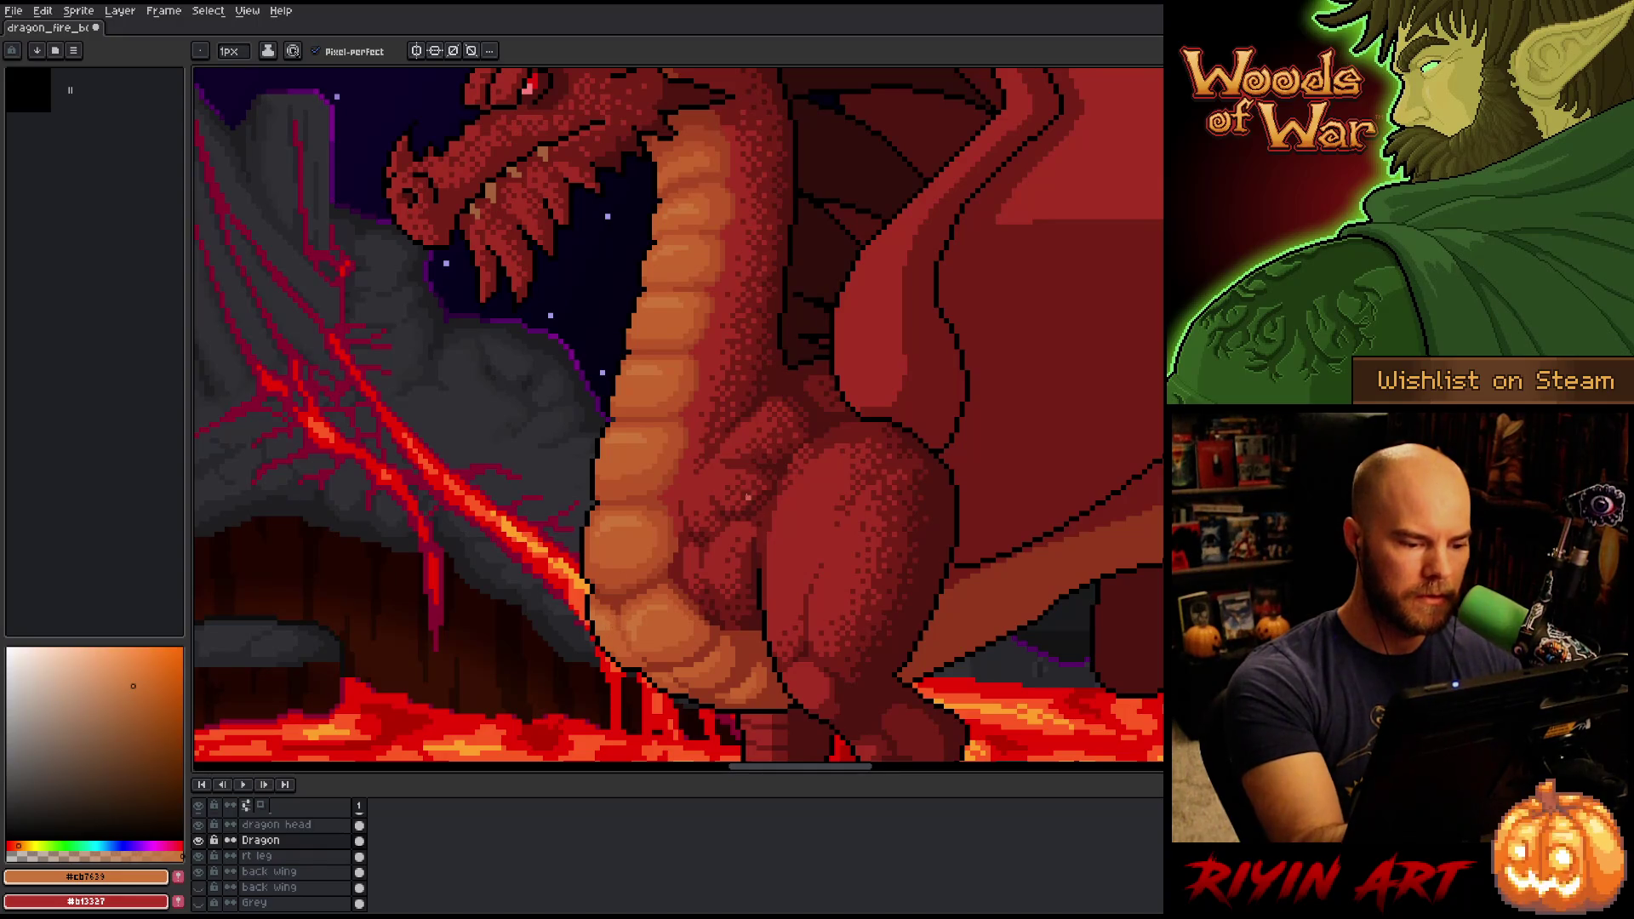
pyautogui.keyDown('alt'); pyautogui.click(595, 625); pyautogui.keyUp('alt')
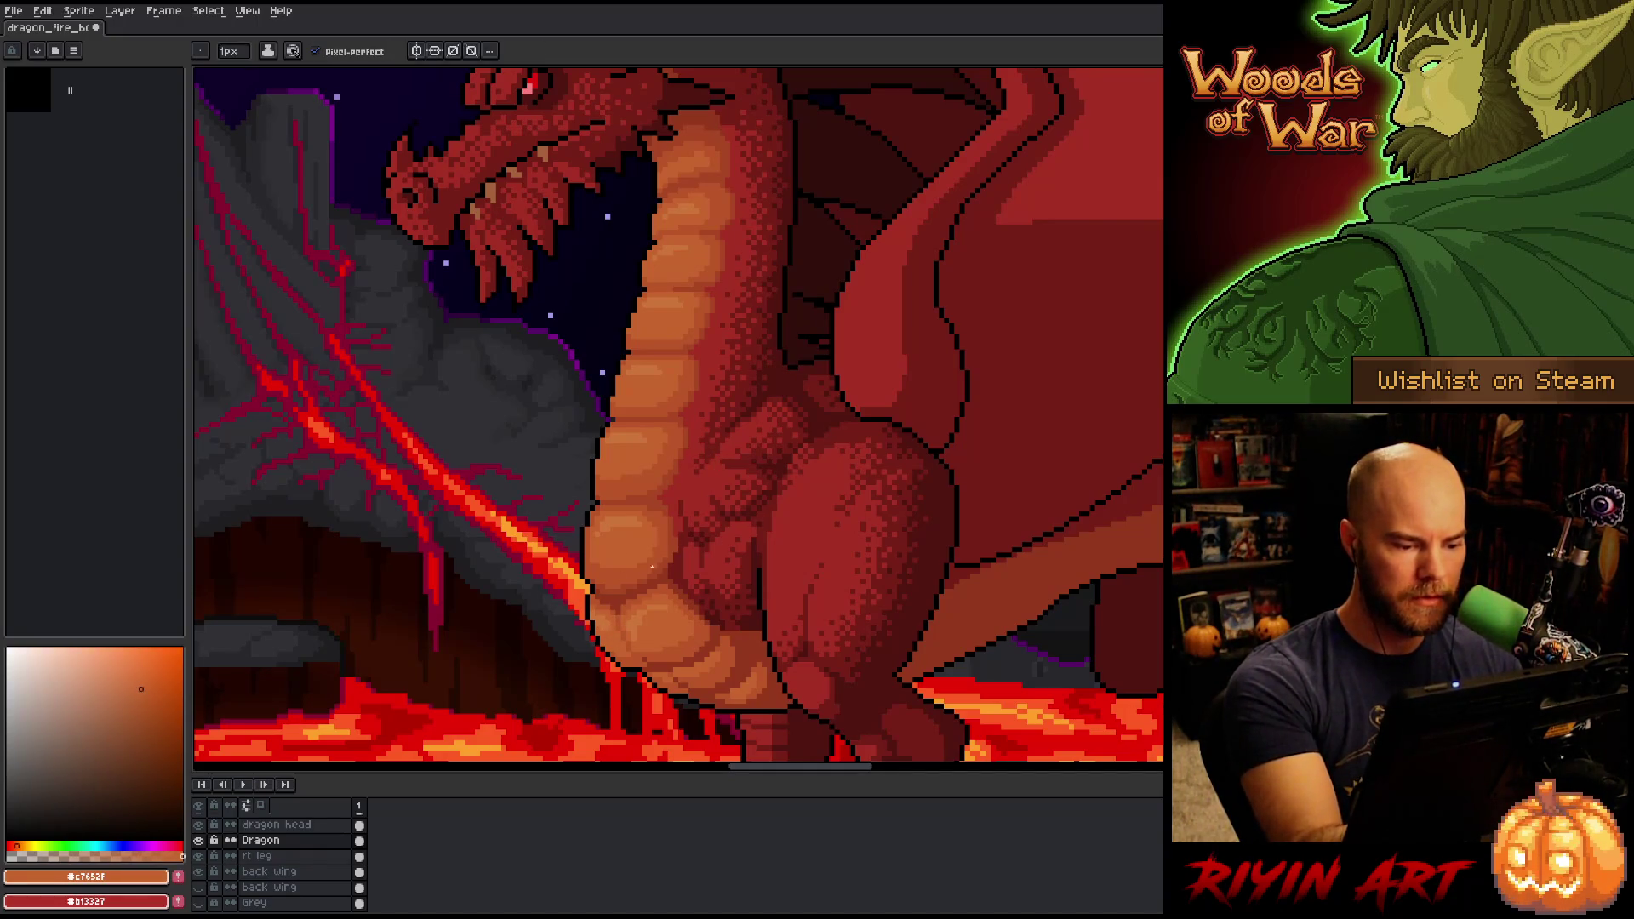
pyautogui.keyDown('alt'); pyautogui.click(639, 642); pyautogui.keyUp('alt')
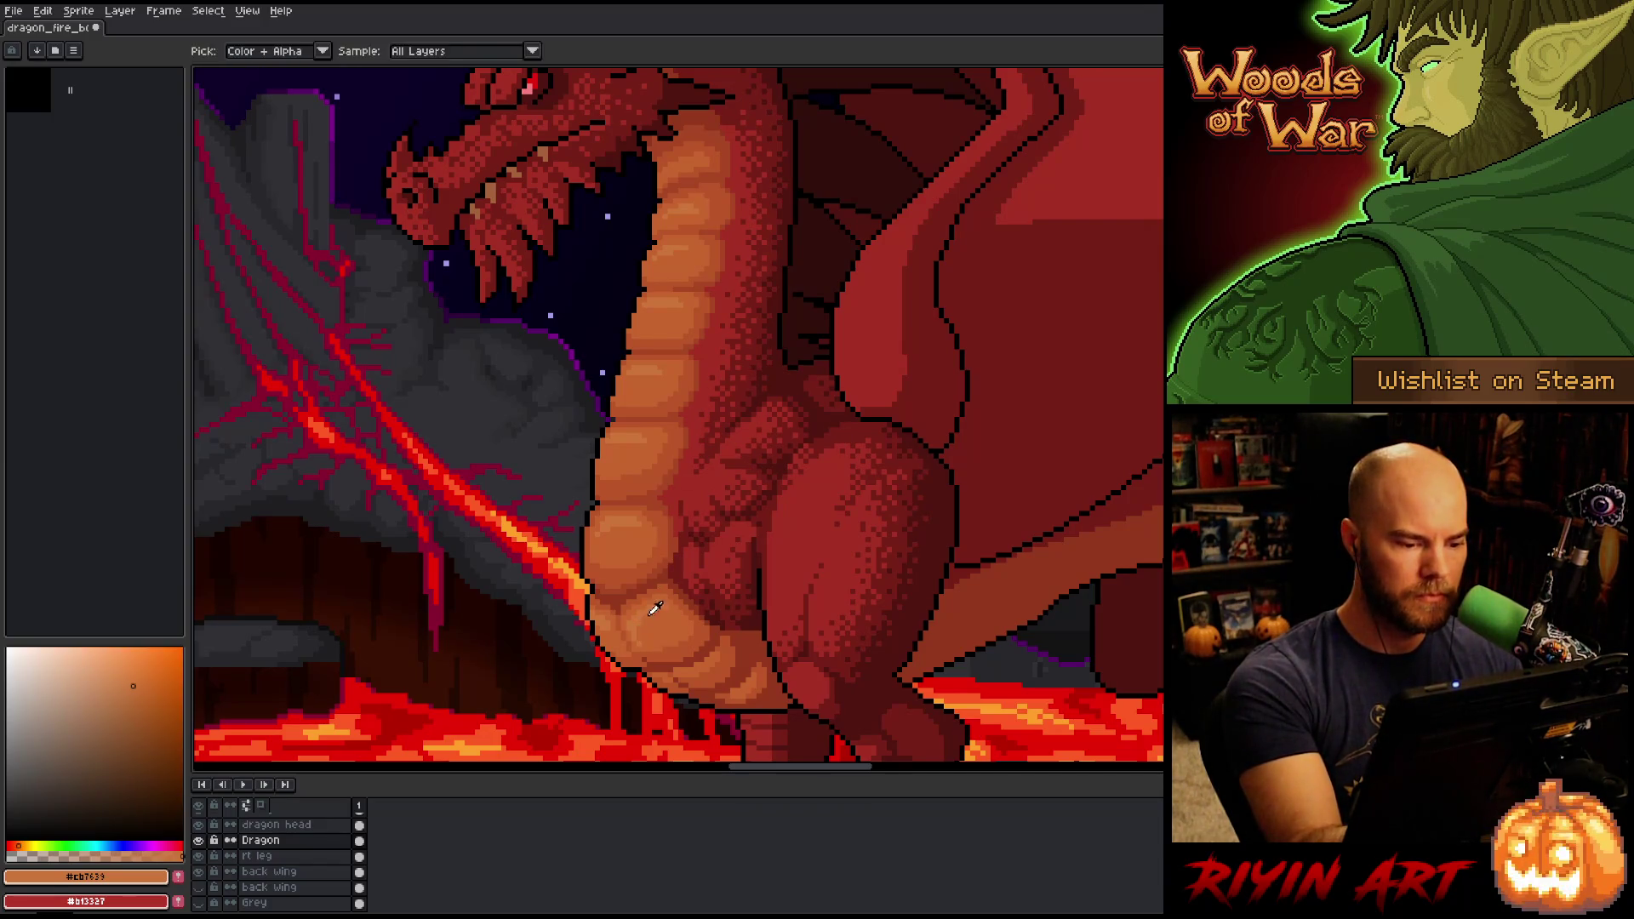
pyautogui.keyDown('alt'); pyautogui.click(601, 609); pyautogui.keyUp('alt')
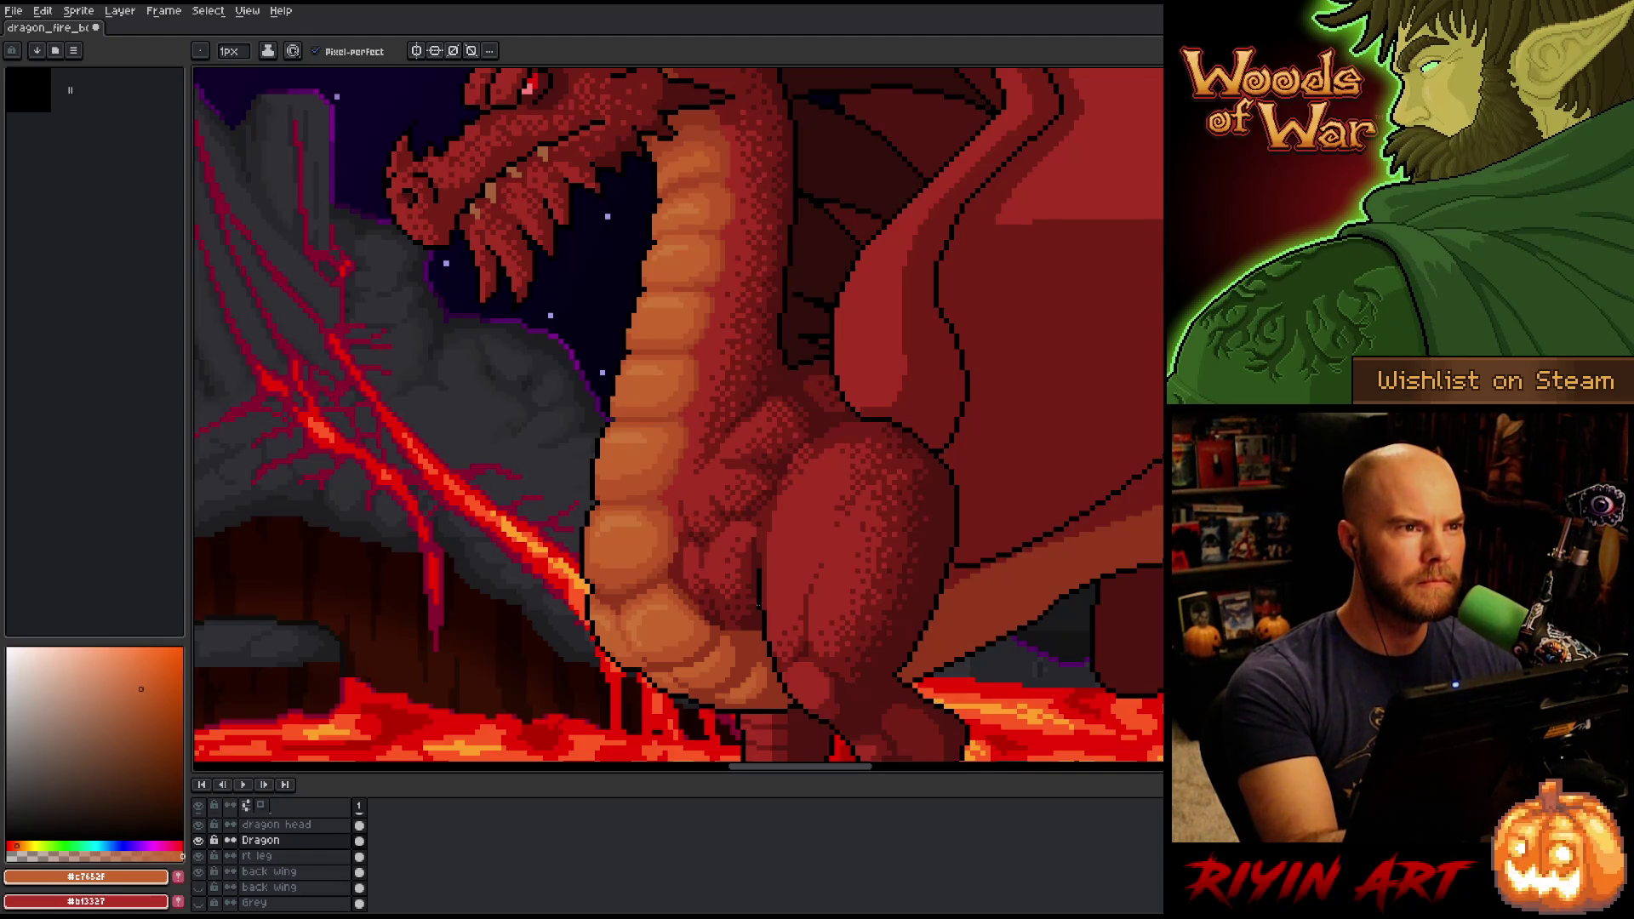
pyautogui.moveTo(753, 608); pyautogui.dragTo(766, 636)
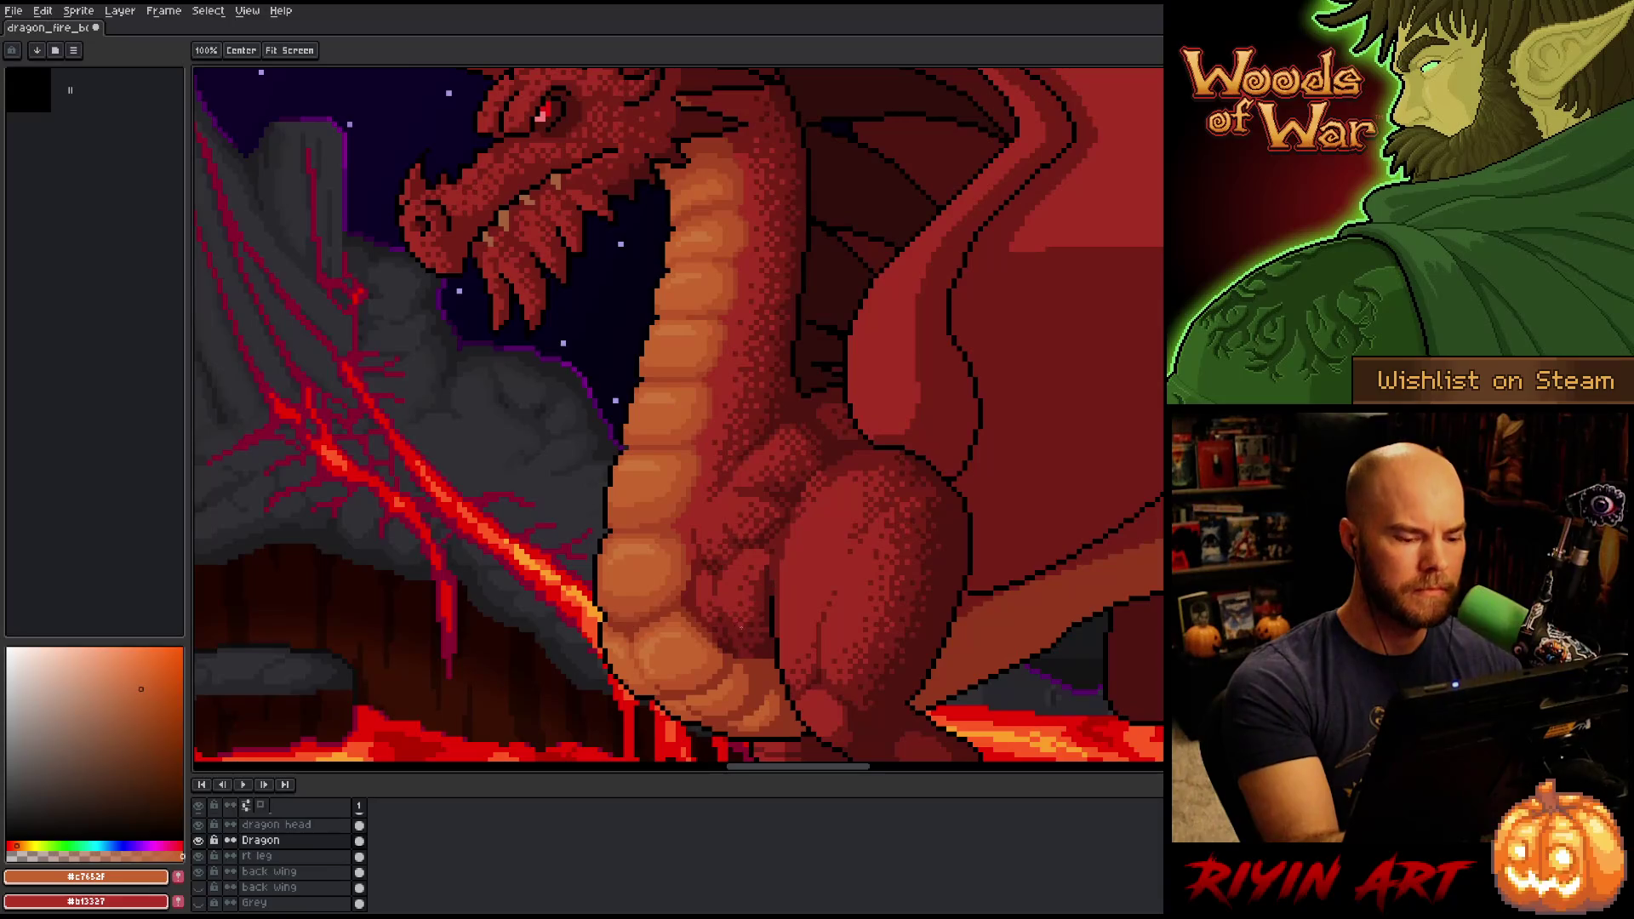
pyautogui.moveTo(693, 588)
pyautogui.mouseDown()
pyautogui.moveTo(748, 584)
pyautogui.moveTo(711, 614)
pyautogui.mouseUp()
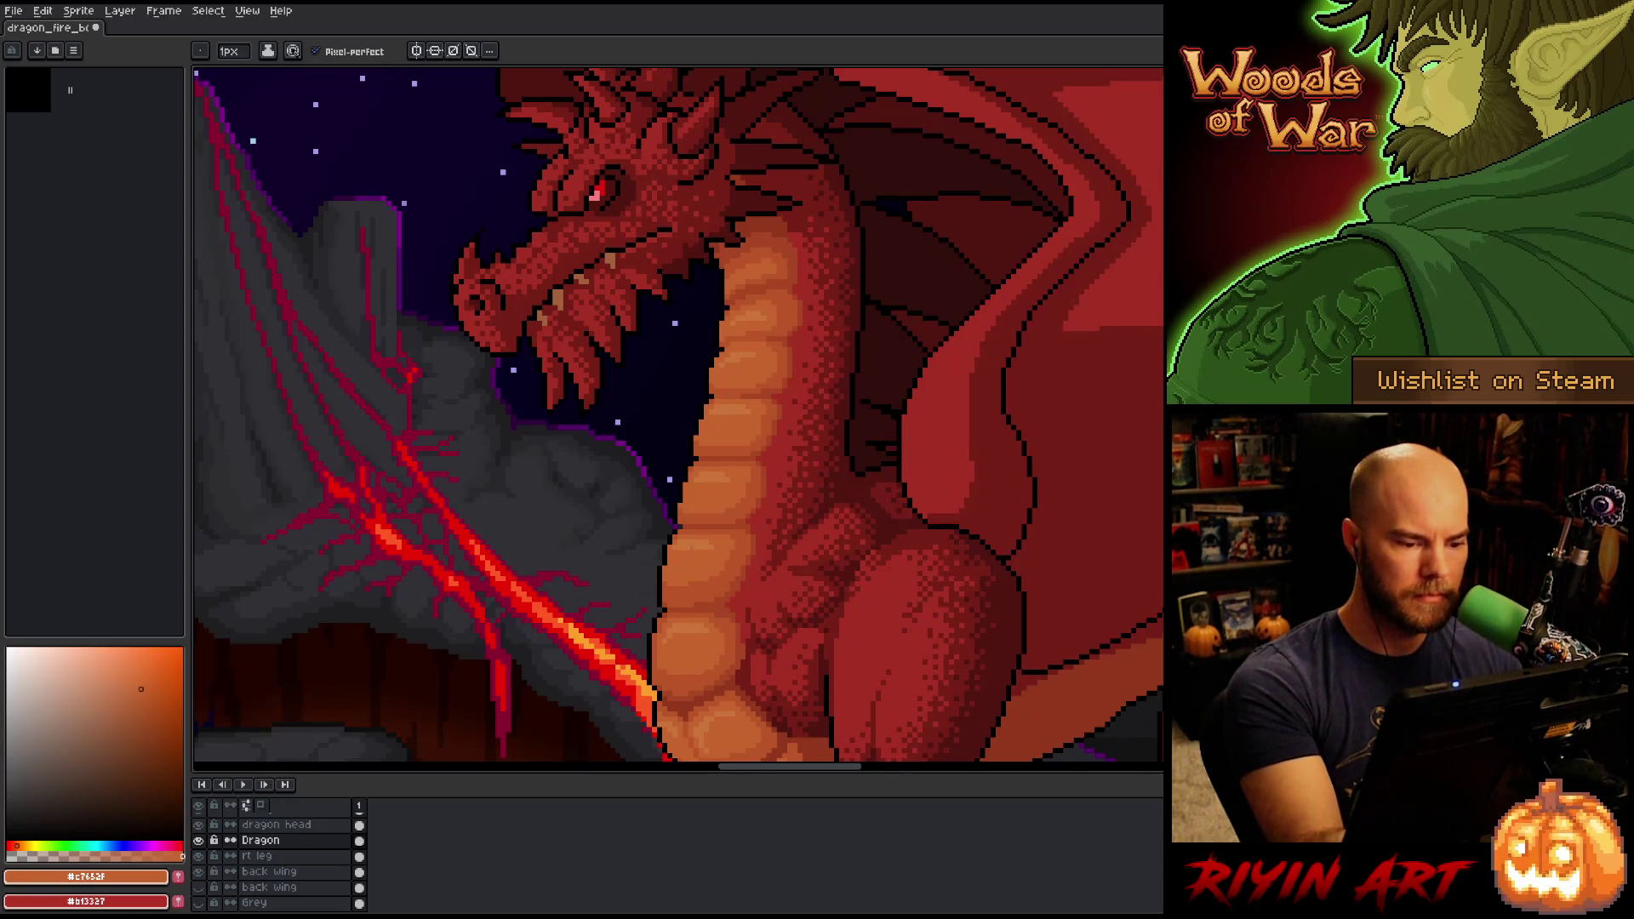
pyautogui.keyDown('alt'); pyautogui.click(673, 552); pyautogui.keyUp('alt')
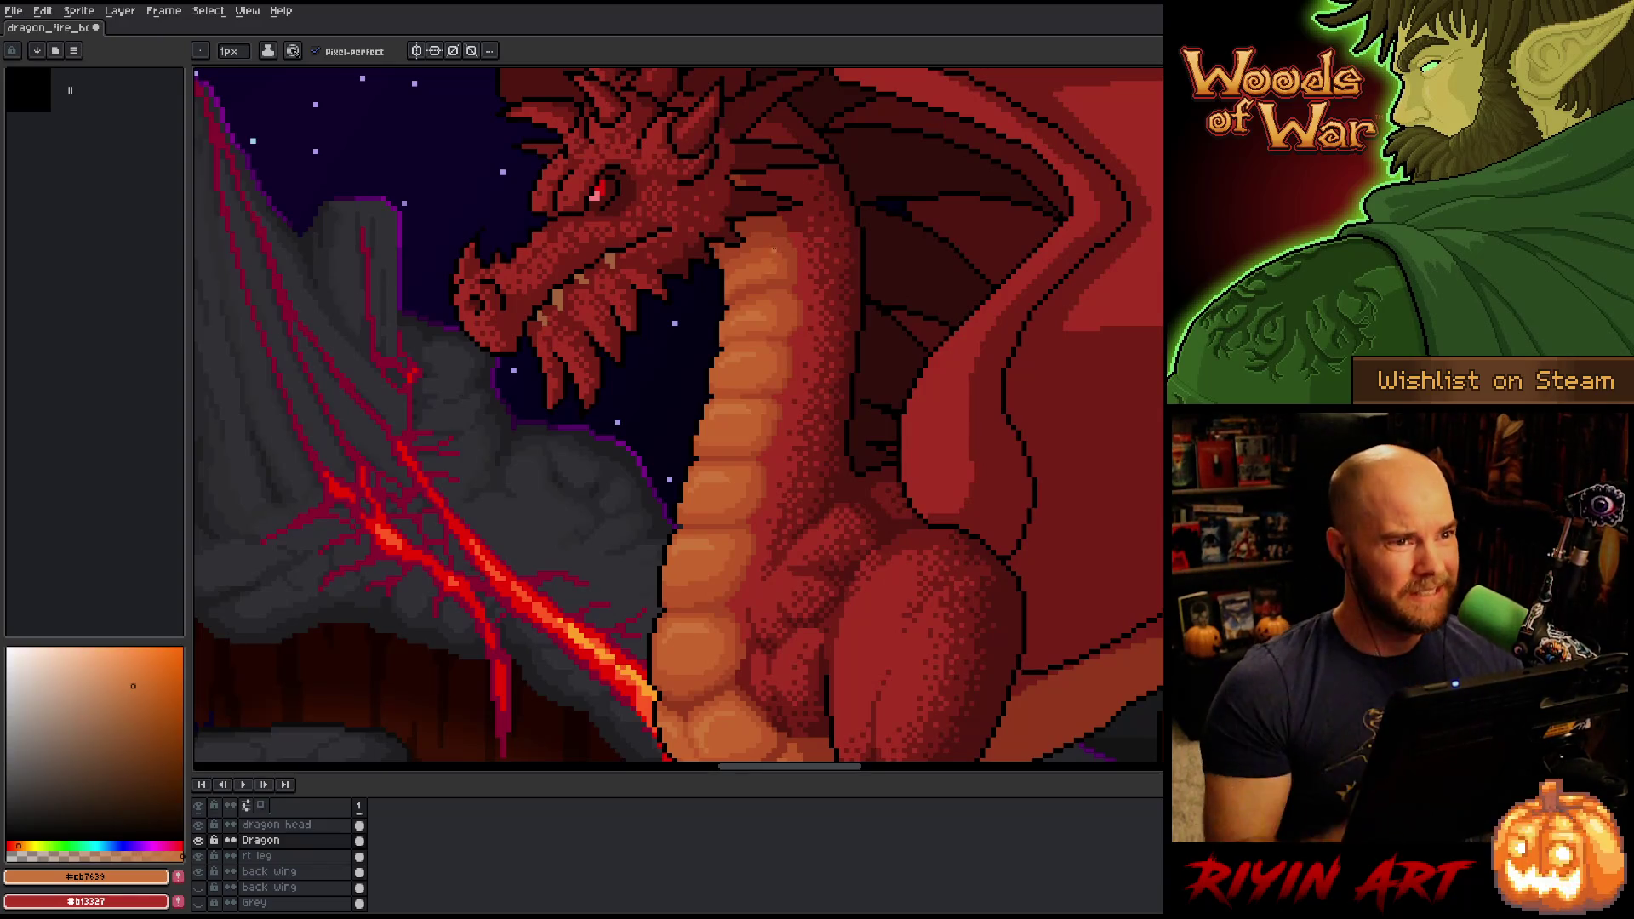
pyautogui.scroll(-2, 775, 238)
pyautogui.moveTo(803, 392); pyautogui.dragTo(711, 467)
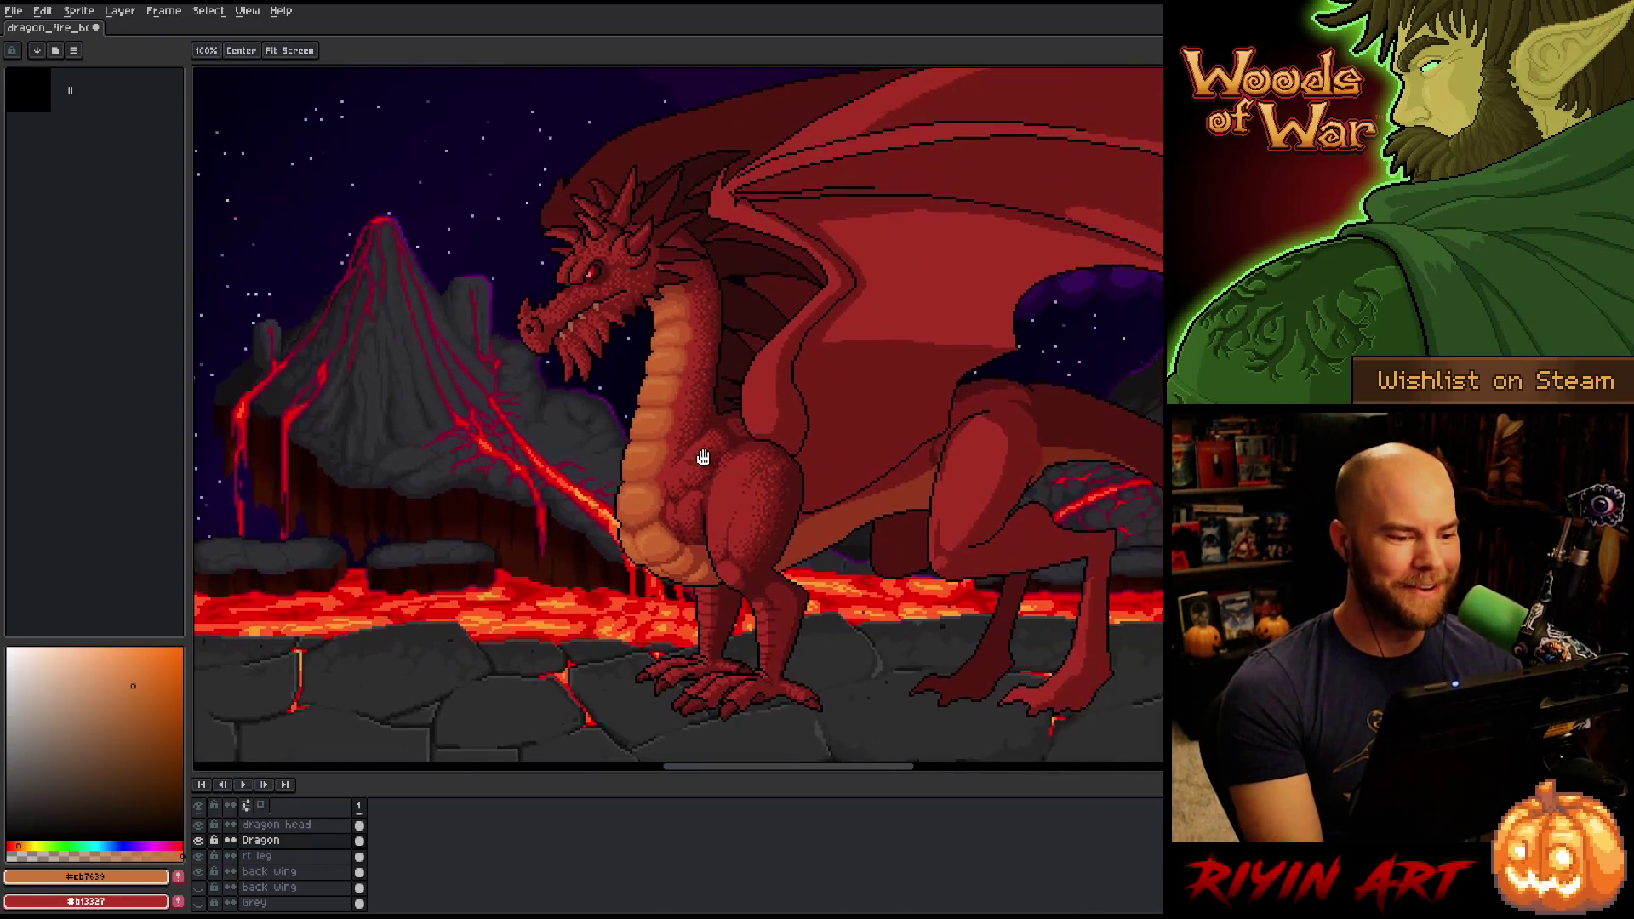
# Save the file and zoom in on the dragon's head.
pyautogui.hotkey('ctrl', 's')
pyautogui.scroll(2, 712, 467)
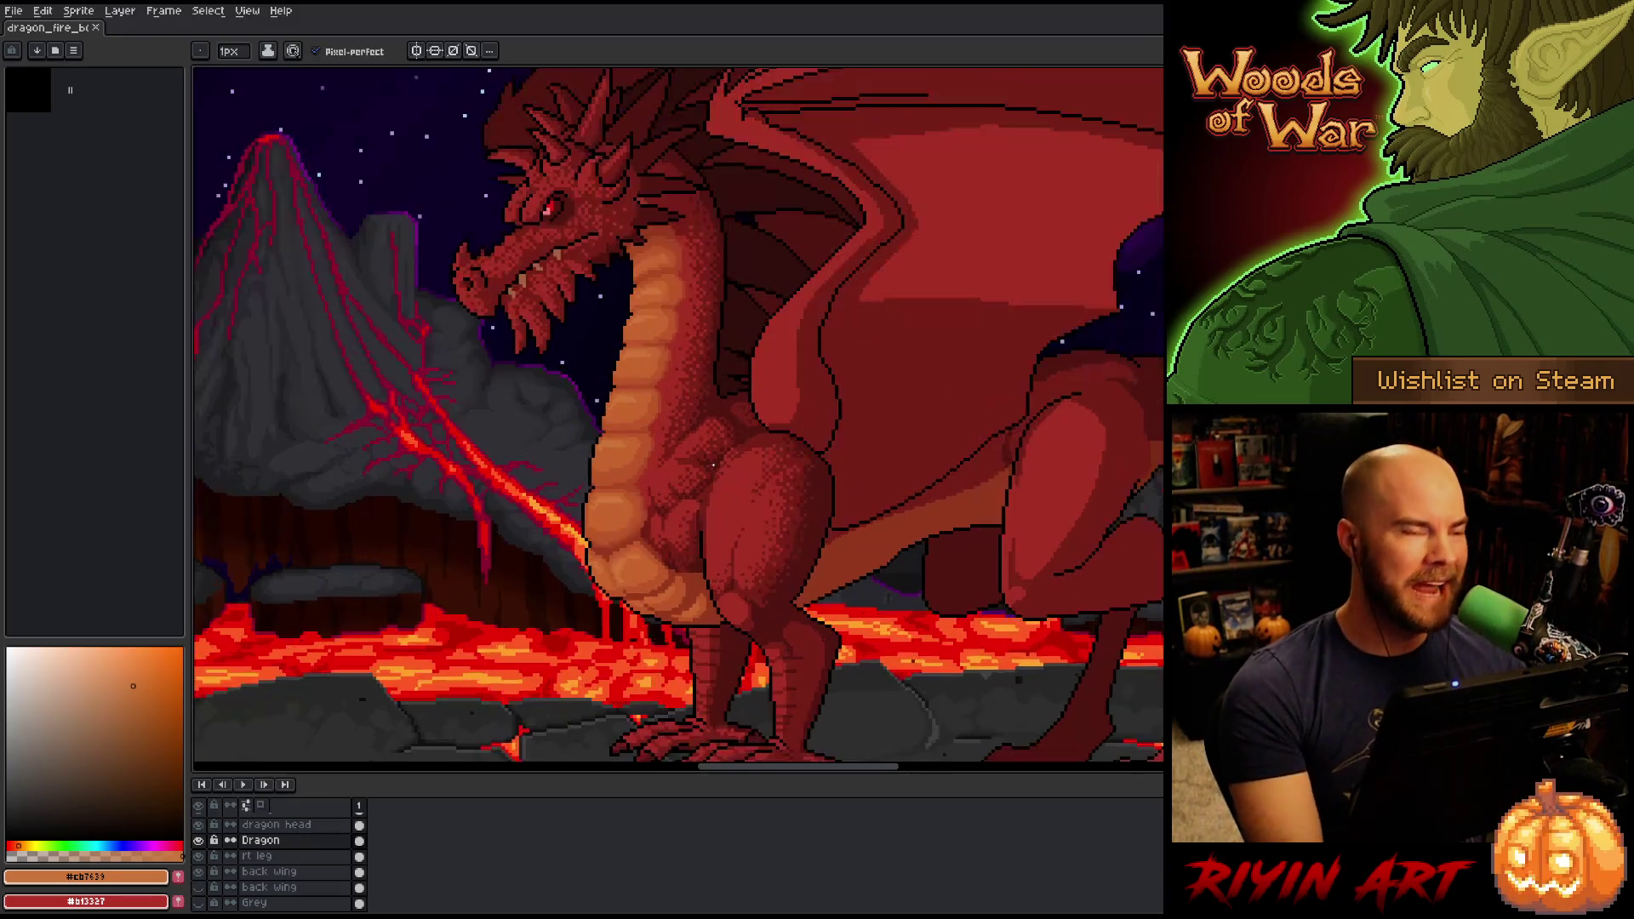
pyautogui.scroll(-3, 713, 465)
pyautogui.scroll(2, 670, 516)
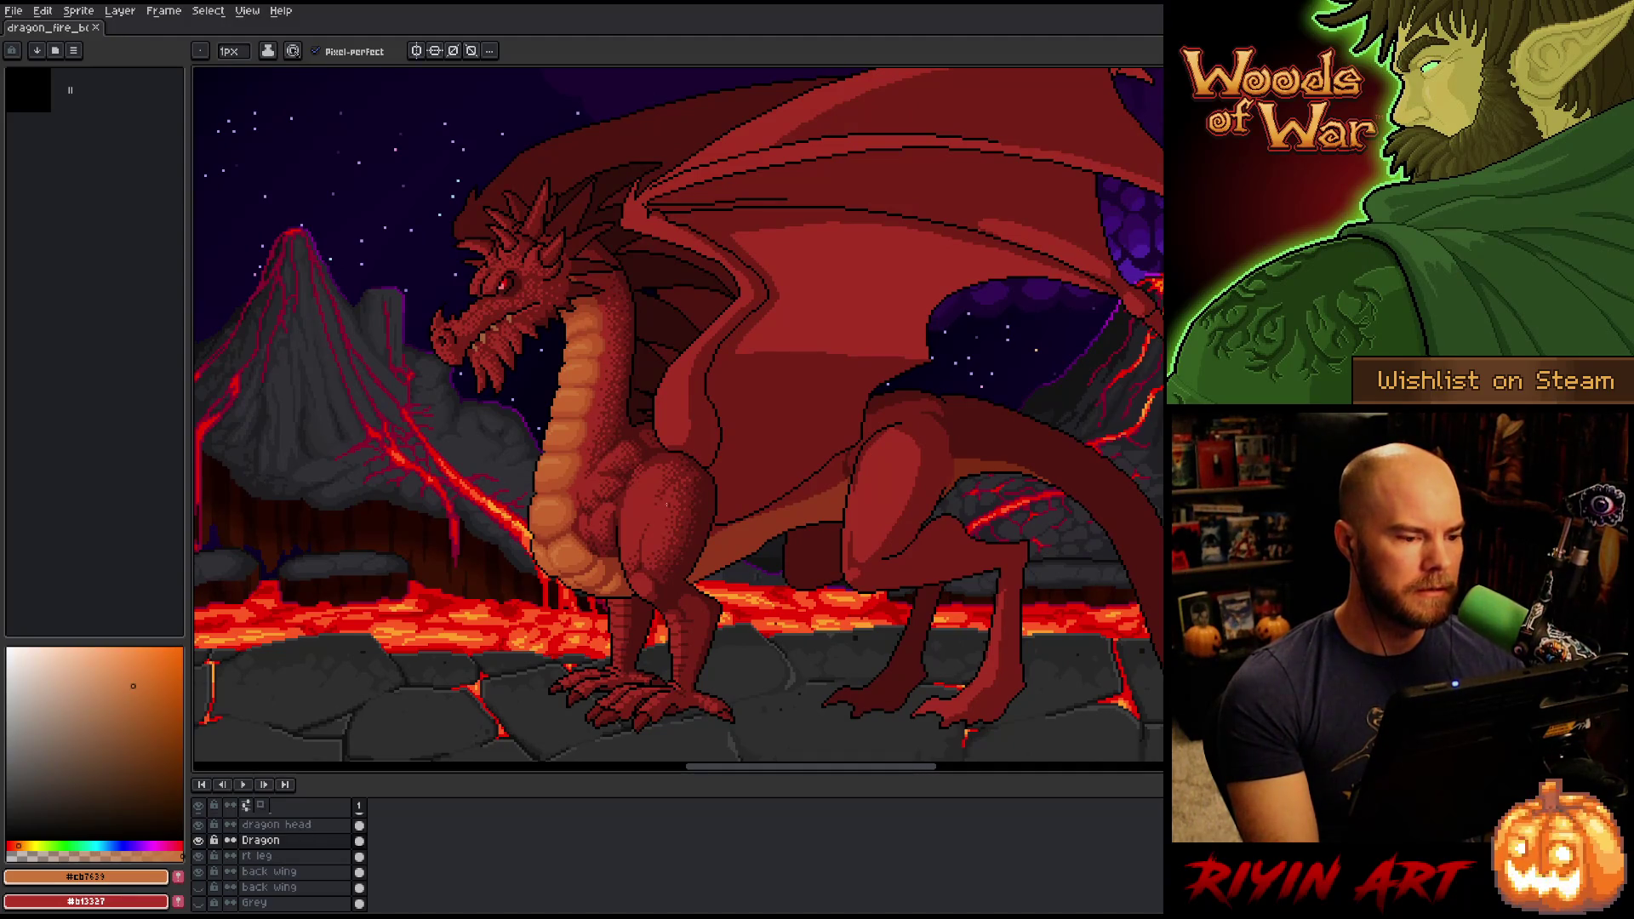
pyautogui.scroll(2, 479, 355)
pyautogui.moveTo(510, 357); pyautogui.dragTo(602, 419)
pyautogui.scroll(-1, 602, 419)
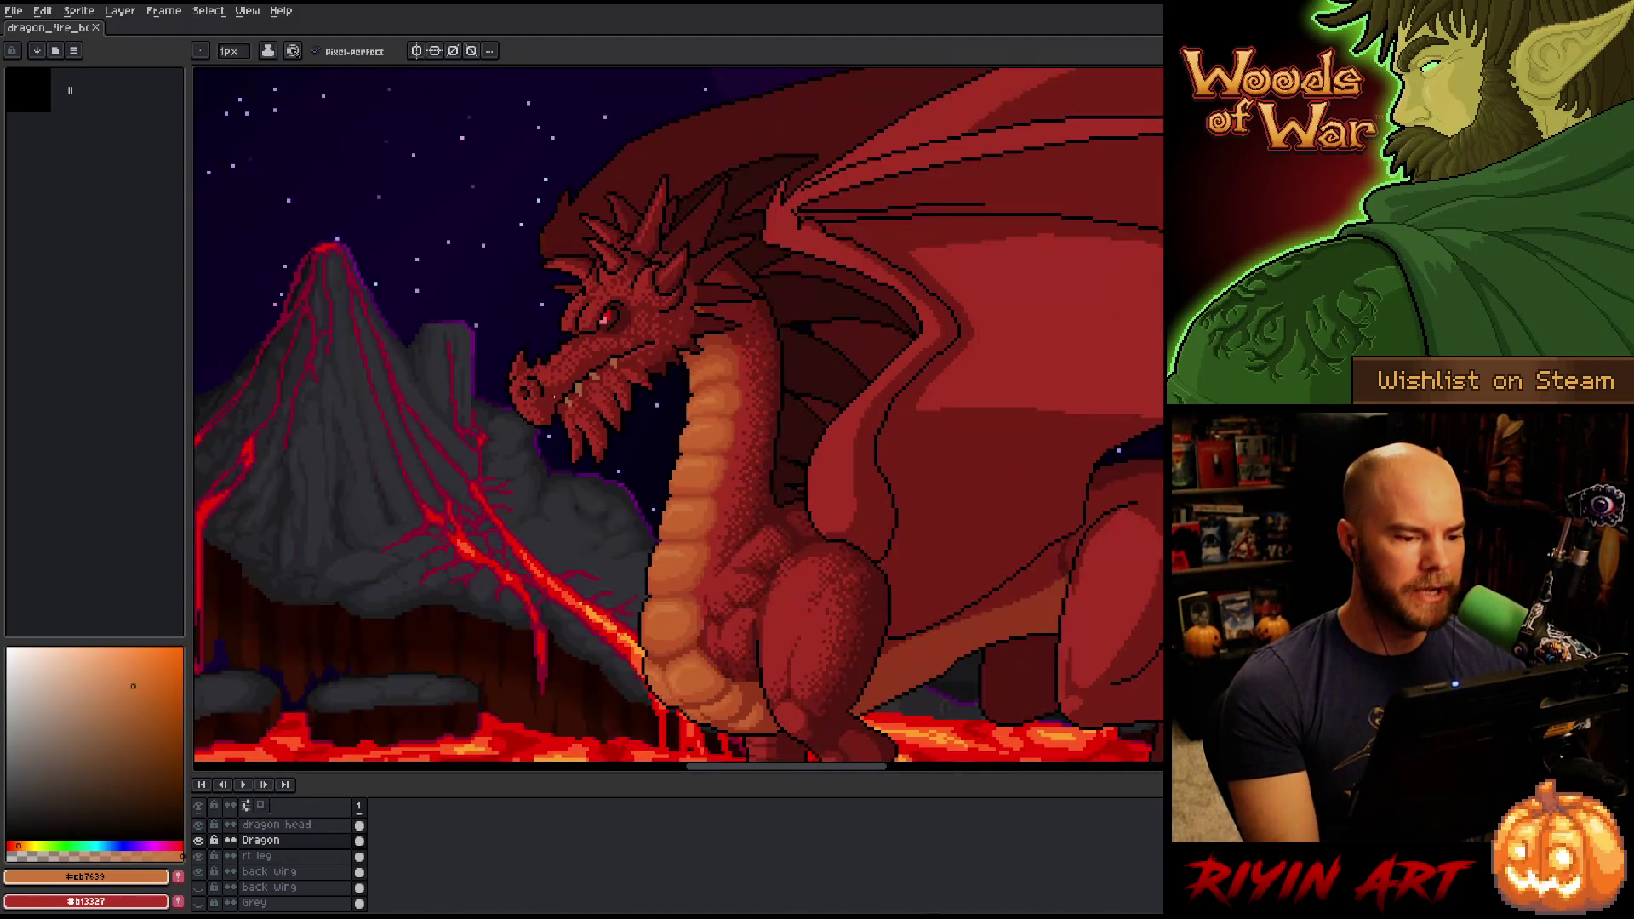
pyautogui.scroll(1, 602, 419)
# Lasso the head, deselect it, and make the 'dragon head' layer active for pencil work.
pyautogui.keyDown('alt'); pyautogui.click(636, 366); pyautogui.keyUp('alt')
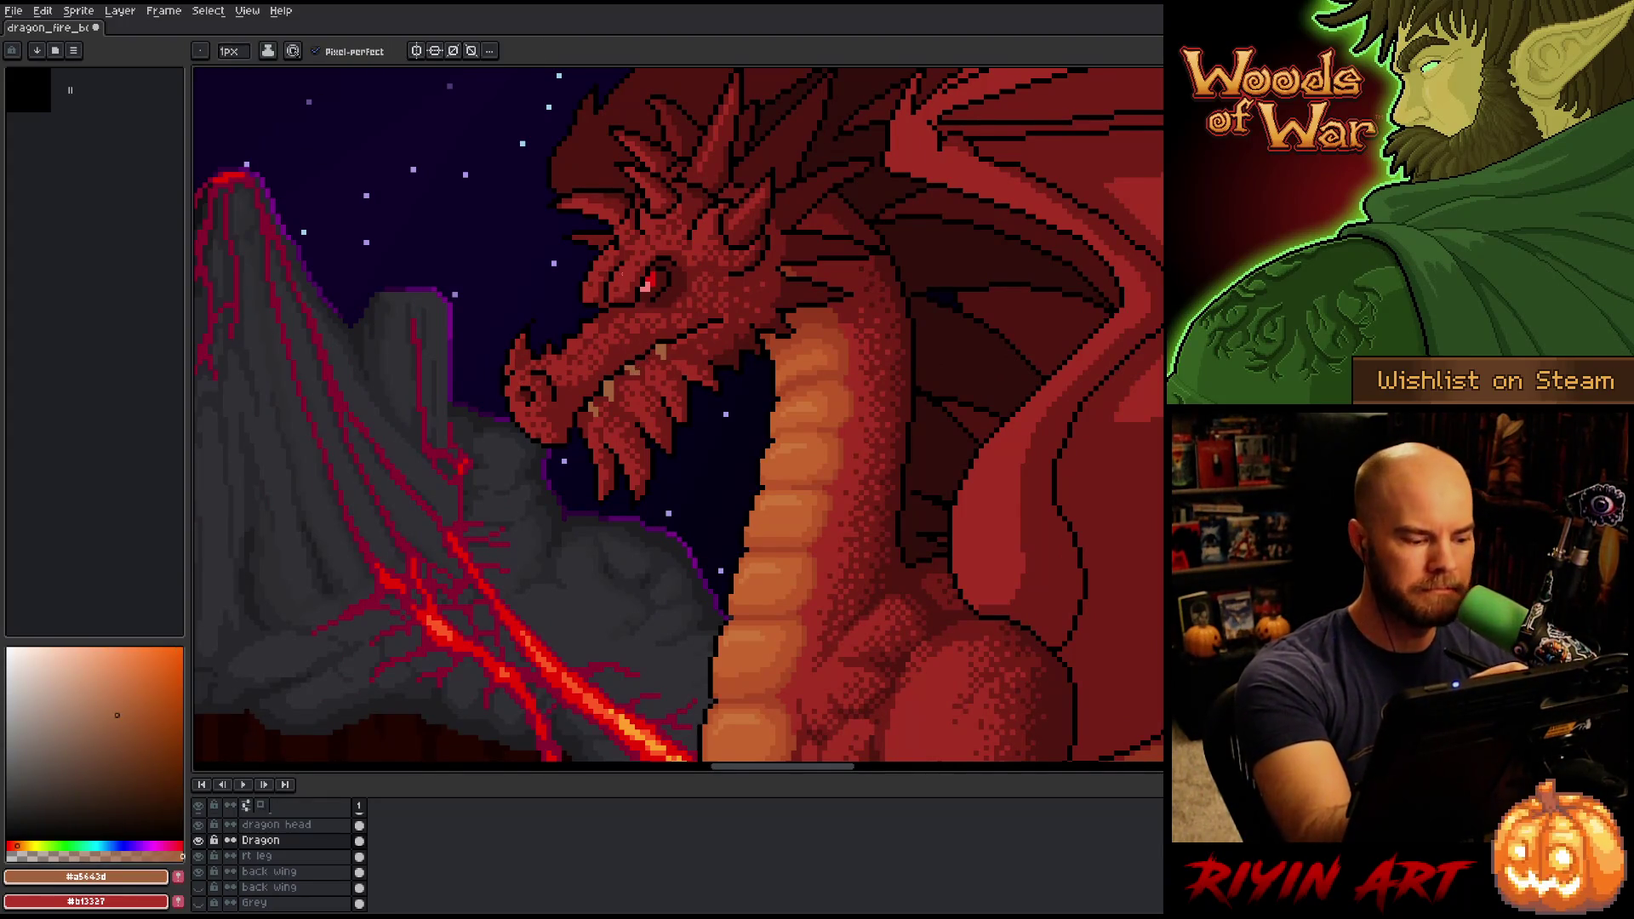
pyautogui.press('q')
pyautogui.moveTo(596, 281); pyautogui.dragTo(545, 349)
pyautogui.hotkey('ctrl', 'd')
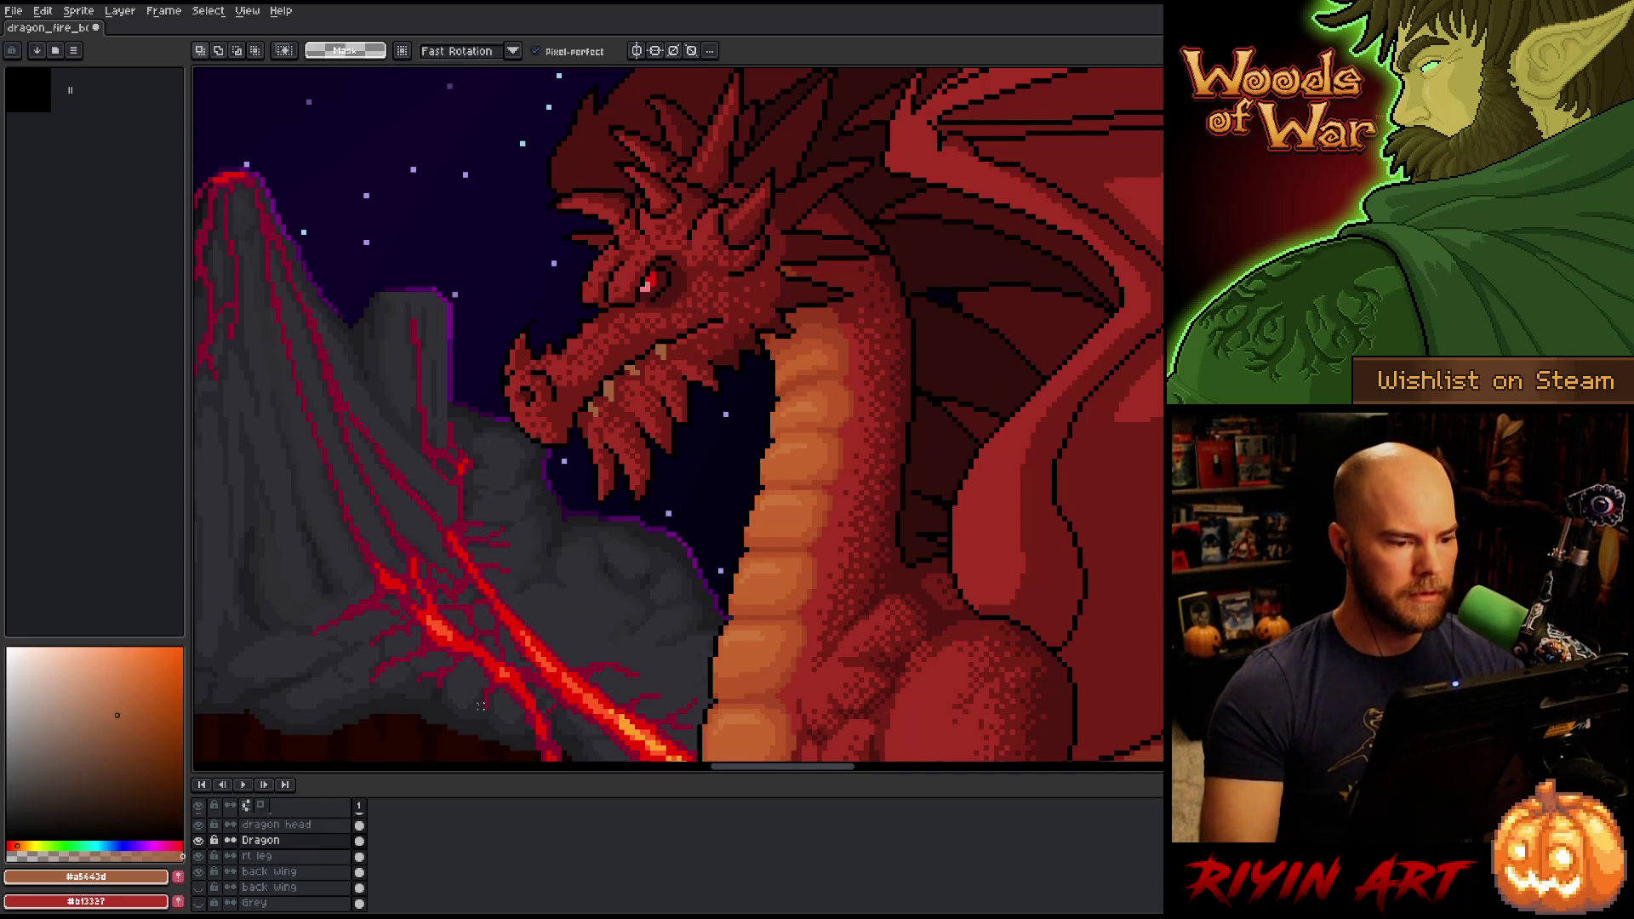
pyautogui.click(276, 825)
pyautogui.press('b')
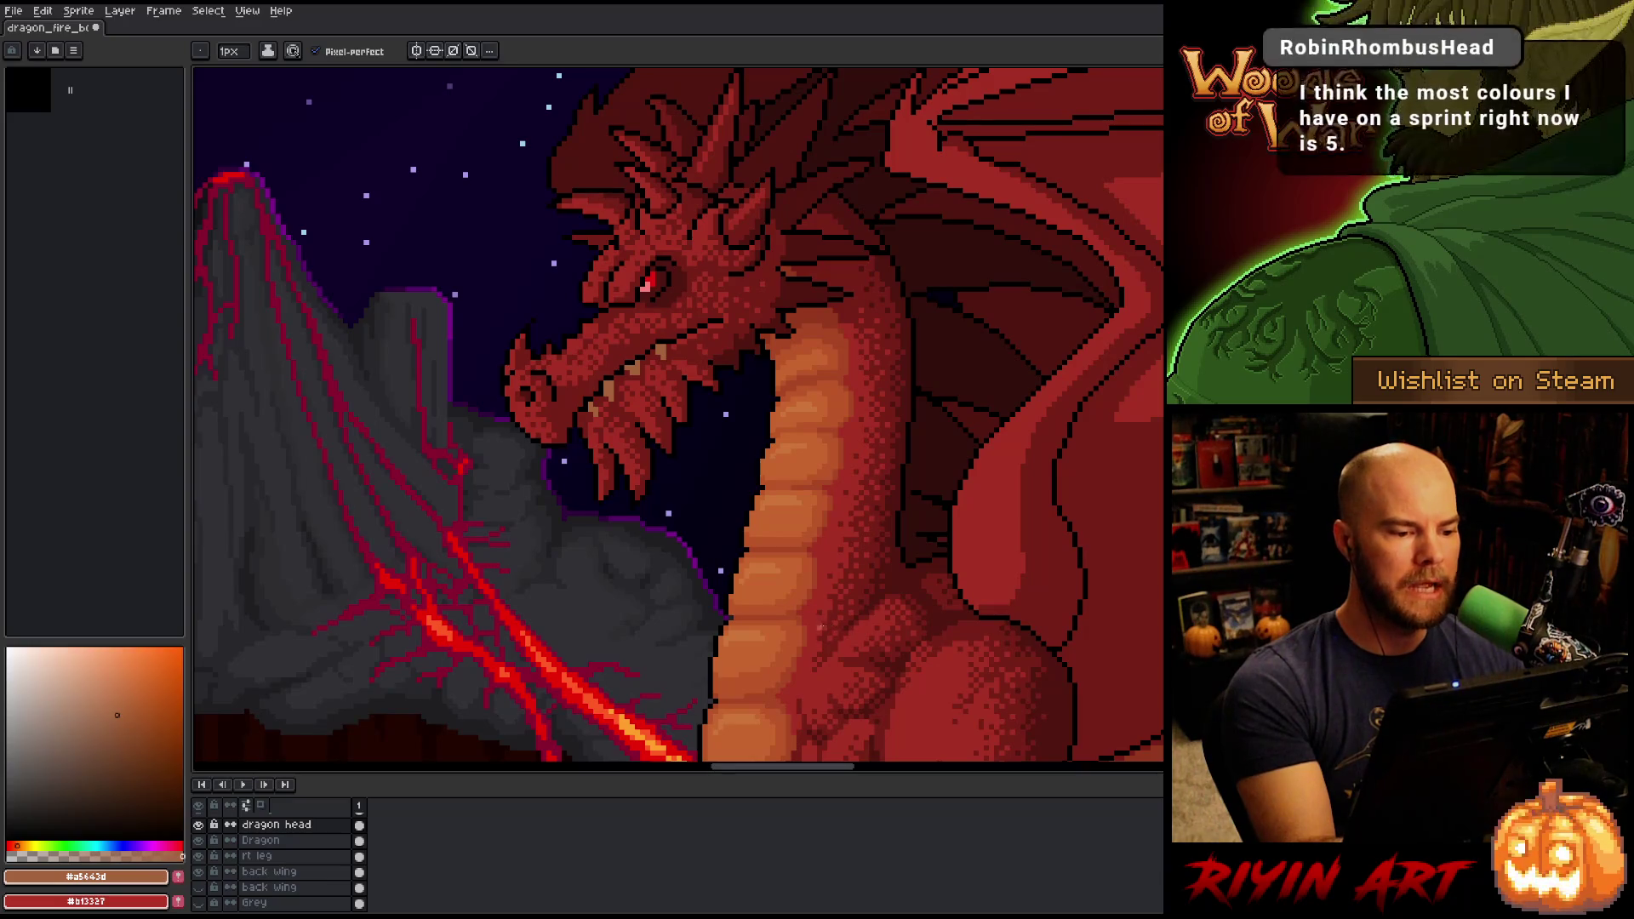
# Eyedrop dark red #761f18, tooth tan #a5643d, outline black and red #a52f24 from the head.
pyautogui.press('alt')
pyautogui.keyDown('alt'); pyautogui.click(626, 374); pyautogui.keyUp('alt')
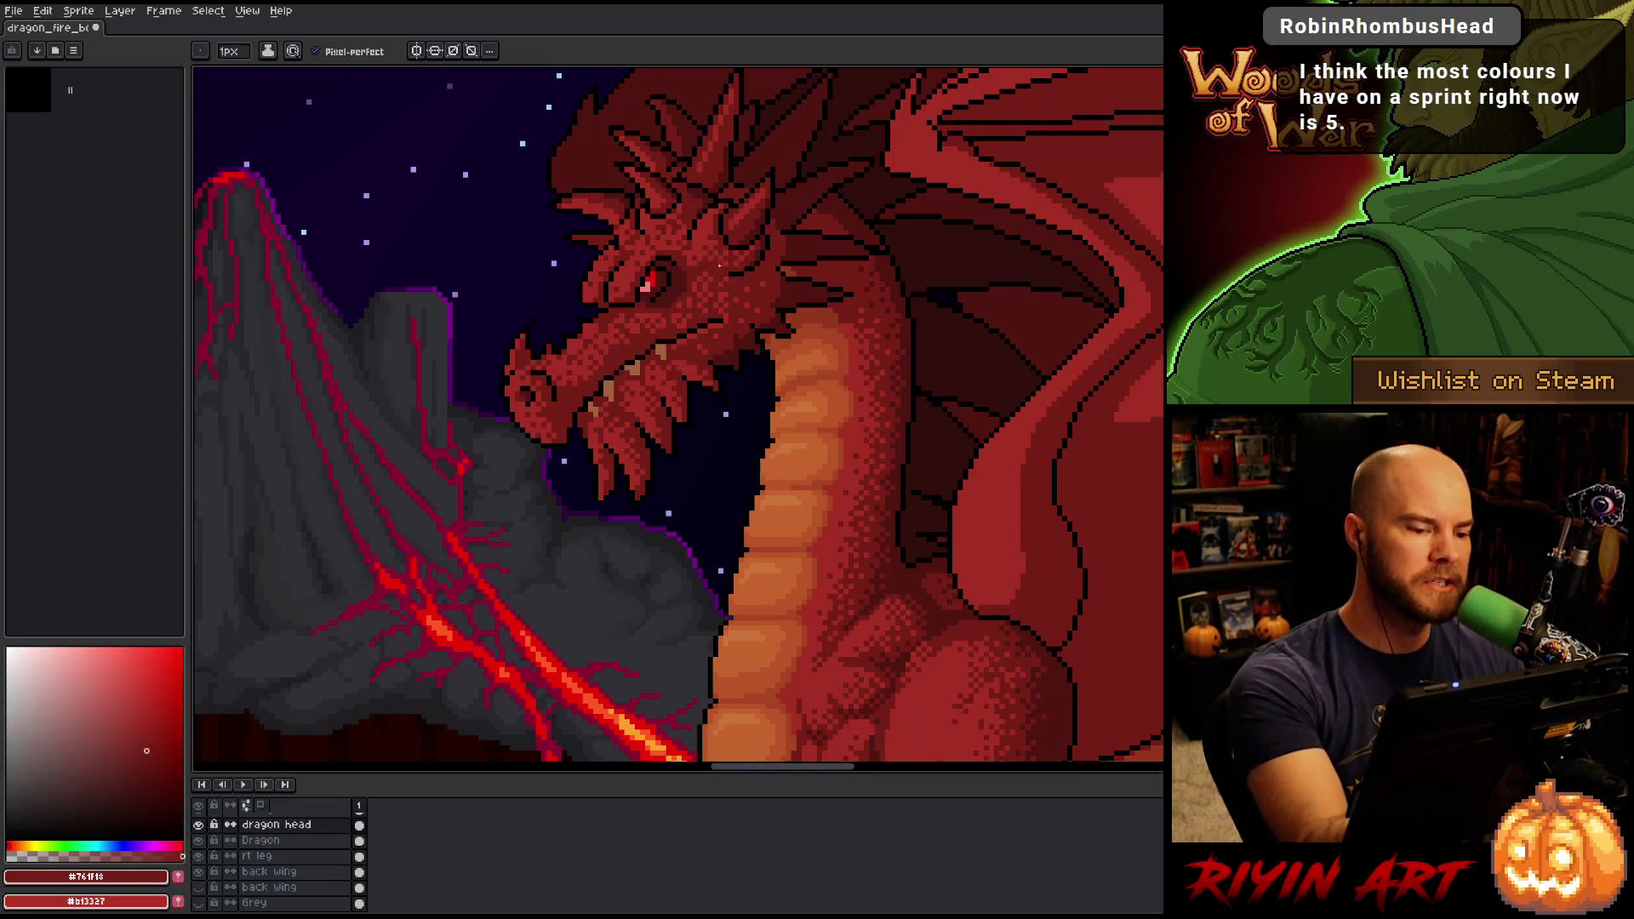
pyautogui.keyDown('alt'); pyautogui.click(639, 366); pyautogui.keyUp('alt')
pyautogui.keyDown('alt'); pyautogui.click(911, 572); pyautogui.keyUp('alt')
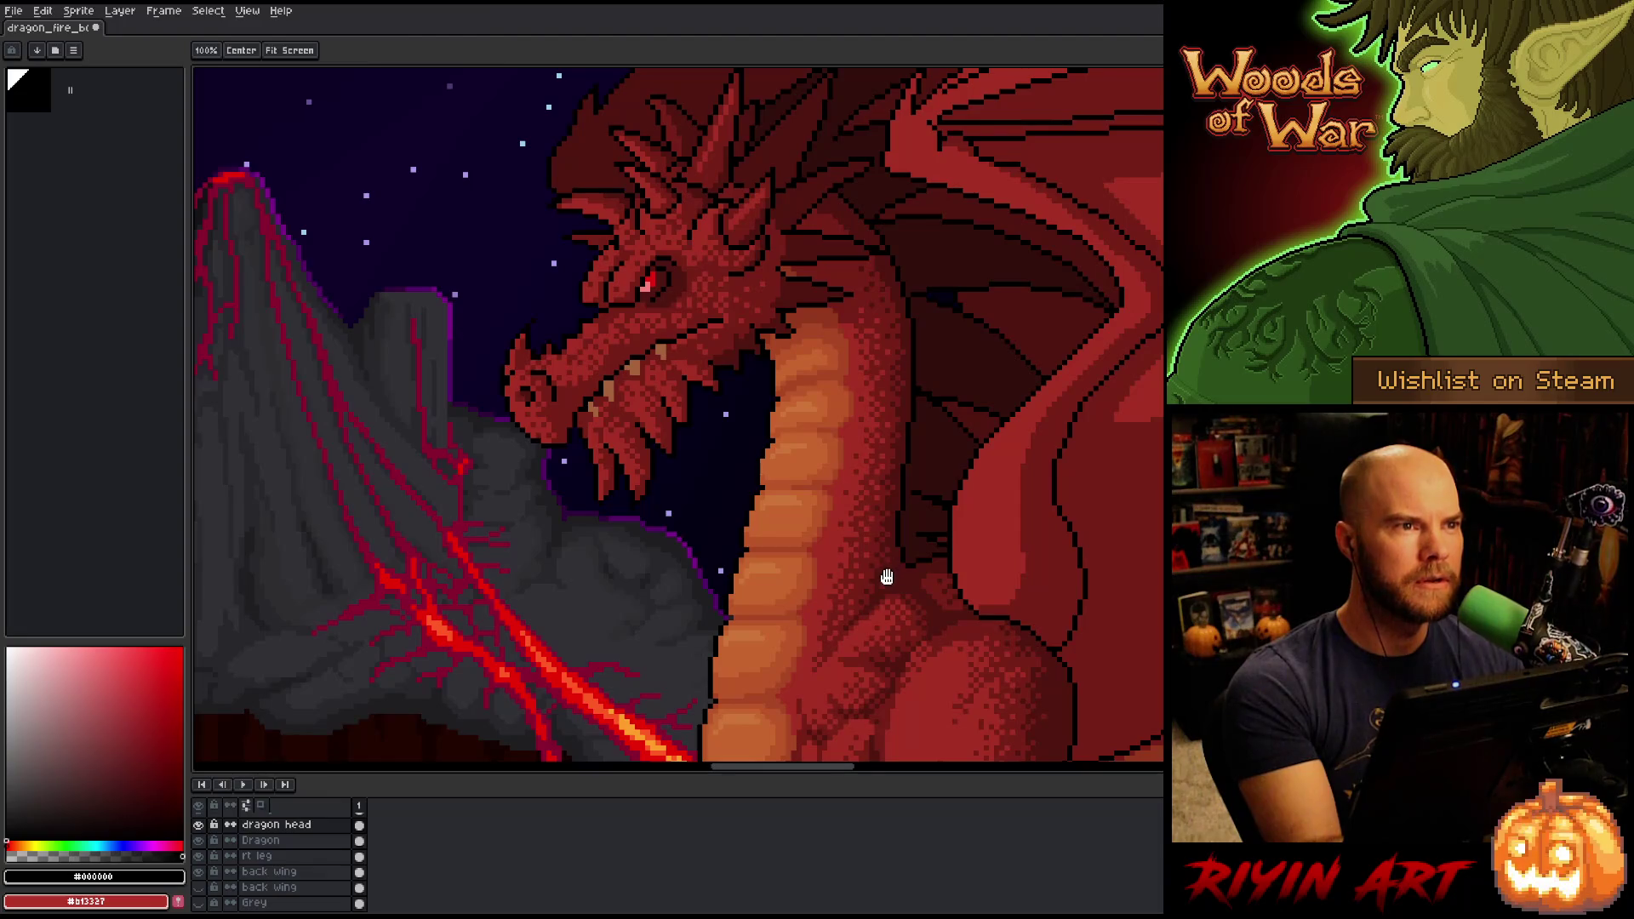
pyautogui.moveTo(938, 508); pyautogui.dragTo(894, 566)
pyautogui.keyDown('alt'); pyautogui.click(866, 462); pyautogui.keyUp('alt')
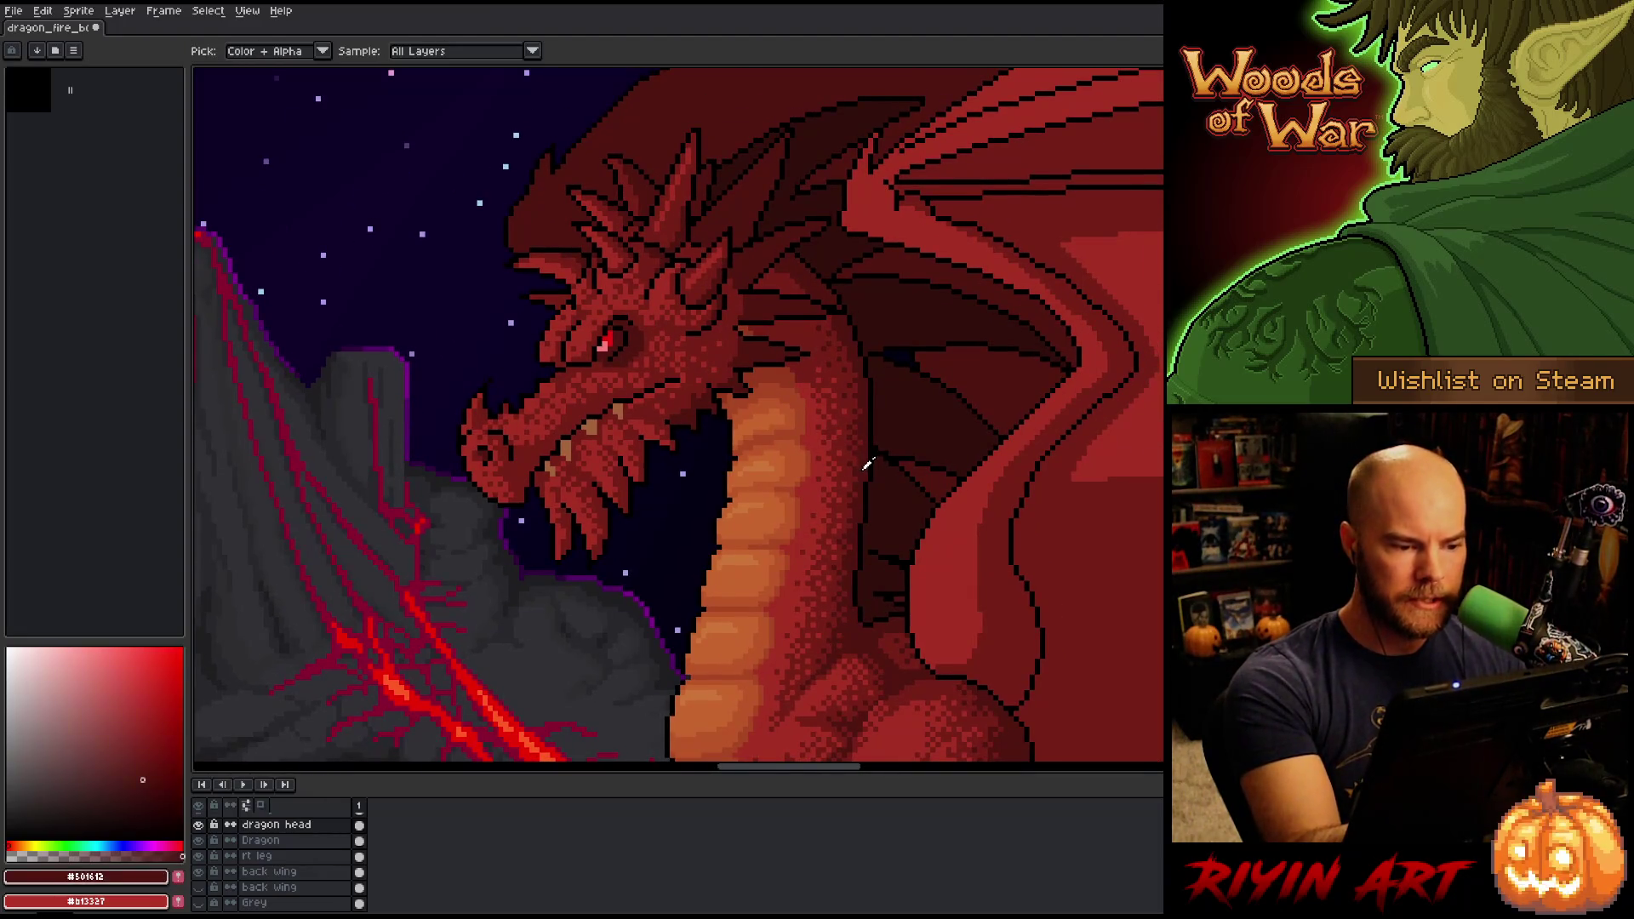
# Dither dark red #761f18 over the #a52f24 head and snout, then save.
pyautogui.keyDown('alt'); pyautogui.click(562, 395); pyautogui.keyUp('alt')
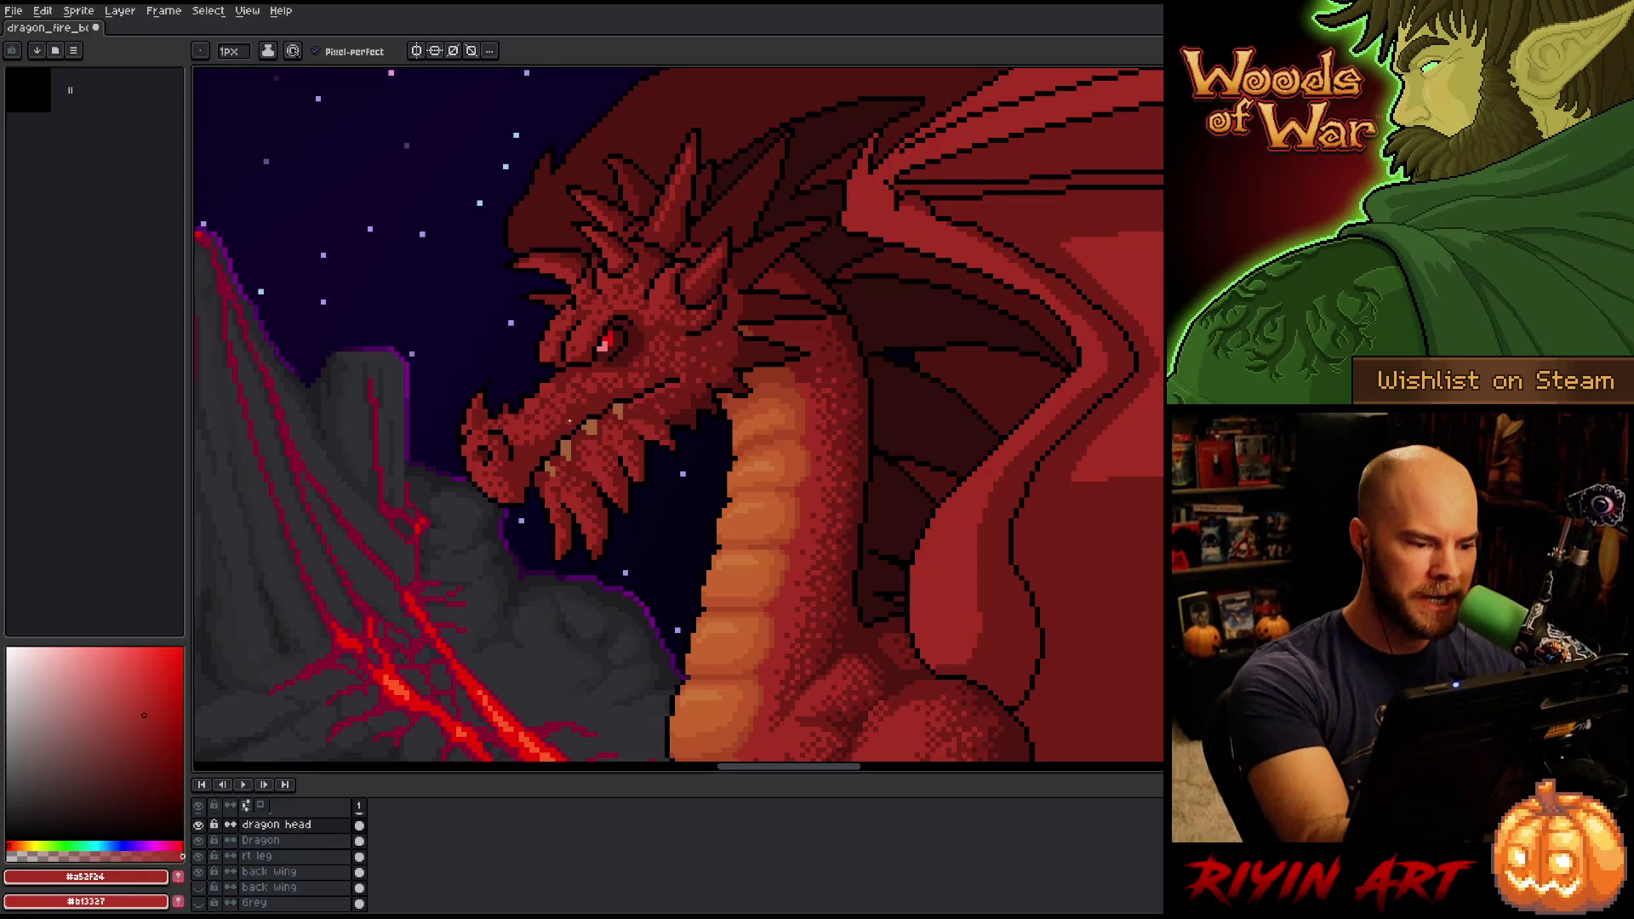
pyautogui.keyDown('alt'); pyautogui.click(557, 417); pyautogui.keyUp('alt')
pyautogui.keyDown('alt'); pyautogui.click(574, 412); pyautogui.keyUp('alt')
pyautogui.keyDown('alt'); pyautogui.click(562, 407); pyautogui.keyUp('alt')
pyautogui.keyDown('alt'); pyautogui.click(568, 409); pyautogui.keyUp('alt')
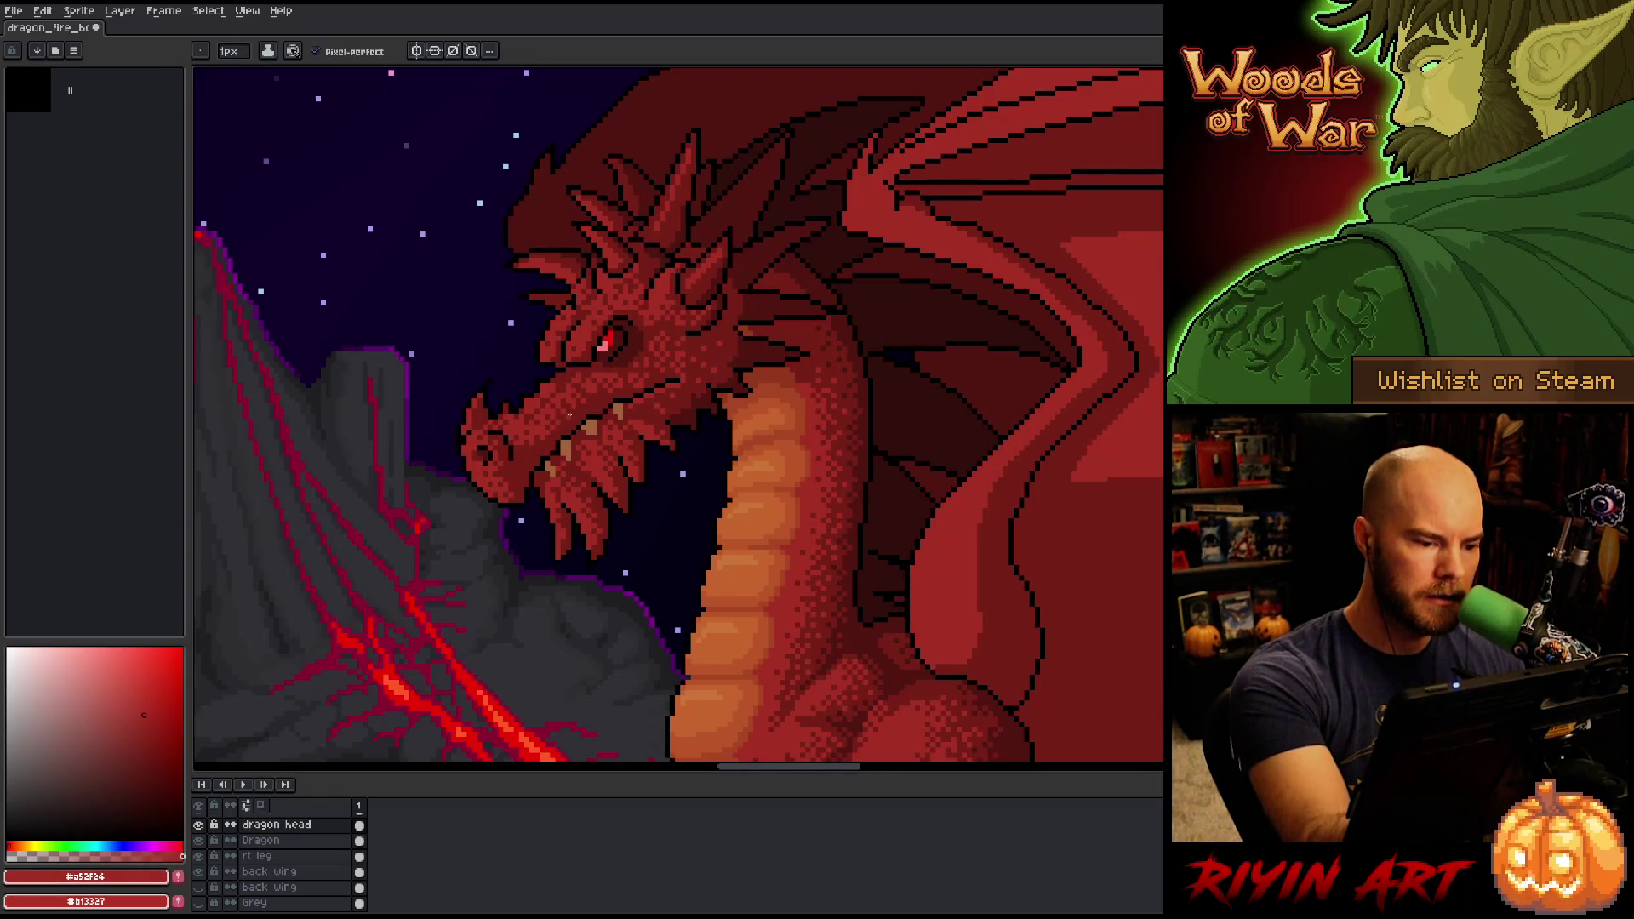
pyautogui.keyDown('alt'); pyautogui.click(554, 435); pyautogui.keyUp('alt')
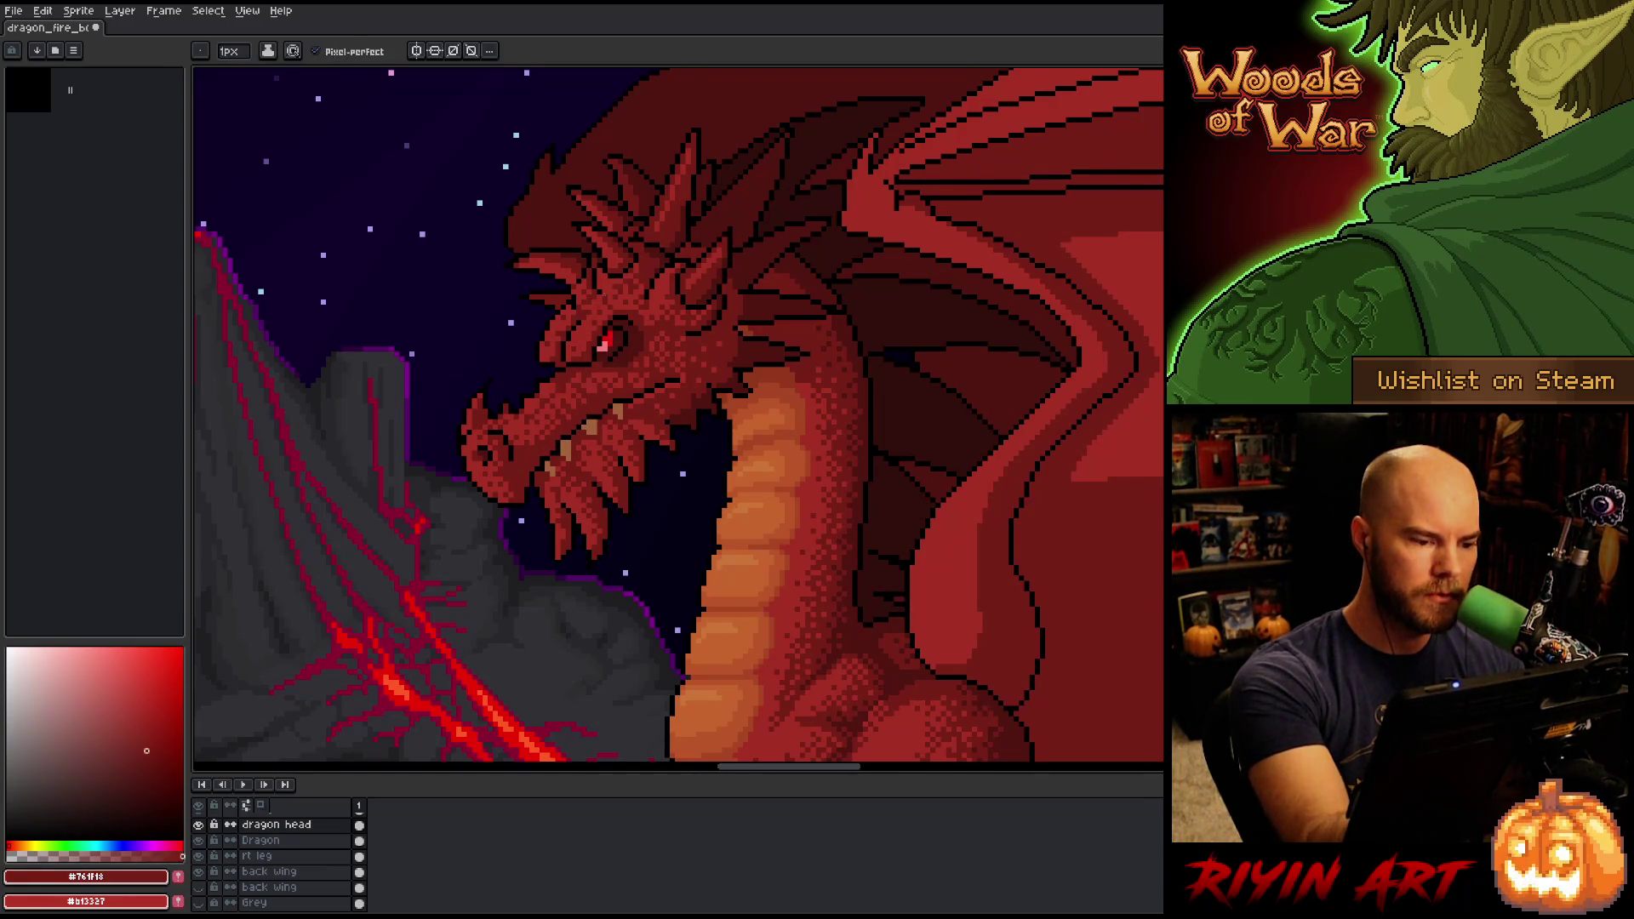
pyautogui.keyDown('alt'); pyautogui.click(562, 405); pyautogui.keyUp('alt')
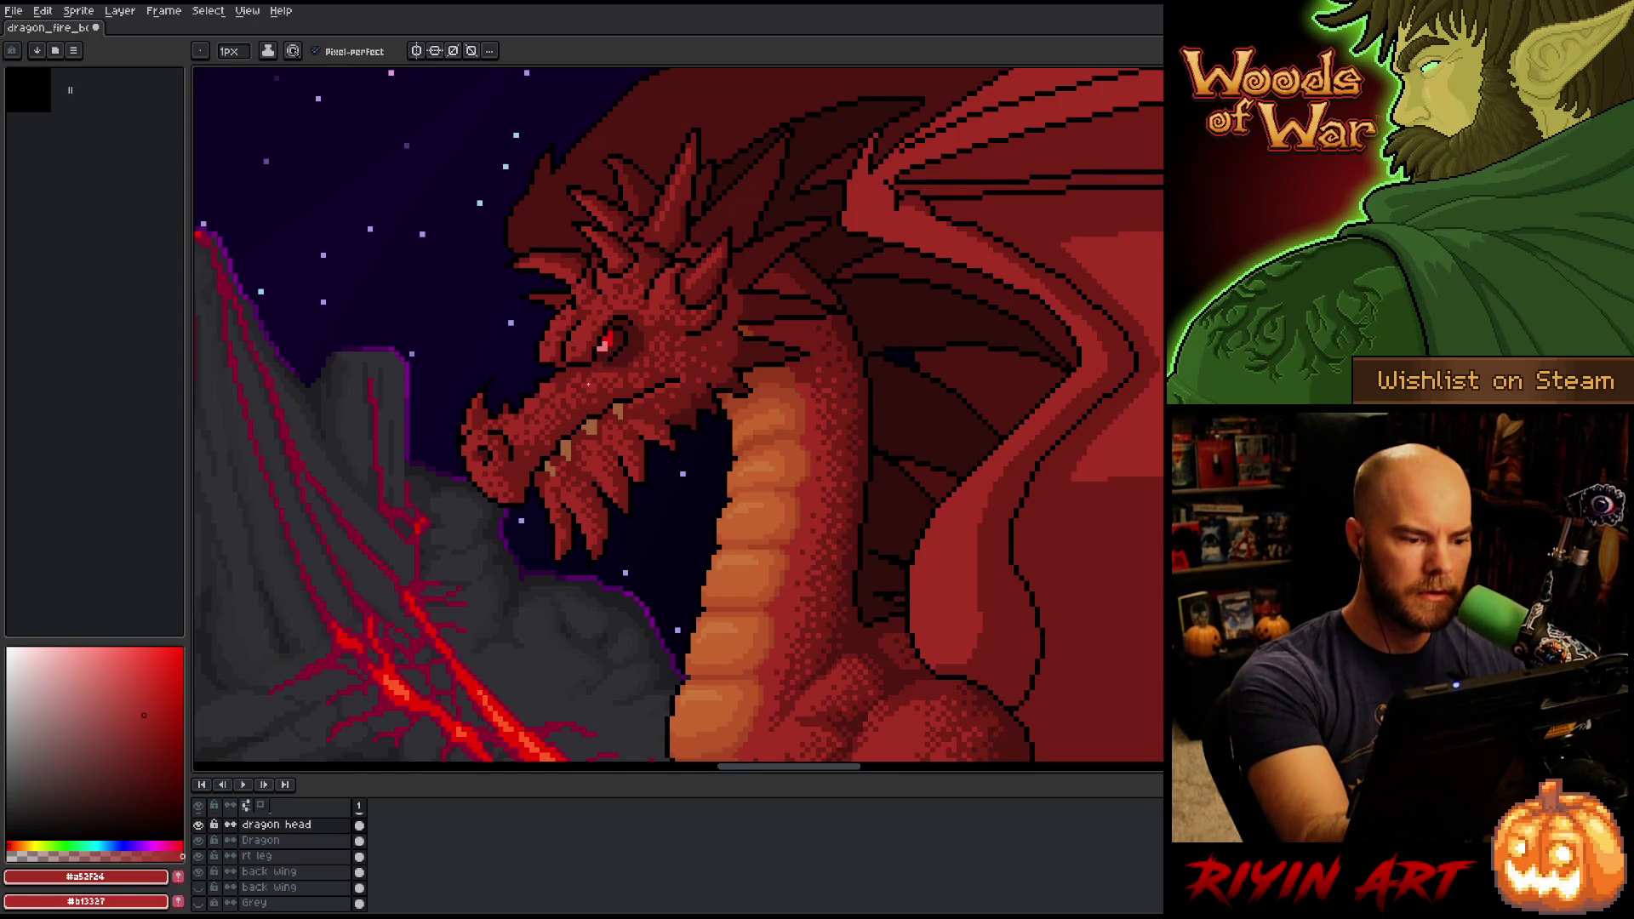
pyautogui.press('alt')
pyautogui.press('alt')
pyautogui.keyDown('alt'); pyautogui.click(594, 397); pyautogui.keyUp('alt')
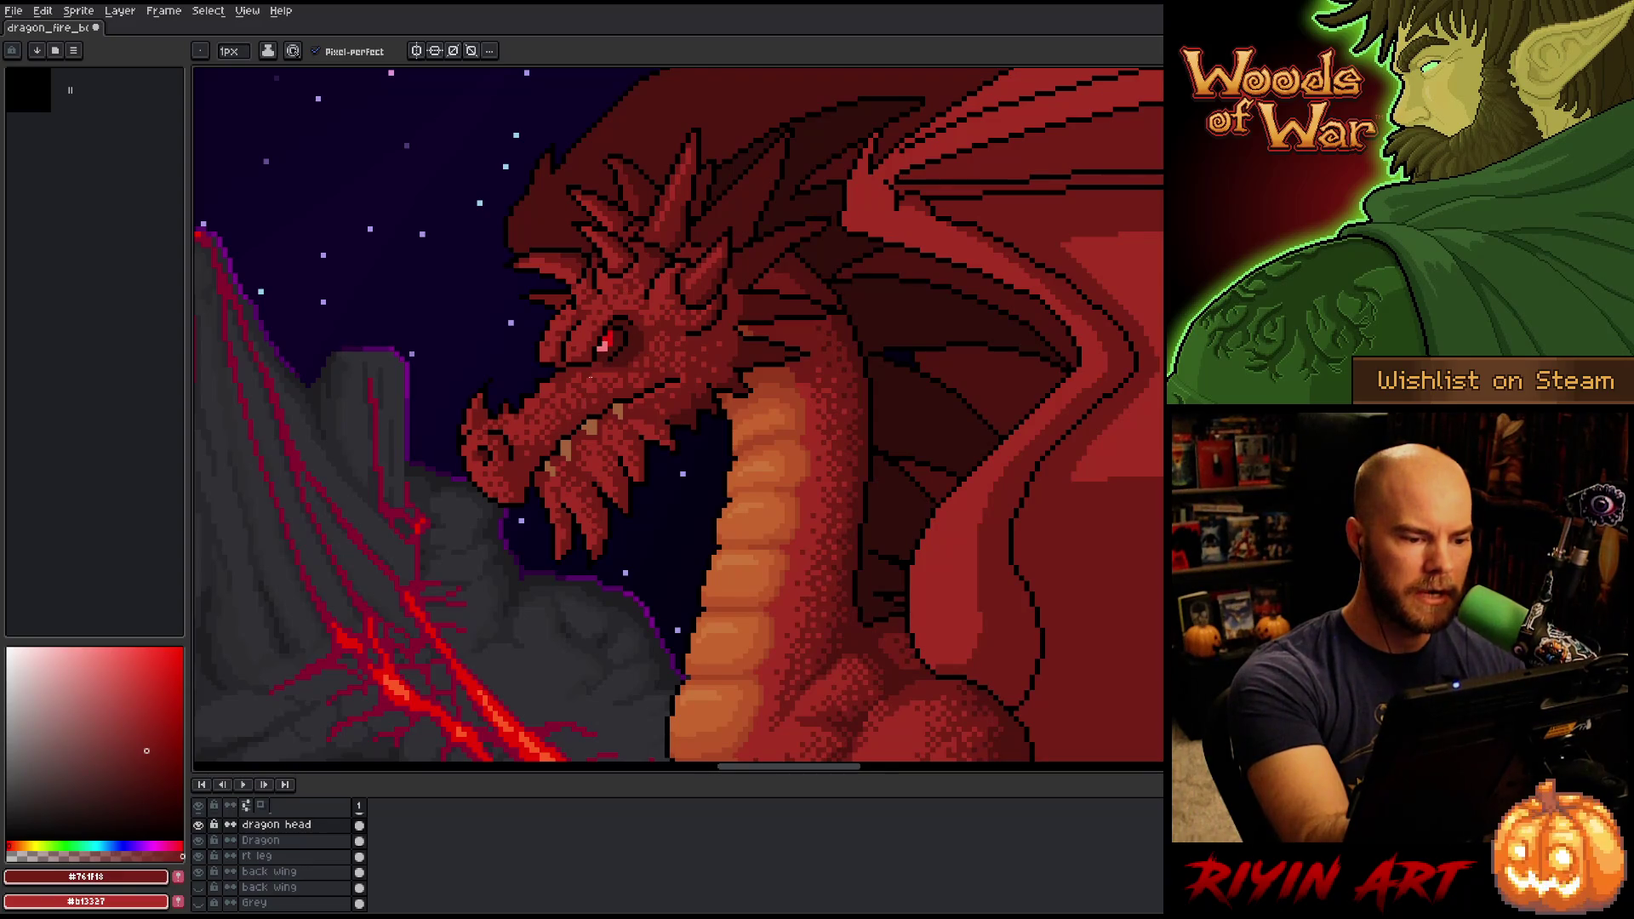
pyautogui.press('alt')
pyautogui.press('alt')
pyautogui.hotkey('ctrl', 's')
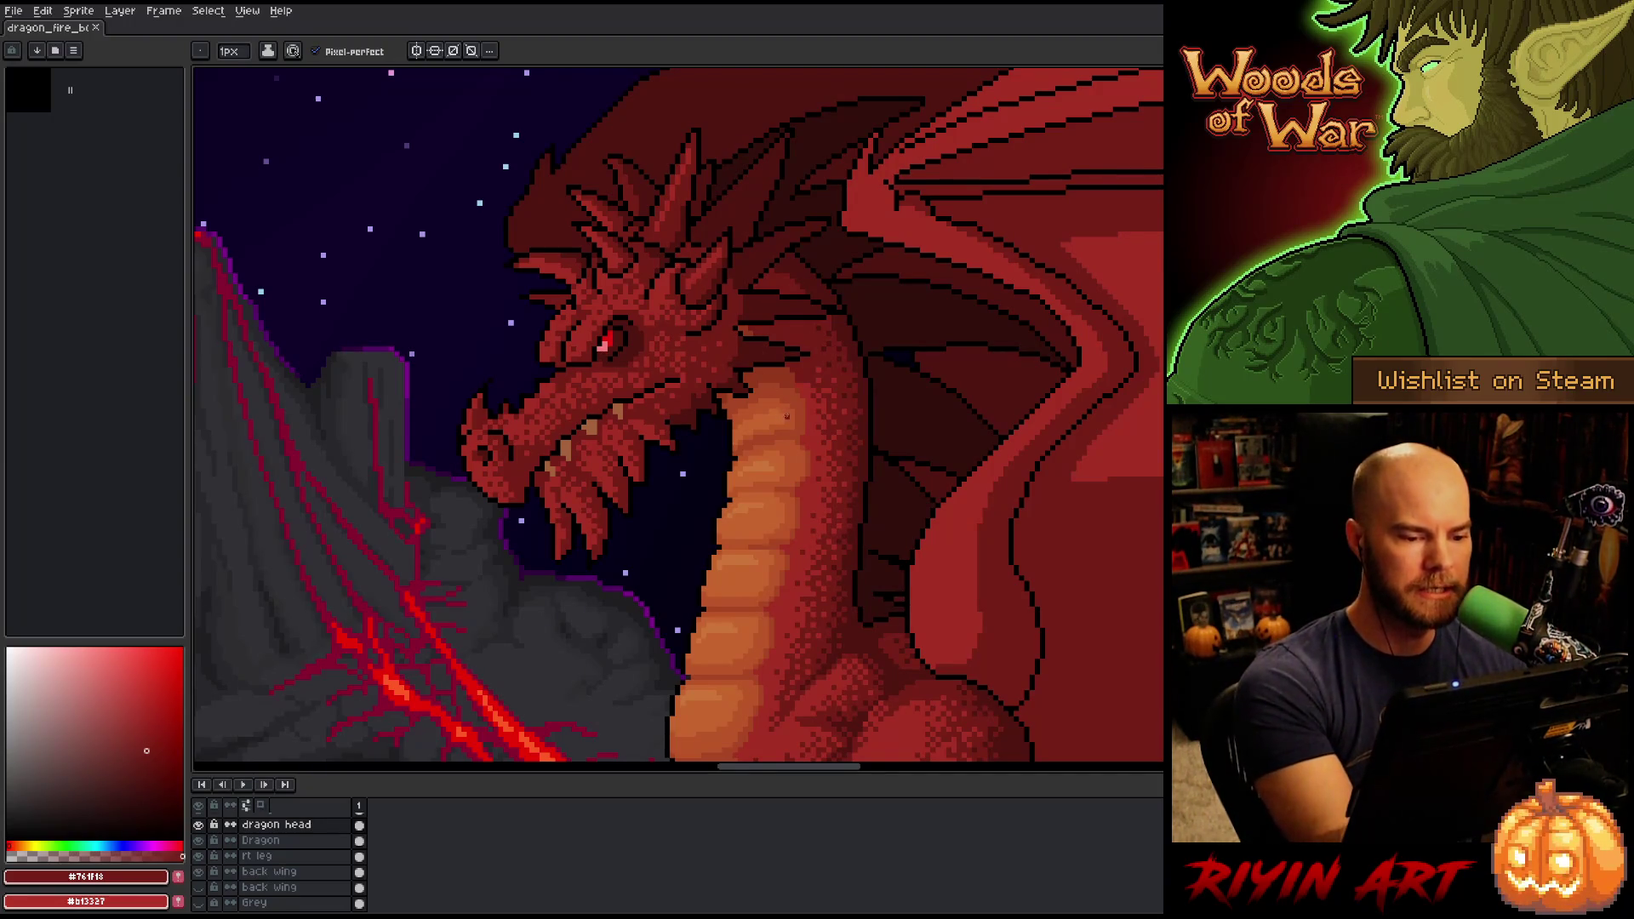
pyautogui.keyDown('alt'); pyautogui.click(749, 436); pyautogui.keyUp('alt')
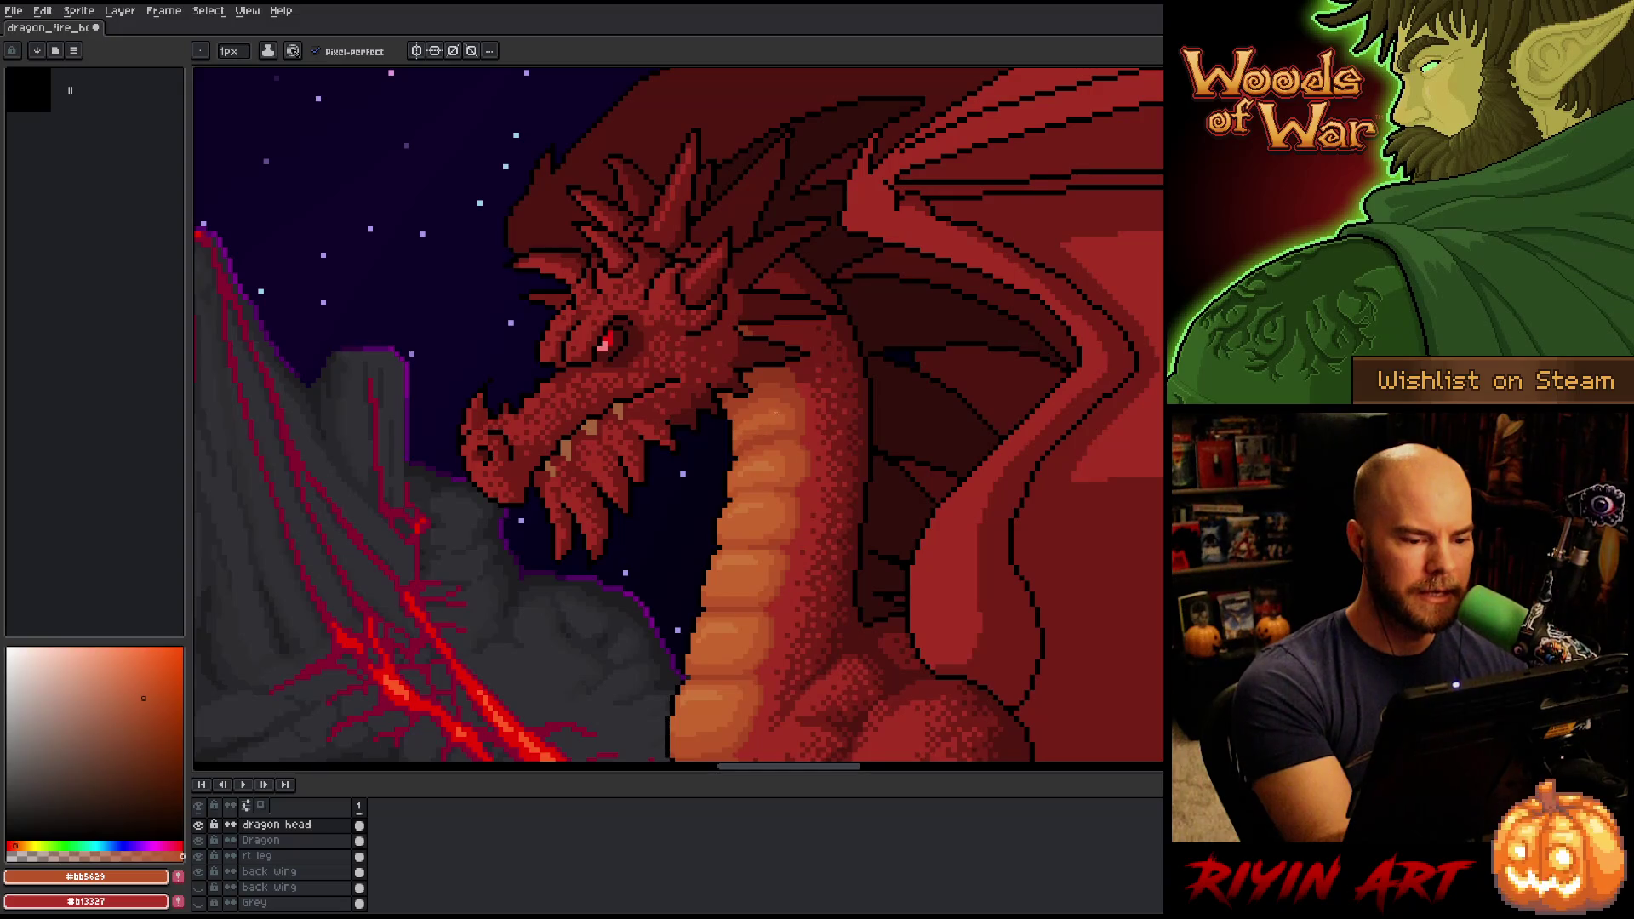
# On the Dragon layer, touch up the belly shading and check the legs and lava.
pyautogui.click(261, 840)
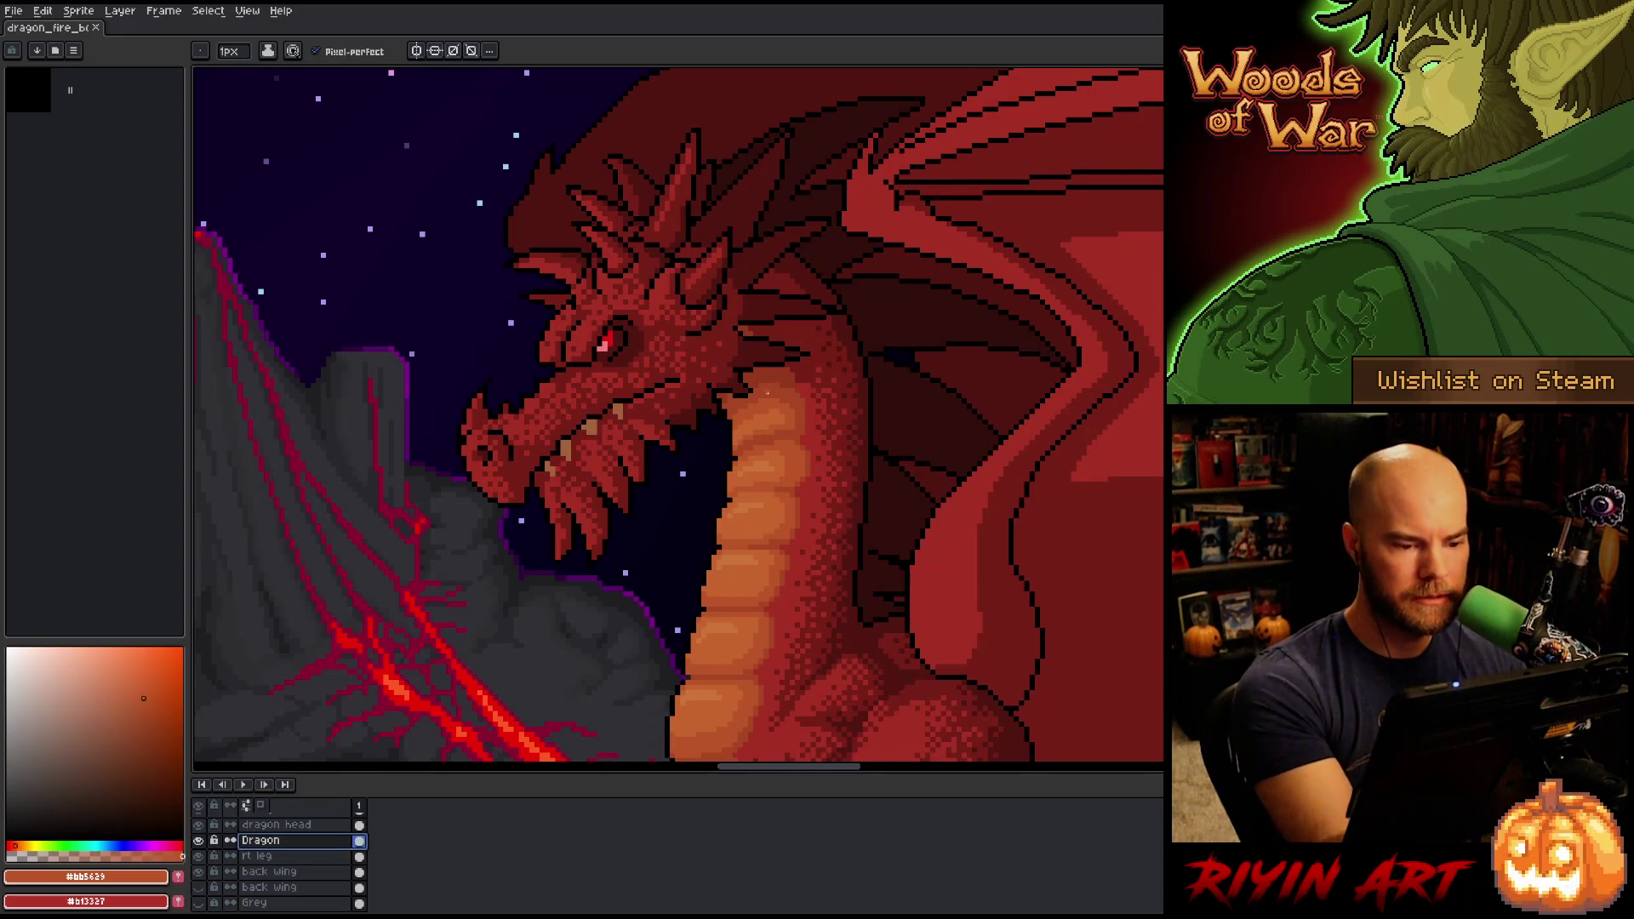
pyautogui.moveTo(773, 427); pyautogui.dragTo(756, 430)
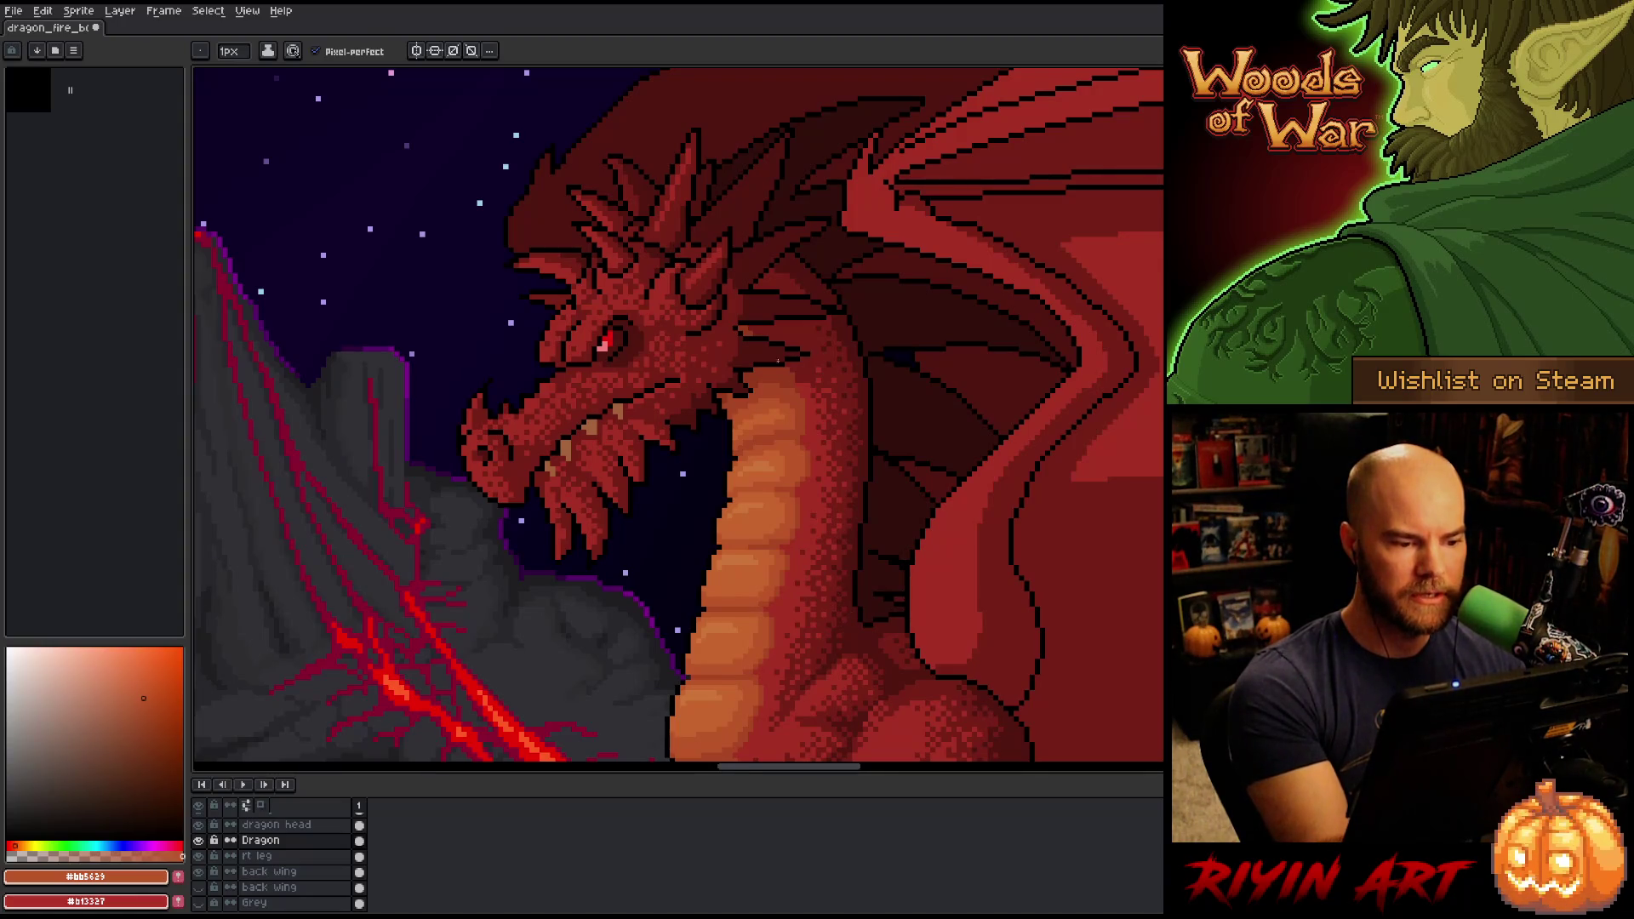
pyautogui.moveTo(876, 638)
pyautogui.mouseDown()
pyautogui.moveTo(835, 559)
pyautogui.moveTo(967, 394)
pyautogui.mouseUp()
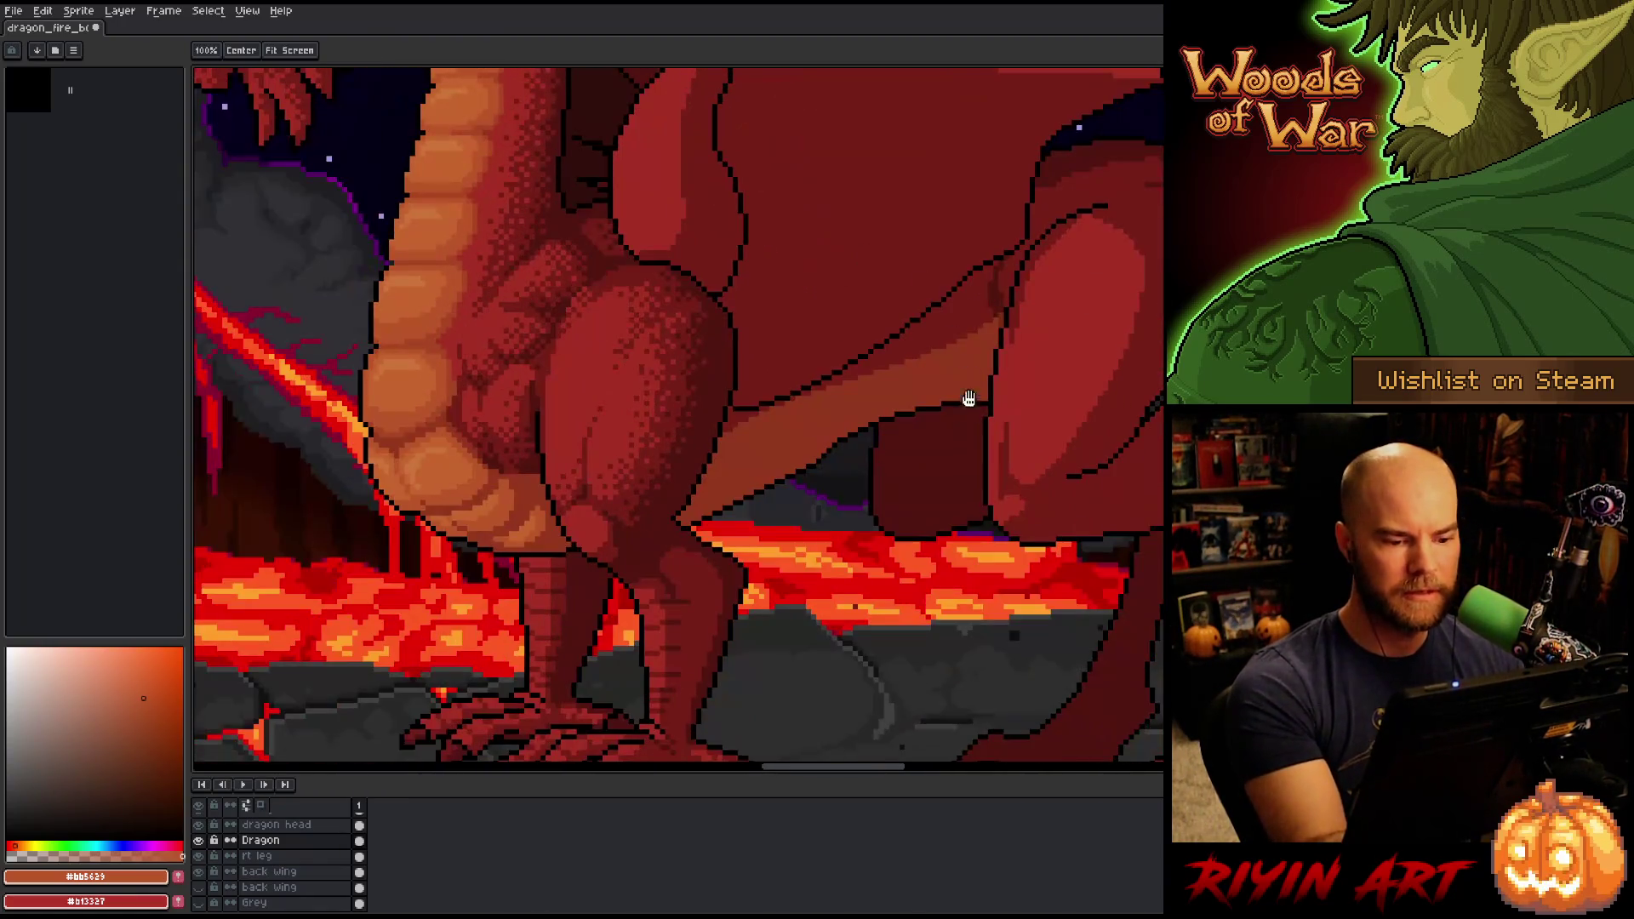
pyautogui.moveTo(920, 579)
pyautogui.mouseDown()
pyautogui.moveTo(916, 400)
pyautogui.moveTo(704, 686)
pyautogui.moveTo(340, 529)
pyautogui.moveTo(901, 619)
pyautogui.moveTo(1062, 781)
pyautogui.mouseUp()
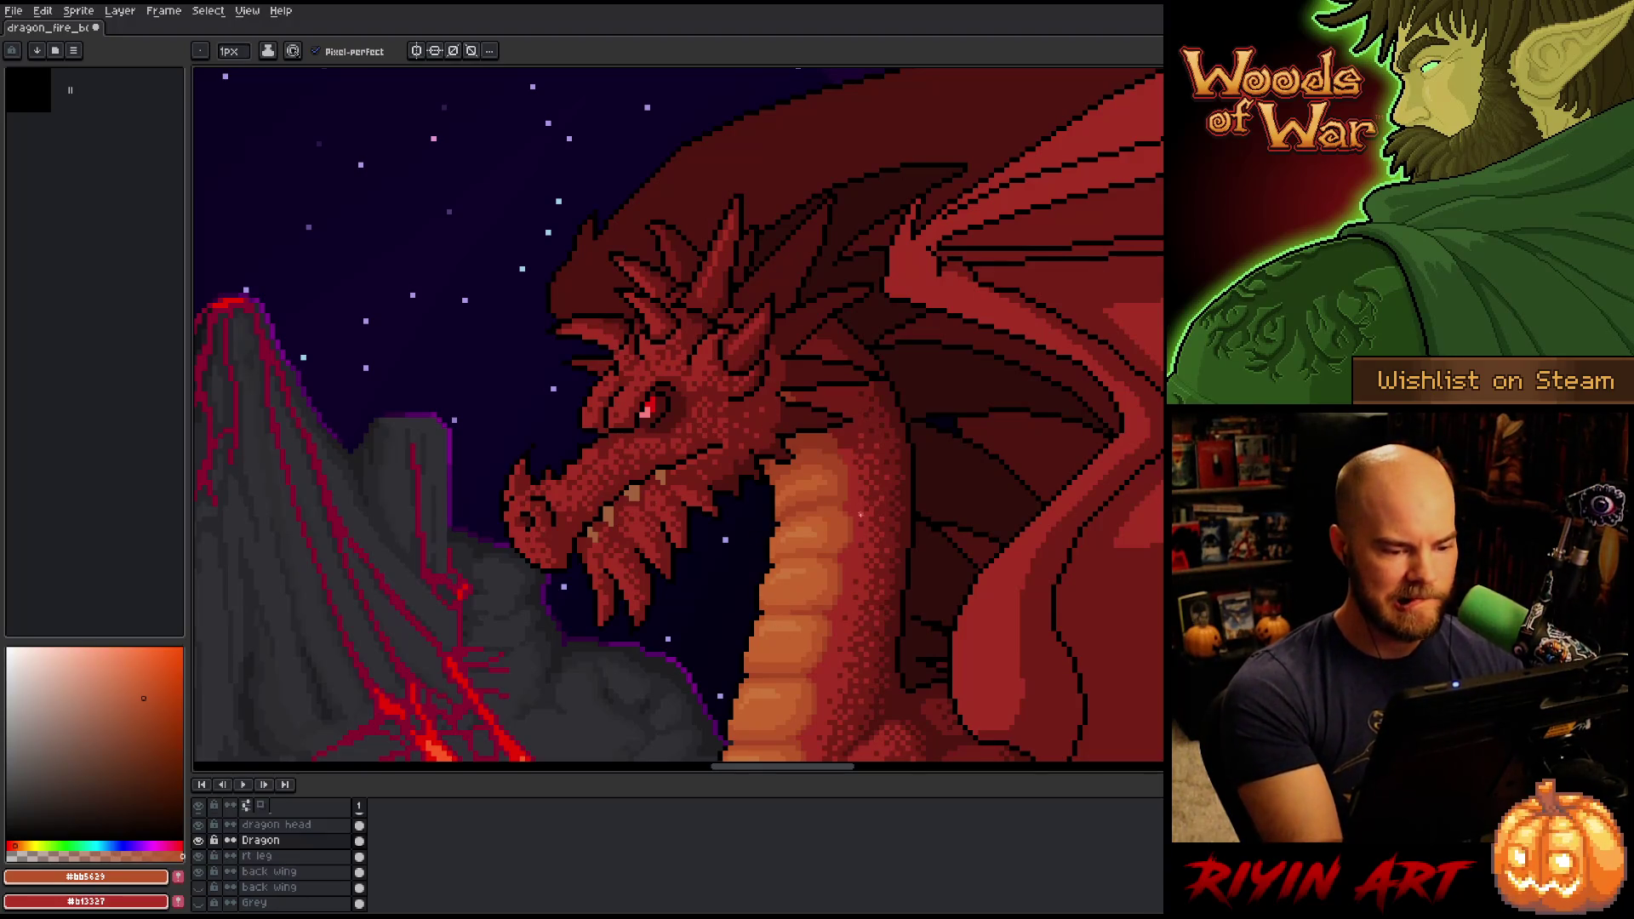
# Eyedrop belly oranges #c7652f and #cb7639, then zoom out to the whole scene.
pyautogui.keyDown('alt'); pyautogui.click(802, 537); pyautogui.keyUp('alt')
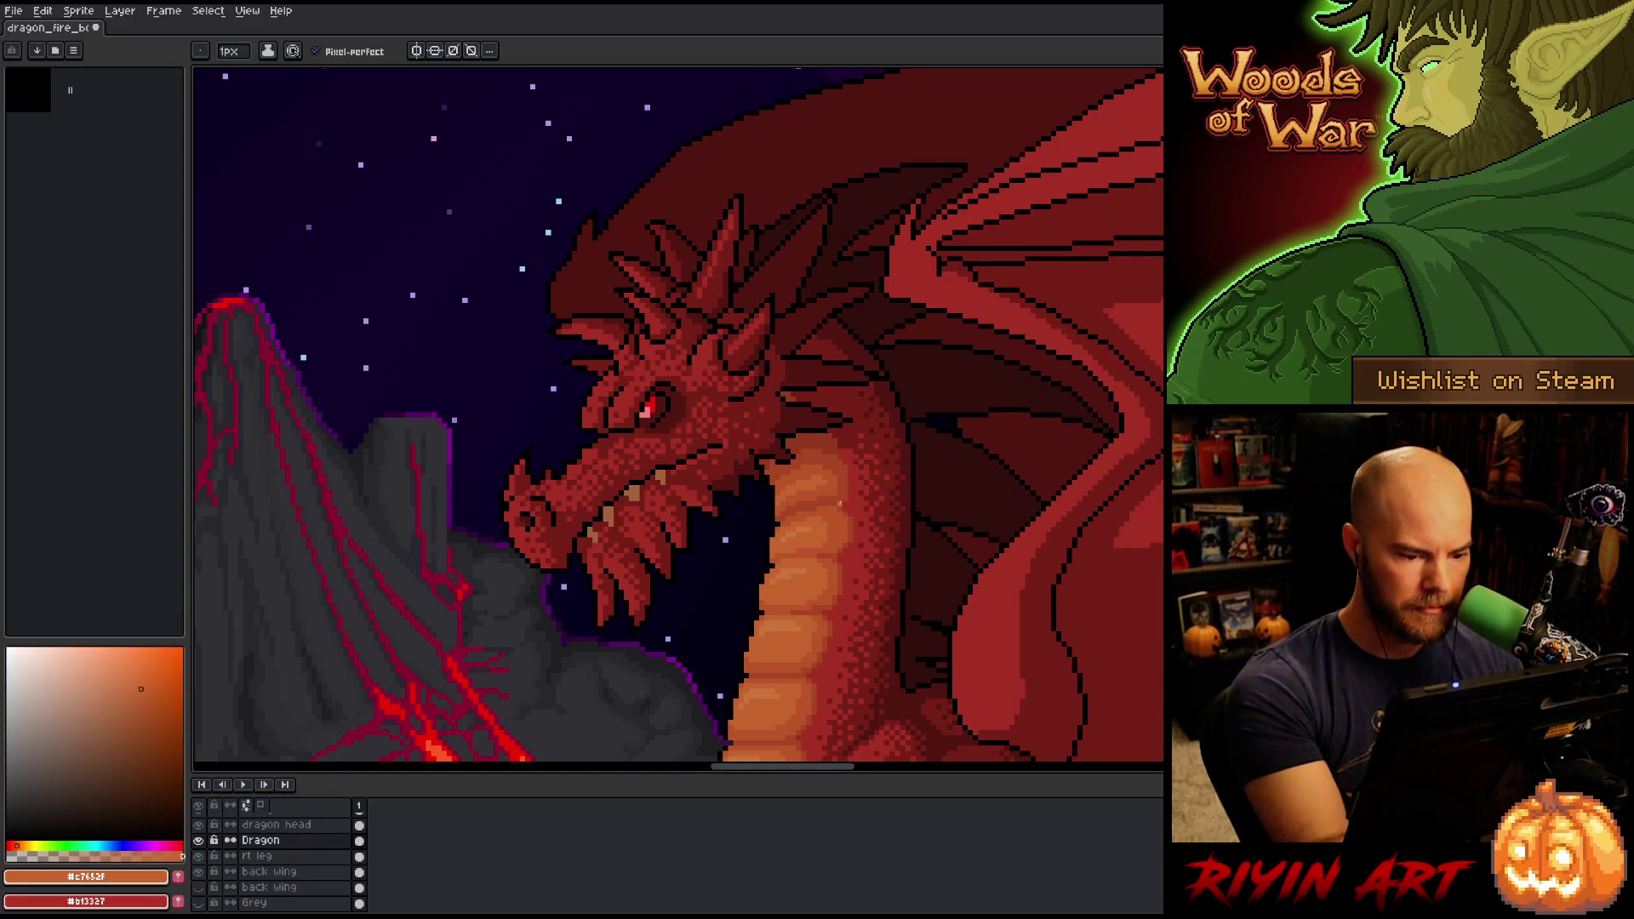
pyautogui.keyDown('alt'); pyautogui.click(819, 520); pyautogui.keyUp('alt')
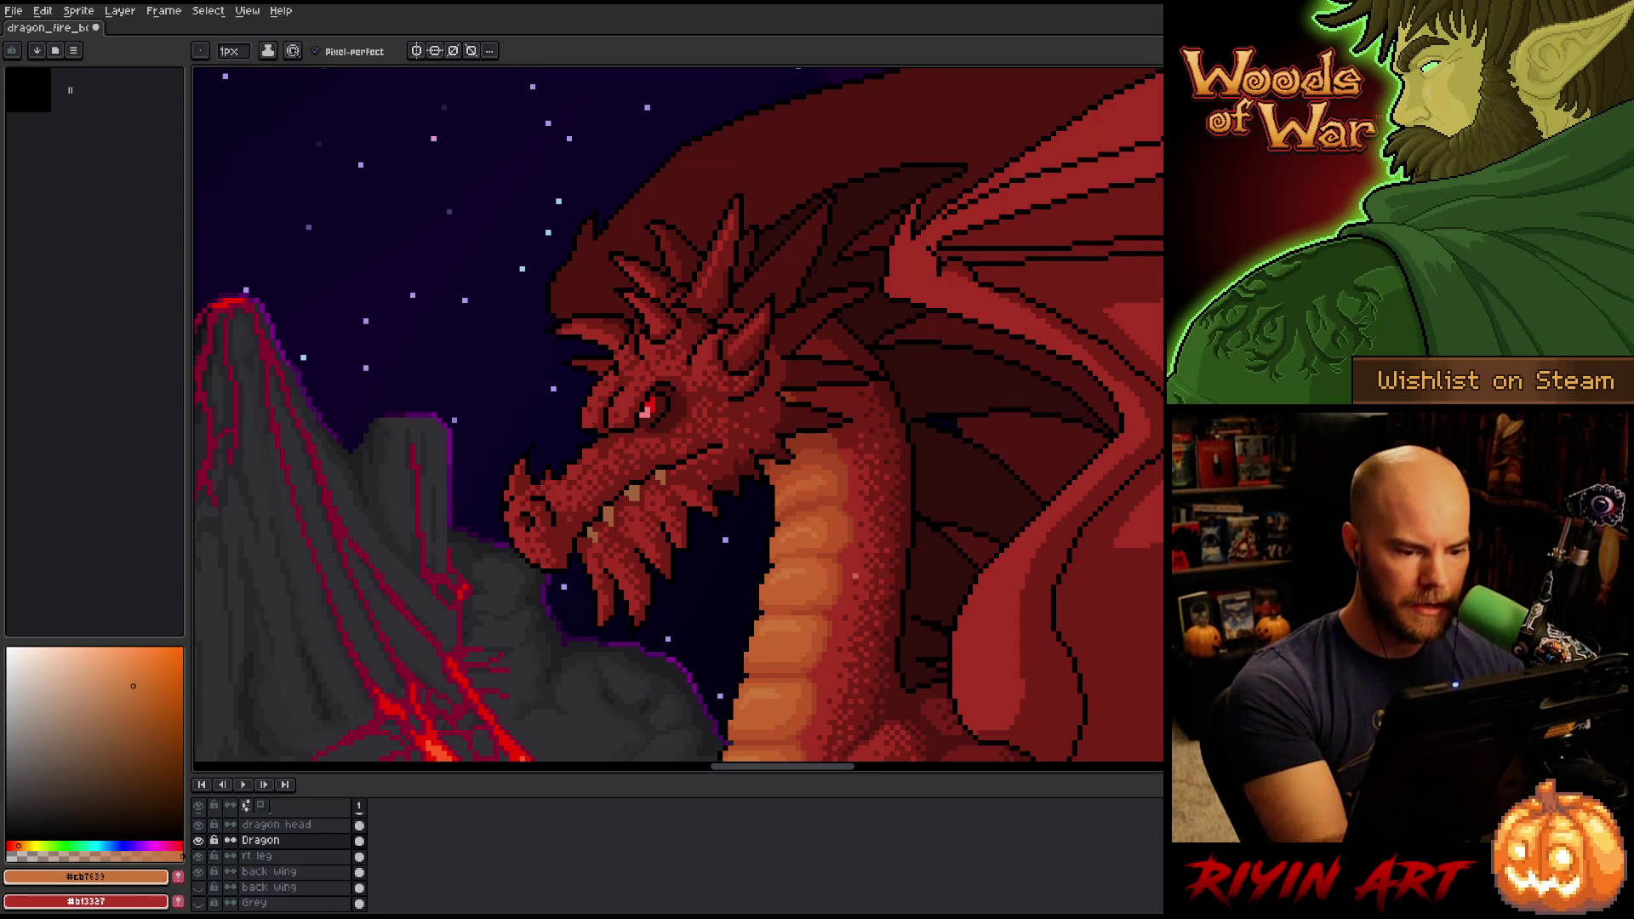
pyautogui.rightClick(877, 514)
pyautogui.press('Escape')
pyautogui.scroll(-2, 877, 514)
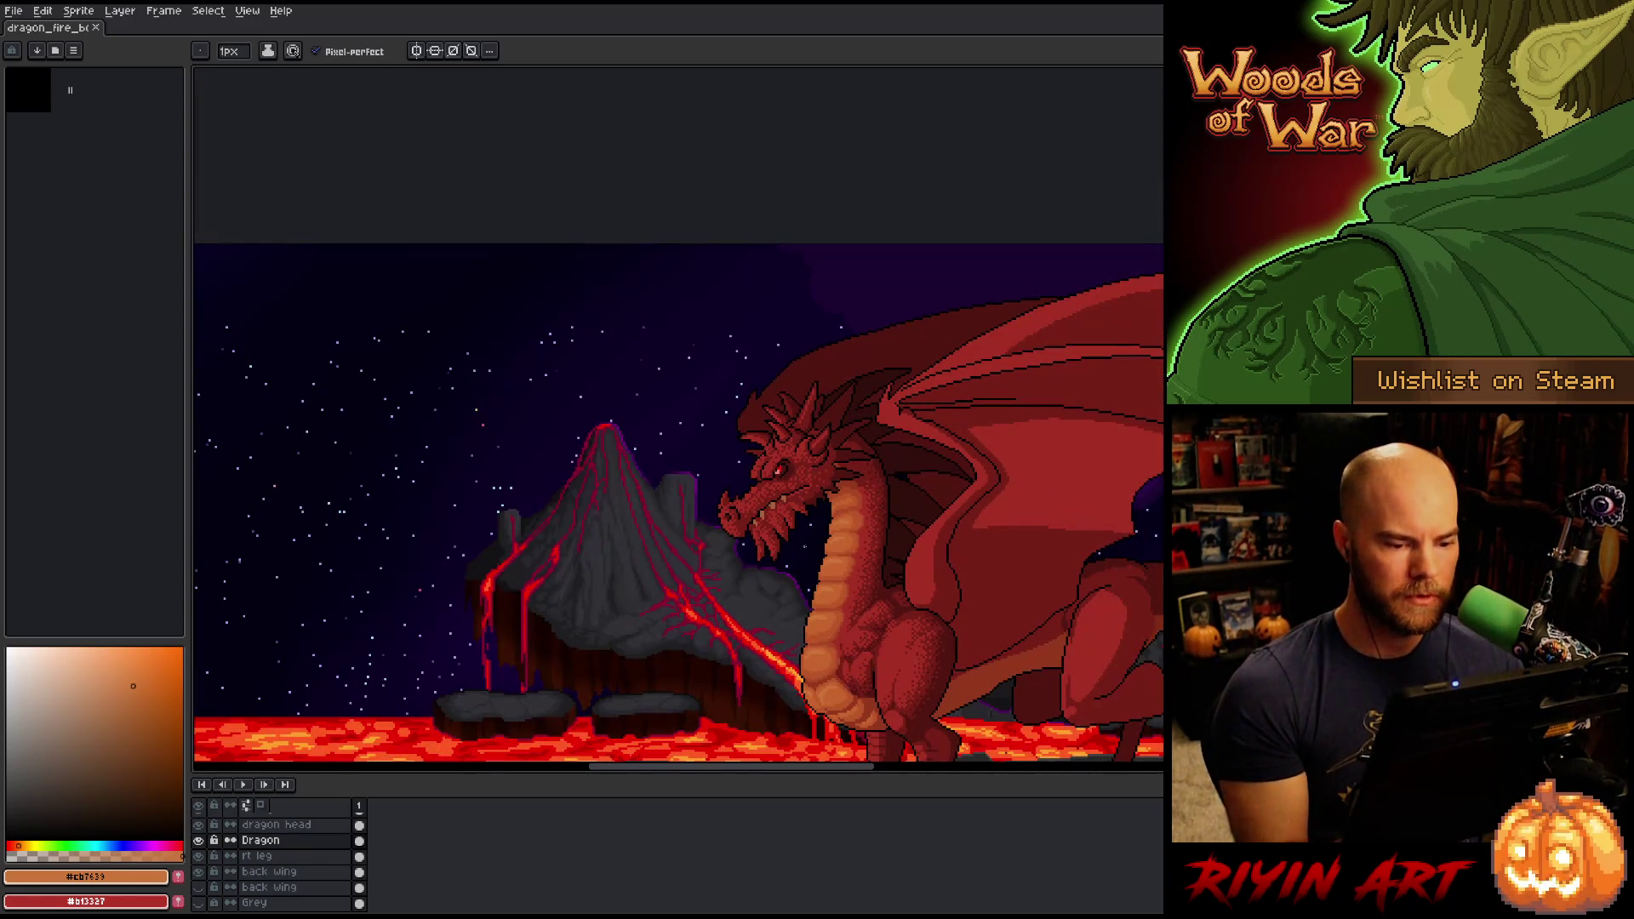
pyautogui.scroll(2, 945, 713)
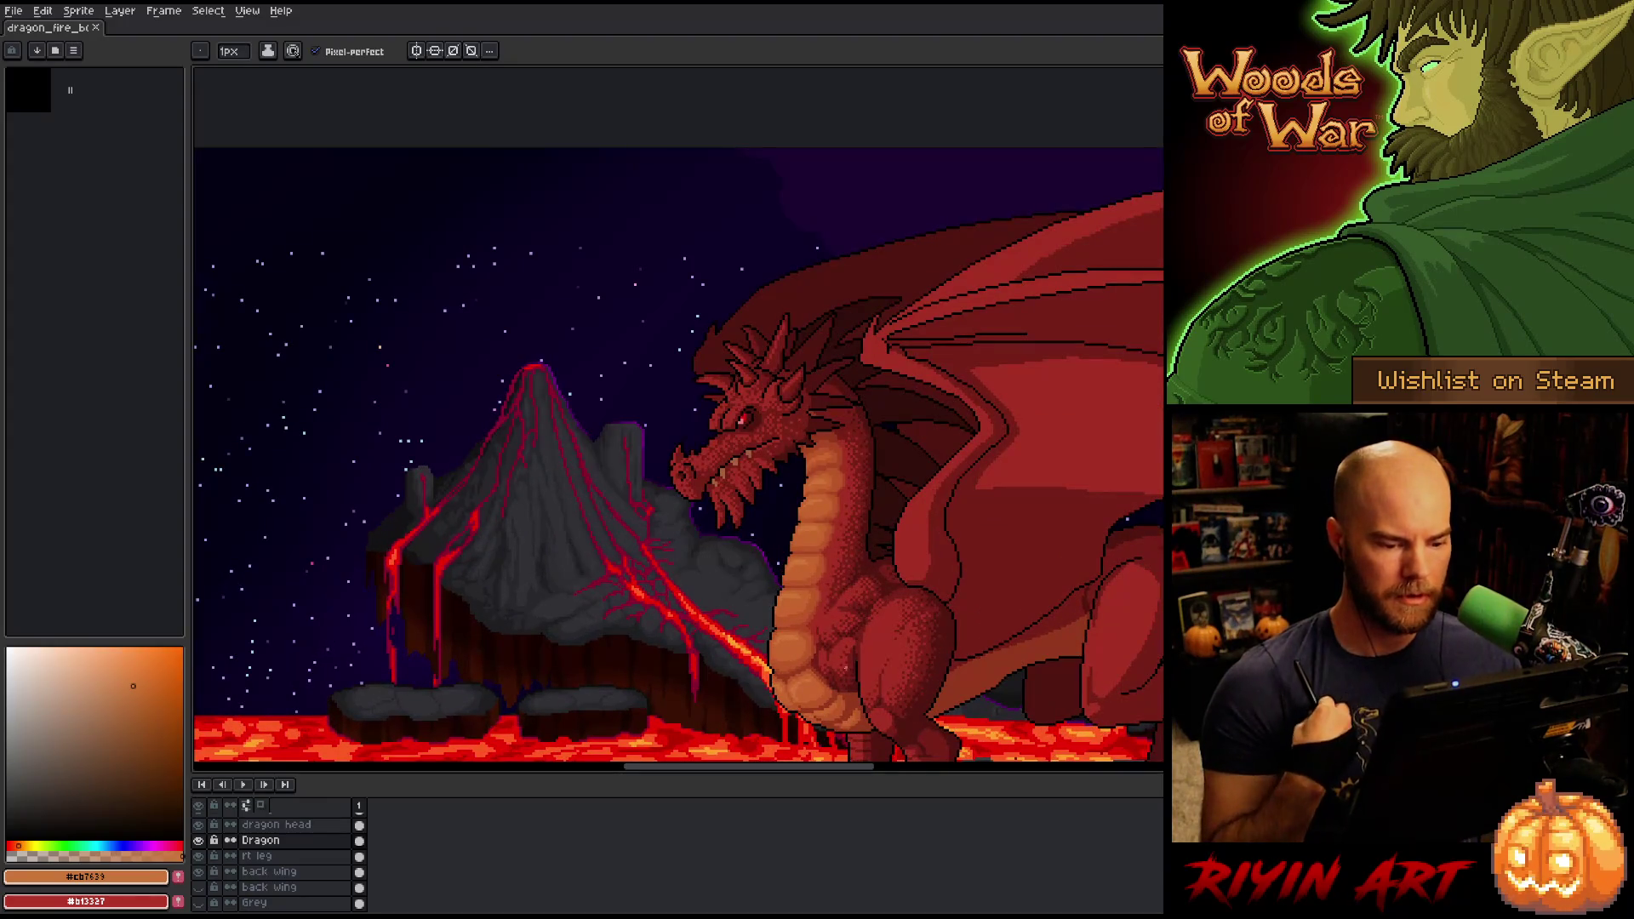
pyautogui.scroll(3, 847, 670)
pyautogui.scroll(1, 839, 717)
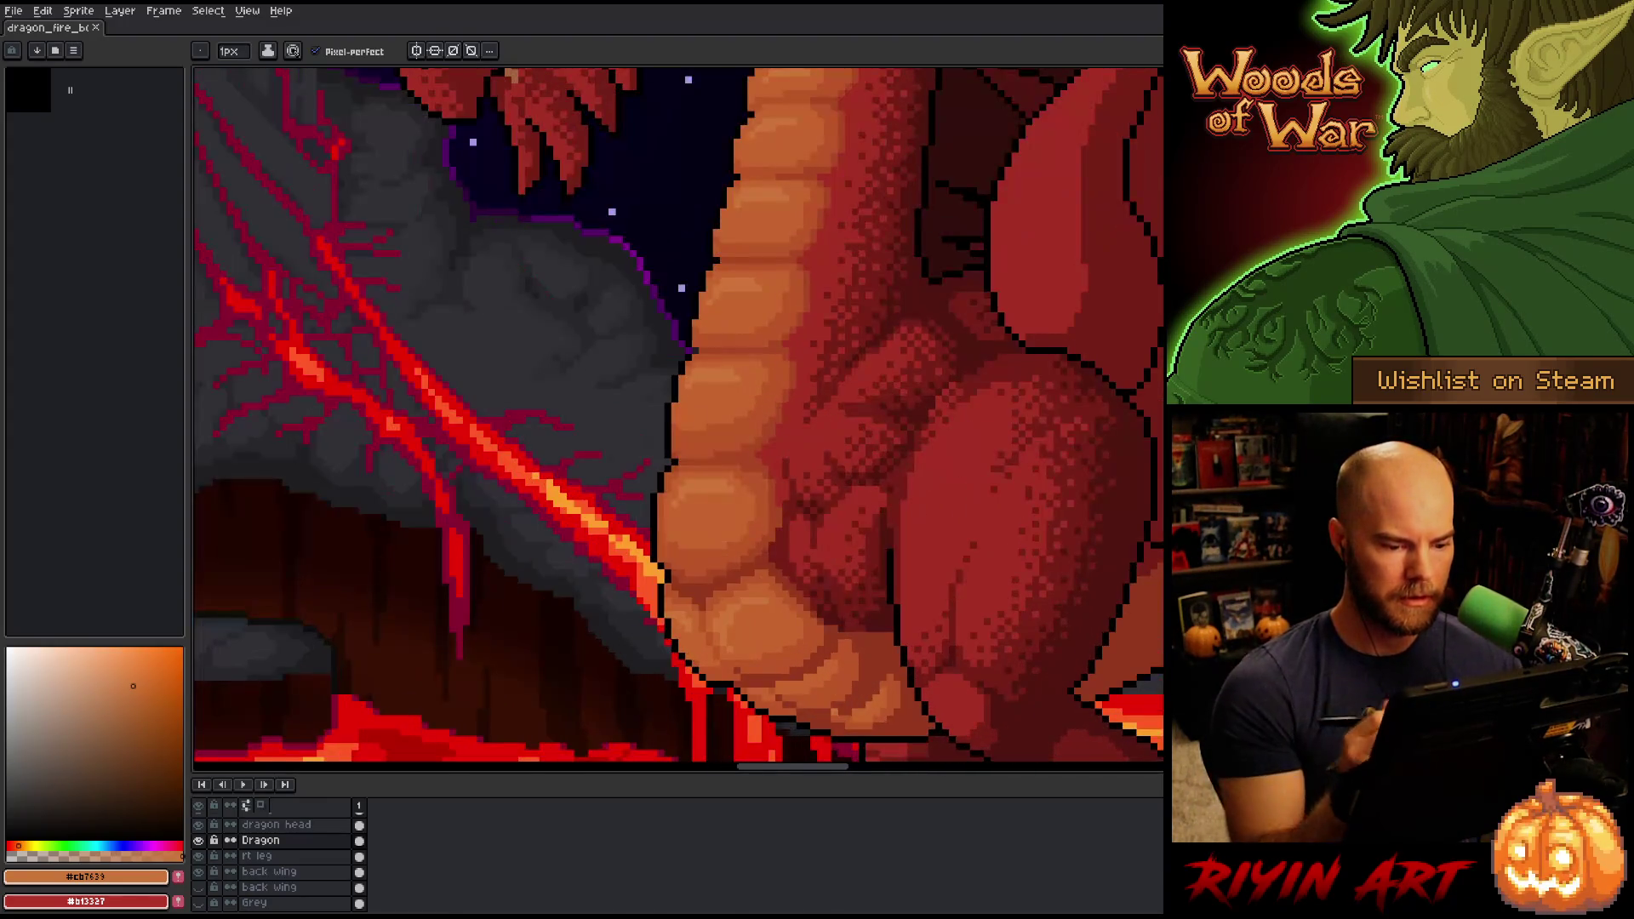
# Paint a brighter belly highlight with oranges #c7652f and #cb7639, then save.
pyautogui.keyDown('alt'); pyautogui.click(801, 693); pyautogui.keyUp('alt')
pyautogui.moveTo(809, 693); pyautogui.dragTo(842, 669)
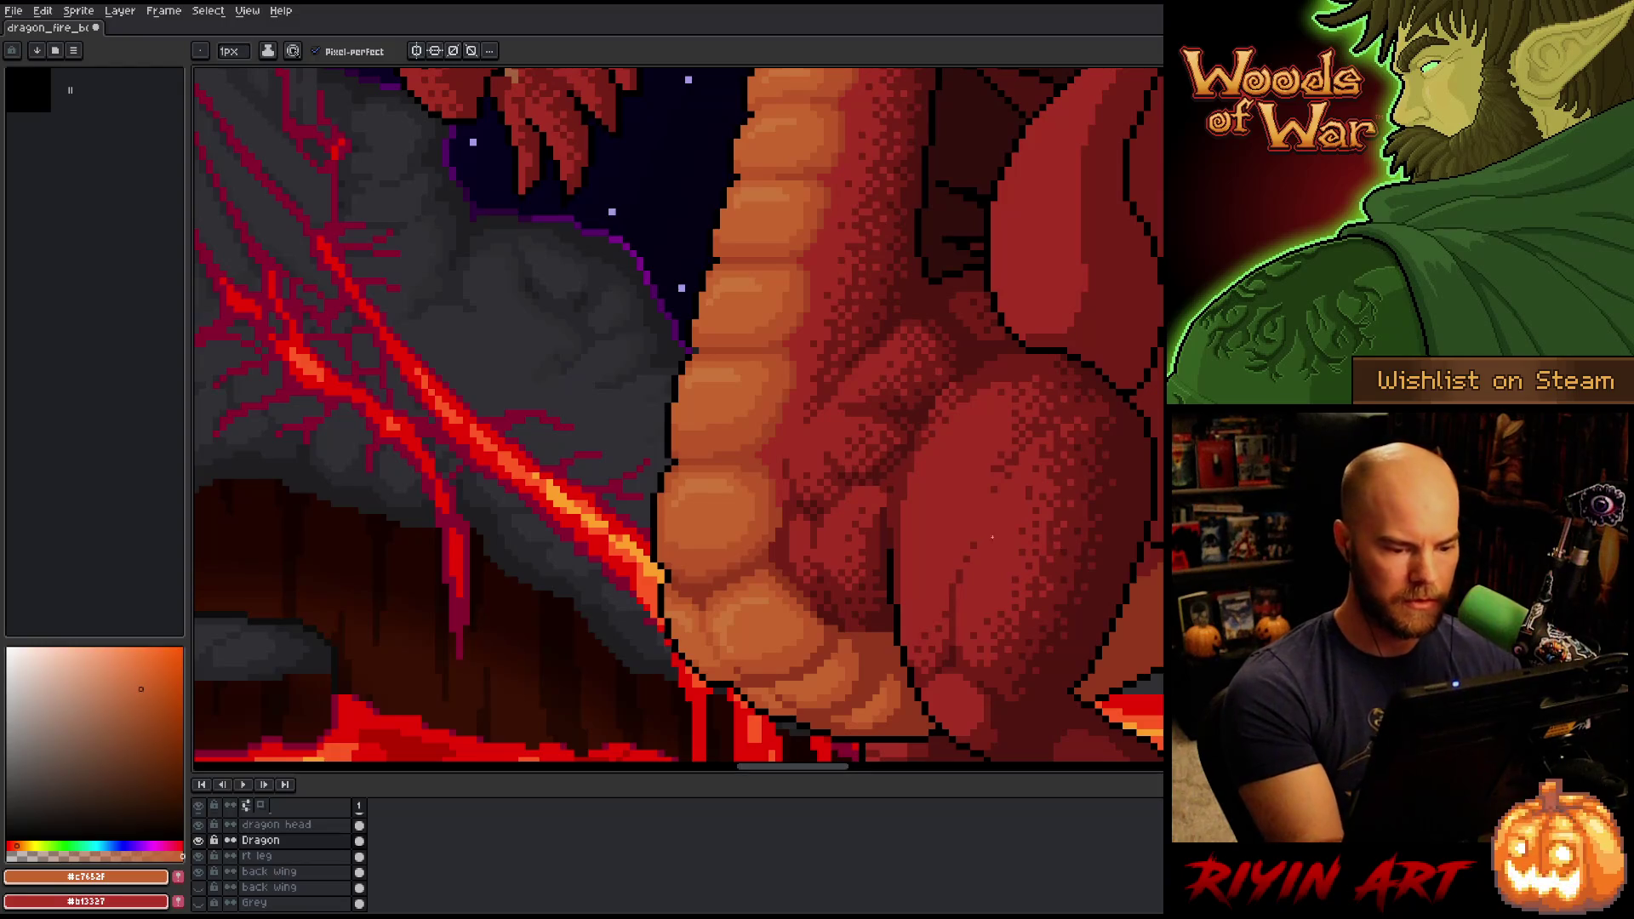
pyautogui.keyDown('alt'); pyautogui.click(806, 678); pyautogui.keyUp('alt')
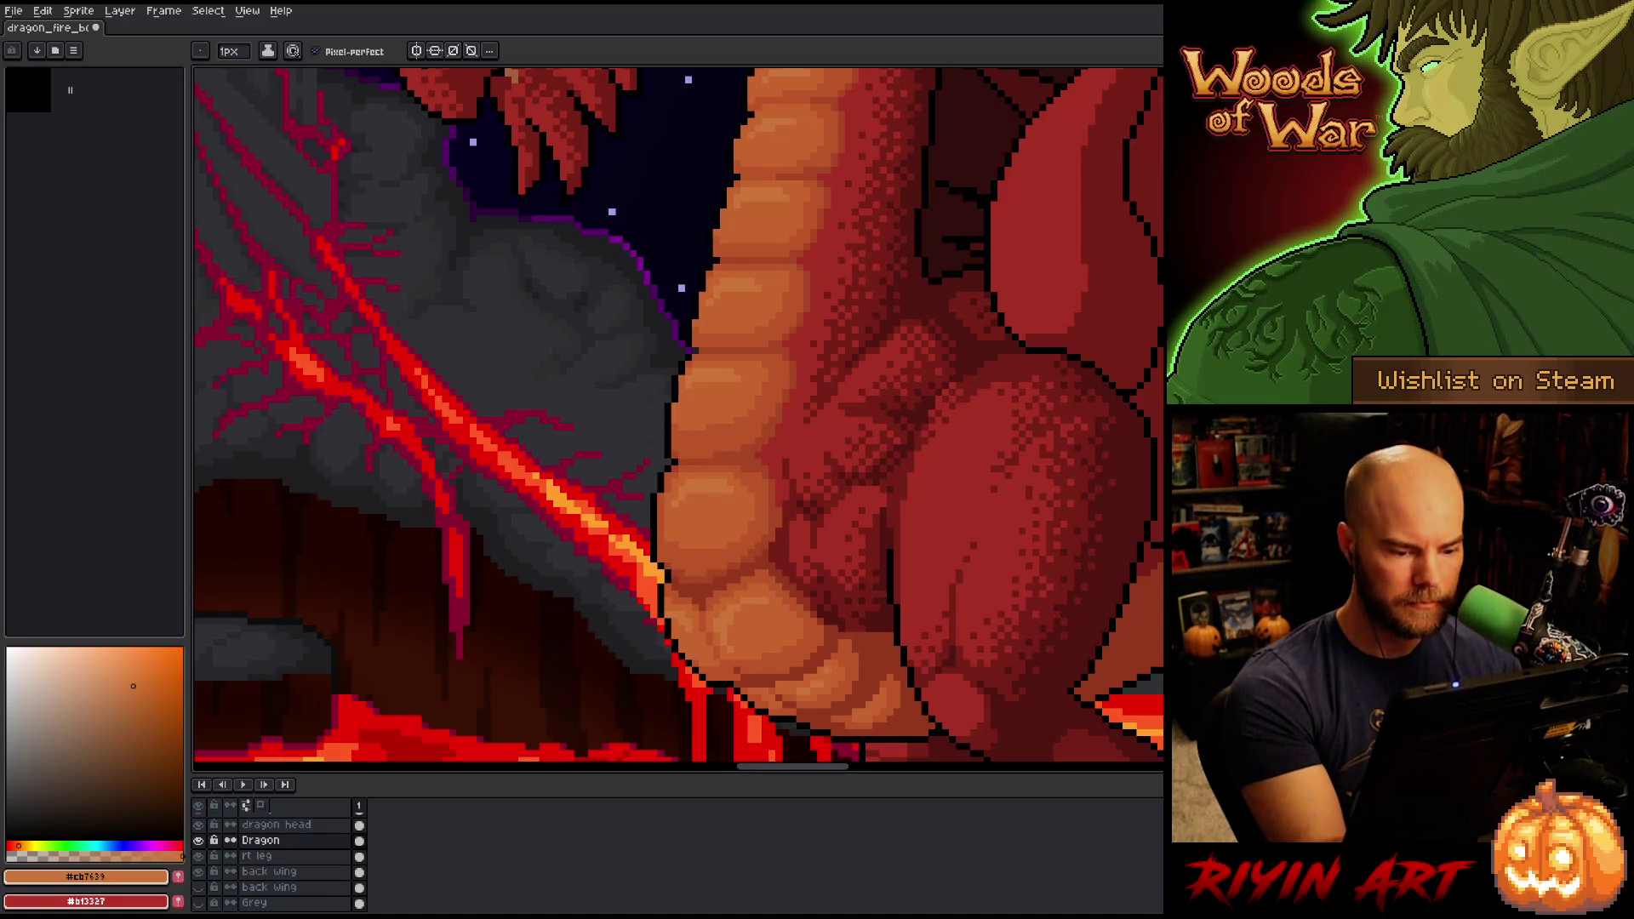
pyautogui.keyDown('alt'); pyautogui.click(756, 697); pyautogui.keyUp('alt')
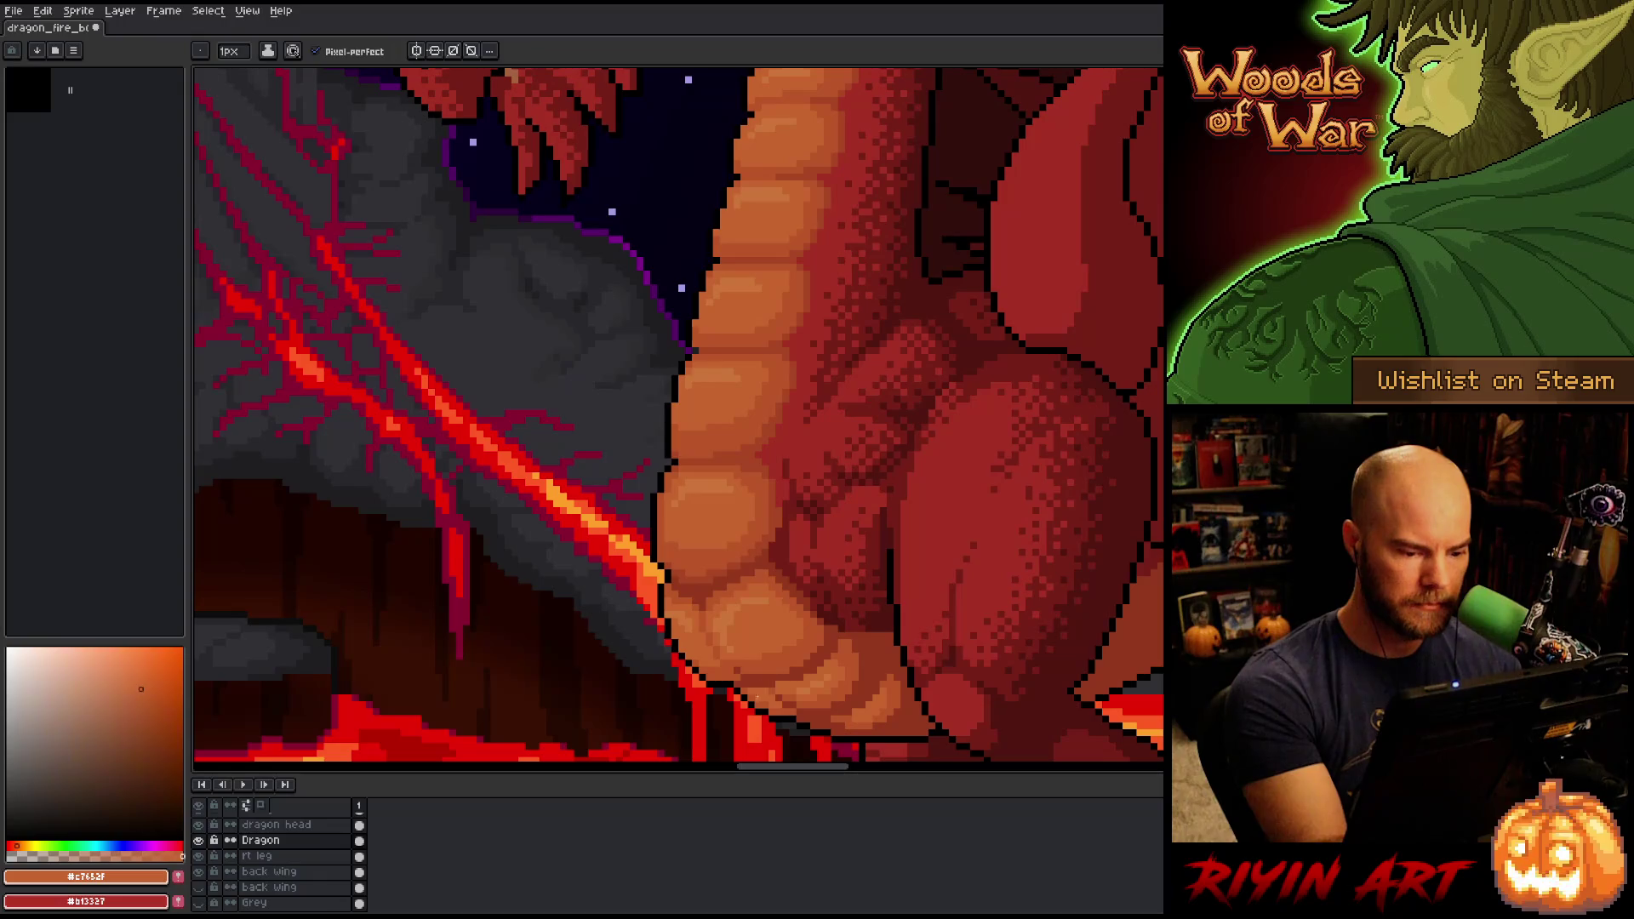
pyautogui.keyDown('alt'); pyautogui.click(817, 675); pyautogui.keyUp('alt')
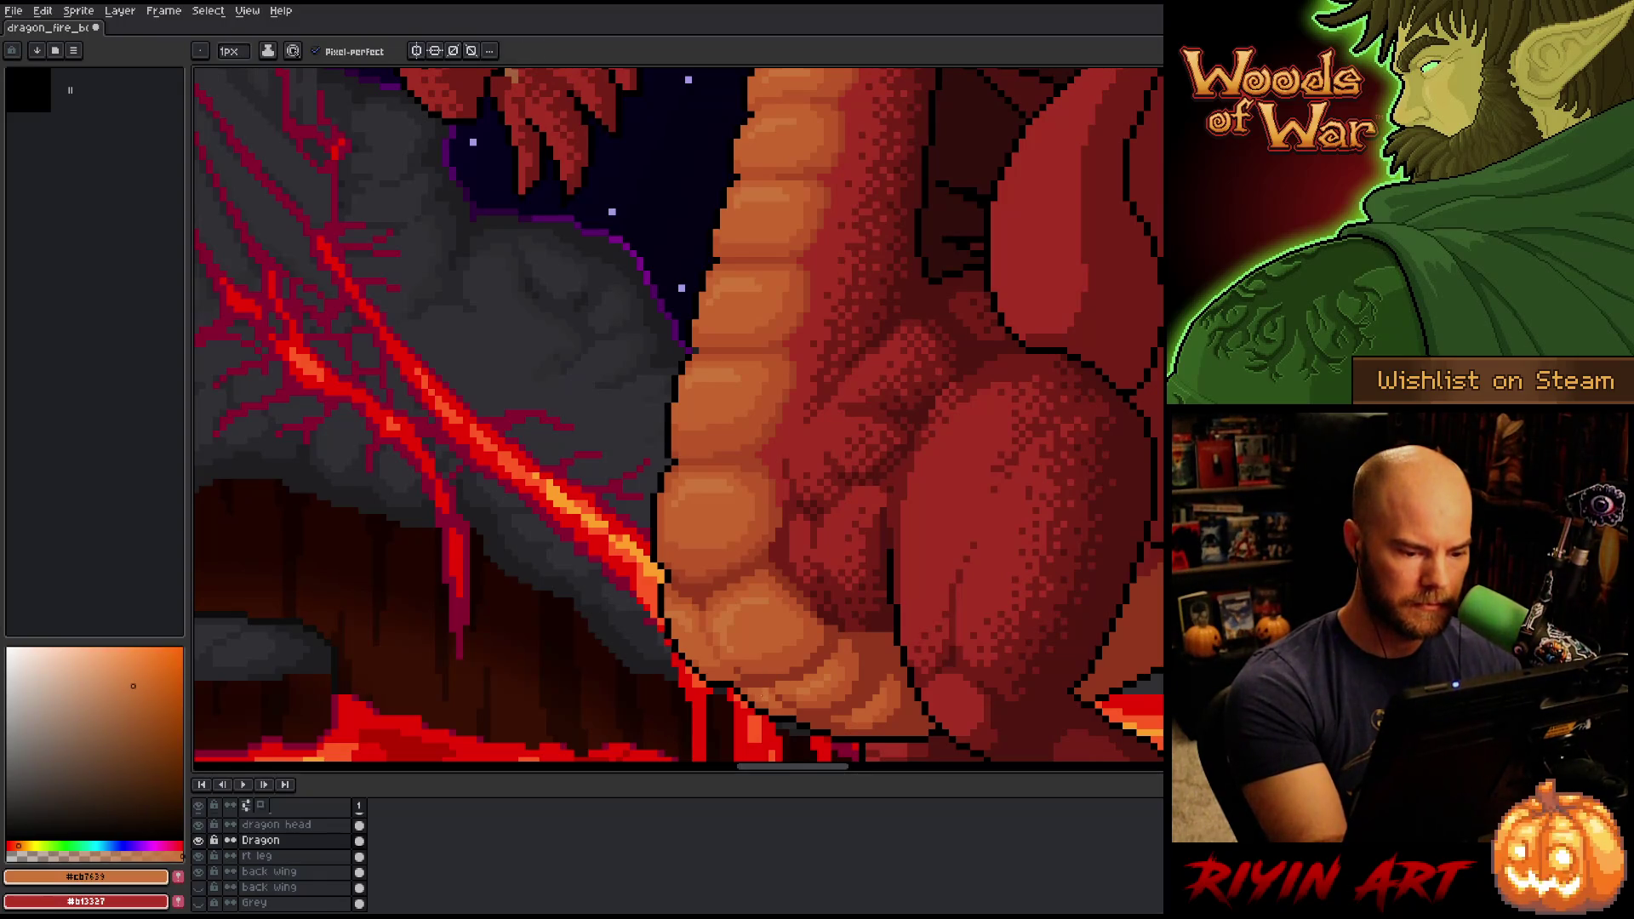
pyautogui.hotkey('ctrl', 's')
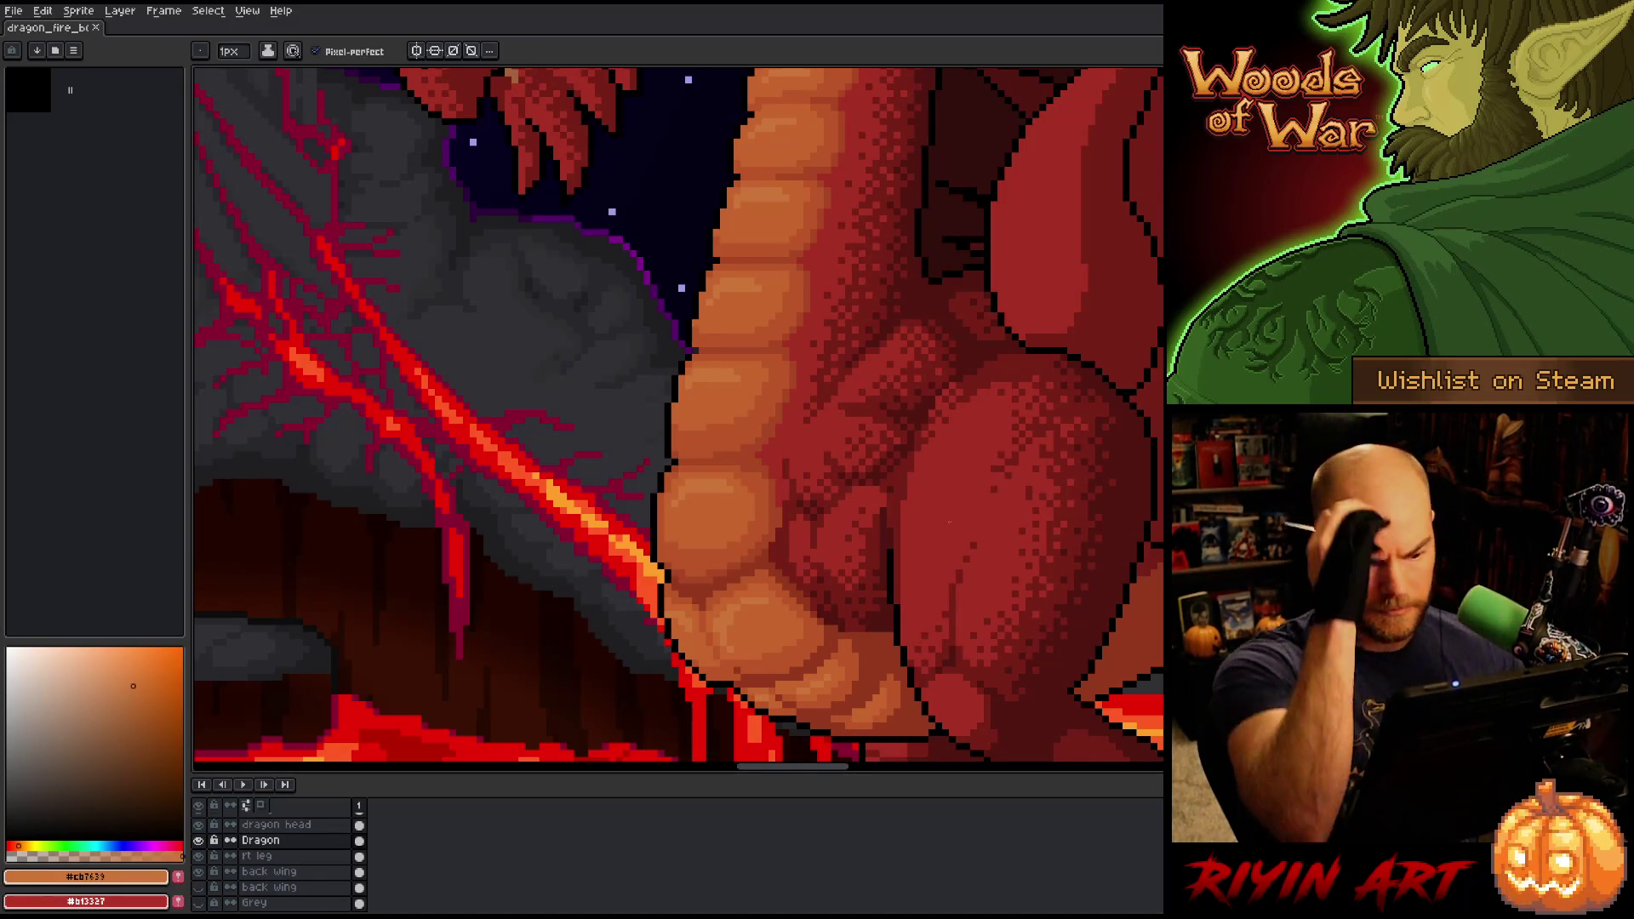
# Swap colours so red #b13337 is active and orange #cb7639 is secondary.
pyautogui.scroll(-4, 949, 522)
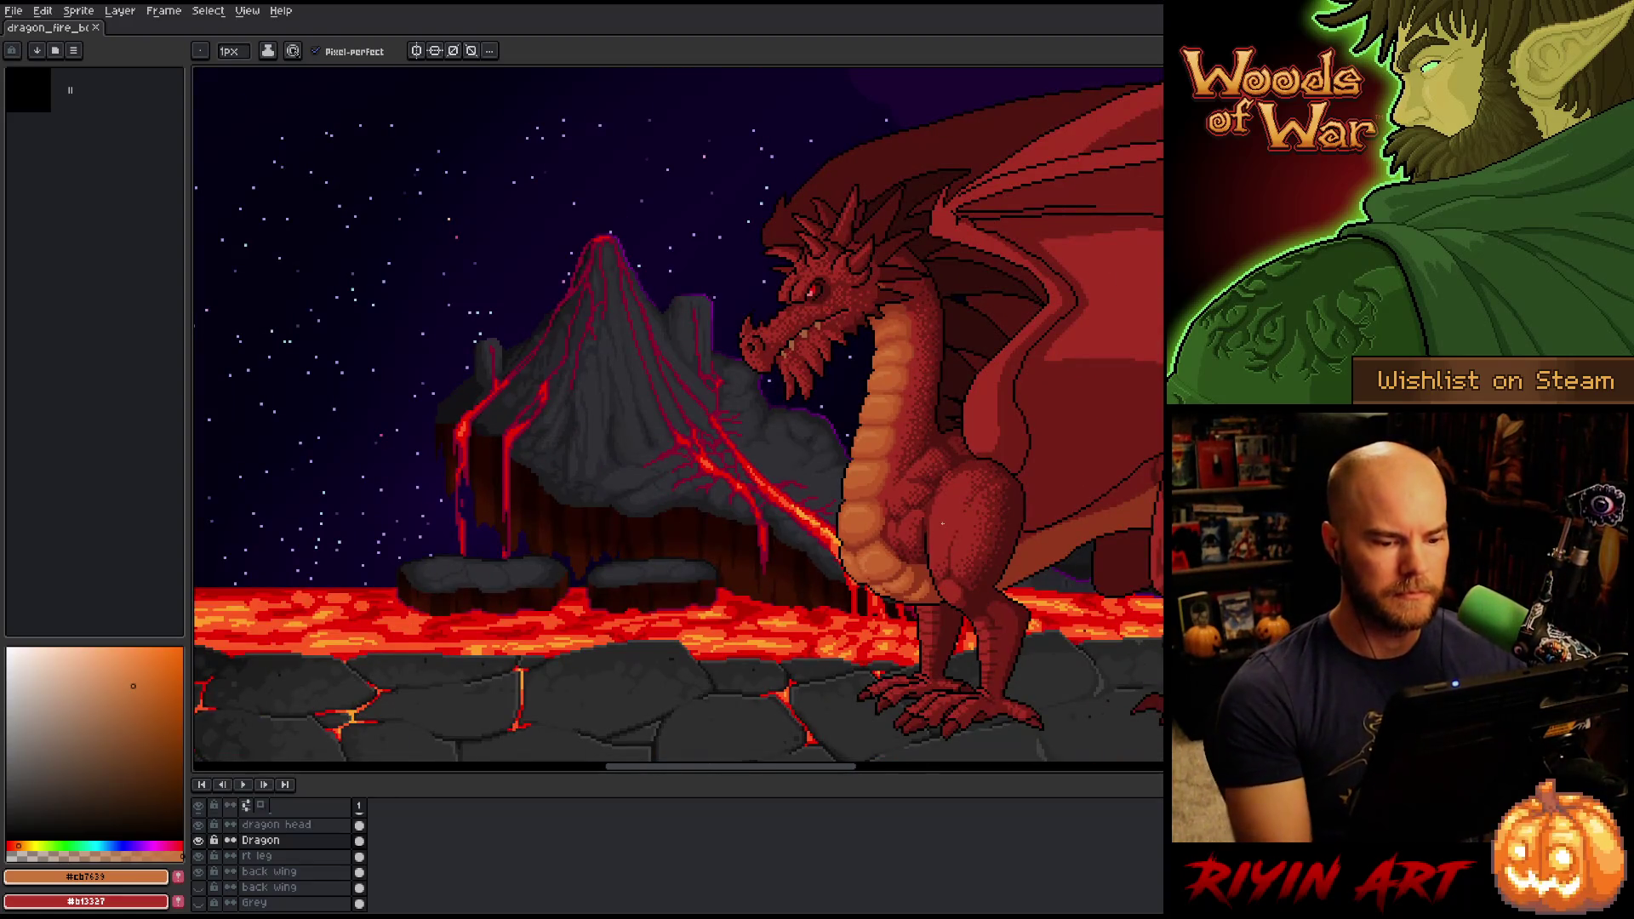
pyautogui.scroll(2, 914, 448)
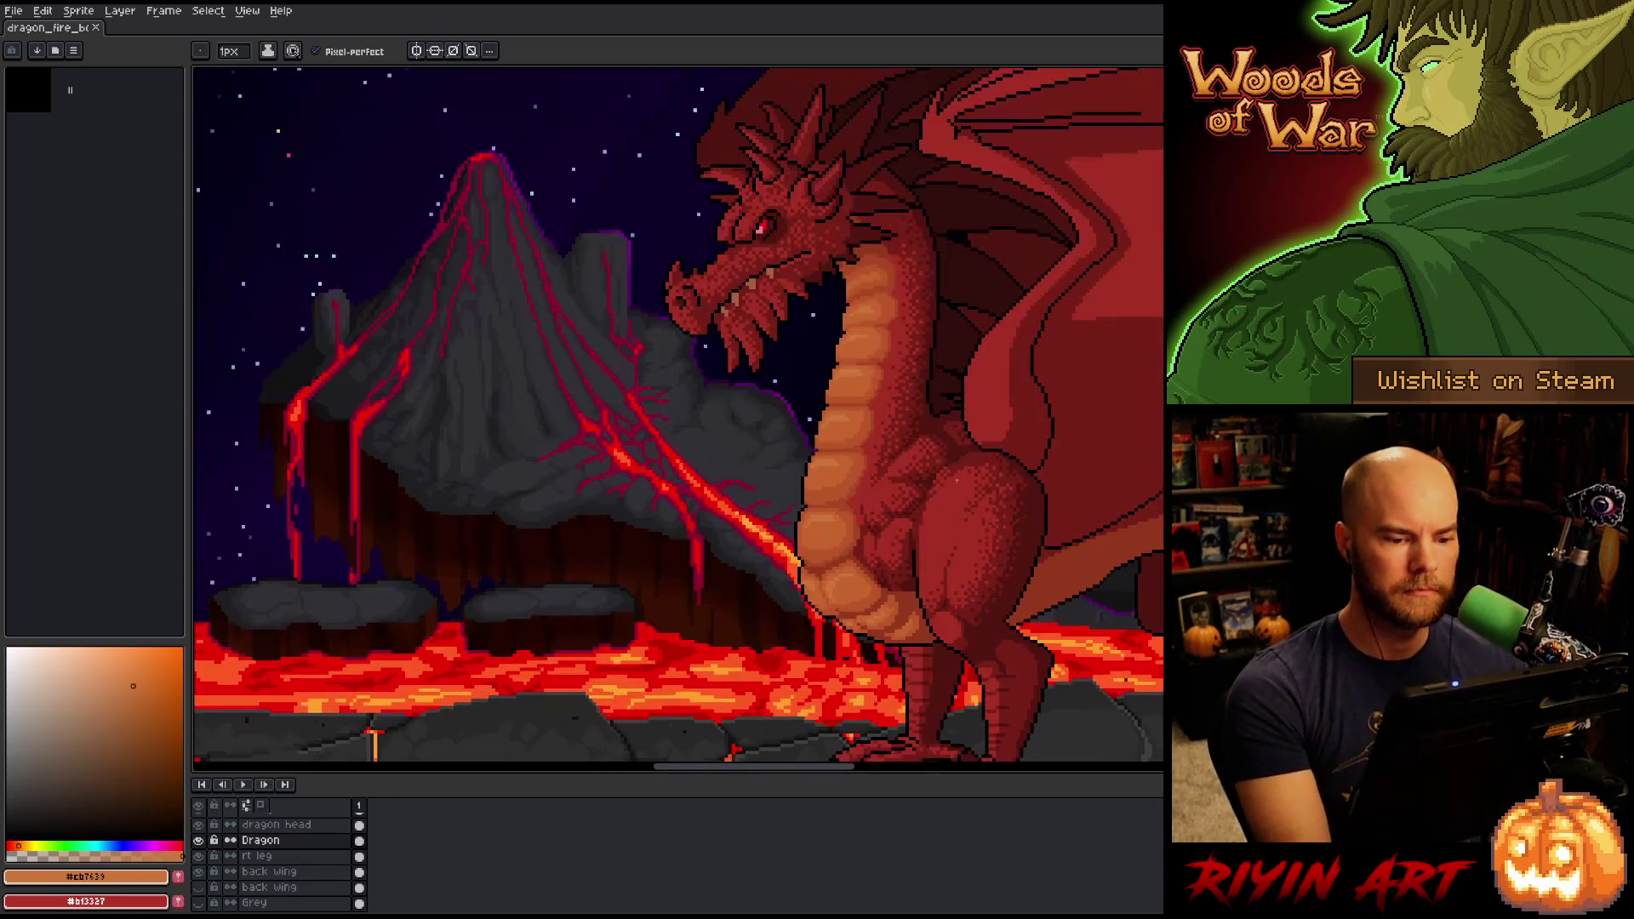
pyautogui.moveTo(913, 449); pyautogui.dragTo(870, 495)
pyautogui.scroll(-1, 816, 506)
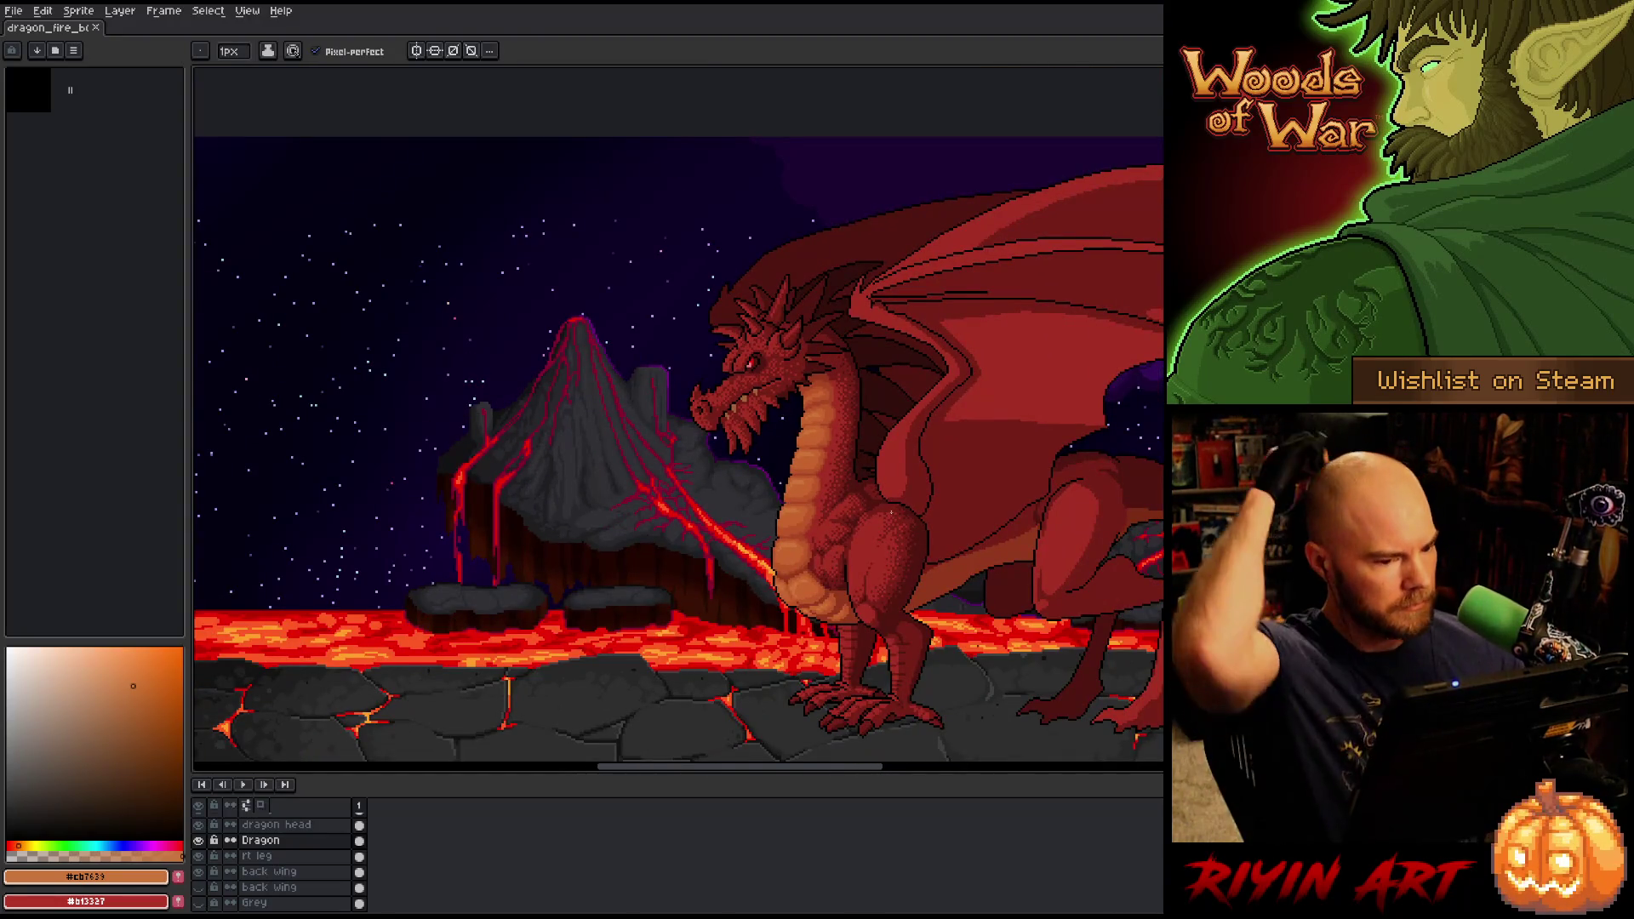
pyautogui.scroll(1, 847, 459)
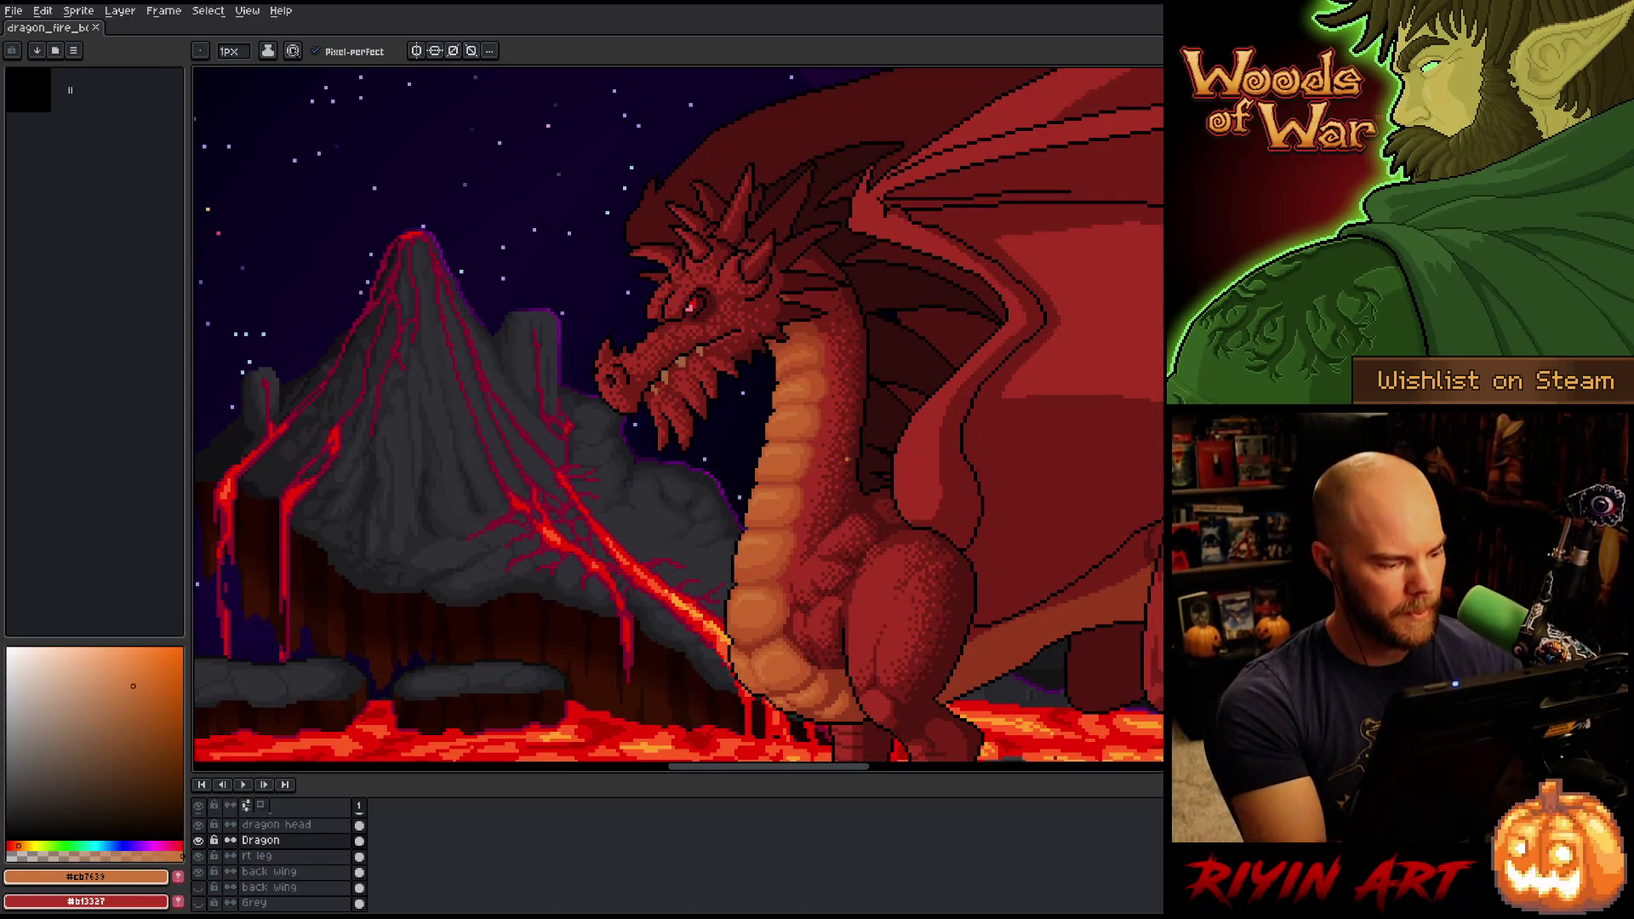
pyautogui.press('x')
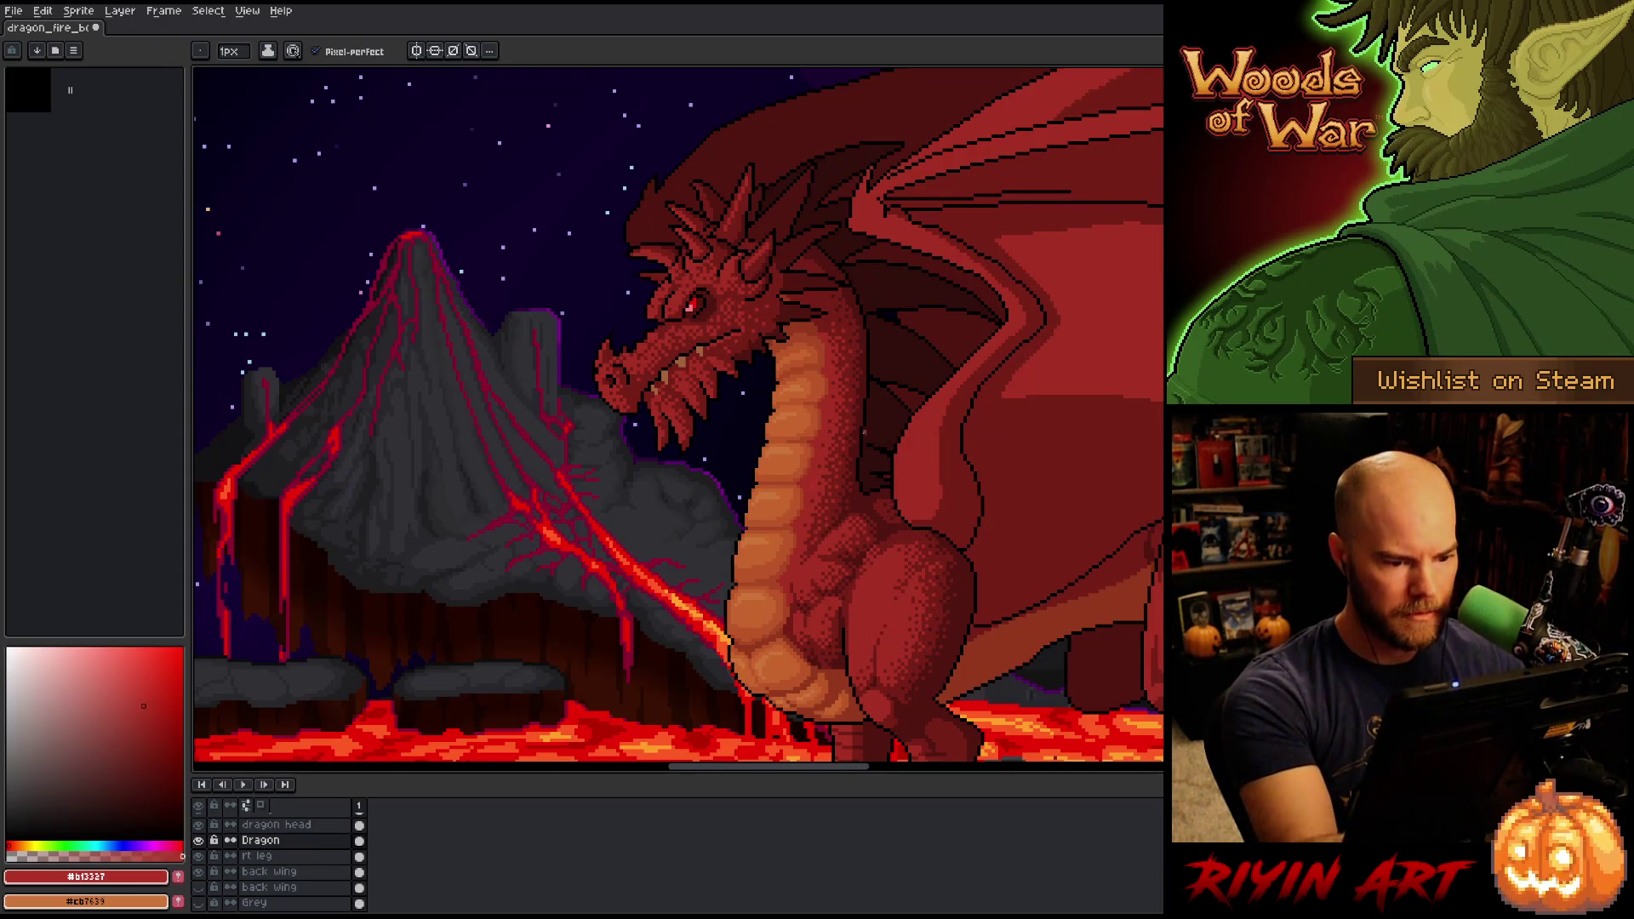
pyautogui.scroll(2, 822, 486)
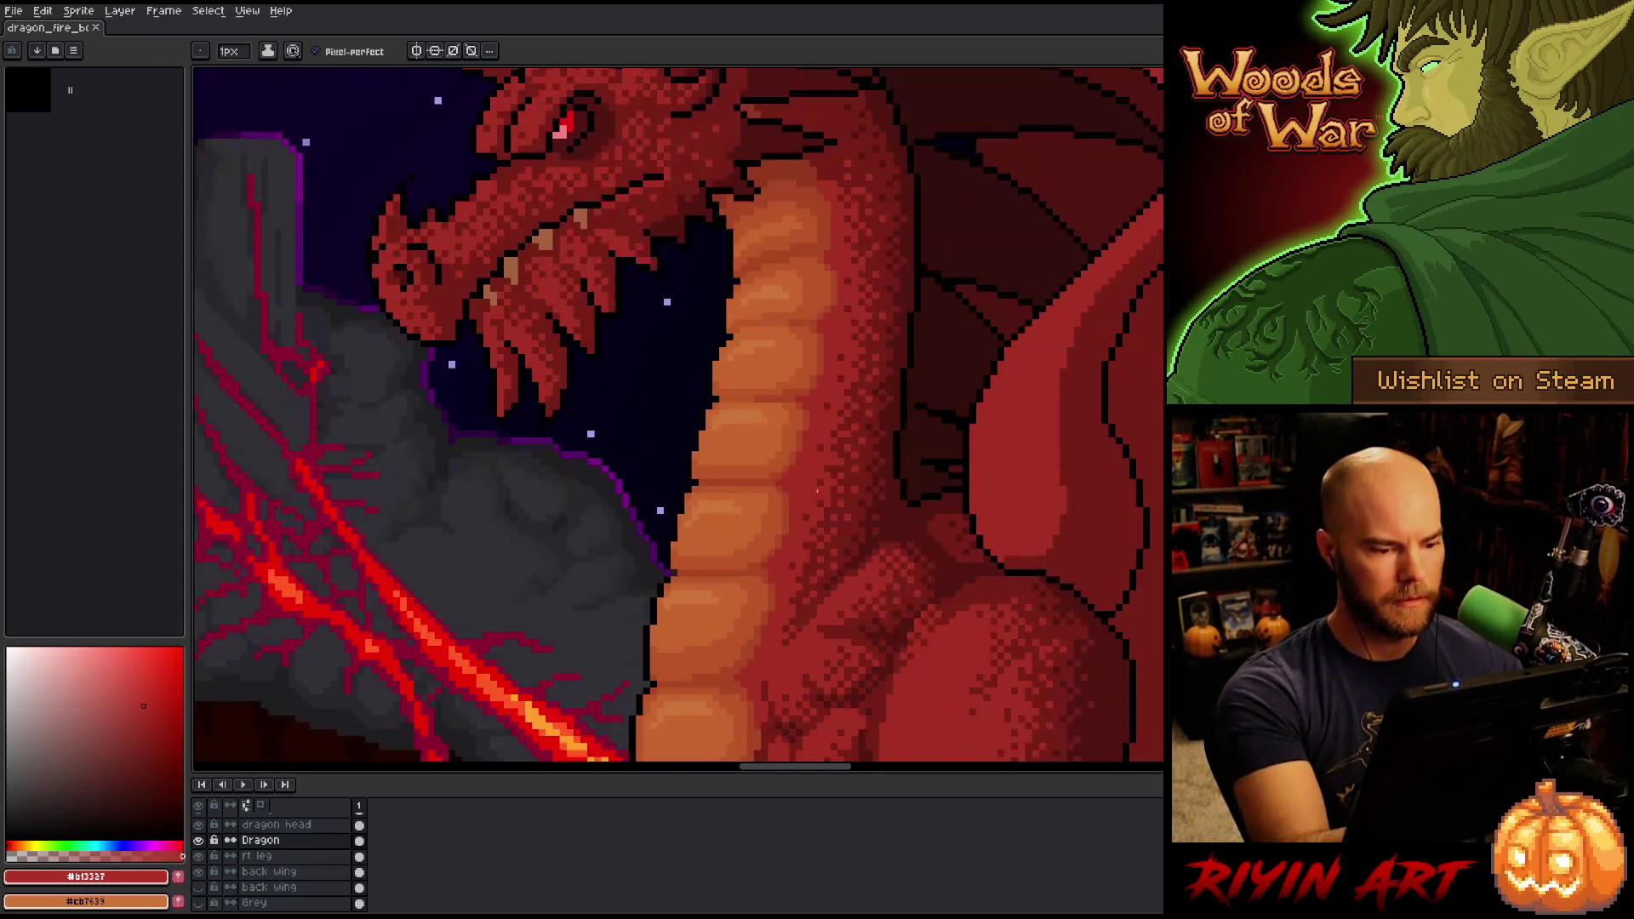
# Select all chest dither-red pixels with Color Range, deselect, and fix a chest pixel.
pyautogui.hotkey('shift', 'c')
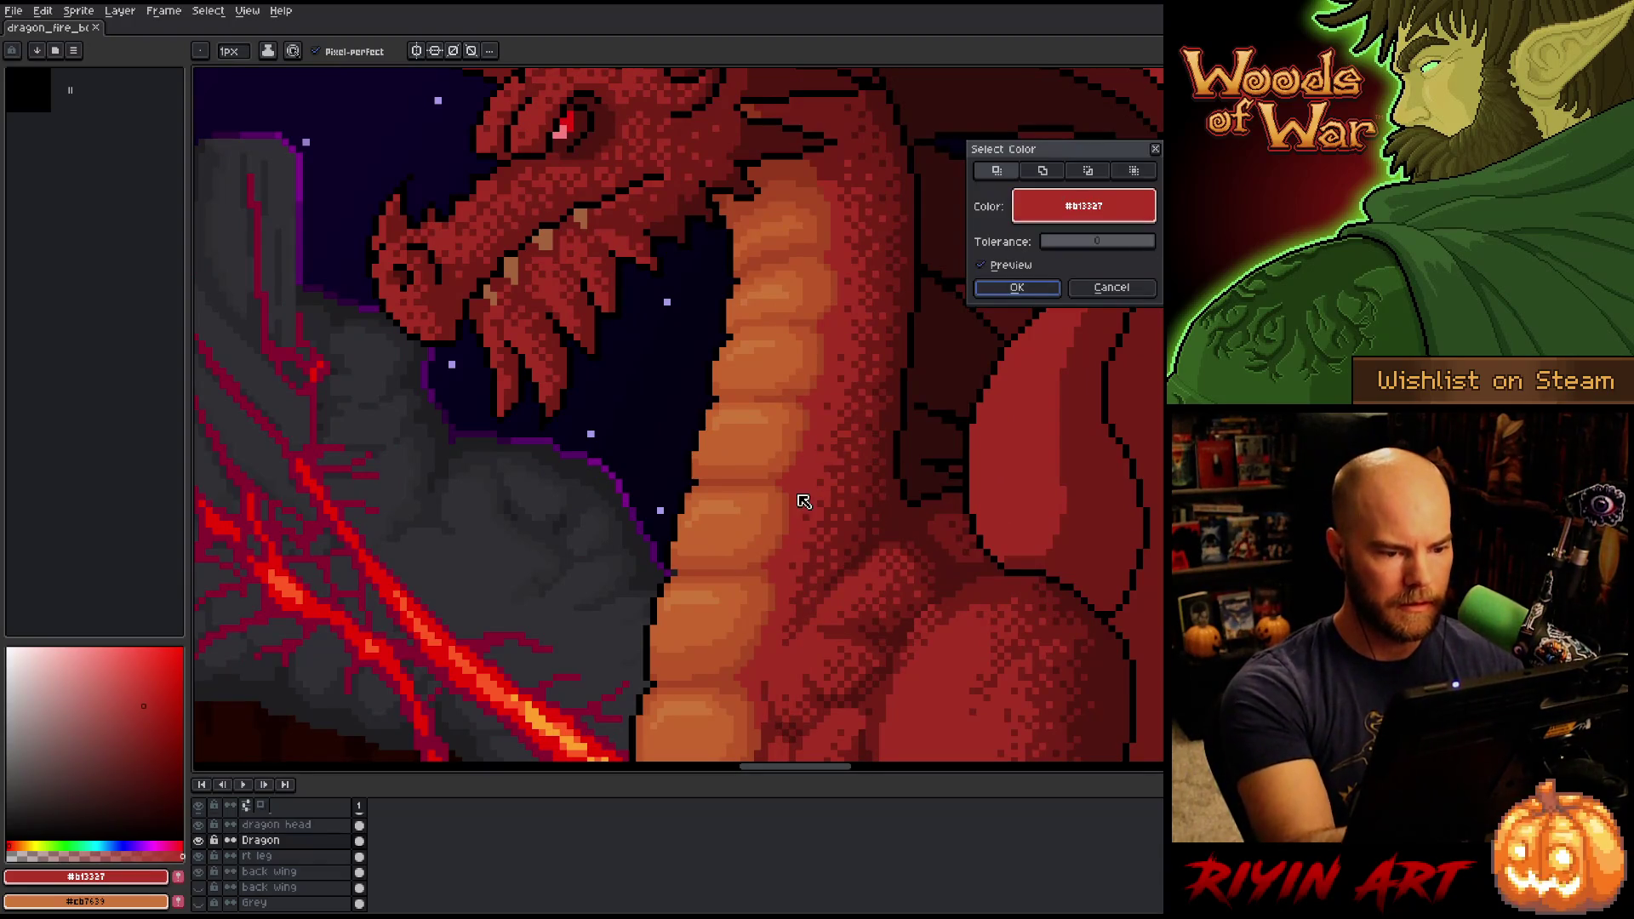
pyautogui.click(1125, 287)
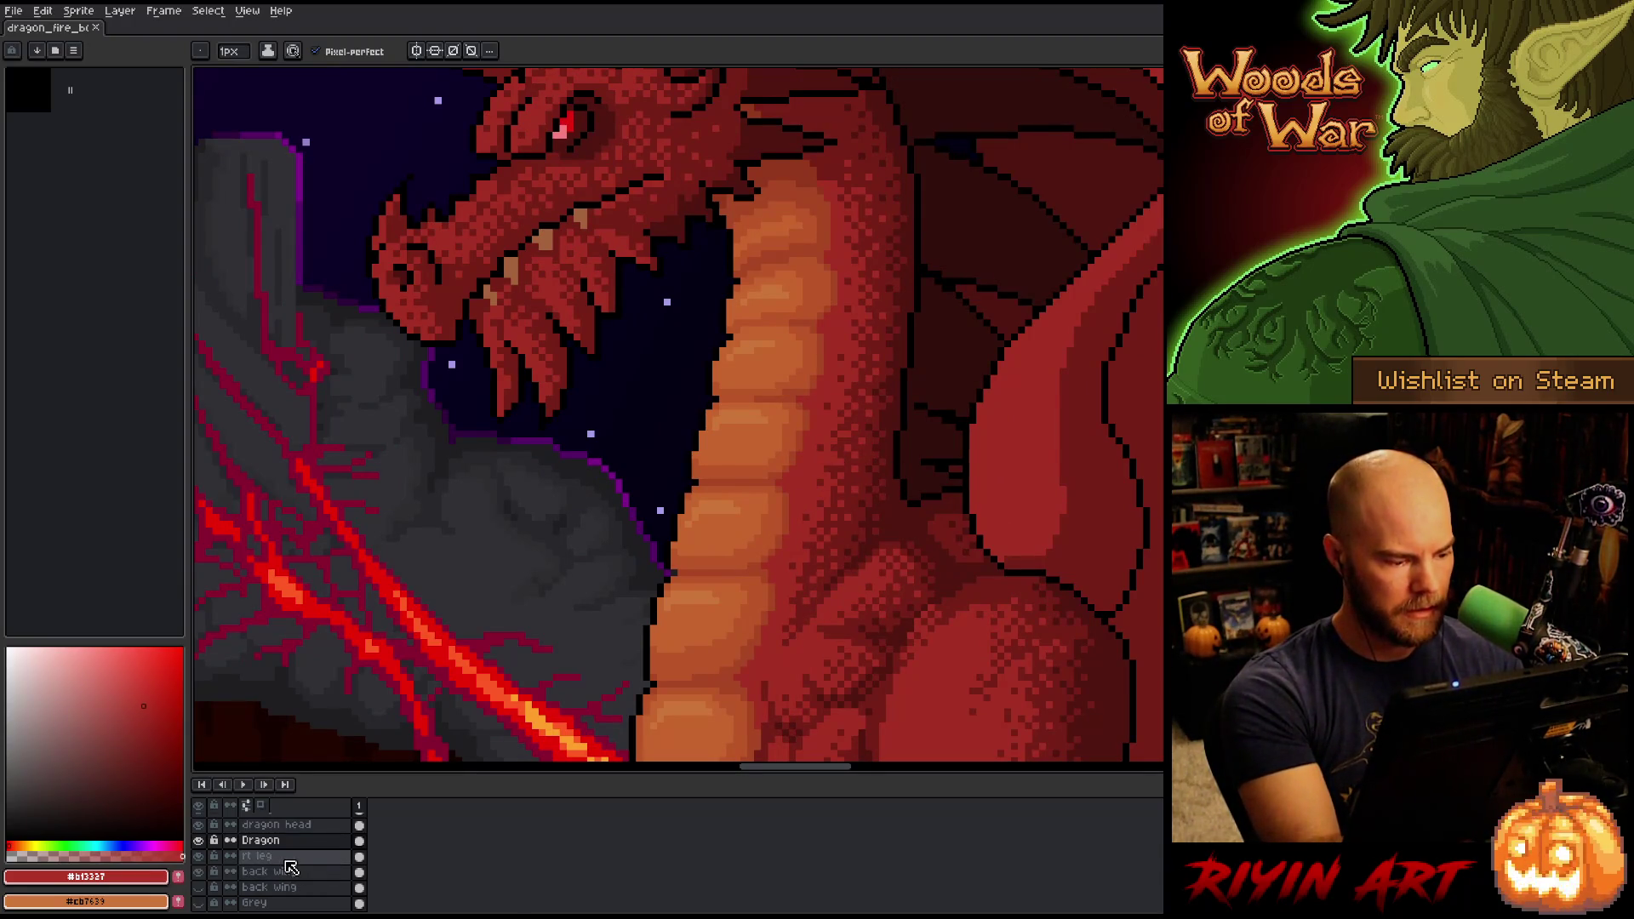
pyautogui.hotkey('shift', 'c')
pyautogui.click(992, 335)
pyautogui.click(884, 388)
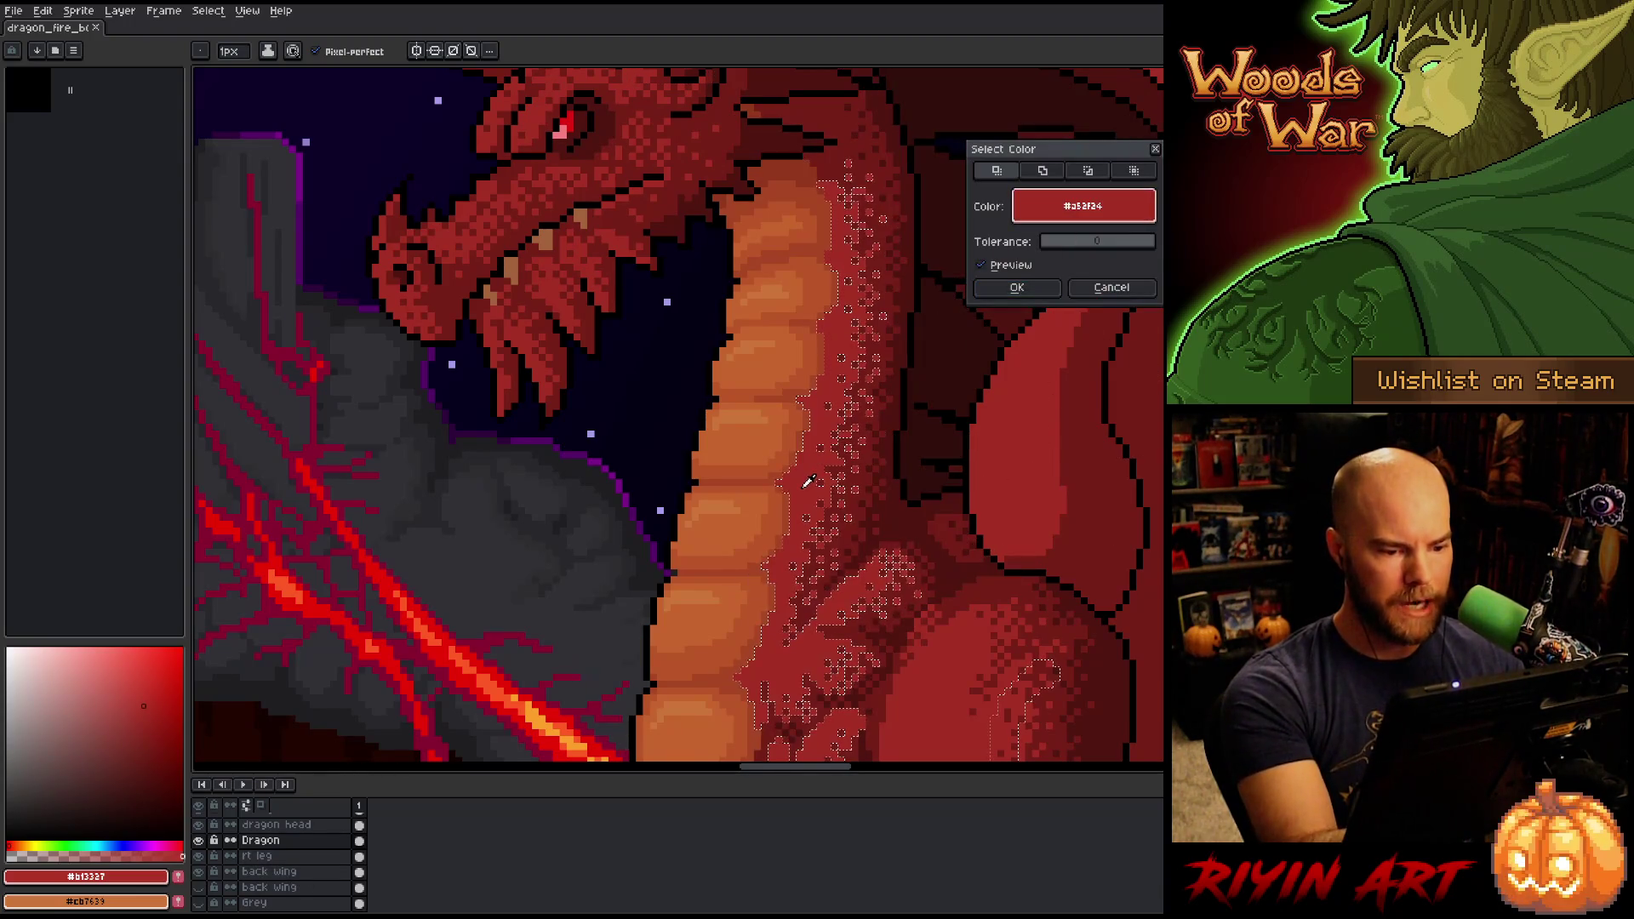
pyautogui.click(1038, 287)
pyautogui.hotkey('ctrl', 'd')
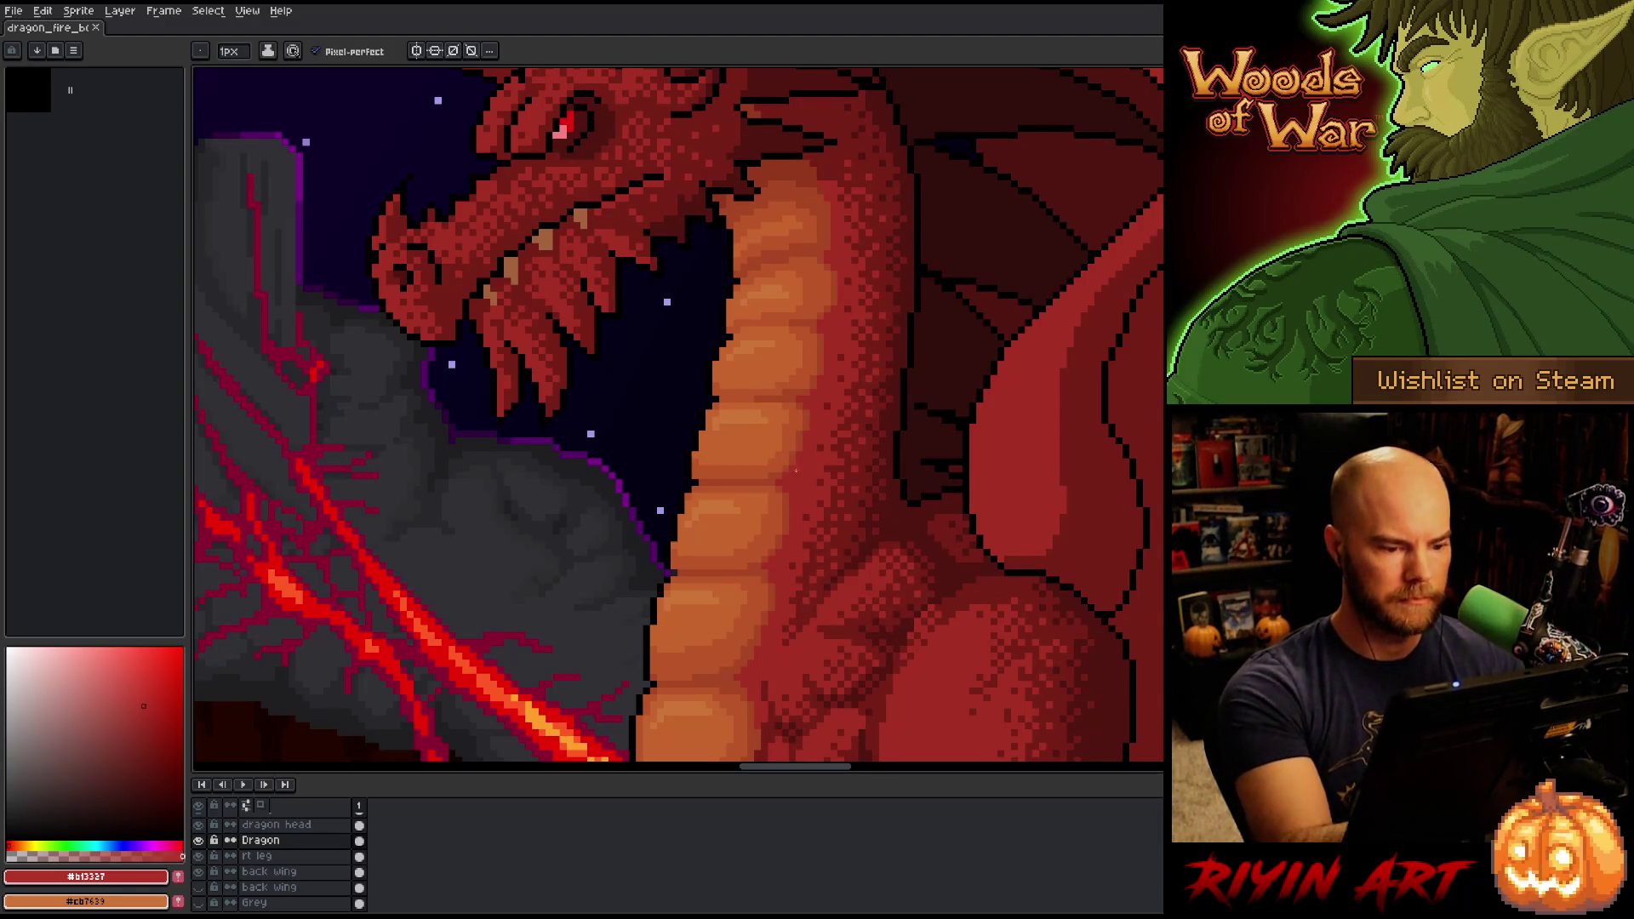
pyautogui.click(799, 344)
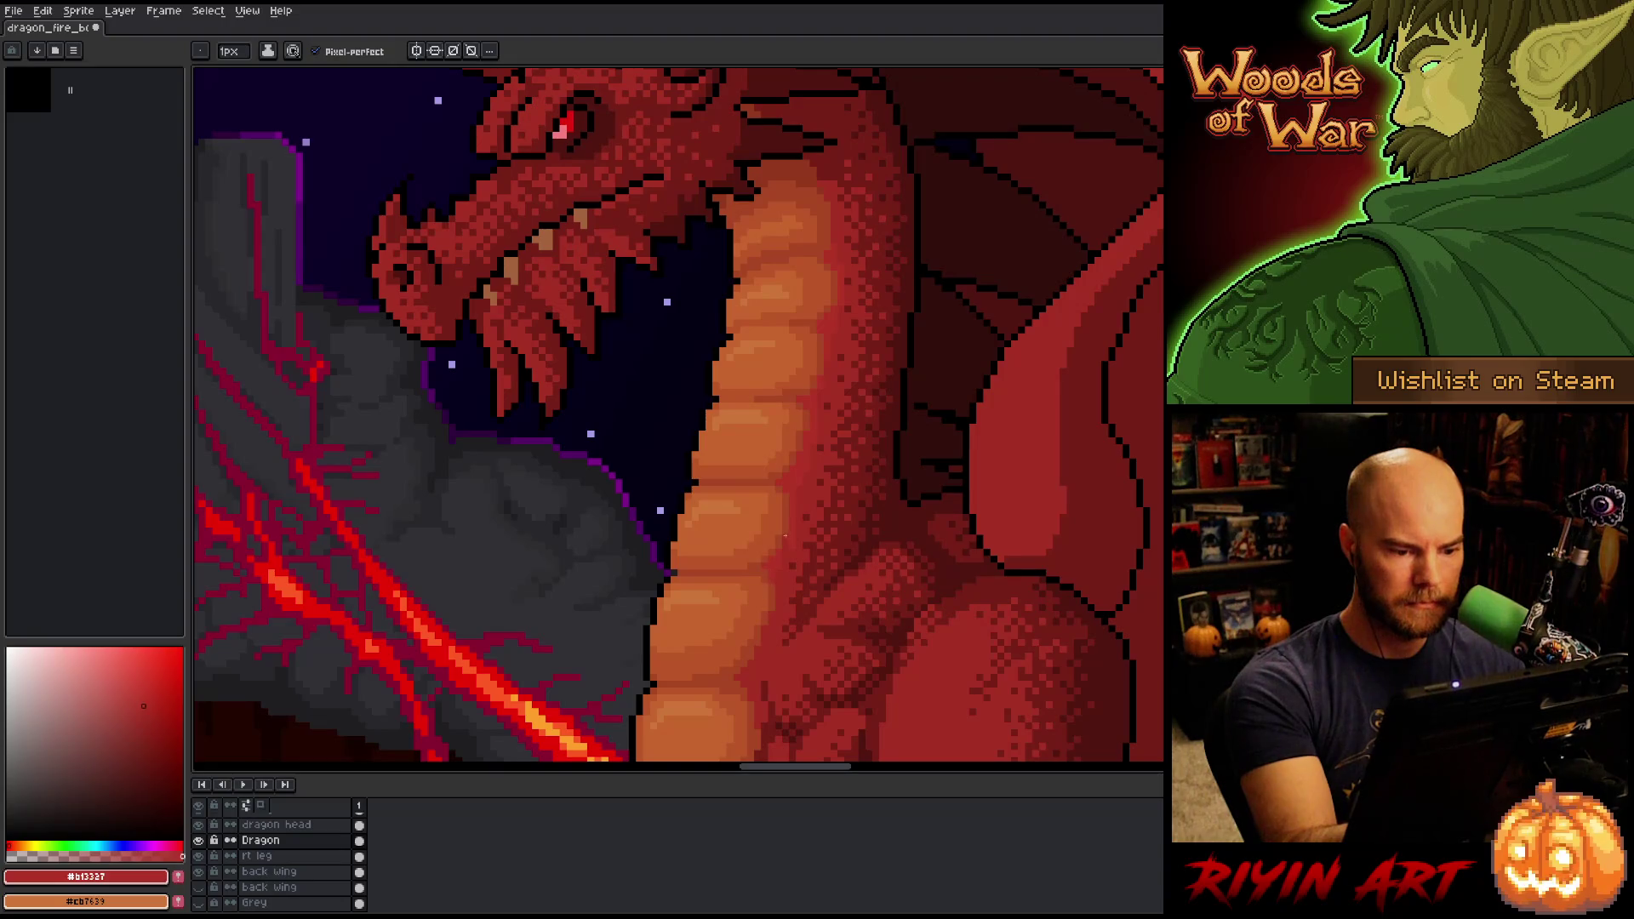
# Touch up the chest and thigh dithering with a darker red and body red #b13327, then zoom out.
pyautogui.scroll(-3, 800, 554)
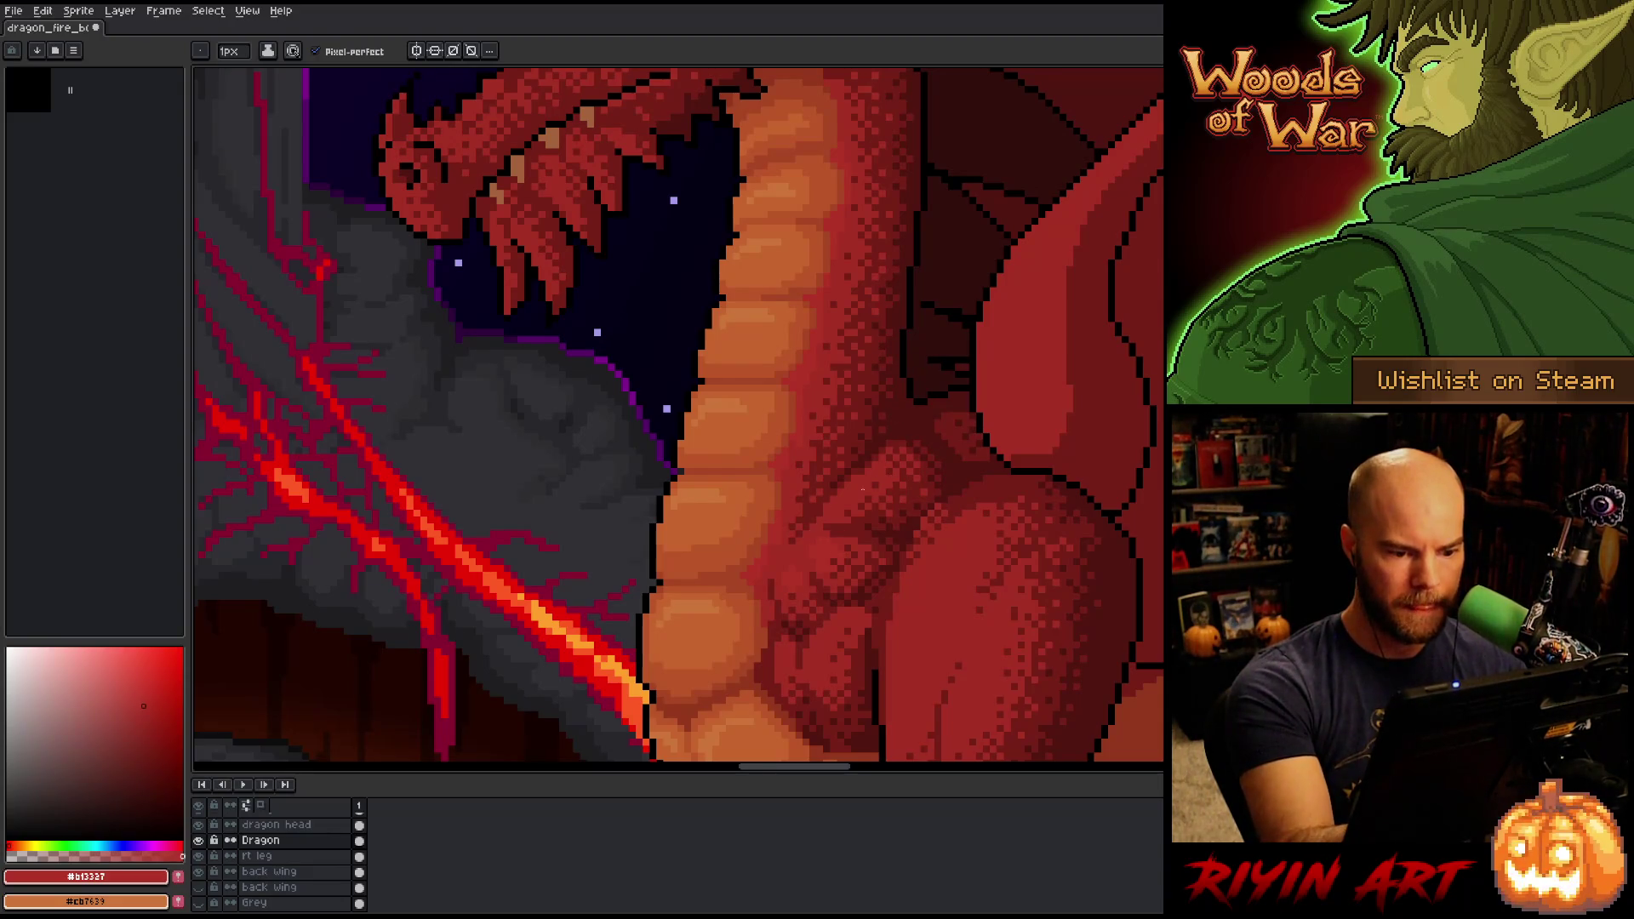
pyautogui.moveTo(985, 550); pyautogui.dragTo(959, 369)
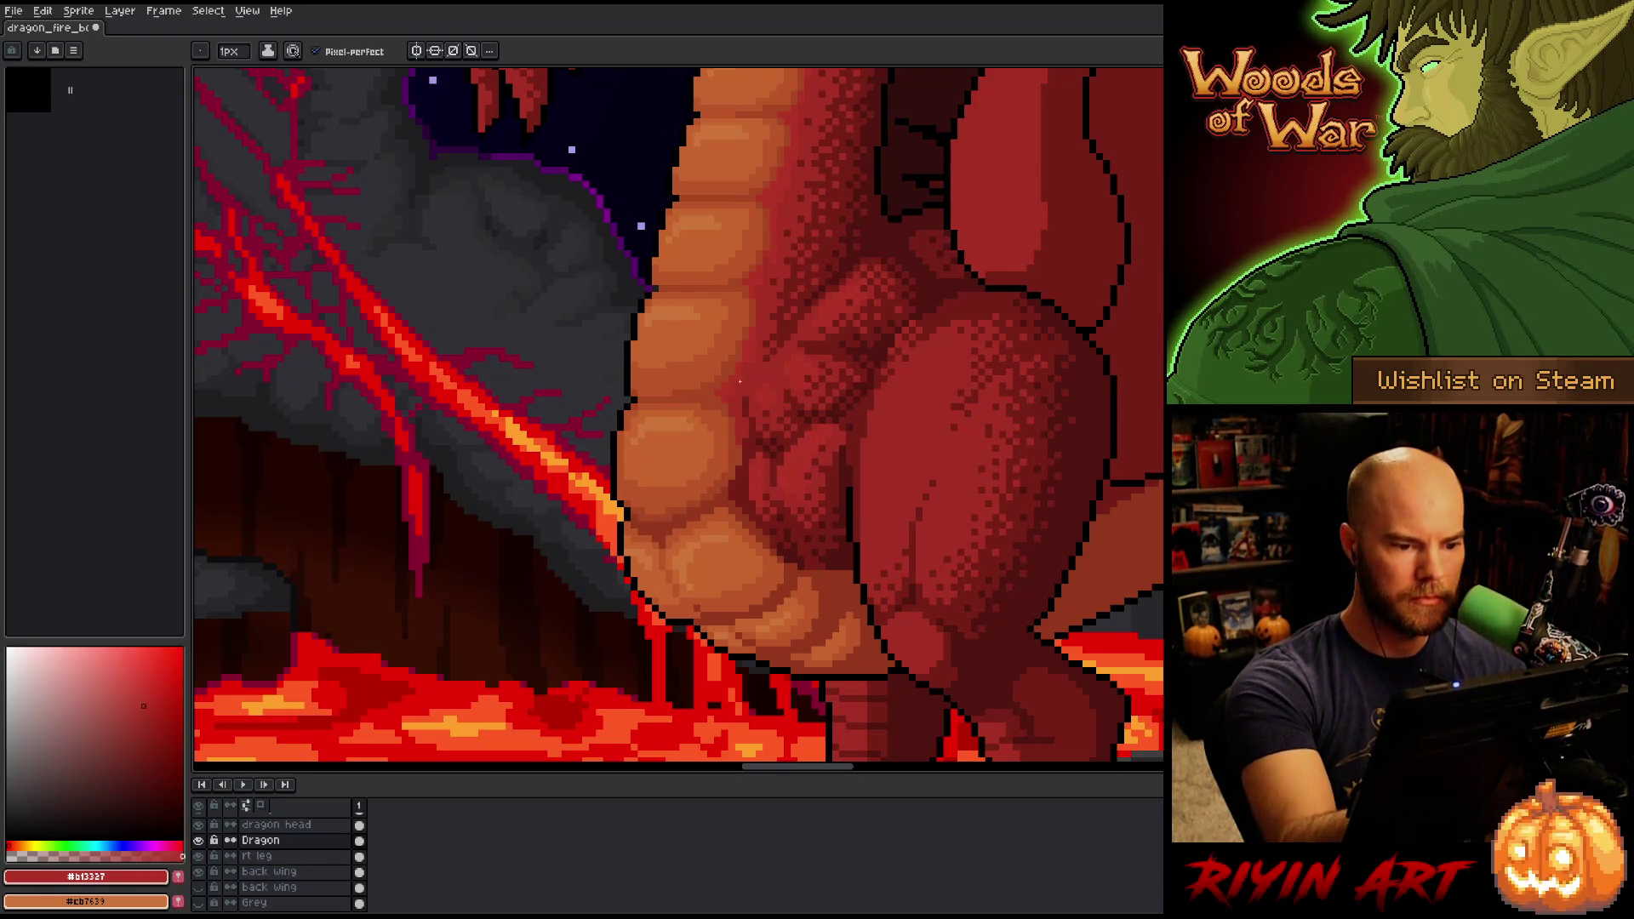
pyautogui.moveTo(788, 219); pyautogui.dragTo(805, 440)
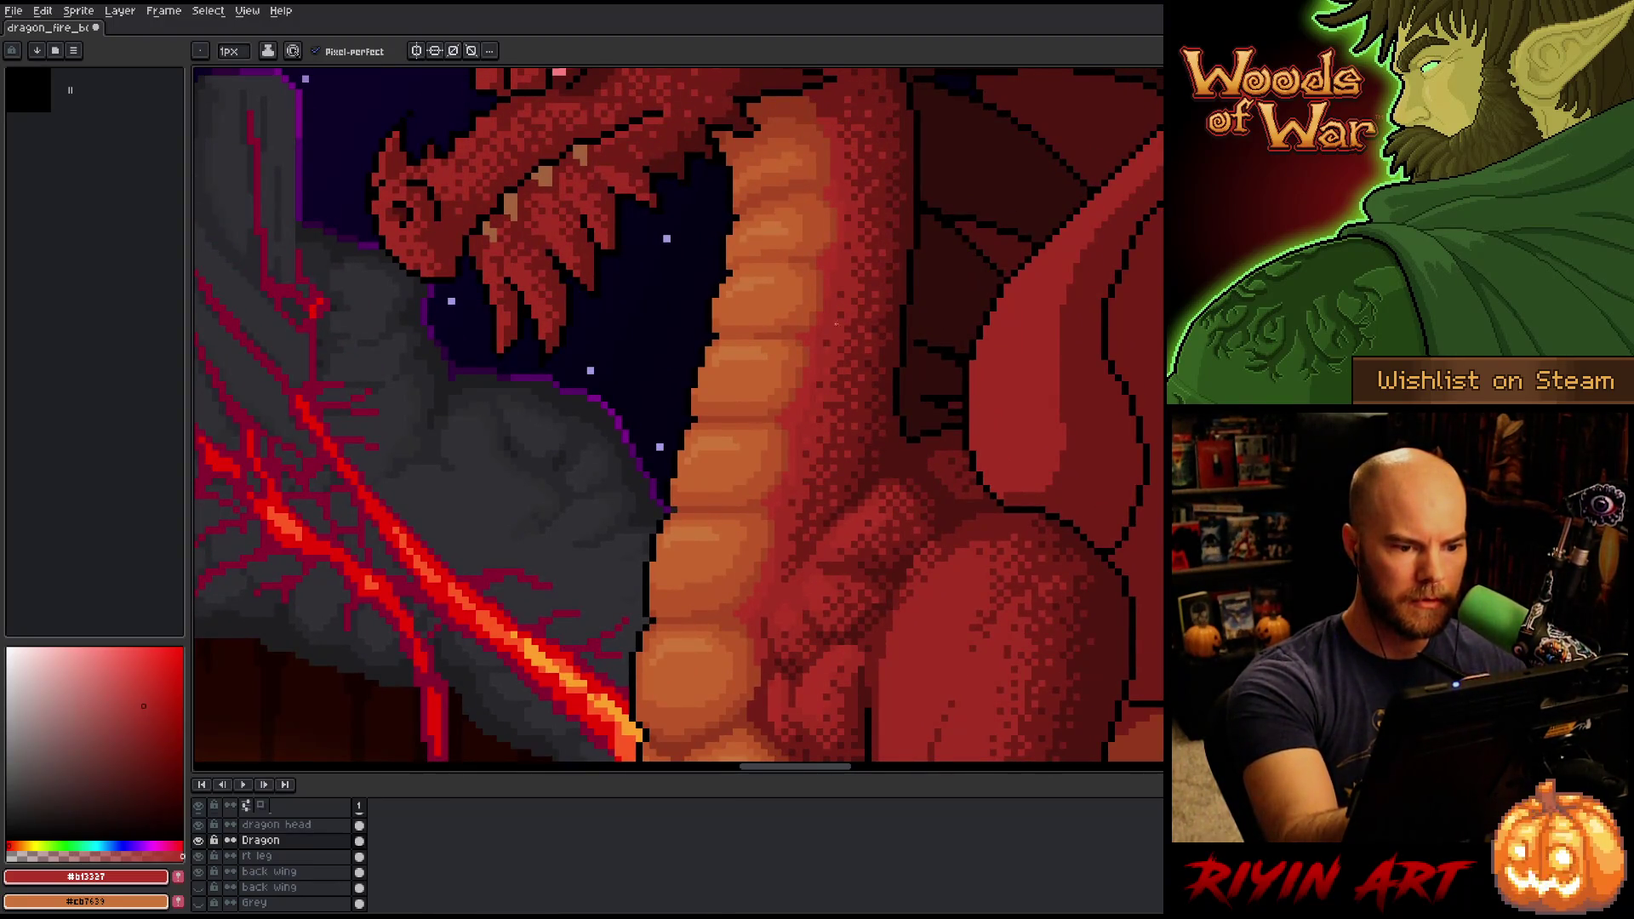
pyautogui.moveTo(836, 324); pyautogui.dragTo(820, 487)
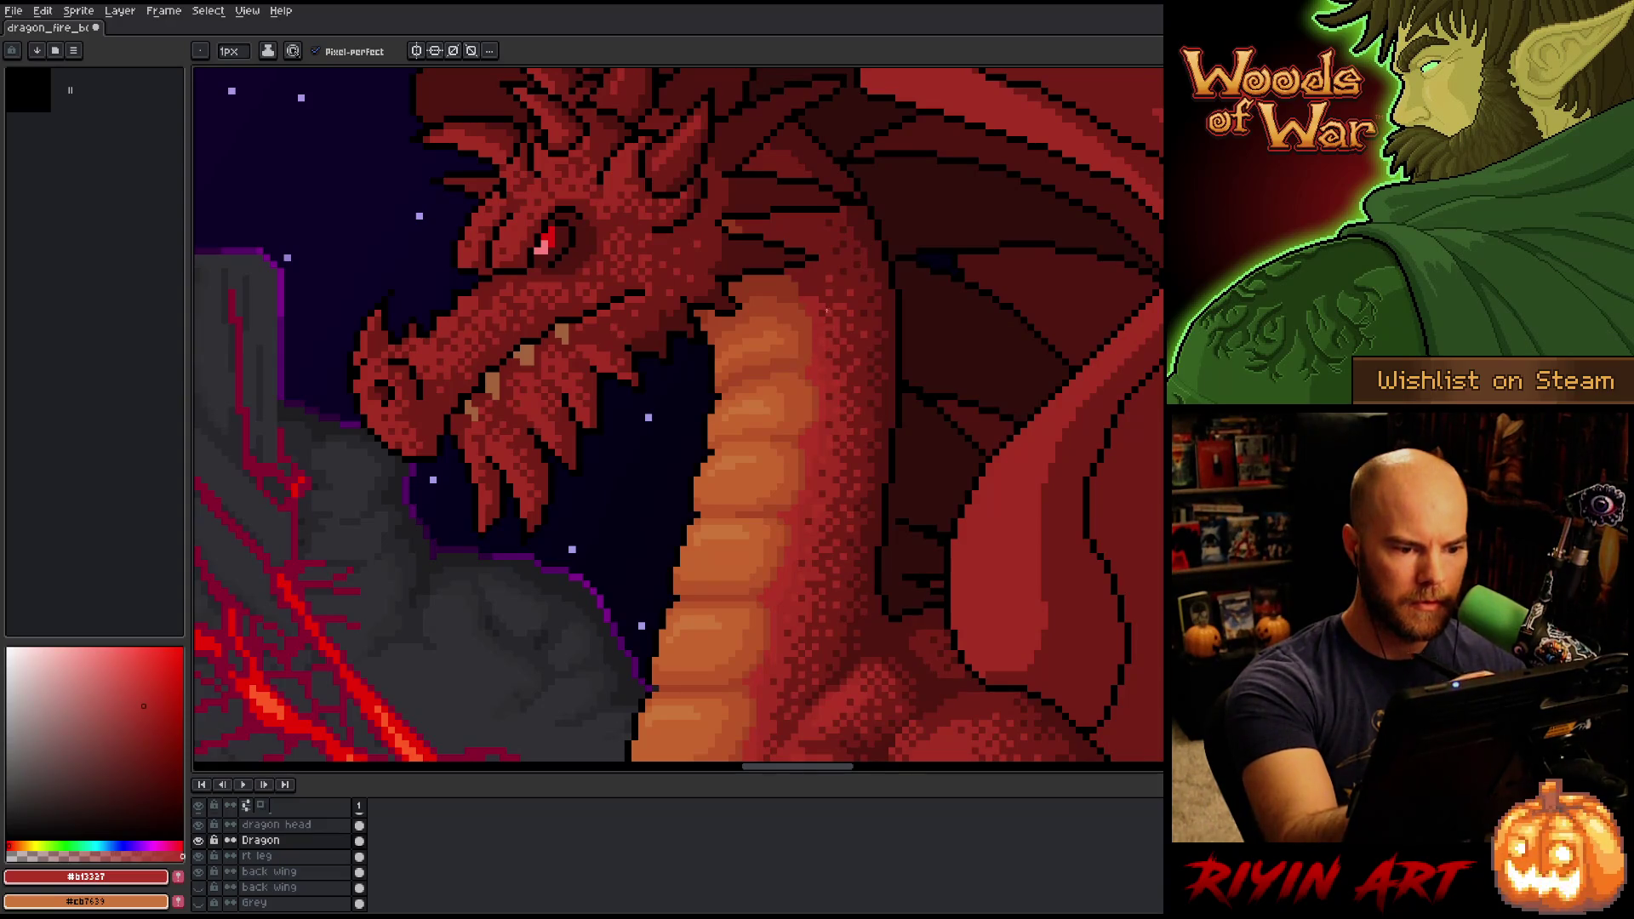
pyautogui.moveTo(894, 566); pyautogui.dragTo(932, 361)
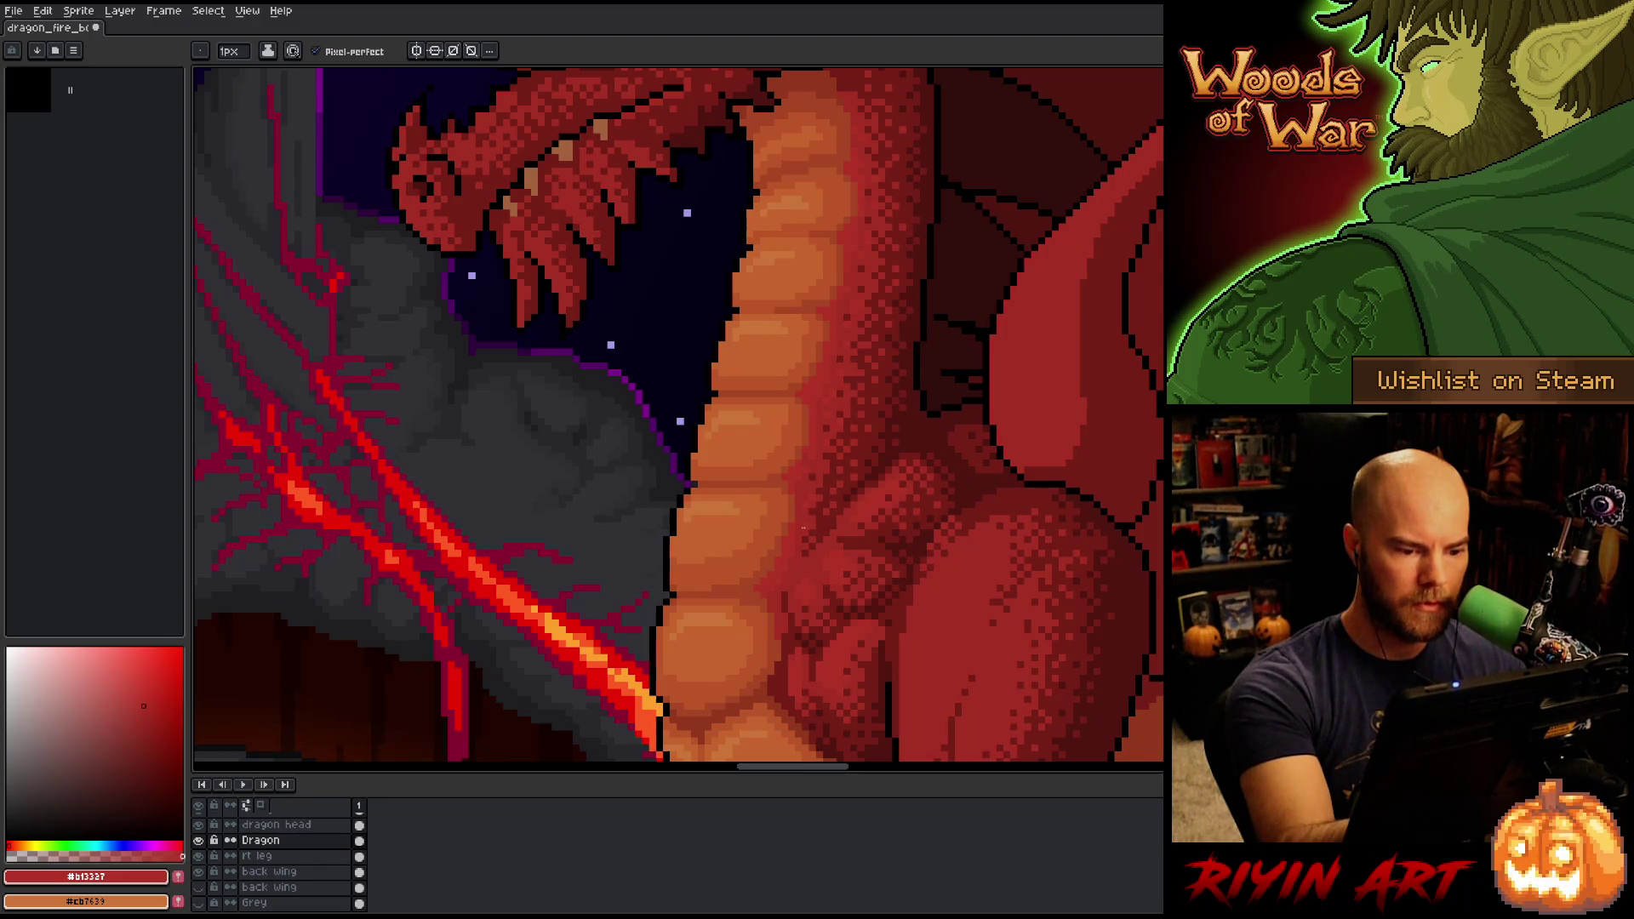
pyautogui.keyDown('alt'); pyautogui.click(789, 541); pyautogui.keyUp('alt')
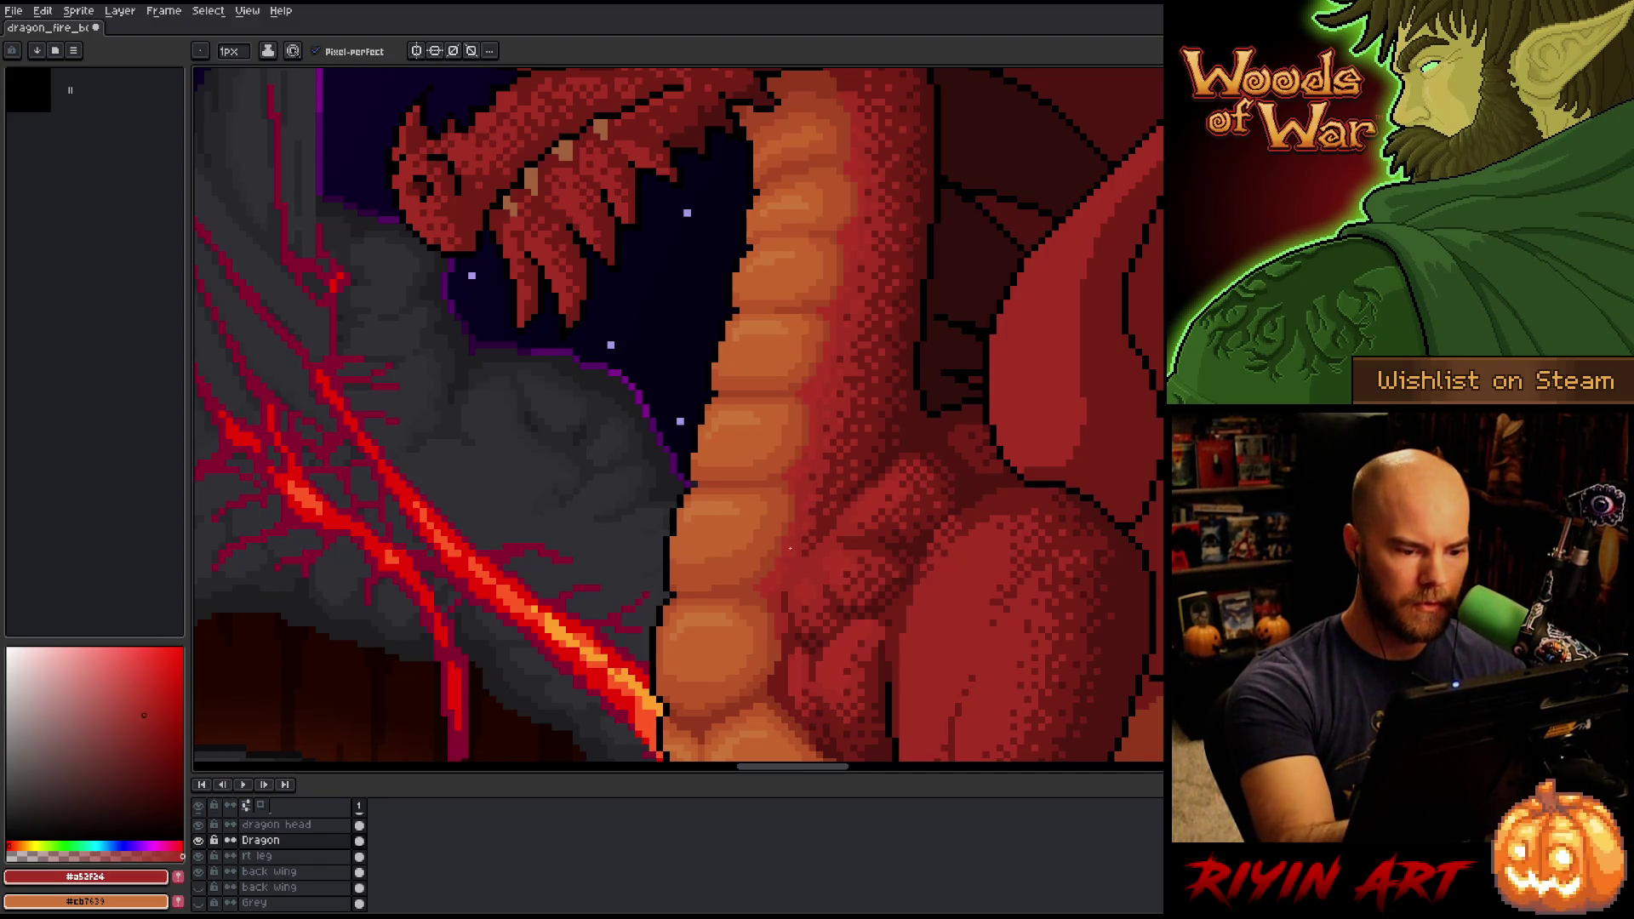
pyautogui.keyDown('alt'); pyautogui.click(846, 562); pyautogui.keyUp('alt')
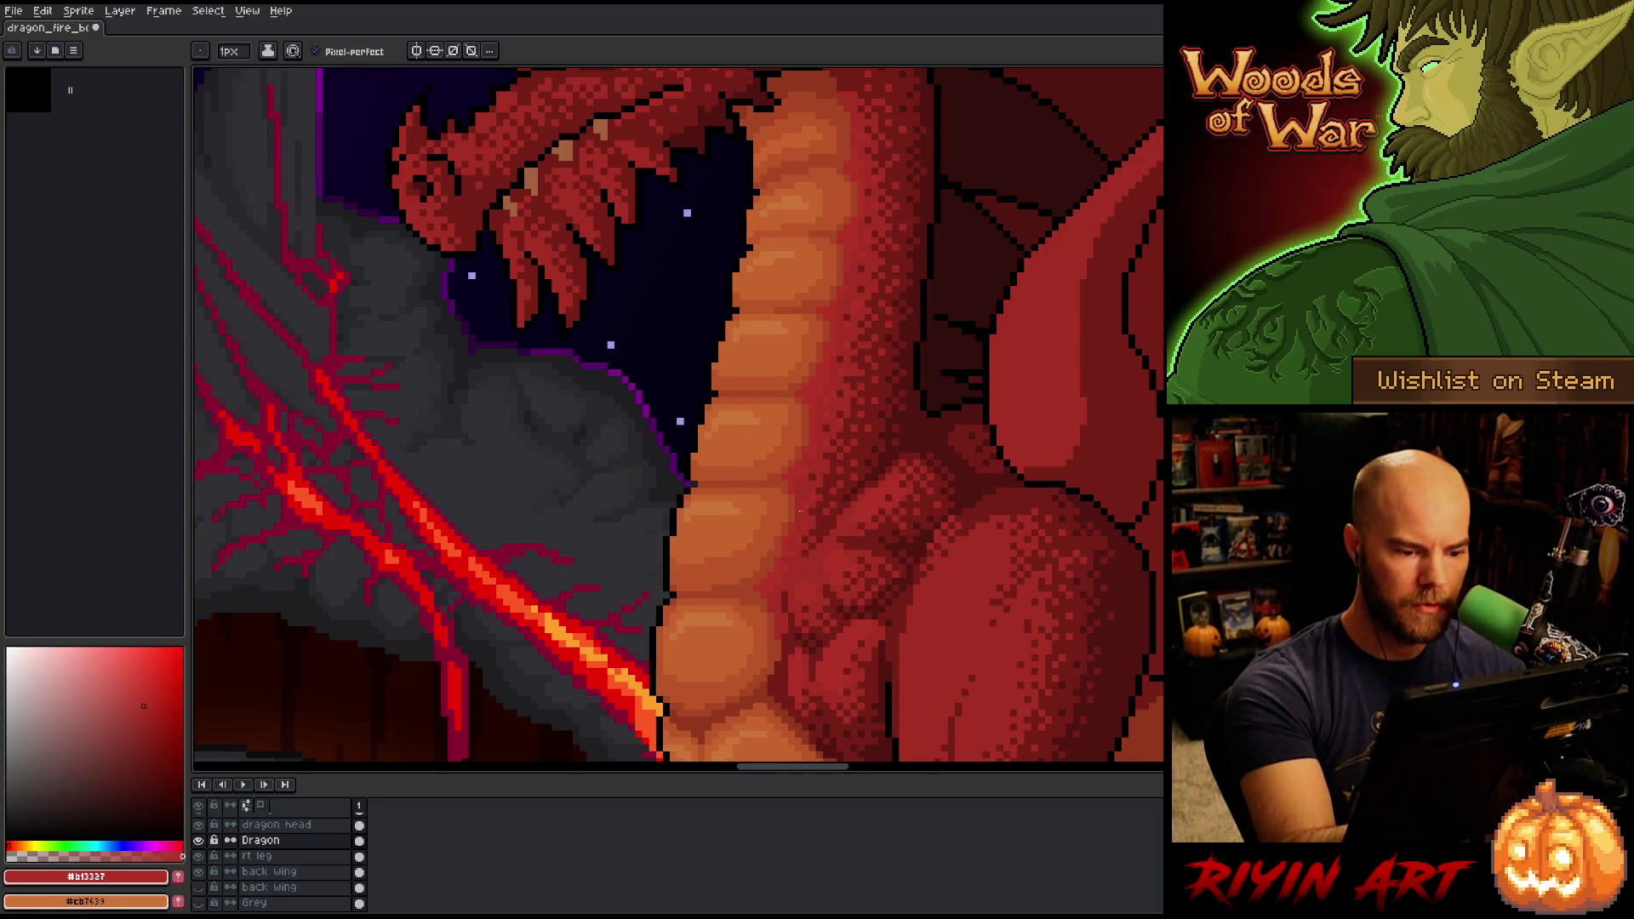
pyautogui.moveTo(901, 481); pyautogui.dragTo(893, 342)
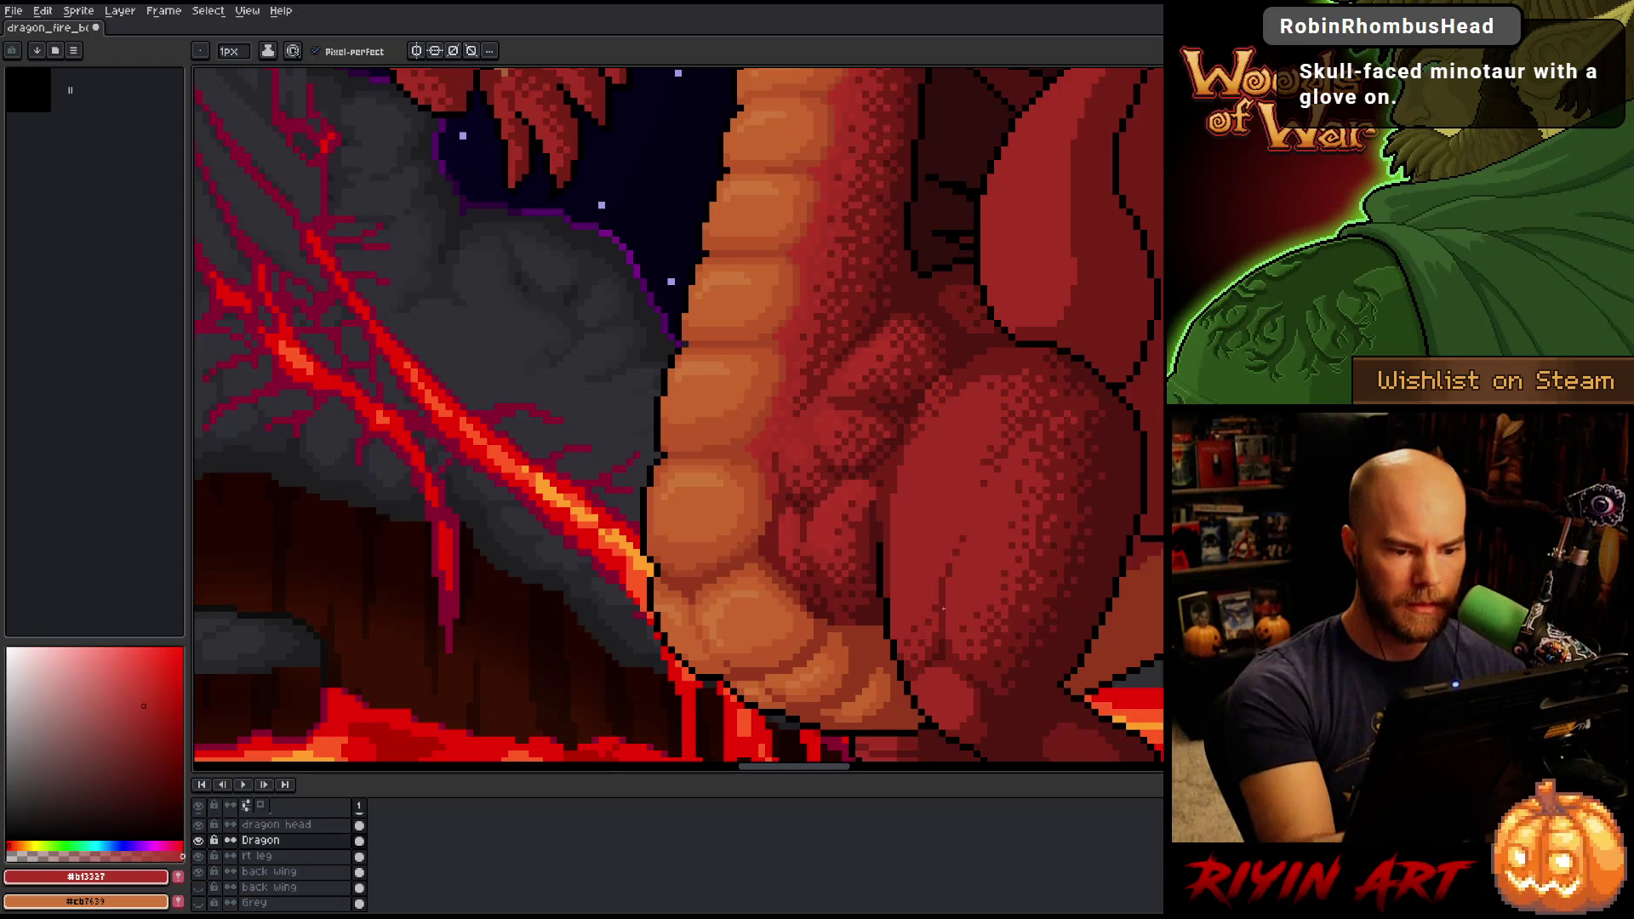
pyautogui.scroll(-2, 943, 607)
pyautogui.scroll(-1, 911, 549)
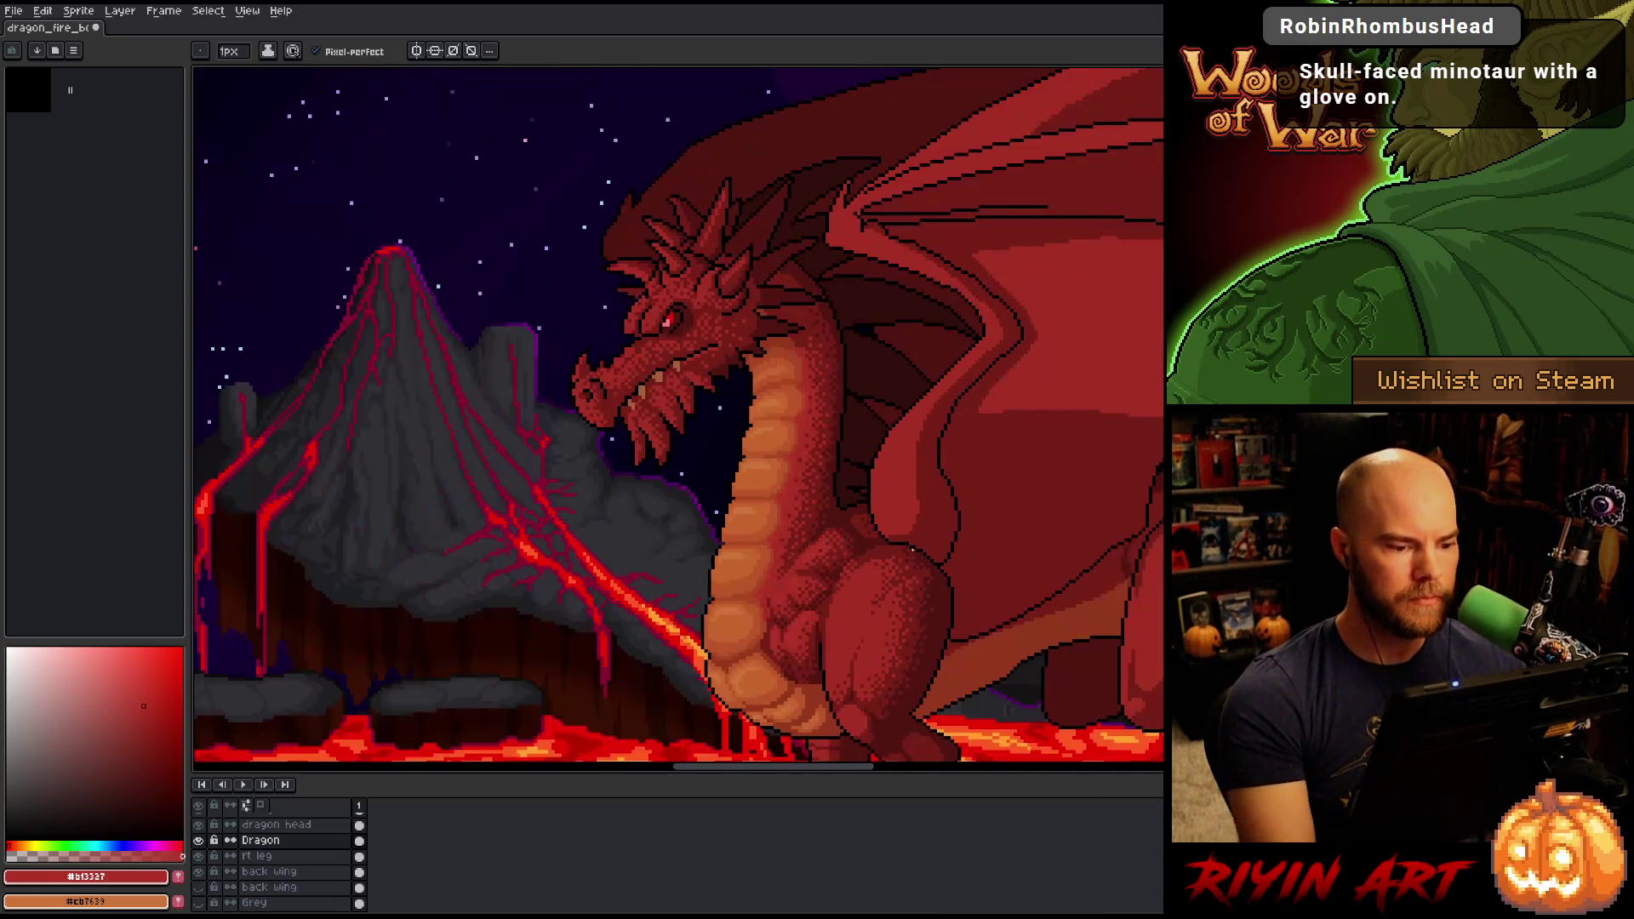
pyautogui.moveTo(893, 540); pyautogui.dragTo(843, 457)
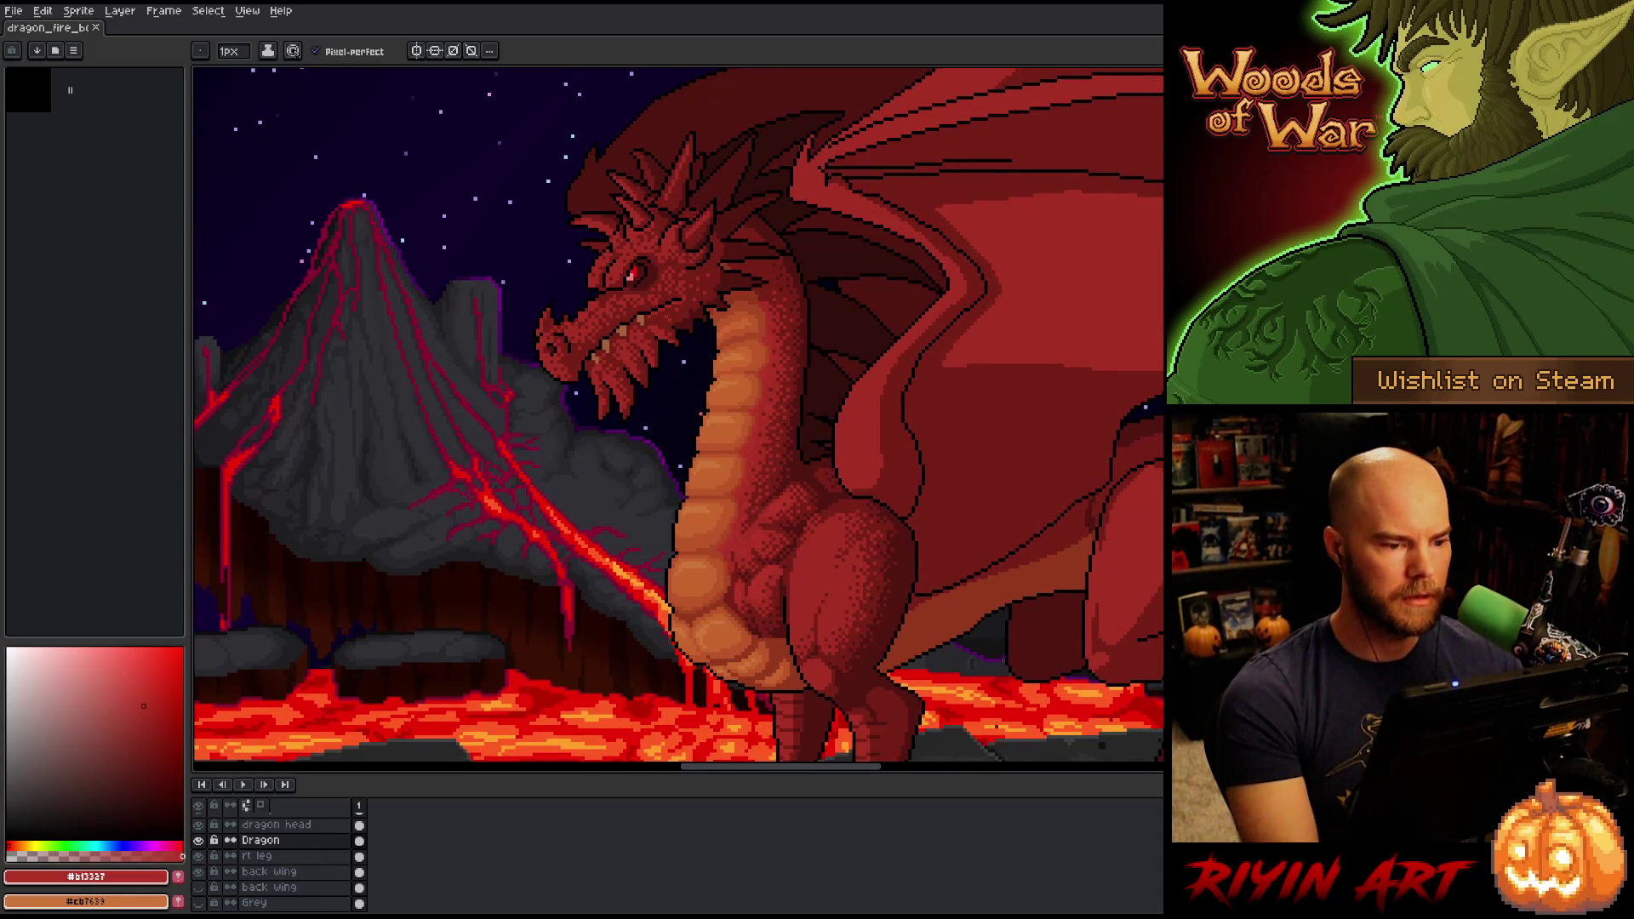
pyautogui.scroll(-2, 700, 415)
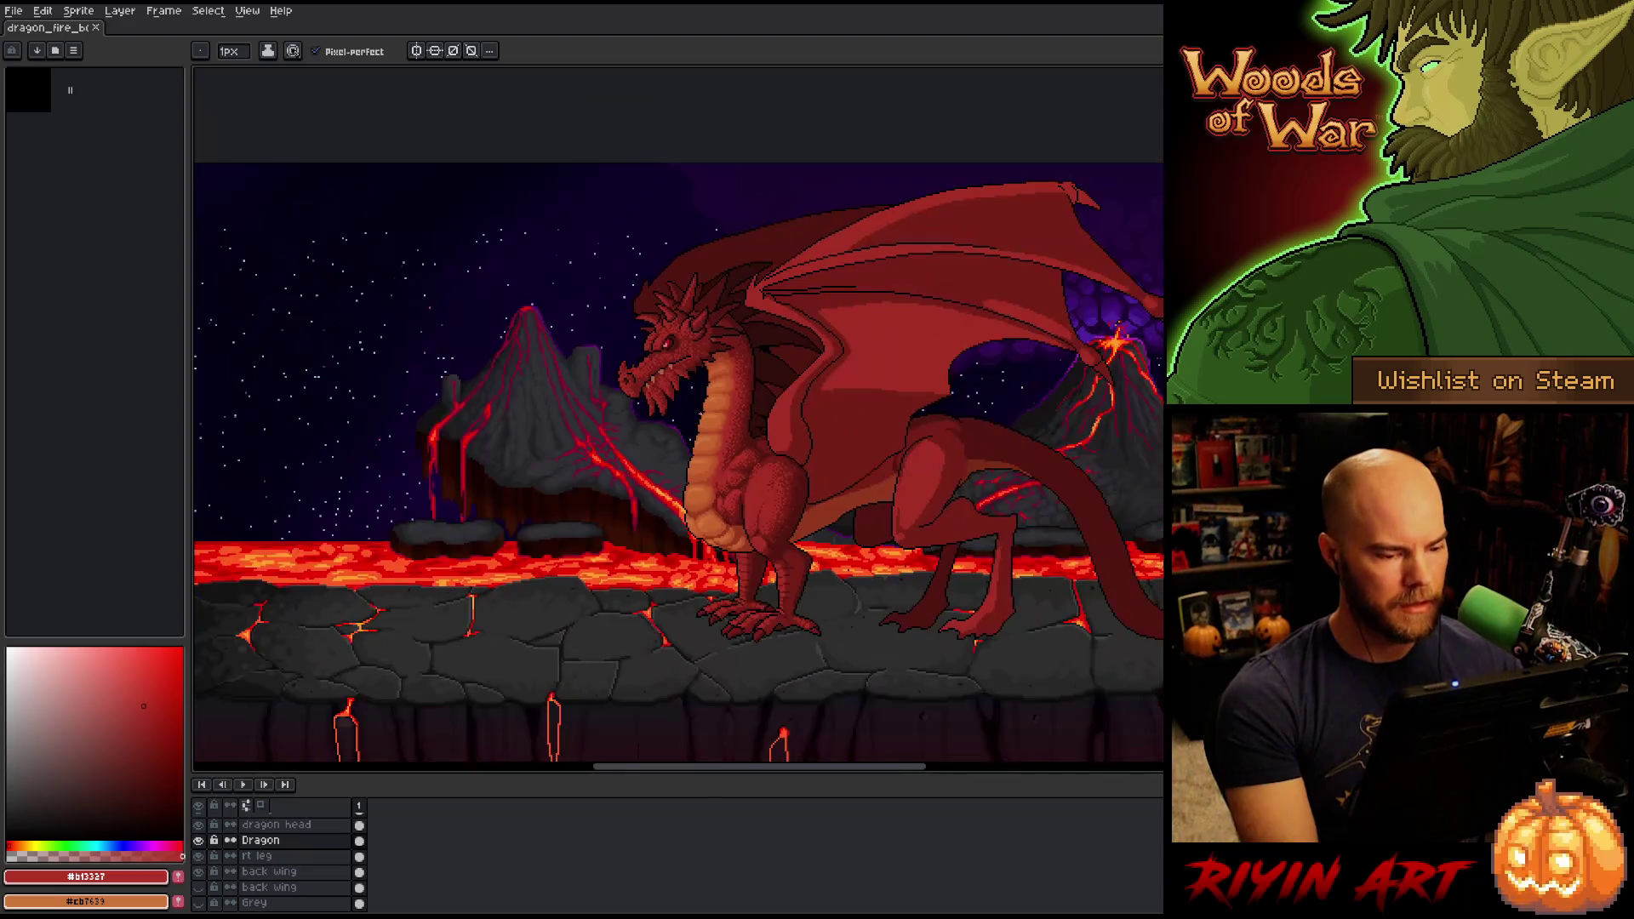
# Sample red-brown #8b3d29 from the Old Dragon's head, hide that layer, and reselect Dragon.
pyautogui.scroll(-3, 273, 862)
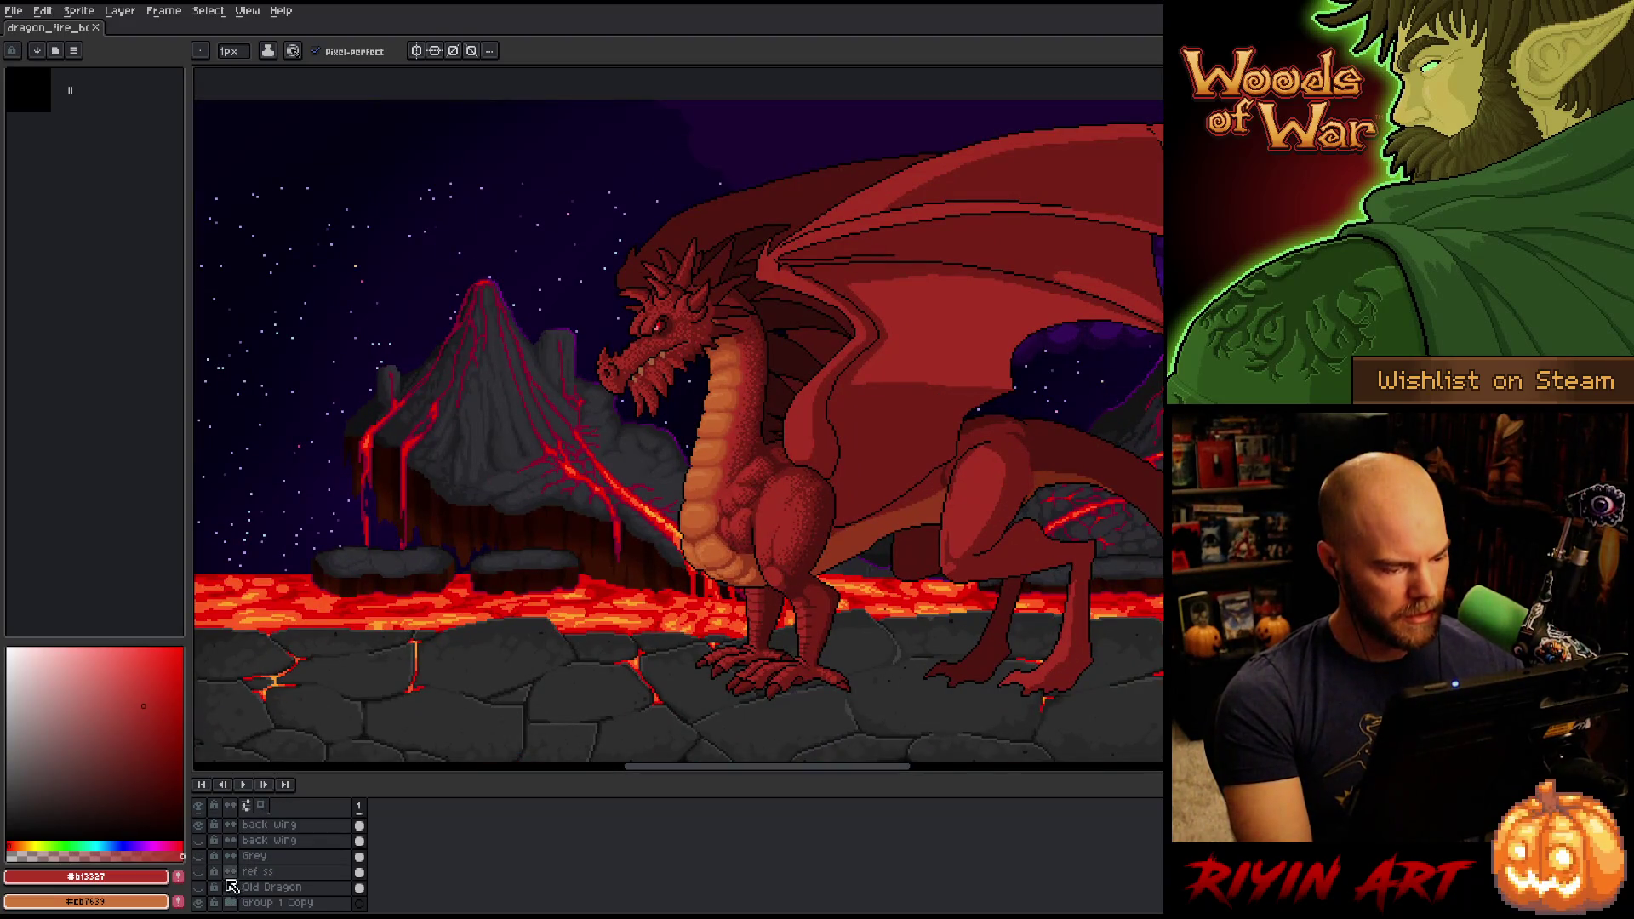
pyautogui.click(198, 887)
pyautogui.scroll(1, 230, 451)
pyautogui.scroll(2, 267, 383)
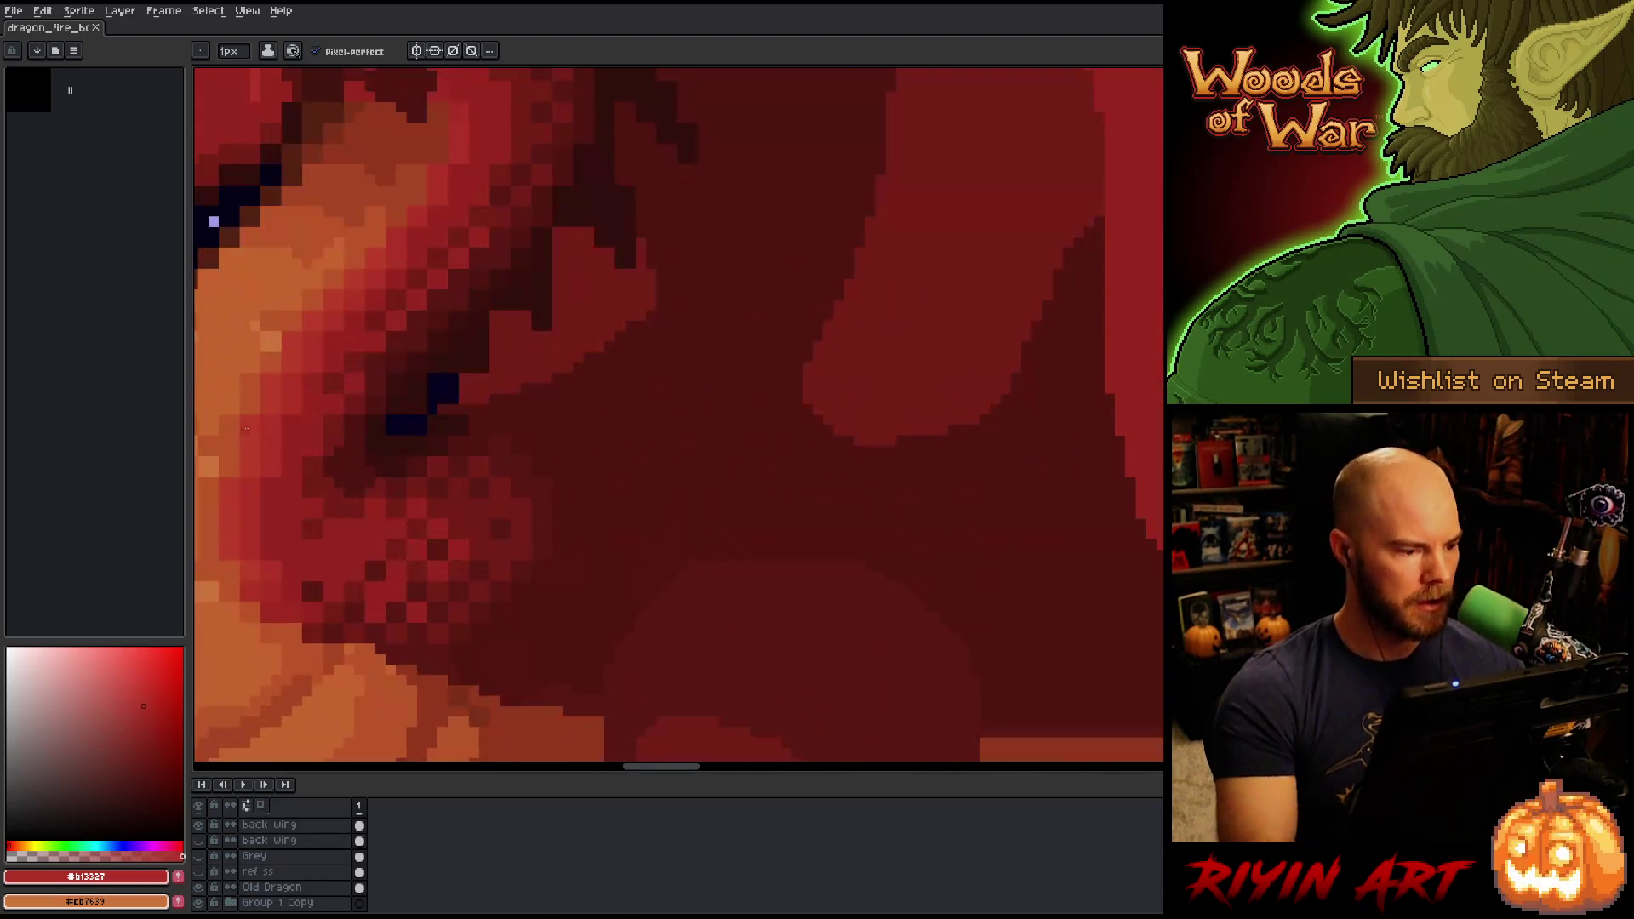
pyautogui.keyDown('alt'); pyautogui.click(267, 383); pyautogui.keyUp('alt')
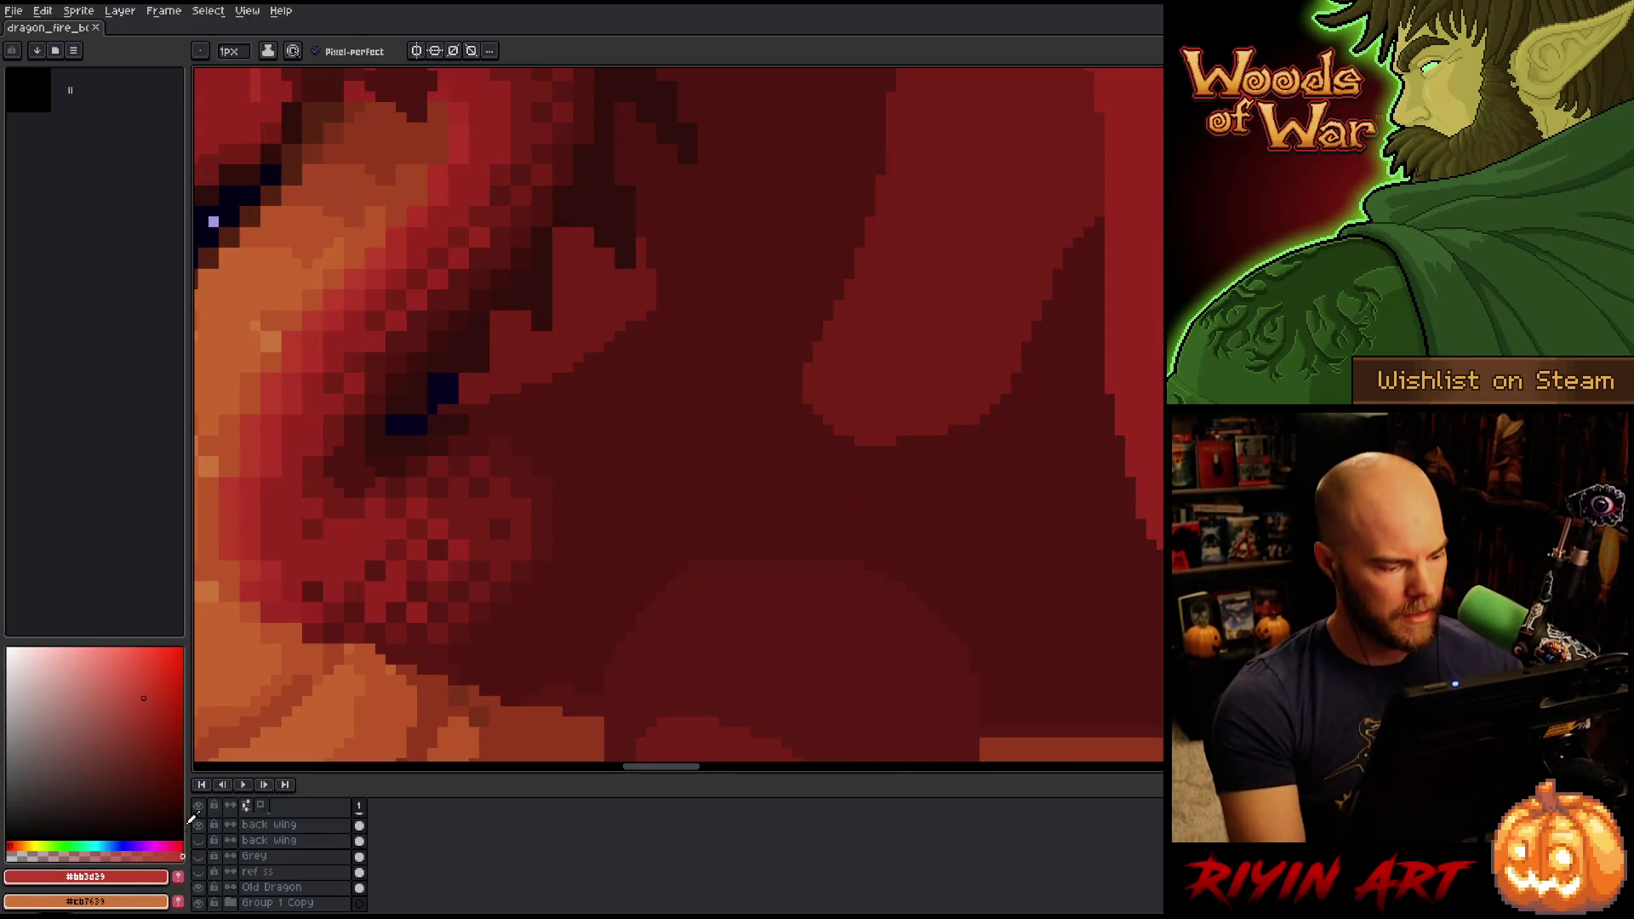
pyautogui.scroll(-3, 758, 542)
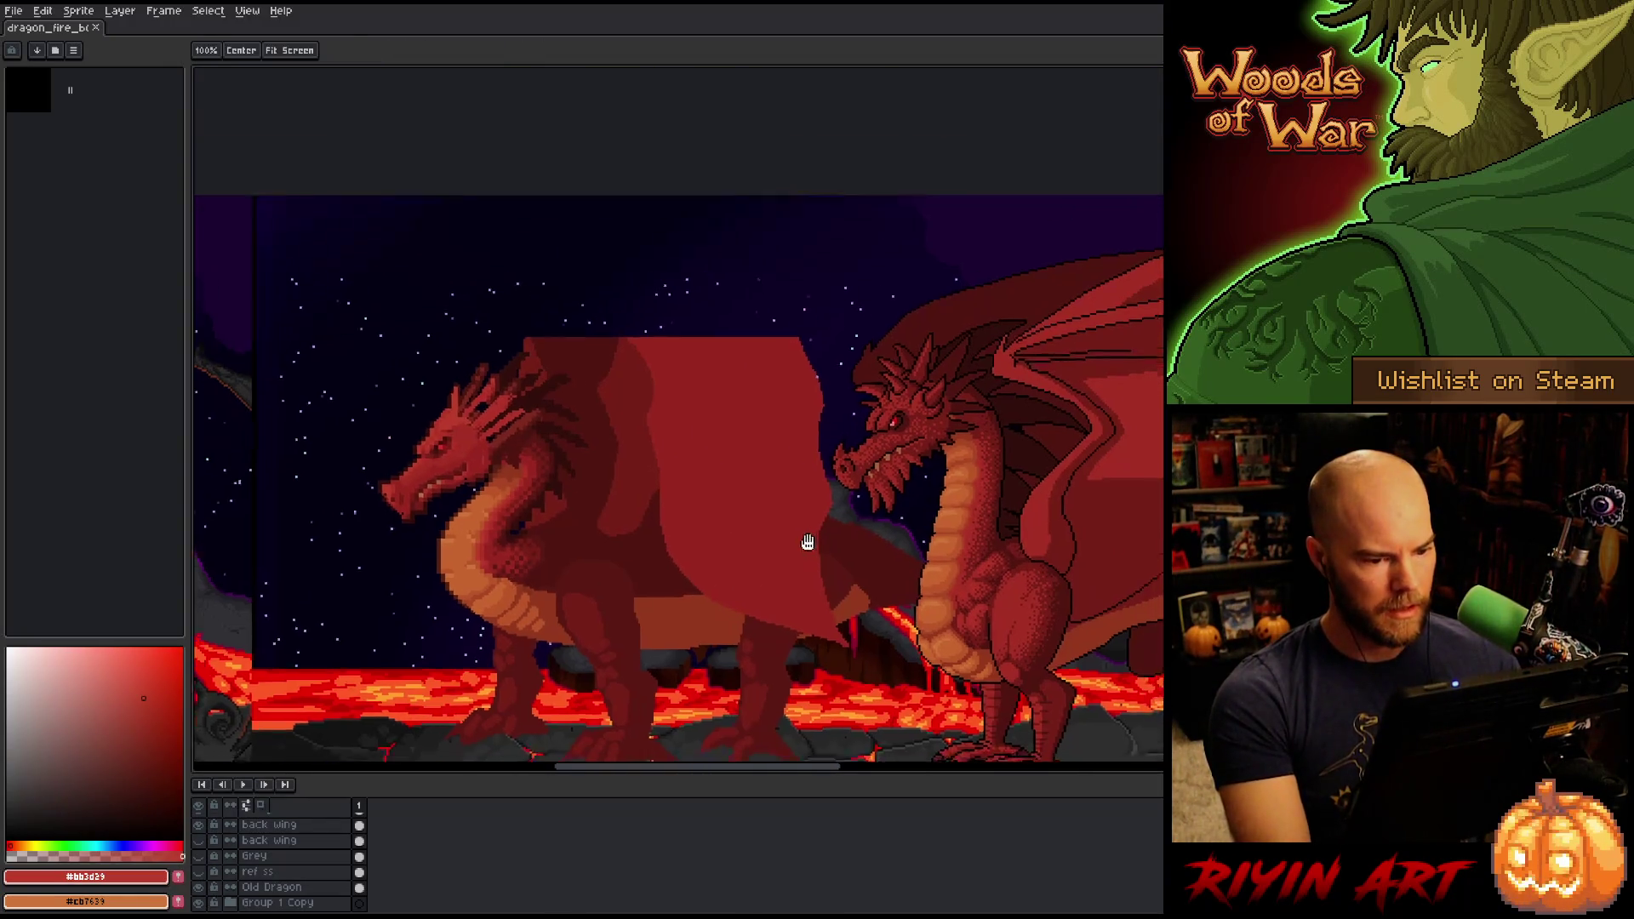
pyautogui.scroll(-1, 807, 541)
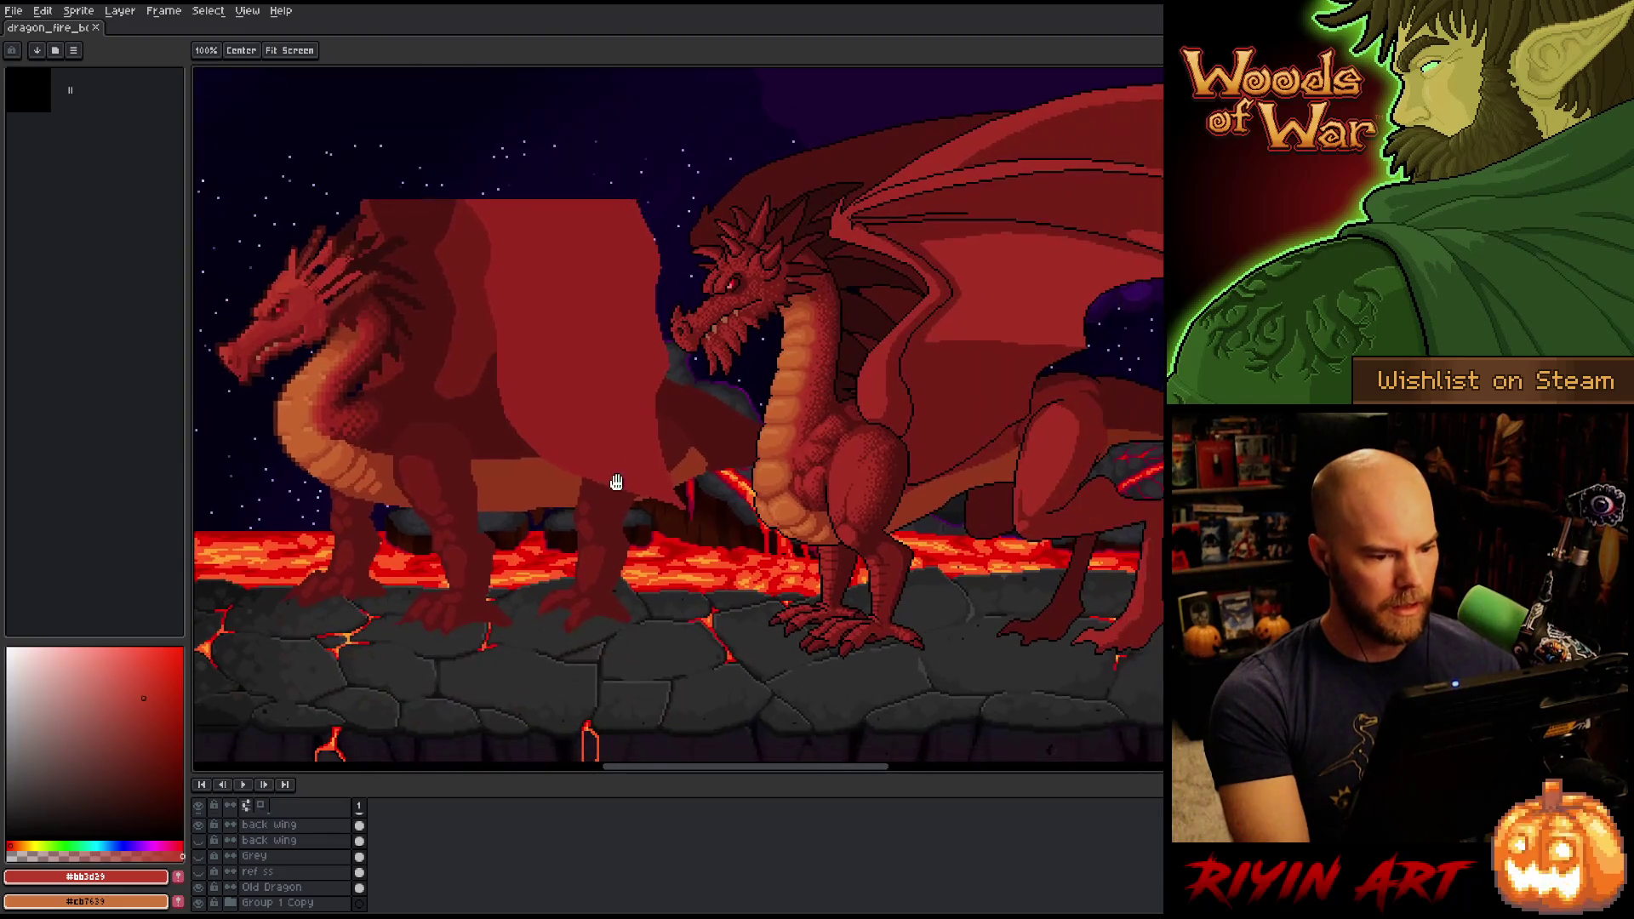
pyautogui.click(198, 887)
pyautogui.scroll(2, 253, 866)
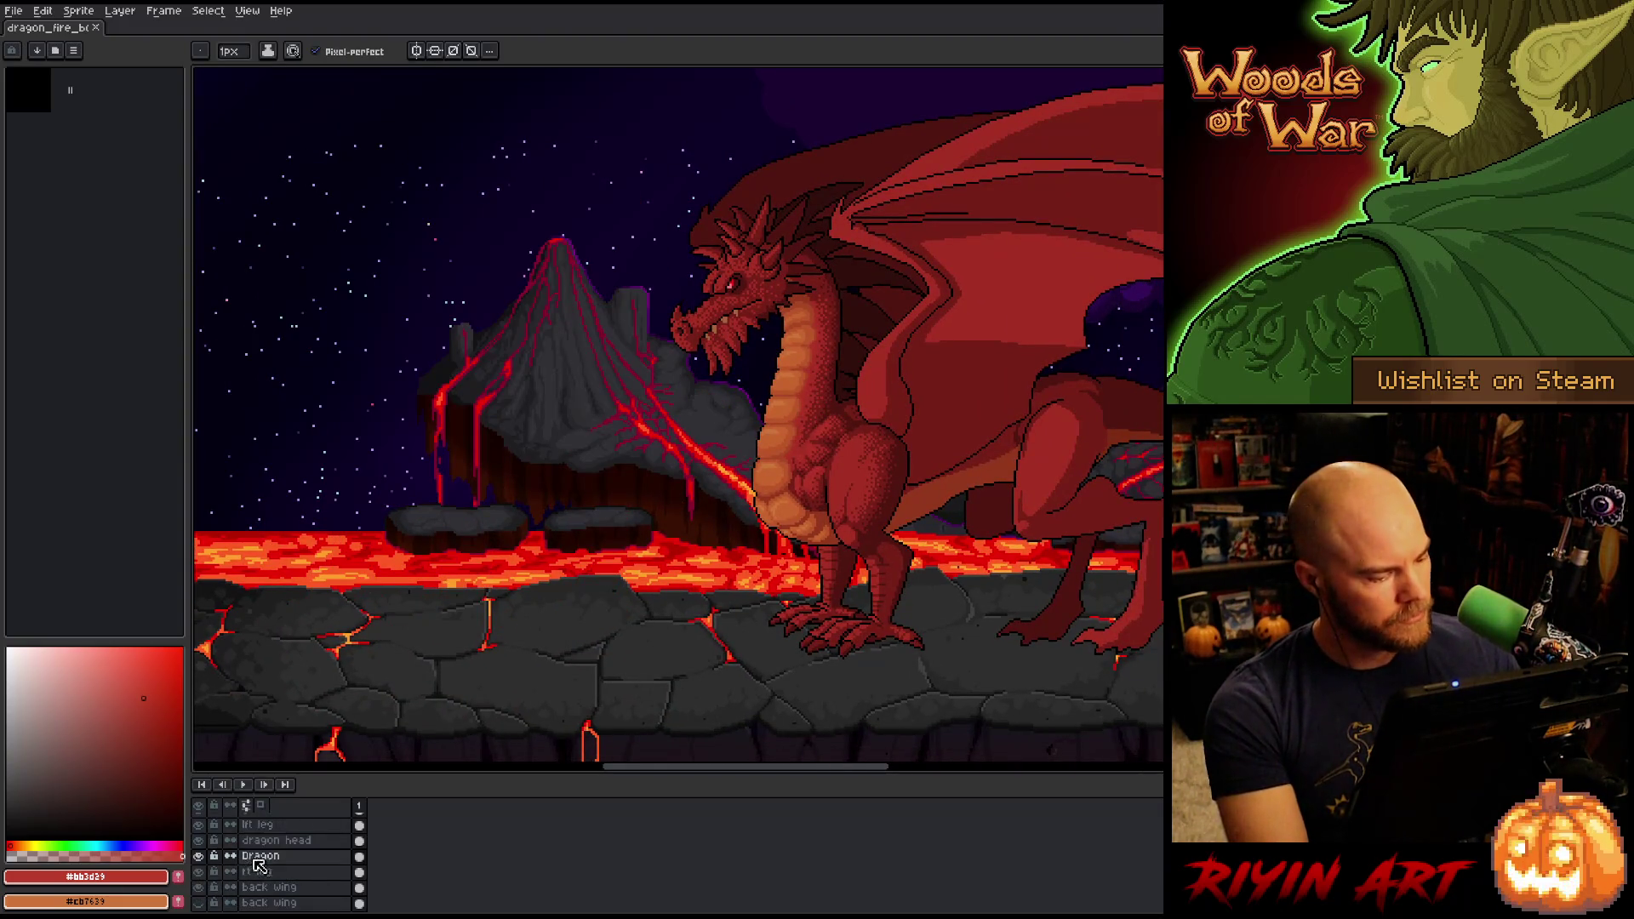
pyautogui.click(260, 855)
pyautogui.moveTo(967, 383); pyautogui.dragTo(678, 426)
pyautogui.scroll(3, 678, 426)
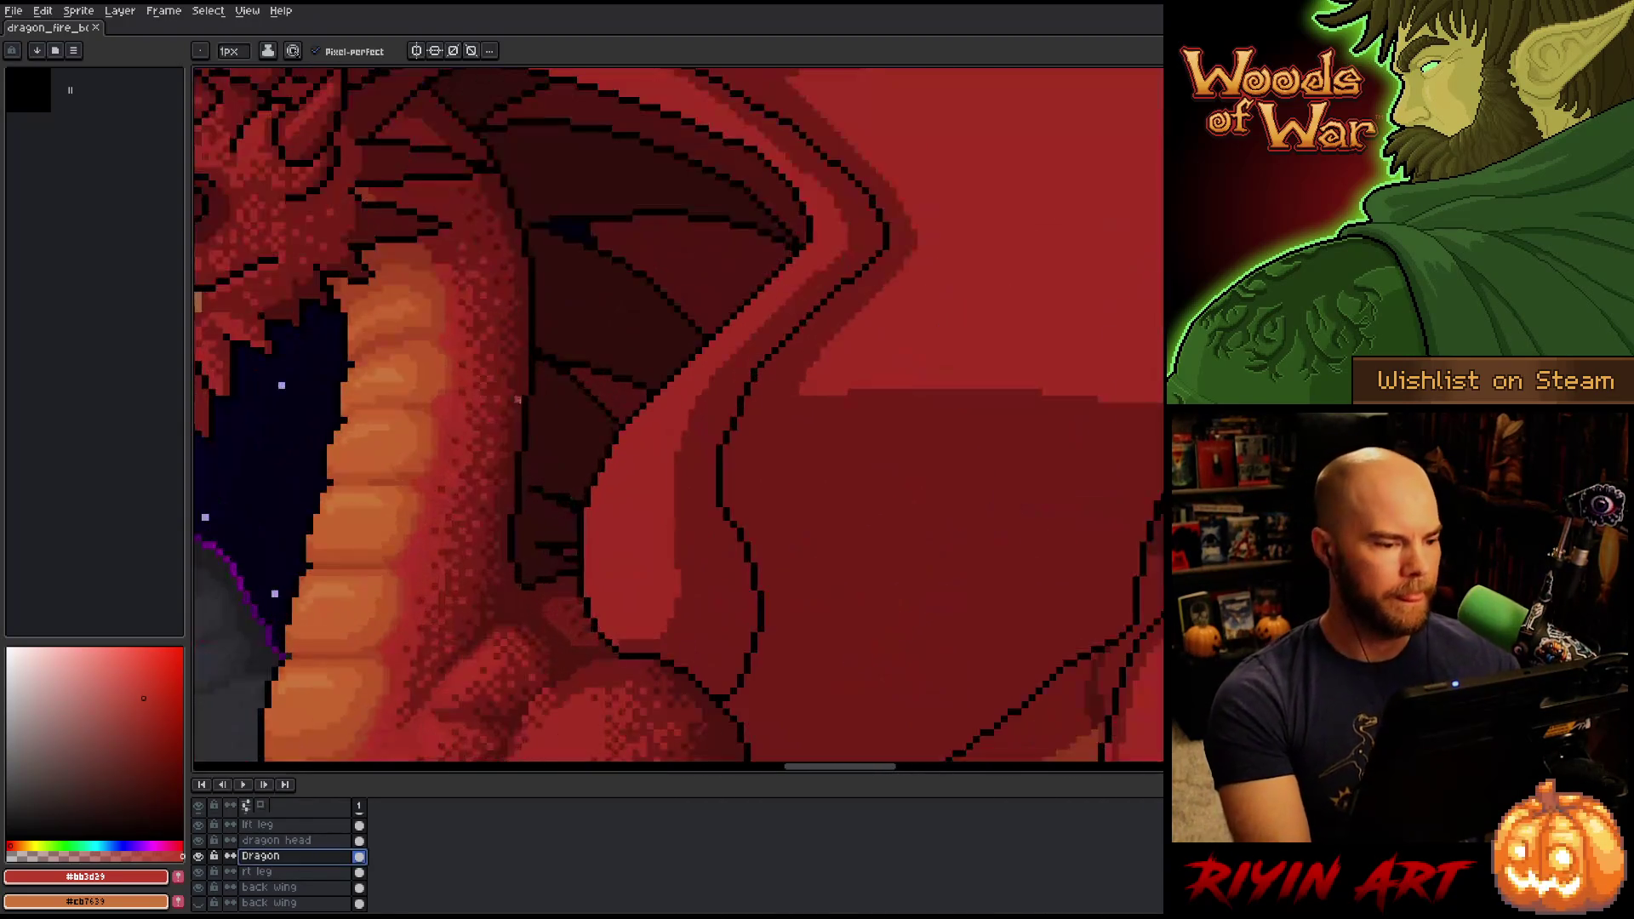
# Add darker red-brown dithering pixels across the dragon's chest muscles and belly.
pyautogui.press('b')
pyautogui.scroll(-1, 703, 440)
pyautogui.click(747, 407)
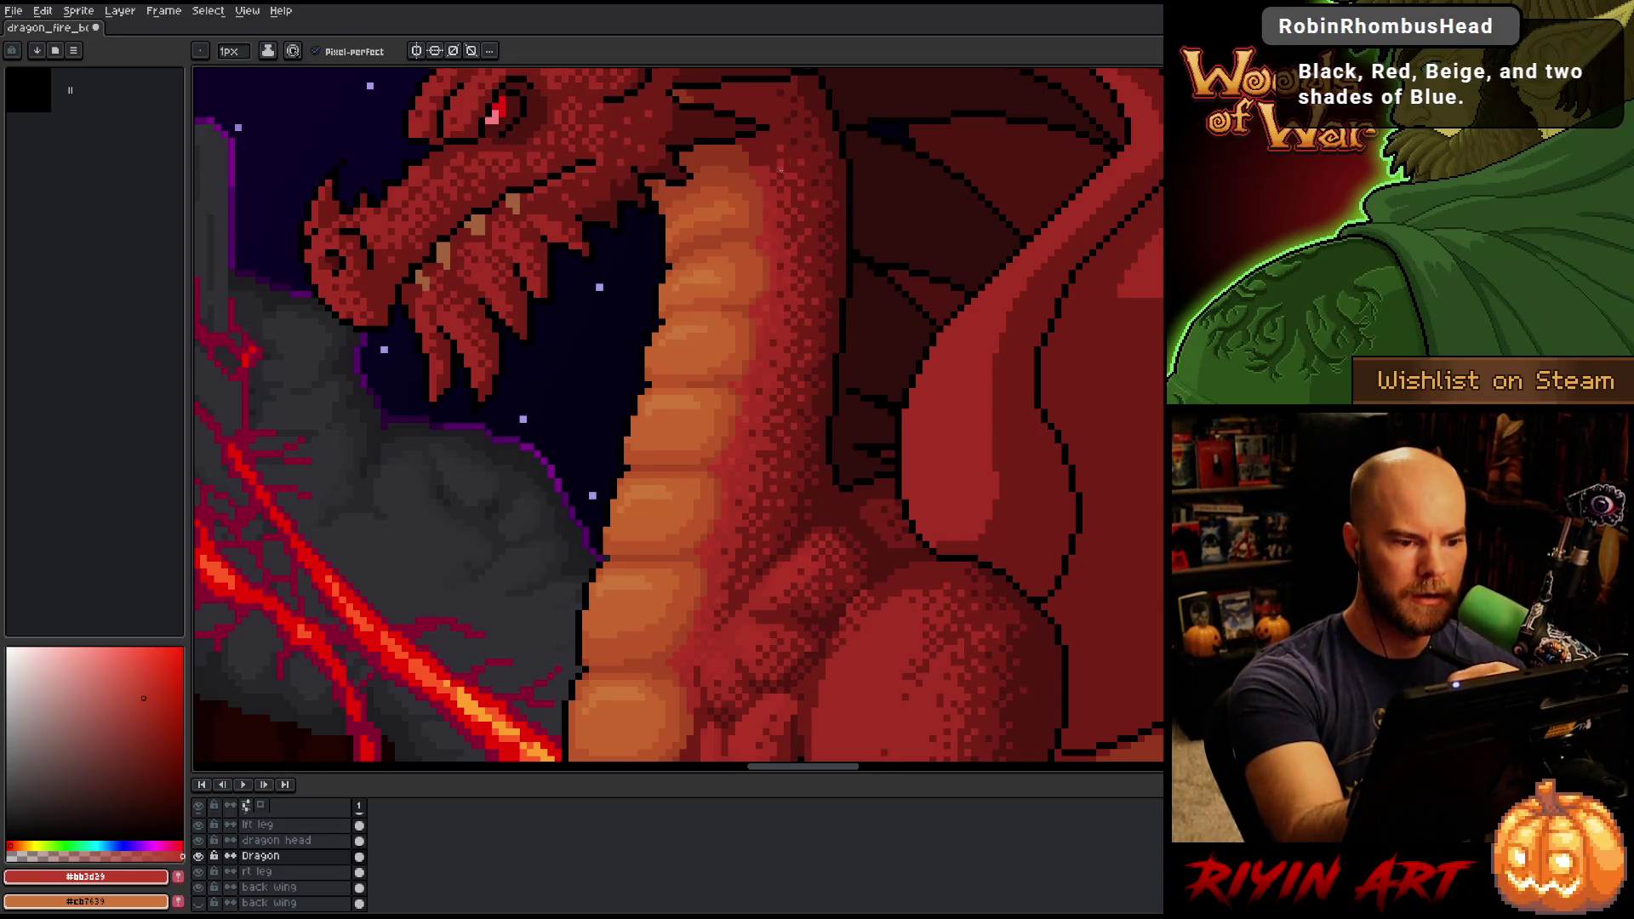
pyautogui.scroll(-5, 832, 243)
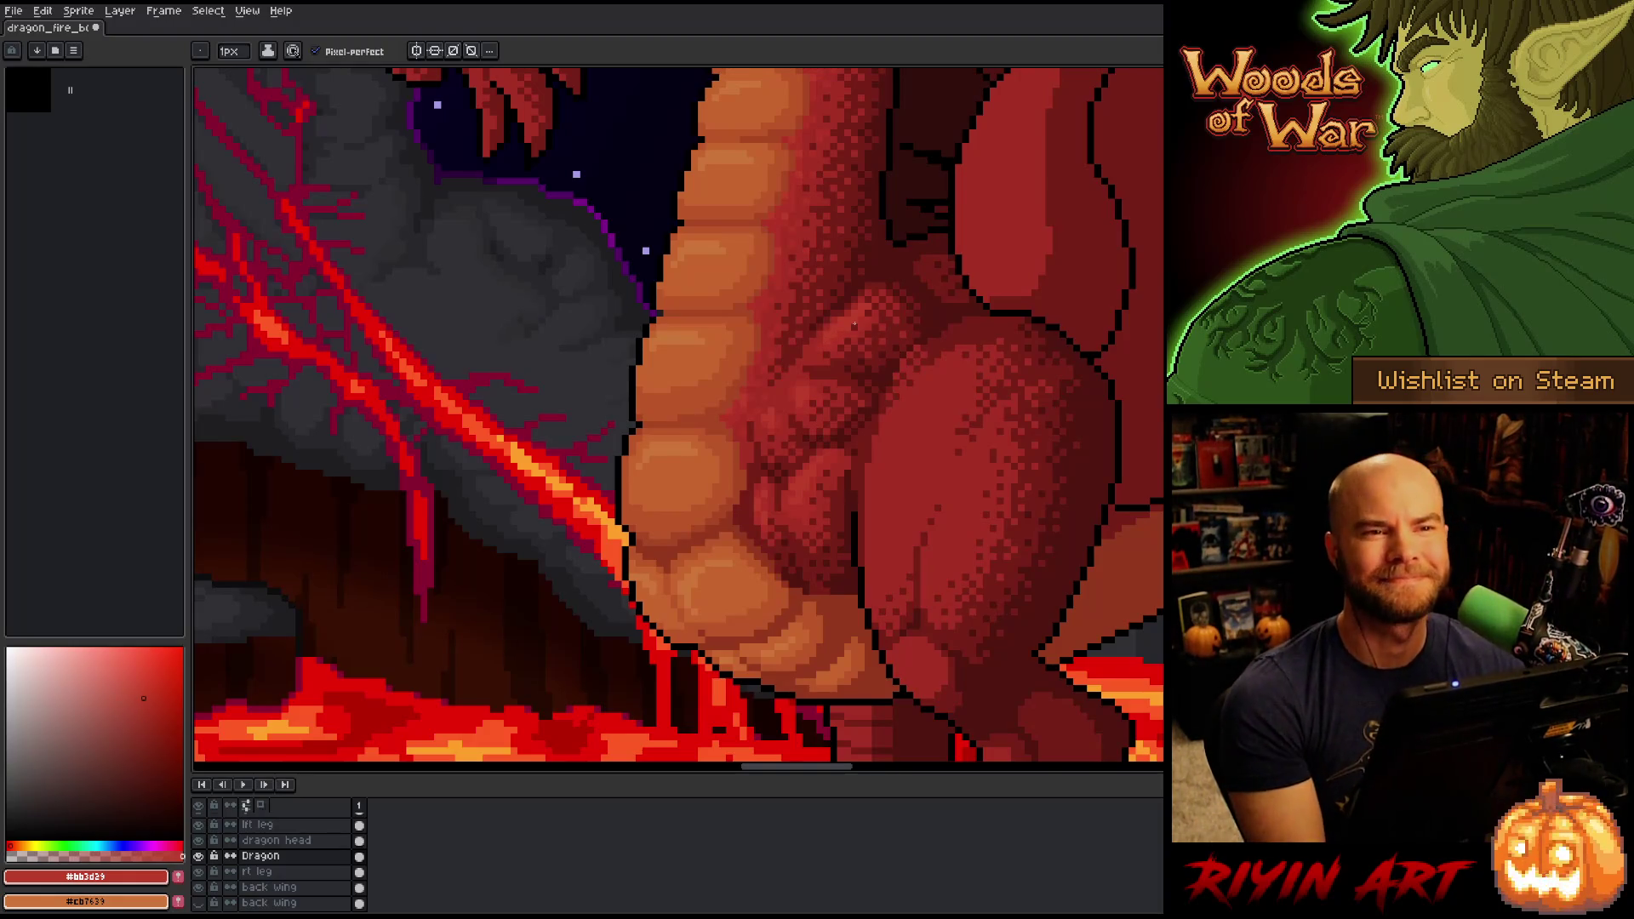
# Zoom out and shift the view so the full dragon scene is visible.
pyautogui.press('v')
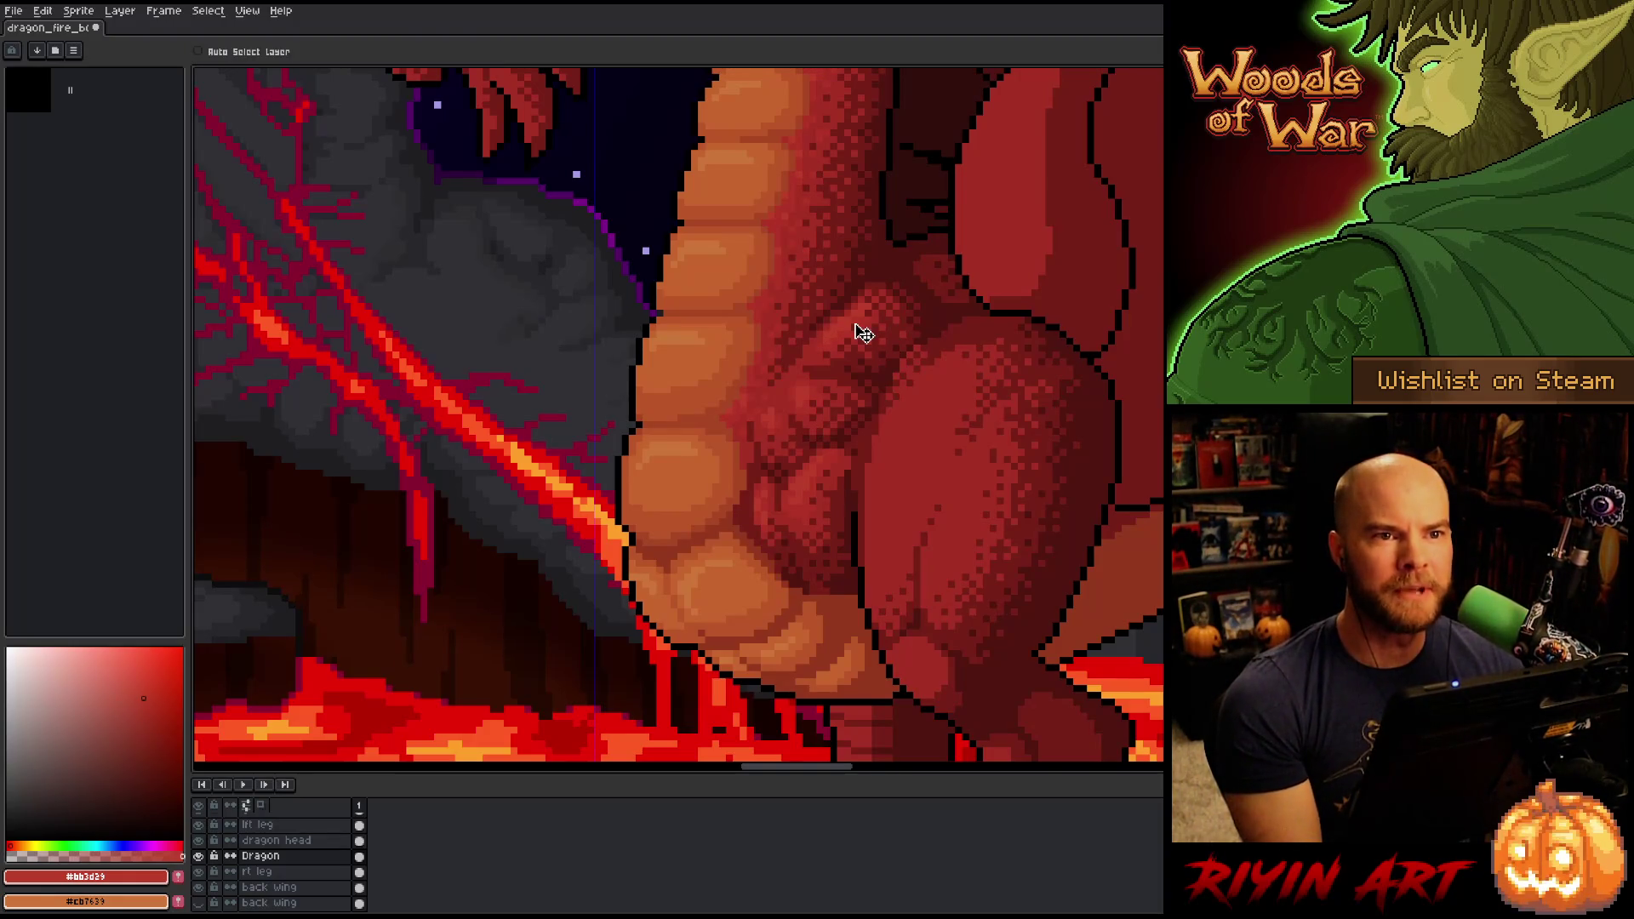
pyautogui.rightClick(858, 332)
pyautogui.press('b')
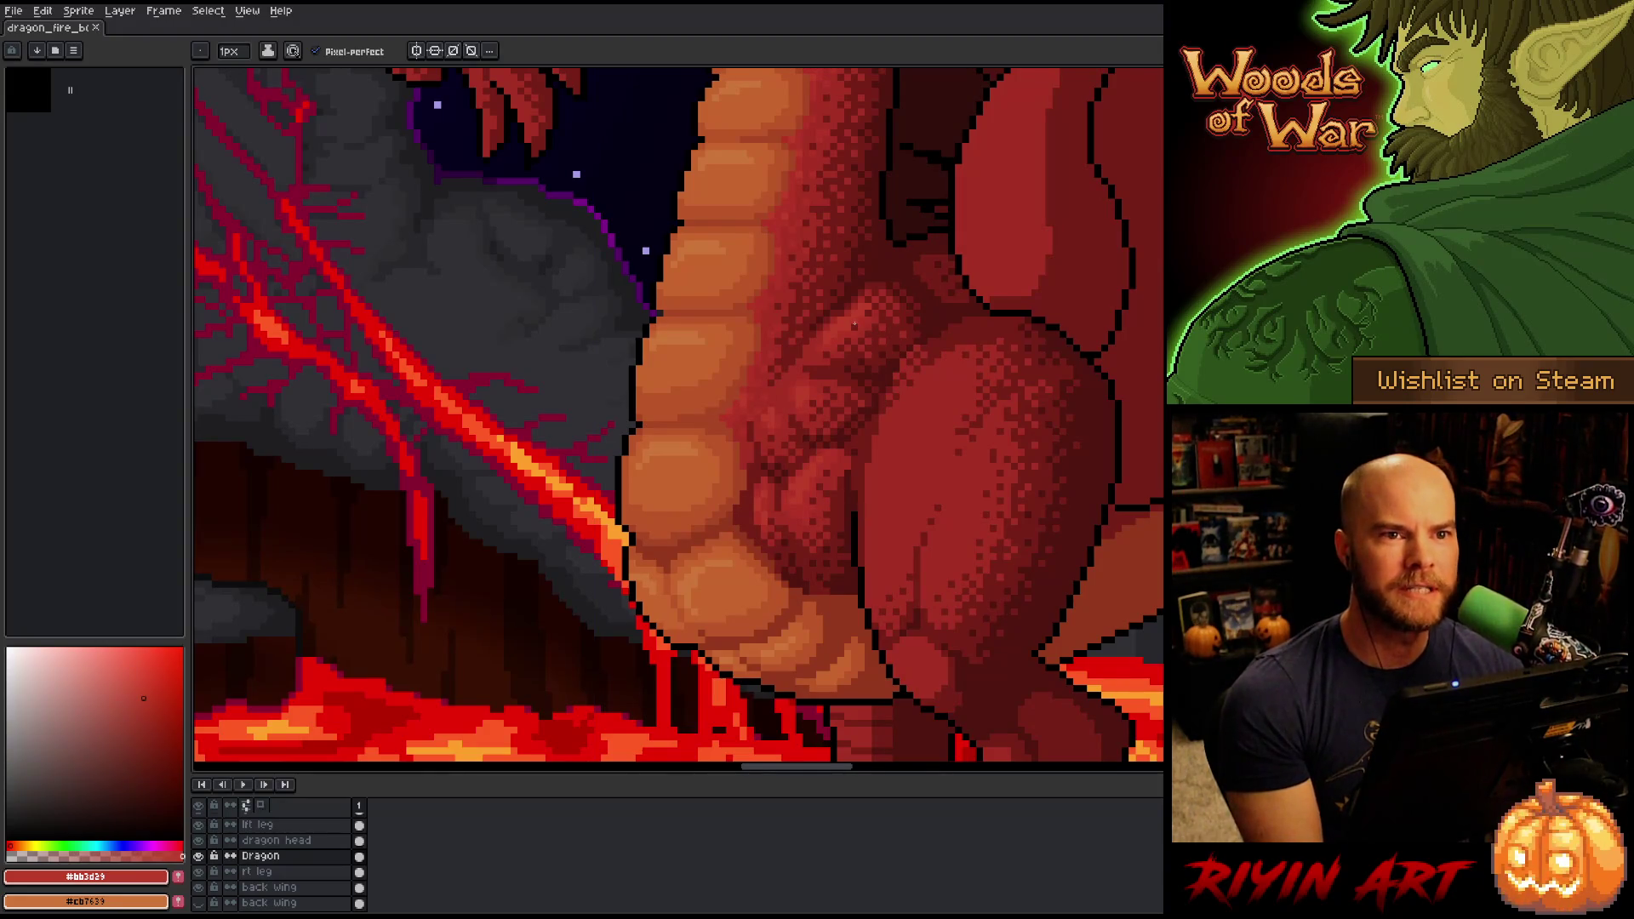
pyautogui.scroll(-4, 628, 406)
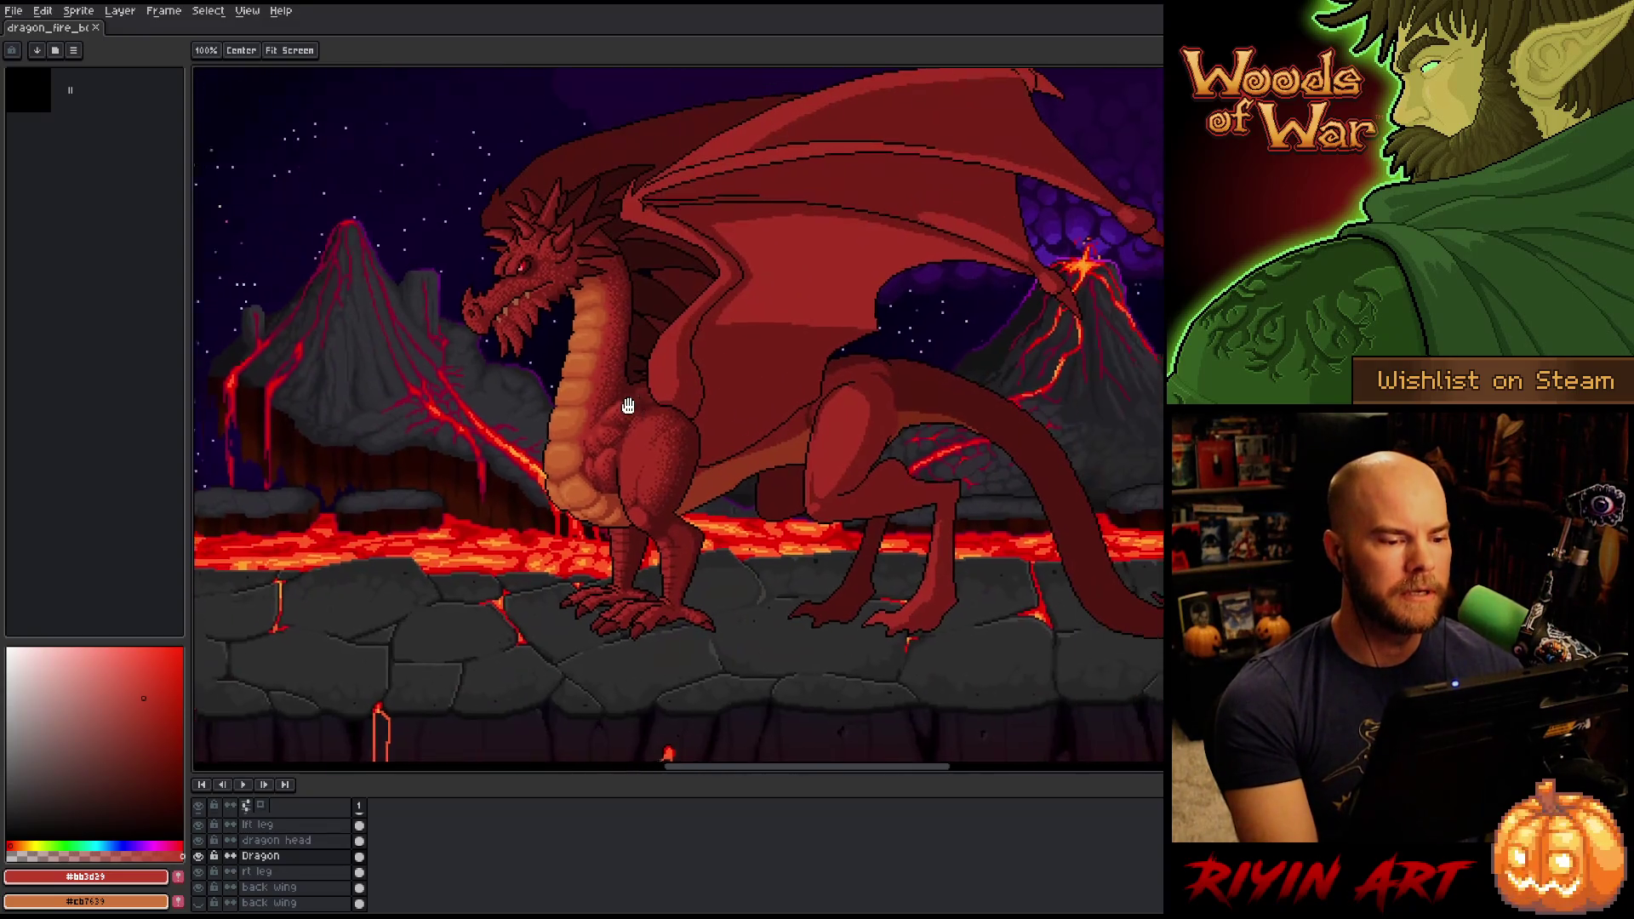
pyautogui.moveTo(629, 406); pyautogui.dragTo(613, 403)
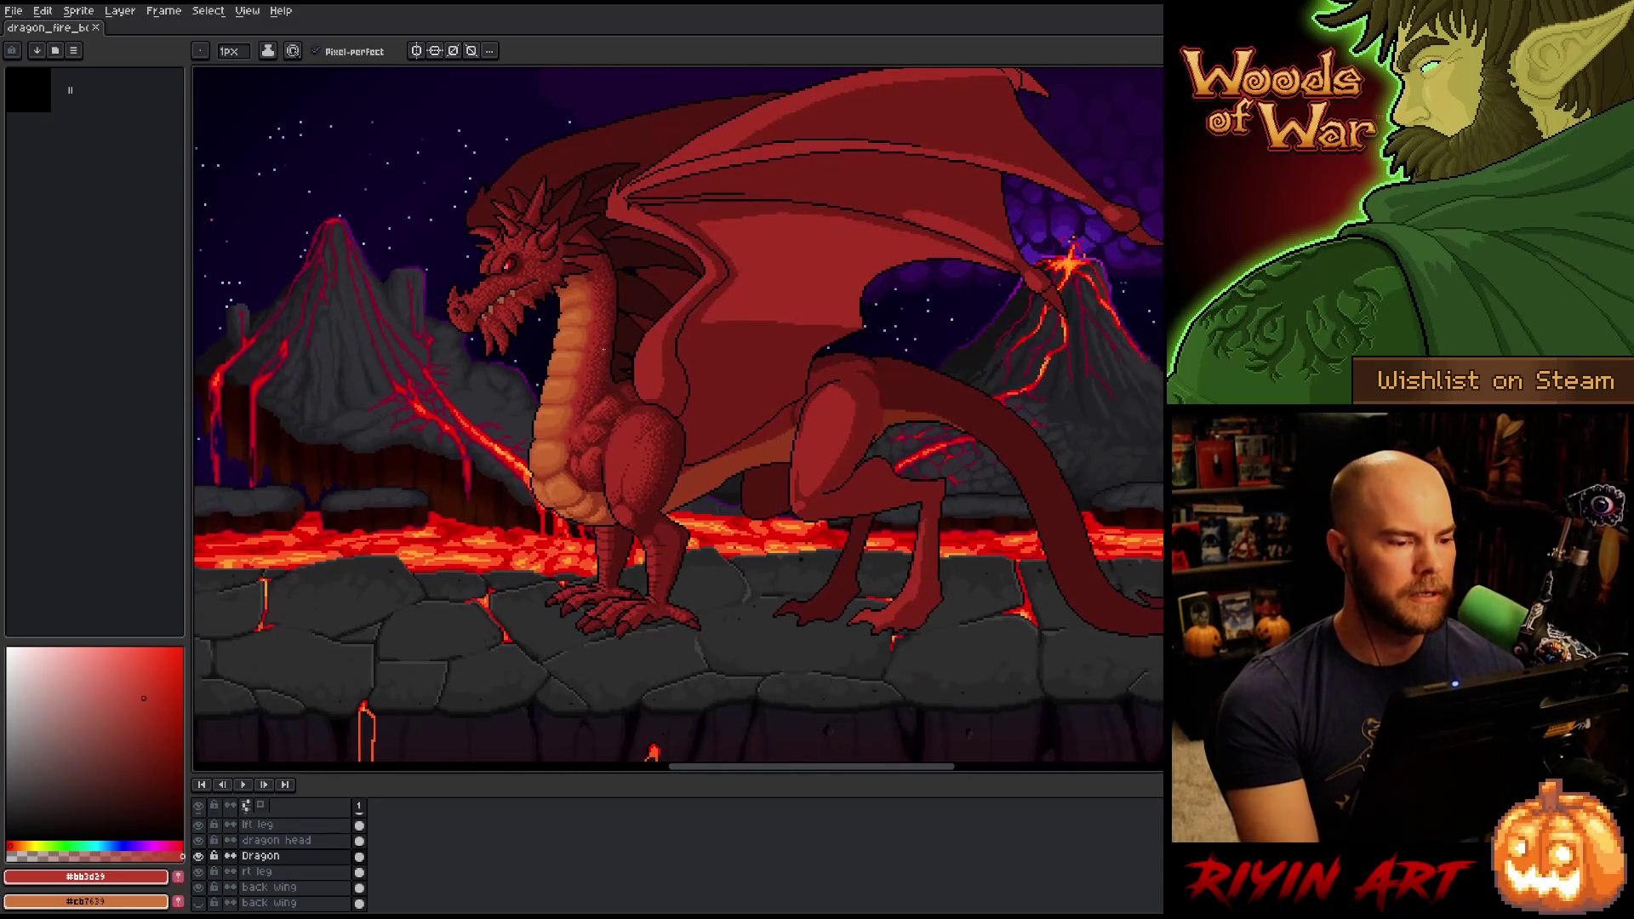
# Open lava_skull_v7.aseprite from recent files and split it into its own pane.
pyautogui.rightClick(787, 414)
pyautogui.click(13, 16)
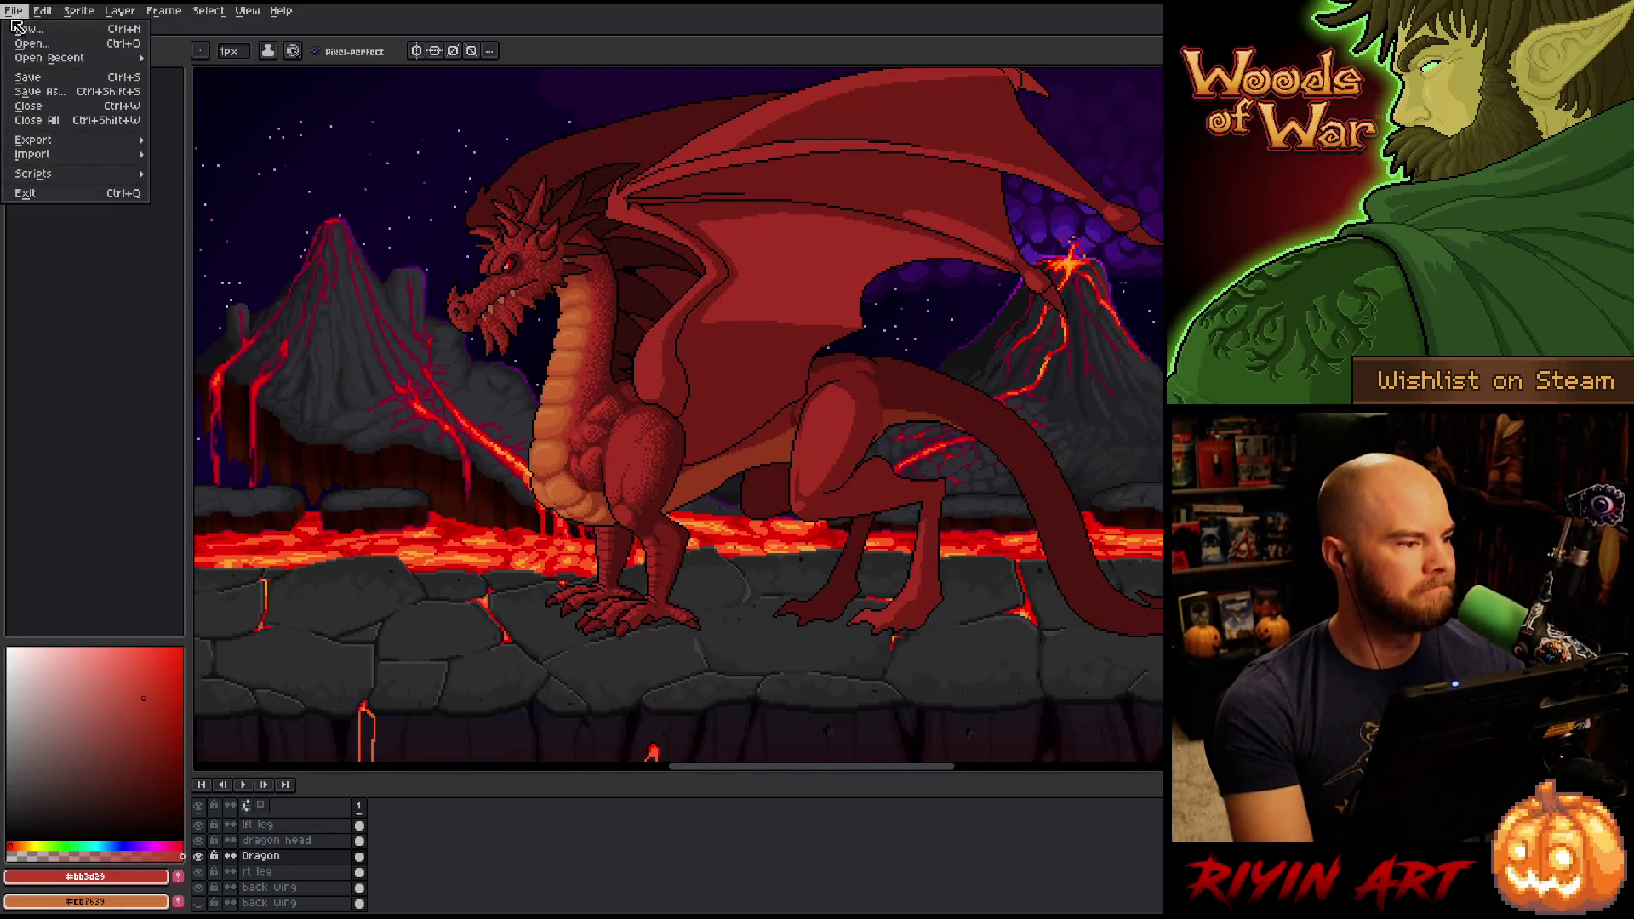
pyautogui.moveTo(68, 58)
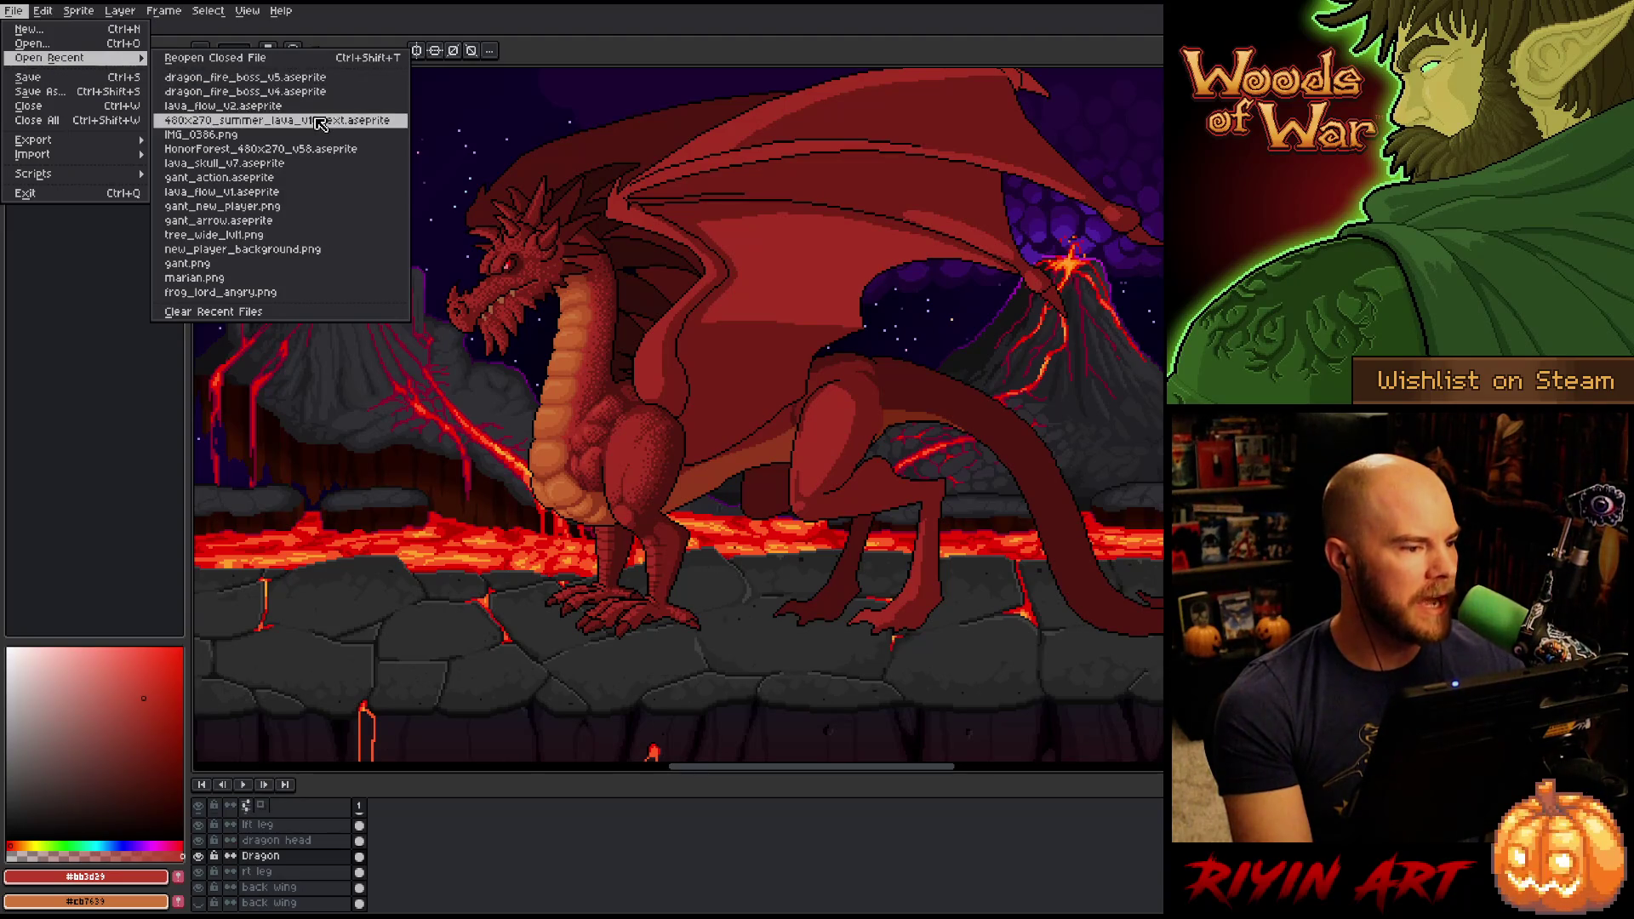
pyautogui.click(315, 163)
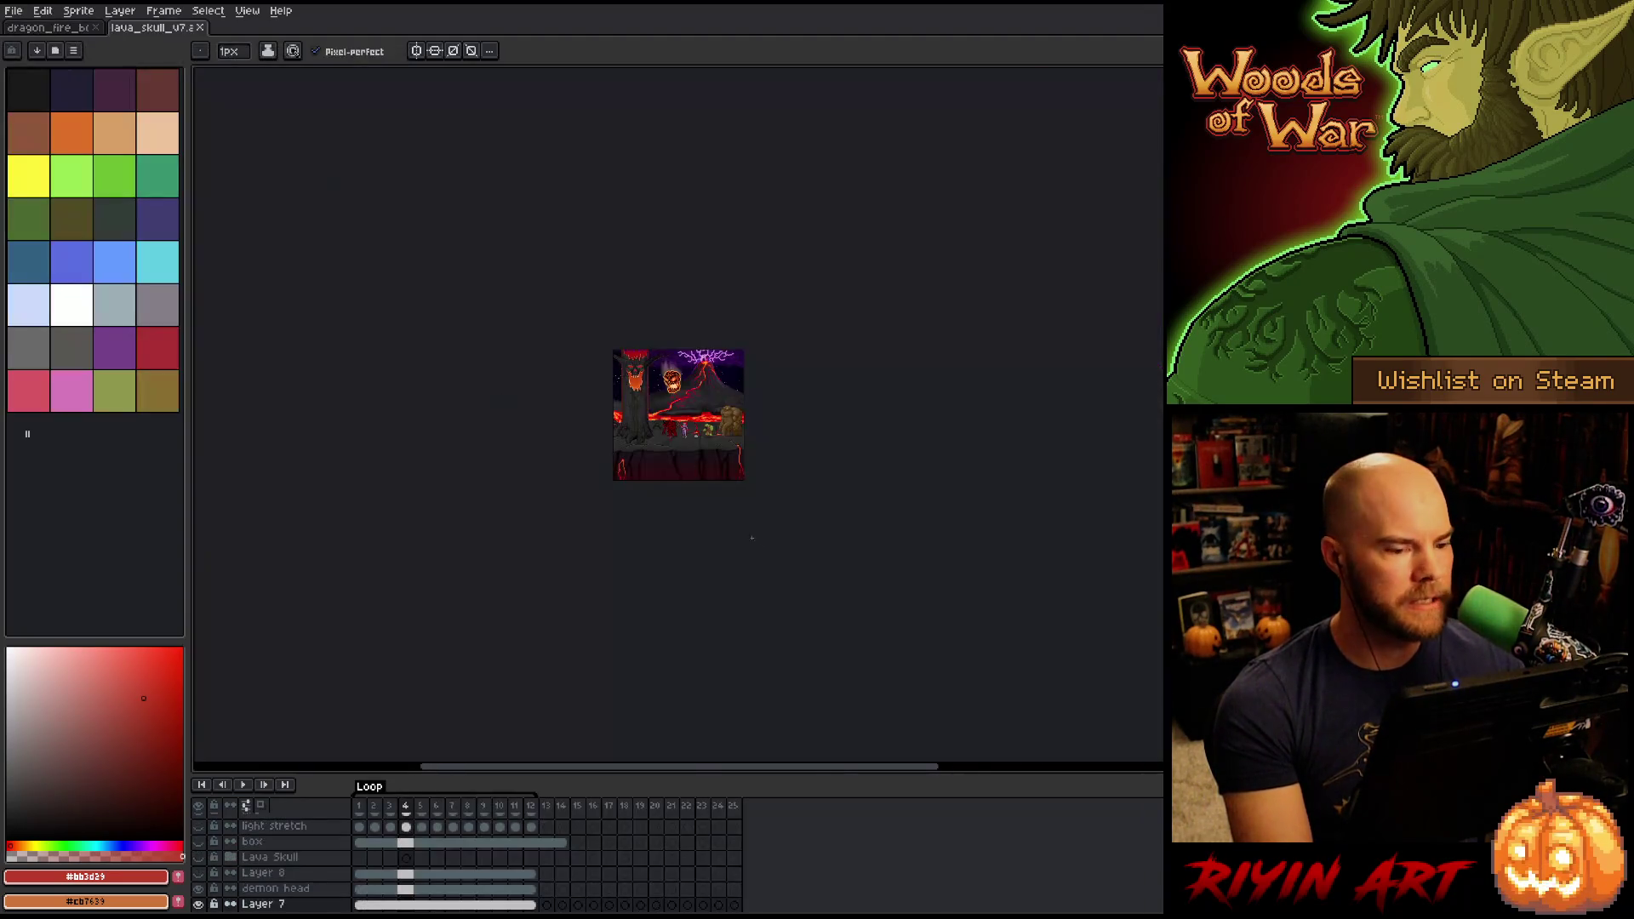
pyautogui.scroll(5, 771, 424)
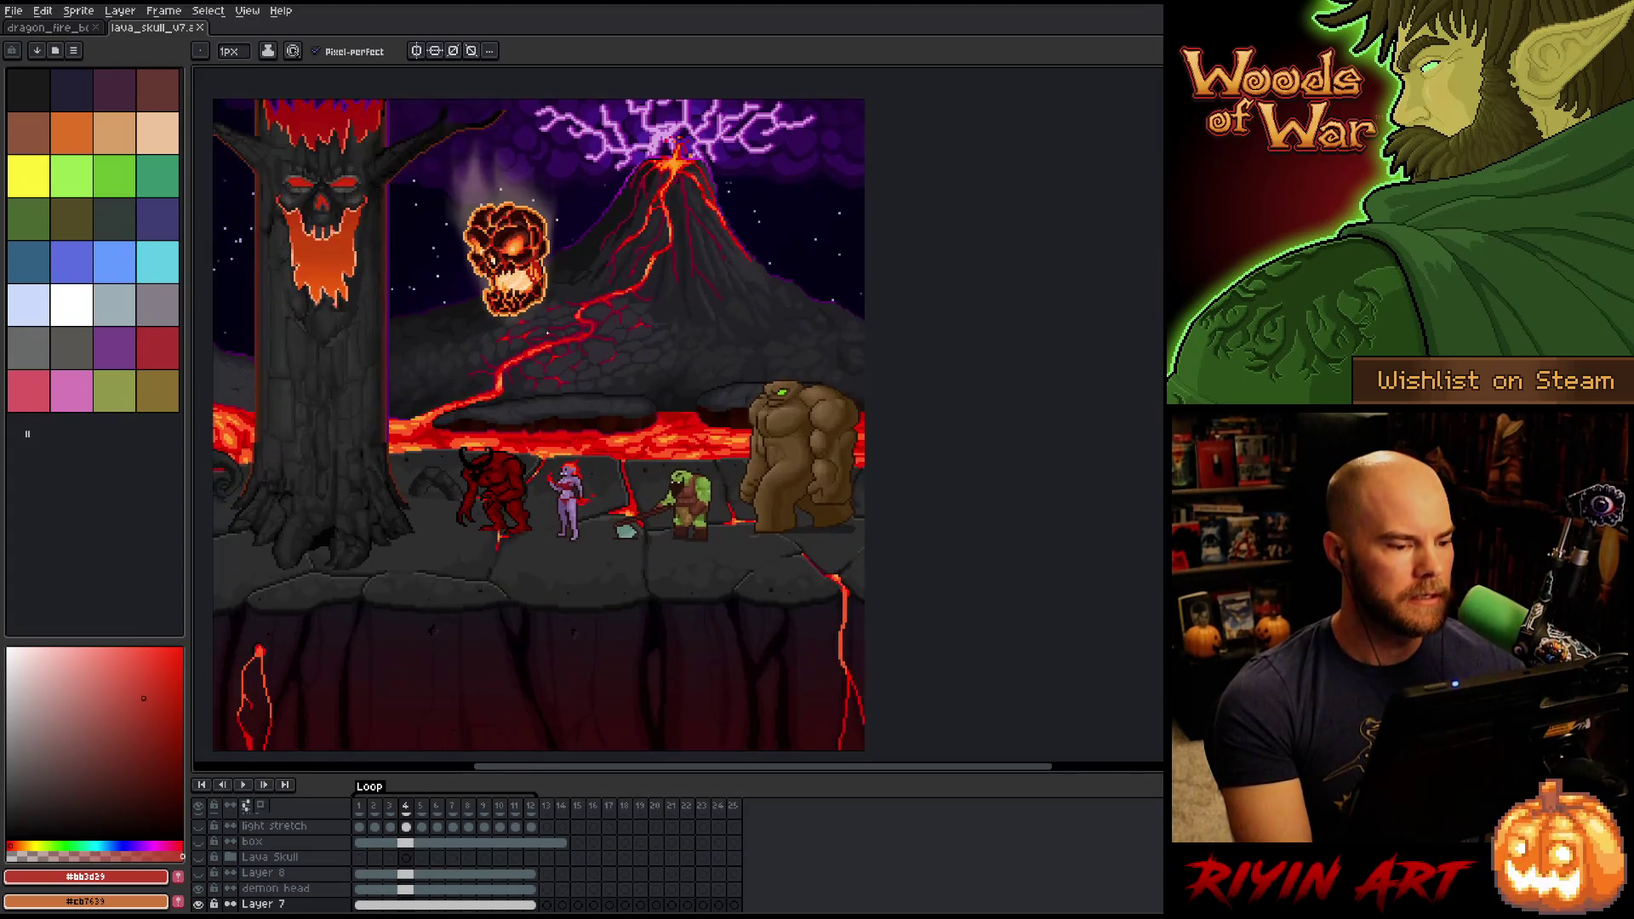
pyautogui.moveTo(158, 27); pyautogui.dragTo(234, 519)
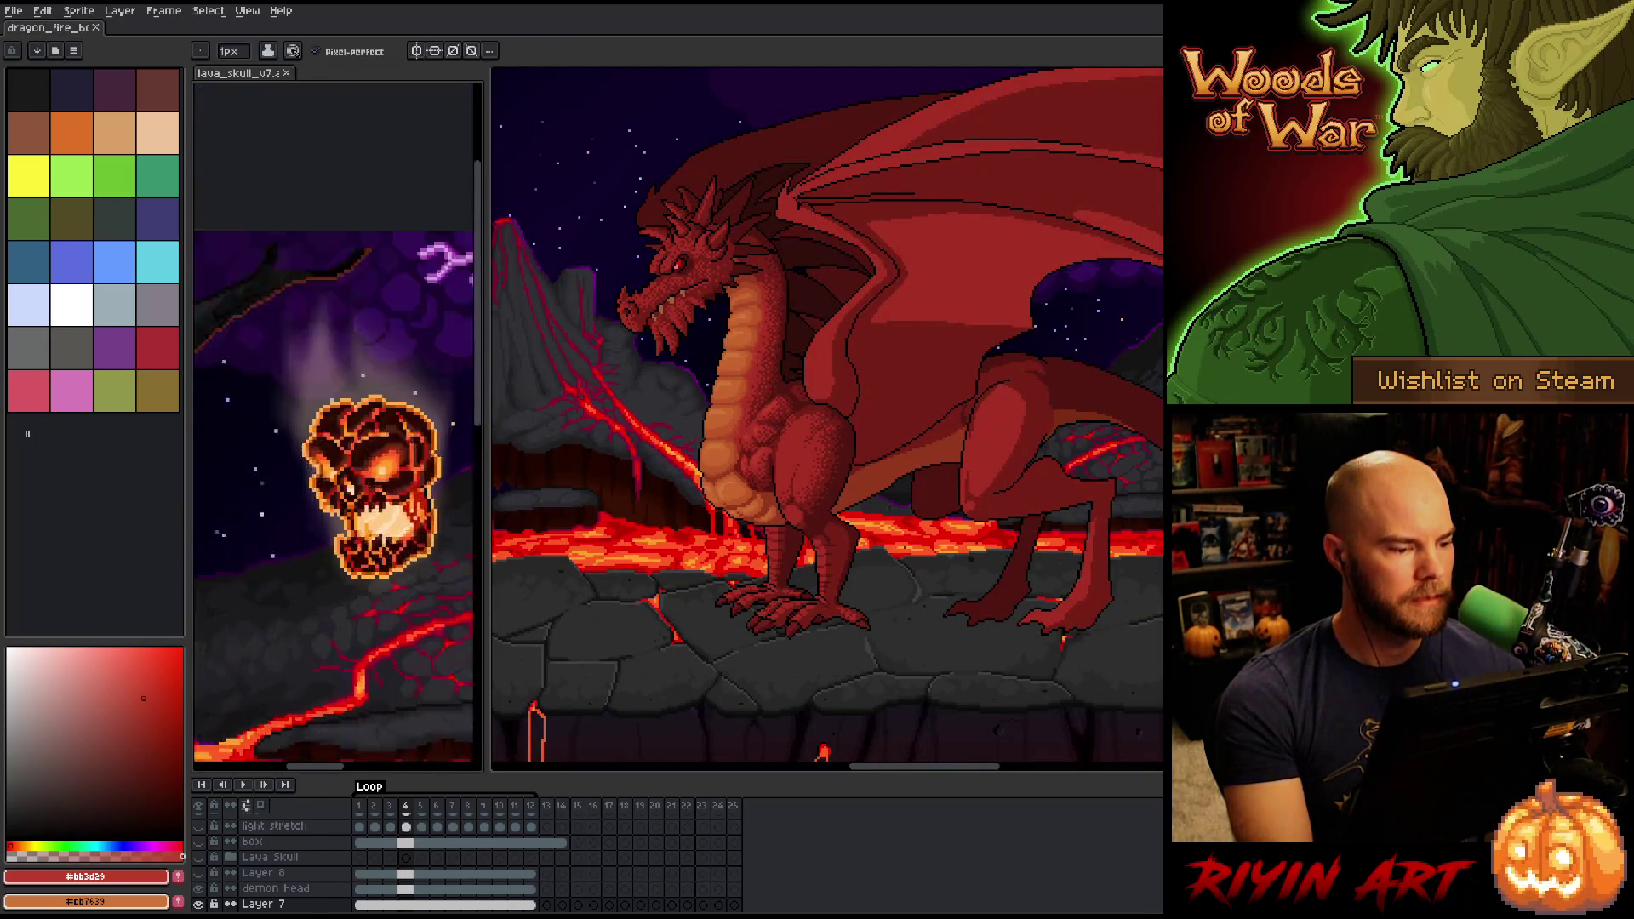
# Pan the skull reference left and down to show the floating skull.
pyautogui.press('h')
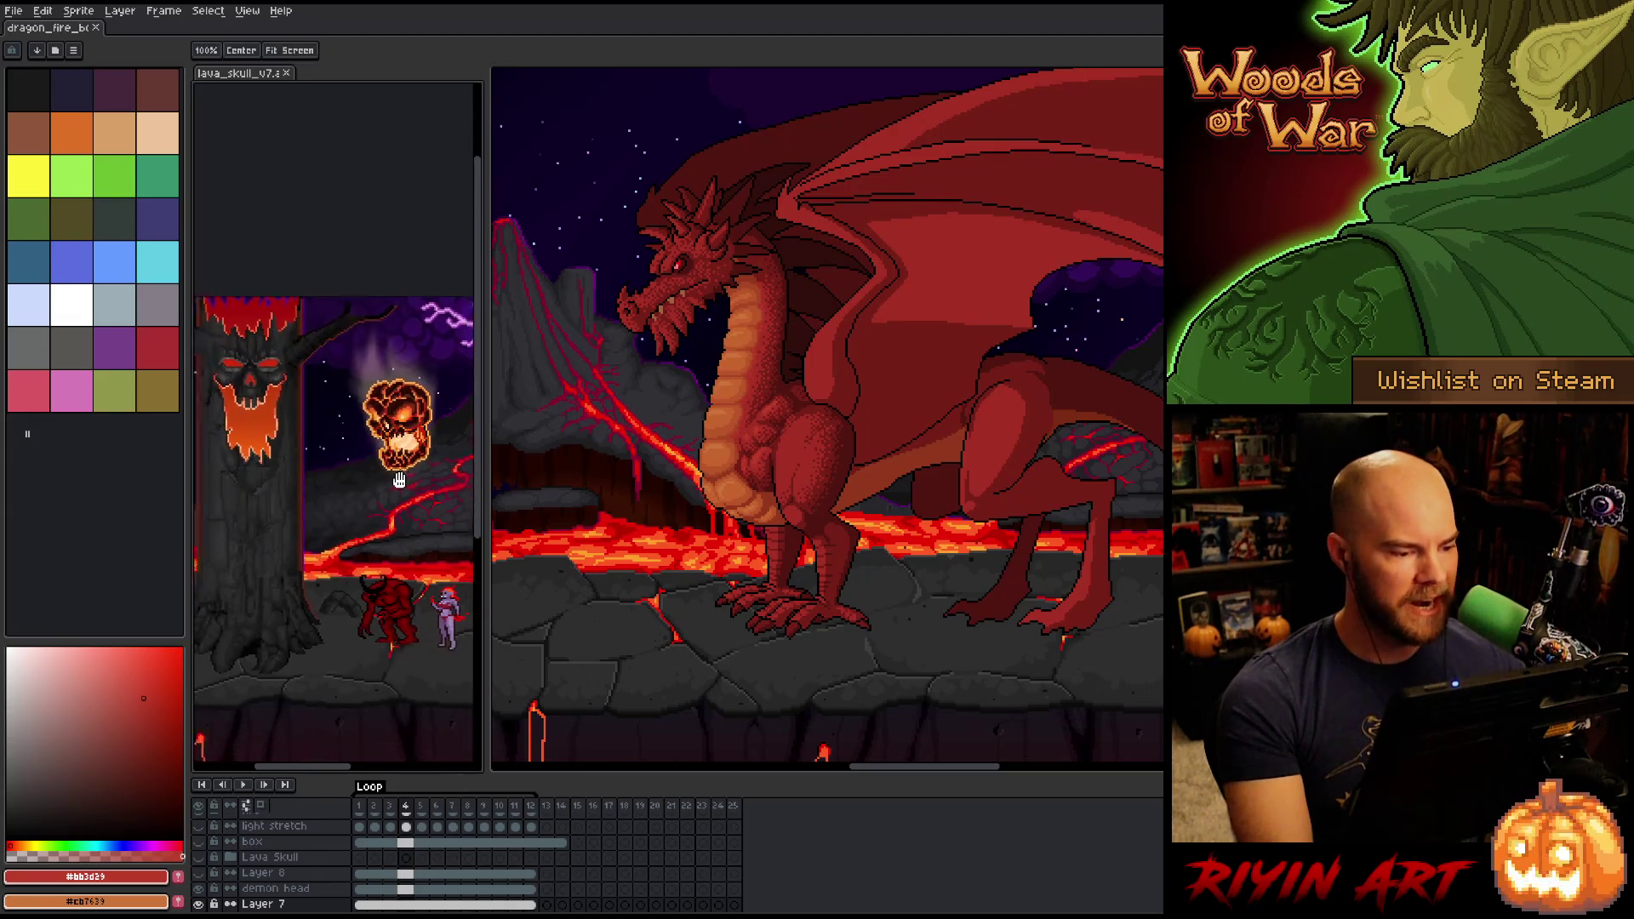
pyautogui.moveTo(399, 481); pyautogui.dragTo(386, 481)
pyautogui.press('b')
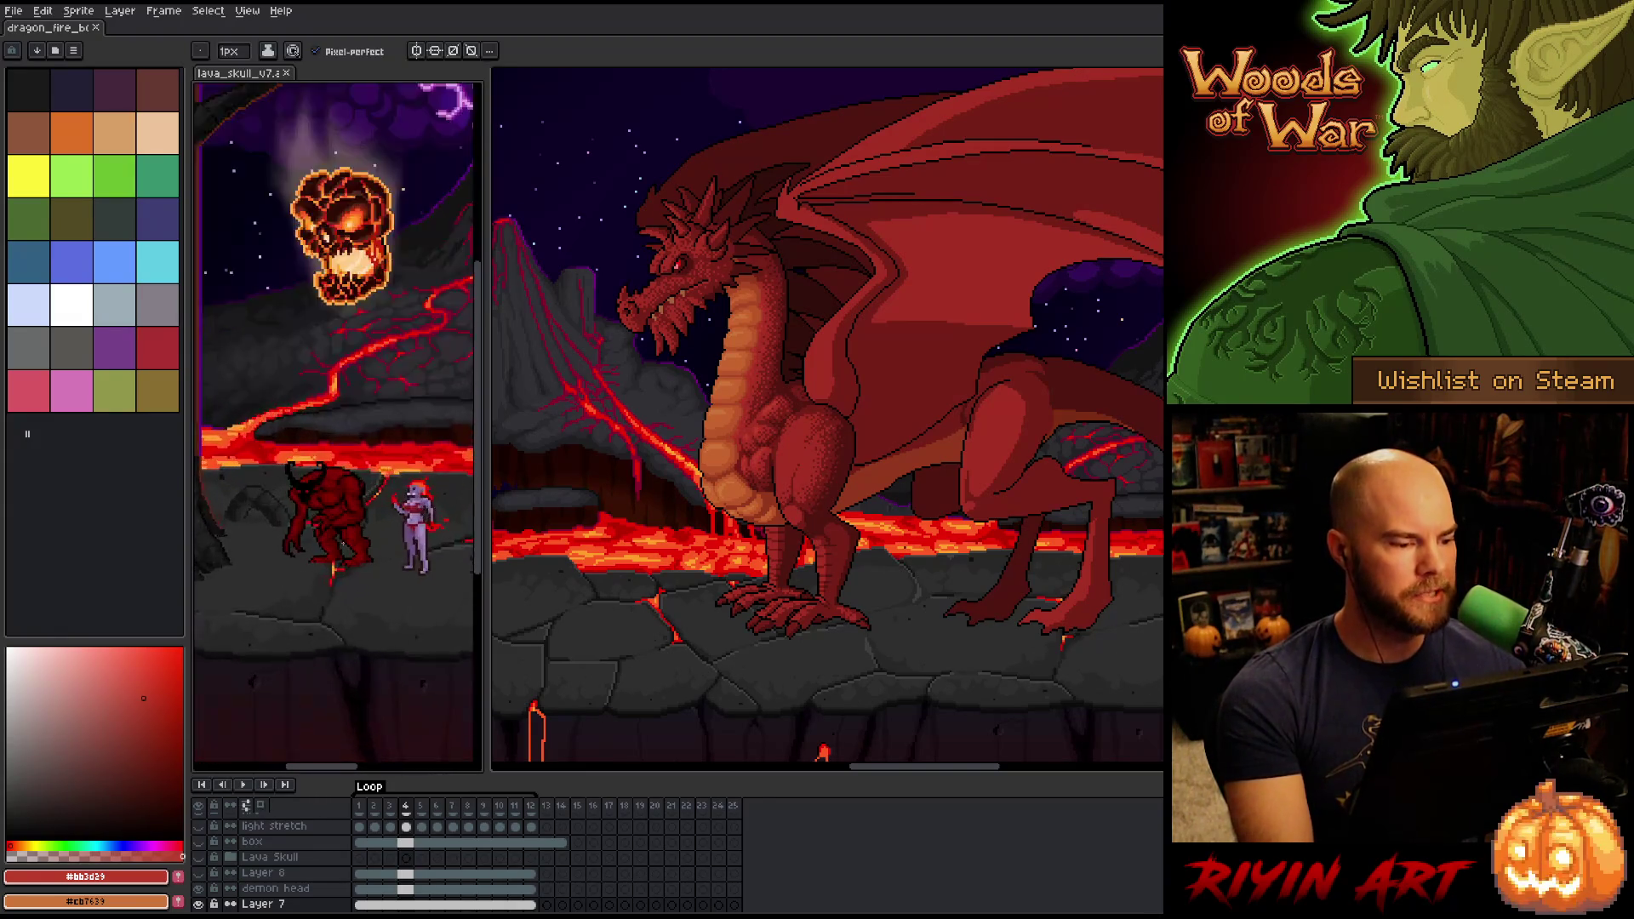
pyautogui.scroll(-2, 355, 547)
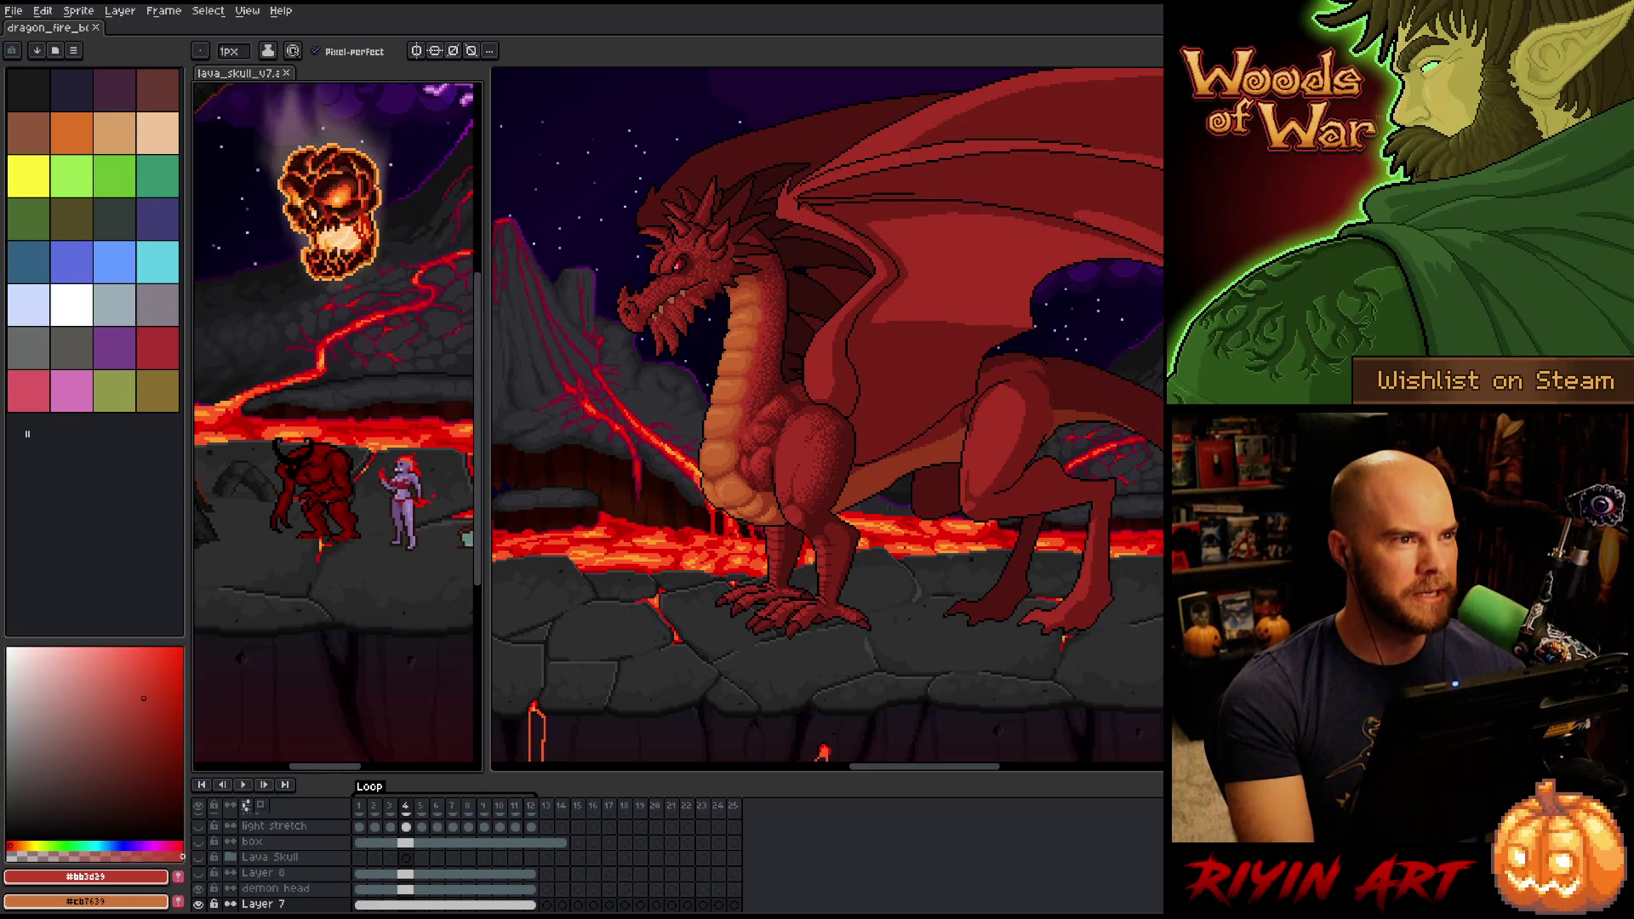
pyautogui.press('h')
pyautogui.moveTo(358, 451); pyautogui.dragTo(395, 543)
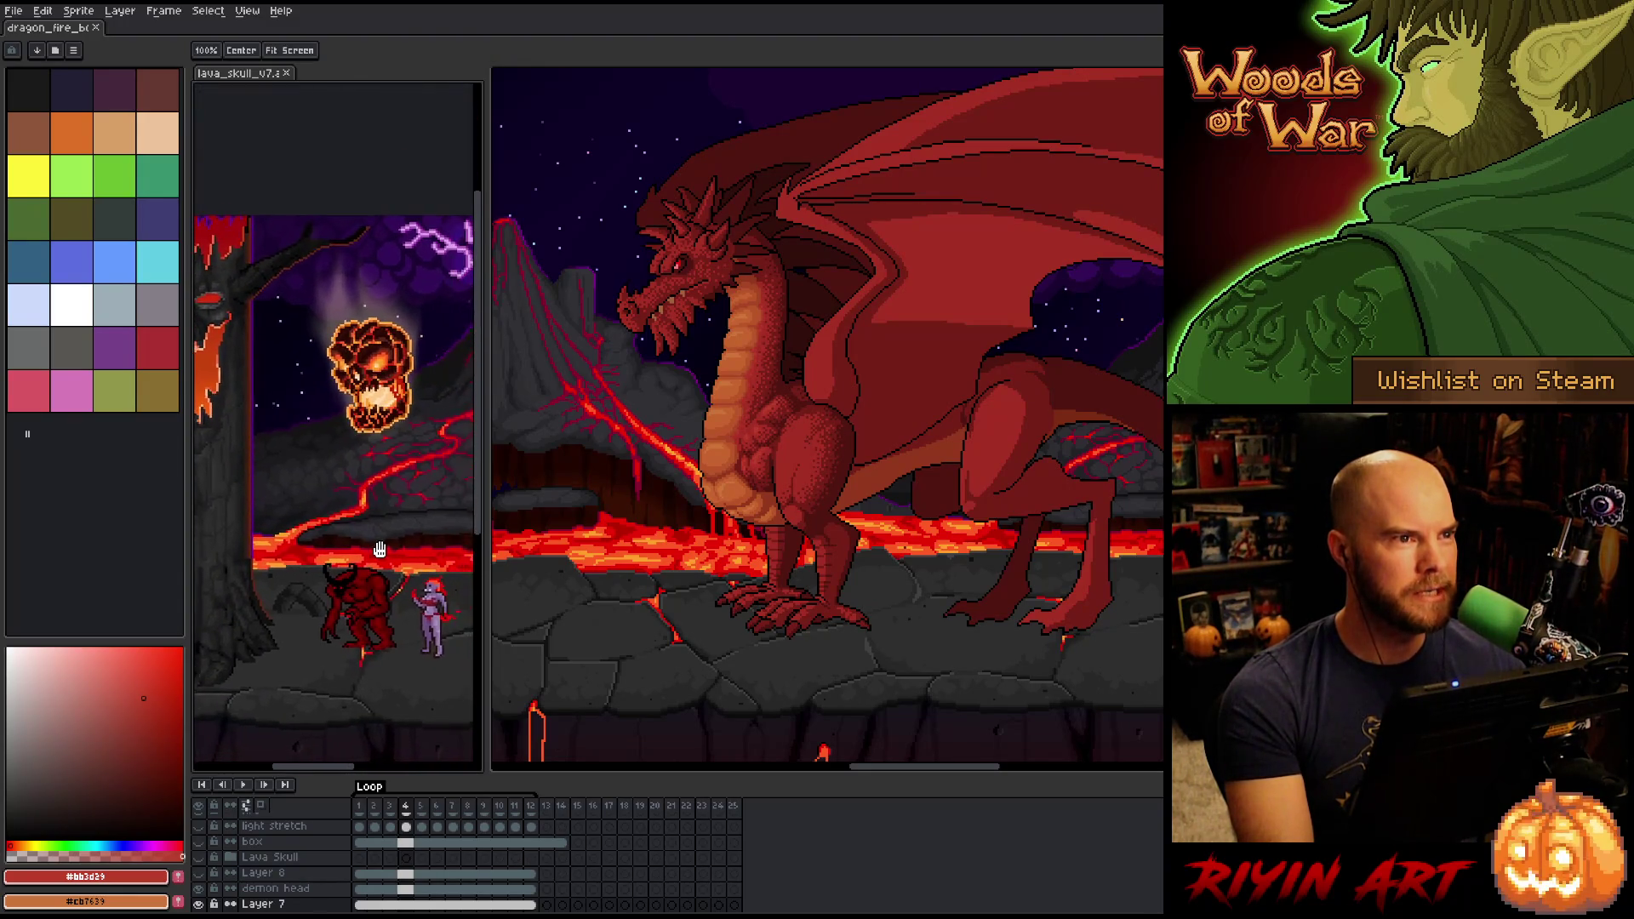
pyautogui.press('b')
# Zoom and re-centre the reference on the skull, then make the dragon scene active.
pyautogui.scroll(2, 369, 539)
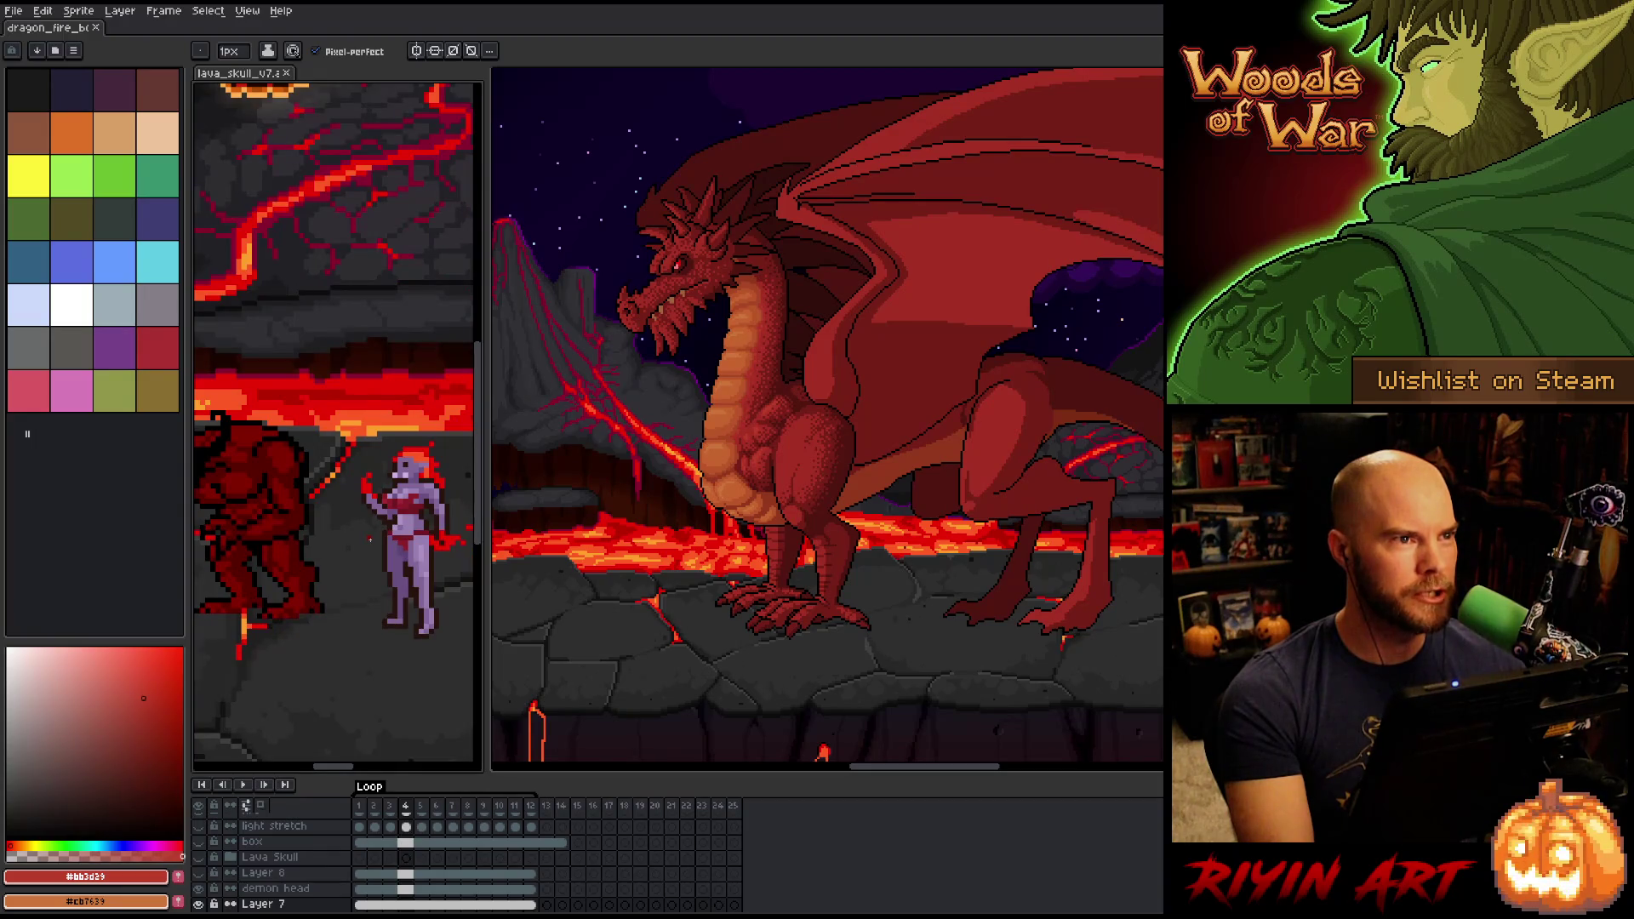
pyautogui.scroll(-2, 370, 539)
pyautogui.moveTo(380, 383); pyautogui.dragTo(383, 548)
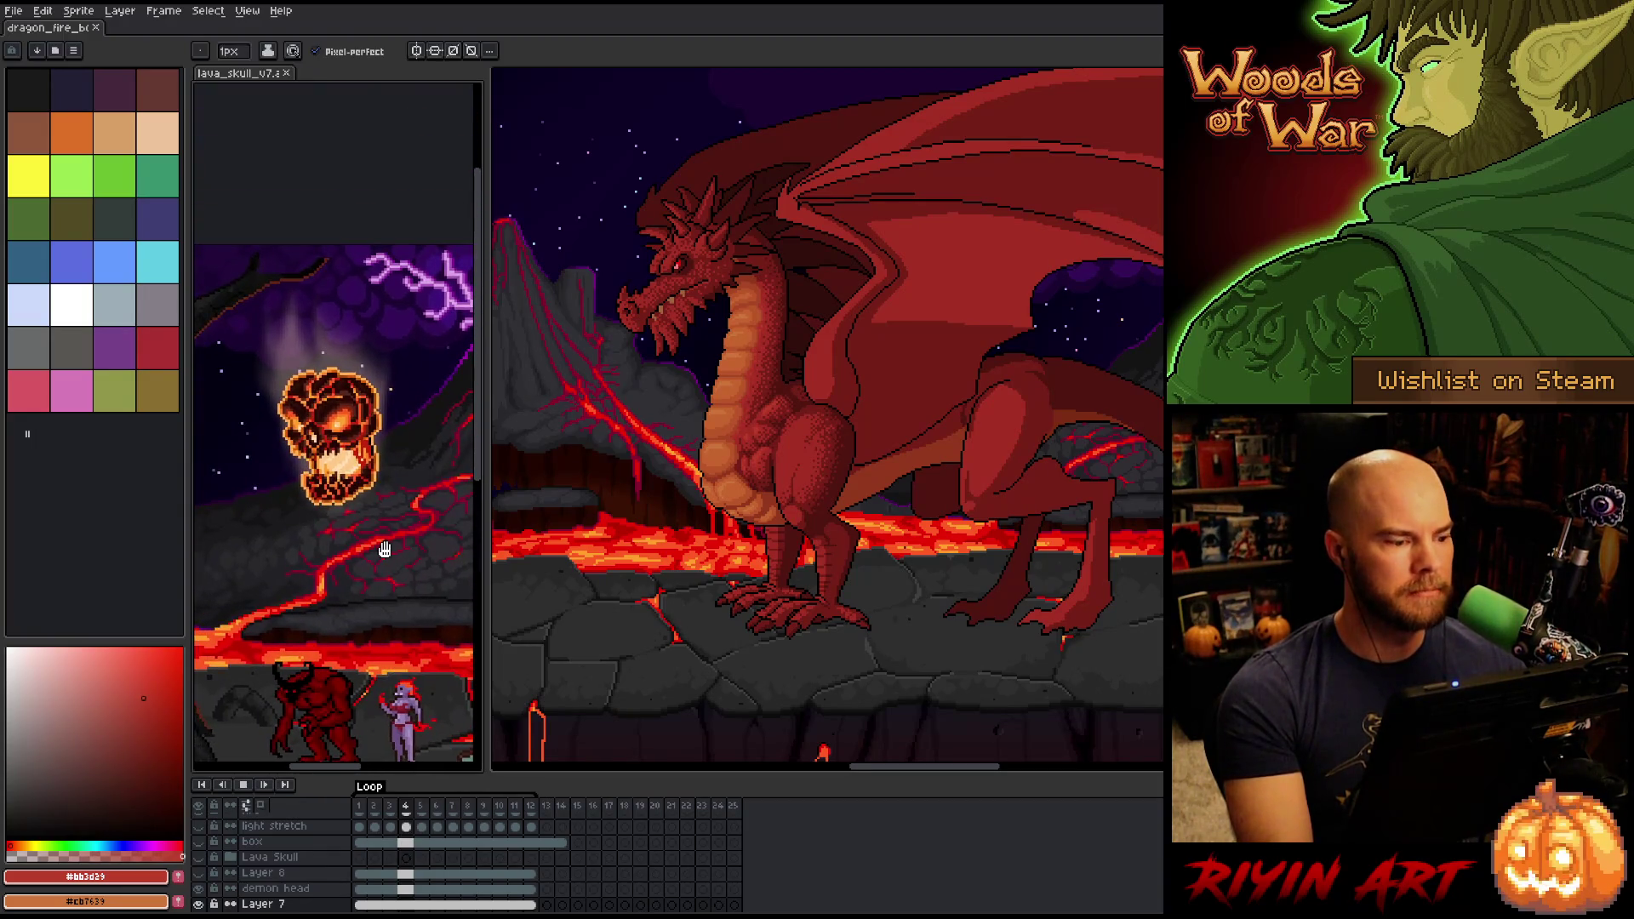
pyautogui.scroll(1, 384, 547)
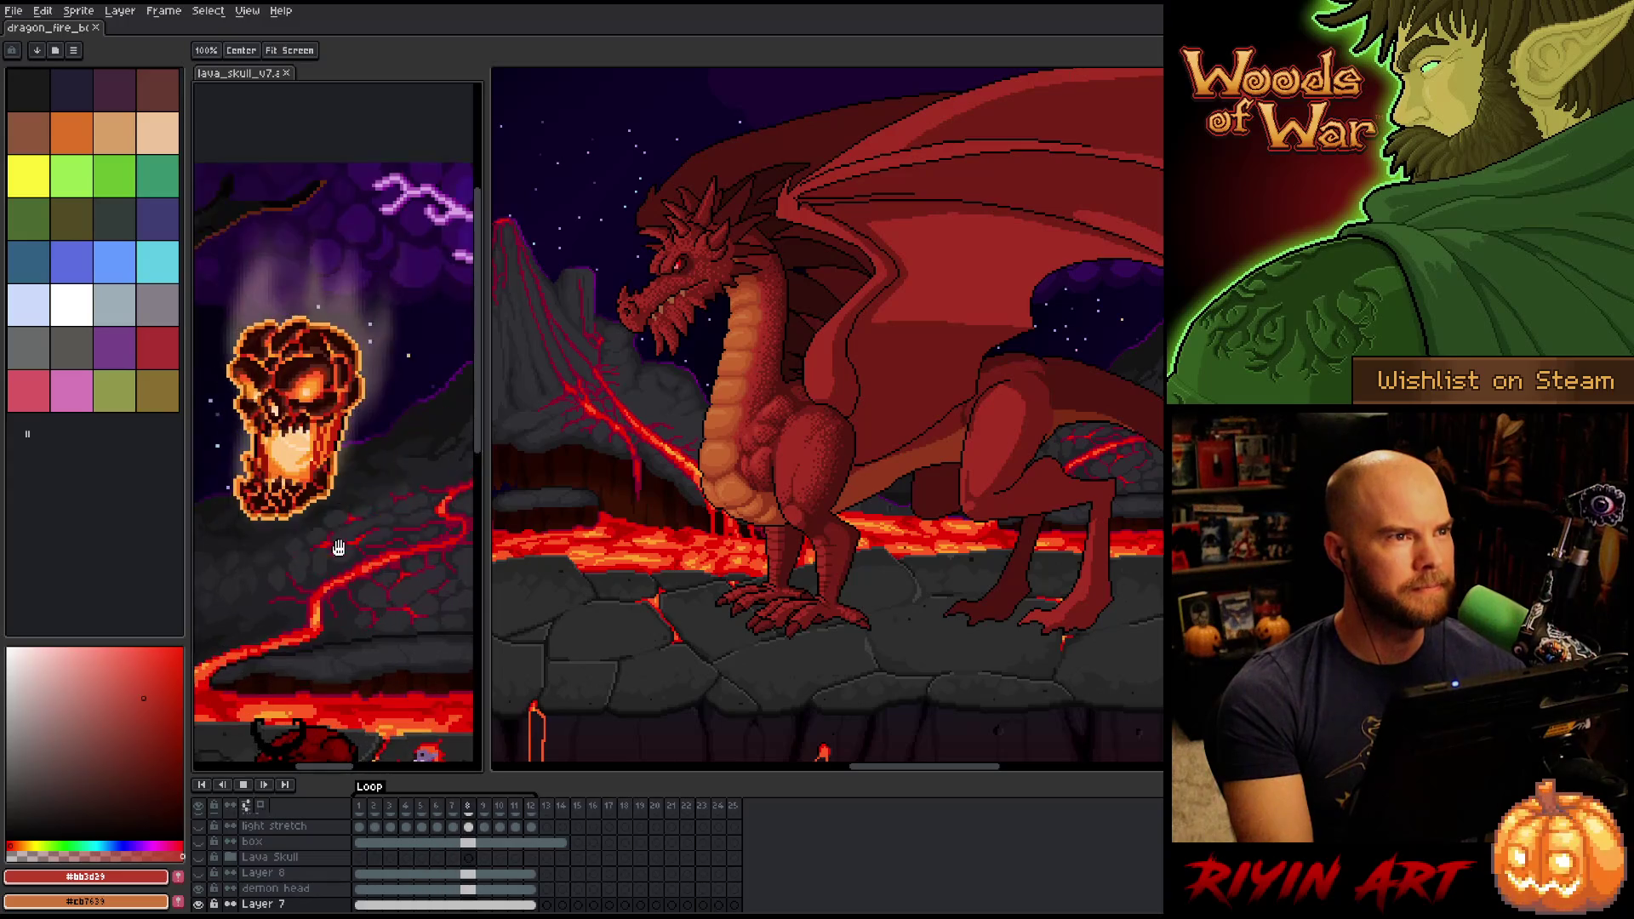
pyautogui.moveTo(383, 547); pyautogui.dragTo(363, 434)
pyautogui.press('b')
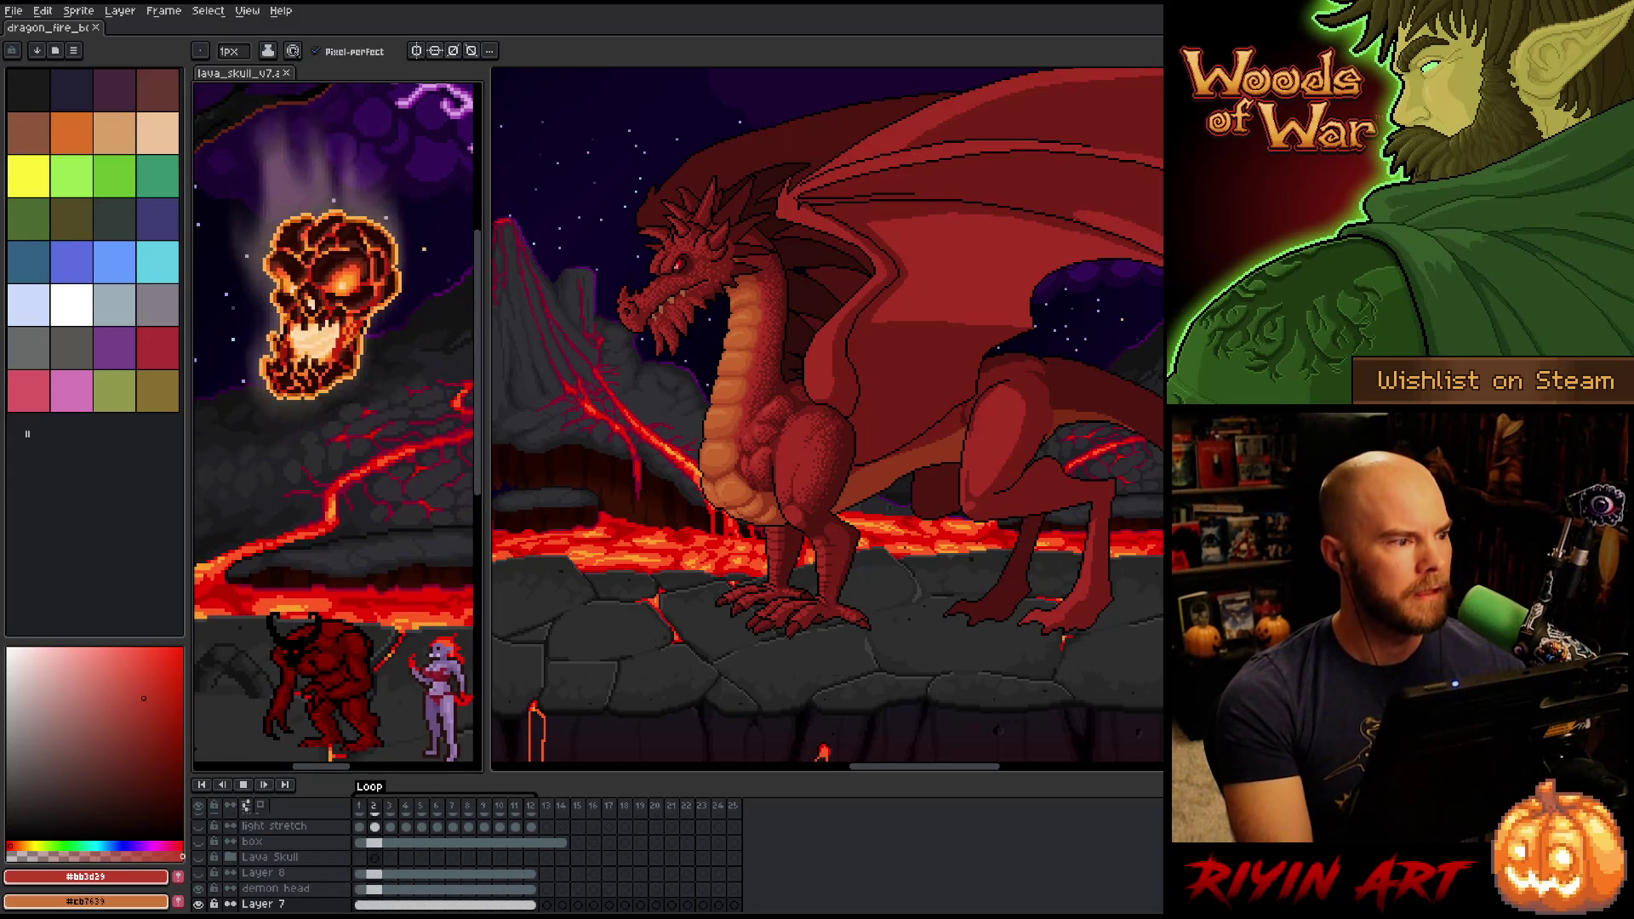
pyautogui.click(541, 288)
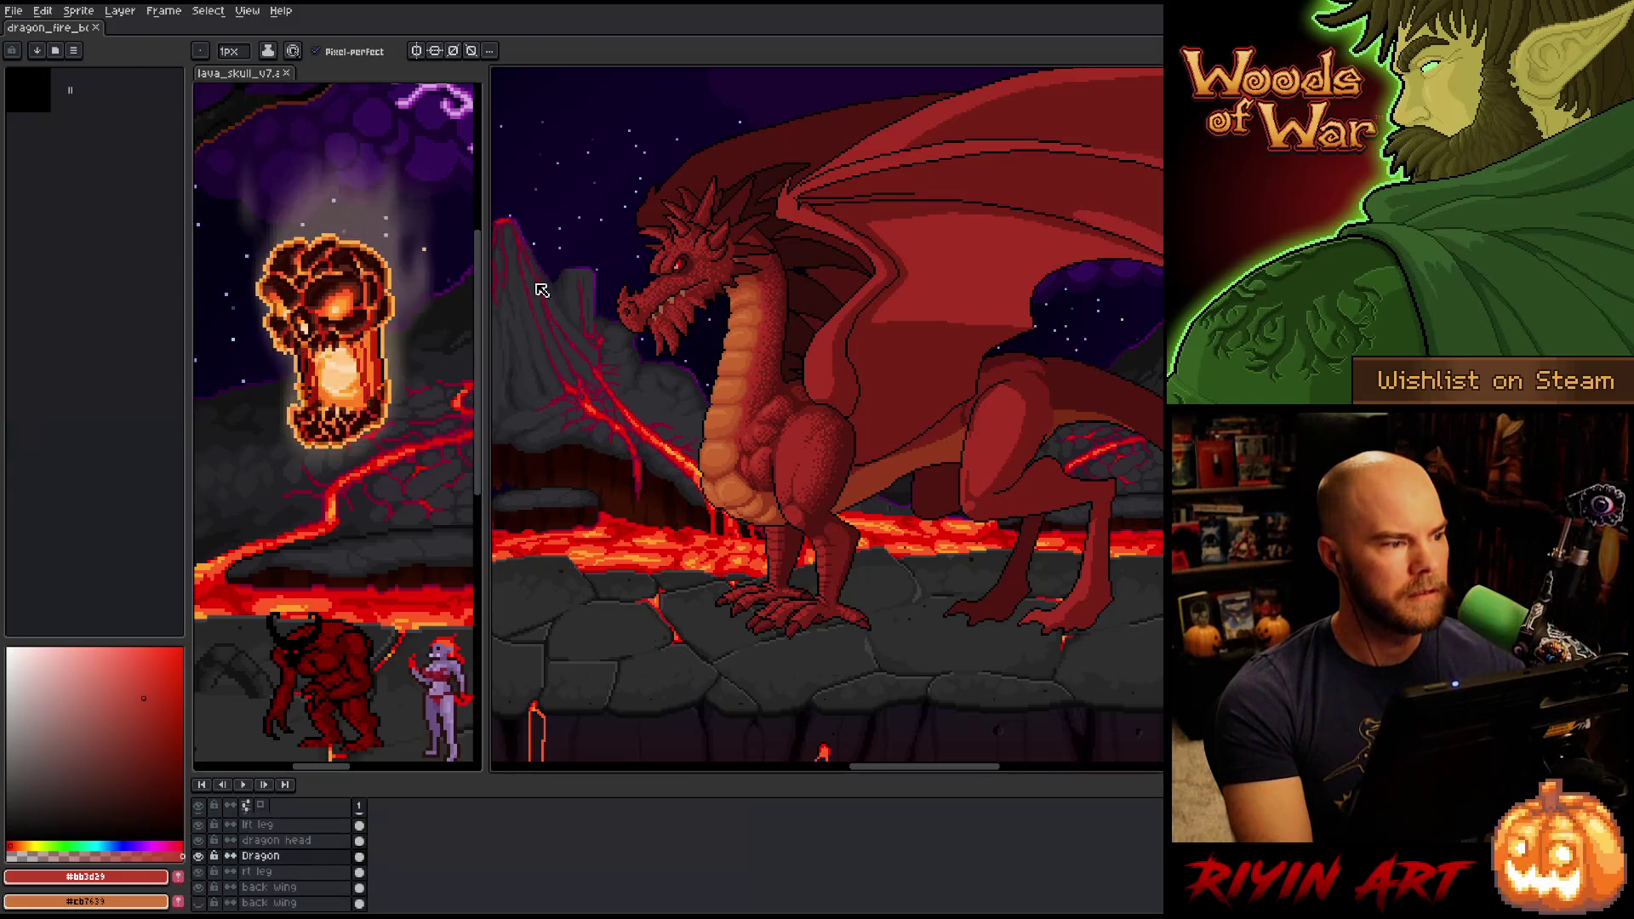
pyautogui.scroll(1, 773, 396)
pyautogui.press('h')
pyautogui.moveTo(788, 391)
pyautogui.mouseDown()
pyautogui.moveTo(770, 493)
pyautogui.moveTo(709, 538)
pyautogui.moveTo(745, 519)
pyautogui.moveTo(821, 522)
pyautogui.moveTo(835, 647)
pyautogui.moveTo(819, 595)
pyautogui.mouseUp()
pyautogui.scroll(-2, 818, 595)
pyautogui.press('b')
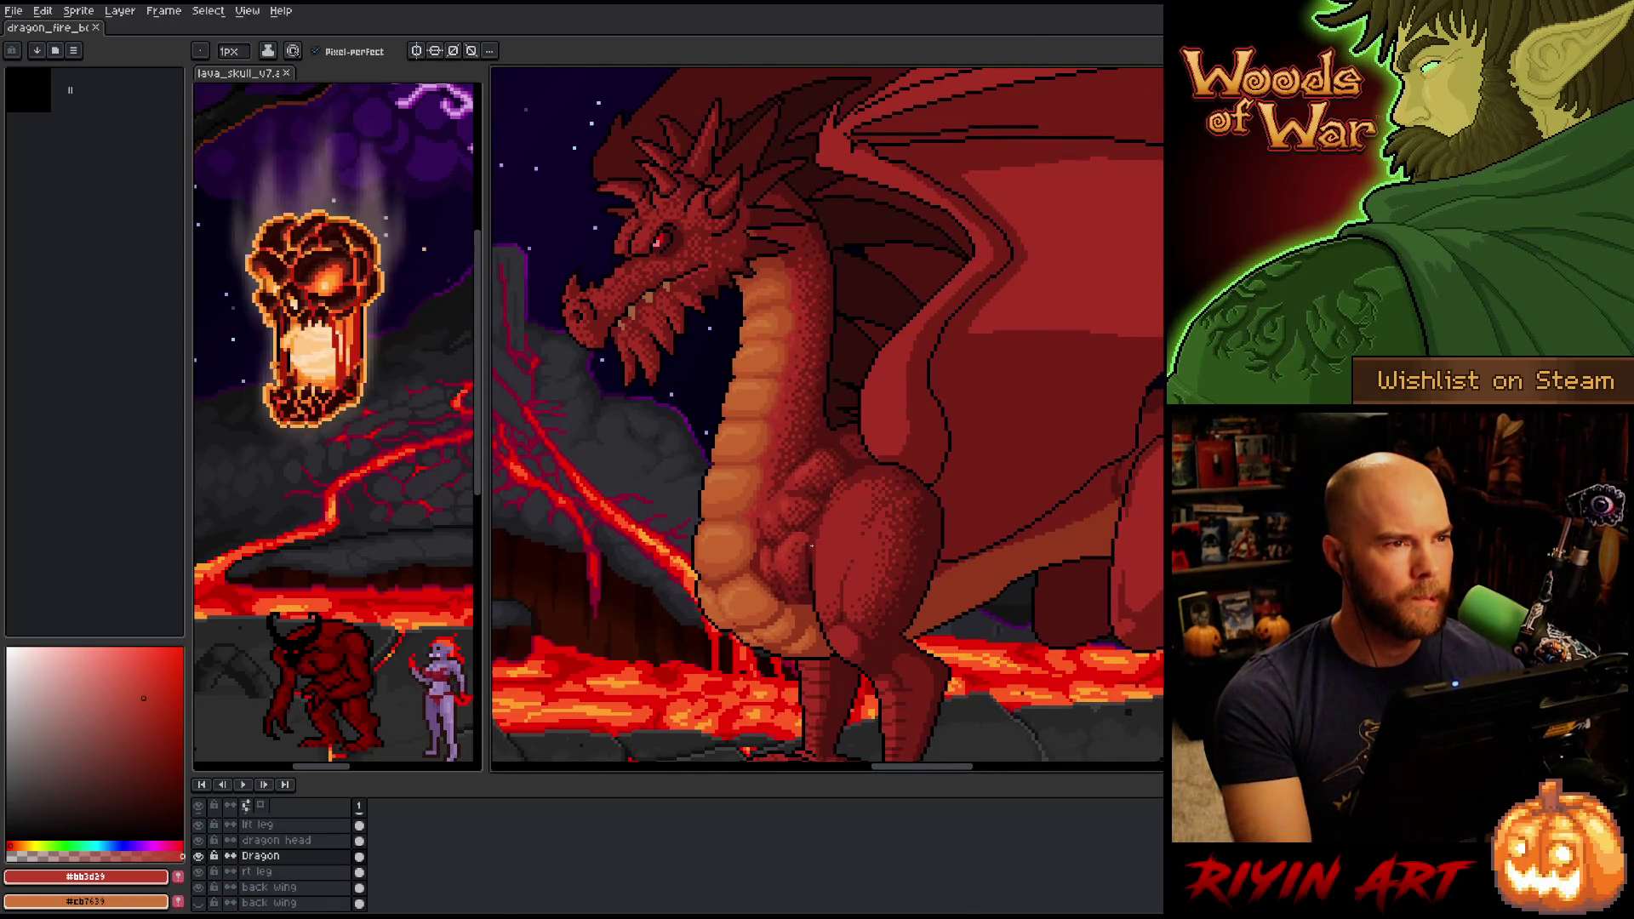
pyautogui.rightClick(800, 520)
pyautogui.press('Escape')
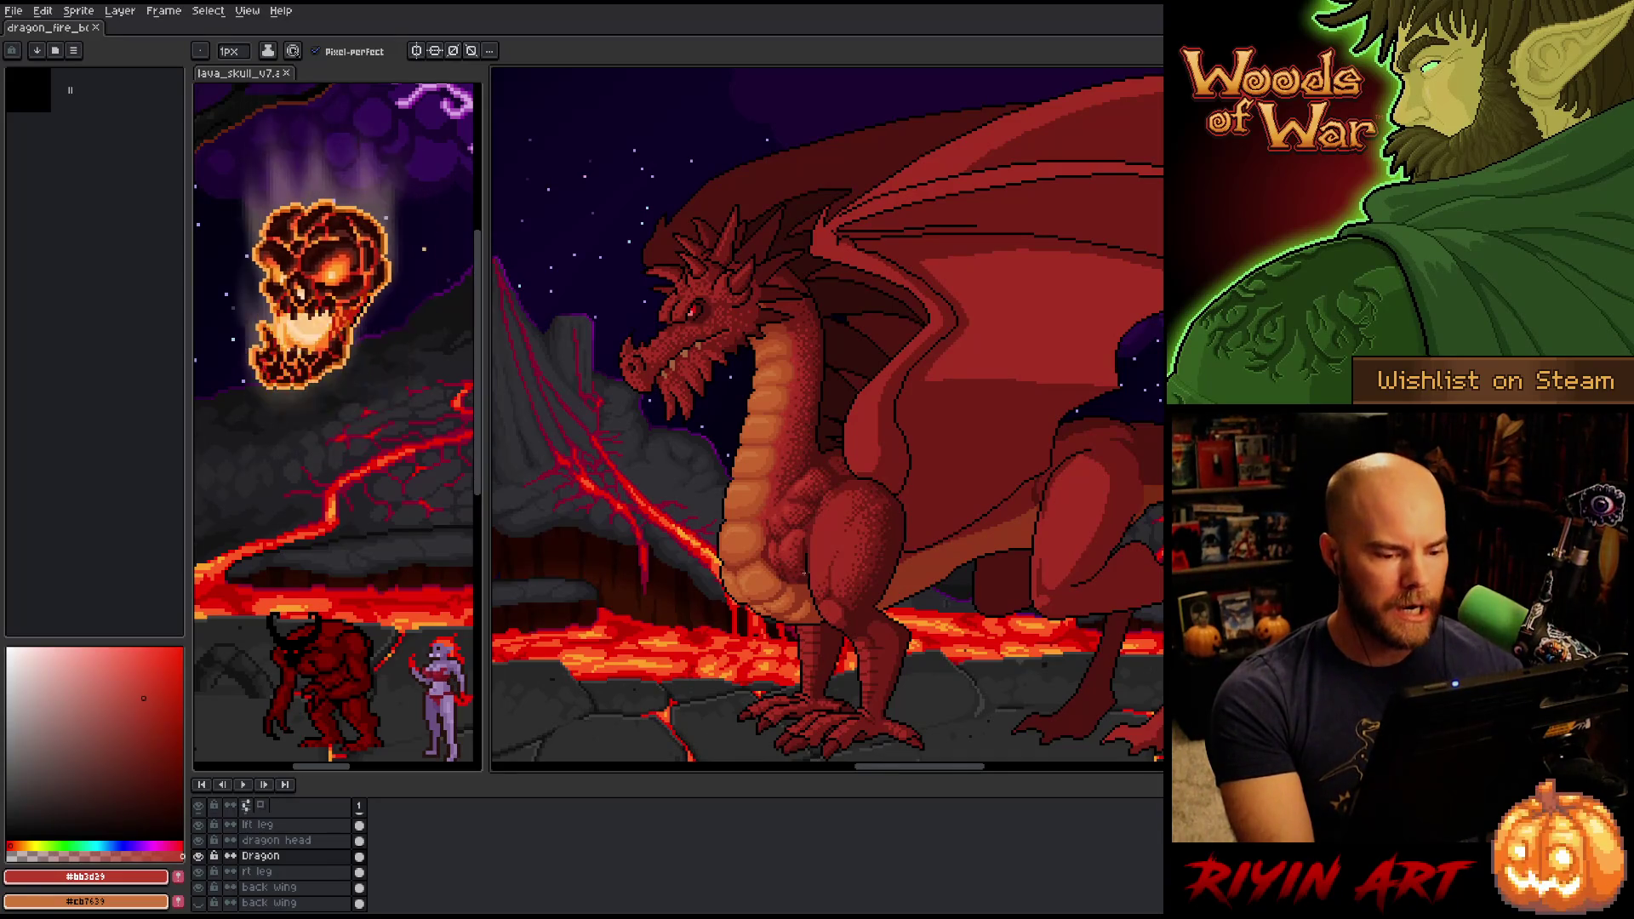
pyautogui.scroll(2, 804, 574)
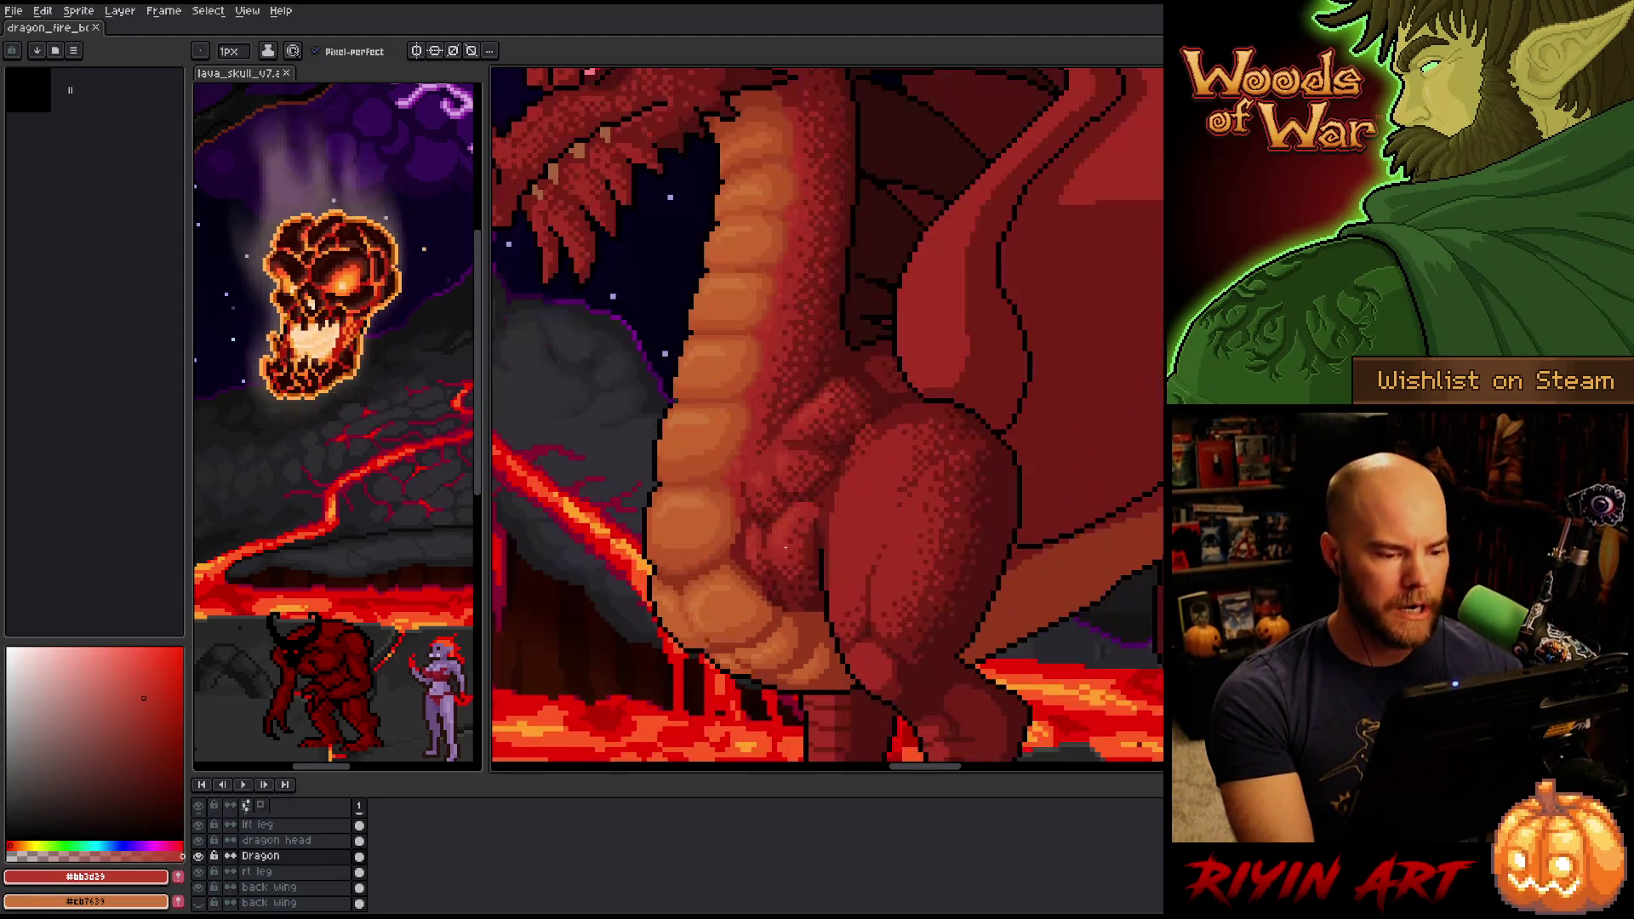
pyautogui.scroll(1, 269, 851)
pyautogui.click(269, 841)
# Pick the leg's darker red #b13327 as the drawing colour.
pyautogui.scroll(-3, 693, 466)
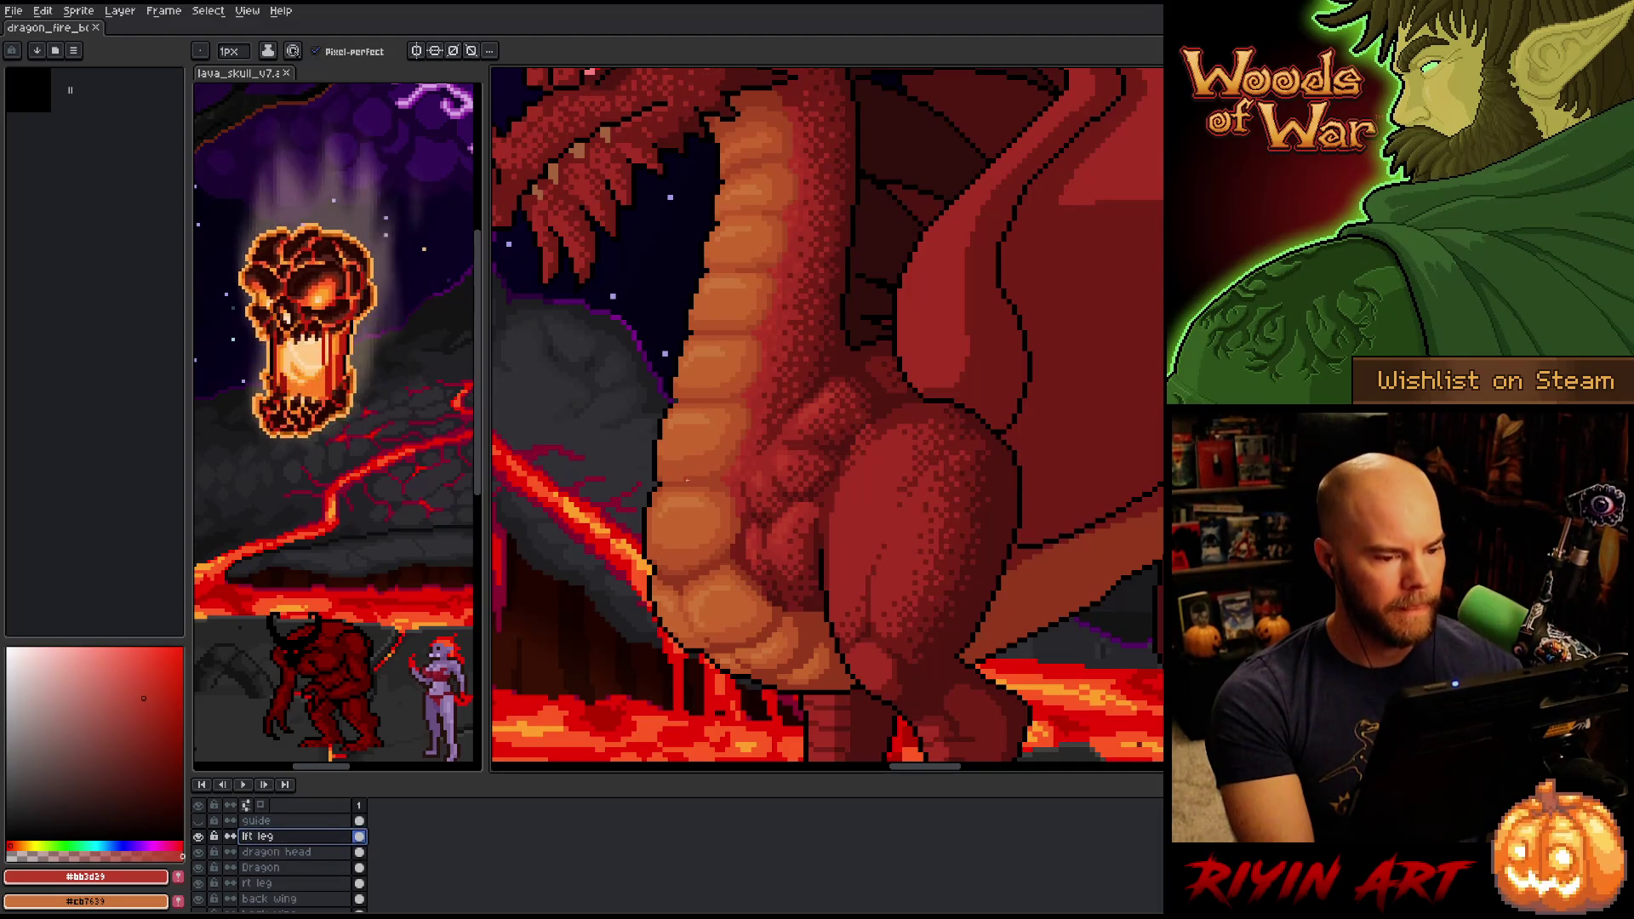
pyautogui.scroll(2, 693, 466)
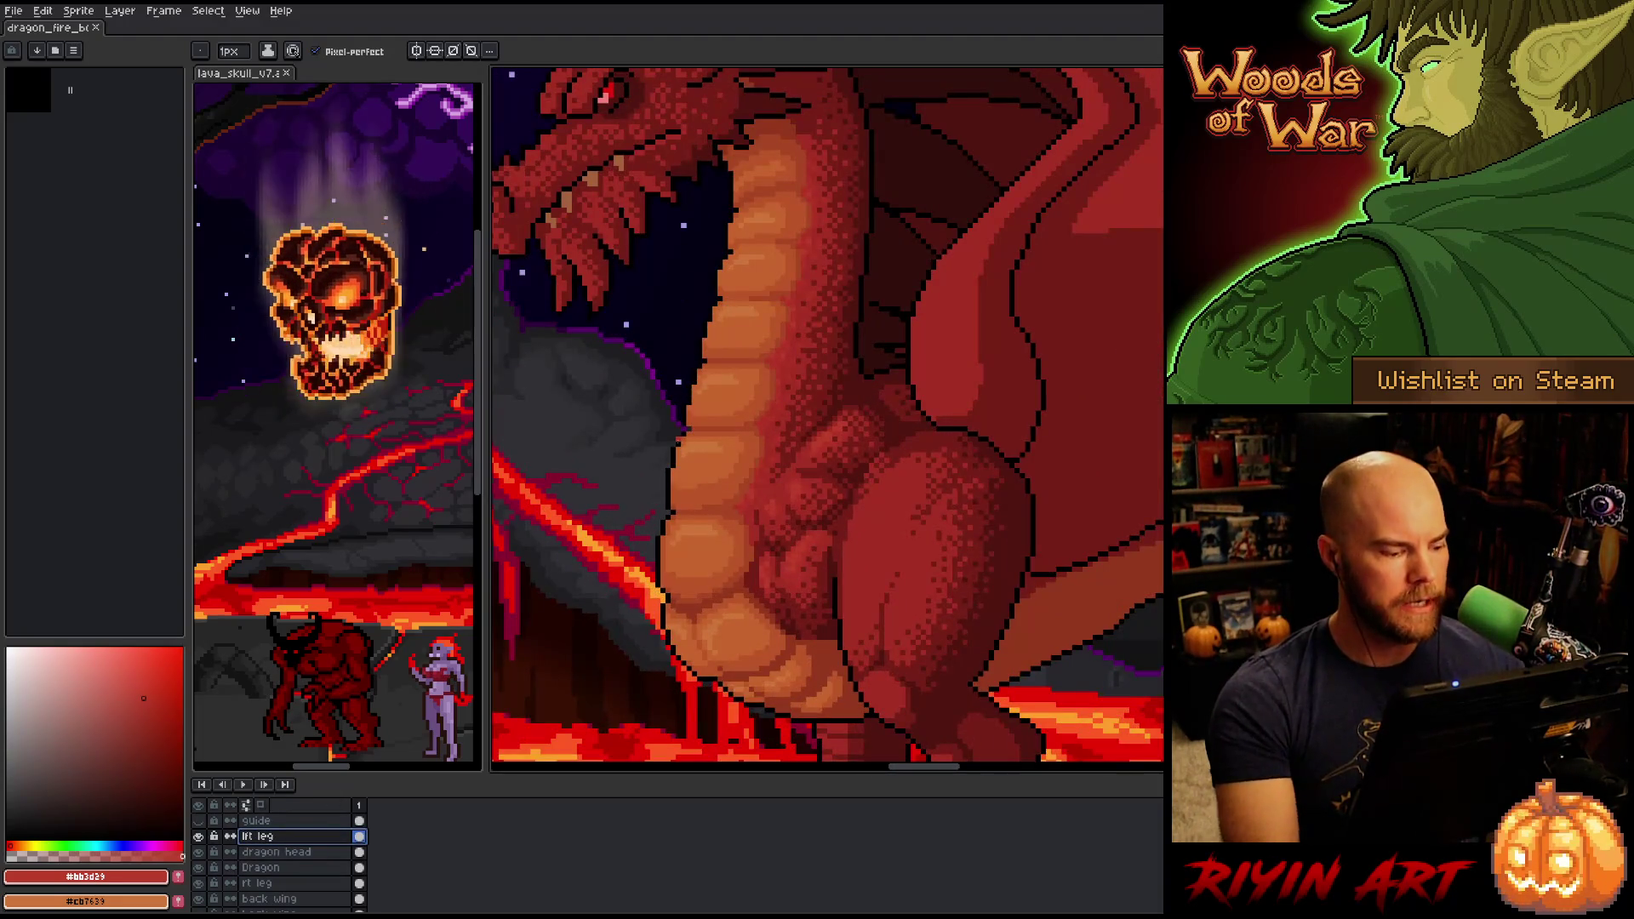
pyautogui.keyDown('alt'); pyautogui.click(803, 468); pyautogui.keyUp('alt')
# Try selecting the leg by colour with Color Range, deselect, and place a shading pixel with the pencil.
pyautogui.press('w')
pyautogui.click(877, 542)
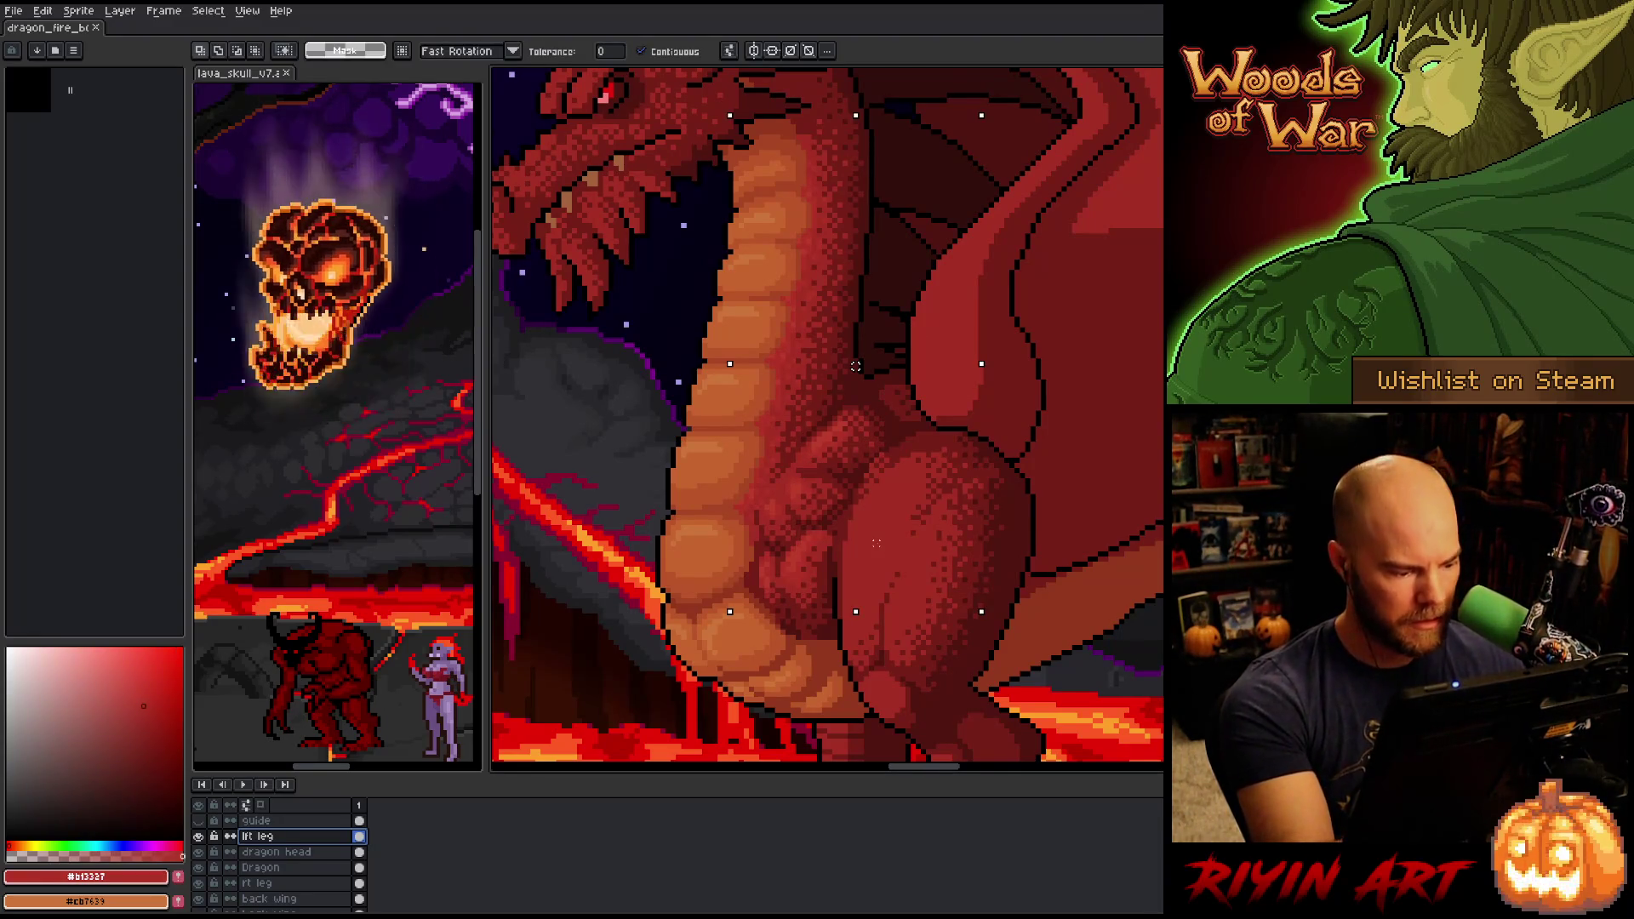
pyautogui.hotkey('ctrl', 'shift', 'c')
pyautogui.click(898, 534)
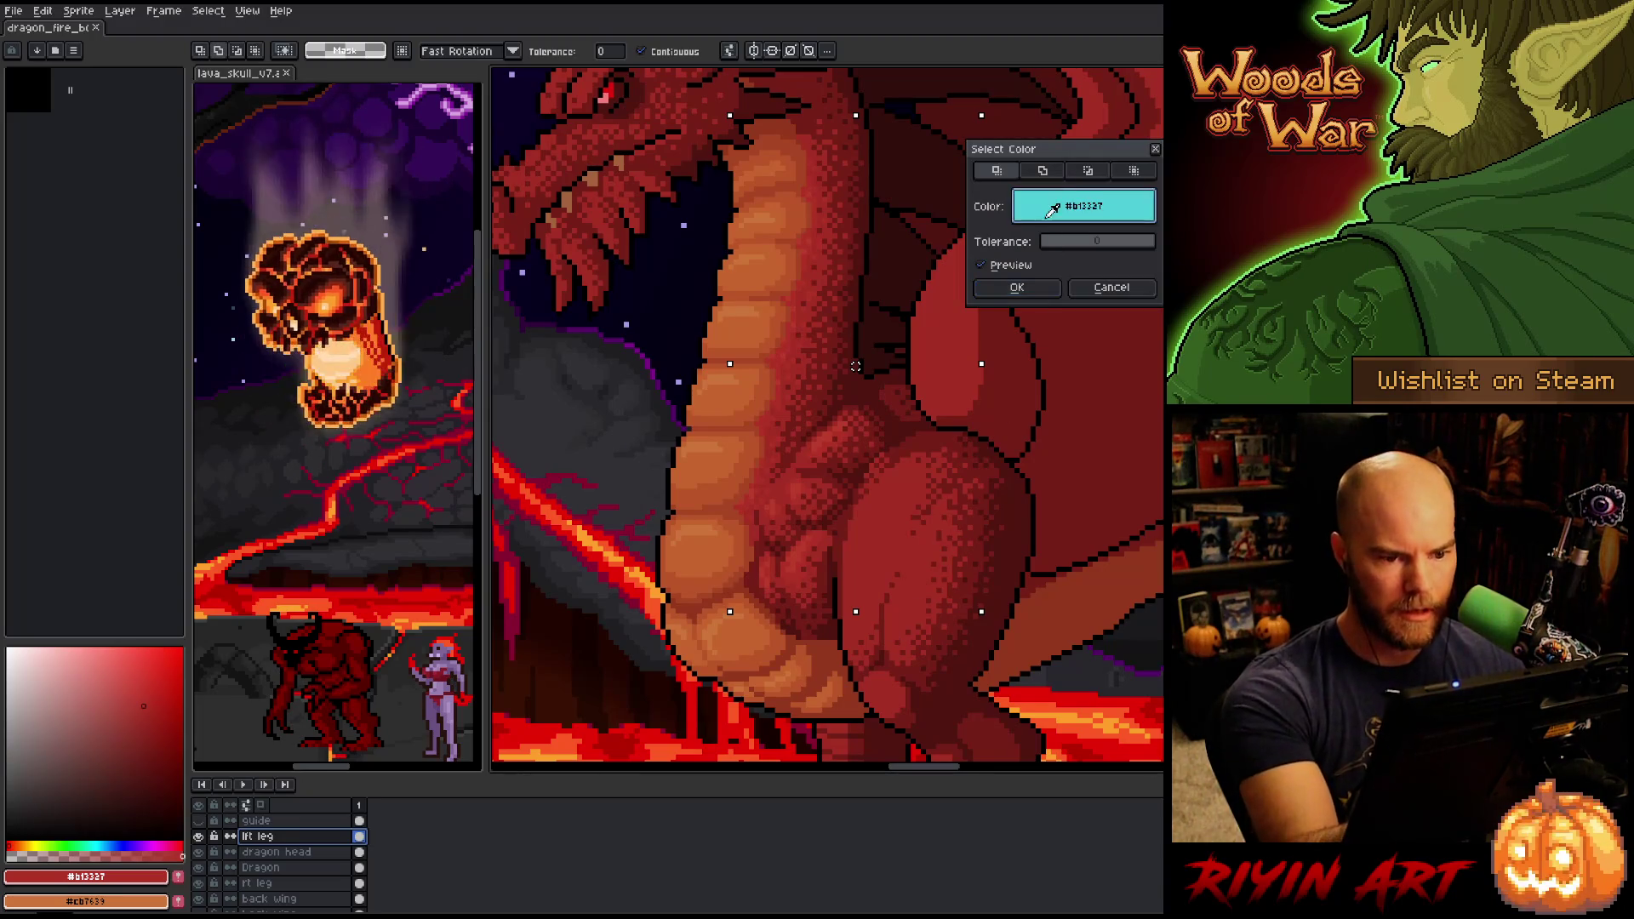
pyautogui.press('Return')
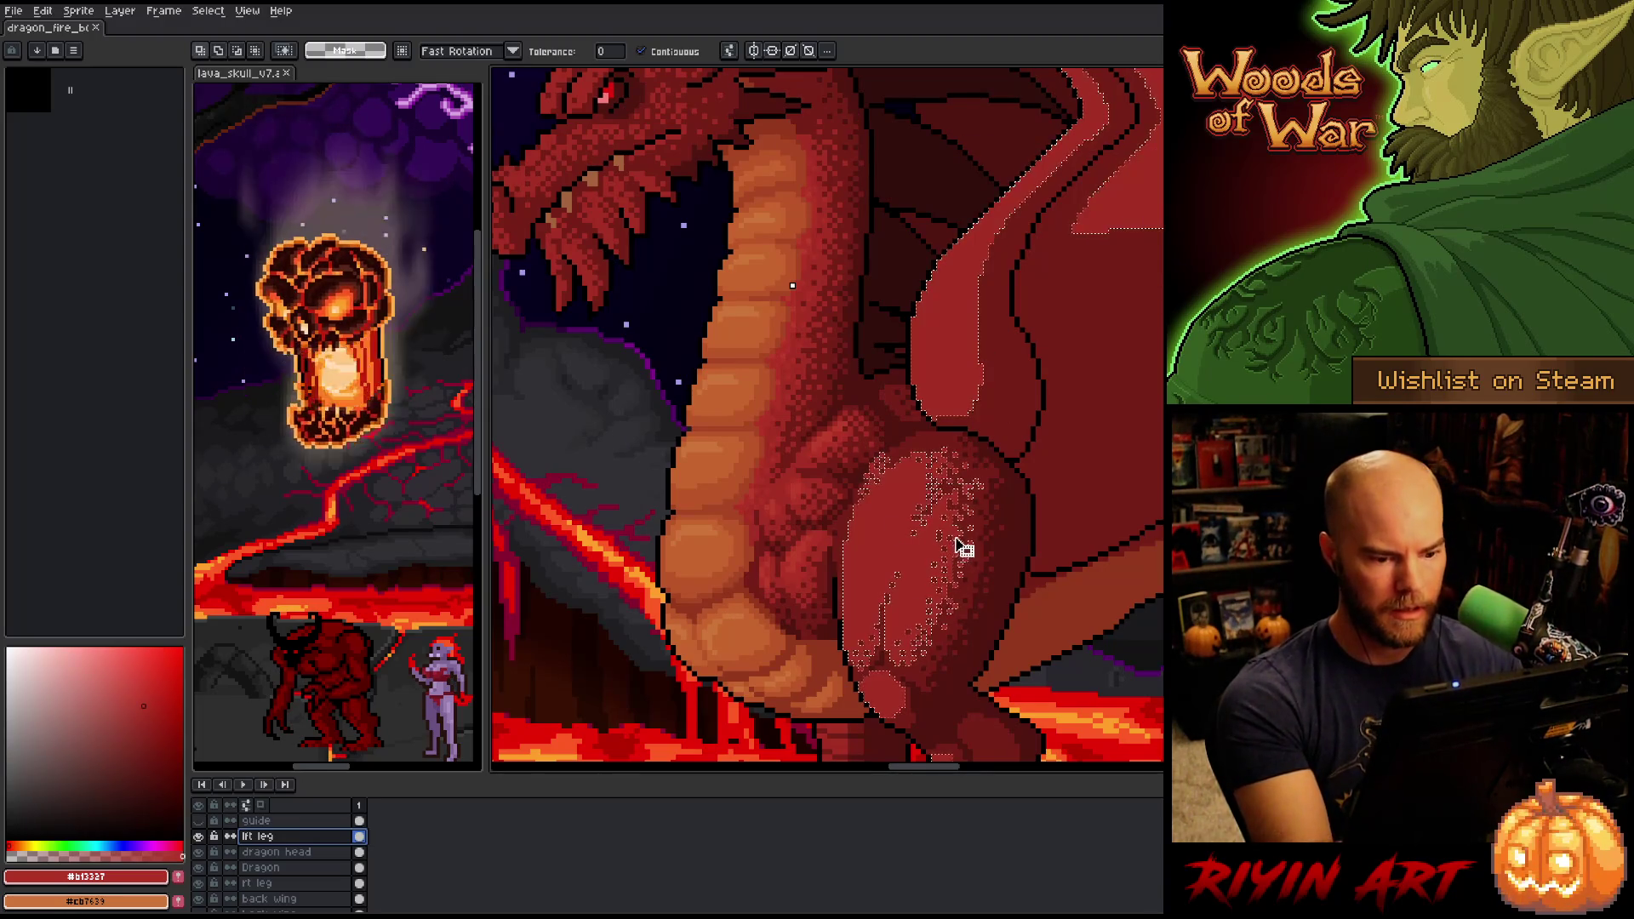
pyautogui.hotkey('ctrl', 'd')
pyautogui.press('b')
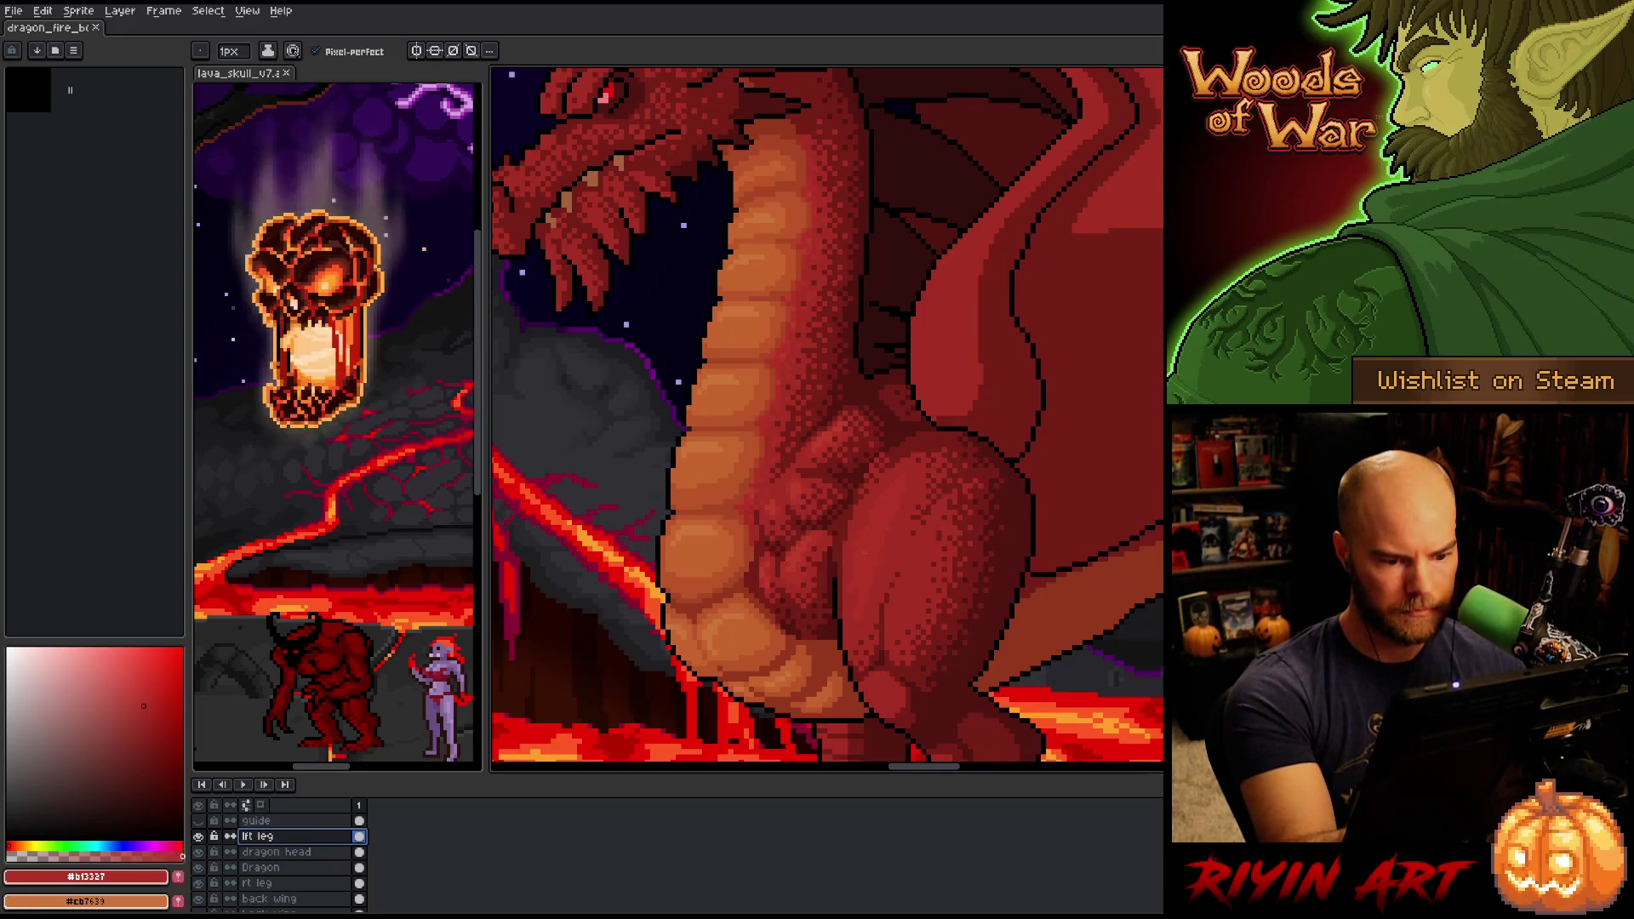
pyautogui.click(856, 598)
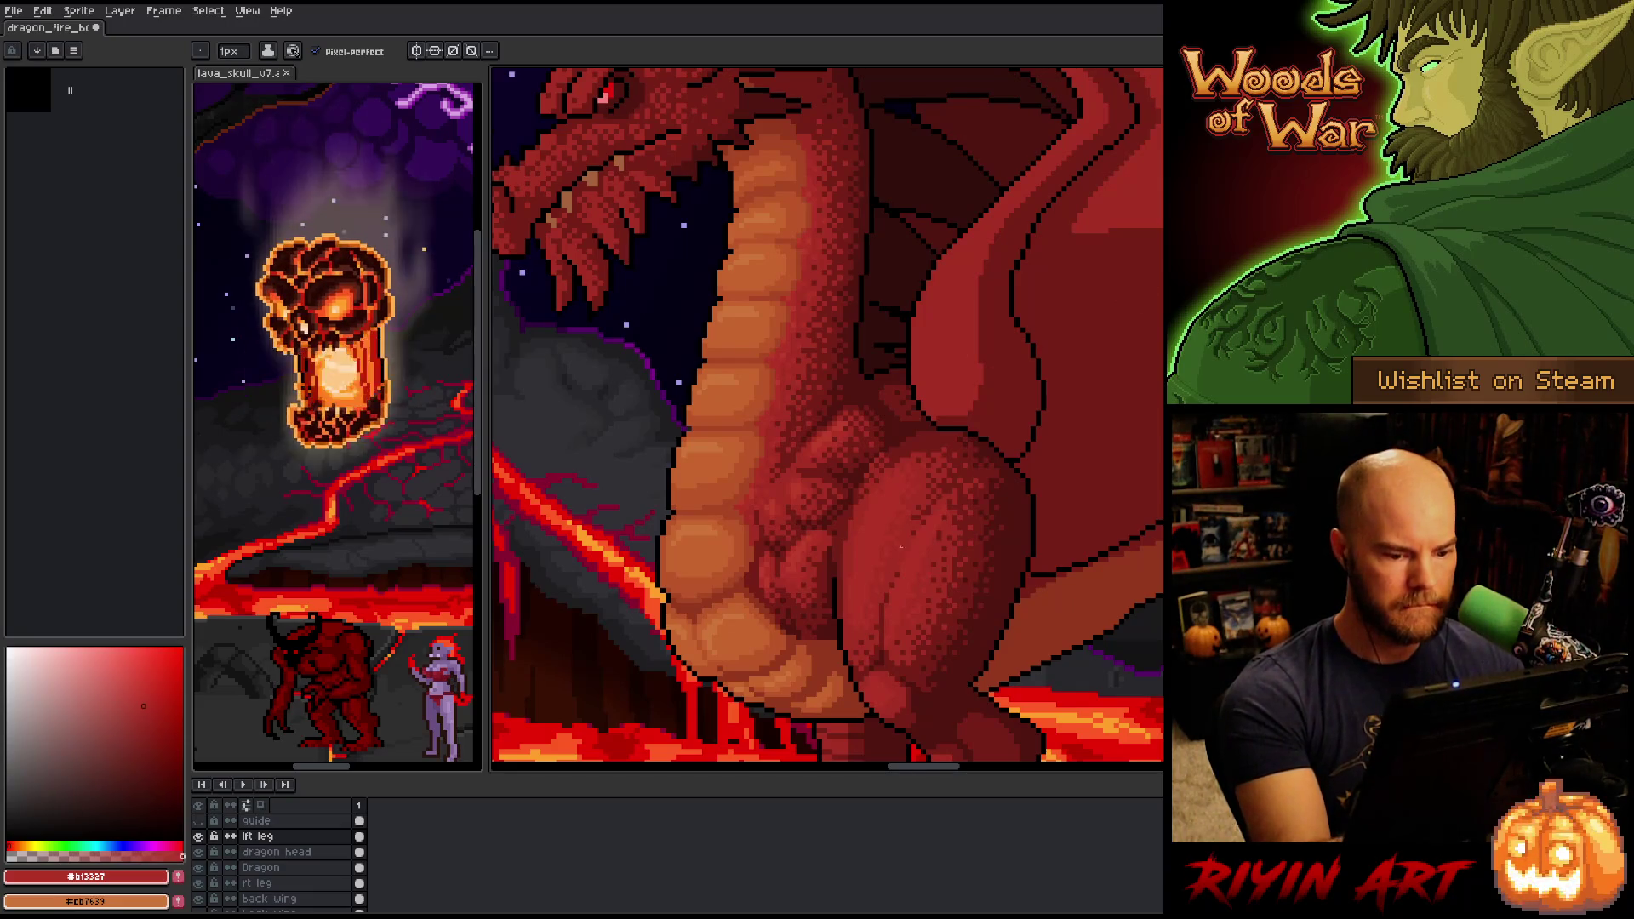
# Pan to the dragon's chest and leg, ending with mid red #bb3d29 as drawing colour.
pyautogui.moveTo(972, 642); pyautogui.dragTo(887, 471)
pyautogui.press('space')
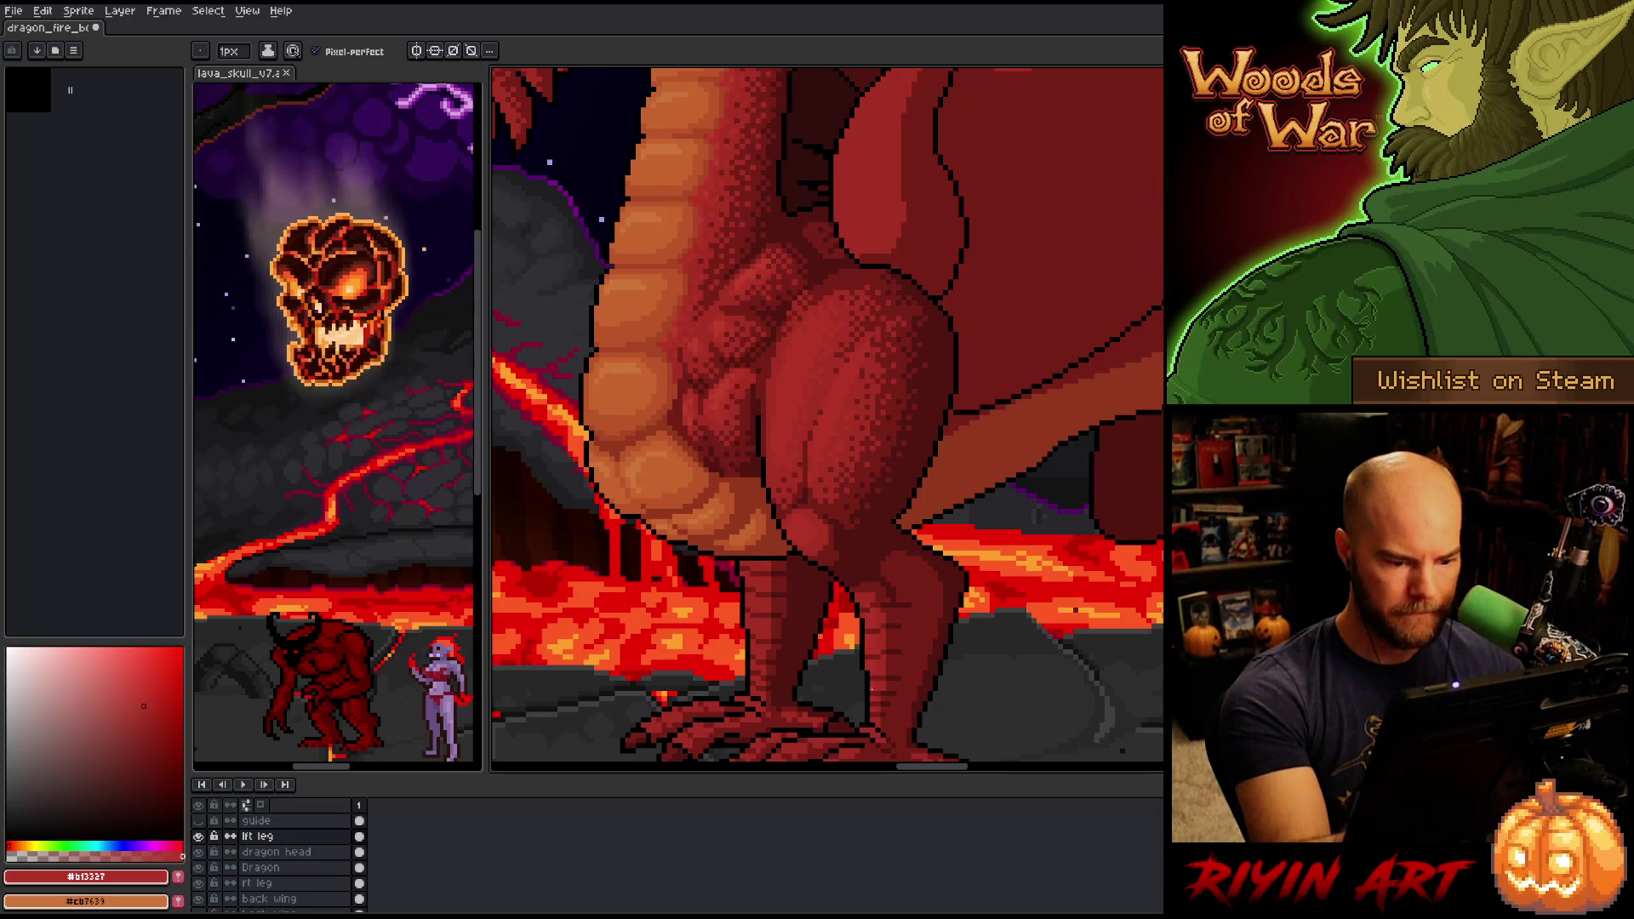
pyautogui.moveTo(717, 471); pyautogui.dragTo(783, 637)
pyautogui.press('x')
pyautogui.press('alt')
pyautogui.keyDown('alt'); pyautogui.click(801, 377); pyautogui.keyUp('alt')
pyautogui.press('space')
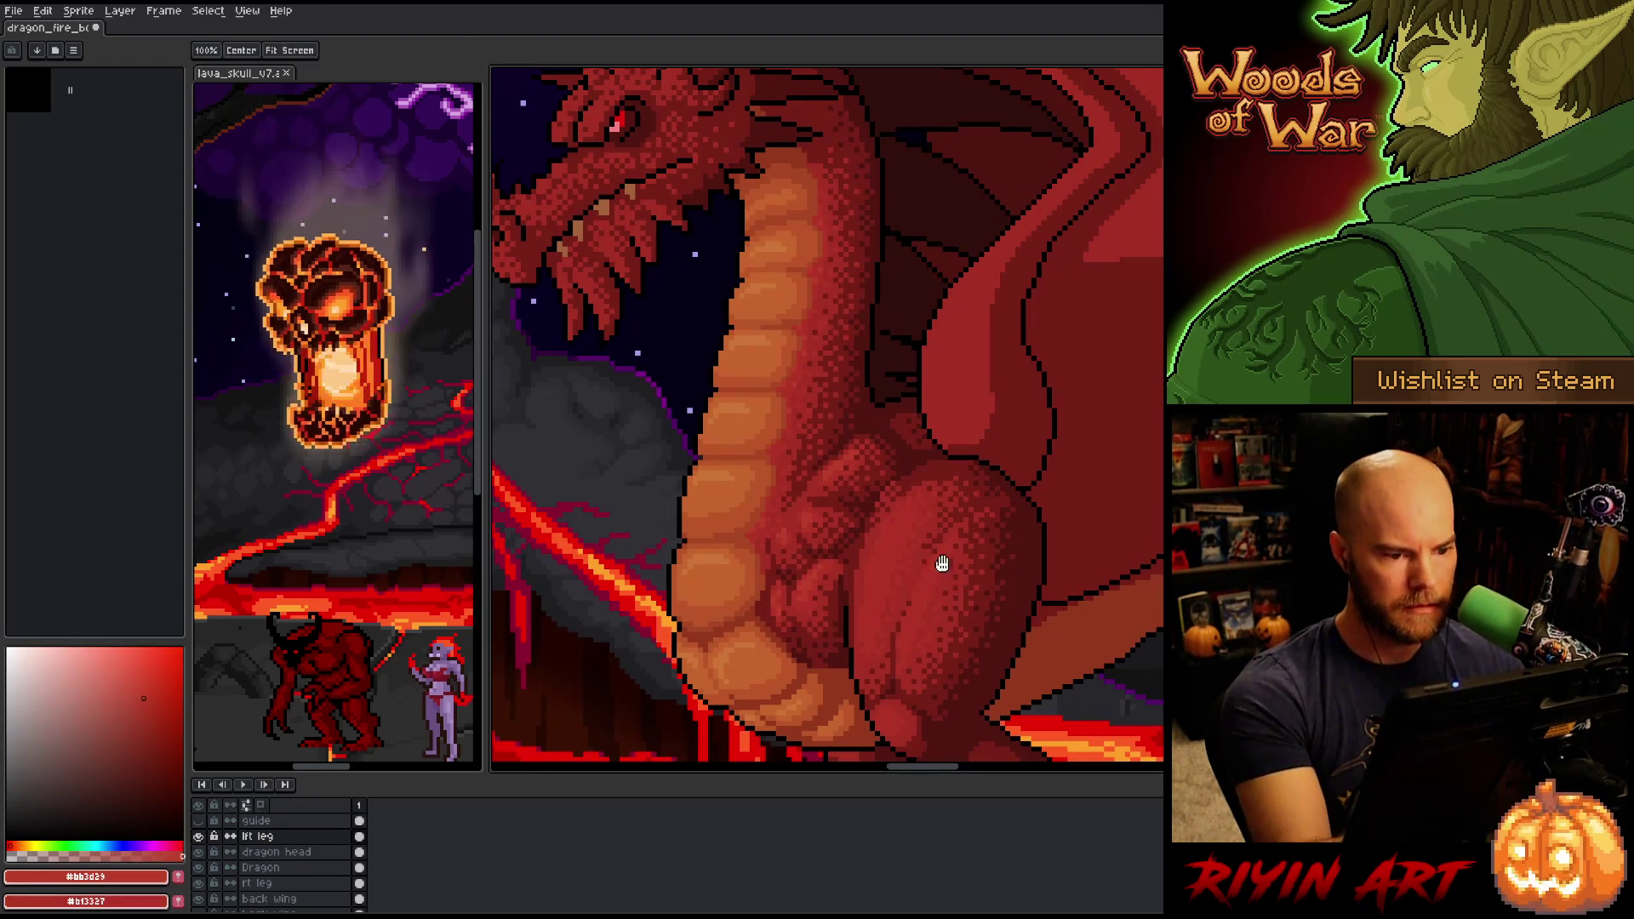
pyautogui.moveTo(952, 531); pyautogui.dragTo(938, 450)
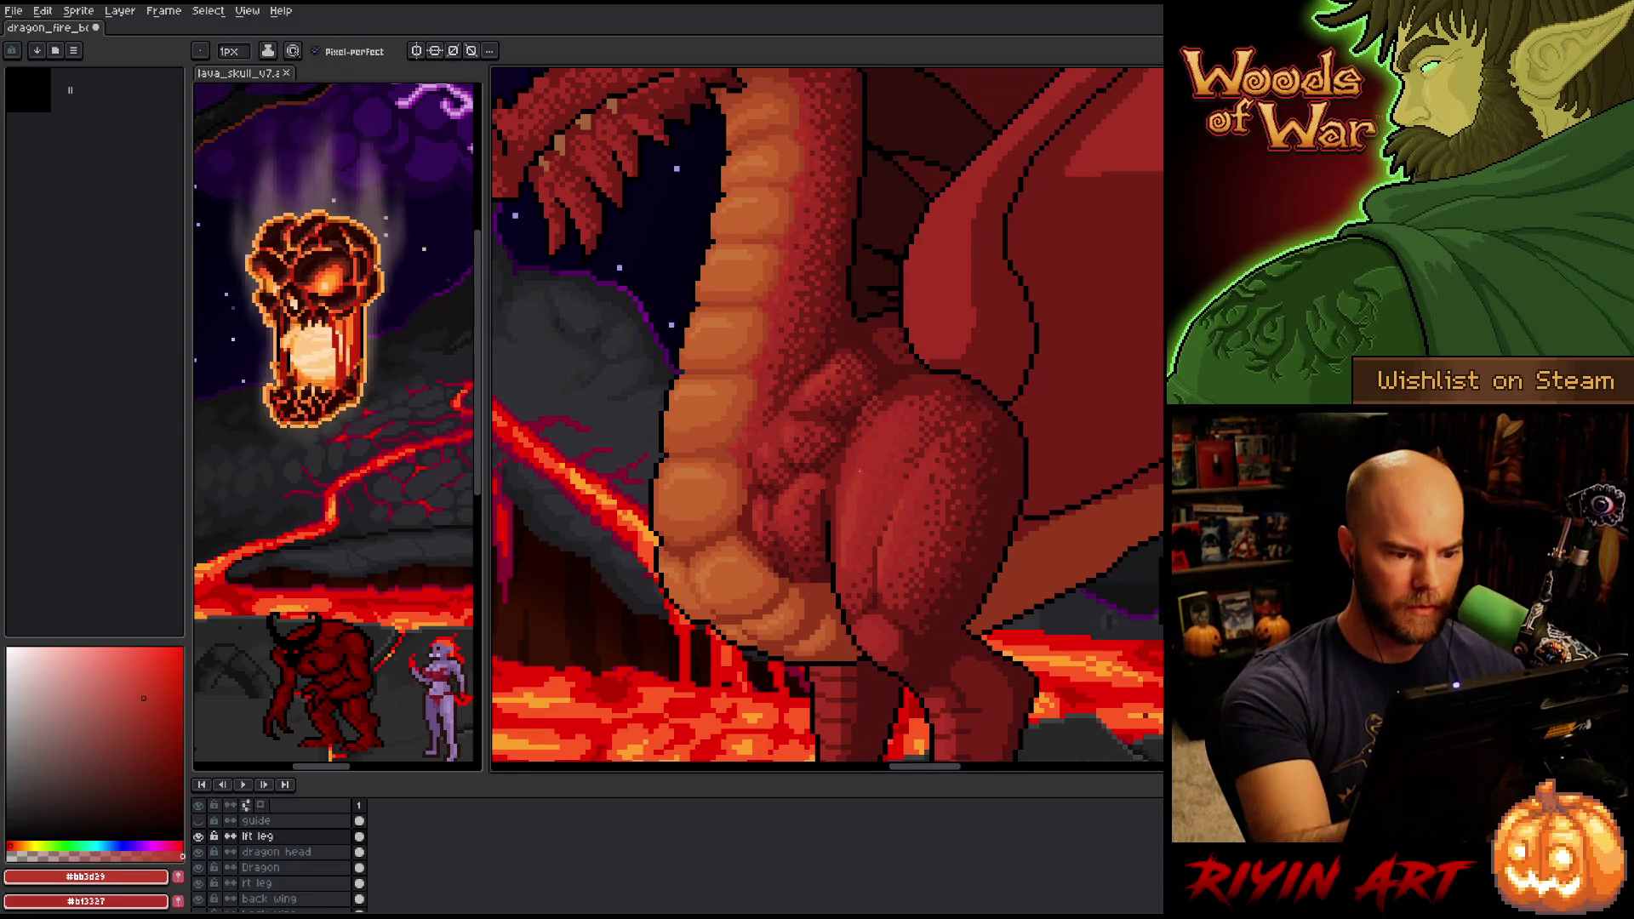
pyautogui.keyDown('alt'); pyautogui.click(858, 502); pyautogui.keyUp('alt')
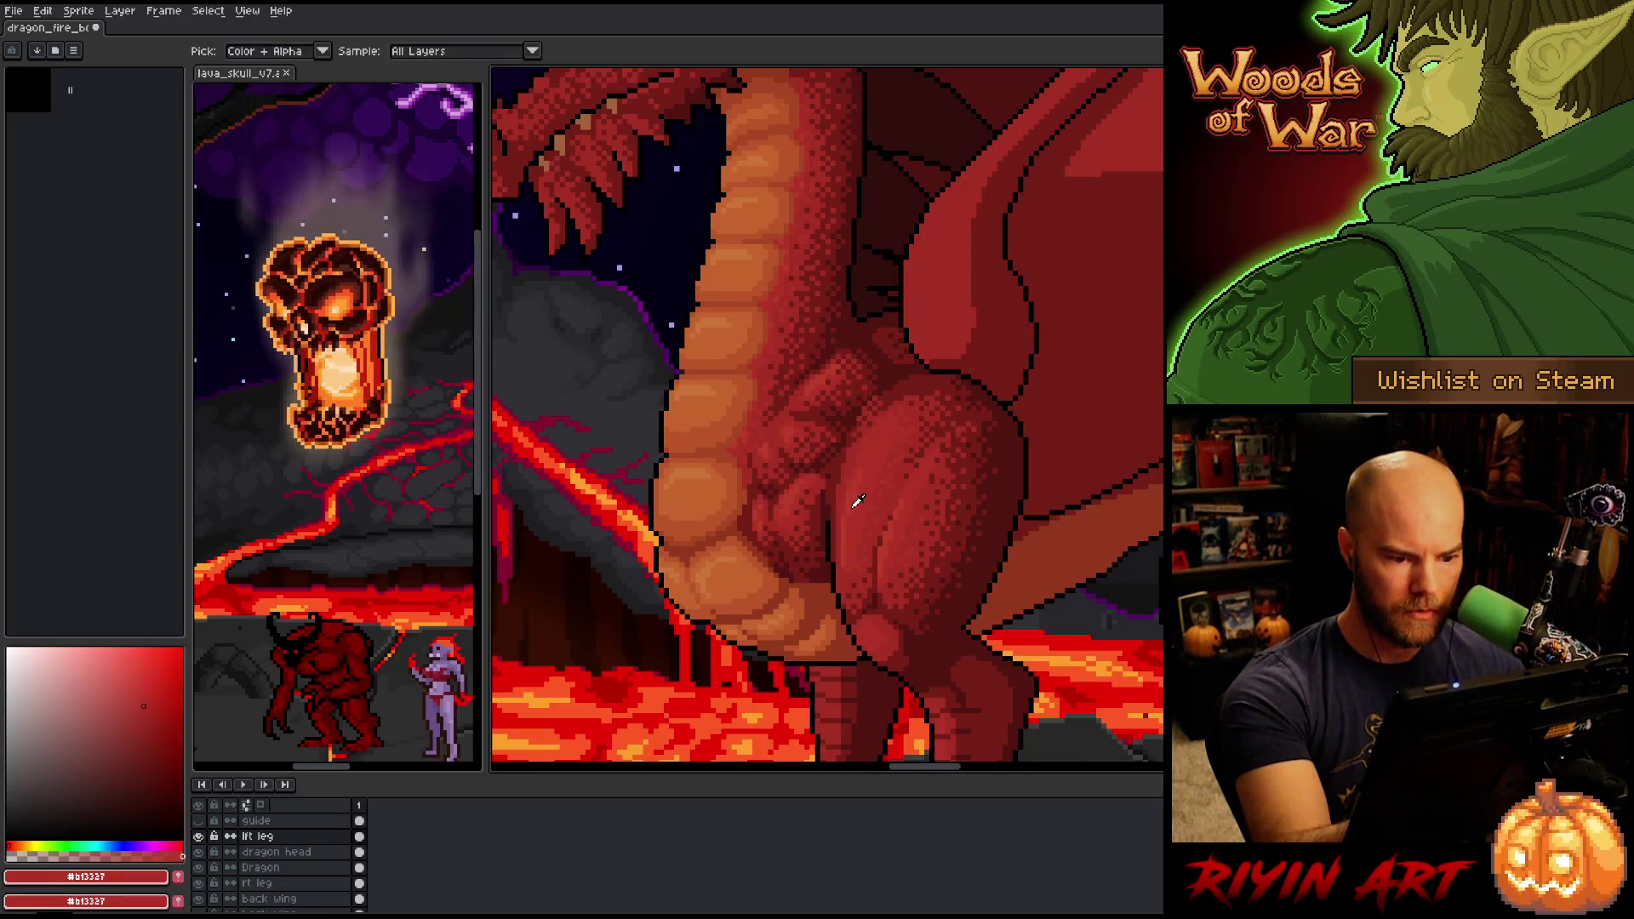
pyautogui.keyDown('alt'); pyautogui.click(855, 492); pyautogui.keyUp('alt')
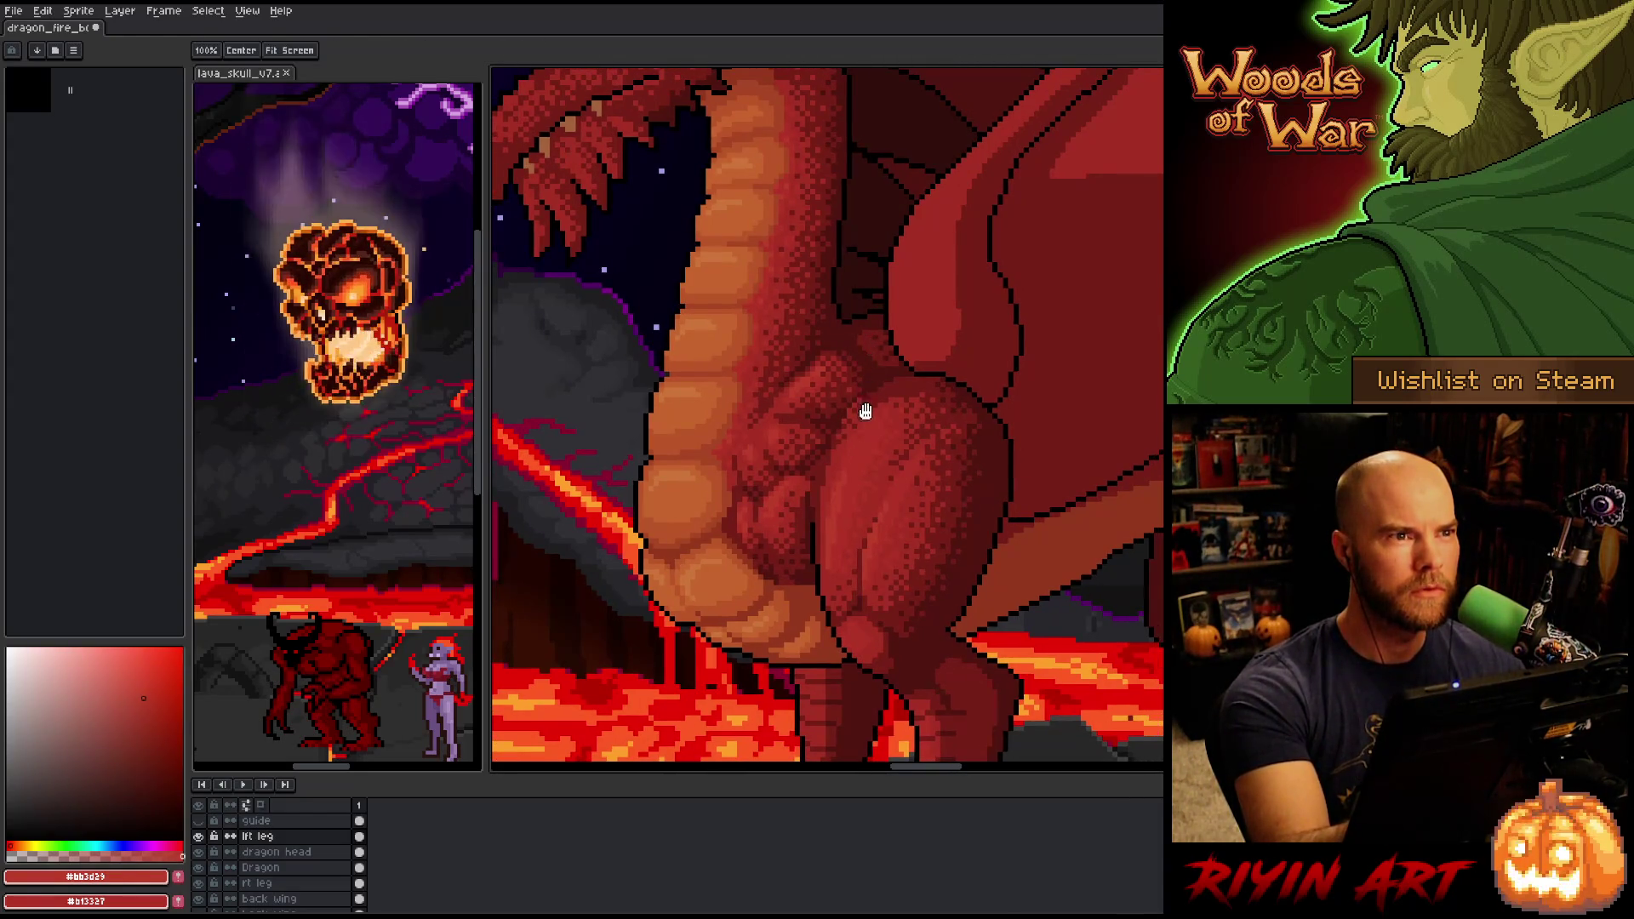
pyautogui.press('b')
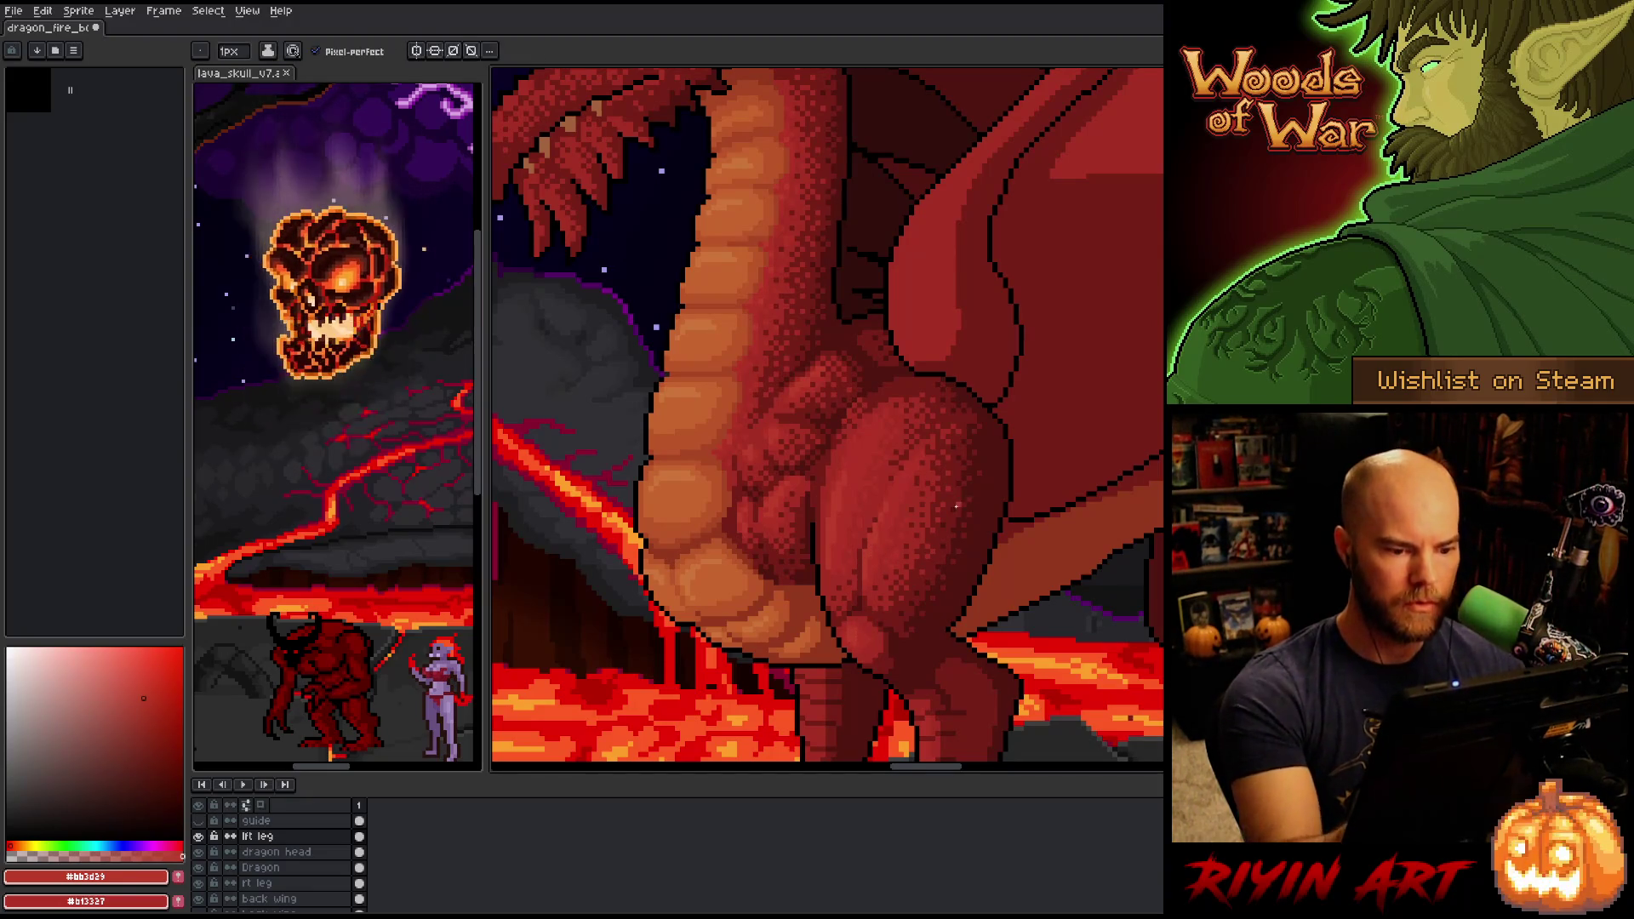
# Zoom to recentre the dragon, then close the lava_skull_v7 tab.
pyautogui.scroll(-2, 886, 507)
pyautogui.scroll(2, 937, 614)
pyautogui.scroll(1, 966, 673)
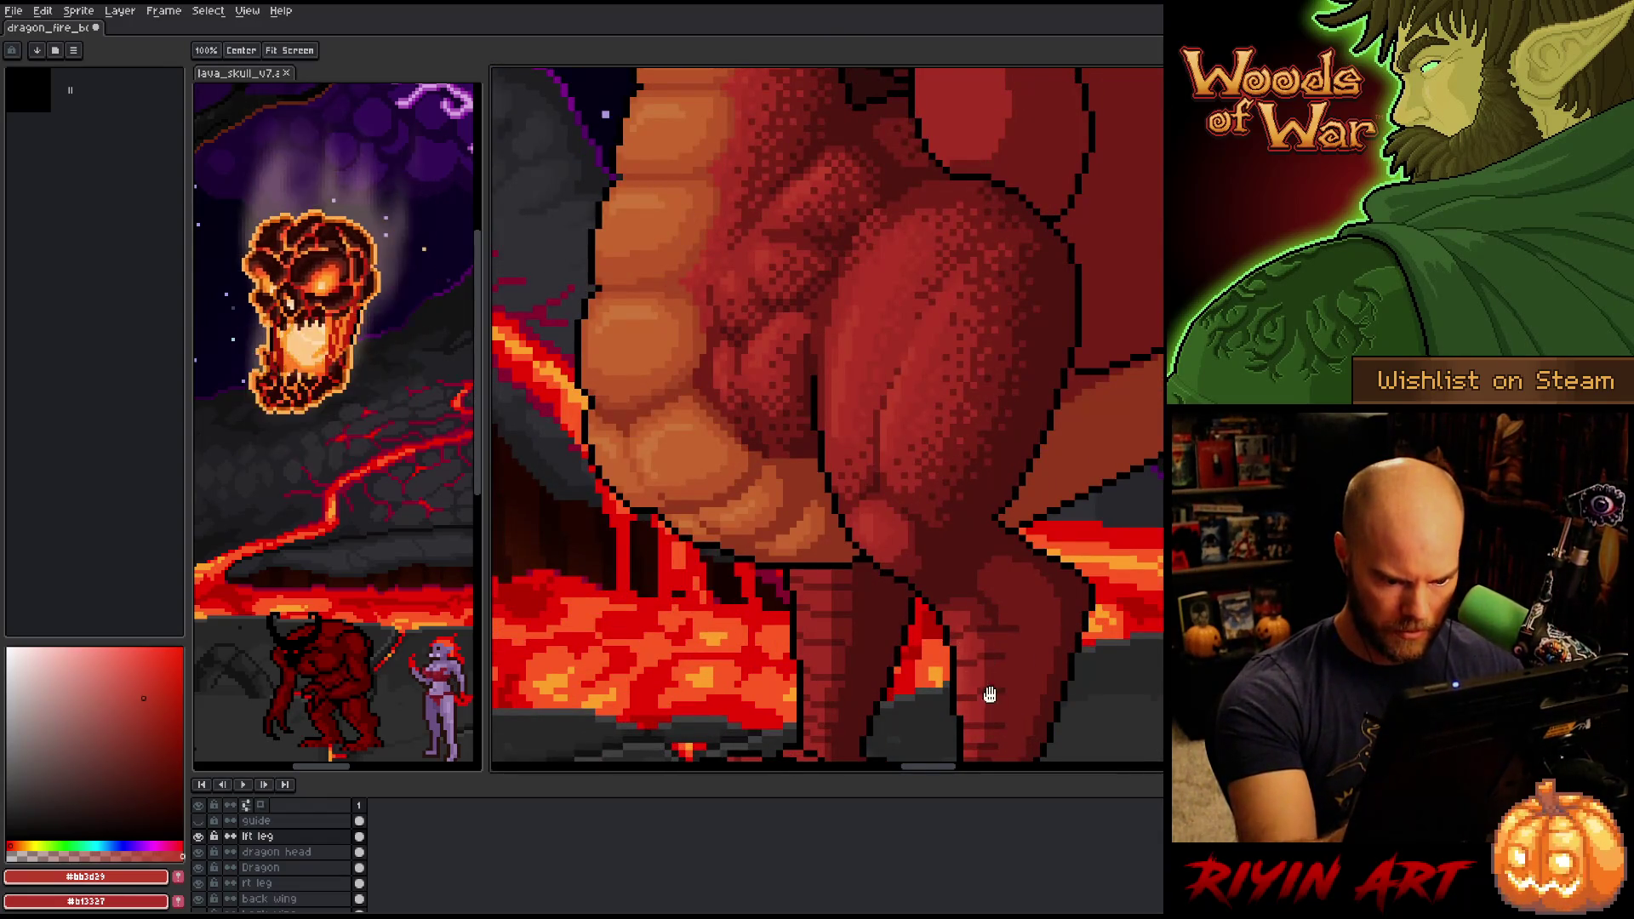
pyautogui.scroll(-3, 979, 647)
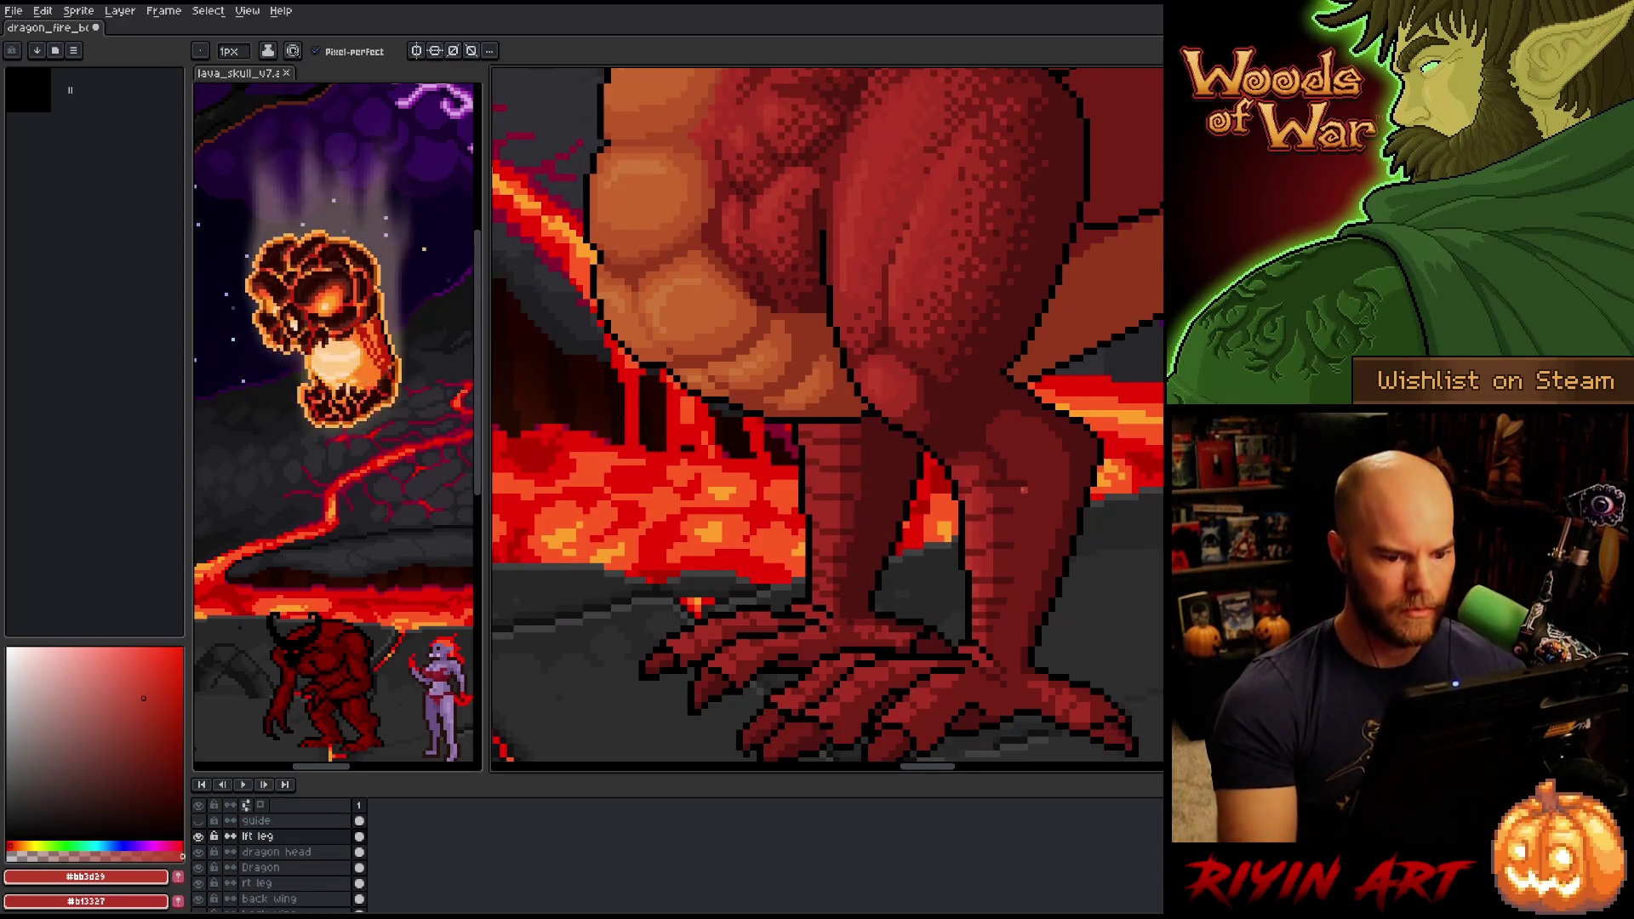
pyautogui.scroll(-3, 937, 596)
pyautogui.scroll(1, 872, 530)
pyautogui.moveTo(872, 530); pyautogui.dragTo(864, 552)
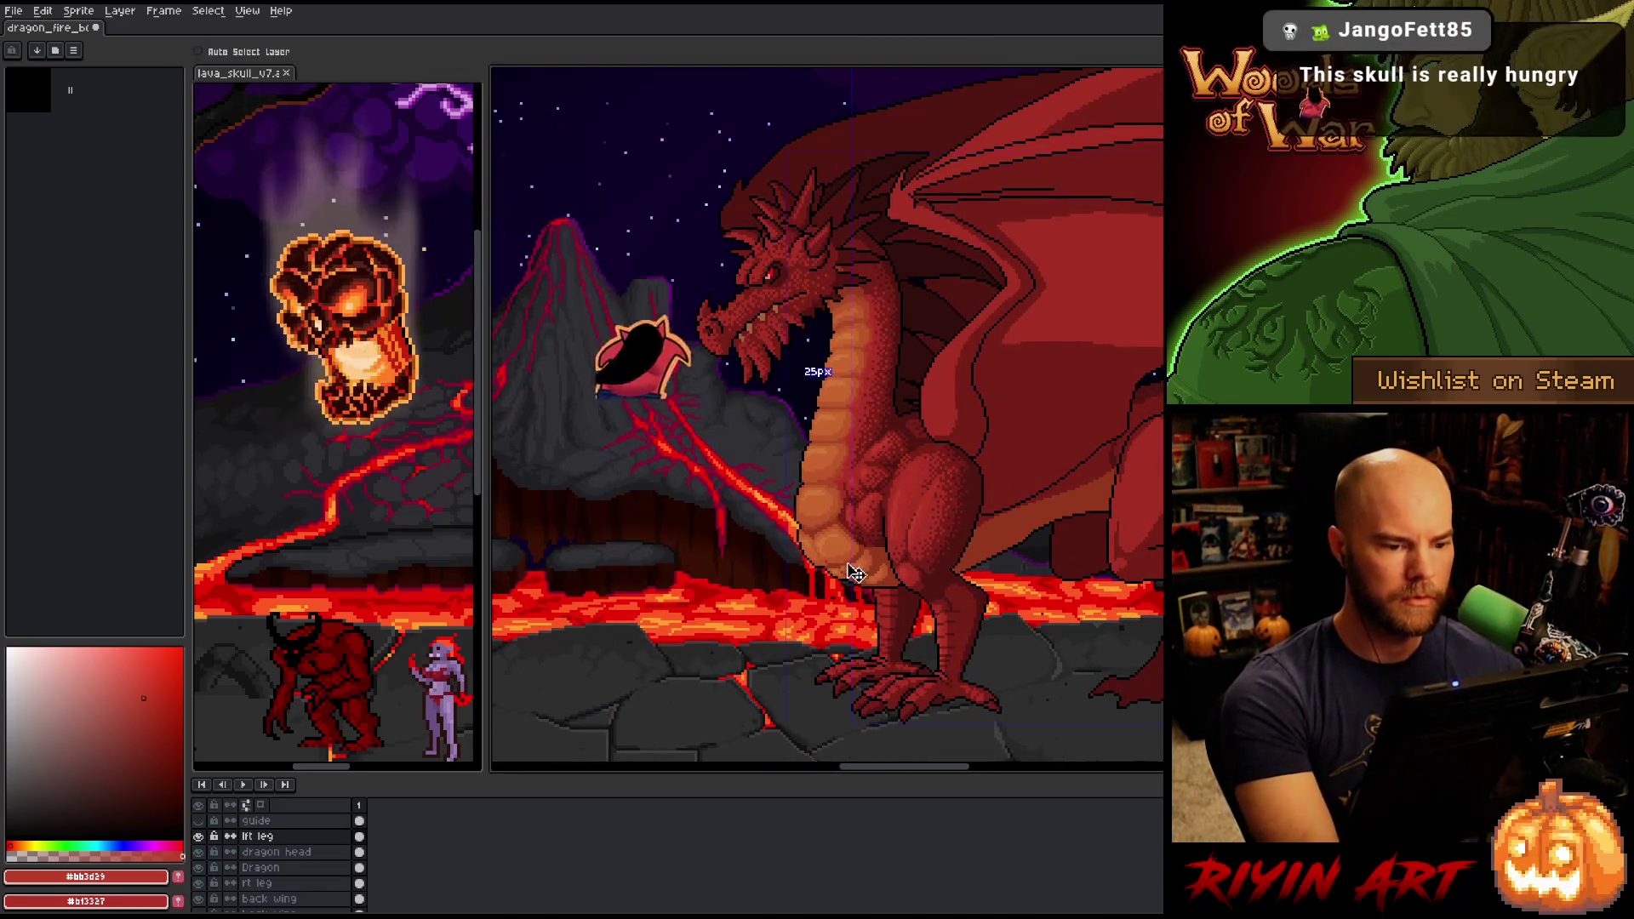
pyautogui.scroll(-2, 860, 521)
pyautogui.scroll(2, 860, 521)
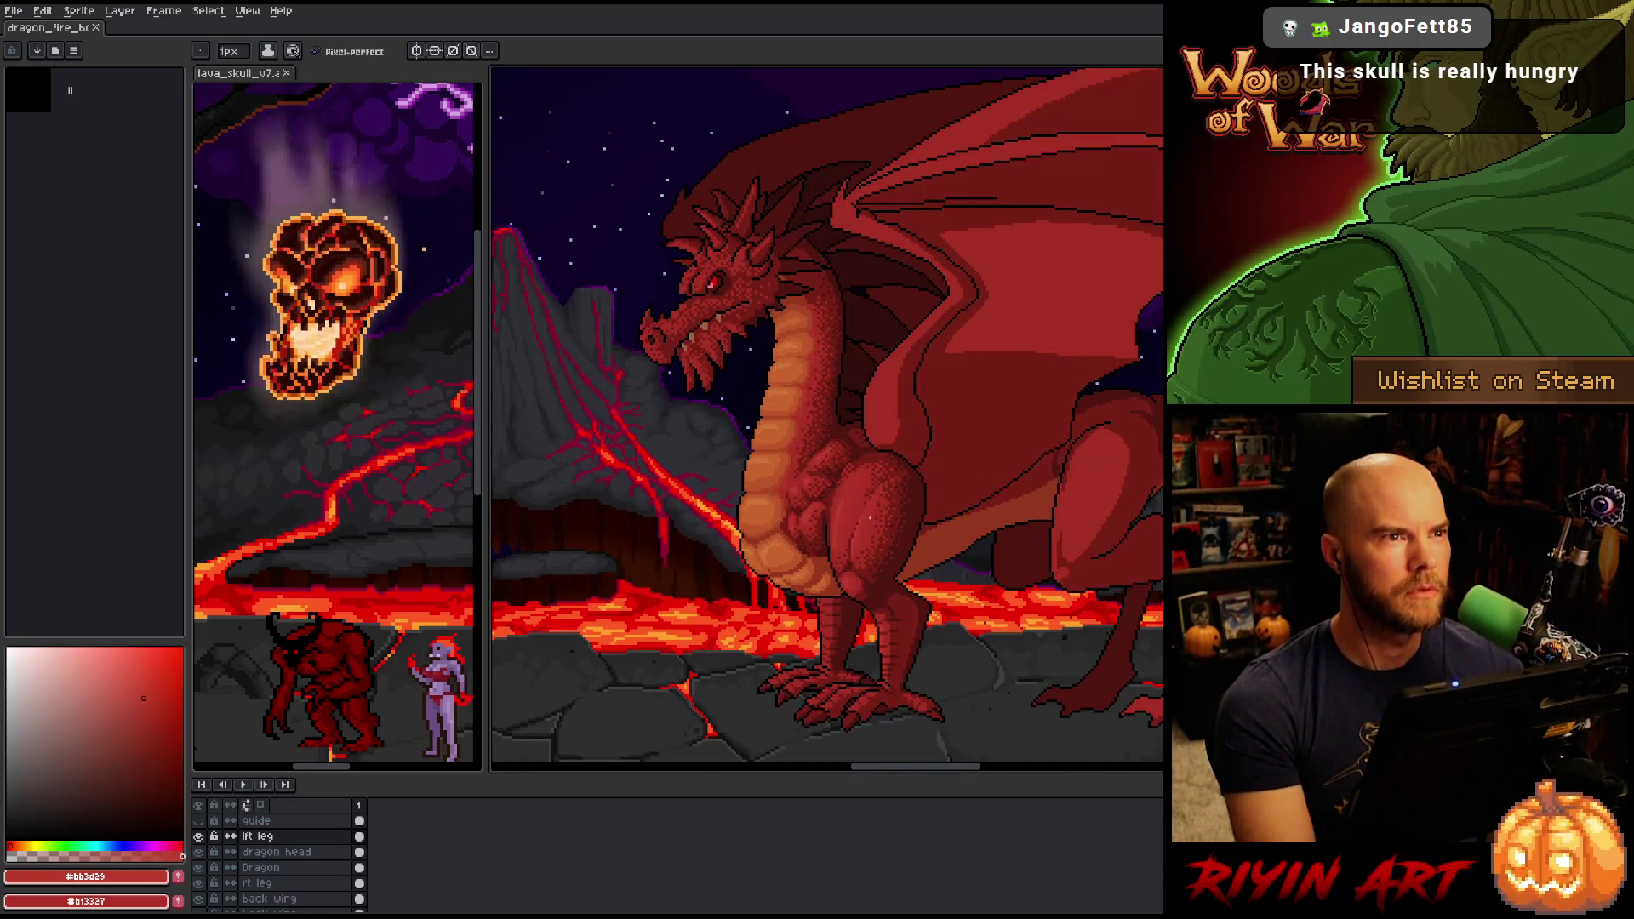
pyautogui.scroll(1, 947, 500)
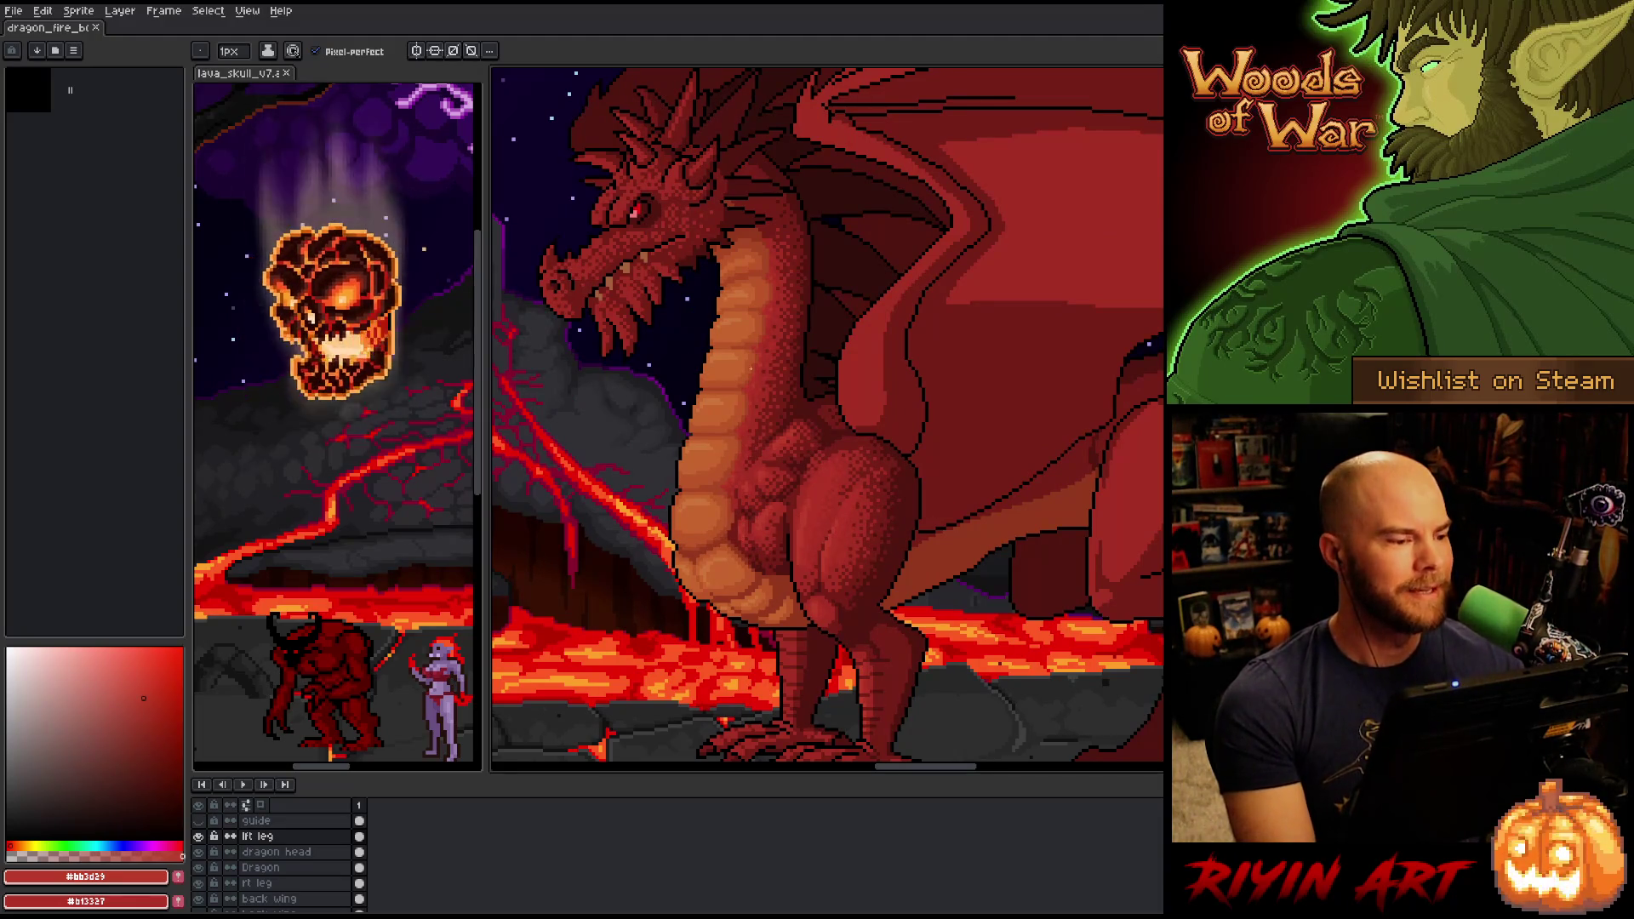
pyautogui.click(286, 72)
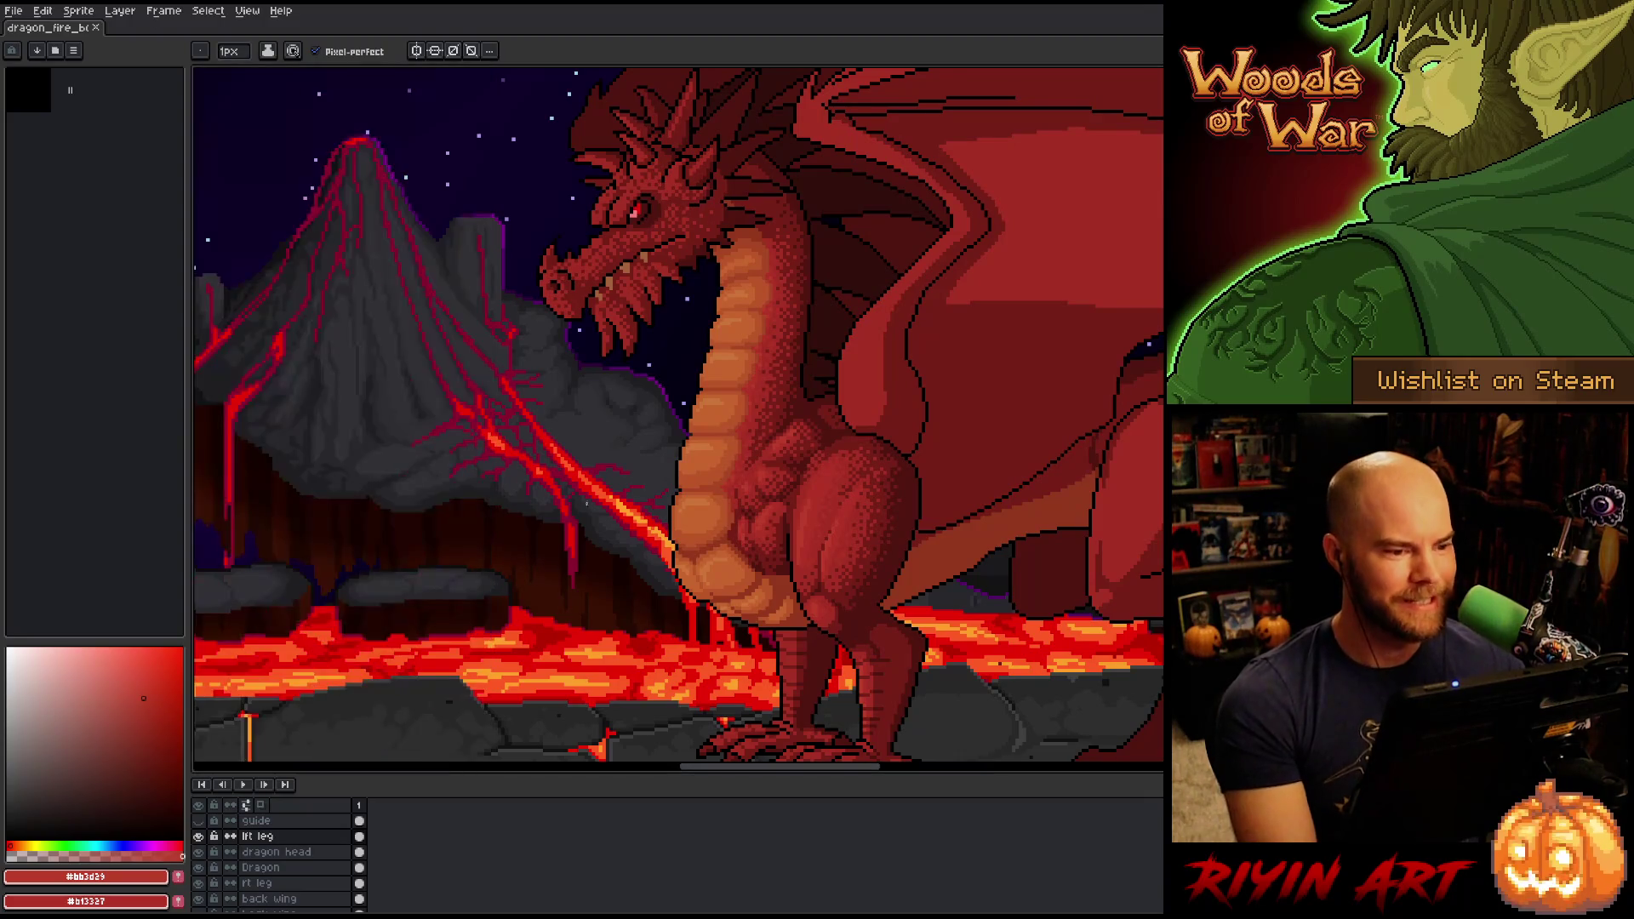
# Sample the dragon's mid-red body colour #b13327 from the artwork.
pyautogui.moveTo(766, 523); pyautogui.dragTo(584, 565)
pyautogui.scroll(-2, 605, 592)
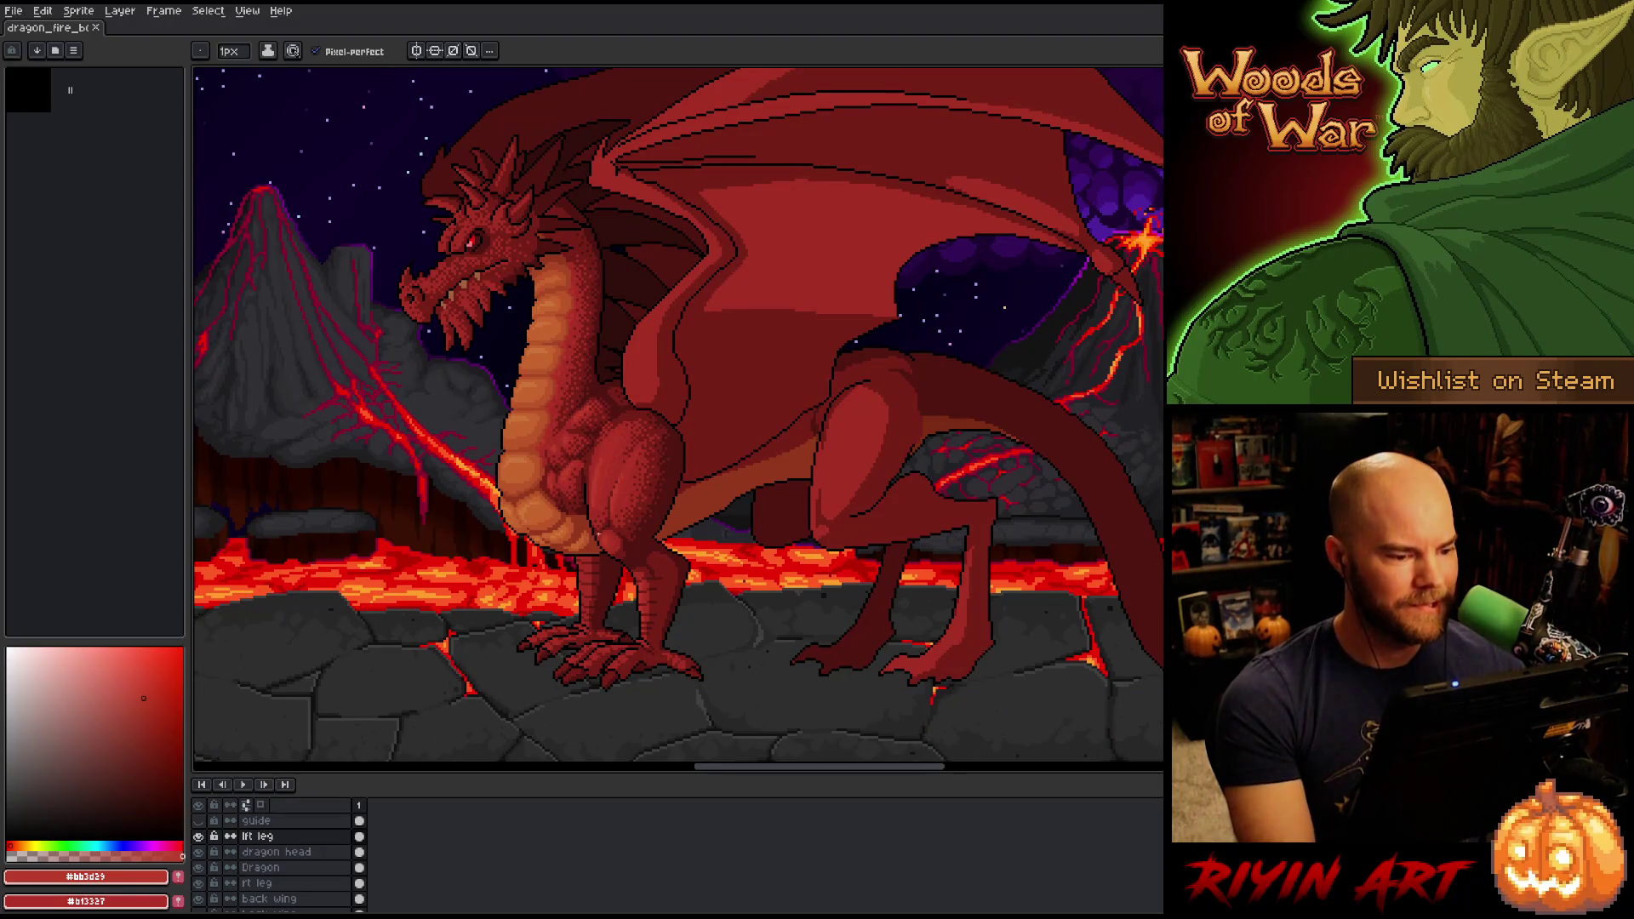
pyautogui.scroll(3, 596, 527)
pyautogui.keyDown('alt'); pyautogui.click(630, 425); pyautogui.keyUp('alt')
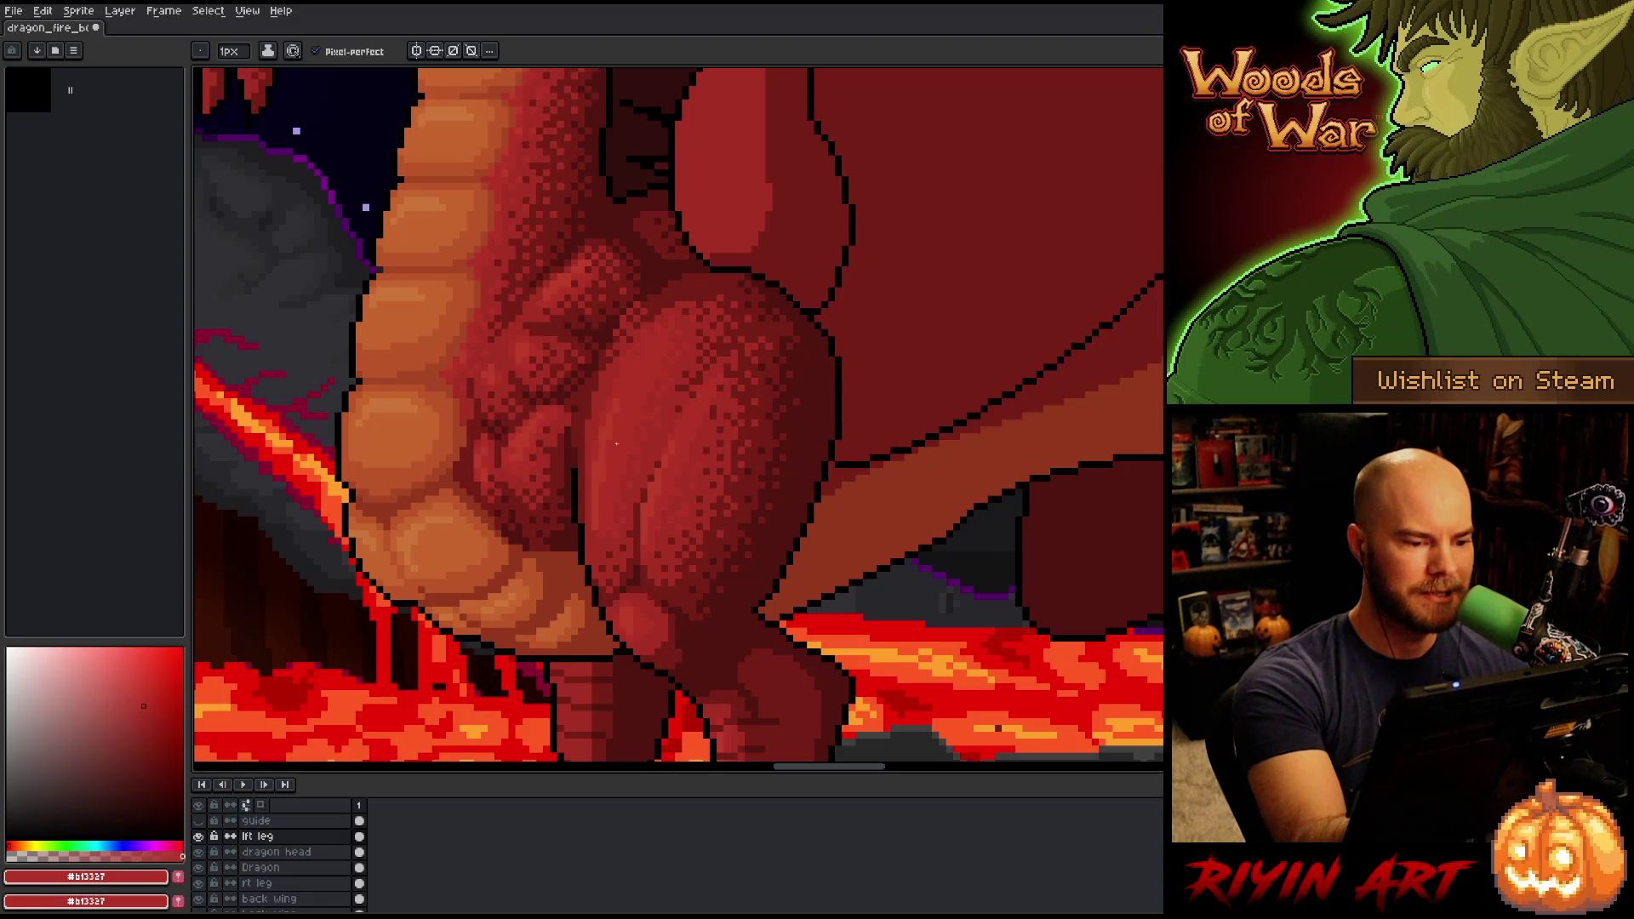
# Recentre on the dragon's body and sample the darker shadow red #761f18.
pyautogui.scroll(-3, 639, 353)
pyautogui.moveTo(630, 182)
pyautogui.mouseDown()
pyautogui.moveTo(575, 309)
pyautogui.moveTo(528, 316)
pyautogui.moveTo(704, 401)
pyautogui.moveTo(715, 435)
pyautogui.mouseUp()
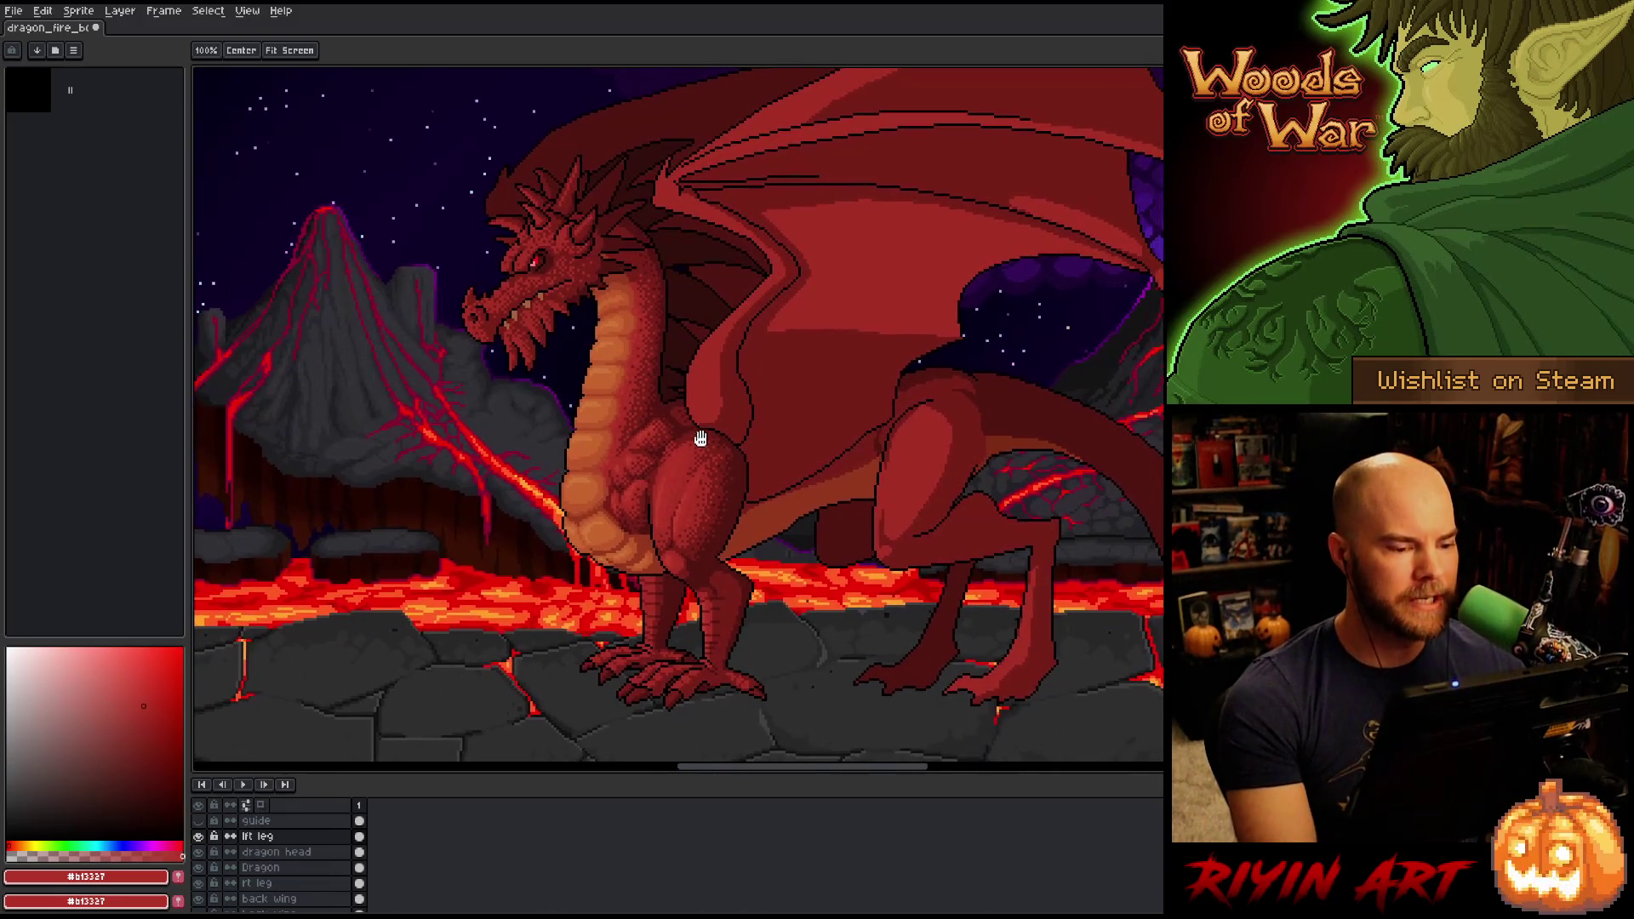
pyautogui.scroll(1, 679, 436)
pyautogui.scroll(1, 679, 434)
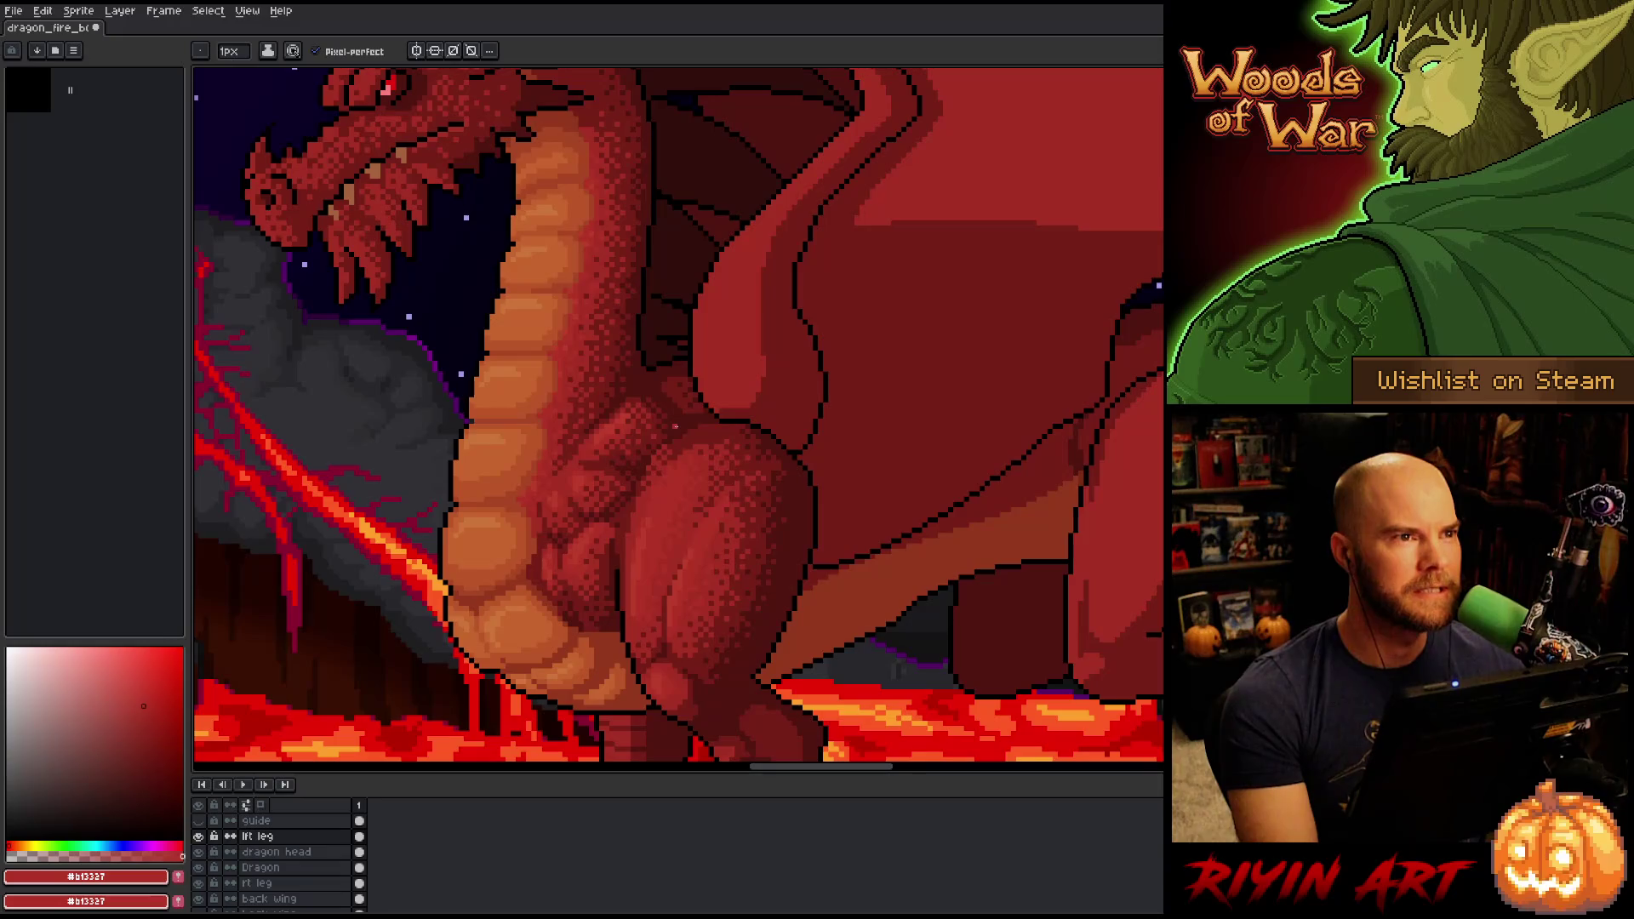
pyautogui.scroll(-2, 666, 420)
pyautogui.scroll(-1, 573, 359)
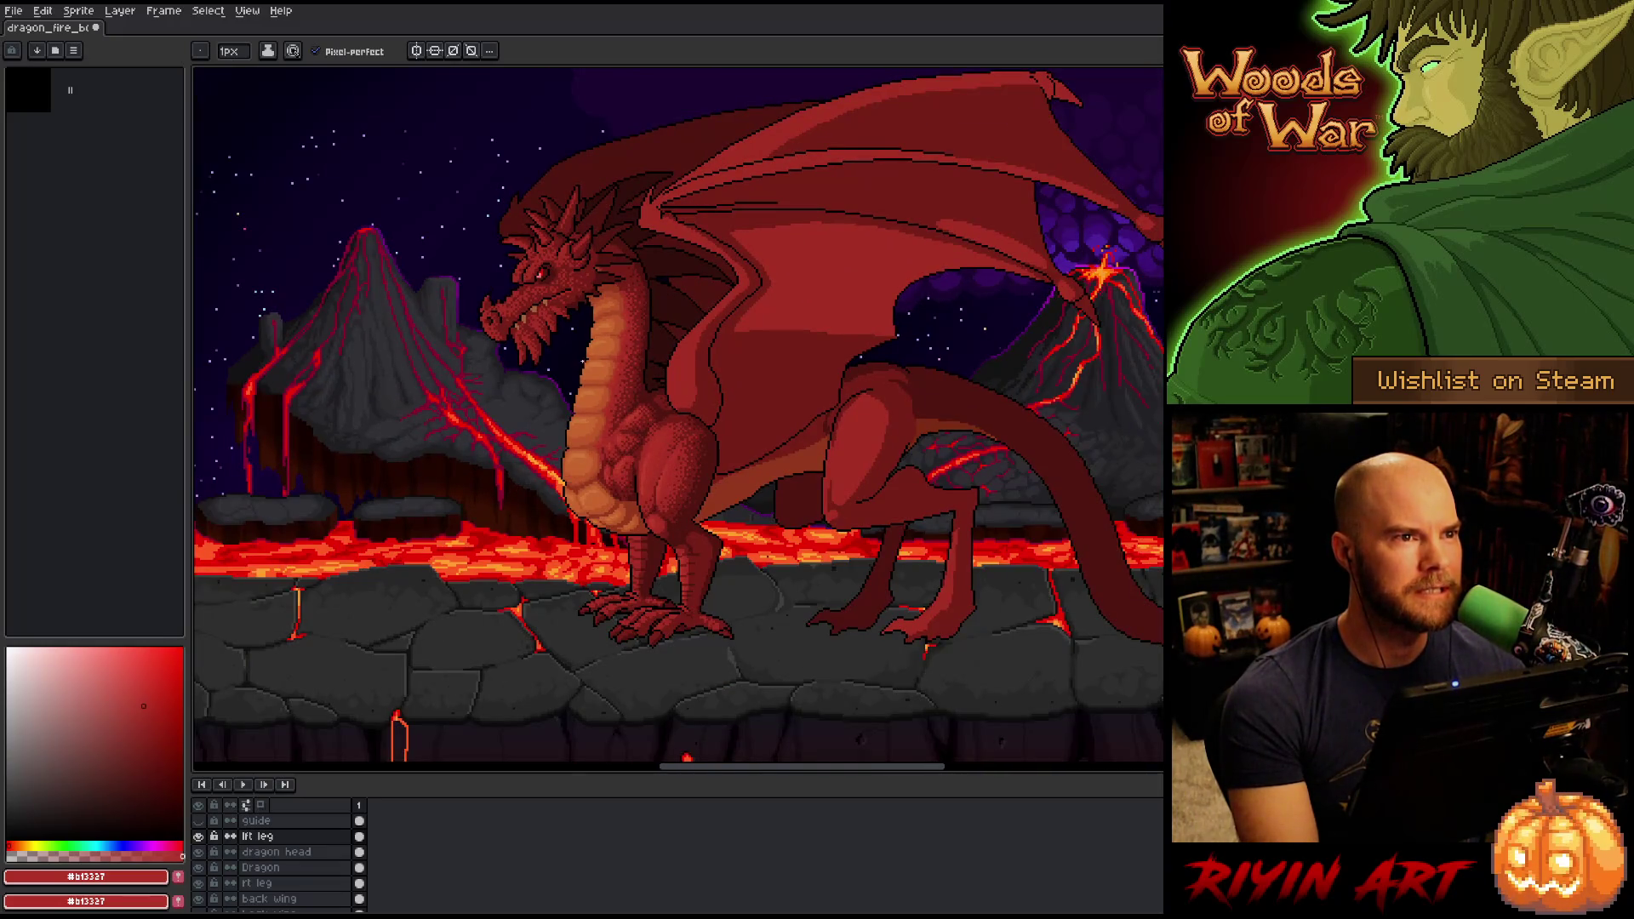
pyautogui.scroll(2, 623, 524)
pyautogui.scroll(-1, 623, 525)
pyautogui.moveTo(636, 514); pyautogui.dragTo(623, 525)
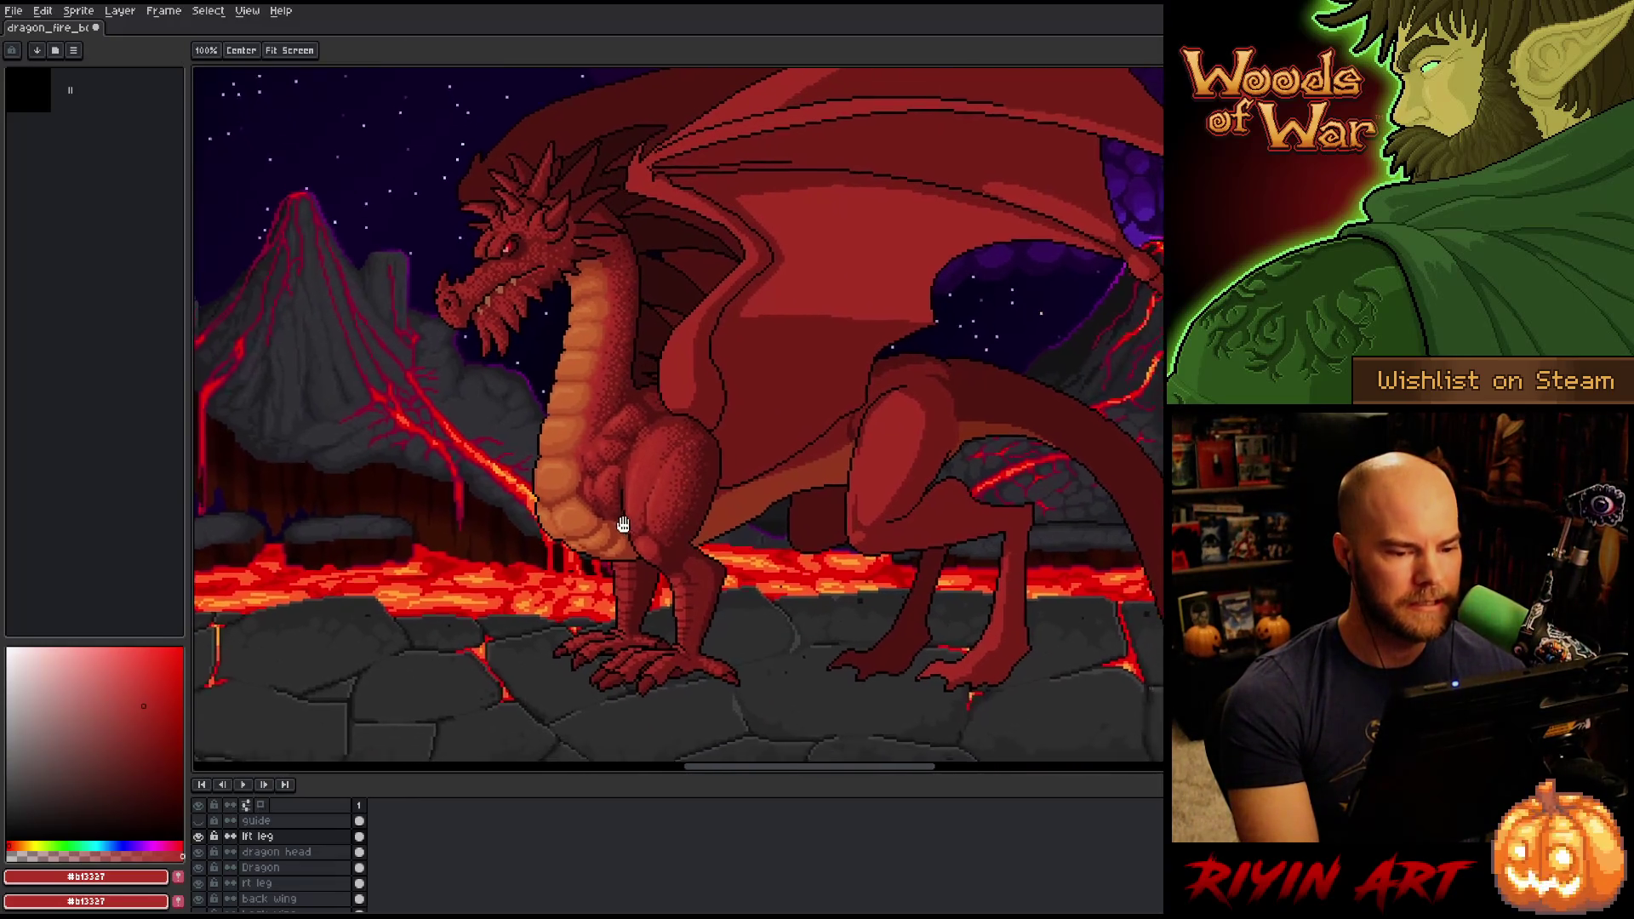
pyautogui.scroll(-1, 623, 525)
pyautogui.scroll(1, 647, 511)
pyautogui.scroll(1, 675, 495)
pyautogui.press('b')
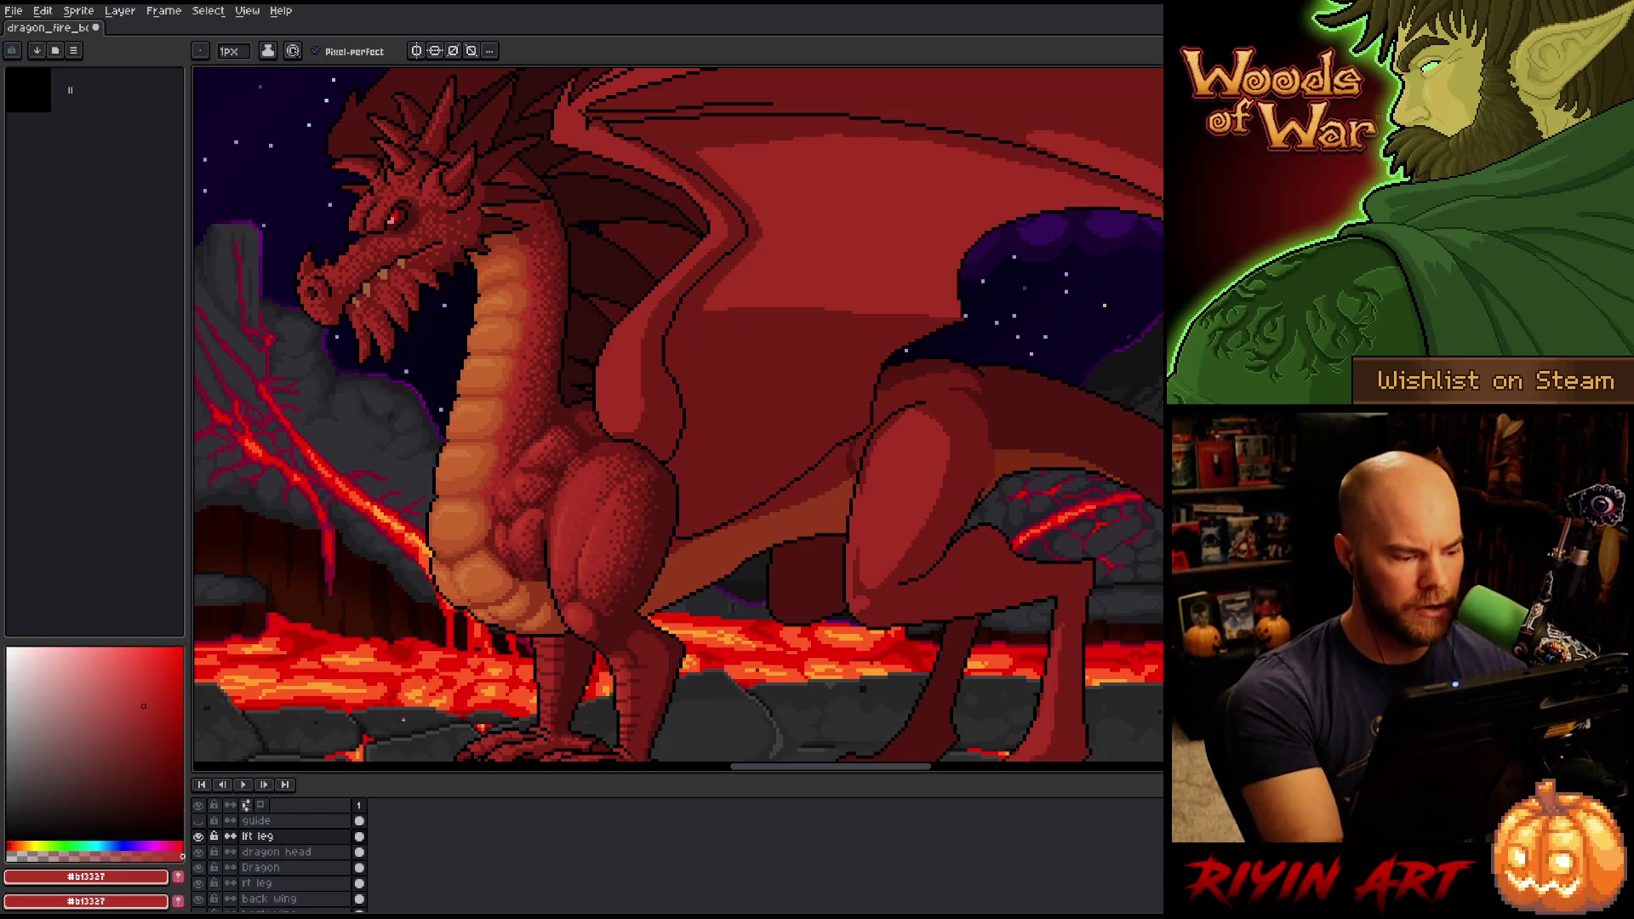
pyautogui.keyDown('alt'); pyautogui.click(938, 417); pyautogui.keyUp('alt')
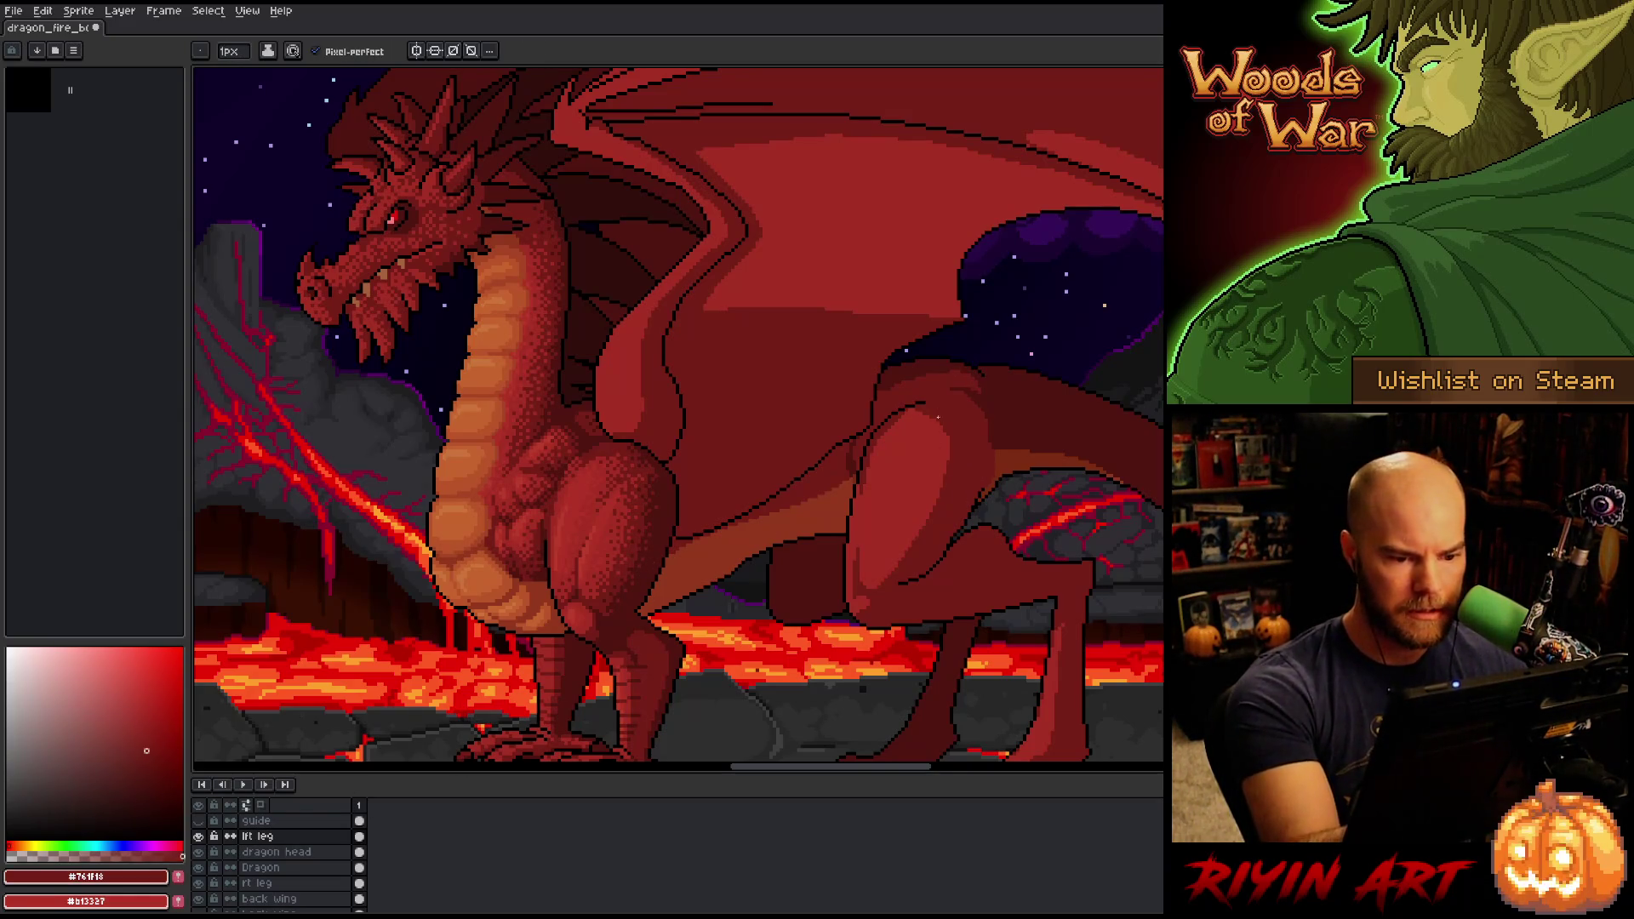
# Draw a dark #761f18 shadow line down the hind leg and resample its reds.
pyautogui.moveTo(943, 437)
pyautogui.mouseDown()
pyautogui.moveTo(932, 521)
pyautogui.moveTo(909, 529)
pyautogui.mouseUp()
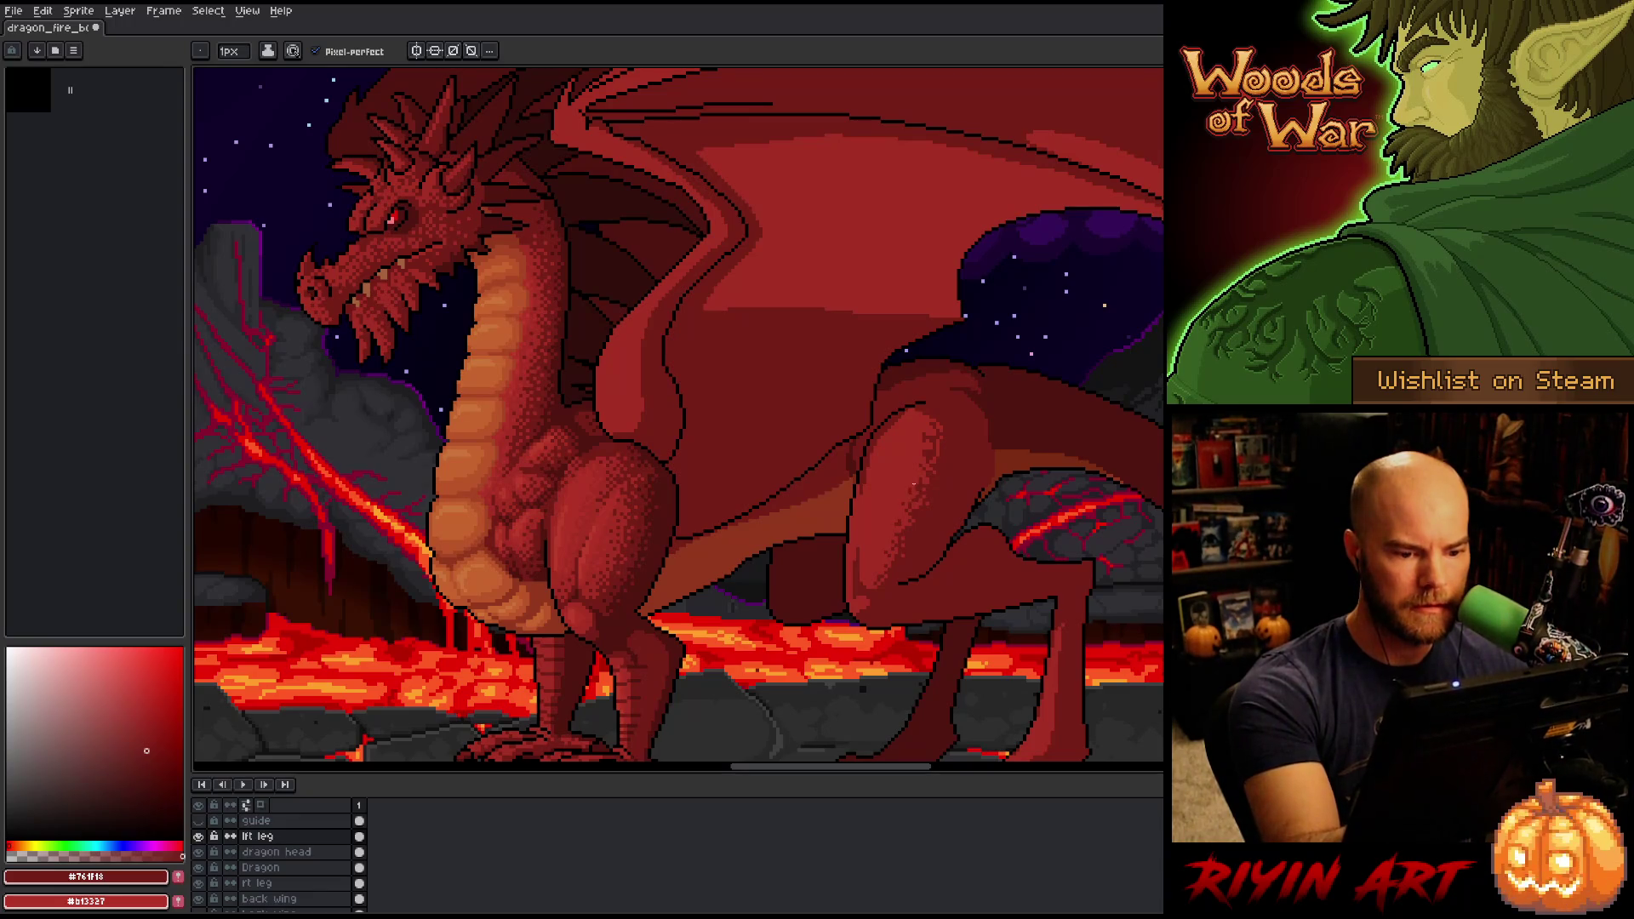
pyautogui.keyDown('alt'); pyautogui.click(943, 434); pyautogui.keyUp('alt')
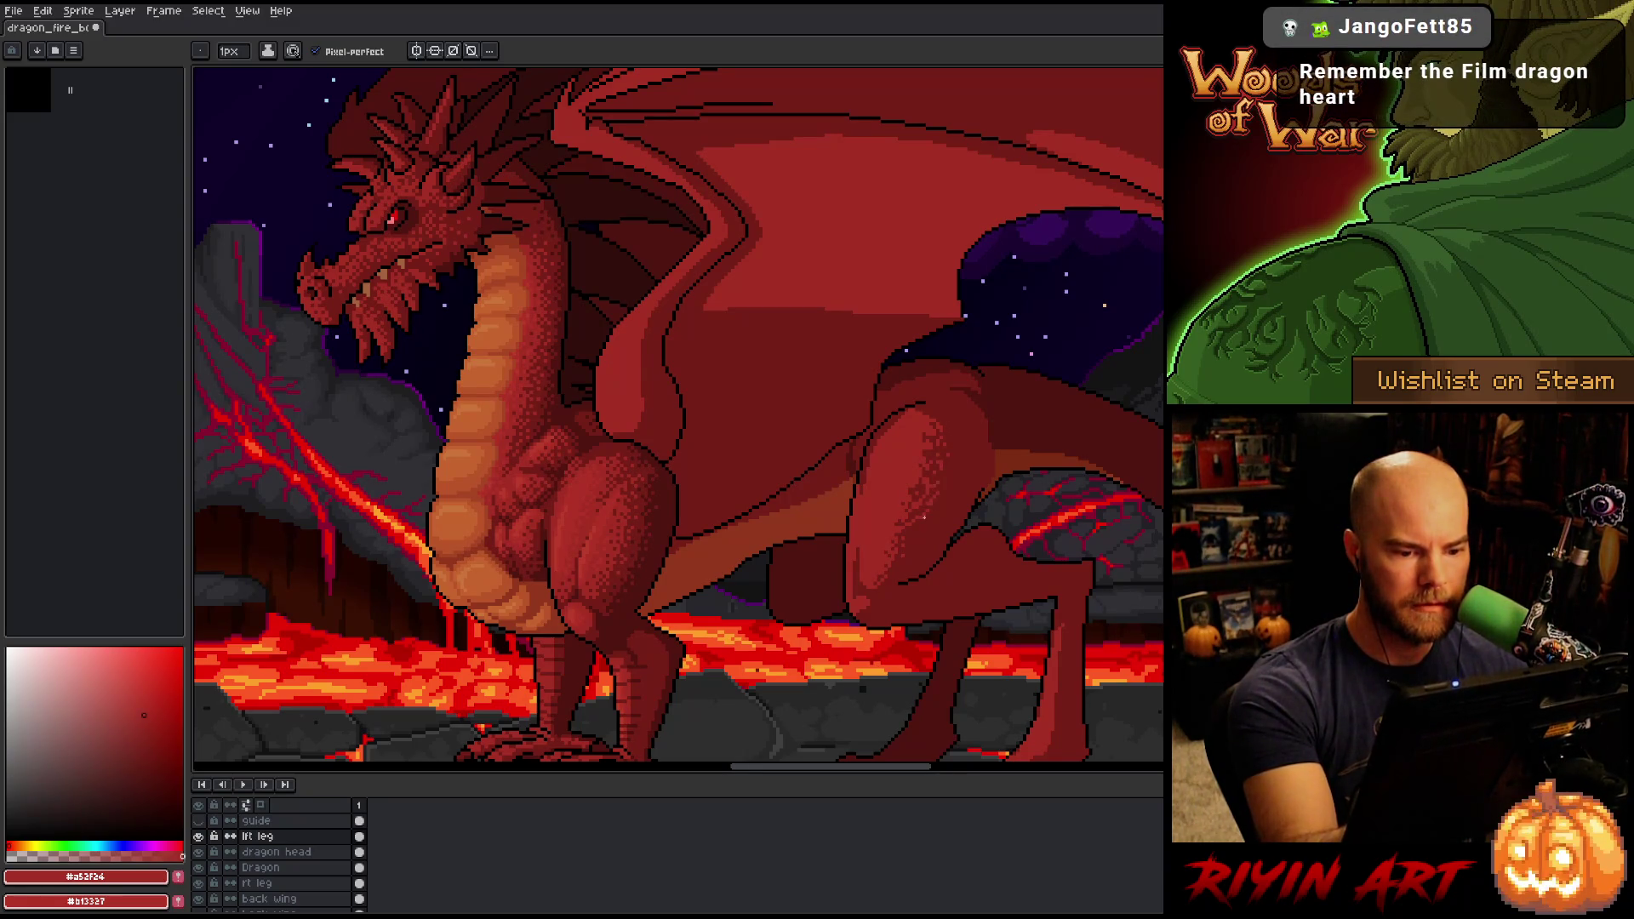
pyautogui.keyDown('alt'); pyautogui.click(929, 526); pyautogui.keyUp('alt')
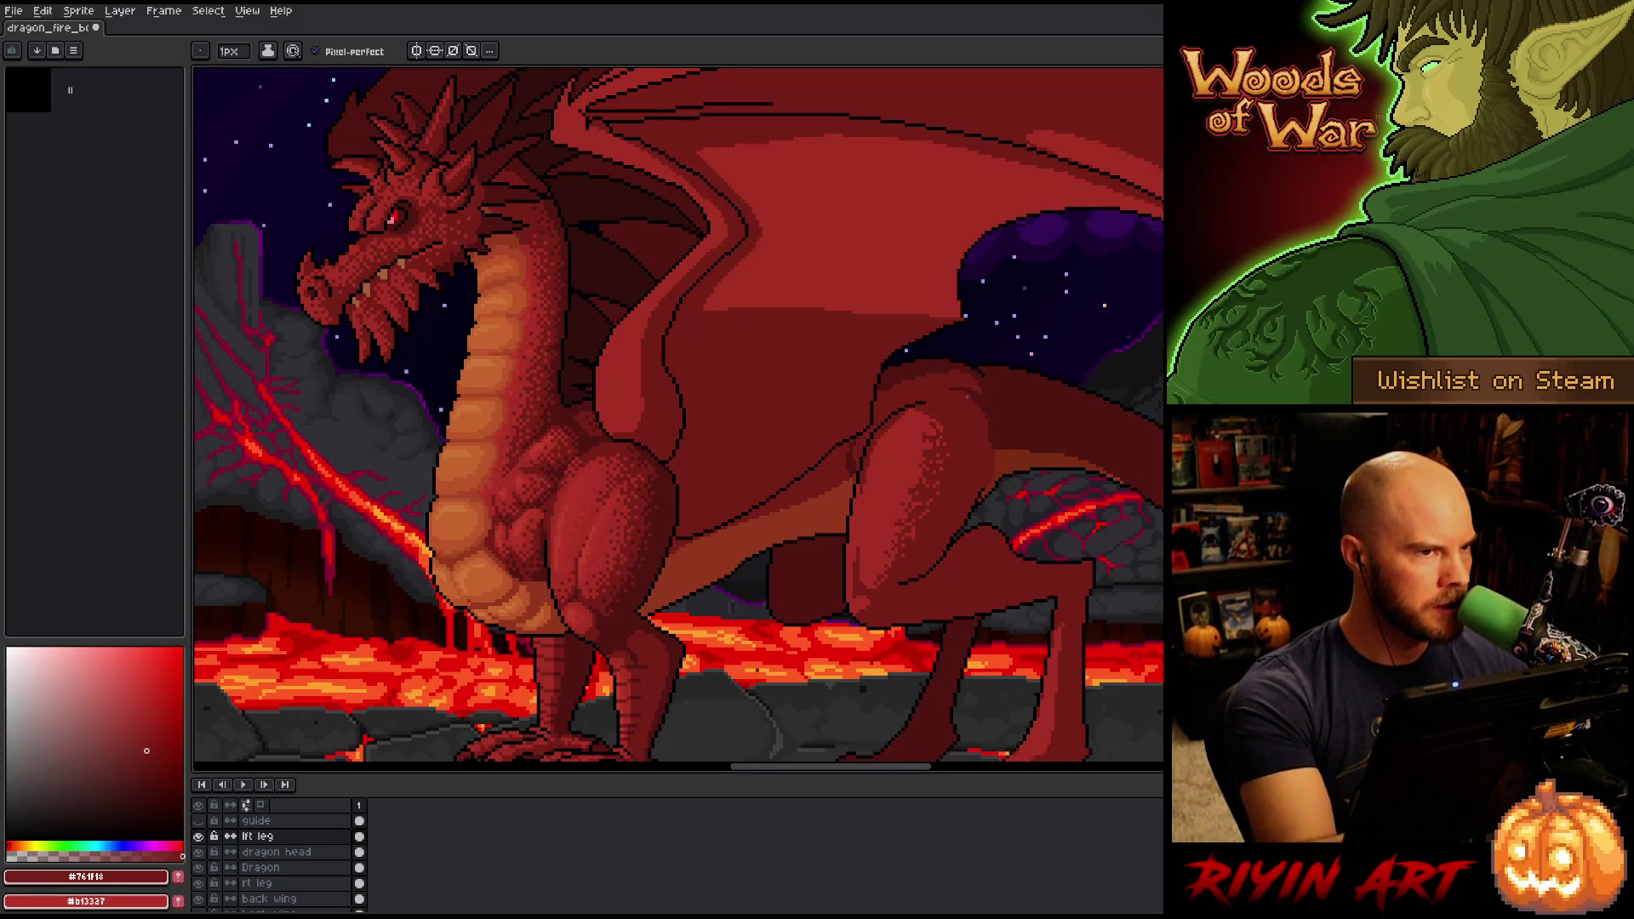
pyautogui.keyDown('alt'); pyautogui.click(936, 527); pyautogui.keyUp('alt')
# Magic Wand select the far hind leg's area, then return to the pencil.
pyautogui.press('w')
pyautogui.click(956, 532)
pyautogui.press('b')
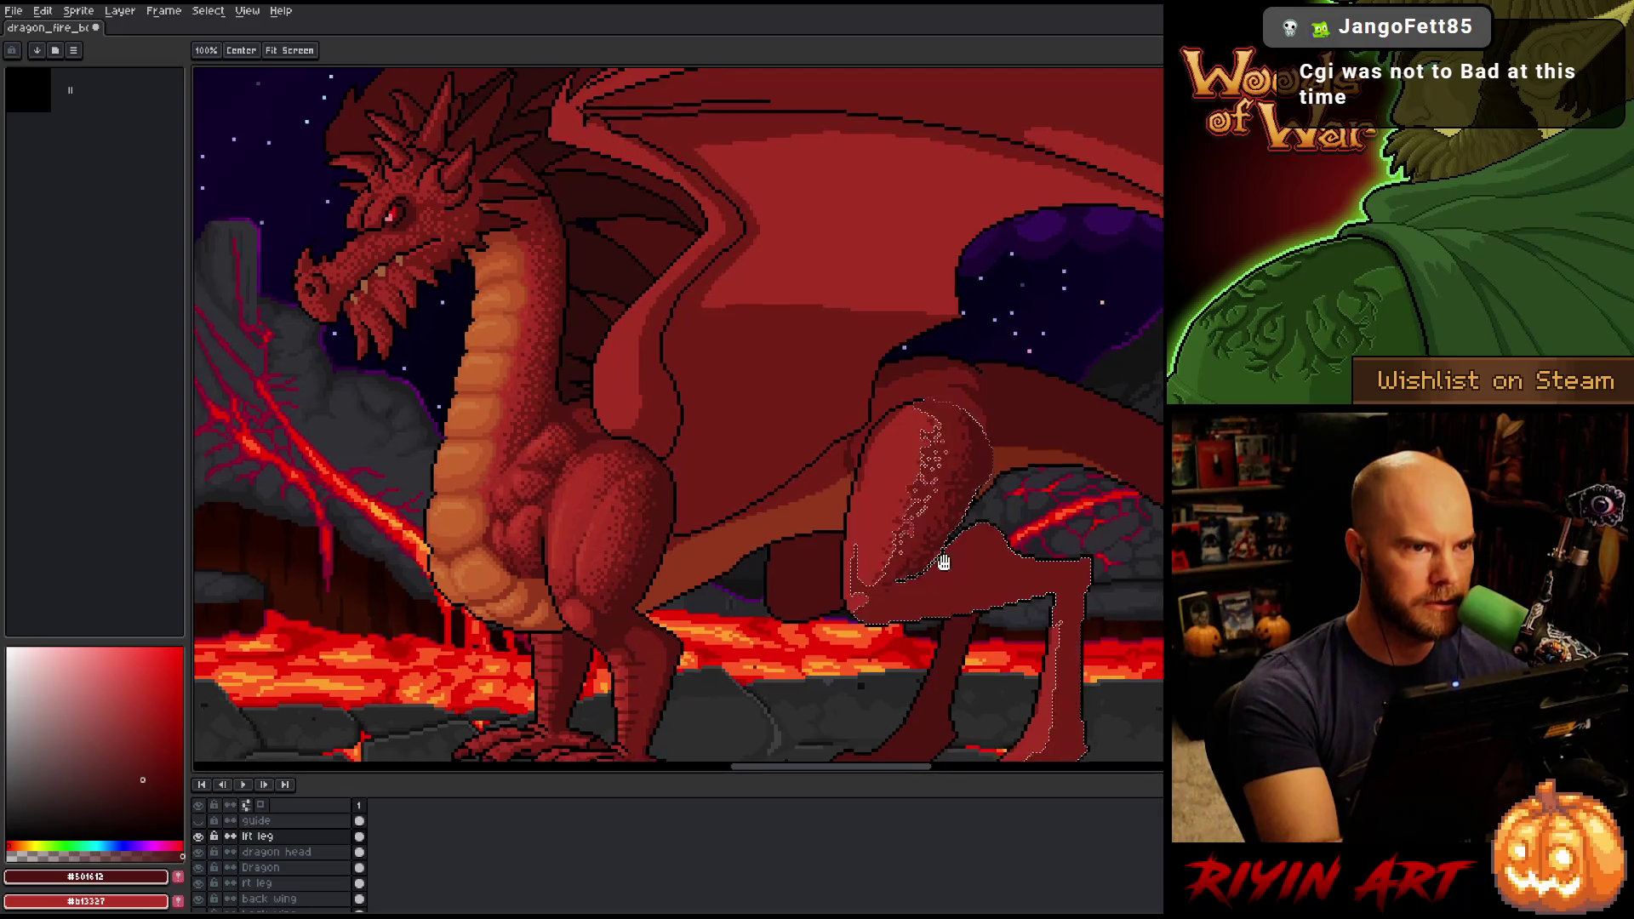
# Drop the leg selection, recentre, and pick the dark shadow red #761f18.
pyautogui.moveTo(957, 560); pyautogui.dragTo(914, 522)
pyautogui.hotkey('ctrl', 'd')
pyautogui.moveTo(914, 601); pyautogui.dragTo(877, 602)
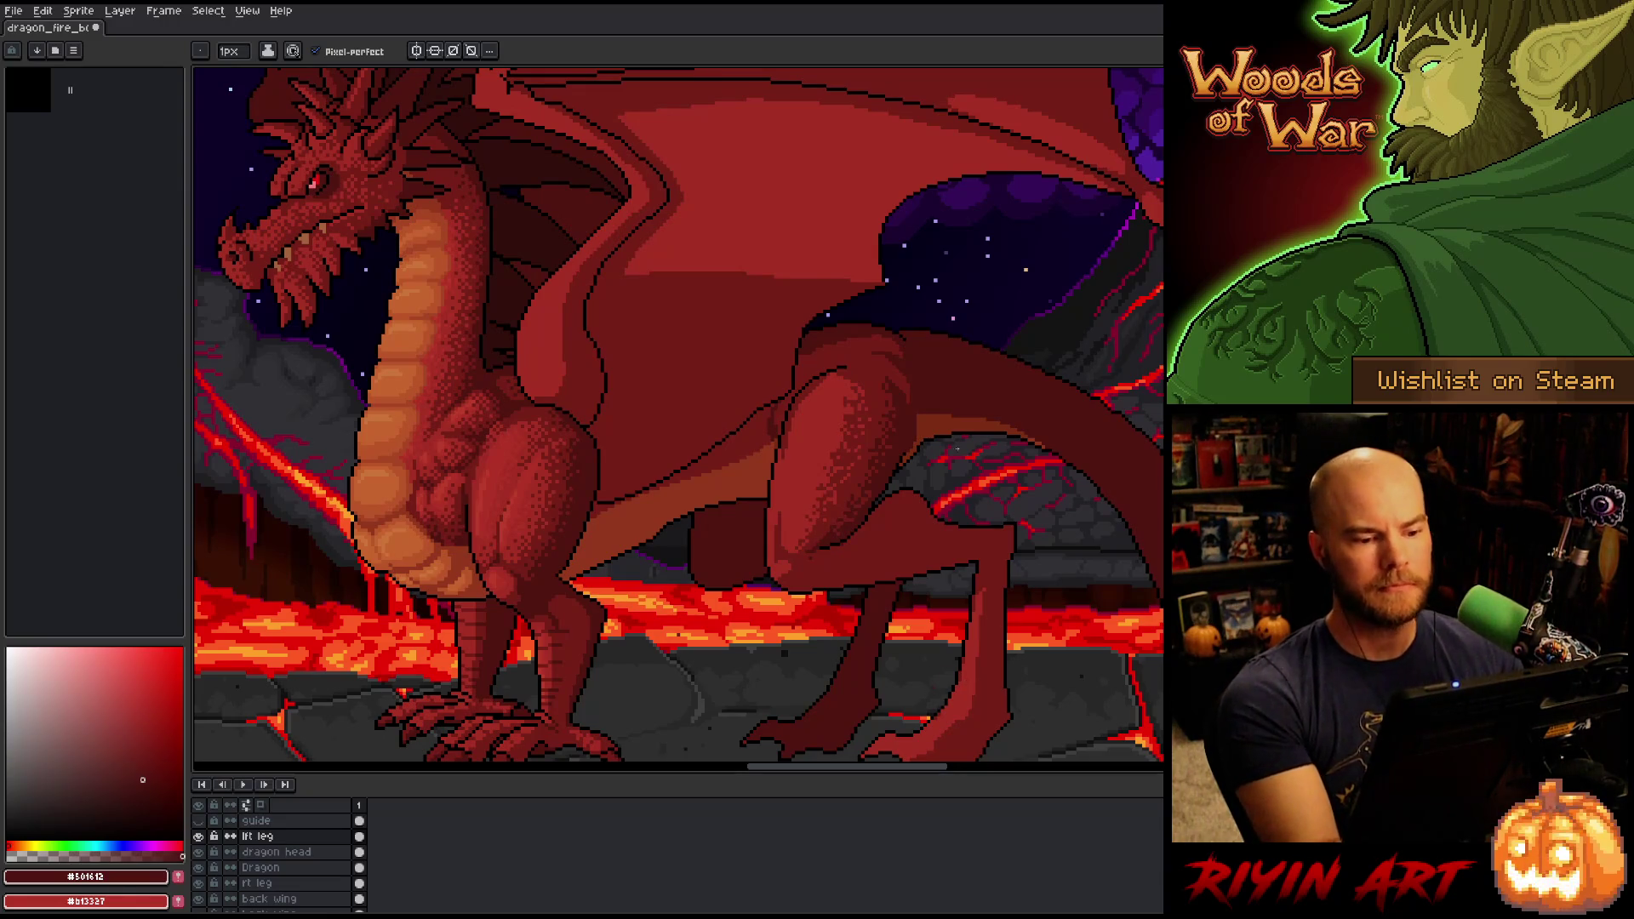
pyautogui.press('i')
pyautogui.click(866, 428)
pyautogui.press('b')
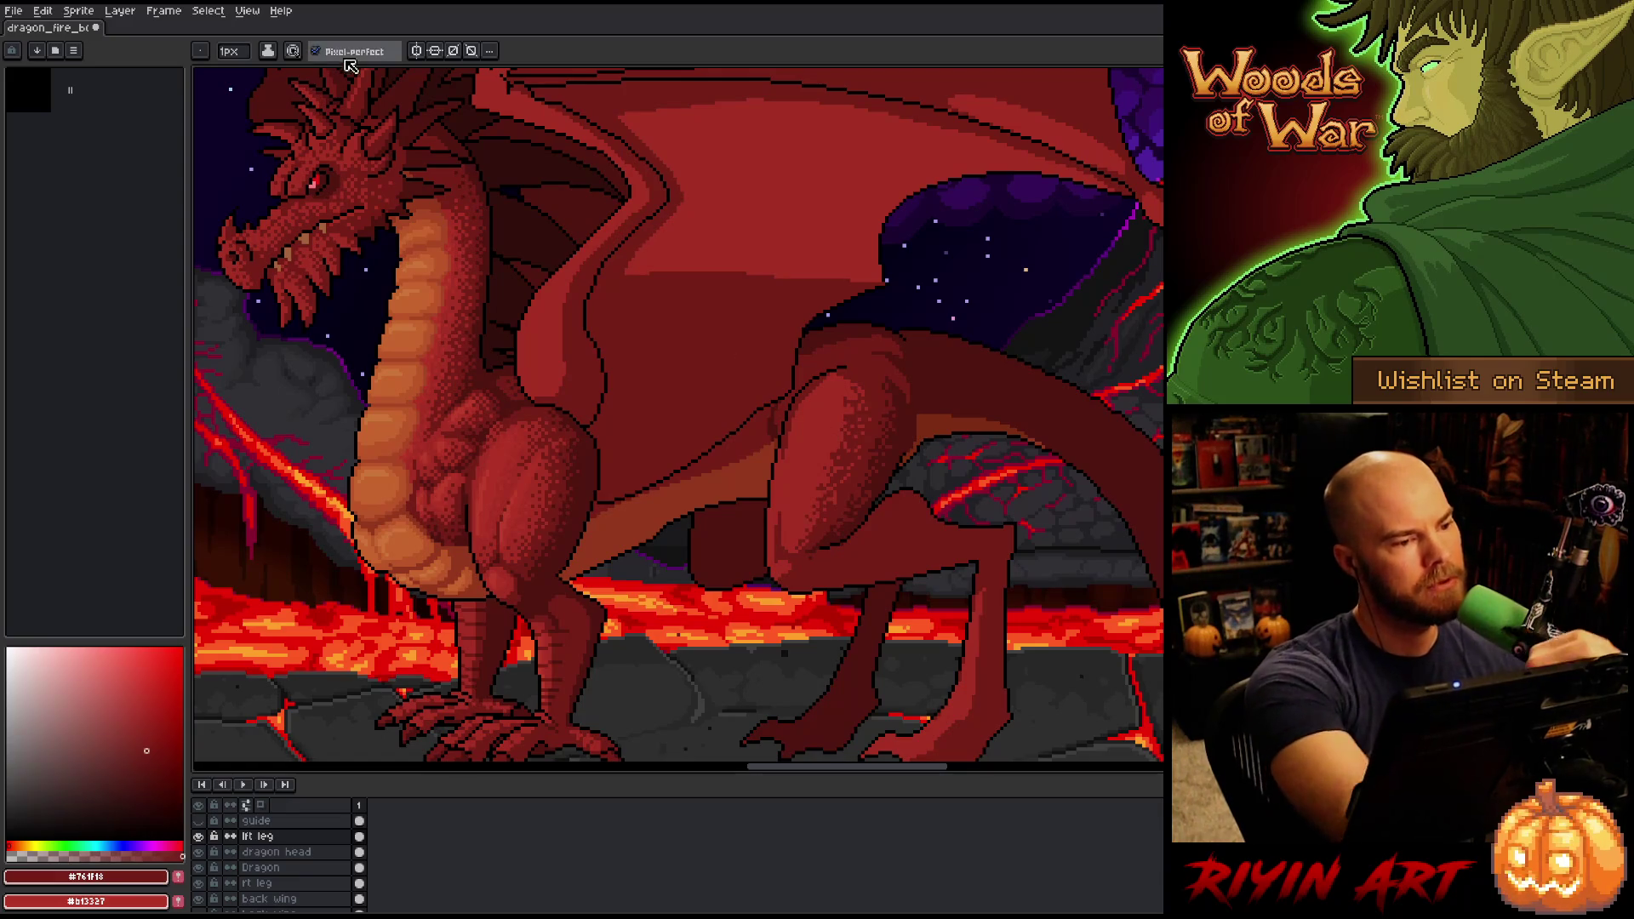
# Dither shading on the hind thigh, sample the deeper red #501612, and select the leg.
pyautogui.press('alt')
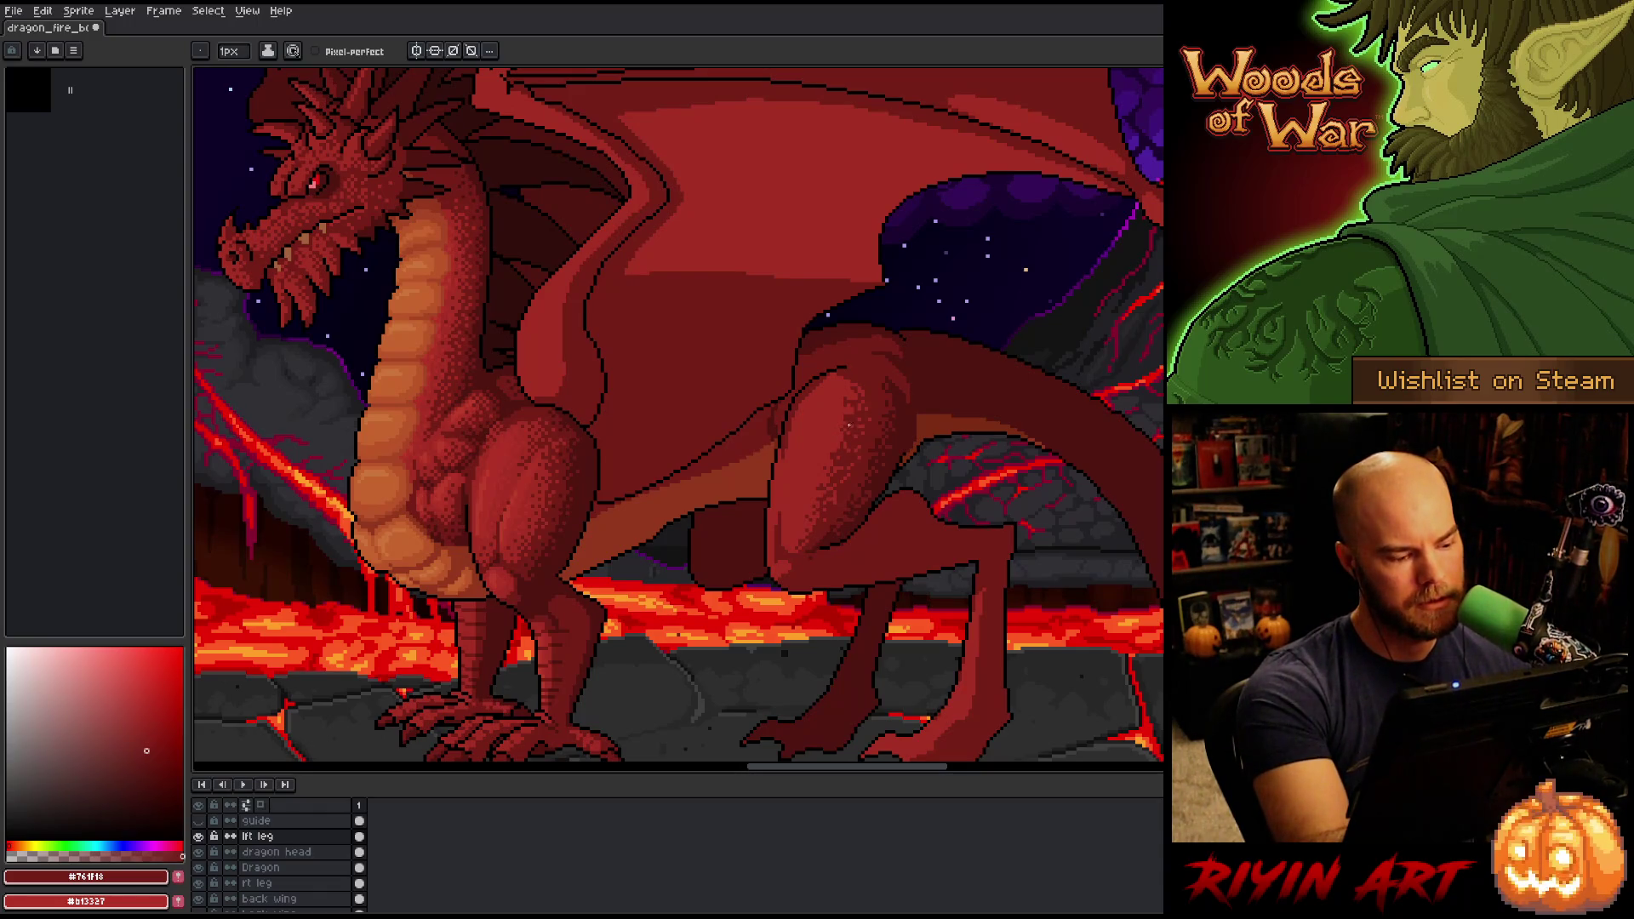
pyautogui.press('alt')
pyautogui.press('alt')
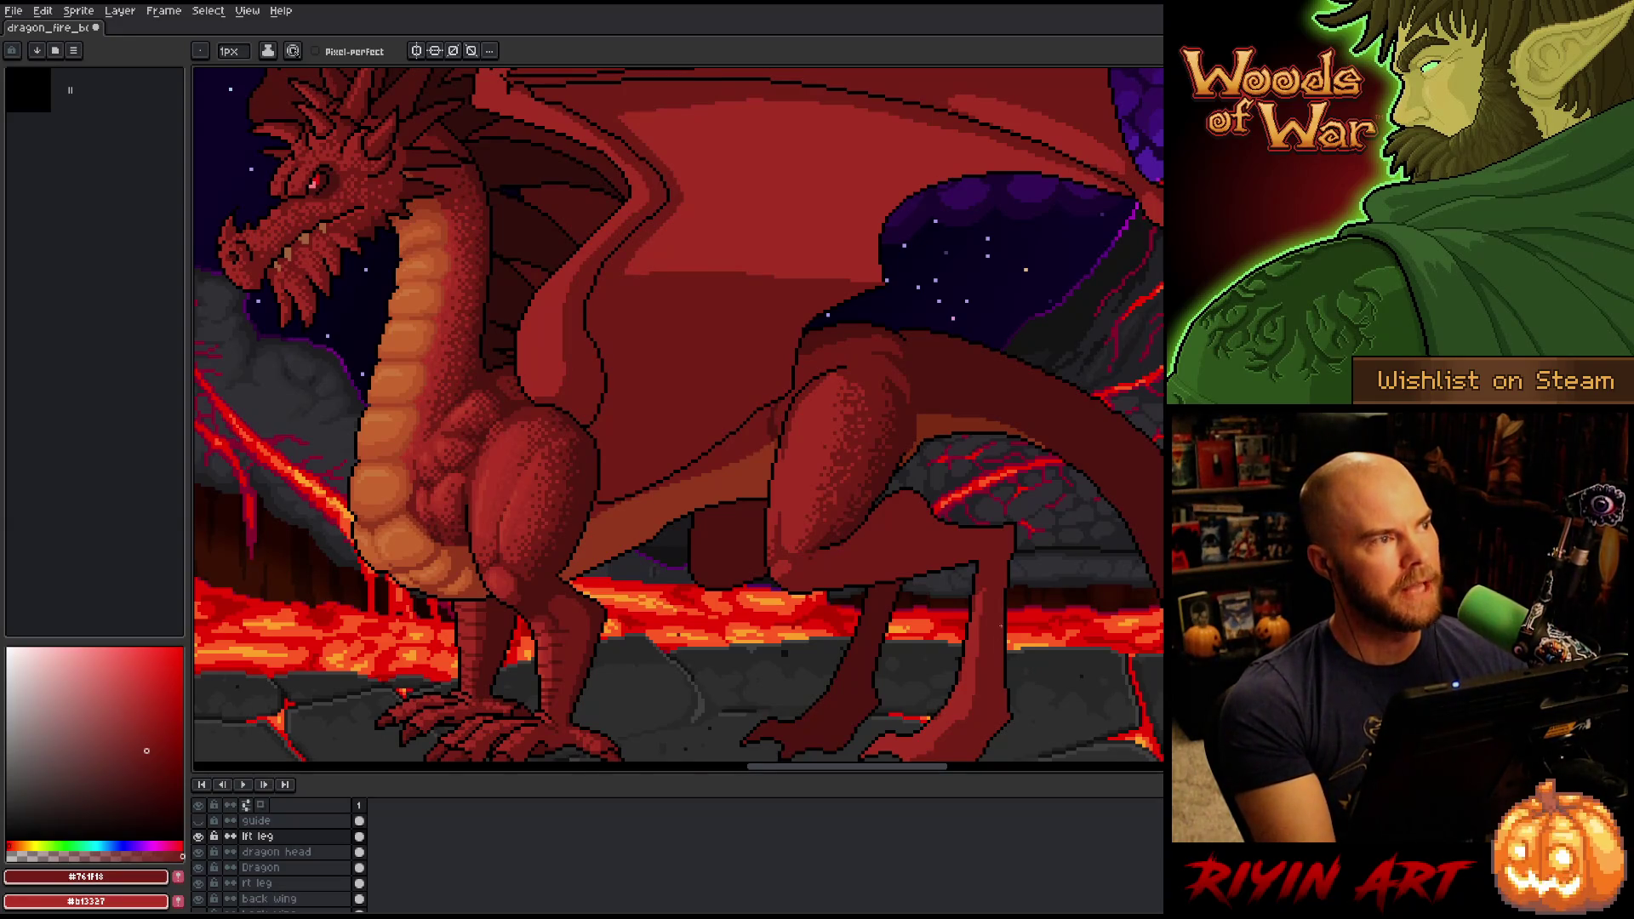
pyautogui.keyDown('alt'); pyautogui.click(934, 430); pyautogui.keyUp('alt')
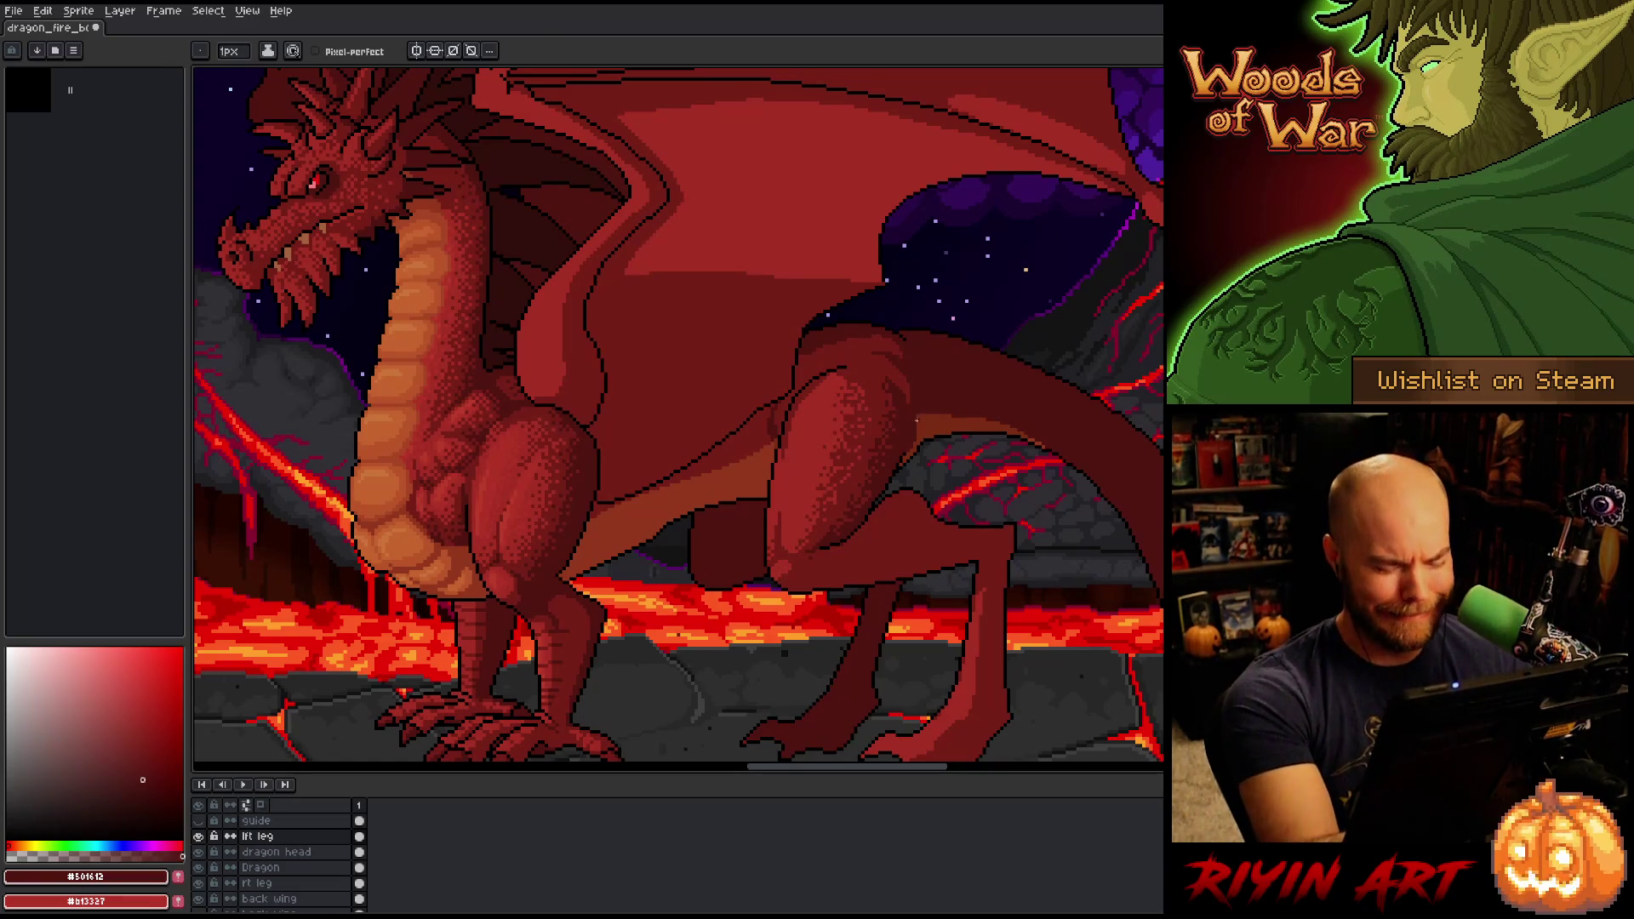
pyautogui.click(936, 495)
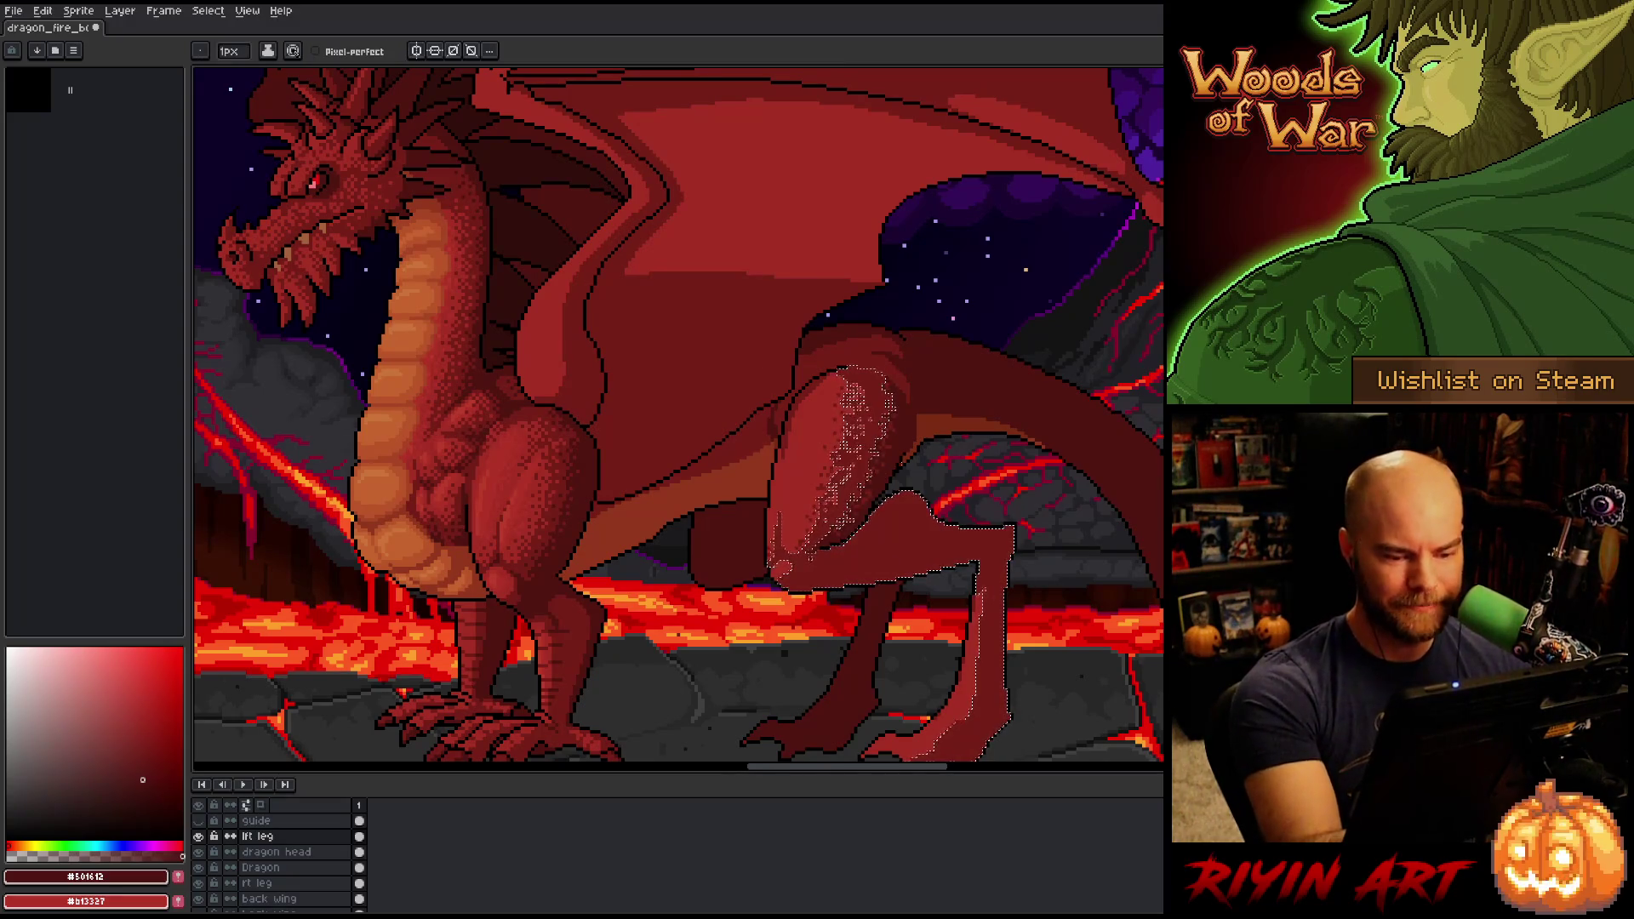
# Deselect and dither #501612 shadow pixels across the far hind thigh and lower leg.
pyautogui.hotkey('ctrl', 'd')
pyautogui.press('b')
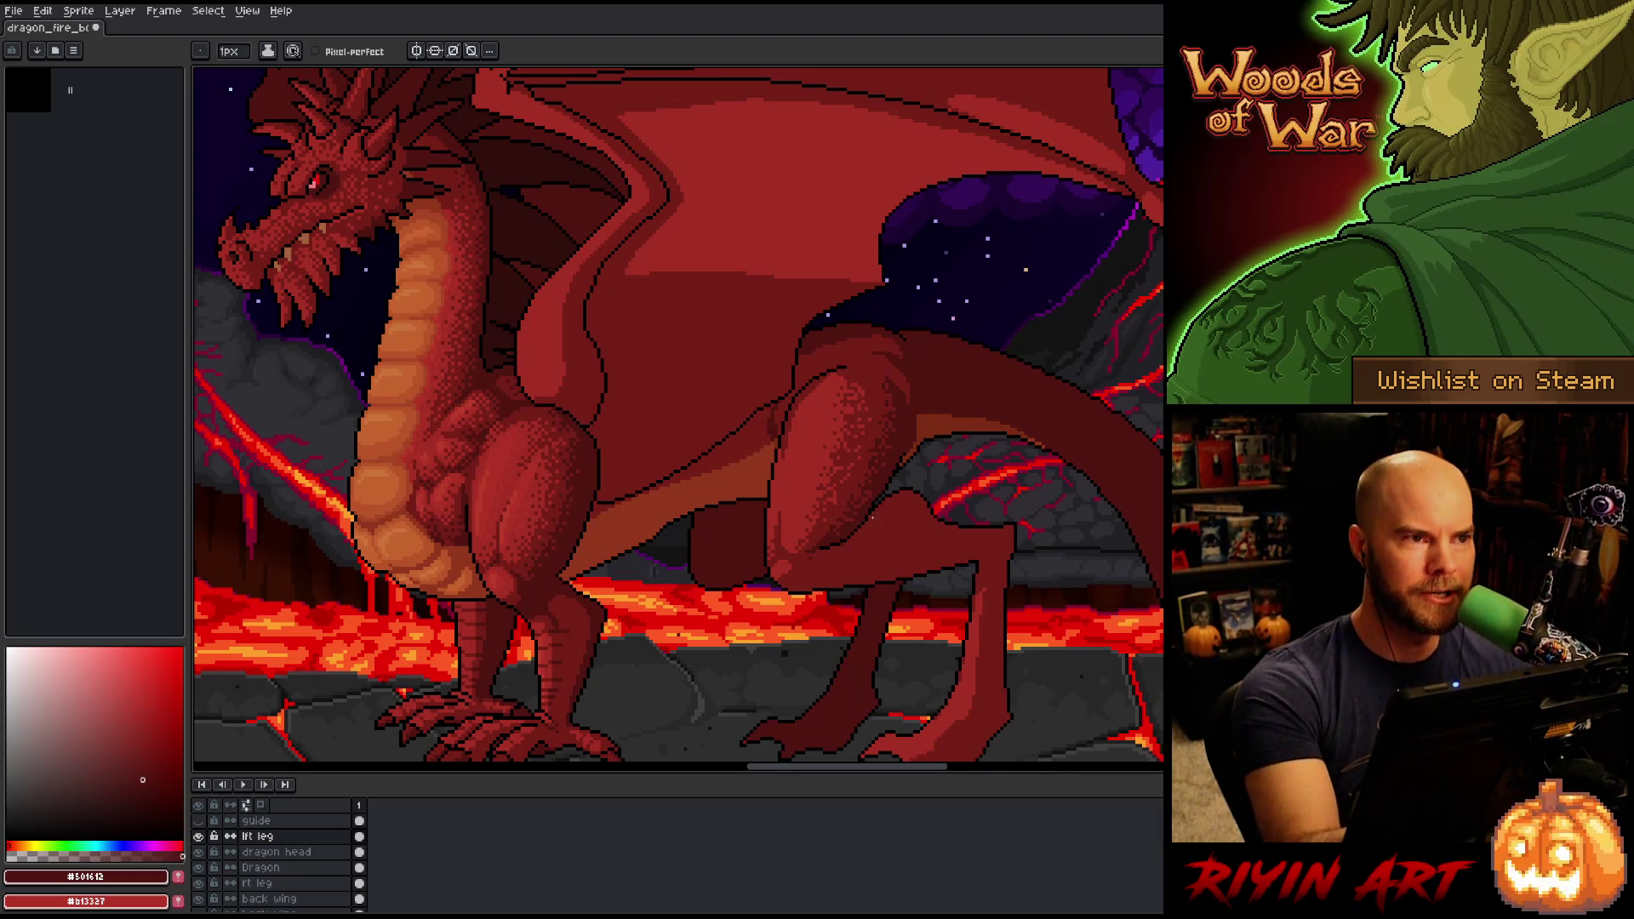
pyautogui.moveTo(877, 515)
pyautogui.mouseDown()
pyautogui.moveTo(886, 536)
pyautogui.moveTo(883, 508)
pyautogui.mouseUp()
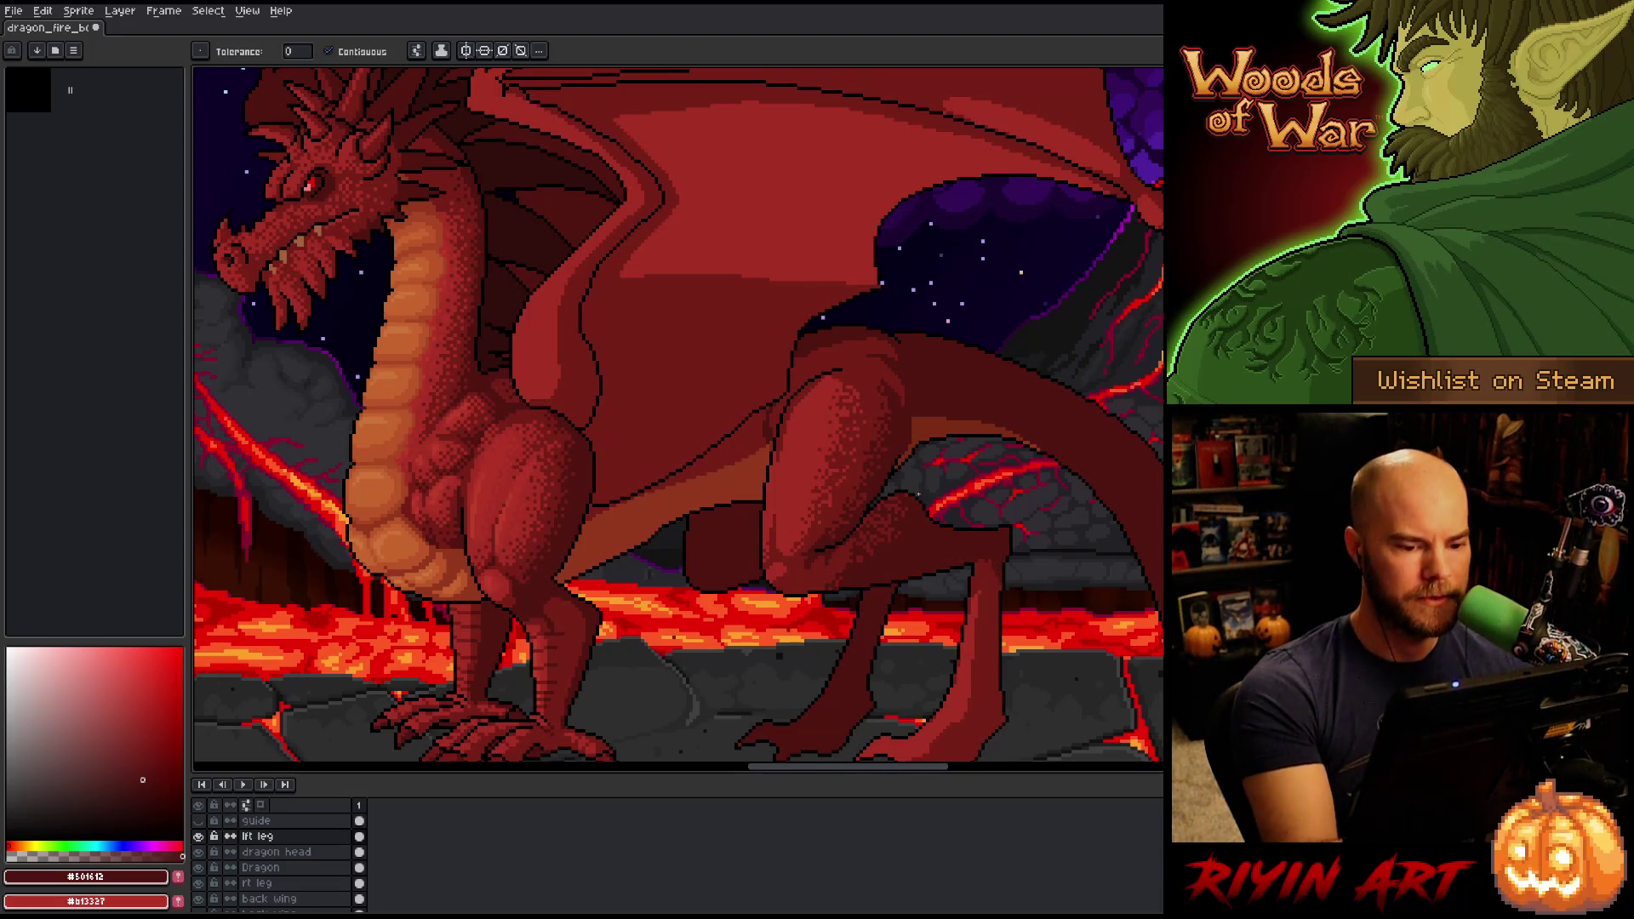
pyautogui.moveTo(894, 638); pyautogui.dragTo(876, 587)
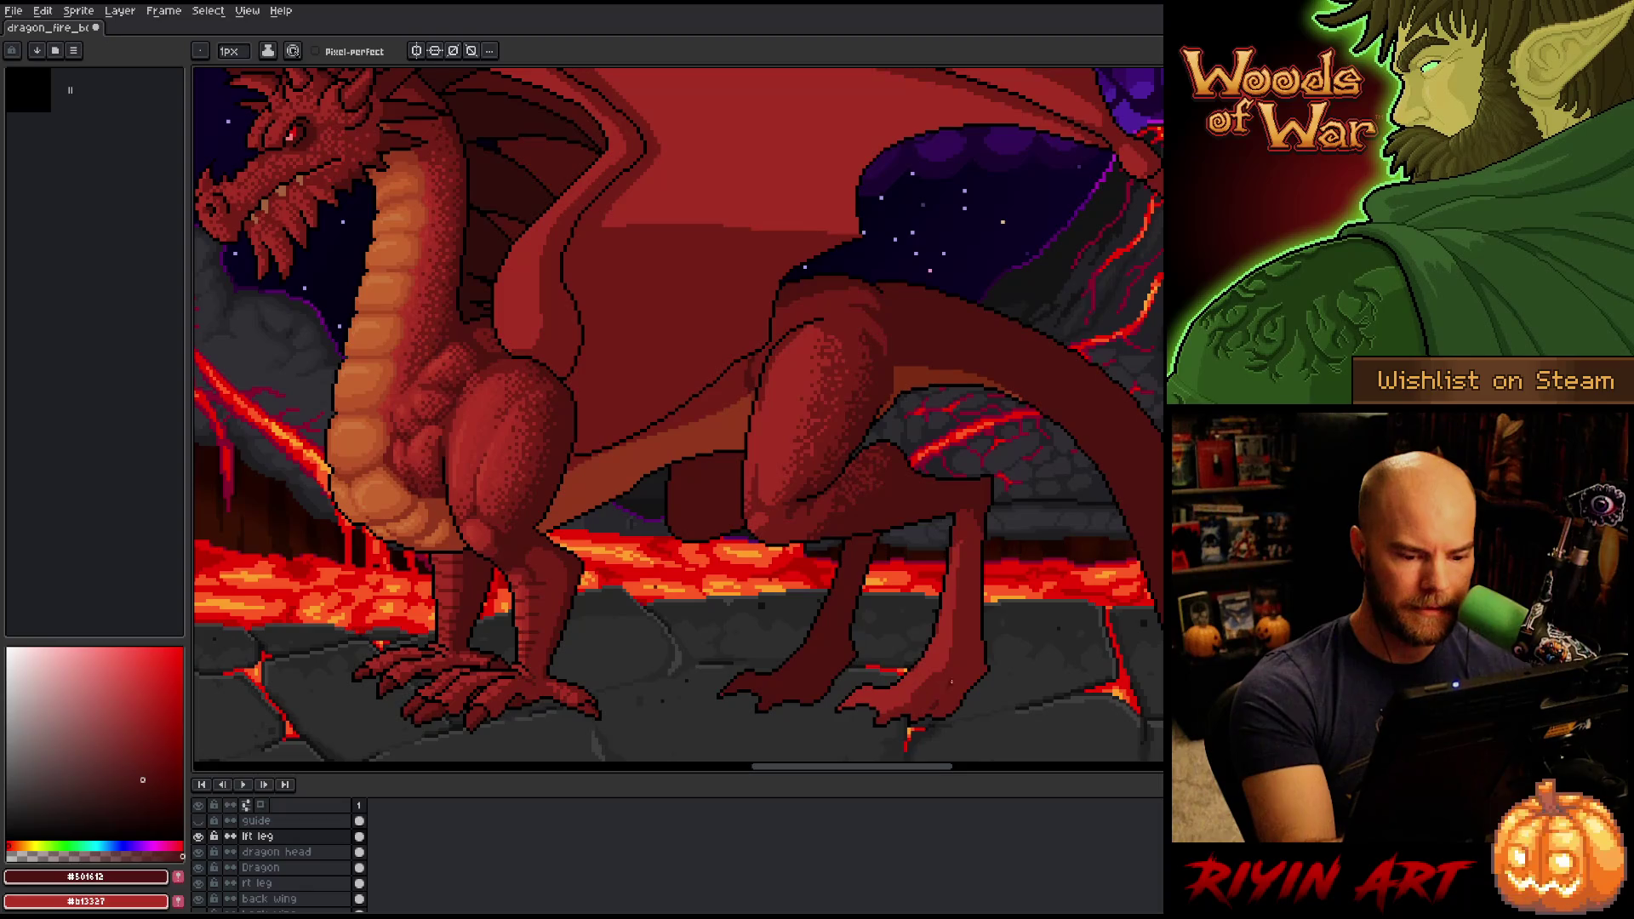
# Sample hind-leg shades ending on the darkest red #501612, then select the 'rt leg' layer.
pyautogui.keyDown('alt'); pyautogui.click(882, 700); pyautogui.keyUp('alt')
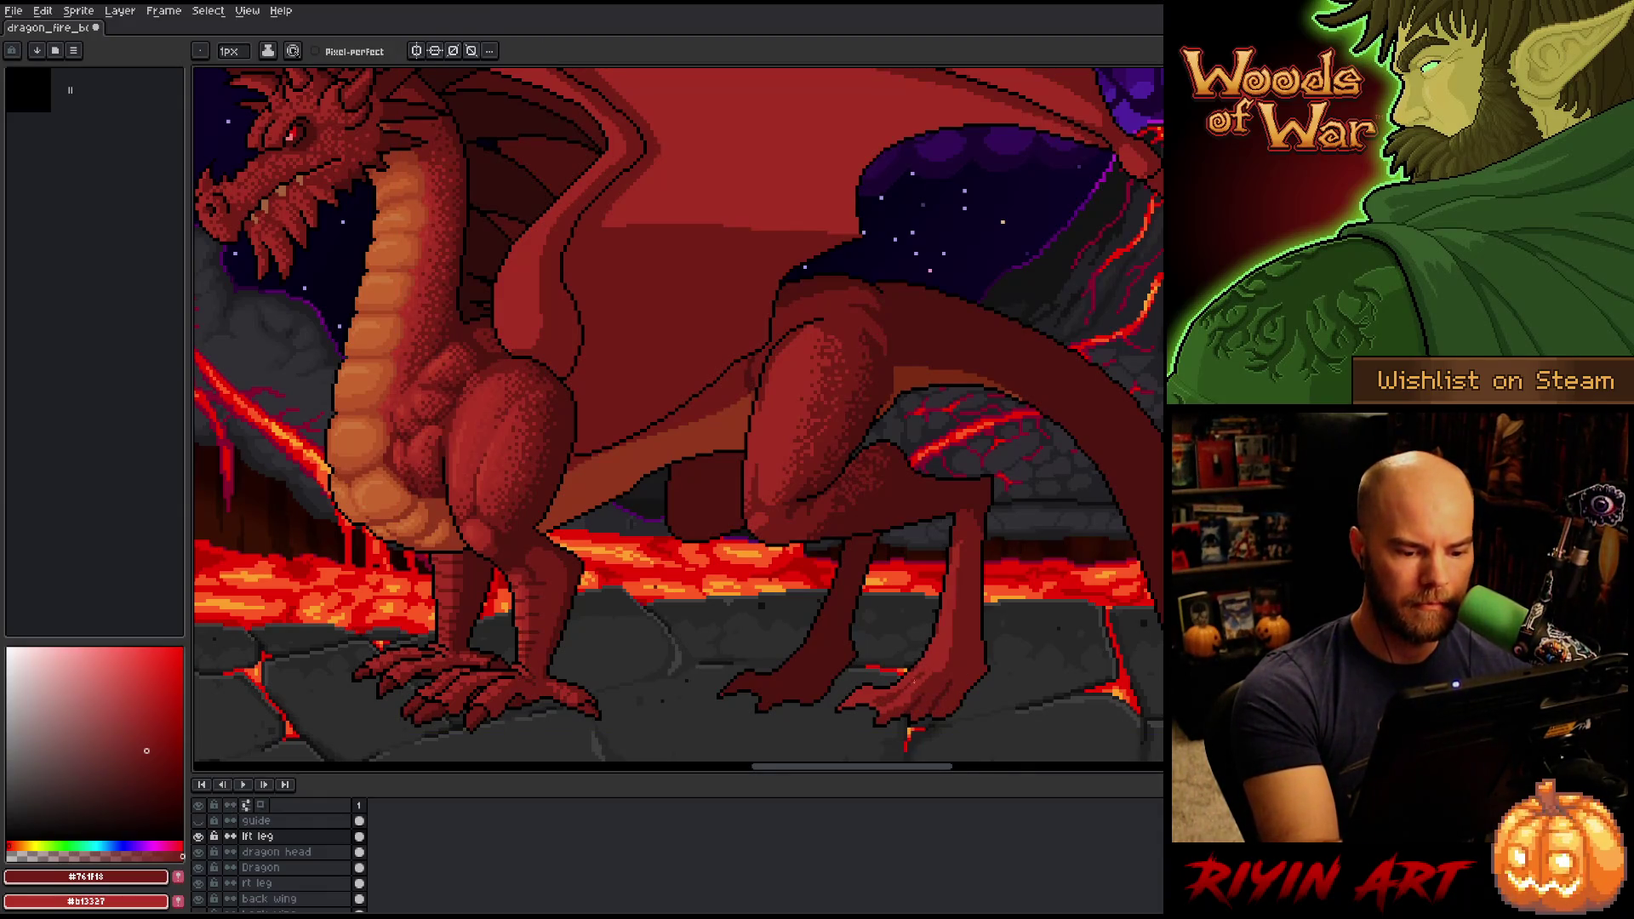
pyautogui.keyDown('alt'); pyautogui.click(901, 692); pyautogui.keyUp('alt')
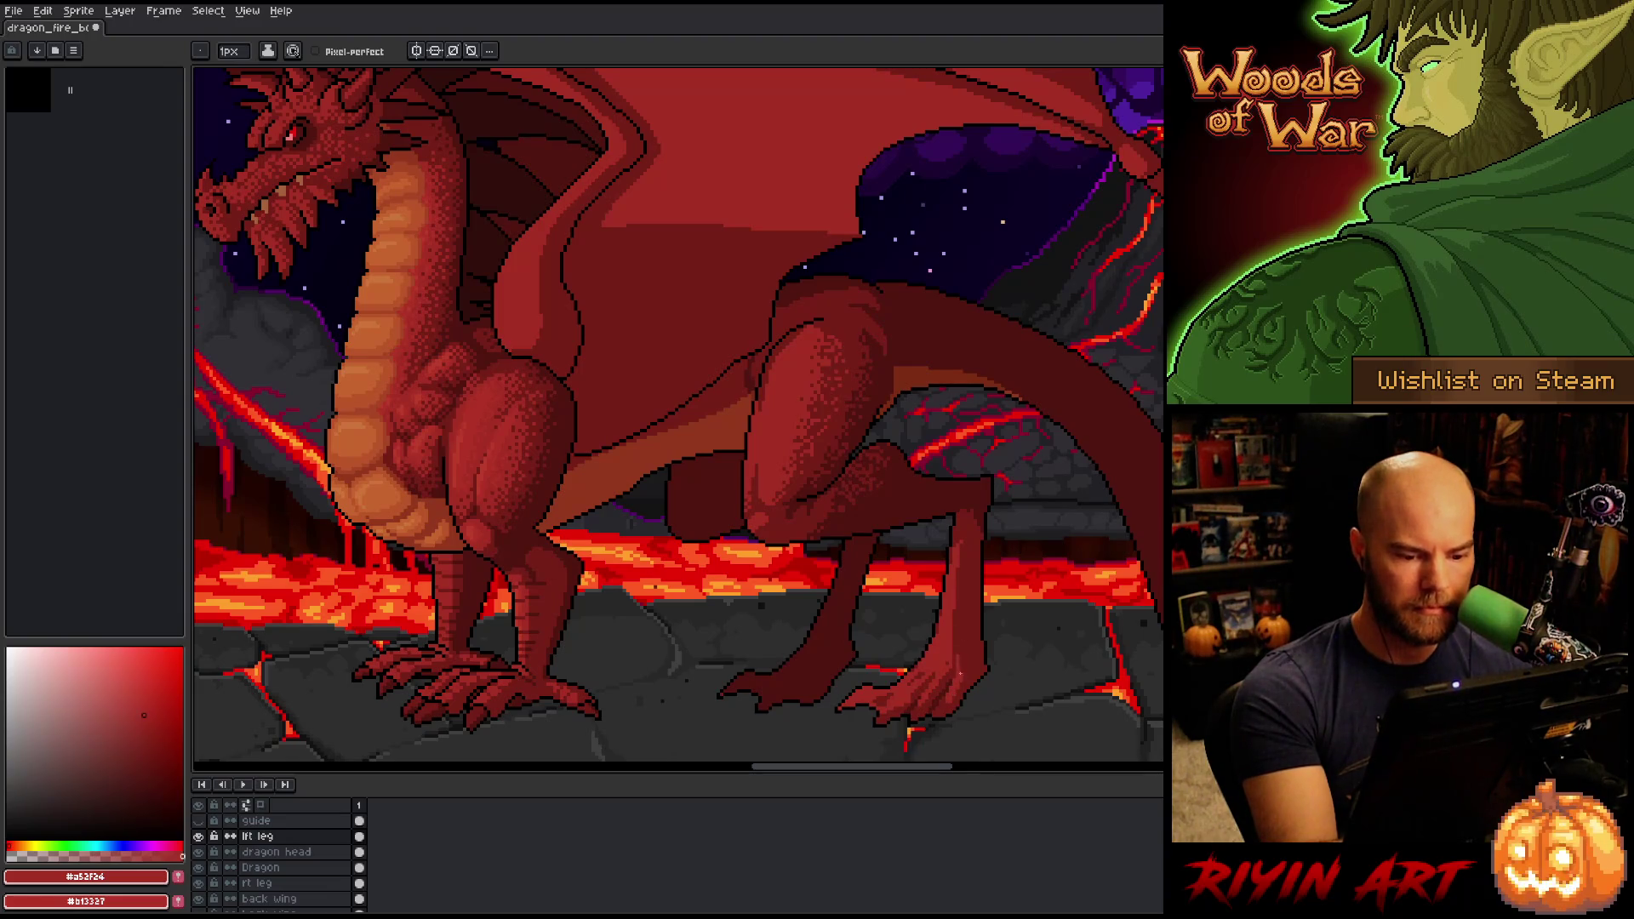
pyautogui.keyDown('alt'); pyautogui.click(965, 628); pyautogui.keyUp('alt')
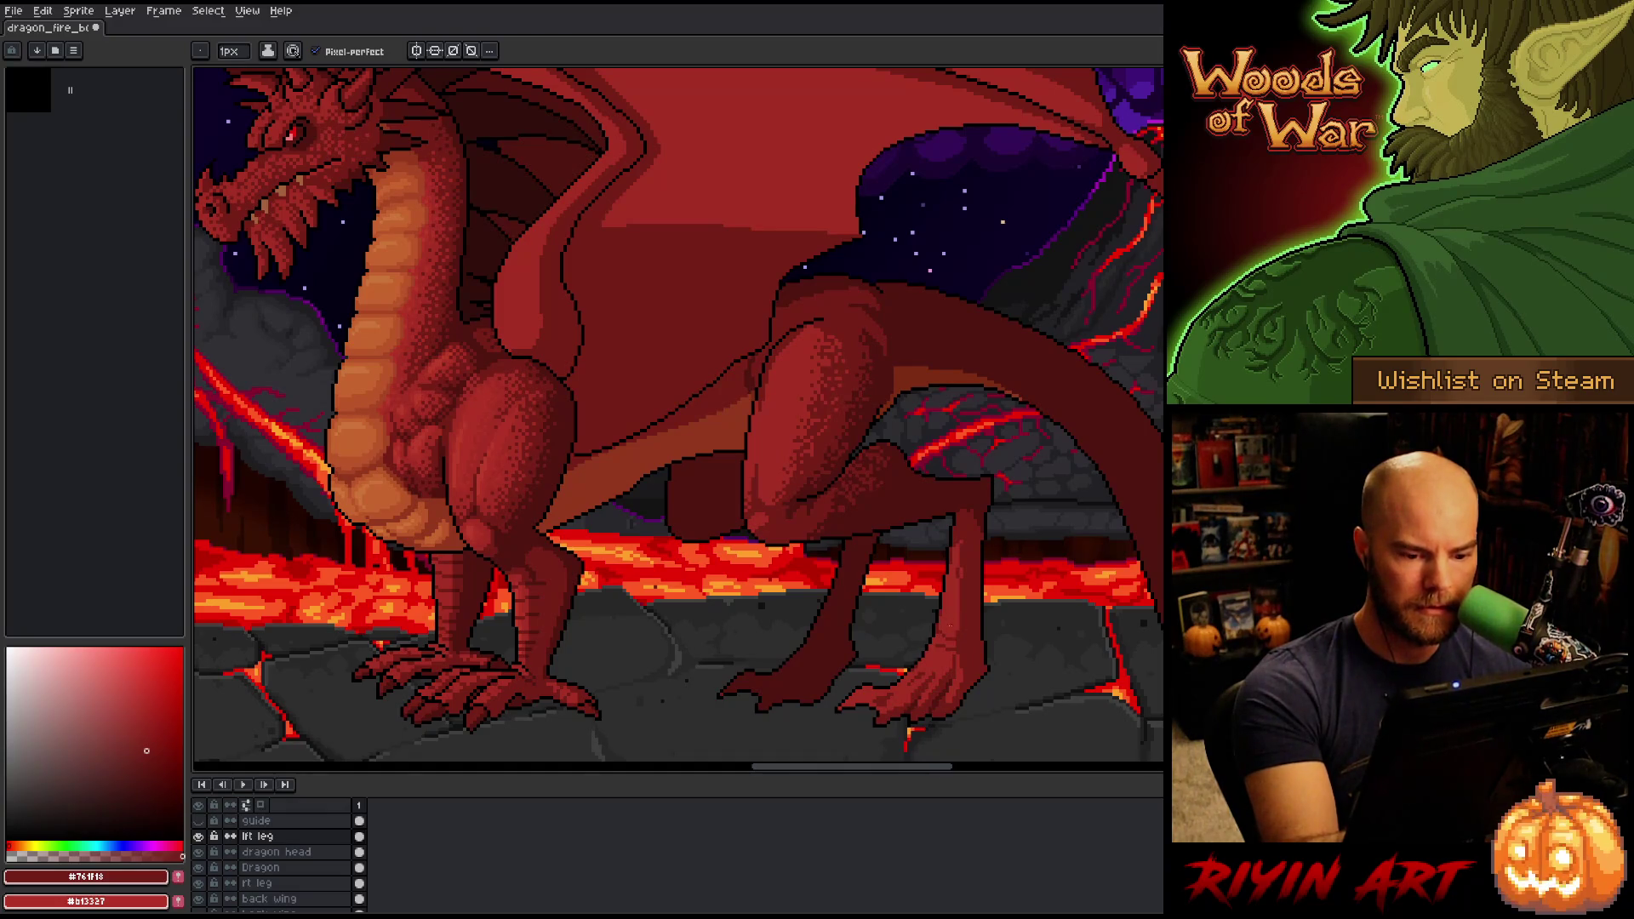
pyautogui.keyDown('alt'); pyautogui.click(960, 550); pyautogui.keyUp('alt')
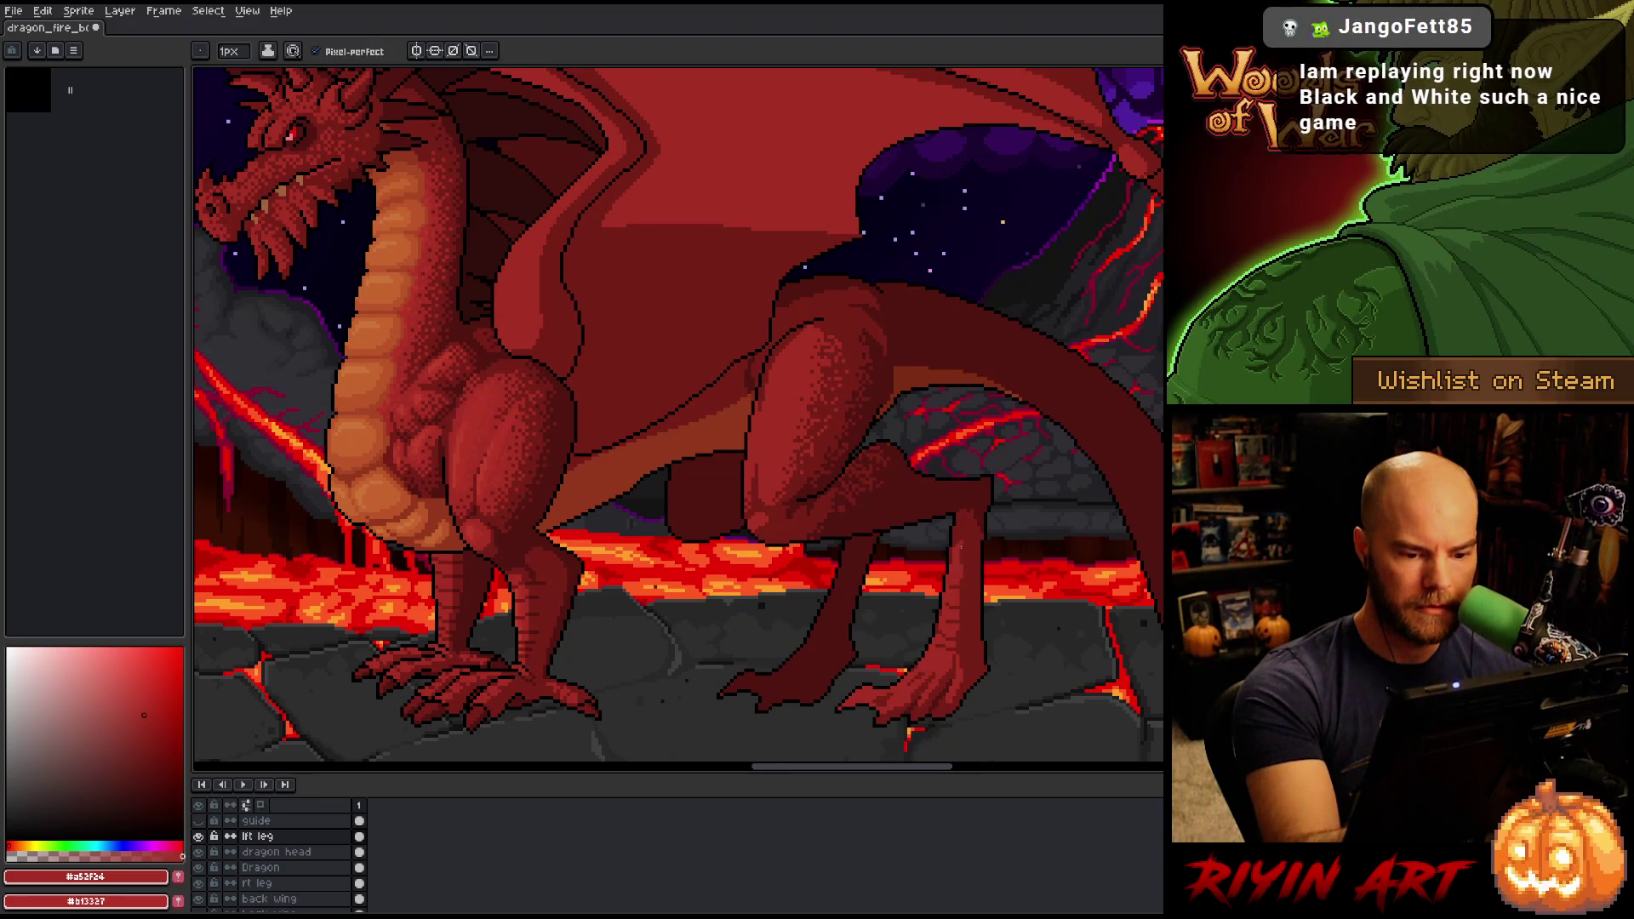
pyautogui.keyDown('alt'); pyautogui.click(963, 569); pyautogui.keyUp('alt')
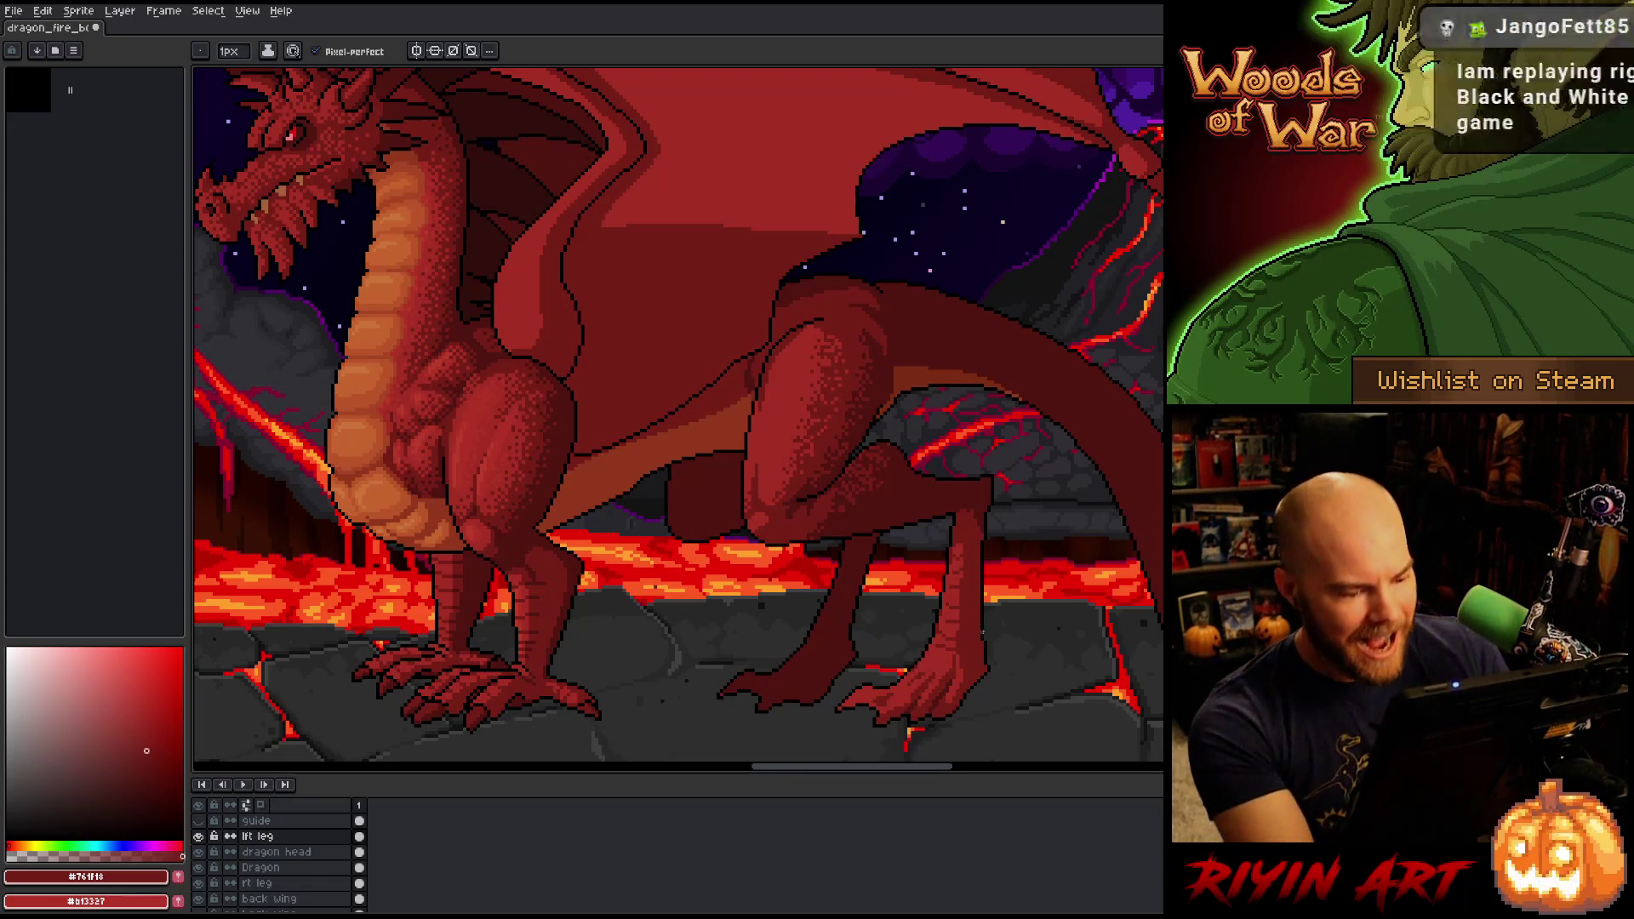
pyautogui.keyDown('alt'); pyautogui.click(720, 694); pyautogui.keyUp('alt')
pyautogui.keyDown('ctrl'); pyautogui.click(800, 516); pyautogui.keyUp('ctrl')
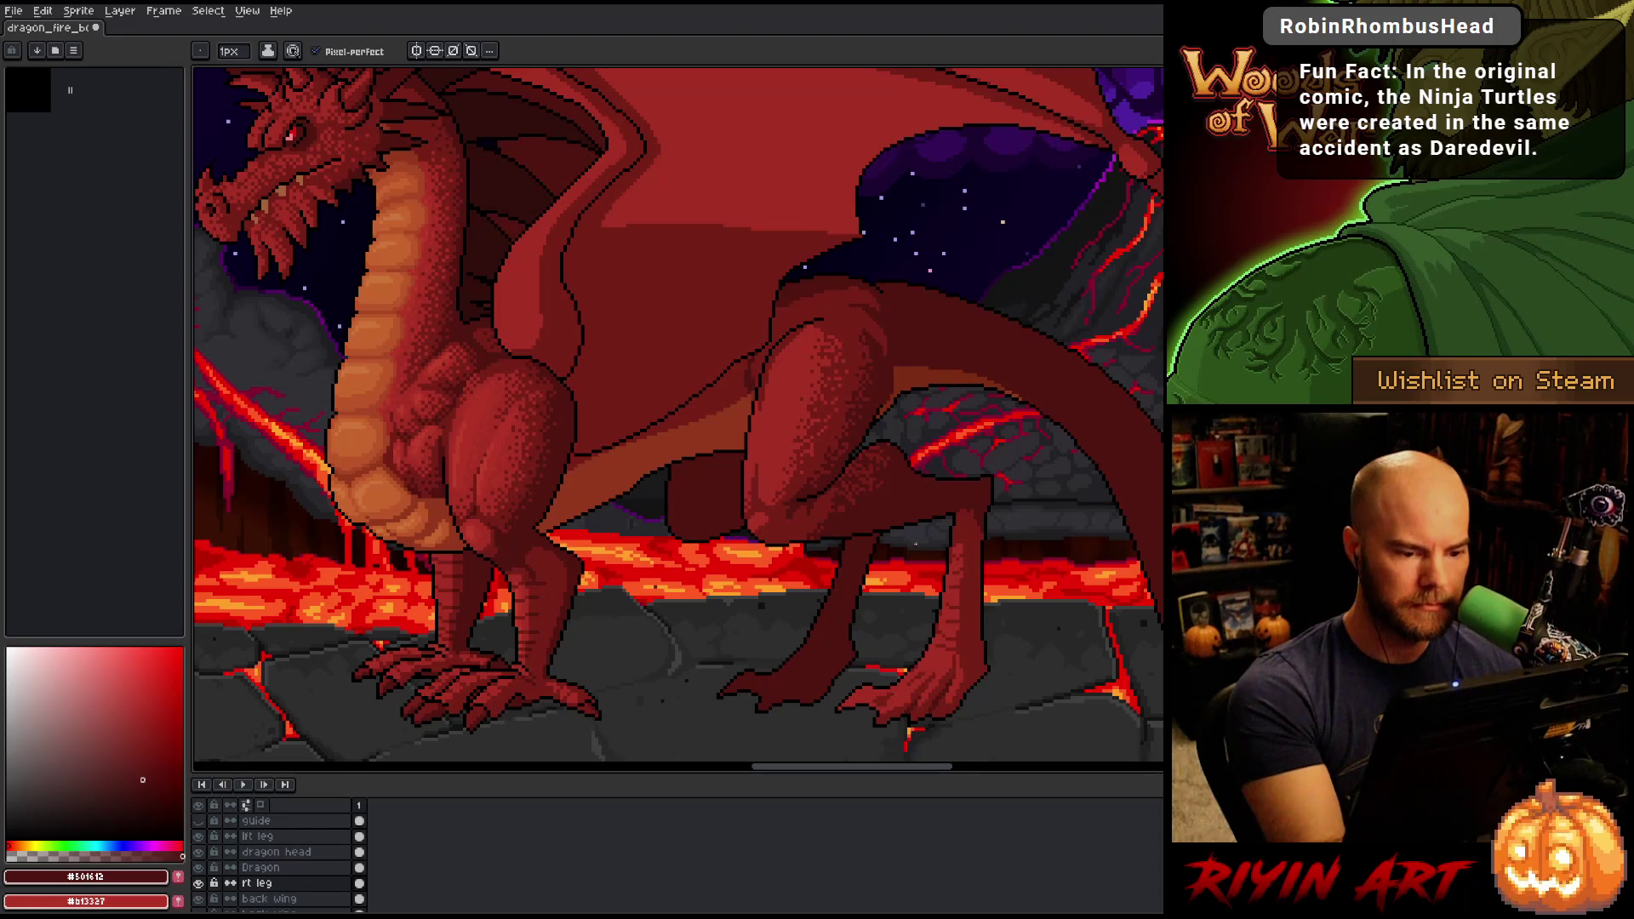
pyautogui.press('ctrl')
pyautogui.scroll(-3, 926, 554)
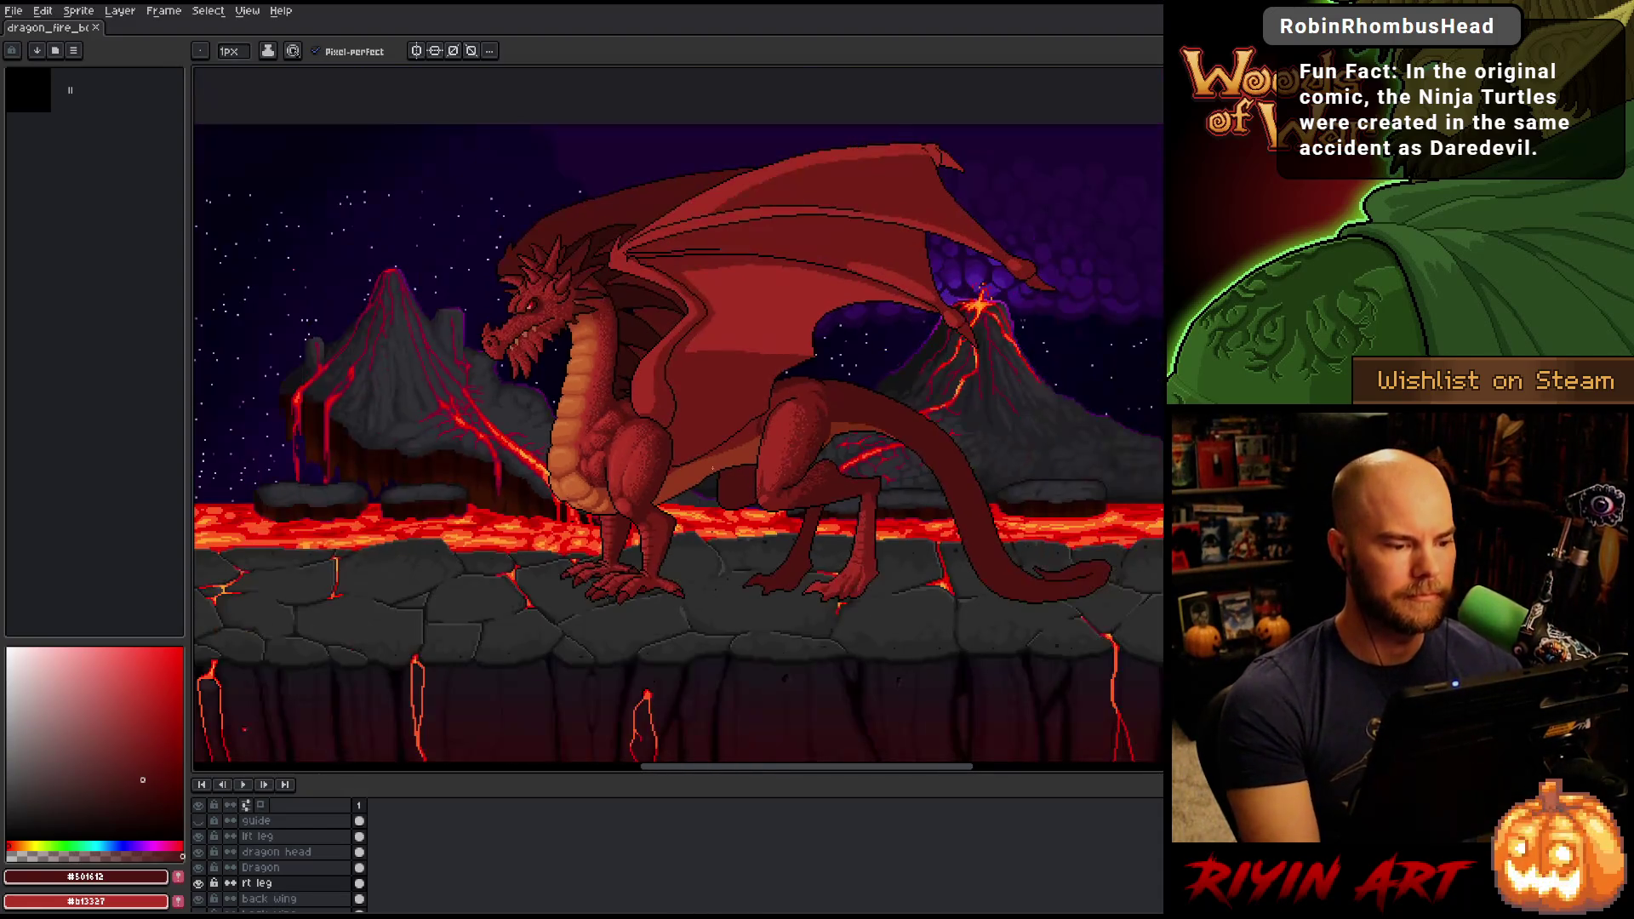
pyautogui.scroll(2, 926, 554)
pyautogui.scroll(-2, 713, 476)
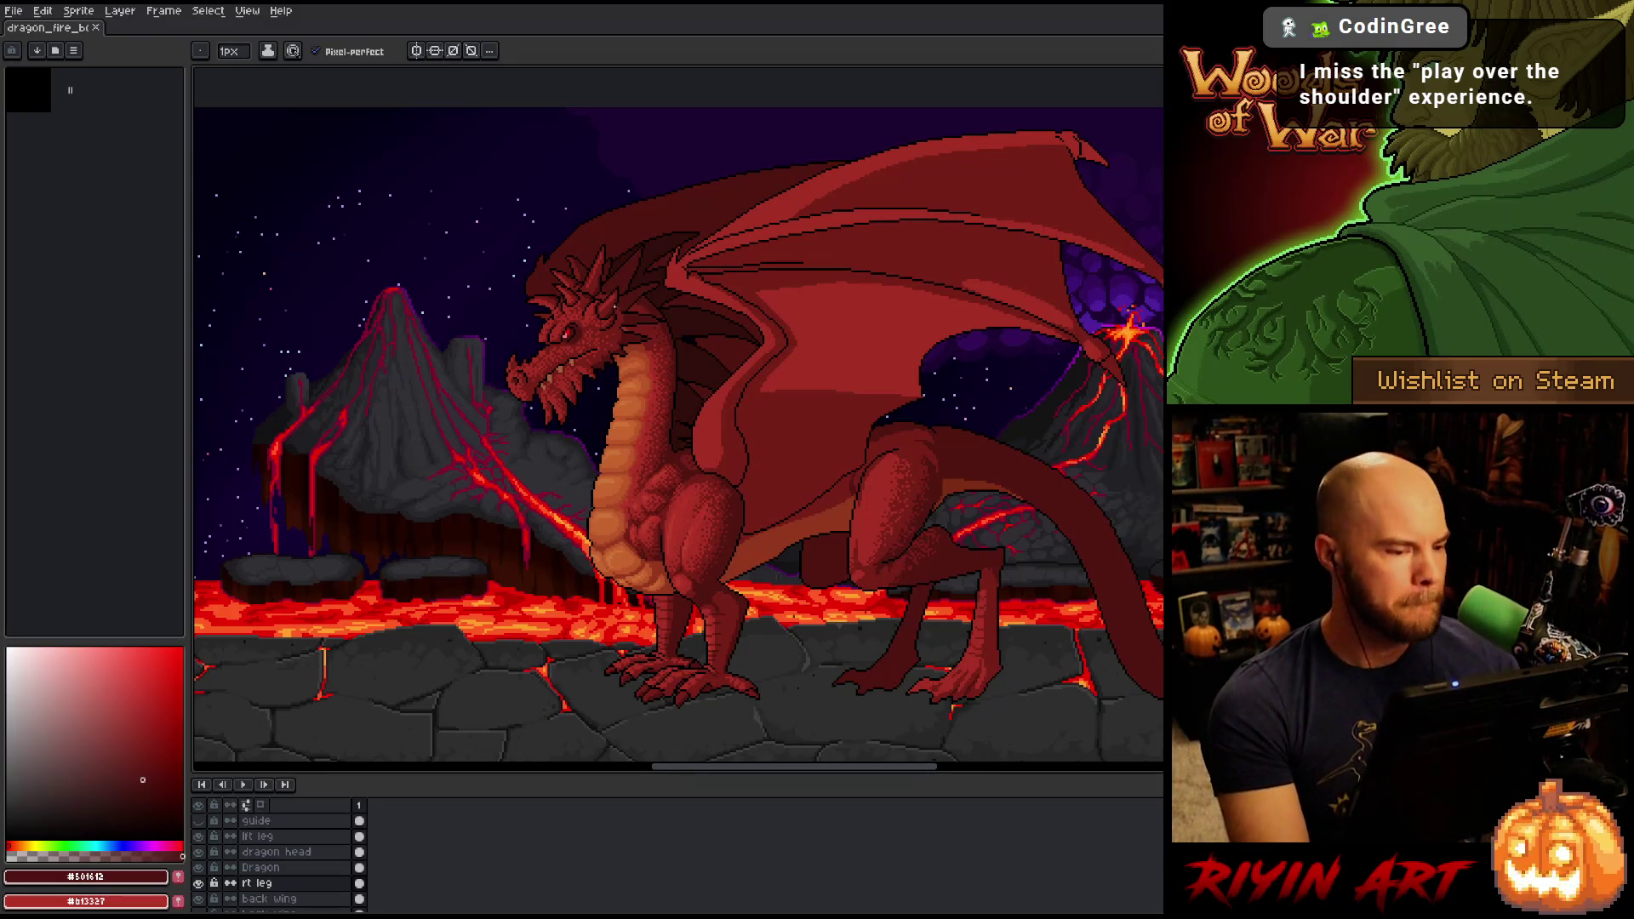
pyautogui.scroll(2, 629, 278)
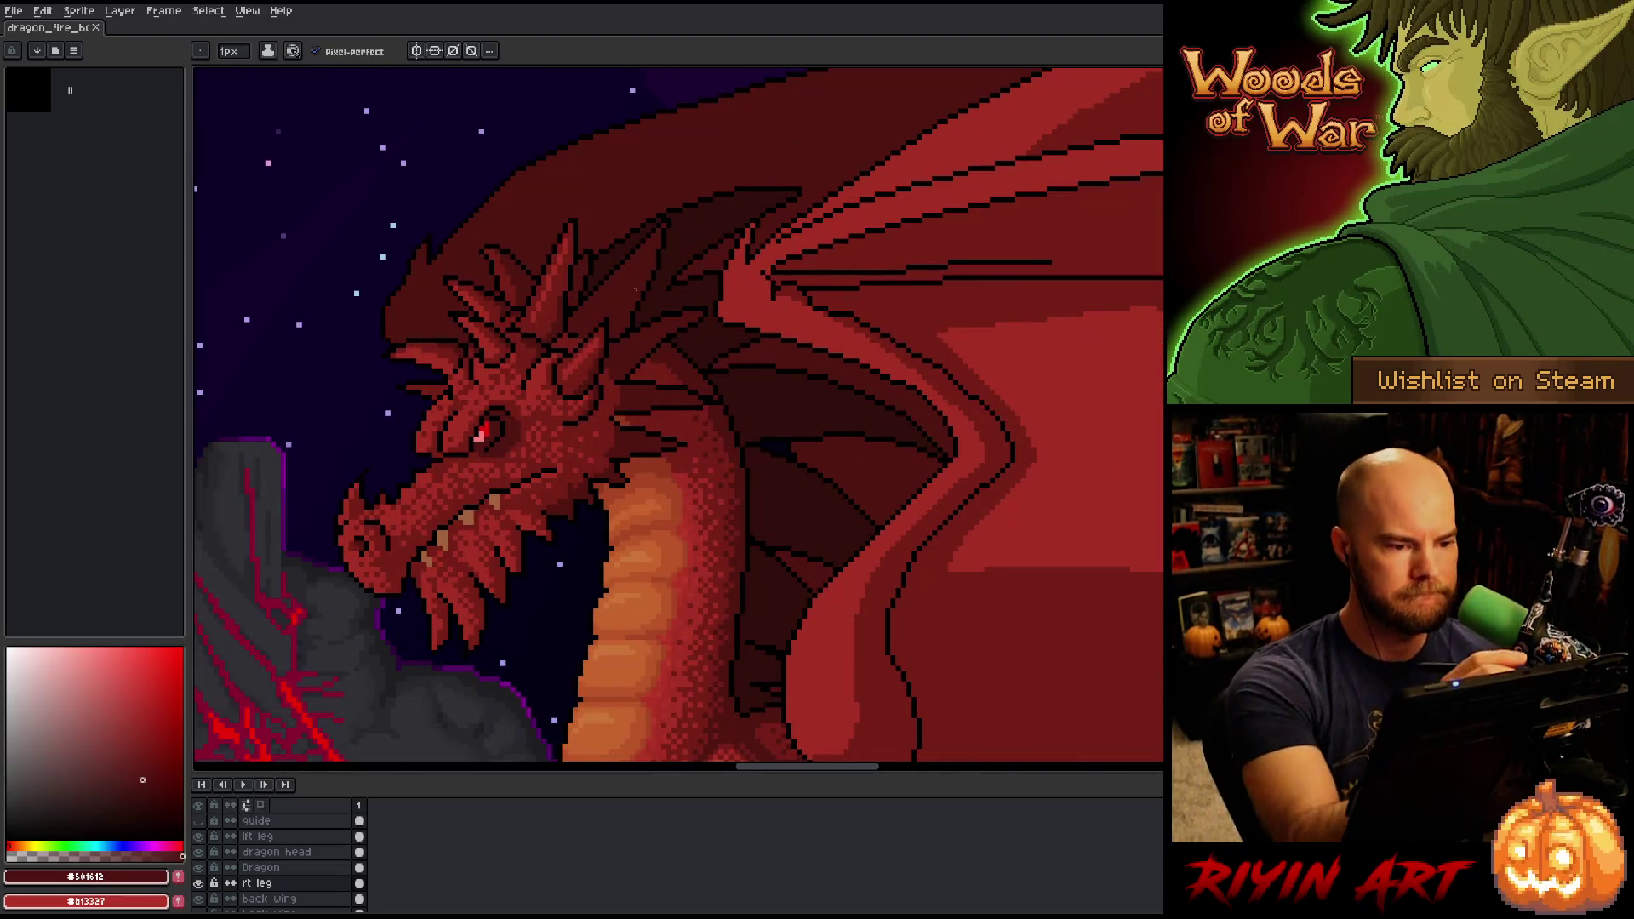
pyautogui.keyDown('alt'); pyautogui.click(689, 223); pyautogui.keyUp('alt')
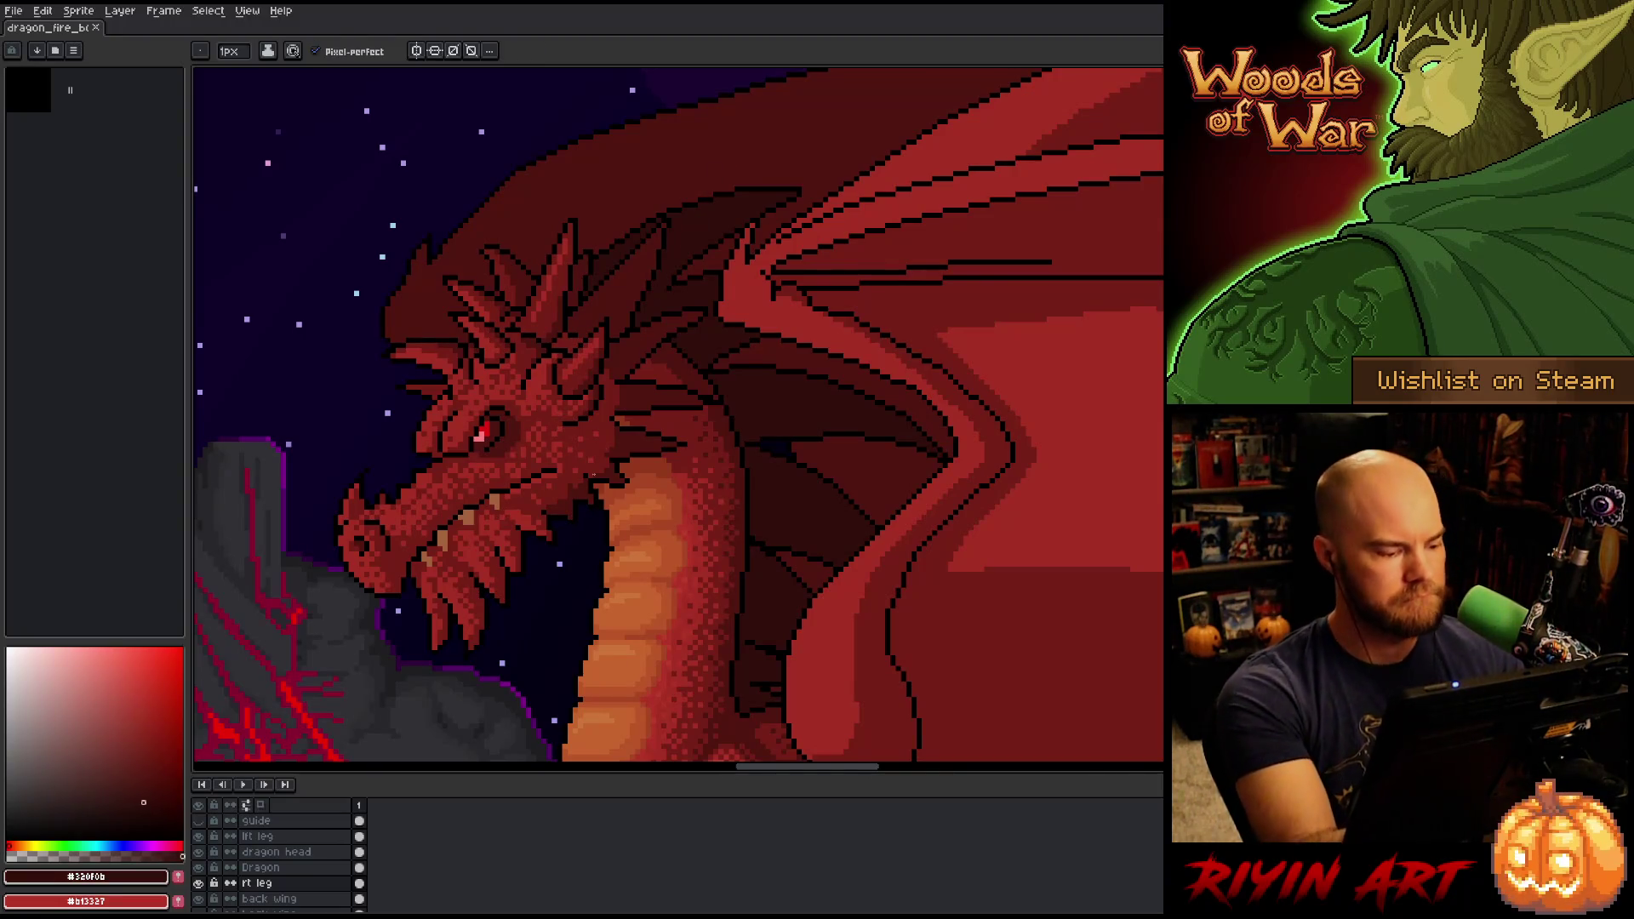
pyautogui.click(261, 868)
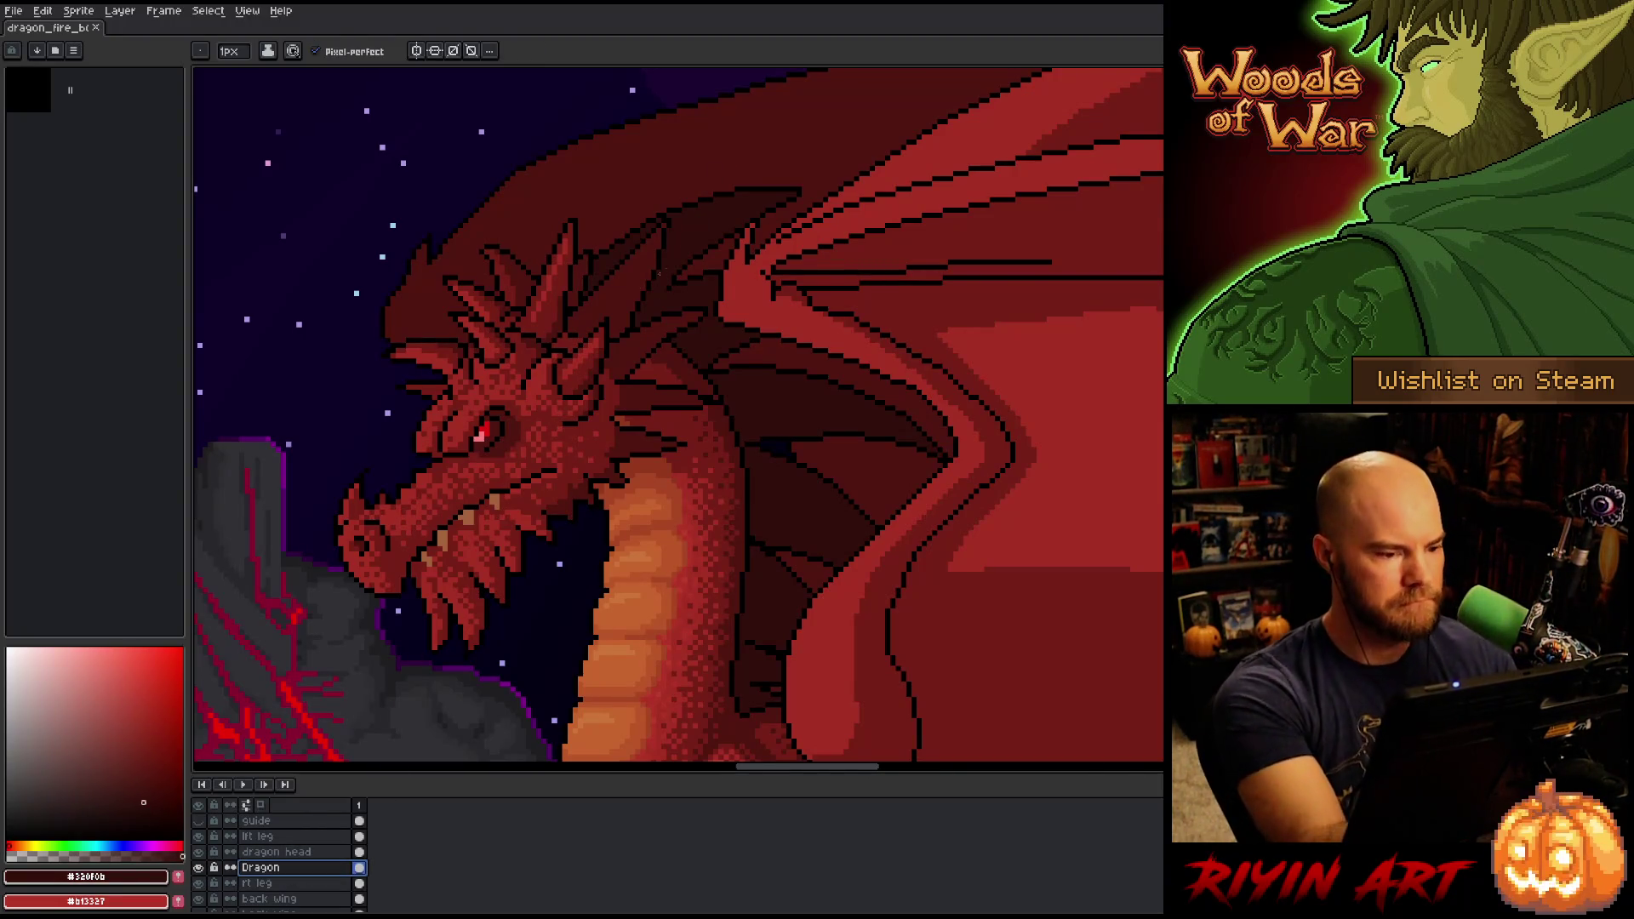
pyautogui.hotkey('ctrl', 'shift', 'c')
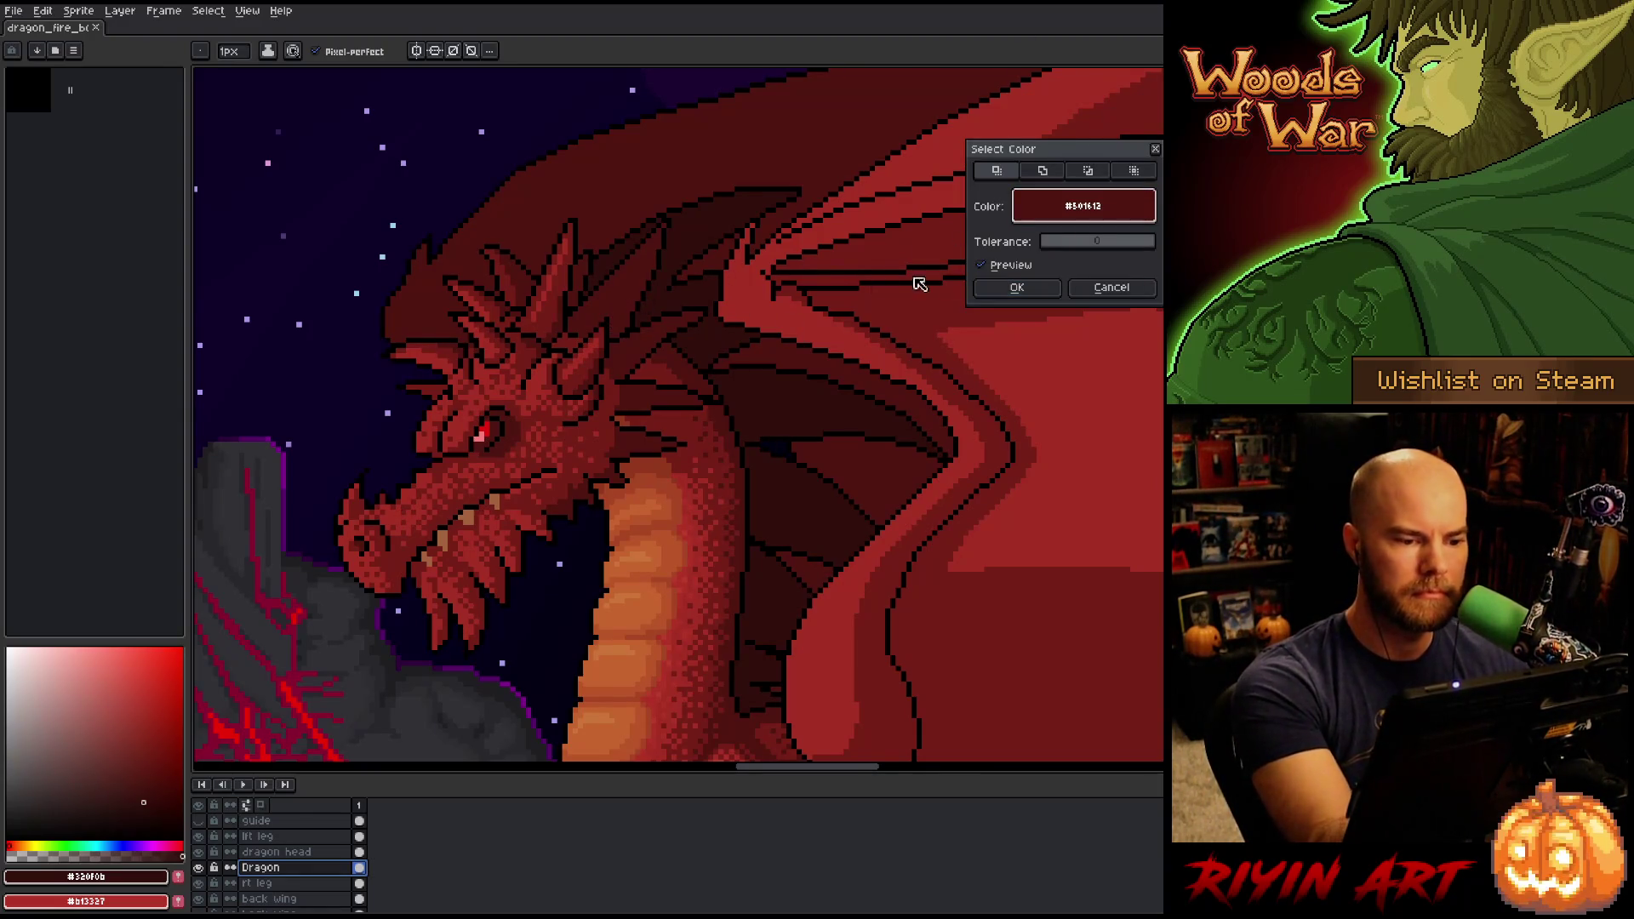
pyautogui.click(1015, 289)
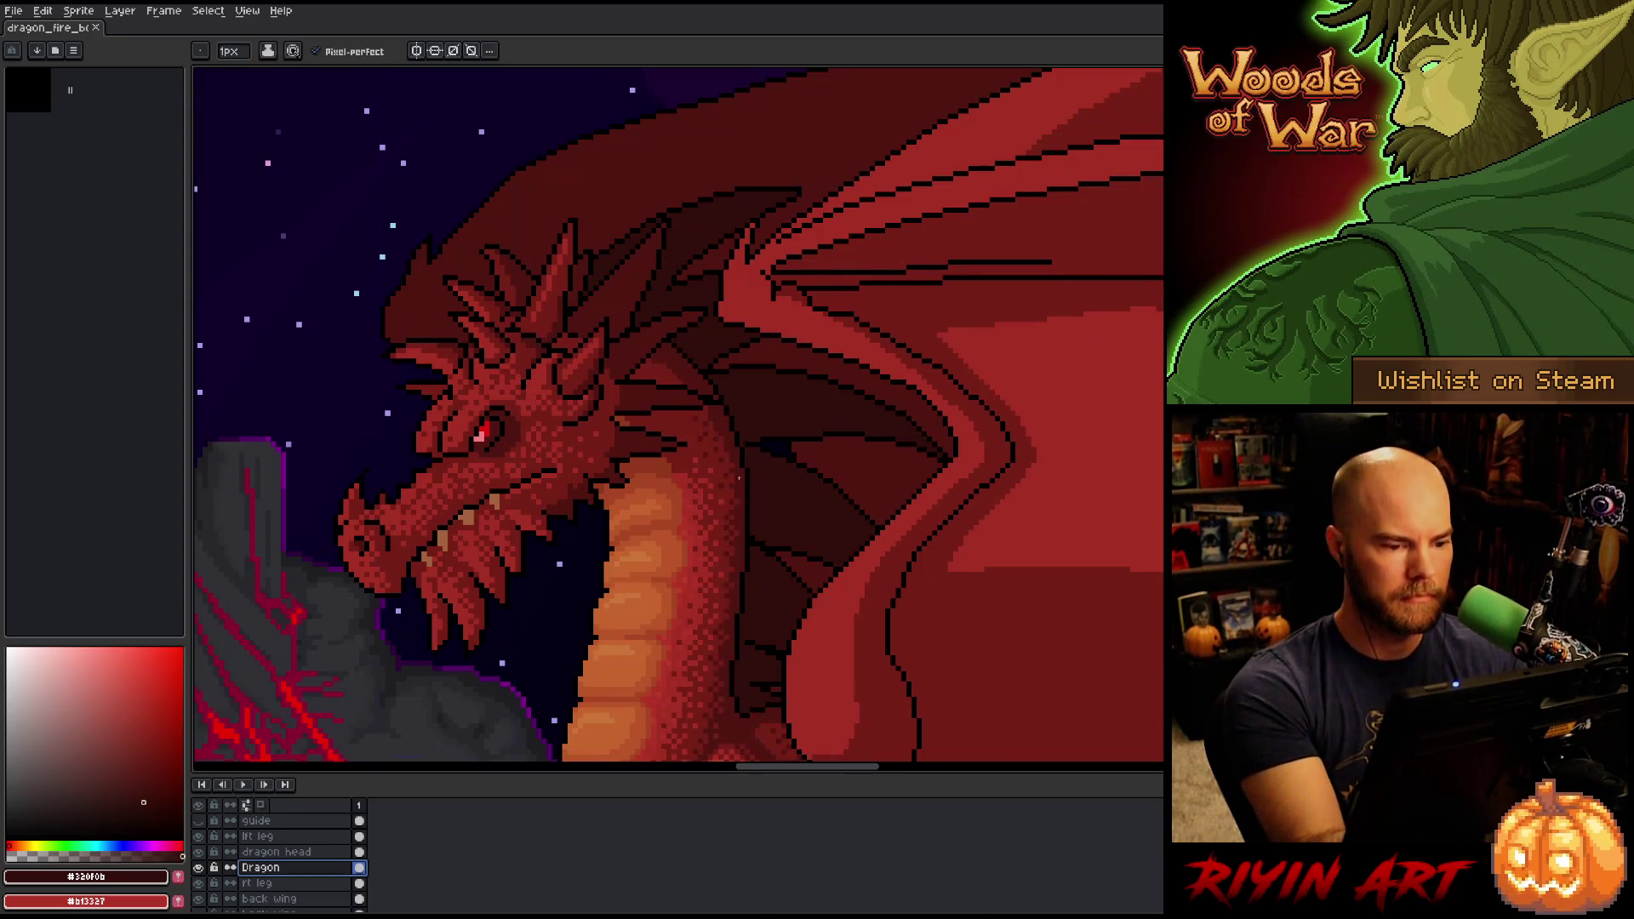
pyautogui.click(314, 852)
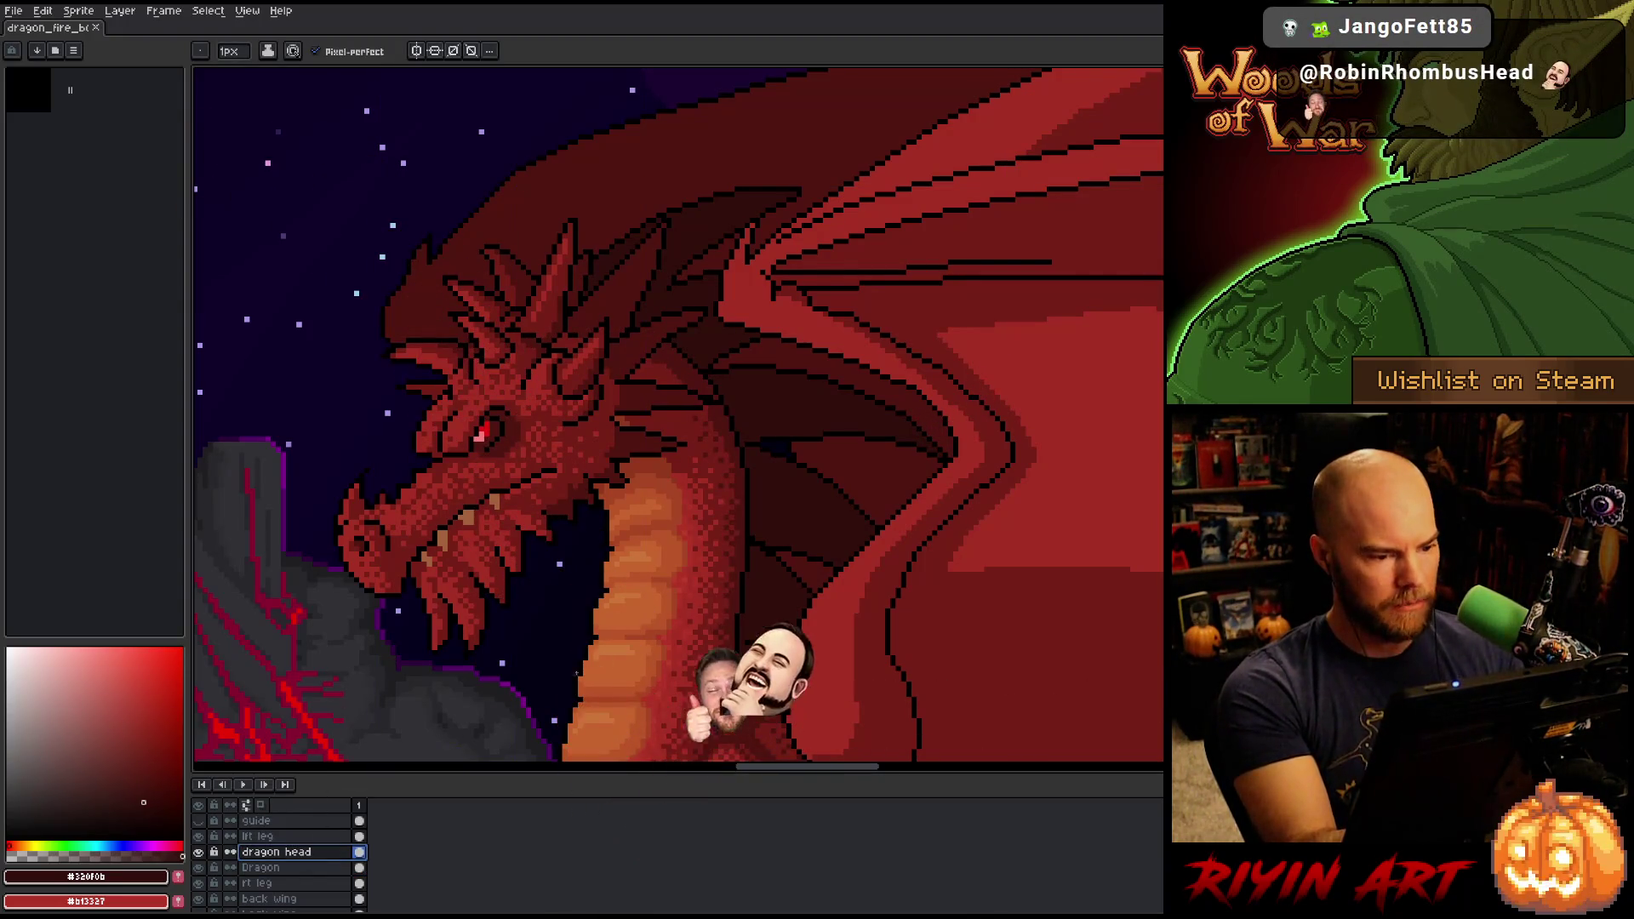
pyautogui.hotkey('shift', 'c')
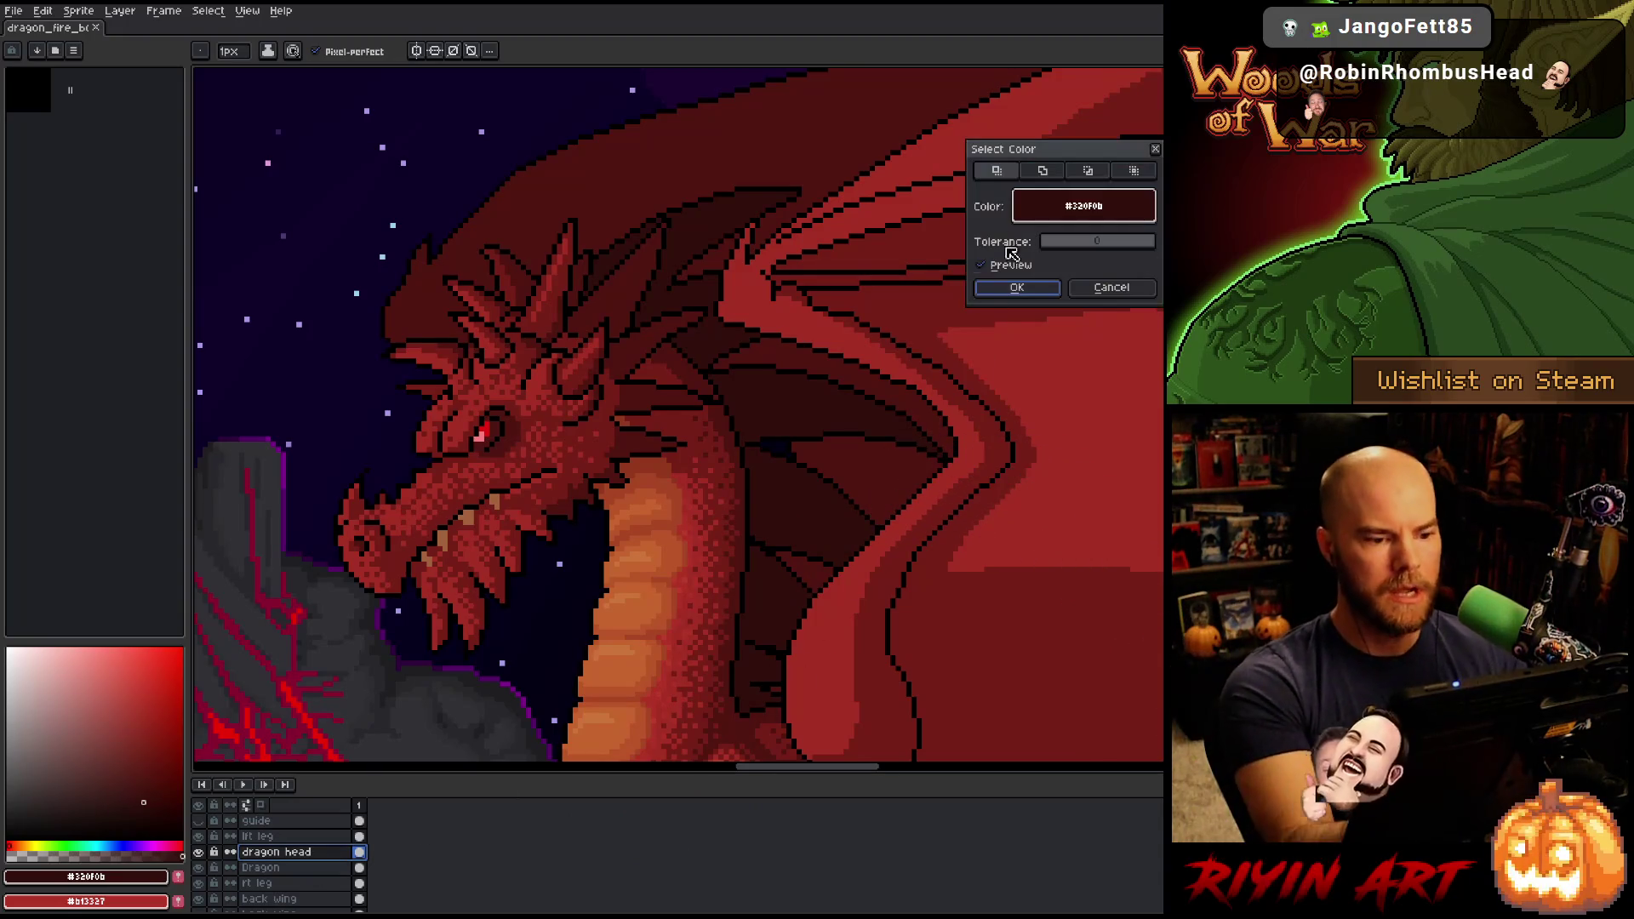
pyautogui.click(776, 261)
pyautogui.click(1017, 287)
pyautogui.press('v')
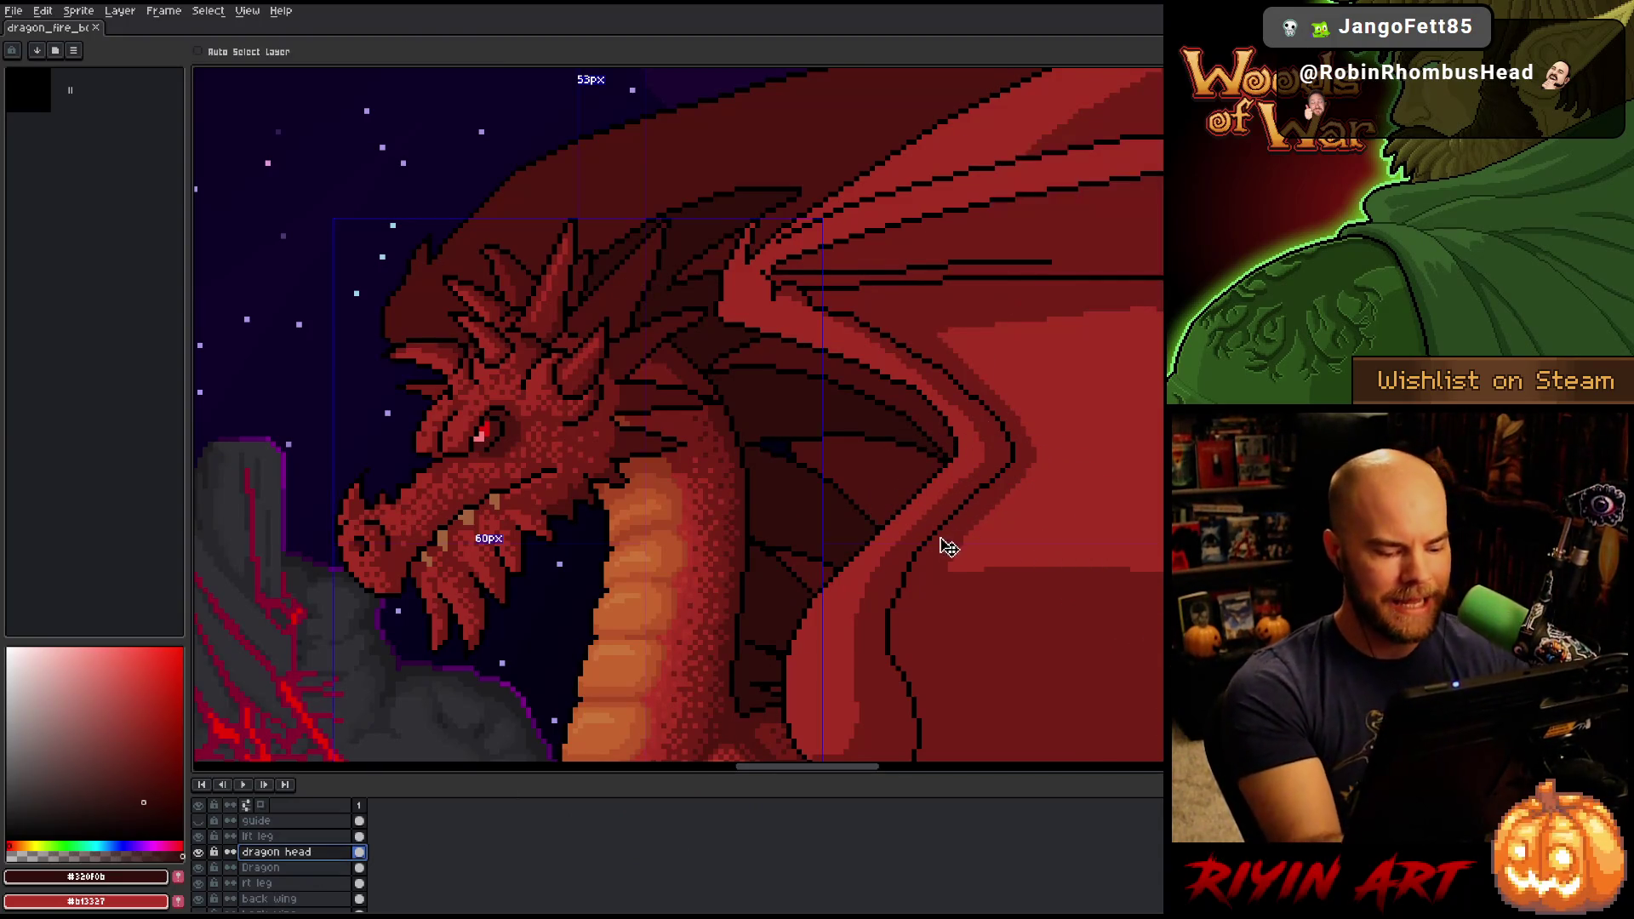
pyautogui.hotkey('ctrl', 'd')
pyautogui.press('b')
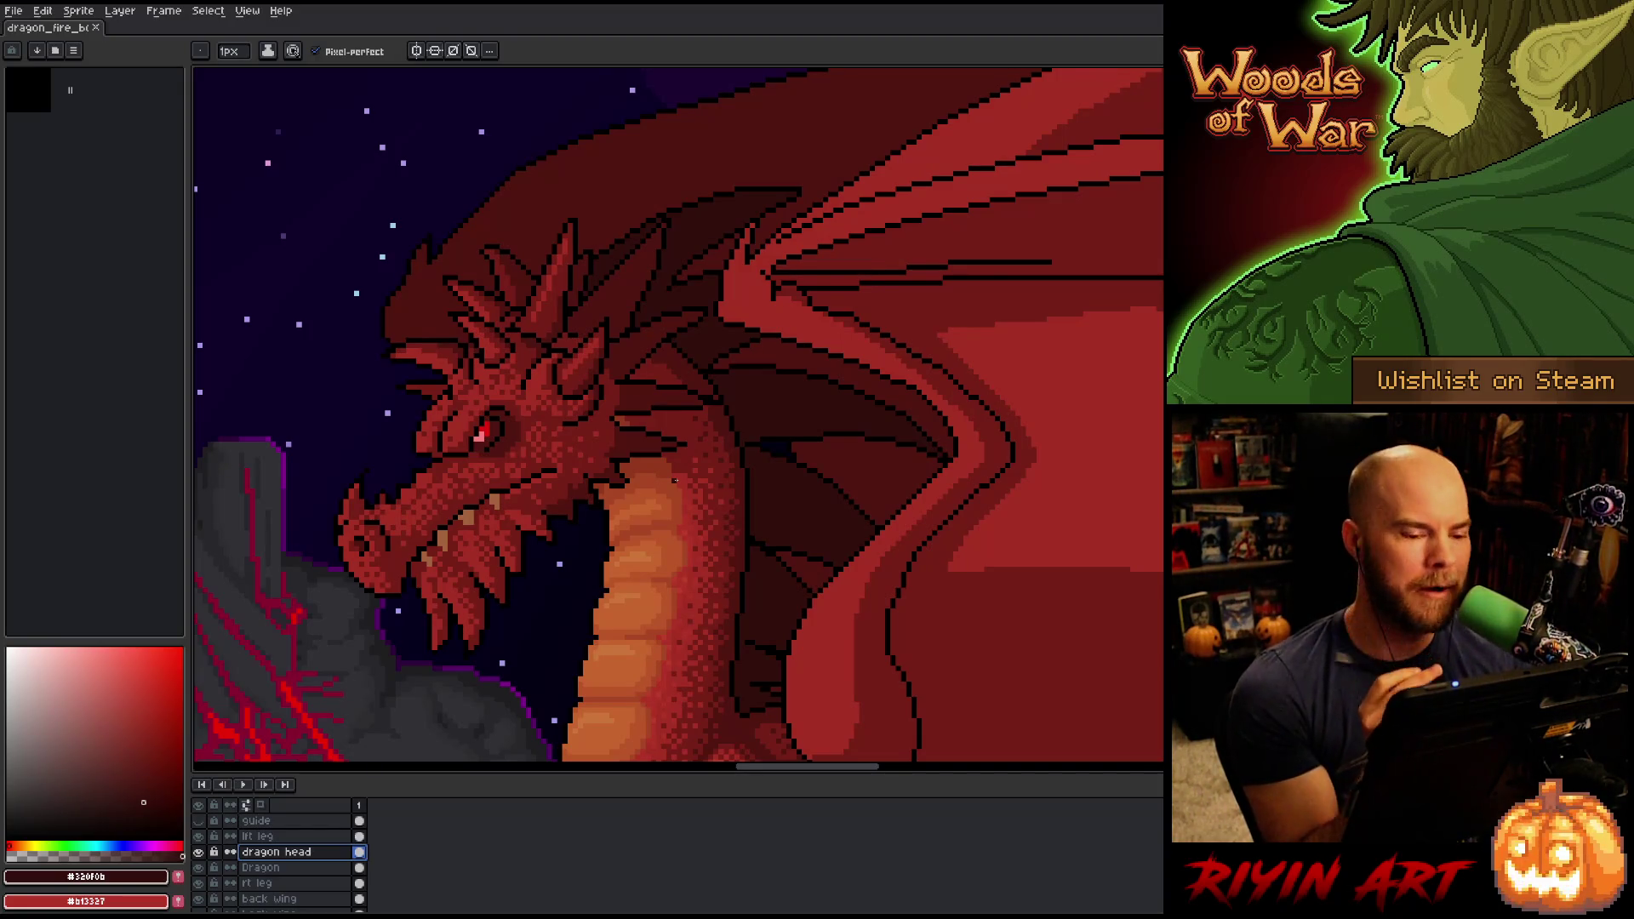
pyautogui.hotkey('ctrl', '0')
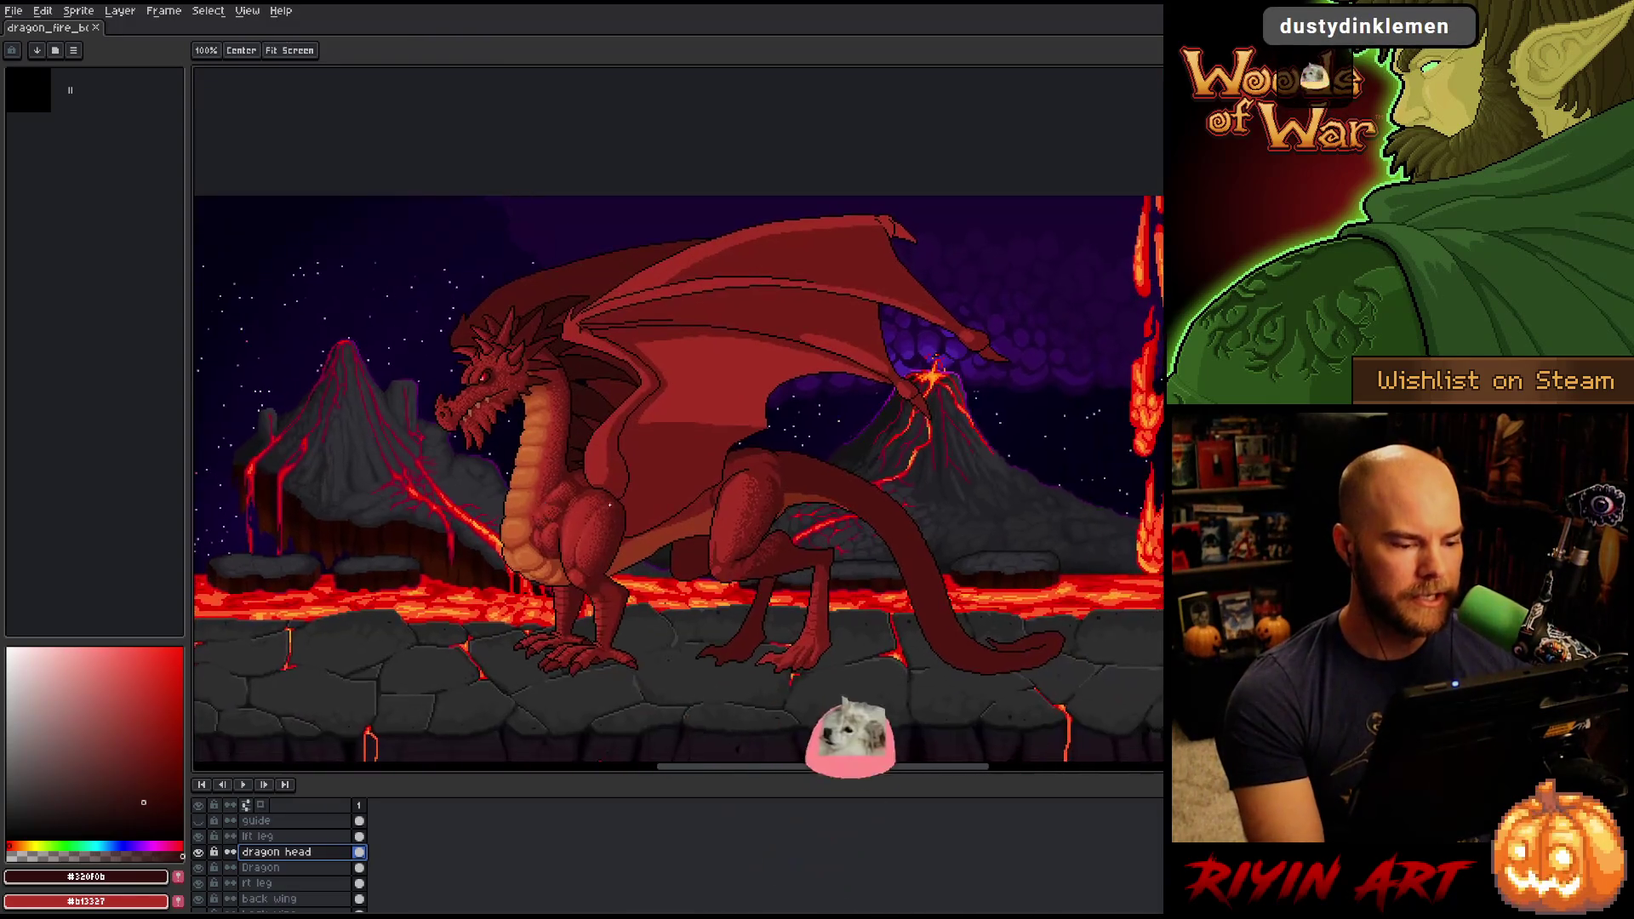
pyautogui.scroll(1, 609, 506)
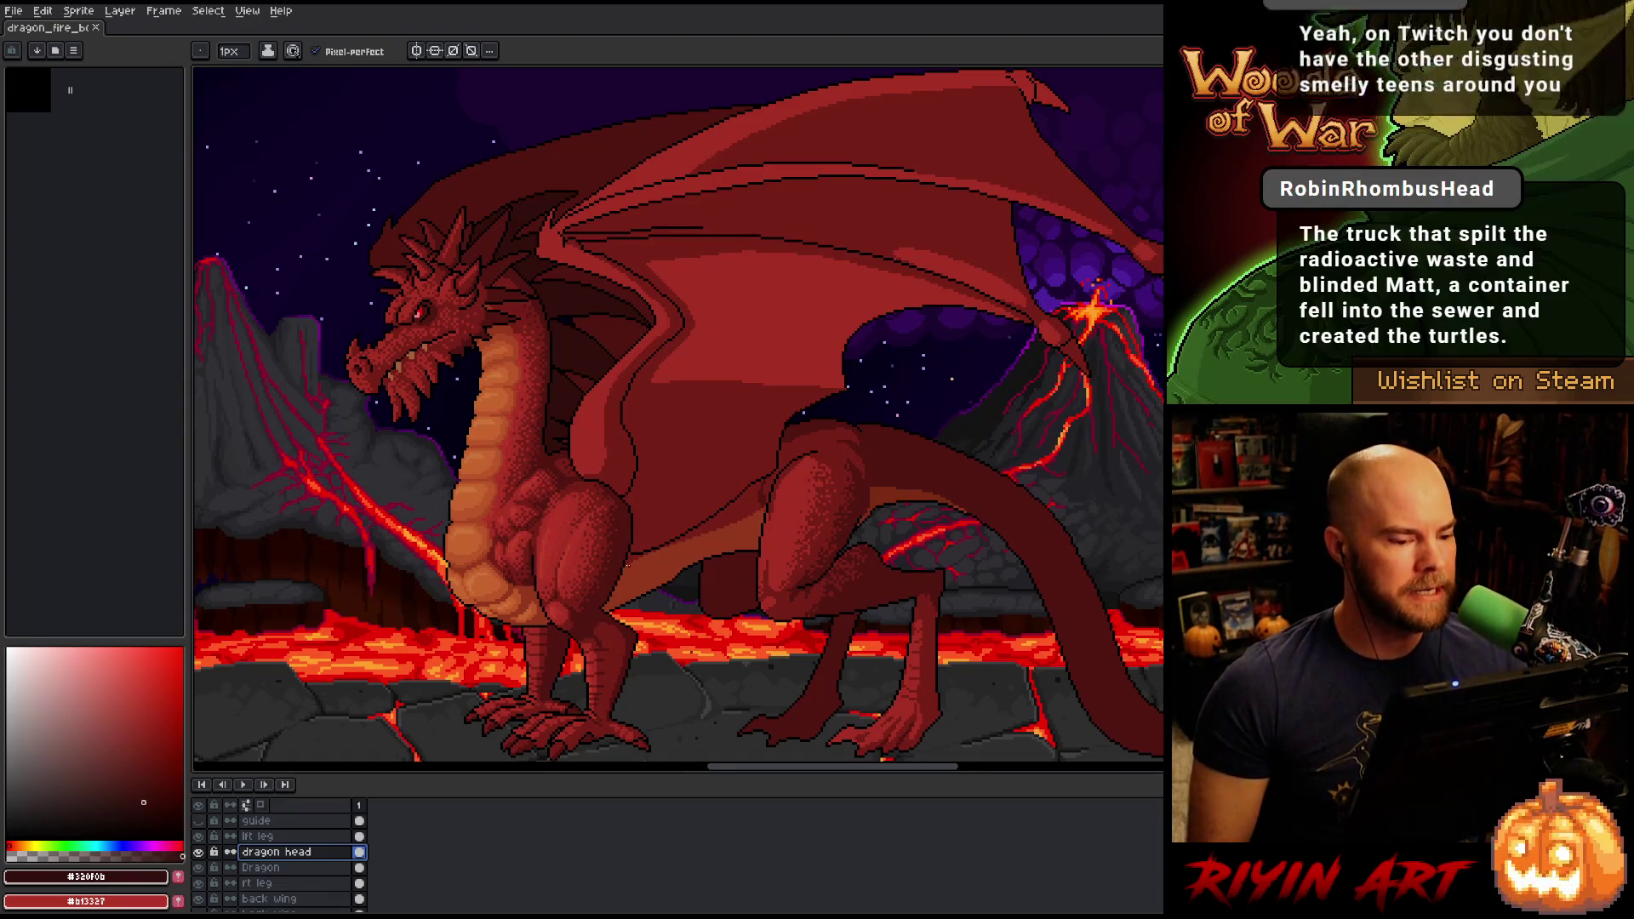
pyautogui.scroll(3, 688, 546)
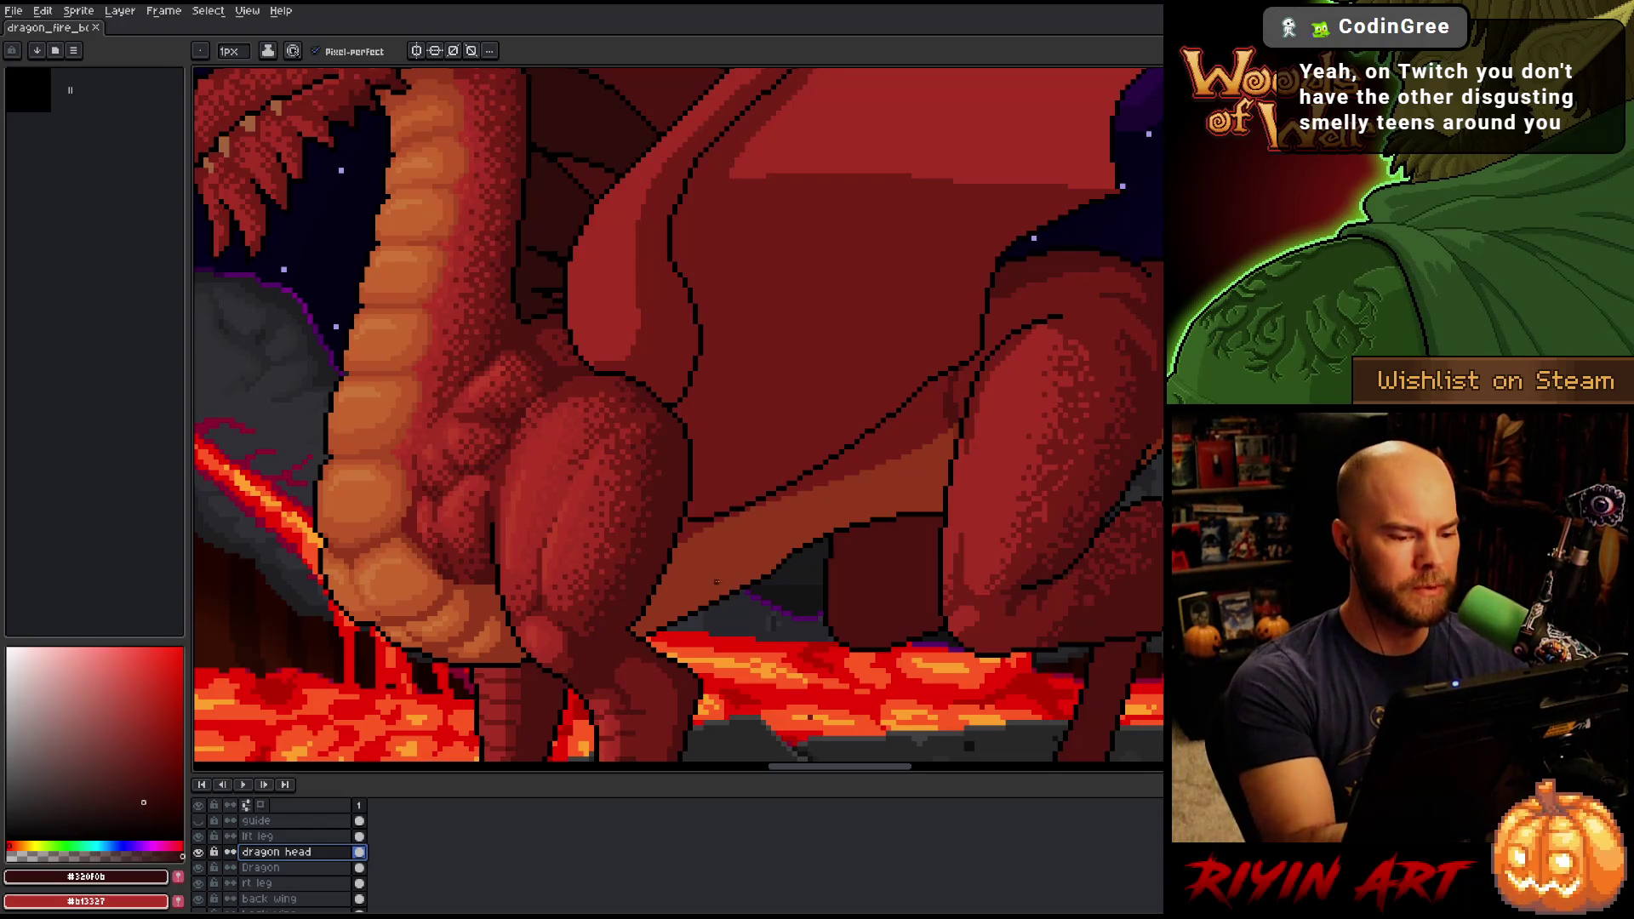
pyautogui.scroll(-2, 717, 583)
pyautogui.scroll(2, 806, 660)
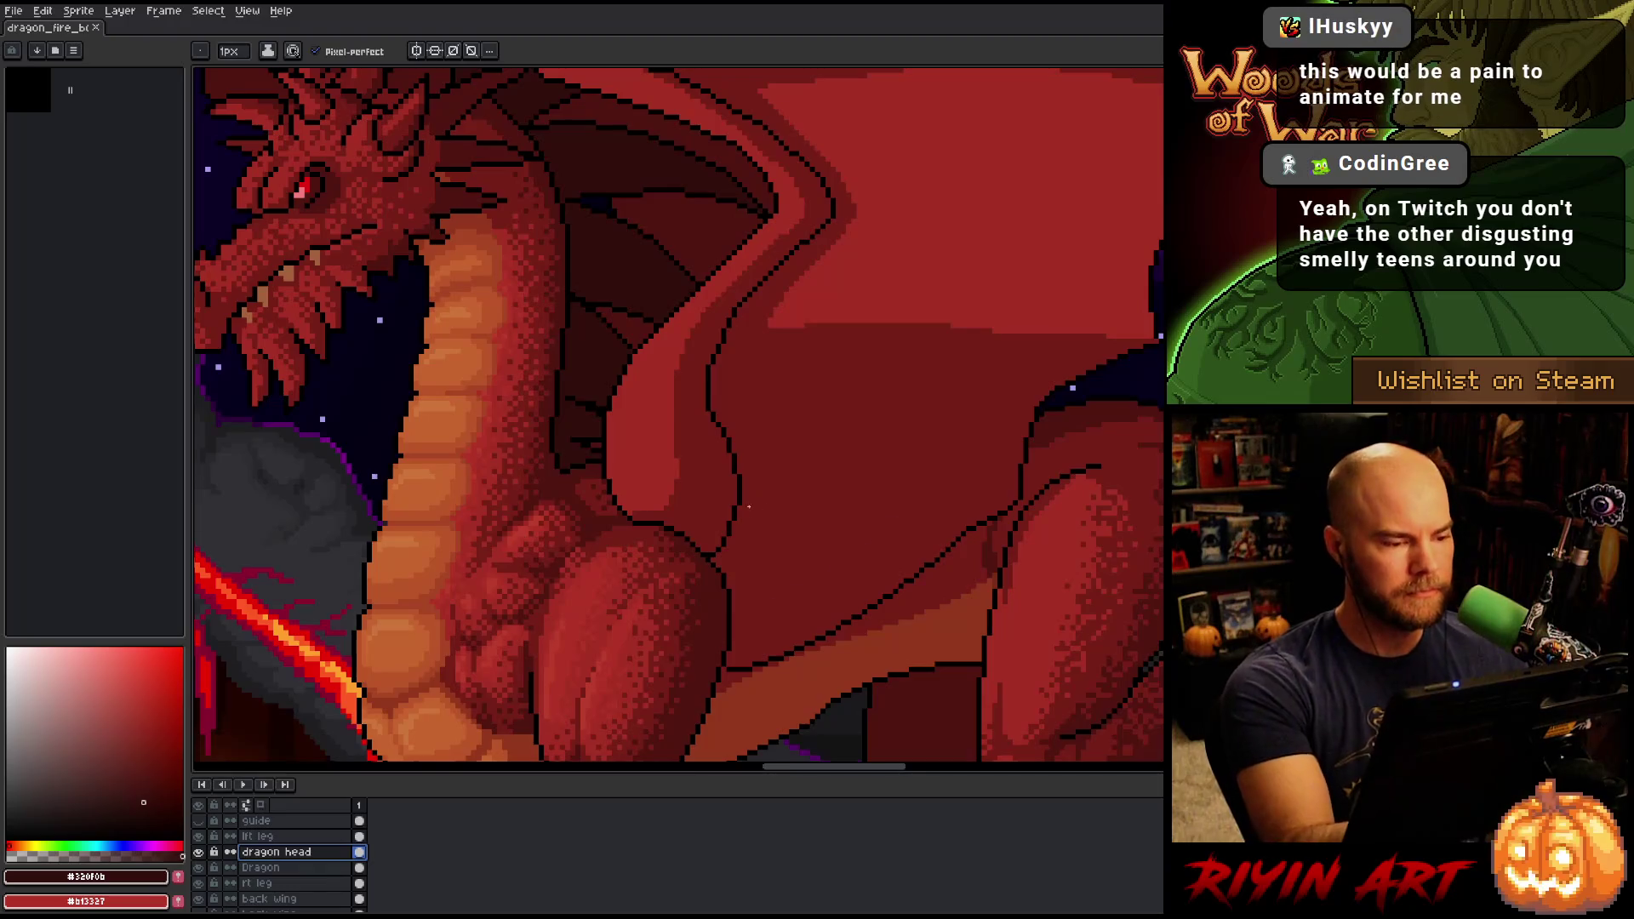
pyautogui.scroll(-2, 748, 507)
pyautogui.scroll(1, 812, 564)
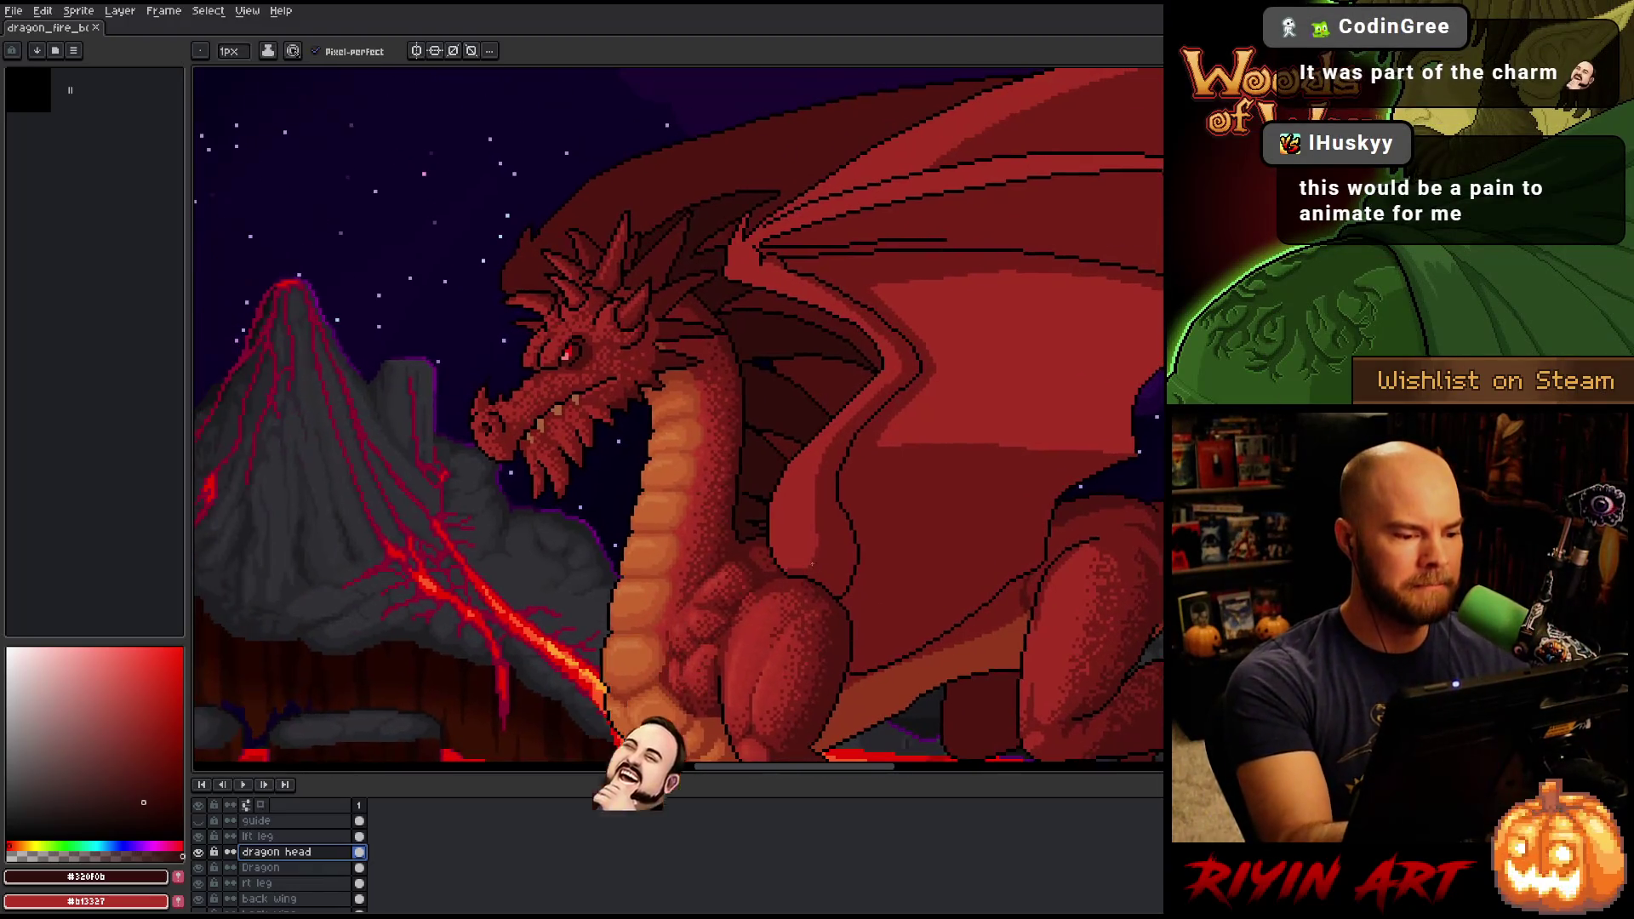
pyautogui.scroll(1, 852, 553)
pyautogui.scroll(1, 891, 541)
pyautogui.press('b')
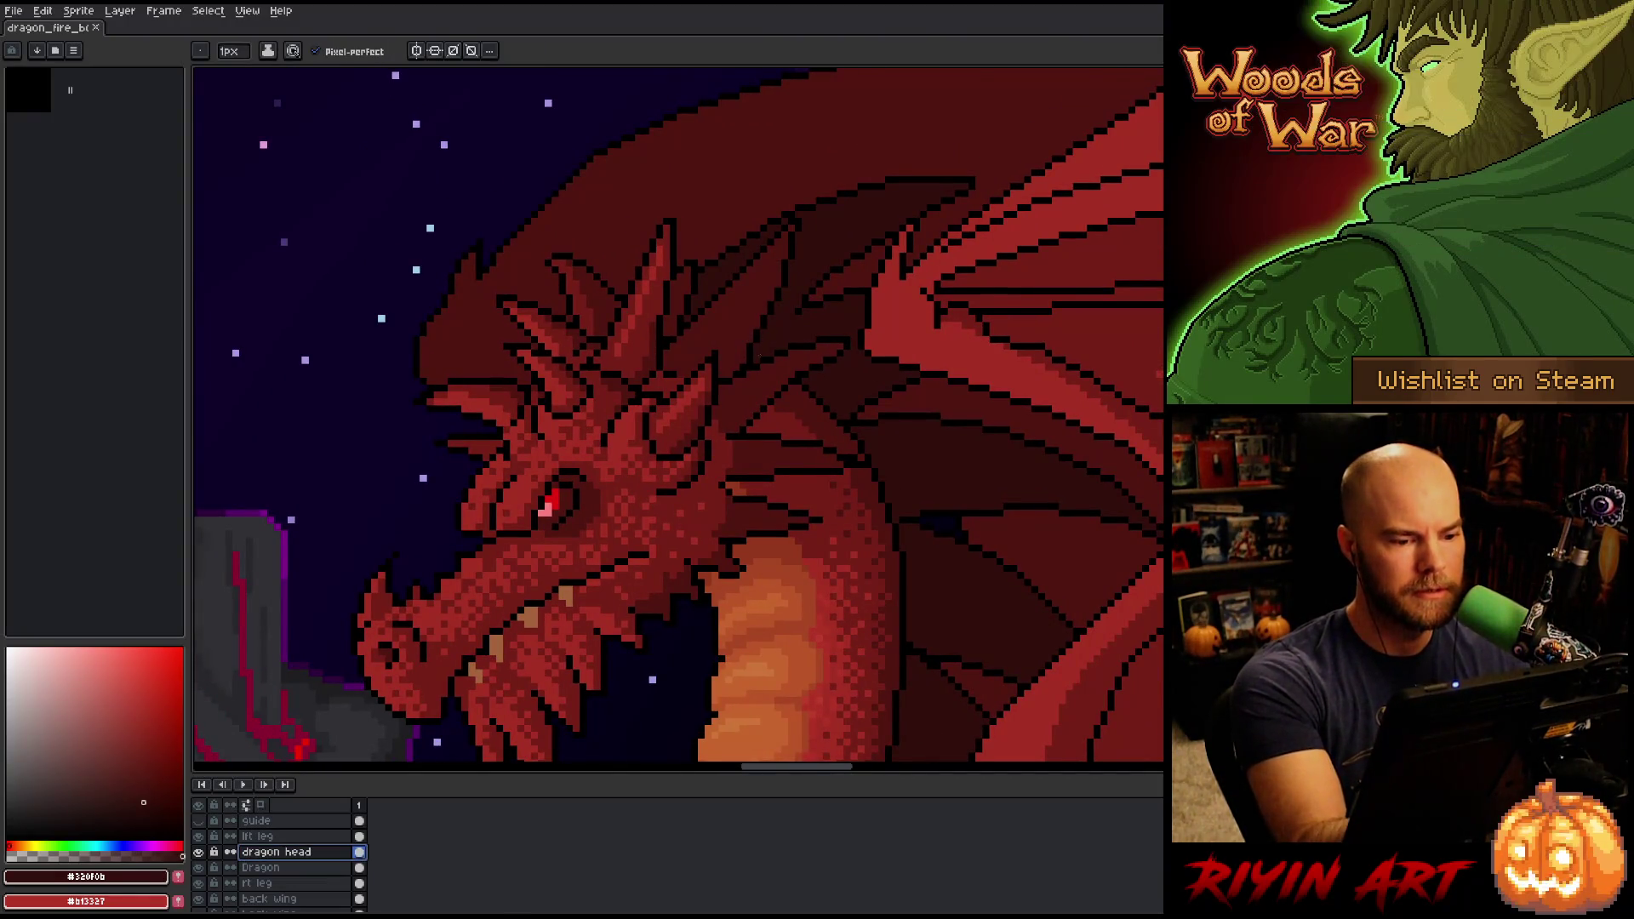
# Paint short #320f0b shading strokes on the head and along the neck.
pyautogui.moveTo(758, 297); pyautogui.dragTo(744, 329)
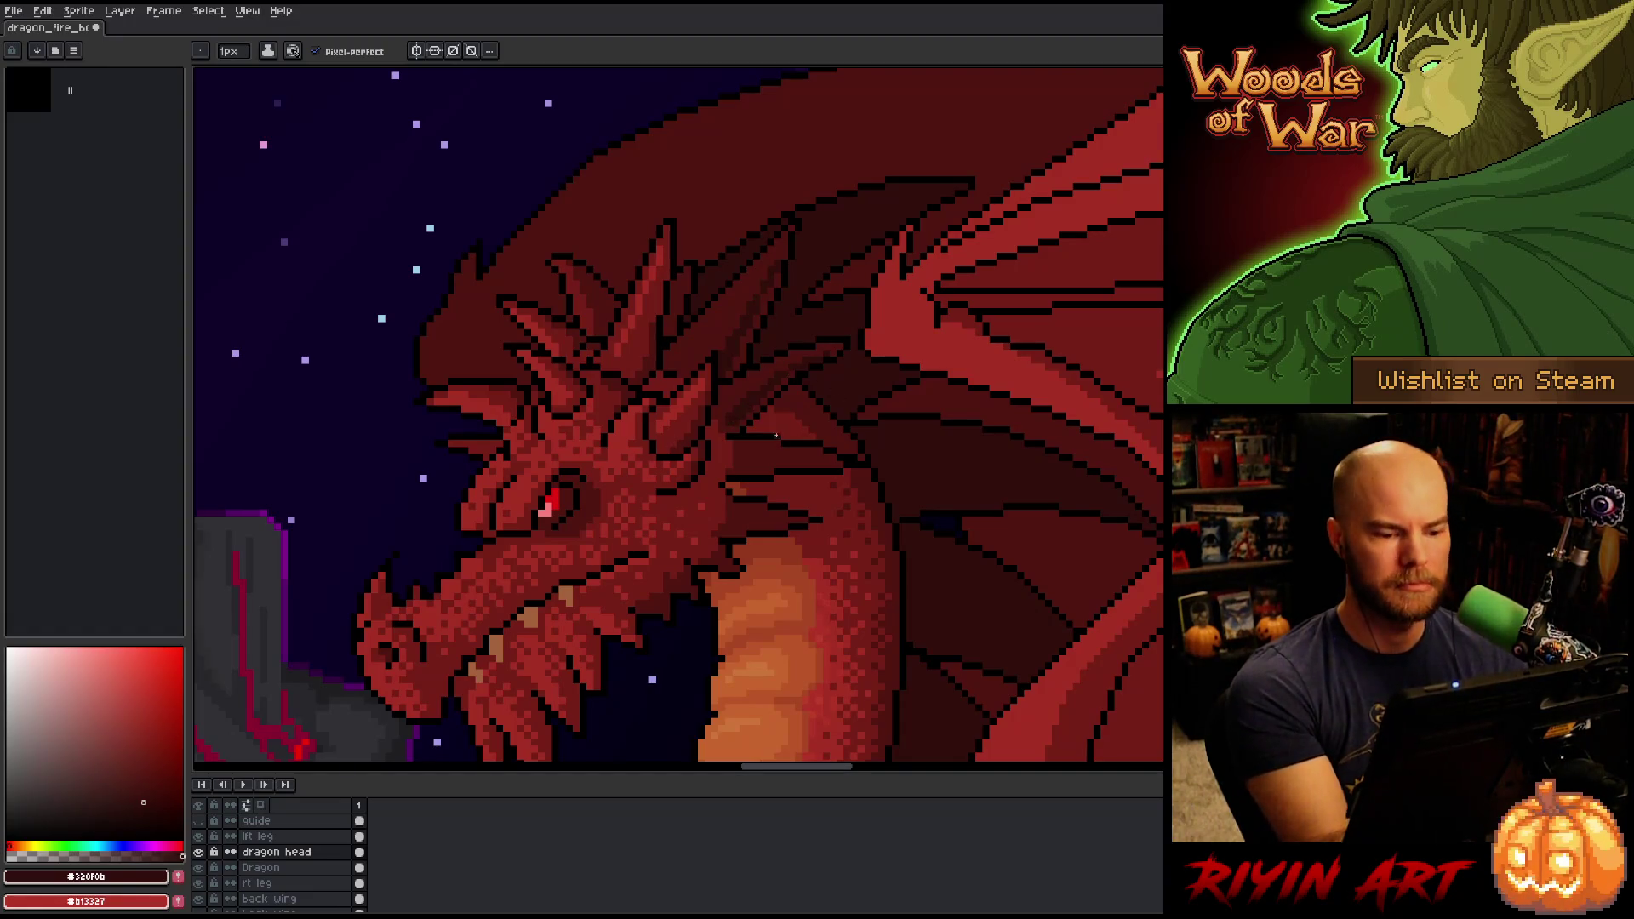
pyautogui.moveTo(764, 457)
pyautogui.mouseDown()
pyautogui.moveTo(812, 459)
pyautogui.moveTo(743, 451)
pyautogui.mouseUp()
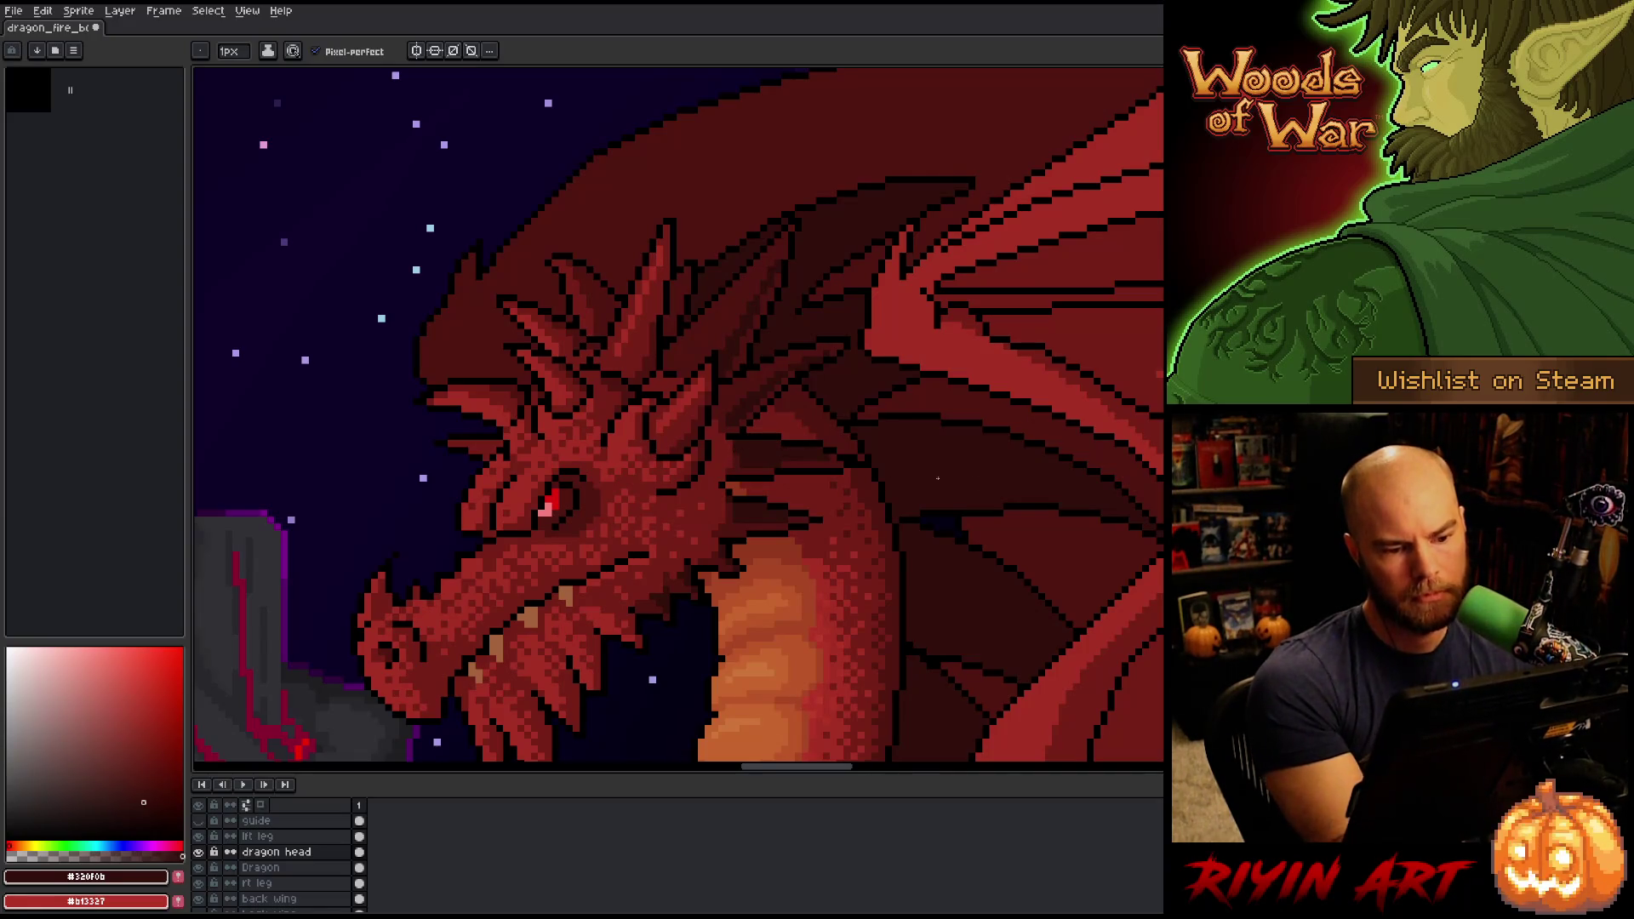
# Sample the dark reds #501612 and #320f0b in turn from the dragon's head and neck.
pyautogui.keyDown('alt'); pyautogui.click(762, 463); pyautogui.keyUp('alt')
pyautogui.keyDown('alt'); pyautogui.click(860, 447); pyautogui.keyUp('alt')
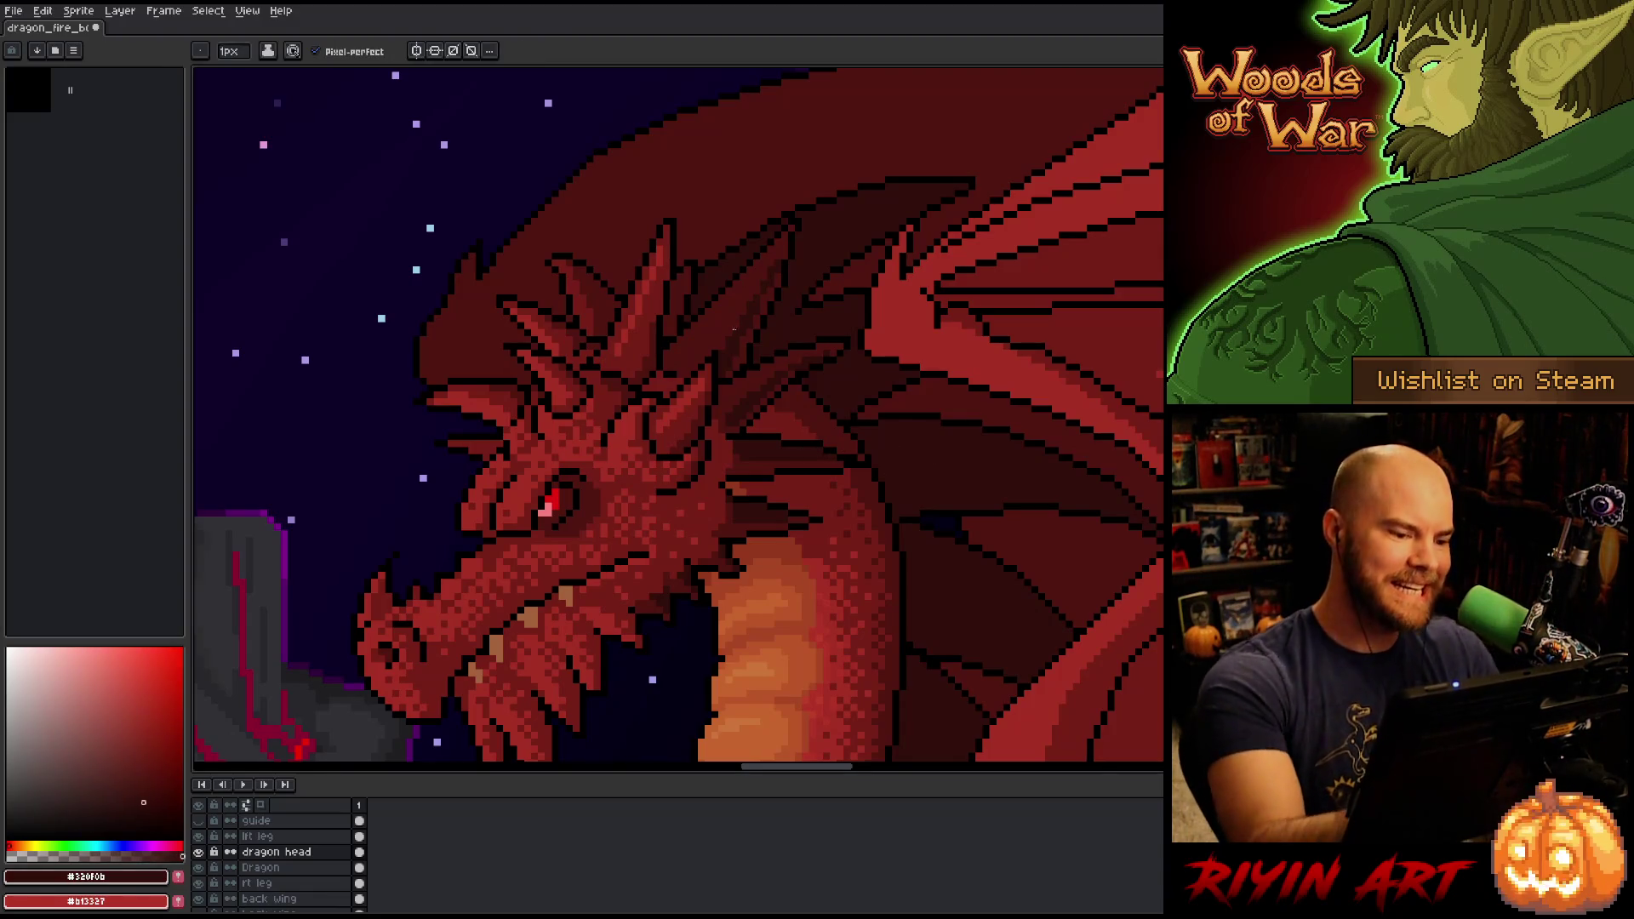
pyautogui.keyDown('alt'); pyautogui.click(734, 330); pyautogui.keyUp('alt')
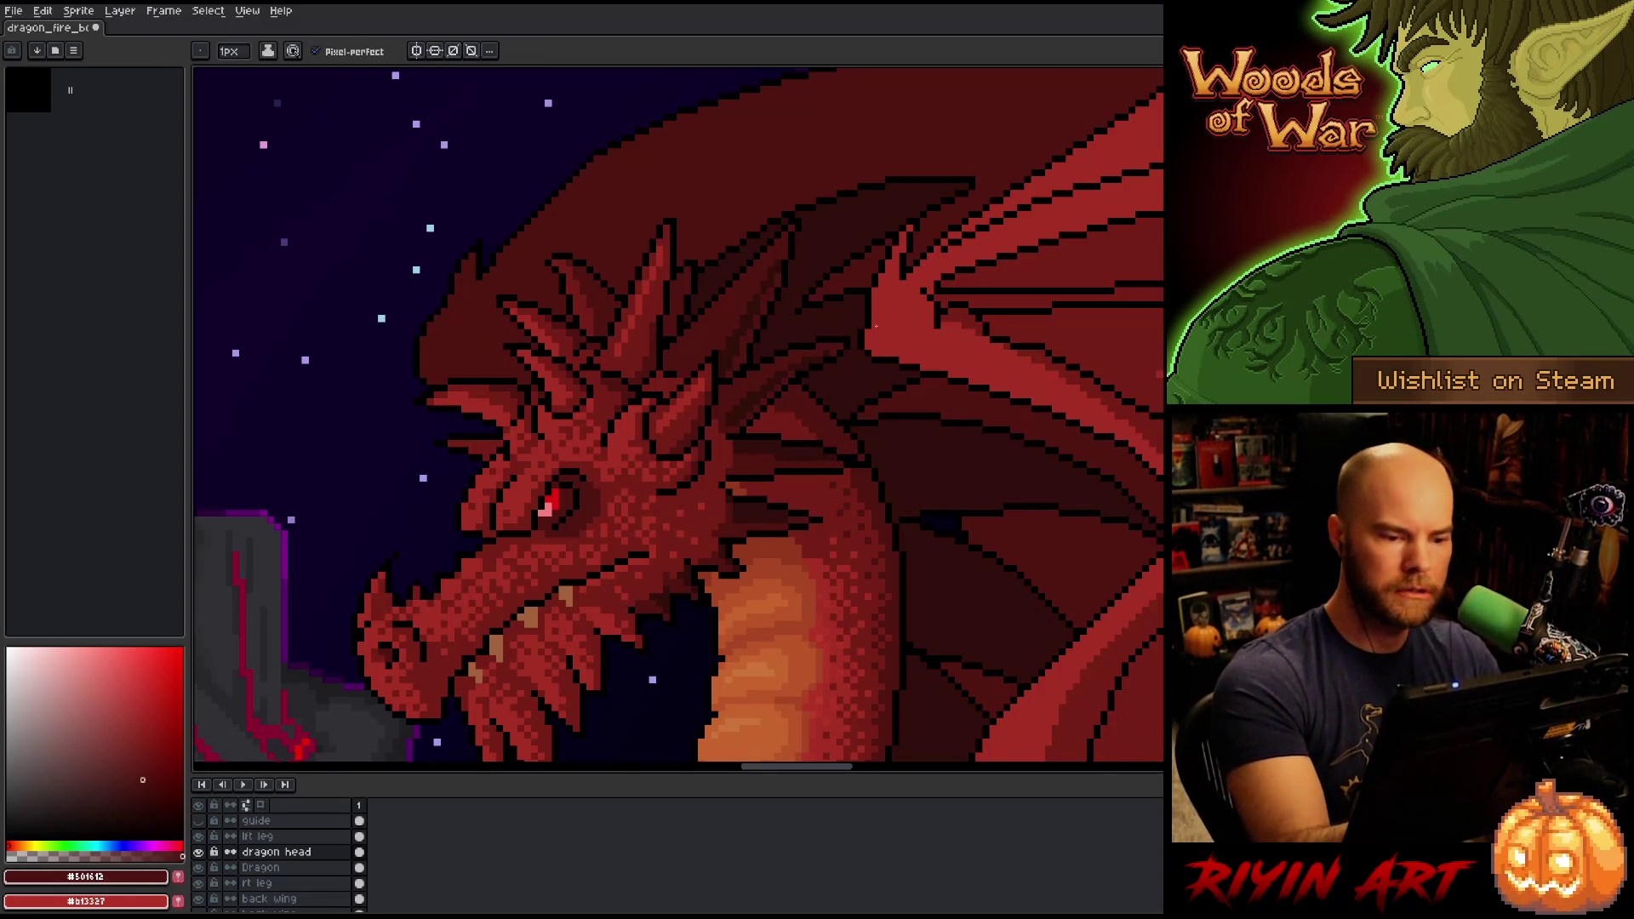
pyautogui.keyDown('alt'); pyautogui.click(848, 277); pyautogui.keyUp('alt')
pyautogui.keyDown('alt'); pyautogui.click(766, 374); pyautogui.keyUp('alt')
pyautogui.keyDown('alt'); pyautogui.click(775, 387); pyautogui.keyUp('alt')
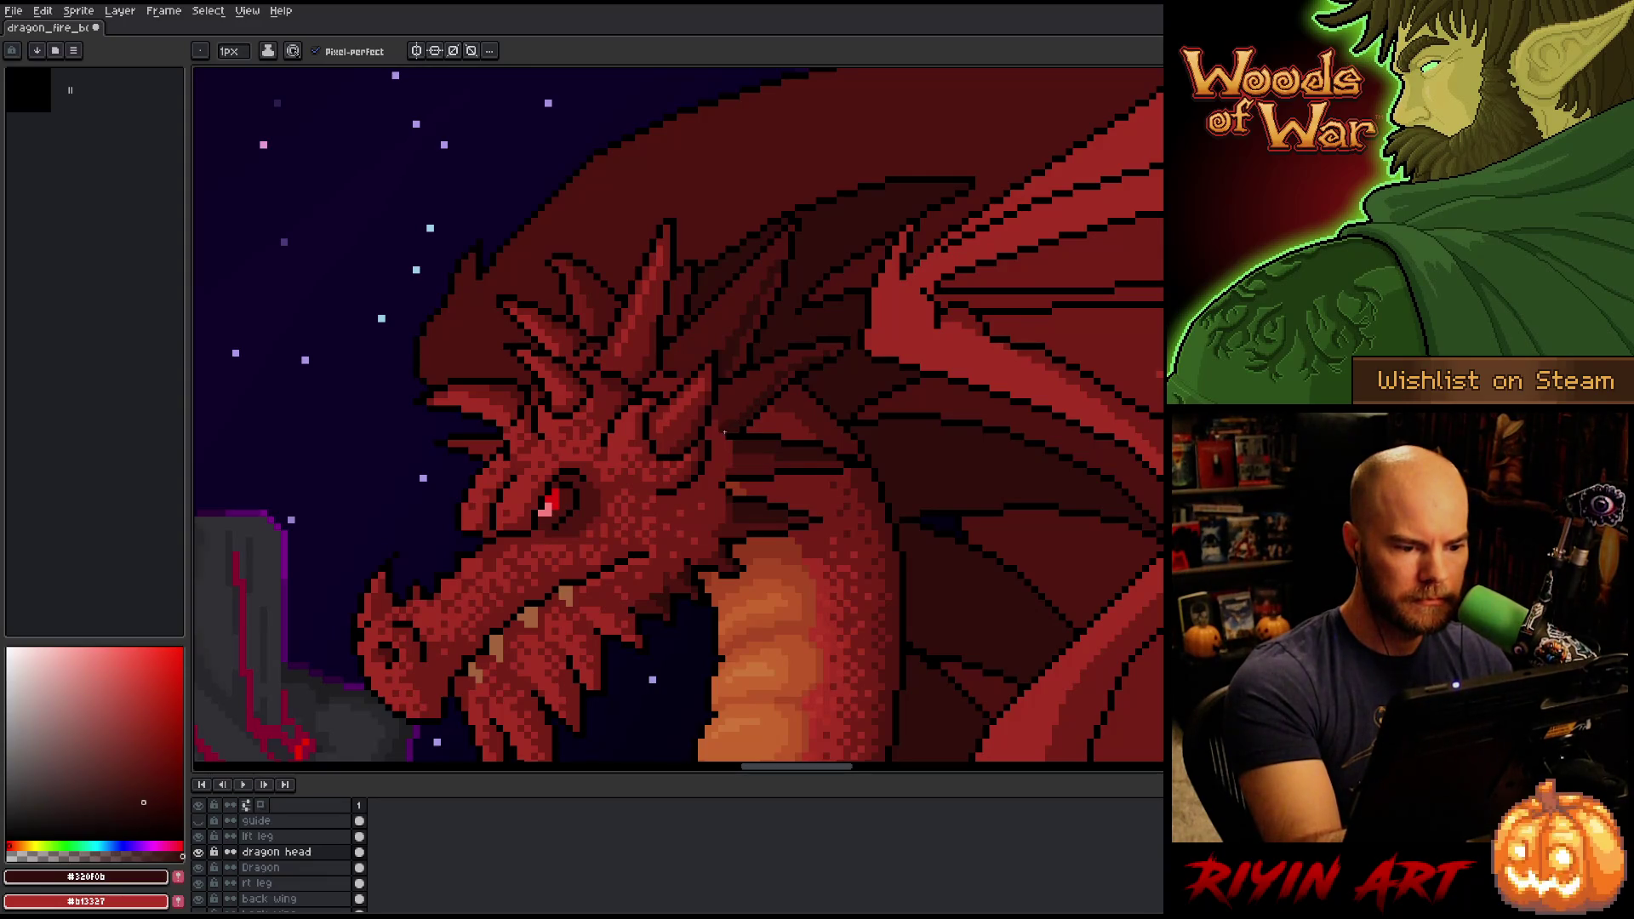
pyautogui.keyDown('alt'); pyautogui.click(805, 357); pyautogui.keyUp('alt')
pyautogui.keyDown('alt'); pyautogui.click(819, 343); pyautogui.keyUp('alt')
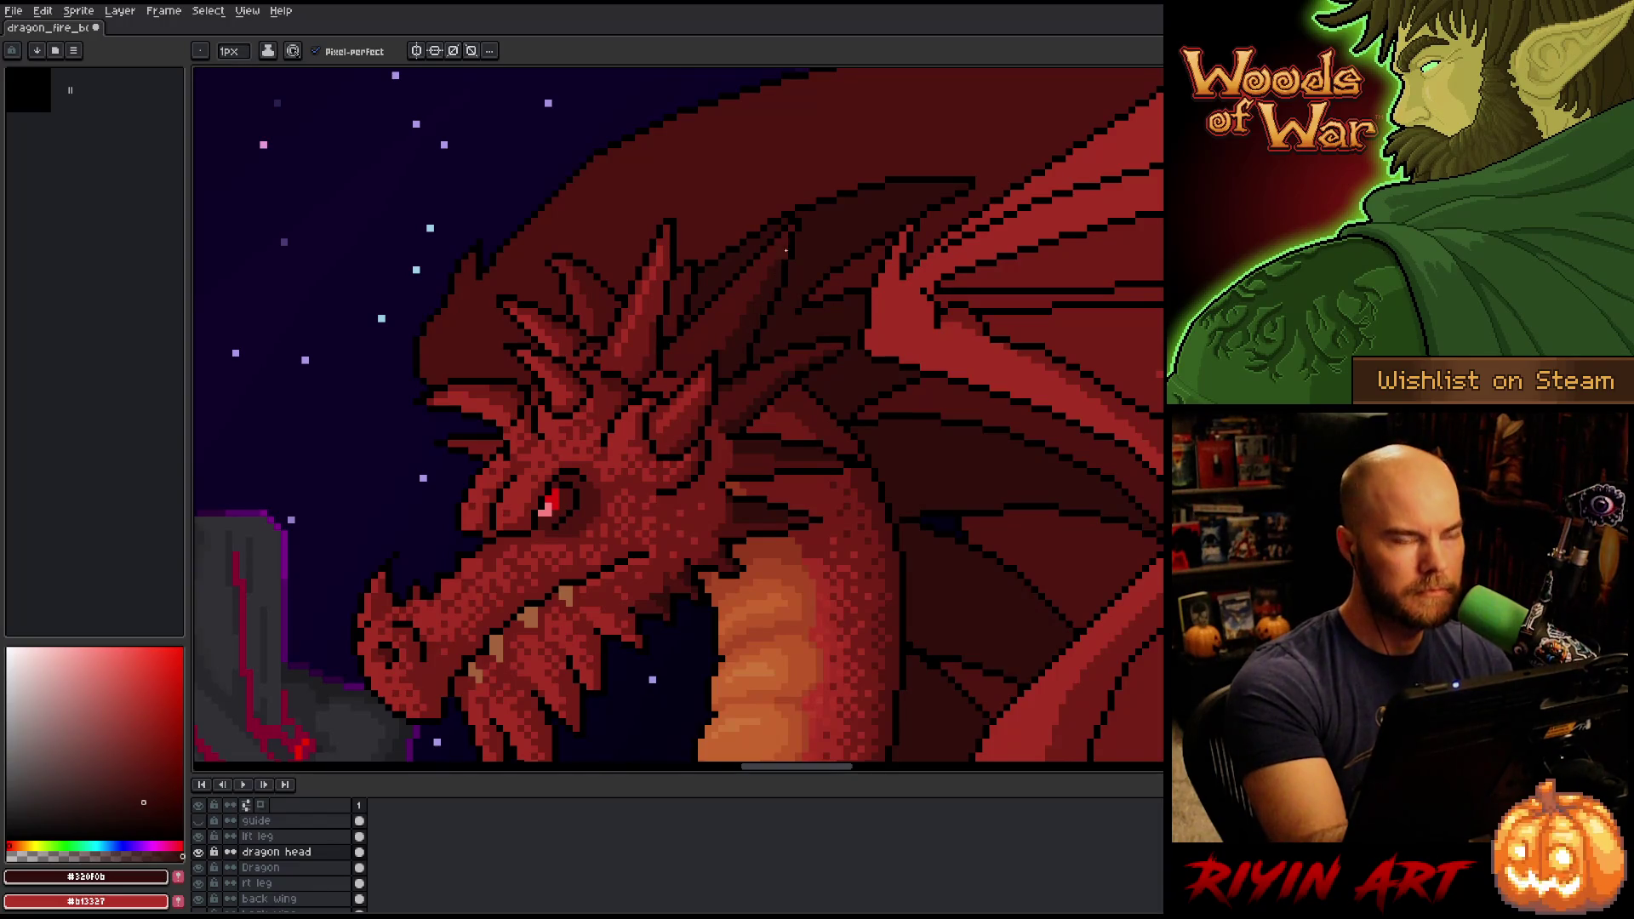
# Try dark shading strokes on the neck and beside the horn, then undo both.
pyautogui.moveTo(784, 257); pyautogui.dragTo(784, 232)
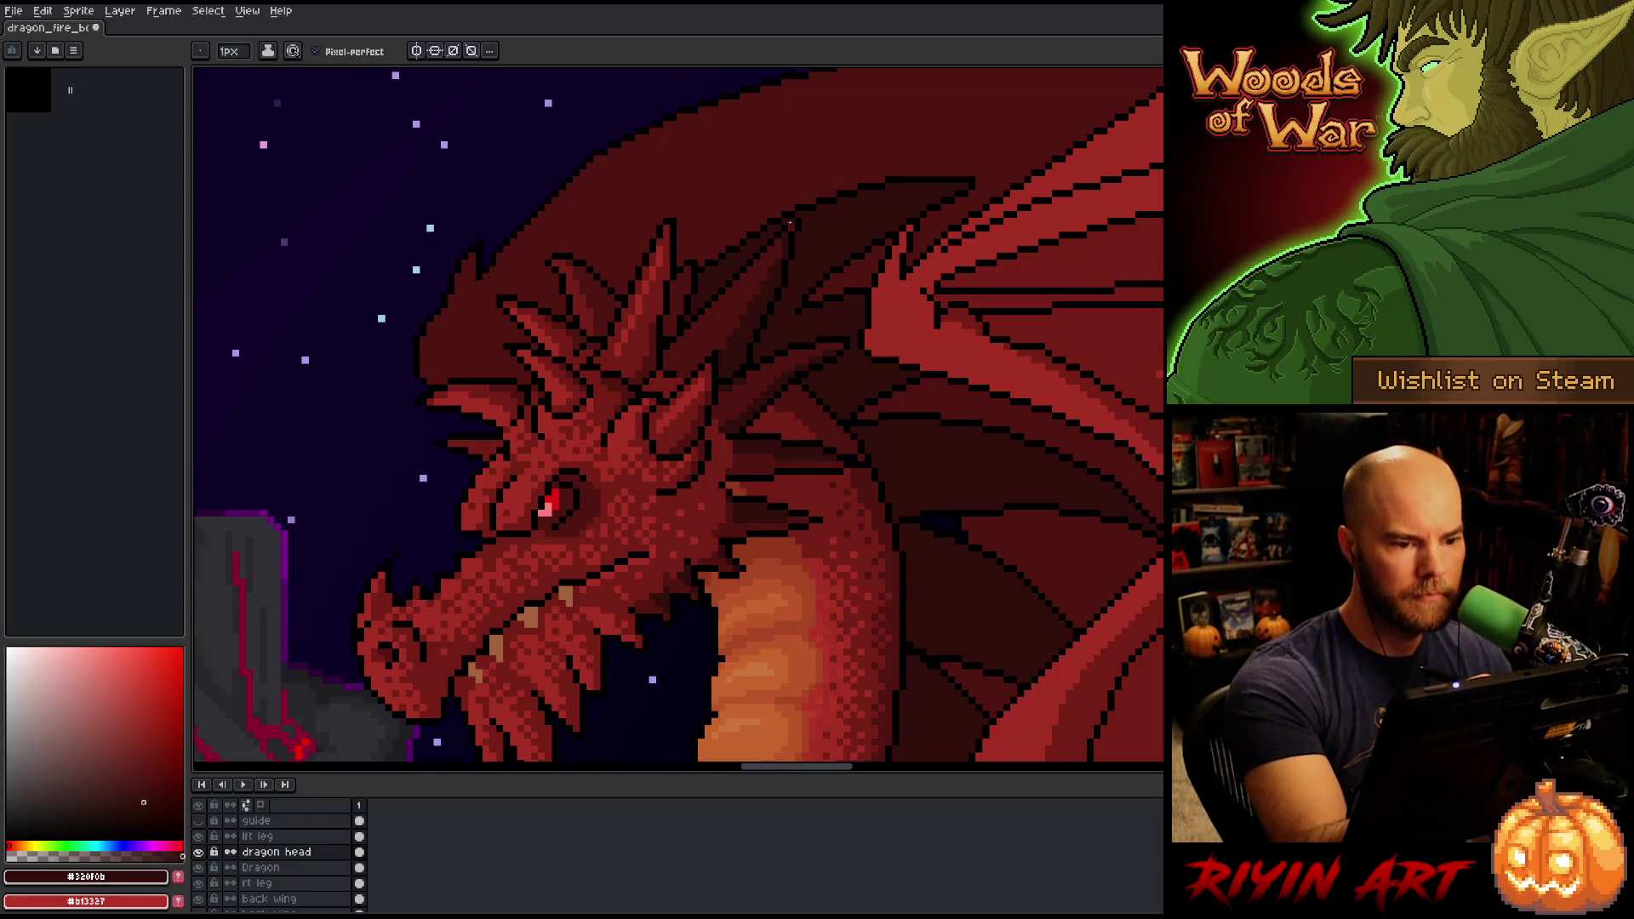
pyautogui.hotkey('ctrl', 'z')
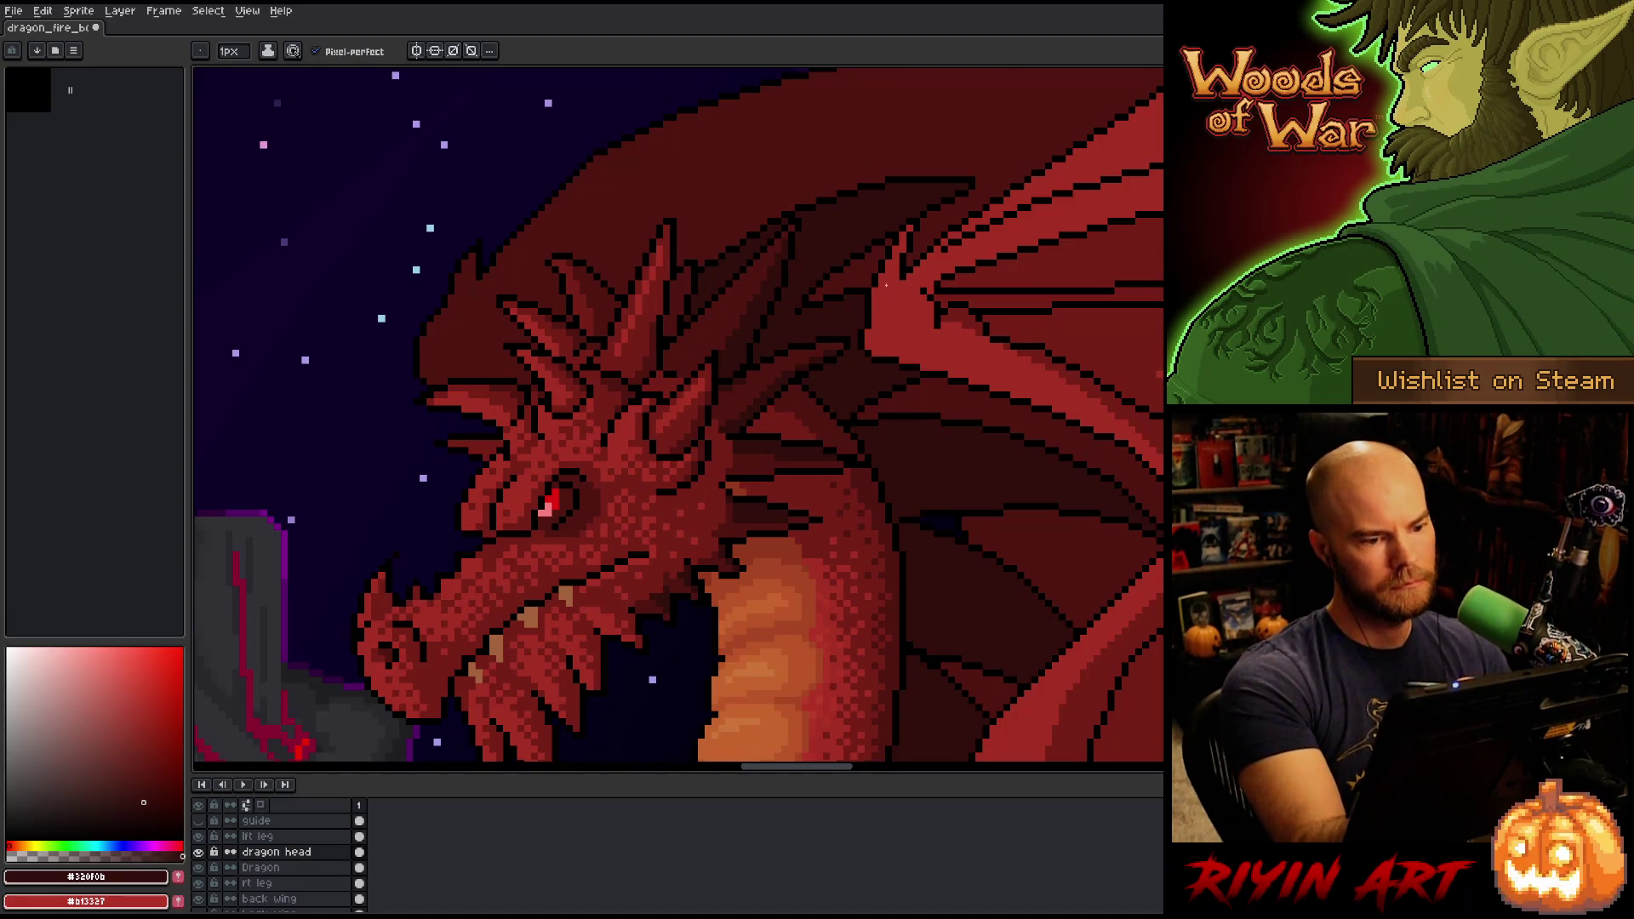
pyautogui.moveTo(687, 273); pyautogui.dragTo(687, 293)
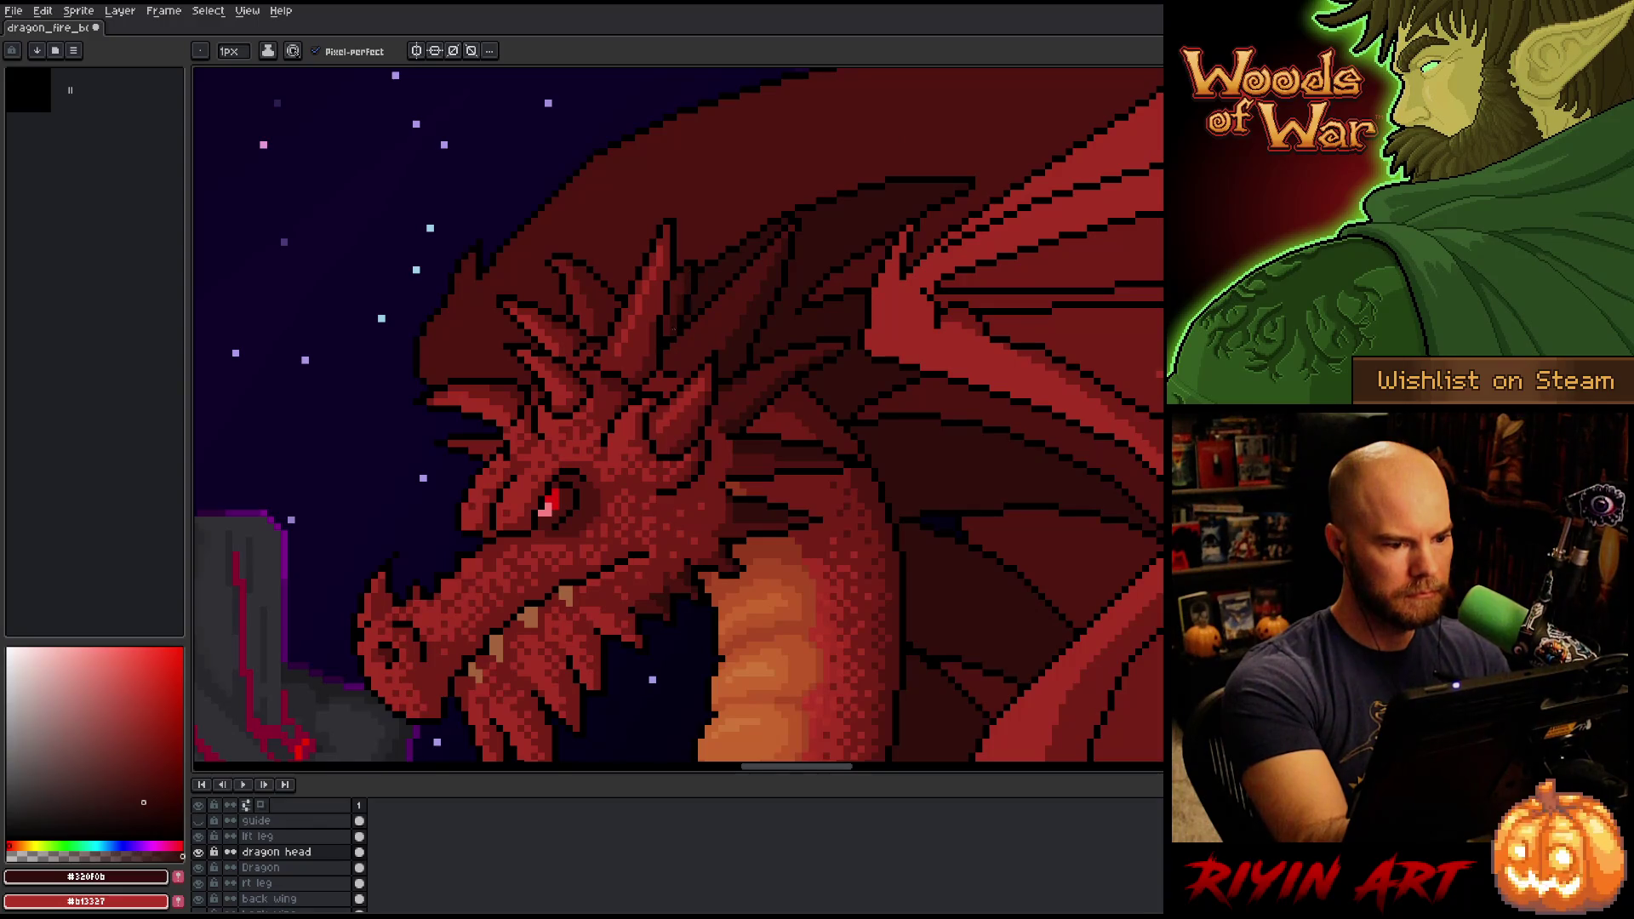
pyautogui.hotkey('ctrl', 'z')
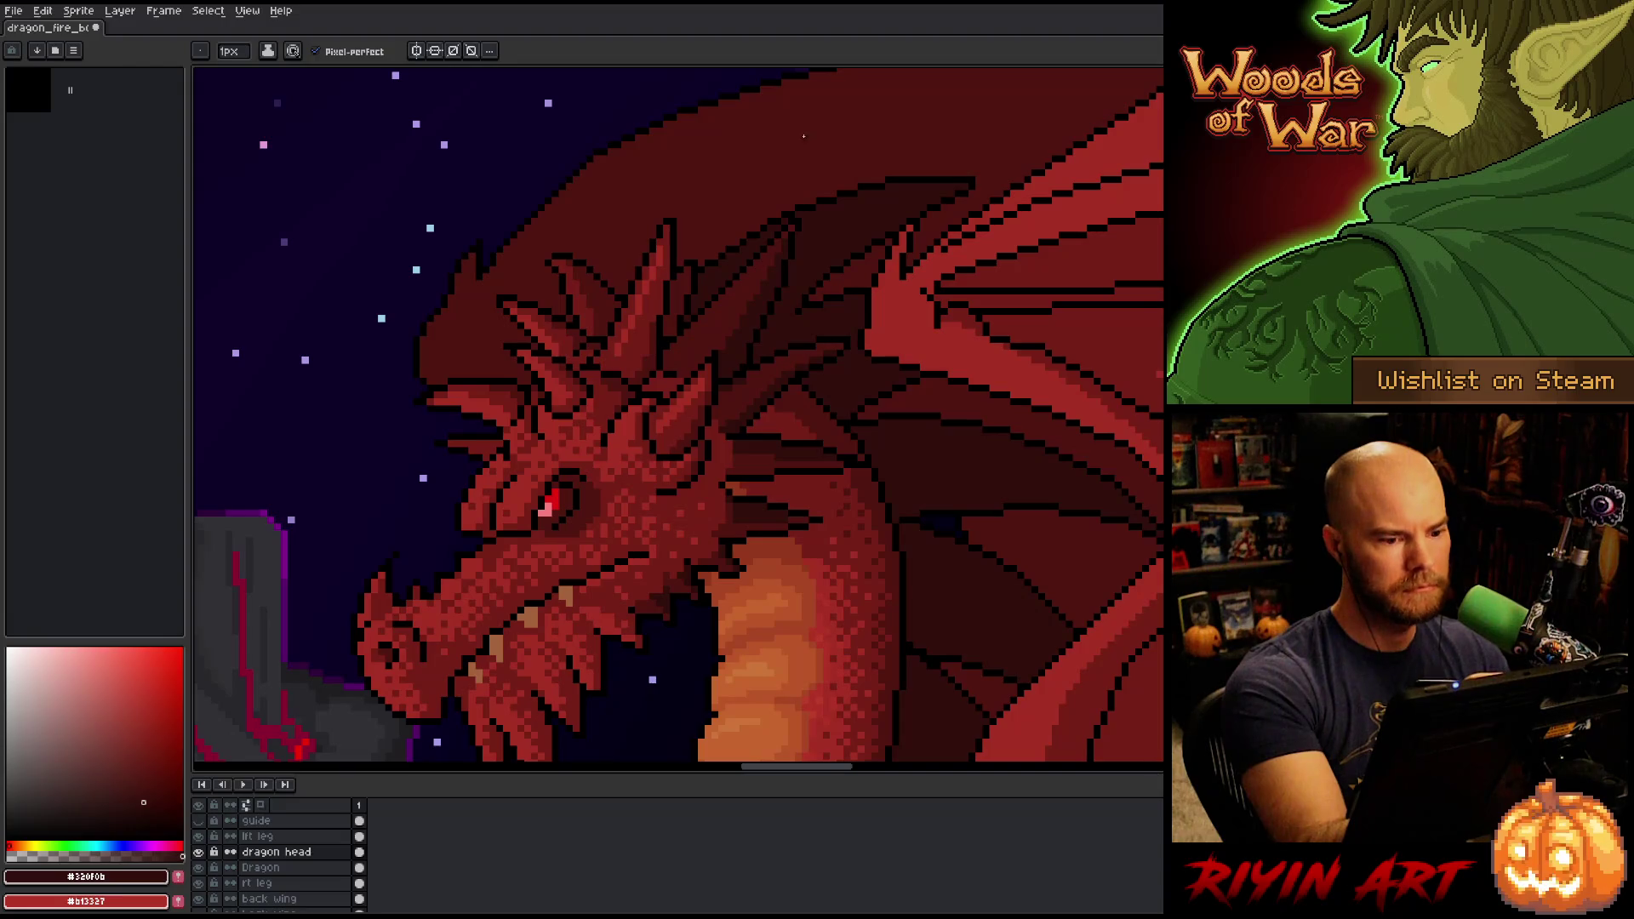
# Re-pick the mid-dark and darkest reds, end on the neck outline red, and save the artwork.
pyautogui.keyDown('alt'); pyautogui.click(776, 297); pyautogui.keyUp('alt')
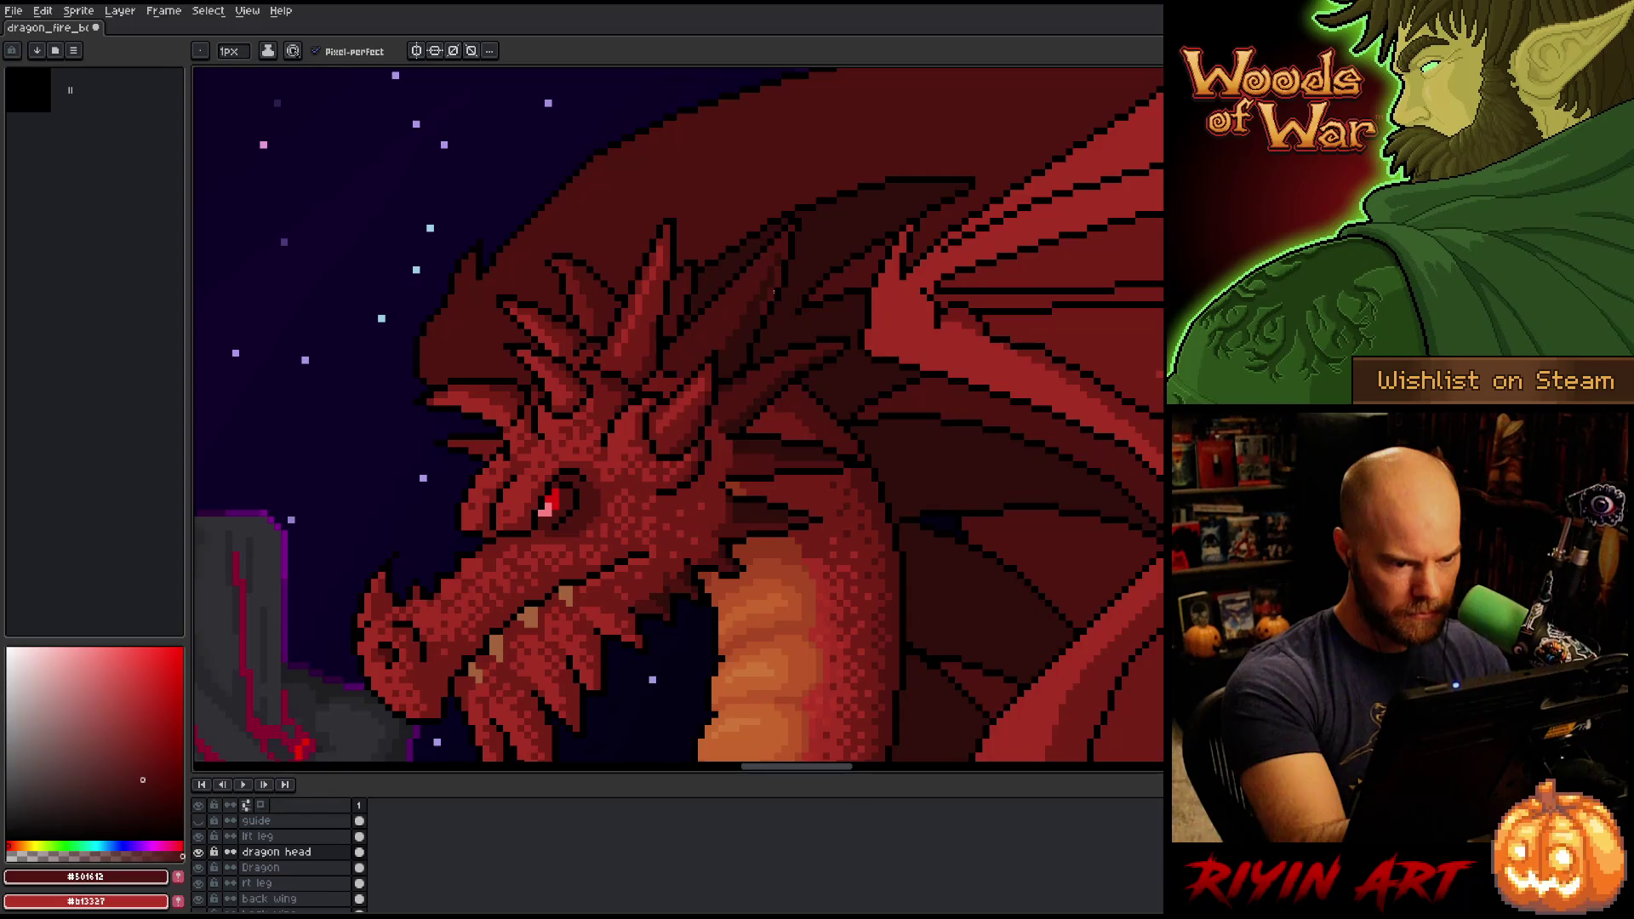
pyautogui.keyDown('alt'); pyautogui.click(795, 227); pyautogui.keyUp('alt')
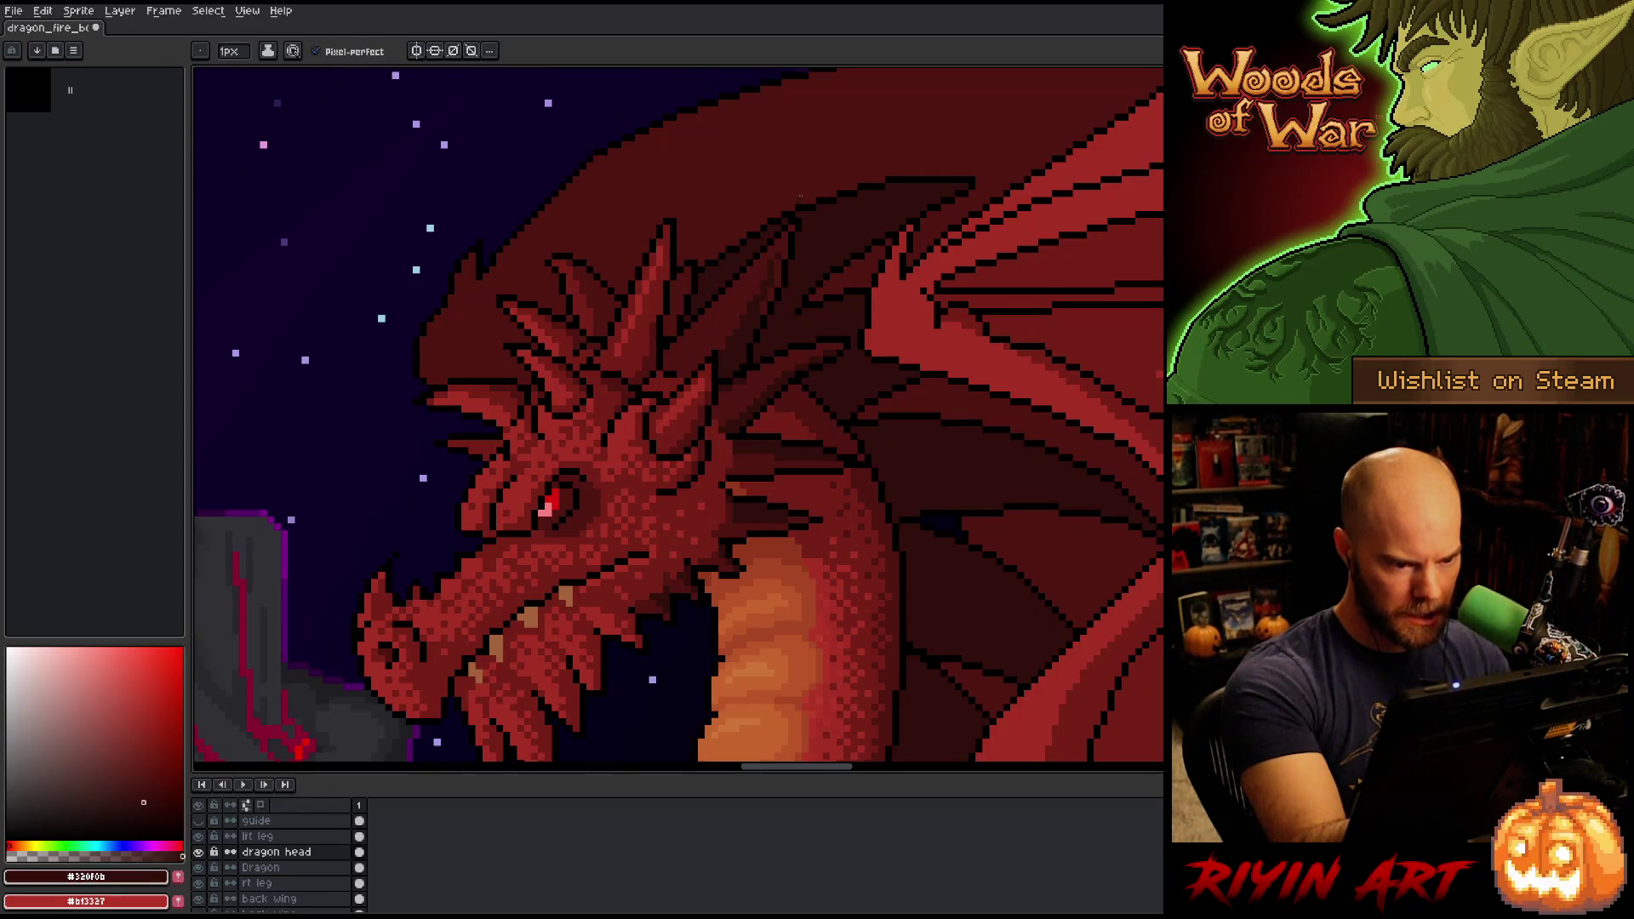
pyautogui.keyDown('alt'); pyautogui.click(795, 227); pyautogui.keyUp('alt')
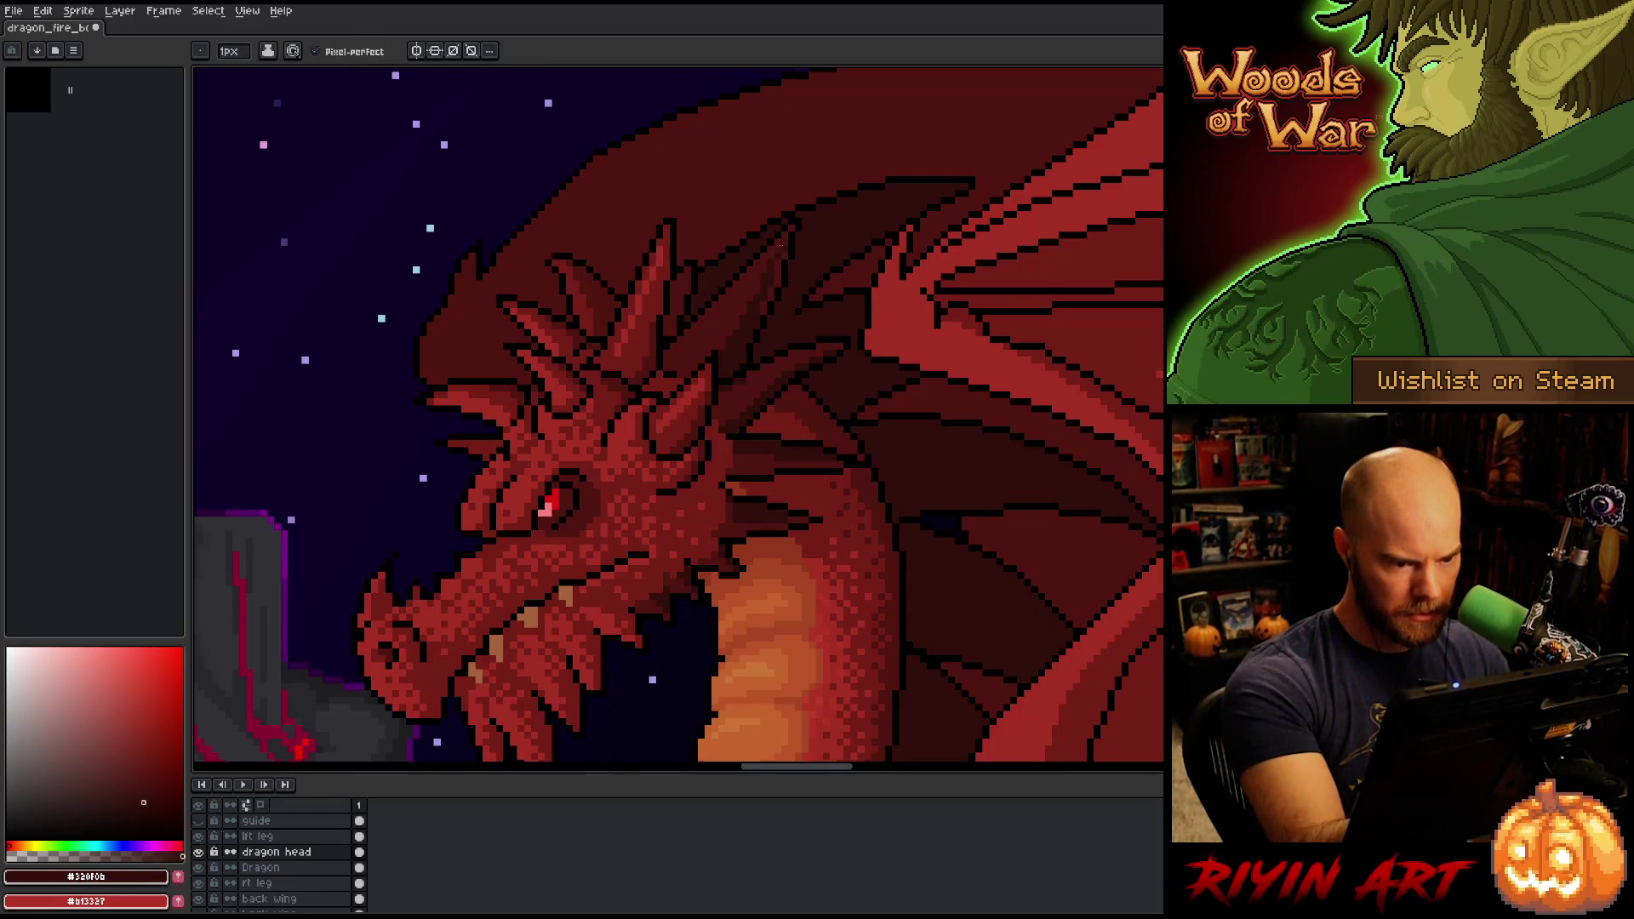
pyautogui.keyDown('alt'); pyautogui.click(769, 307); pyautogui.keyUp('alt')
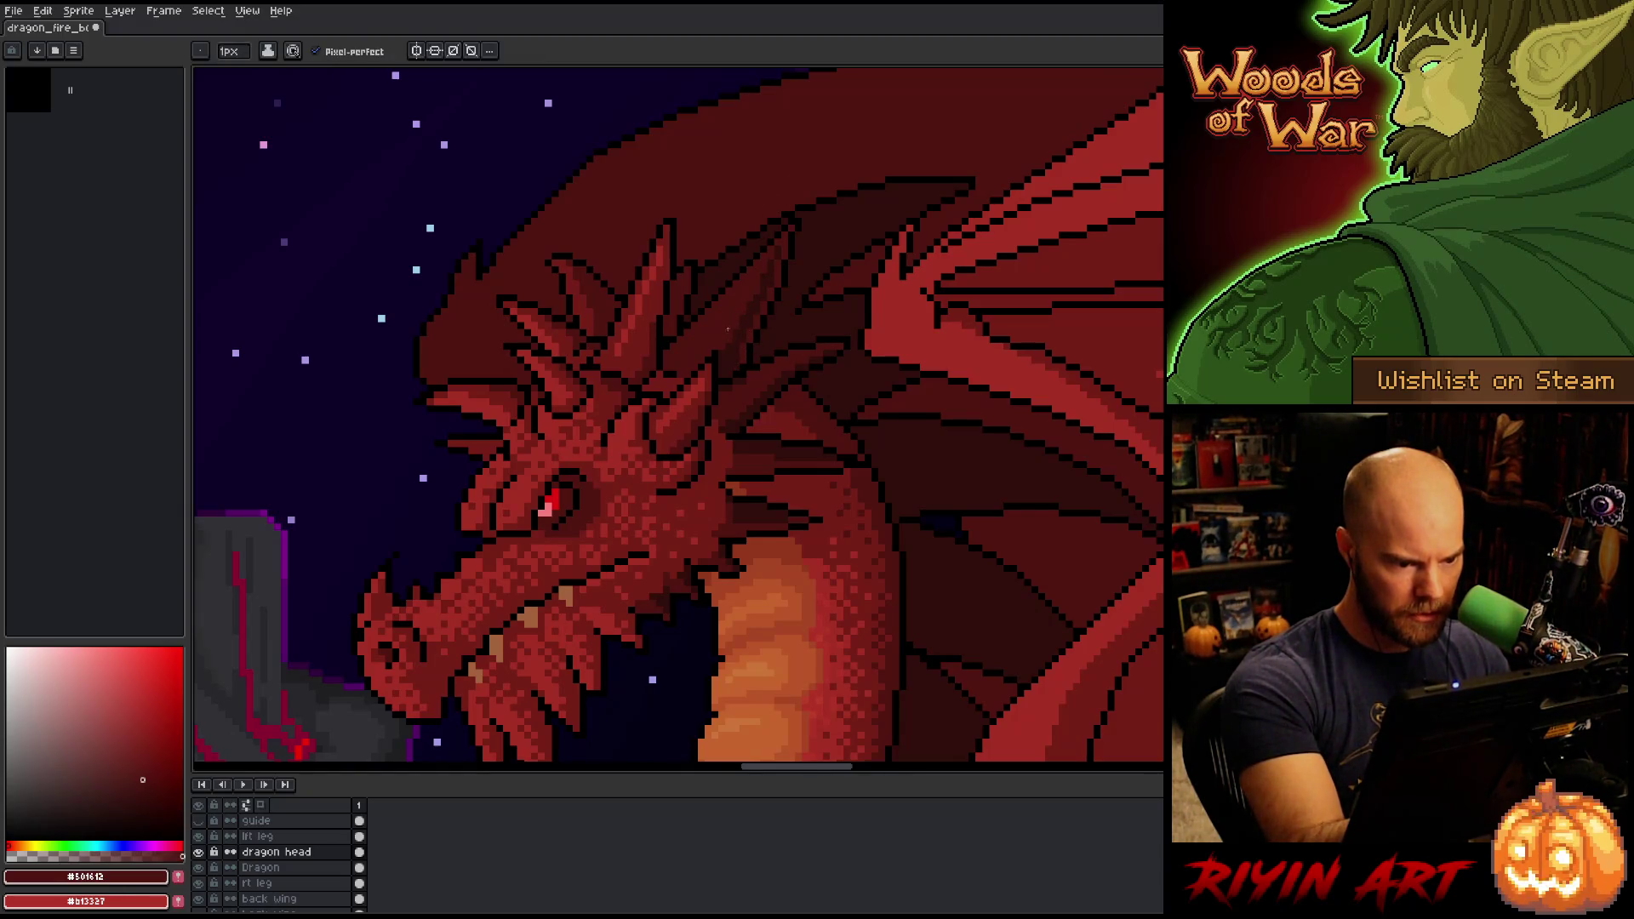
pyautogui.keyDown('alt'); pyautogui.click(904, 383); pyautogui.keyUp('alt')
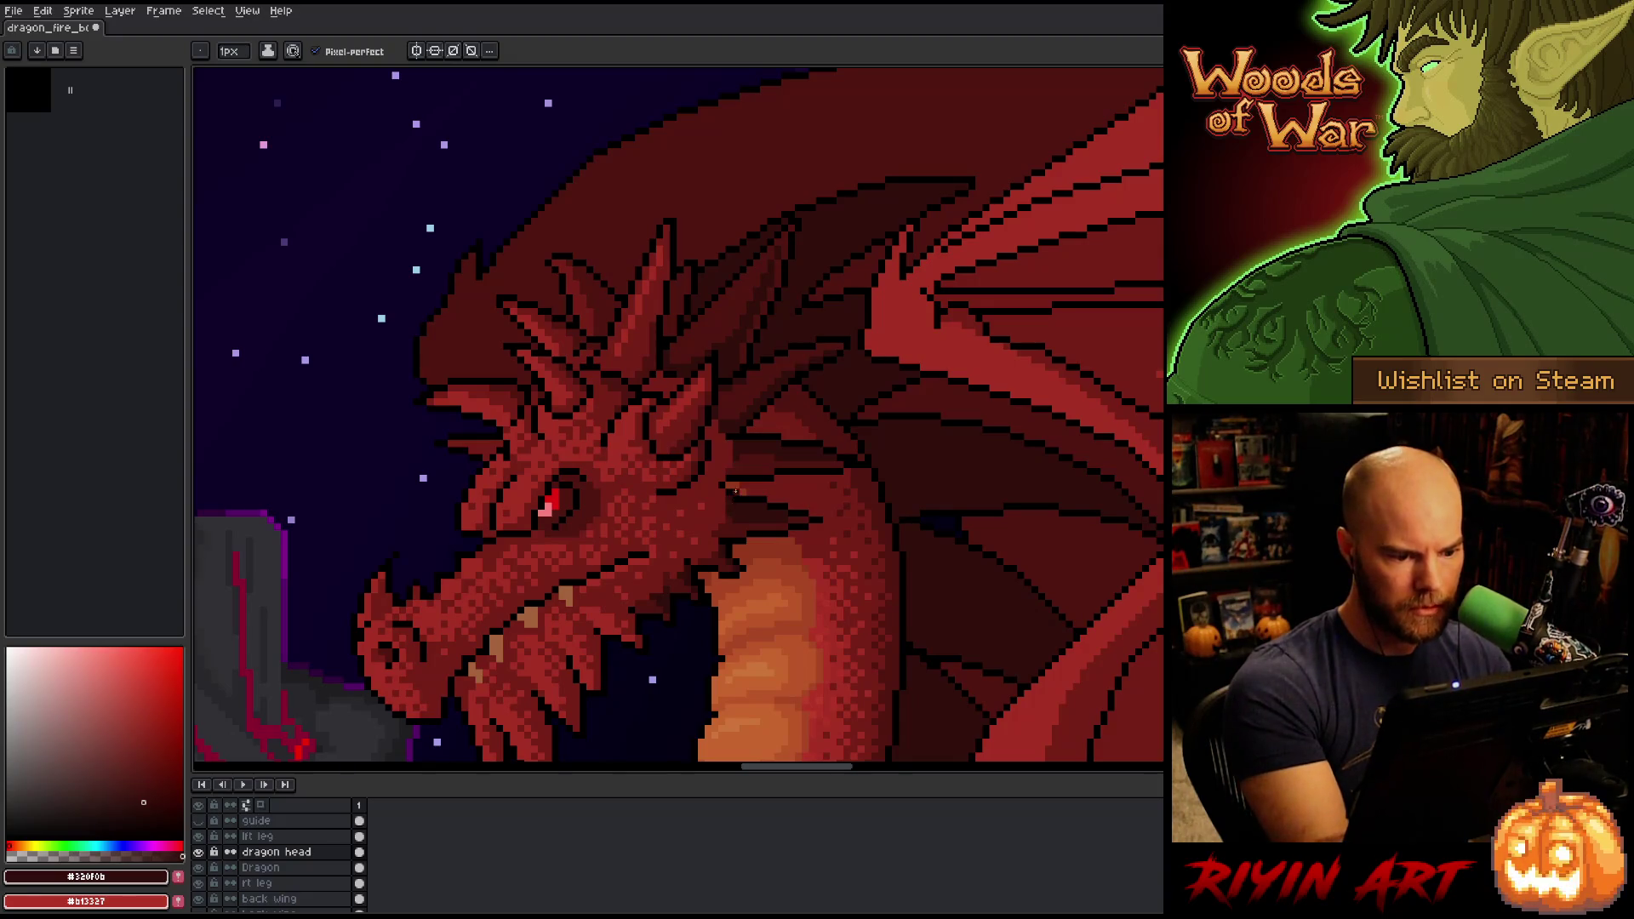
pyautogui.keyDown('alt'); pyautogui.click(1013, 560); pyautogui.keyUp('alt')
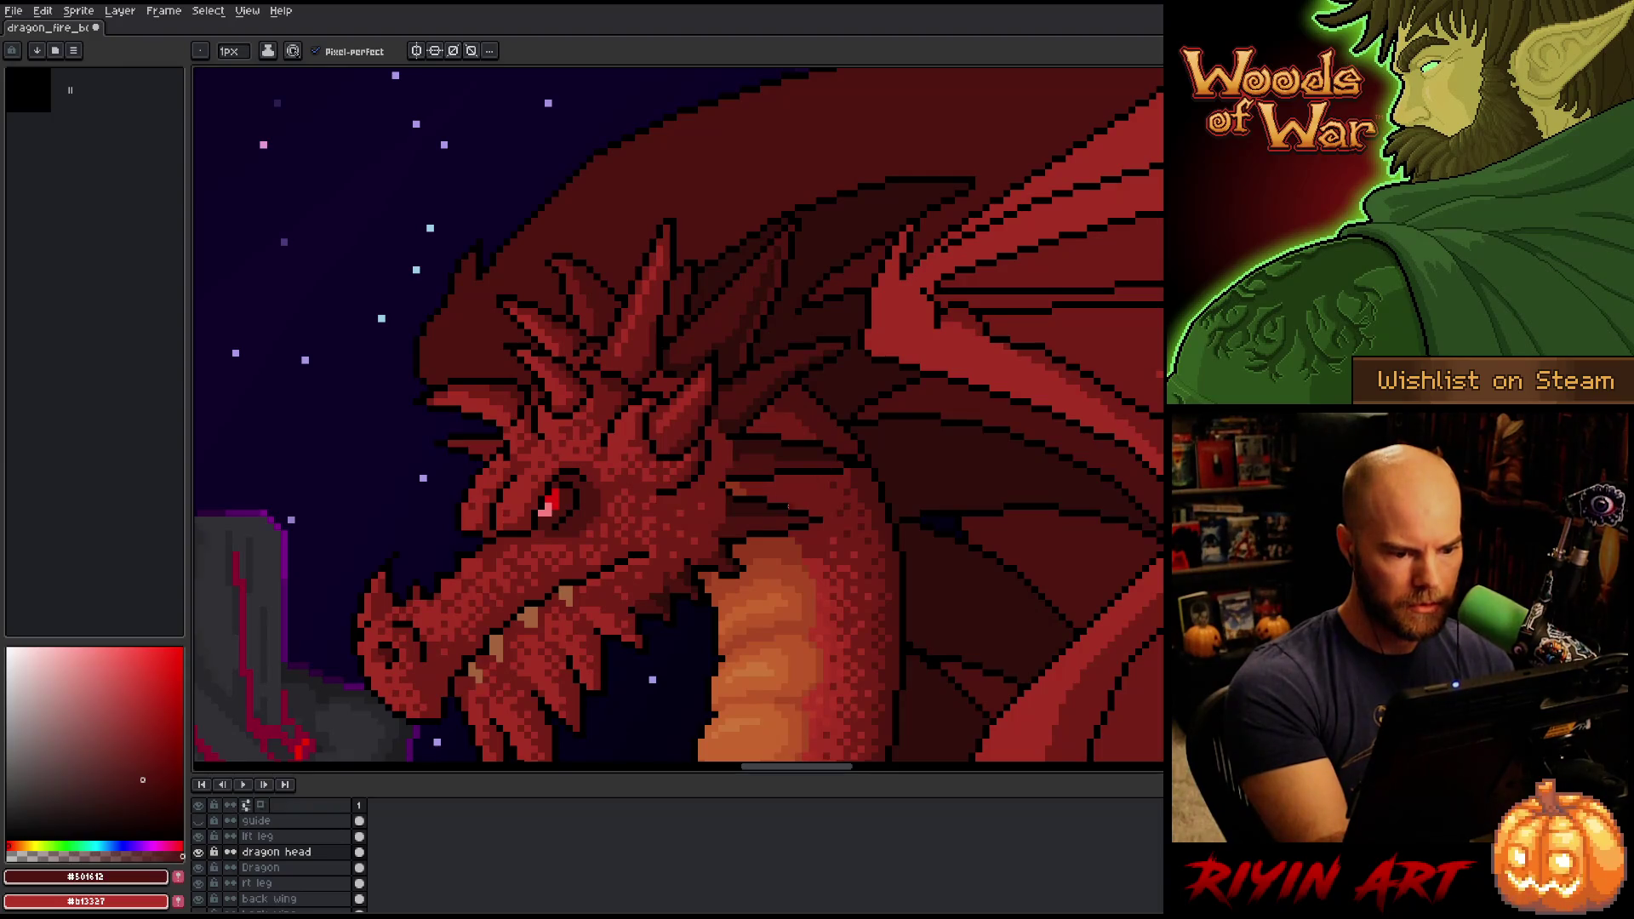
pyautogui.keyDown('alt'); pyautogui.click(741, 521); pyautogui.keyUp('alt')
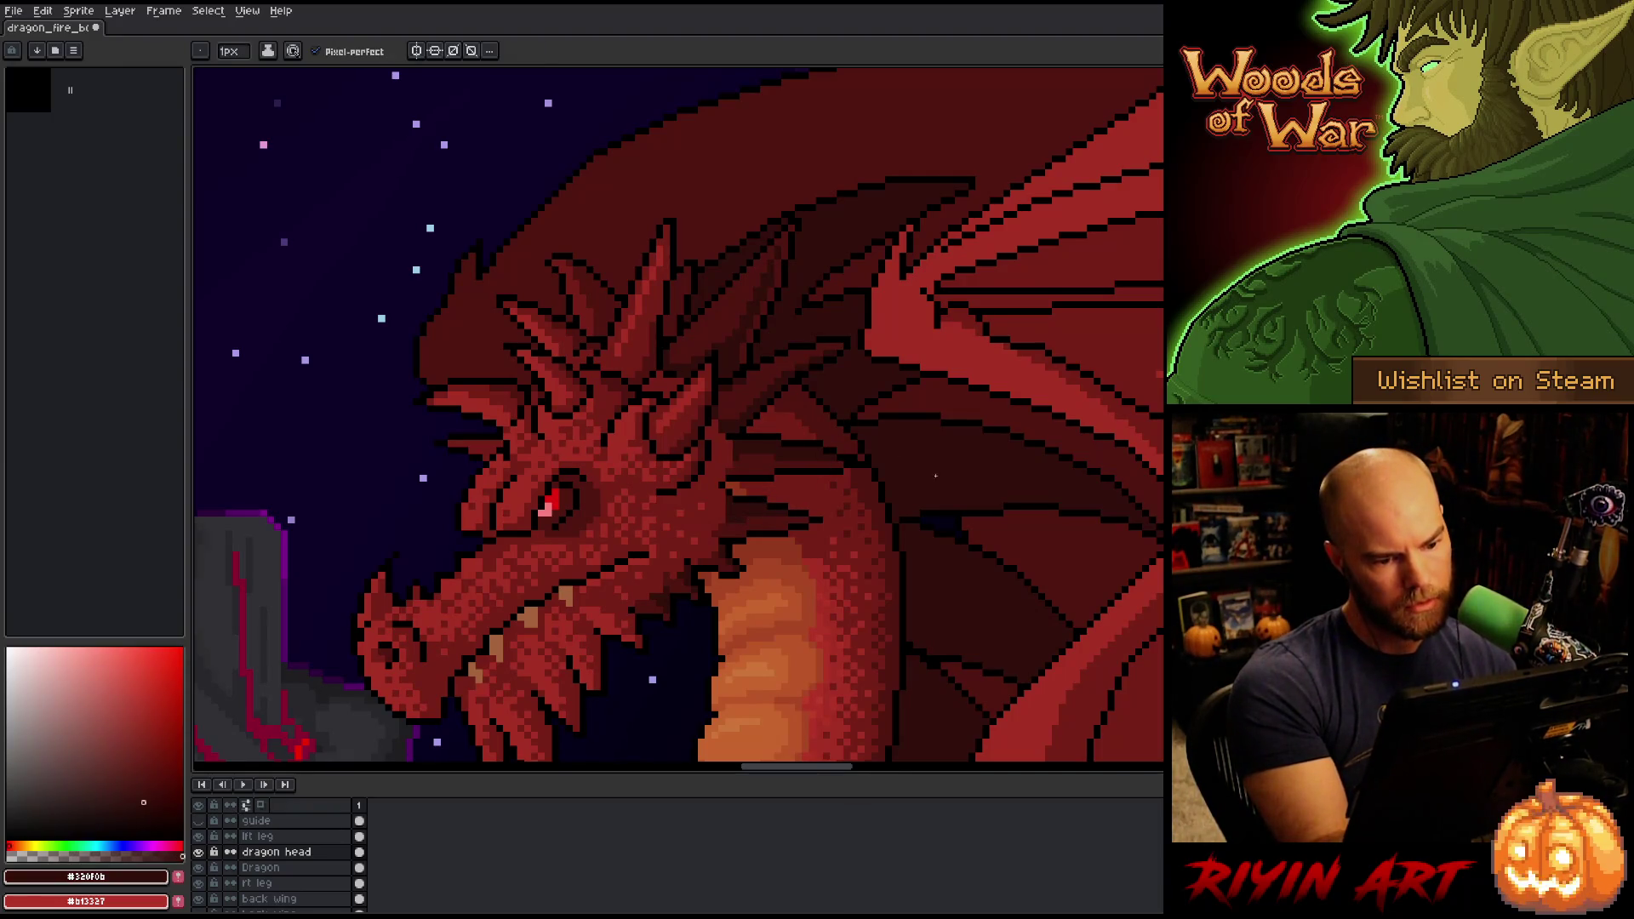
pyautogui.keyDown('alt'); pyautogui.click(735, 515); pyautogui.keyUp('alt')
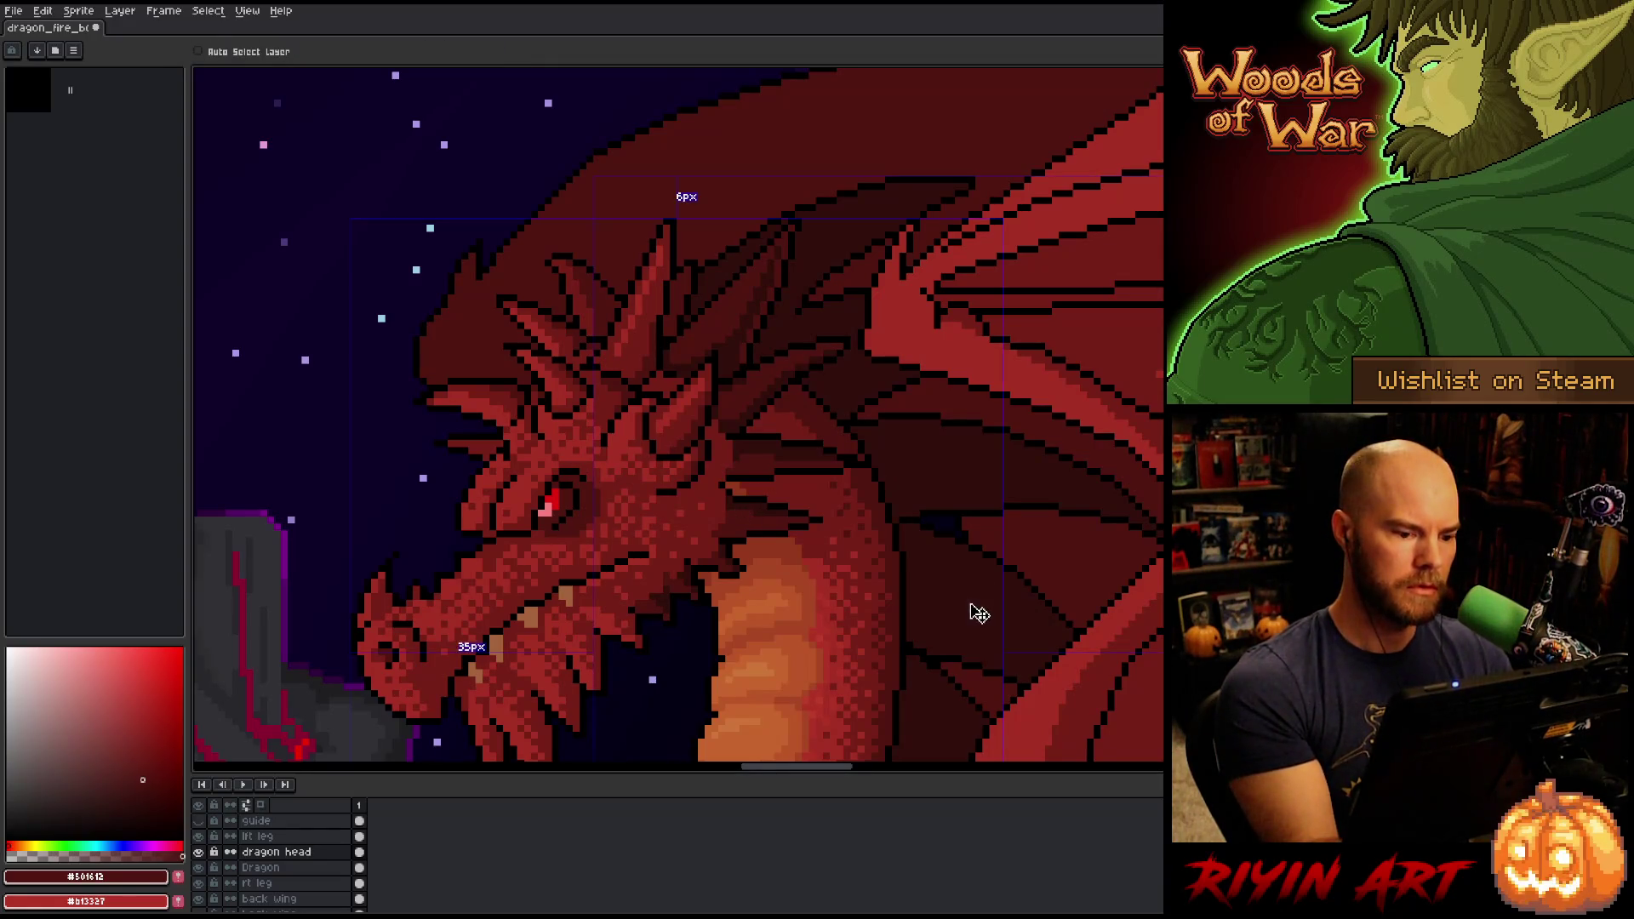
pyautogui.keyDown('alt'); pyautogui.click(731, 566); pyautogui.keyUp('alt')
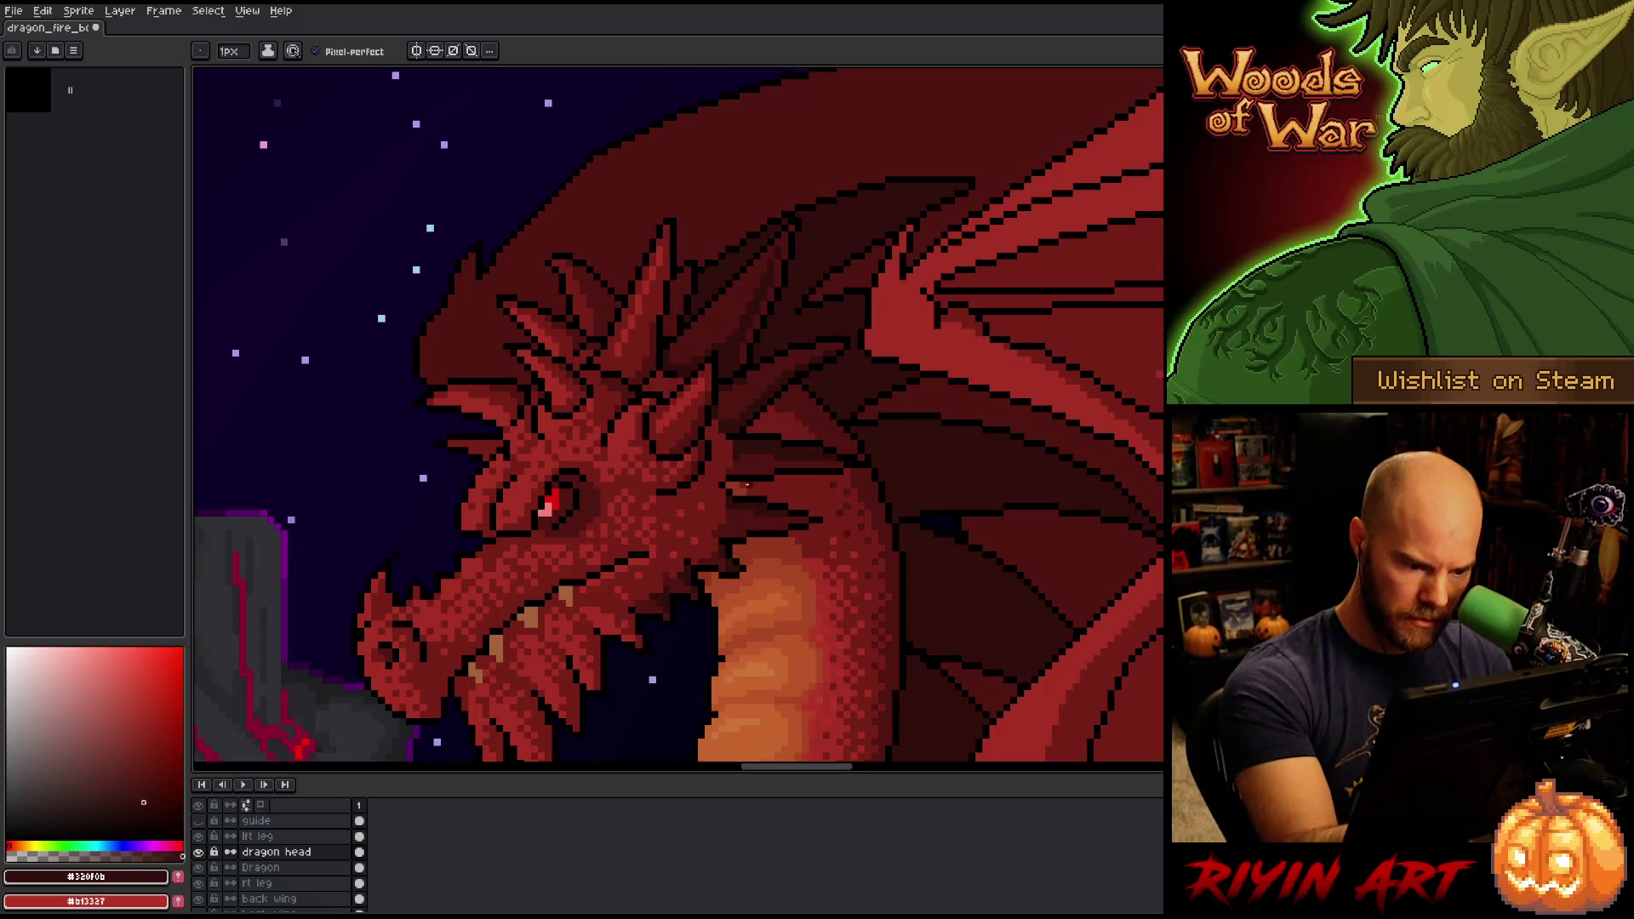
pyautogui.hotkey('ctrl', 's')
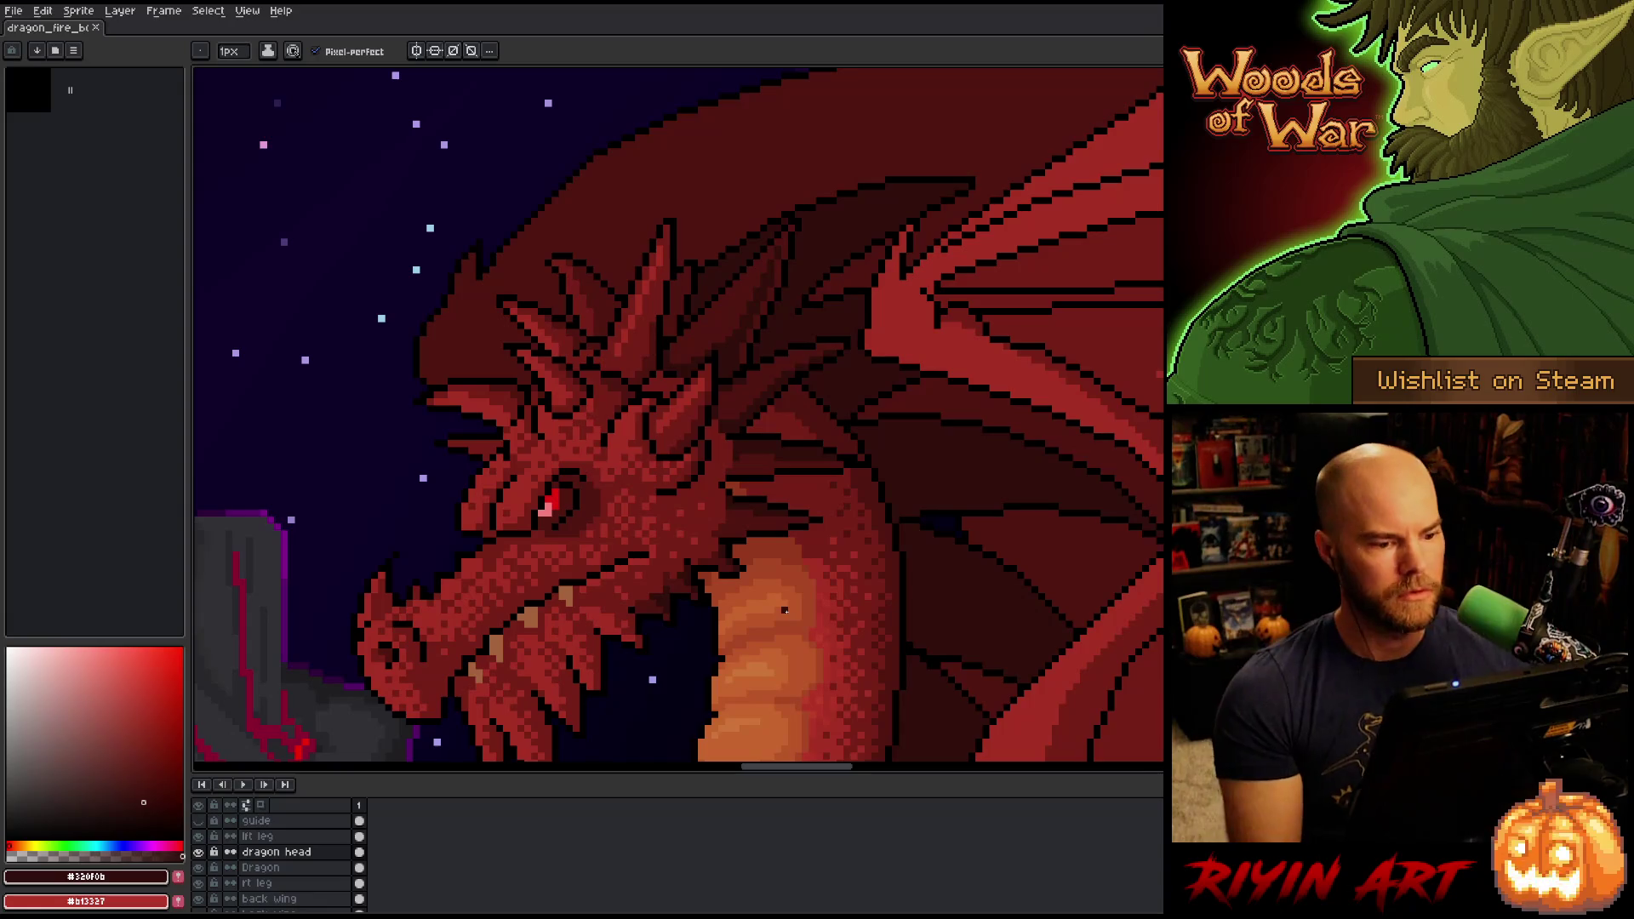
pyautogui.scroll(-3, 785, 611)
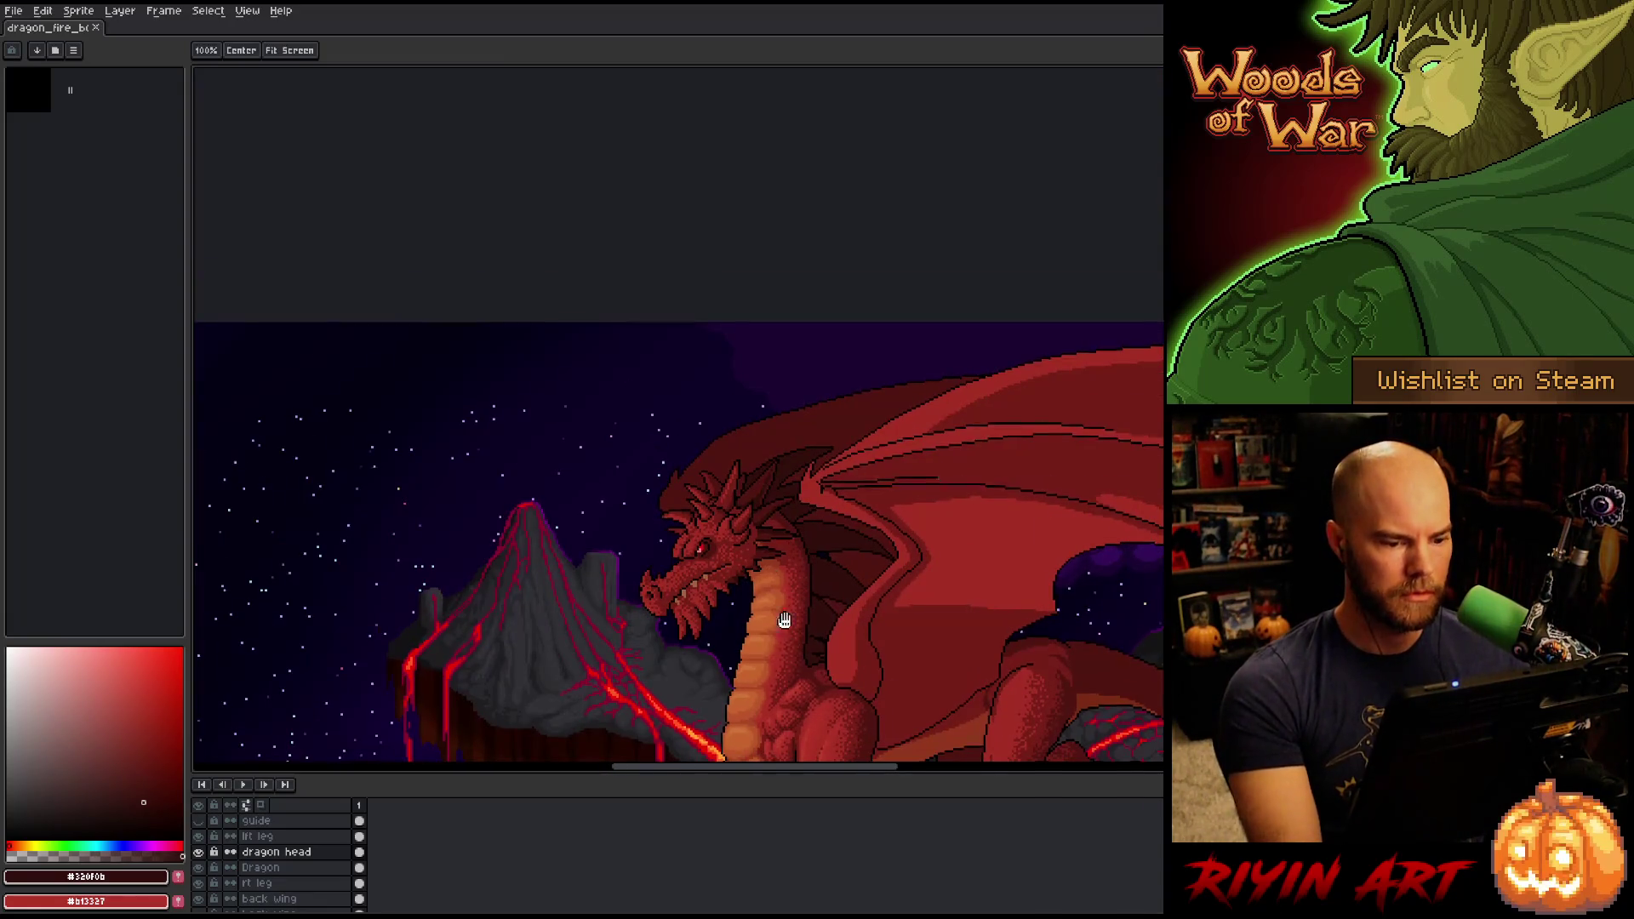
pyautogui.moveTo(784, 620); pyautogui.dragTo(759, 459)
pyautogui.press('b')
pyautogui.rightClick(793, 470)
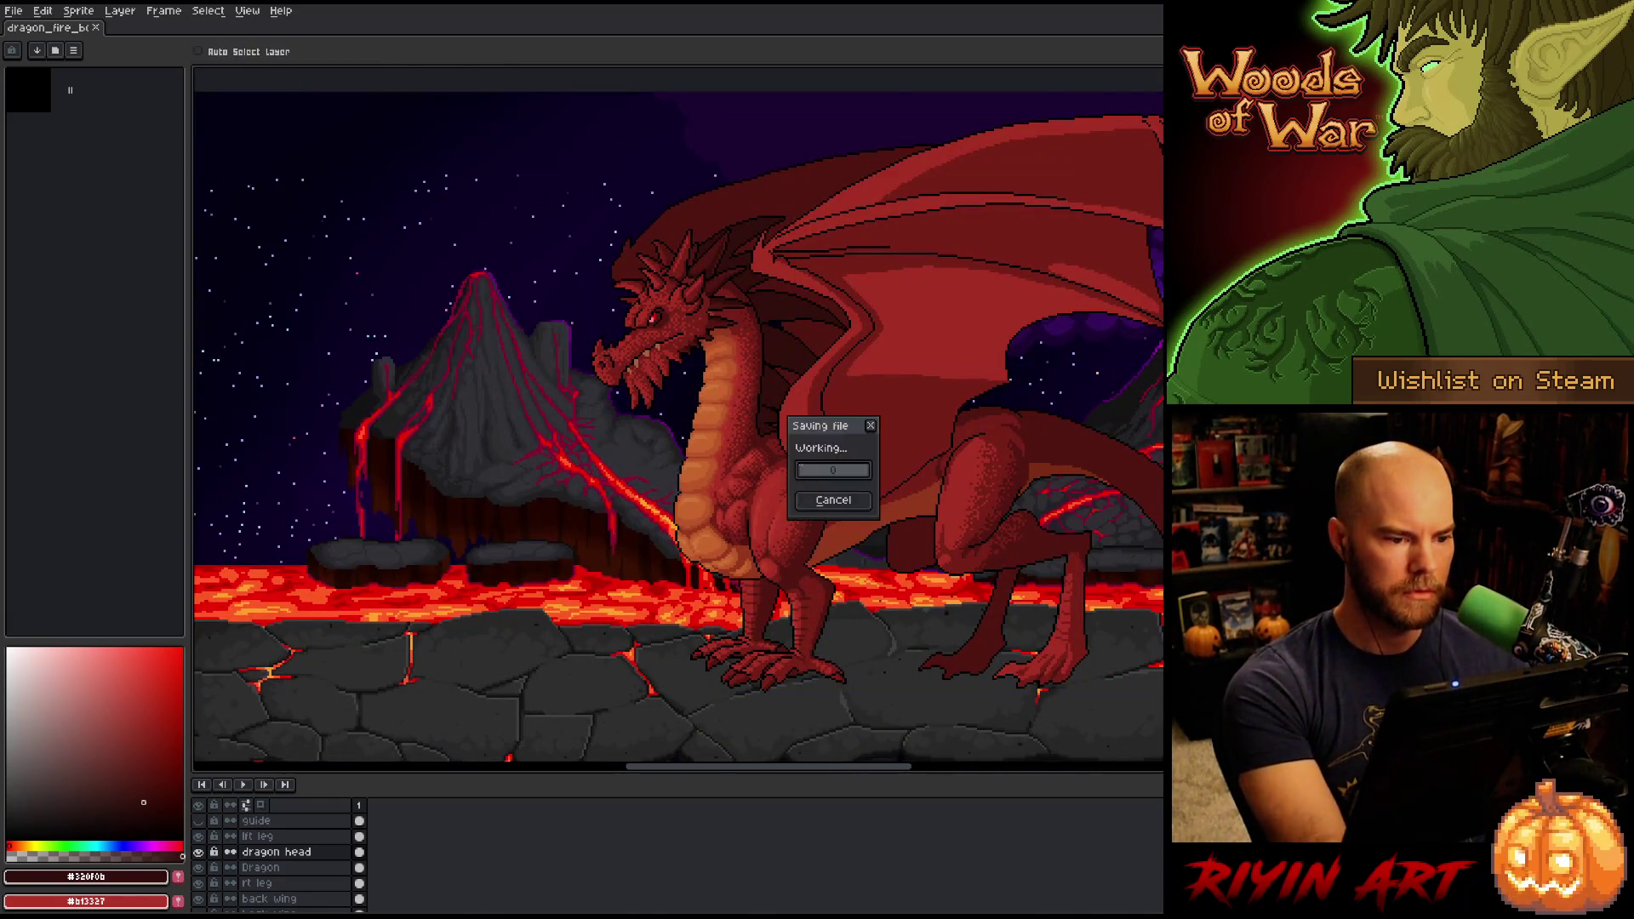
pyautogui.press('Escape')
pyautogui.scroll(2, 697, 460)
pyautogui.scroll(-1, 678, 500)
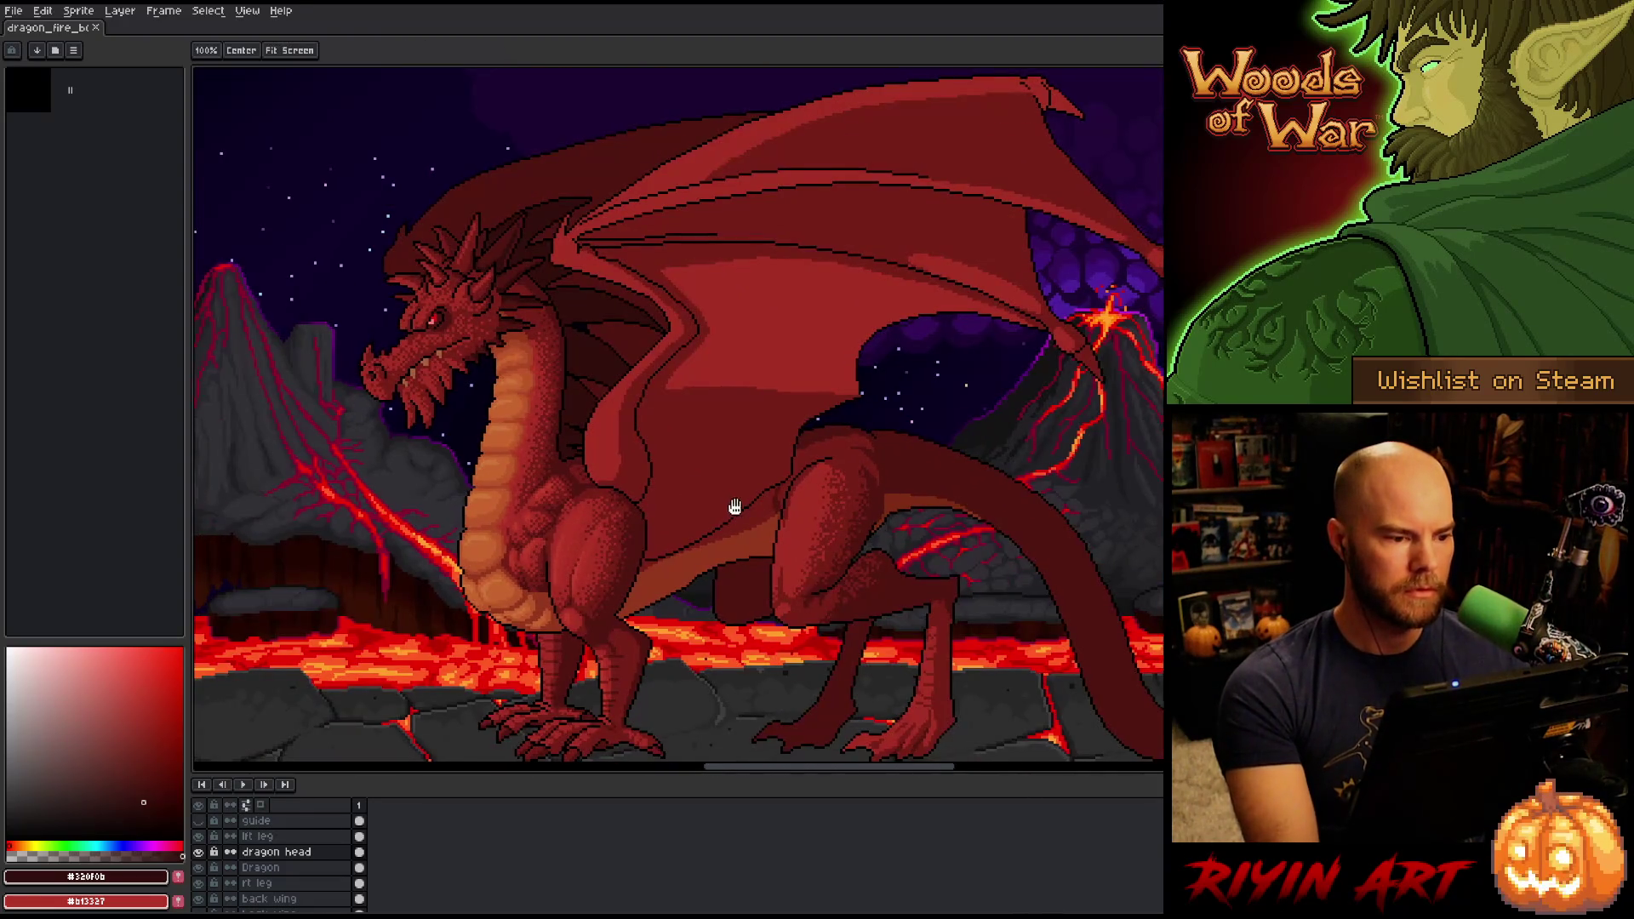
pyautogui.scroll(-1, 733, 508)
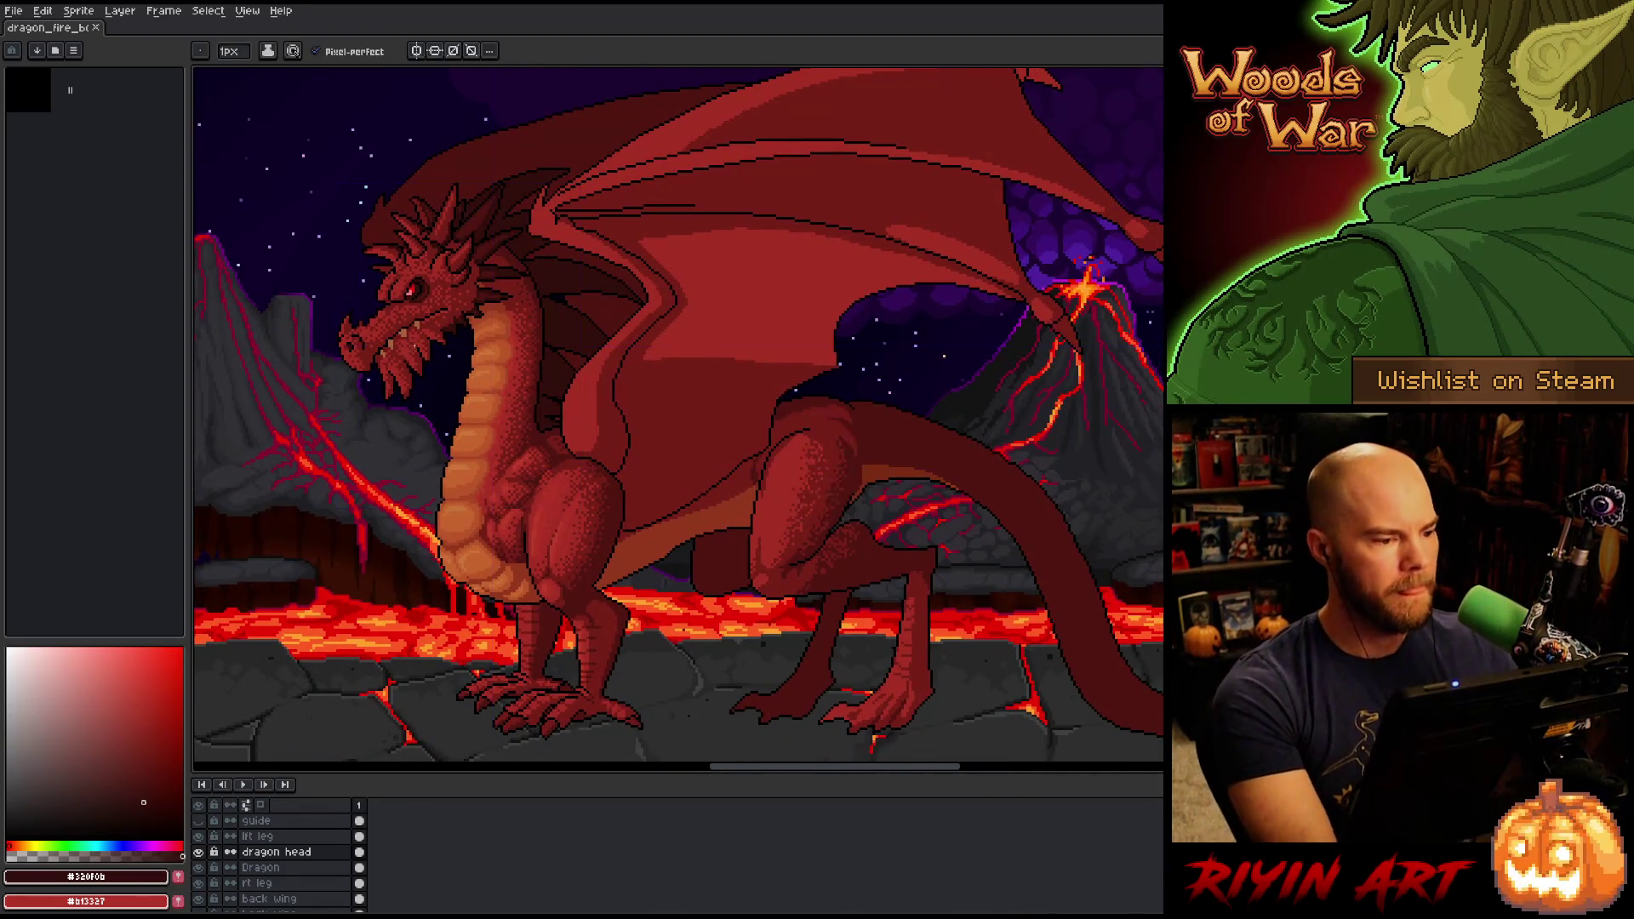
pyautogui.scroll(1, 406, 330)
pyautogui.moveTo(421, 326)
pyautogui.mouseDown()
pyautogui.moveTo(724, 398)
pyautogui.moveTo(716, 431)
pyautogui.moveTo(660, 480)
pyautogui.mouseUp()
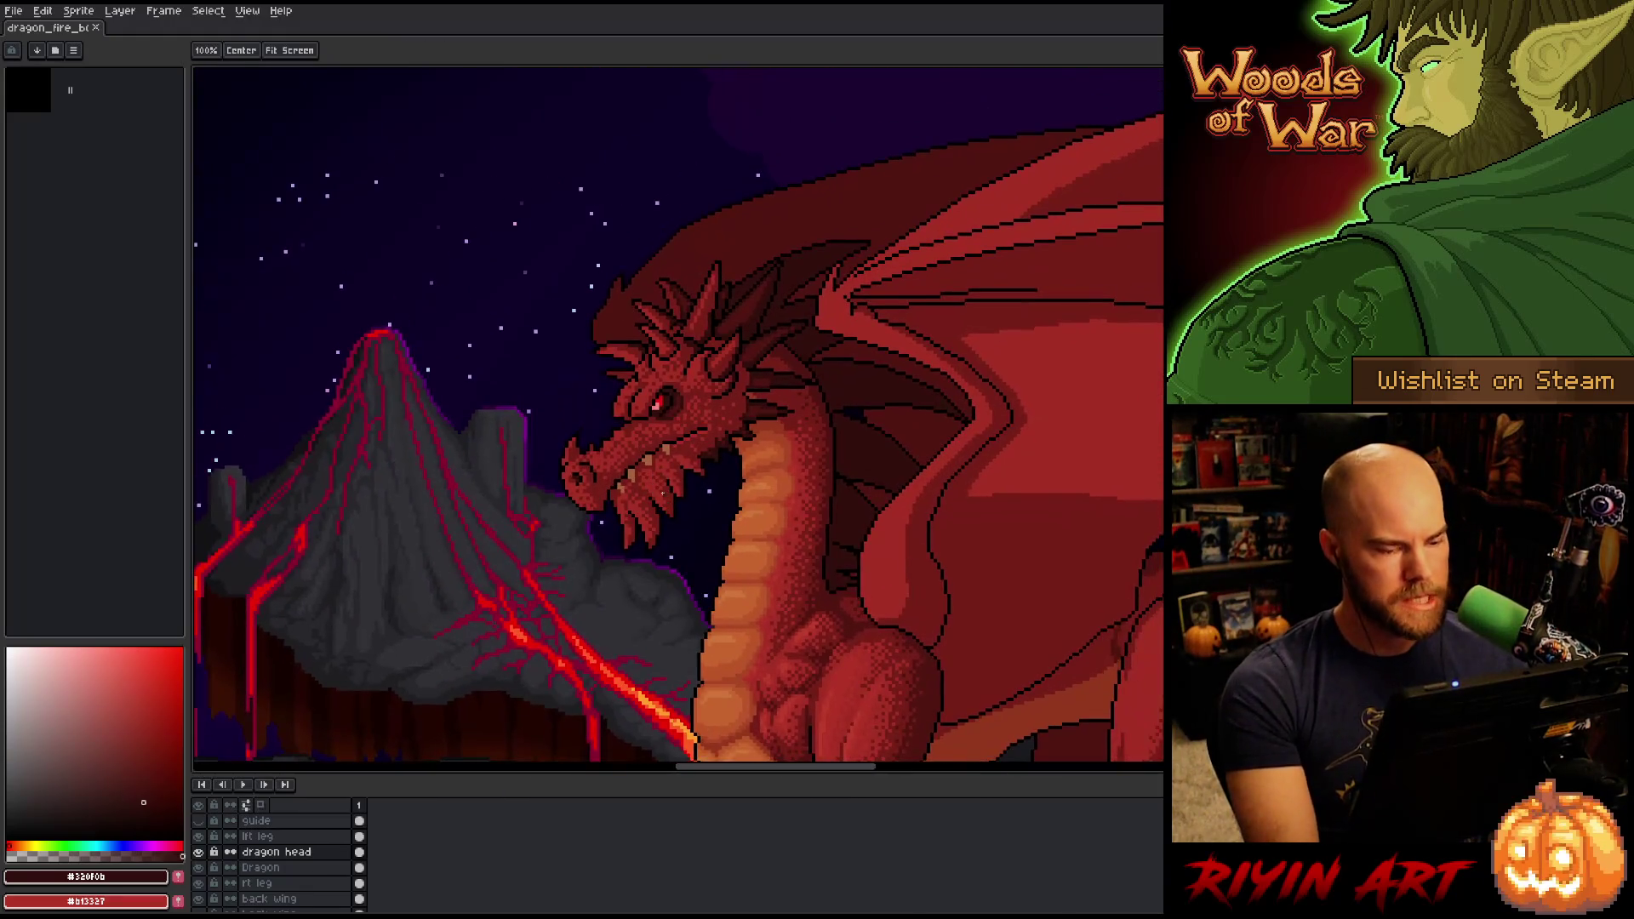
pyautogui.scroll(1, 785, 395)
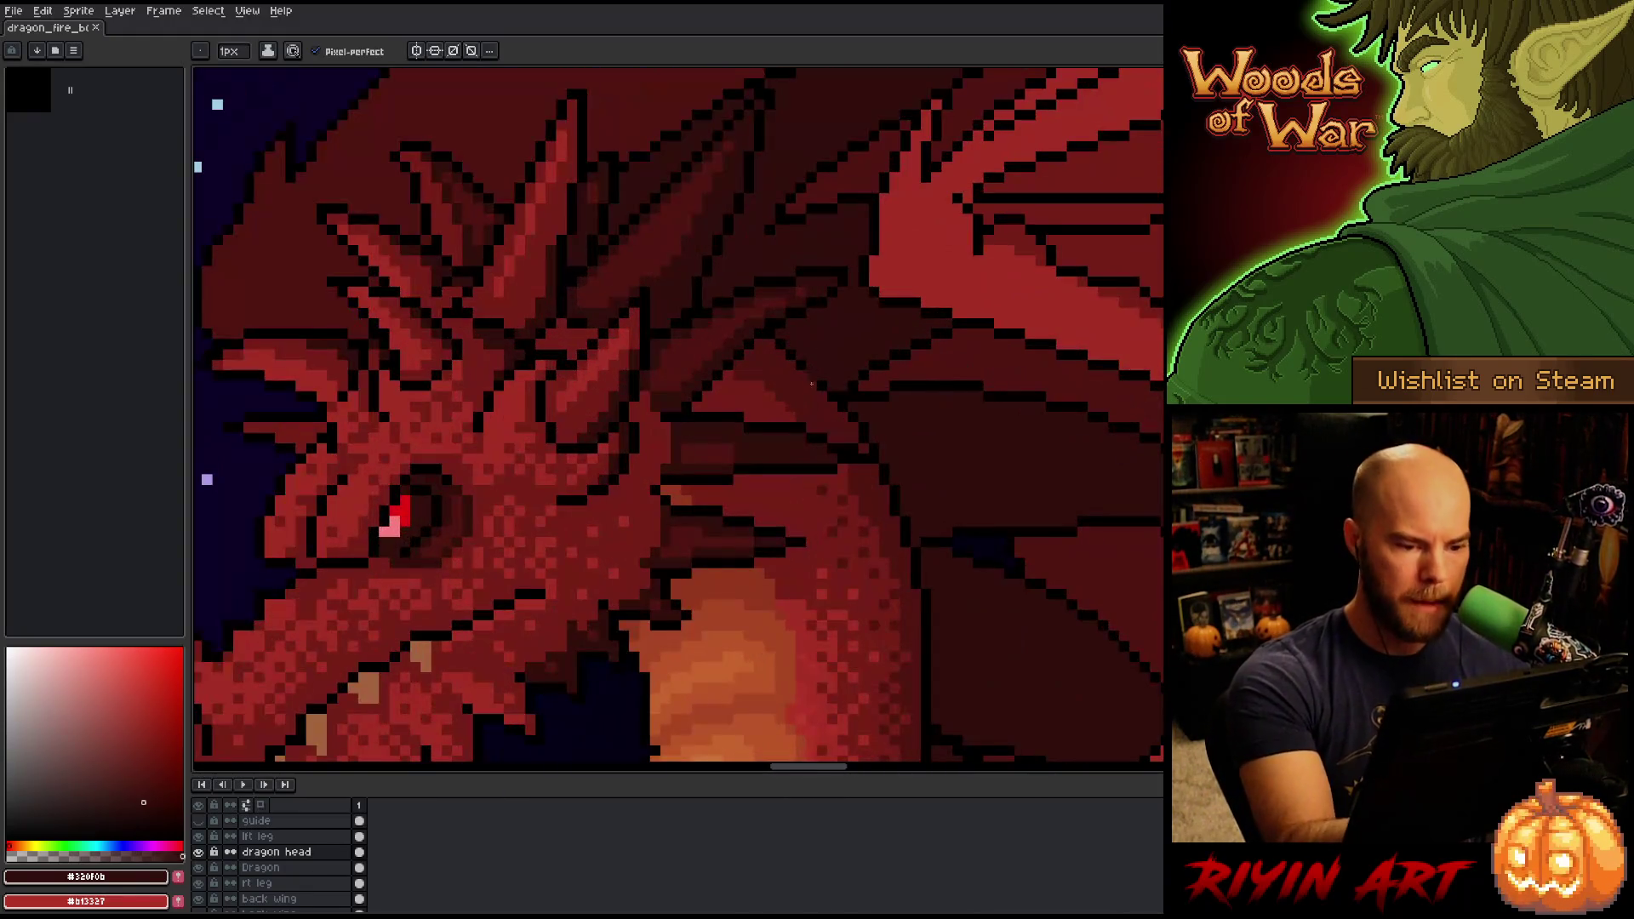
# Eyedrop the mid red #a52f24 from the neck and frame the dragon's snout and jaw.
pyautogui.scroll(1, 795, 565)
pyautogui.moveTo(970, 375); pyautogui.dragTo(991, 364)
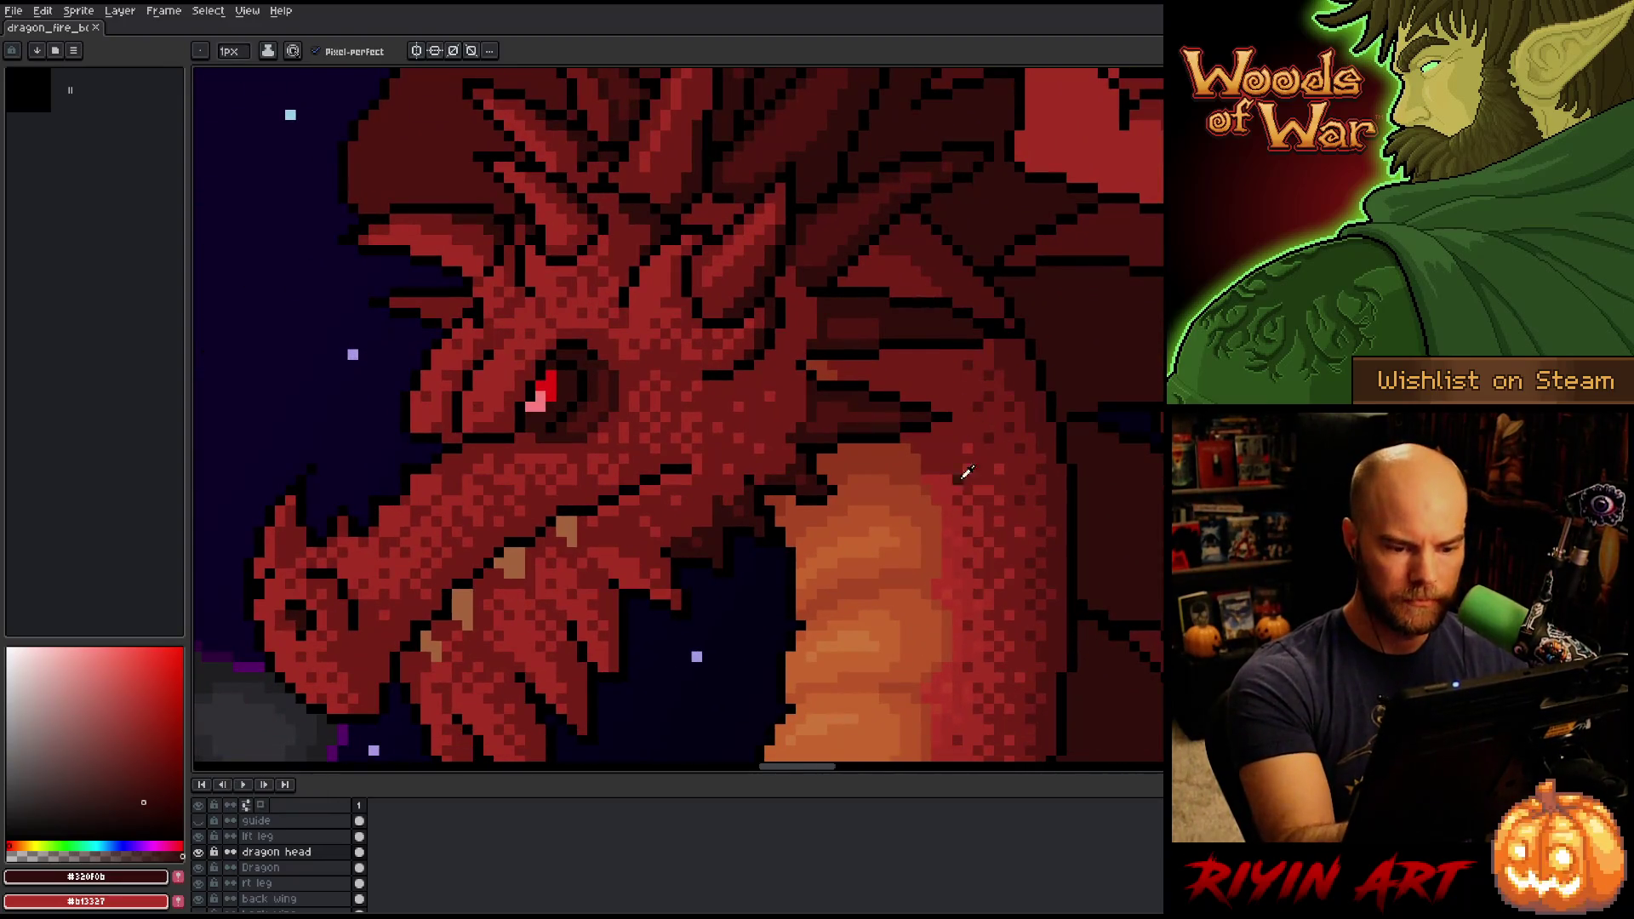
pyautogui.keyDown('alt'); pyautogui.click(965, 473); pyautogui.keyUp('alt')
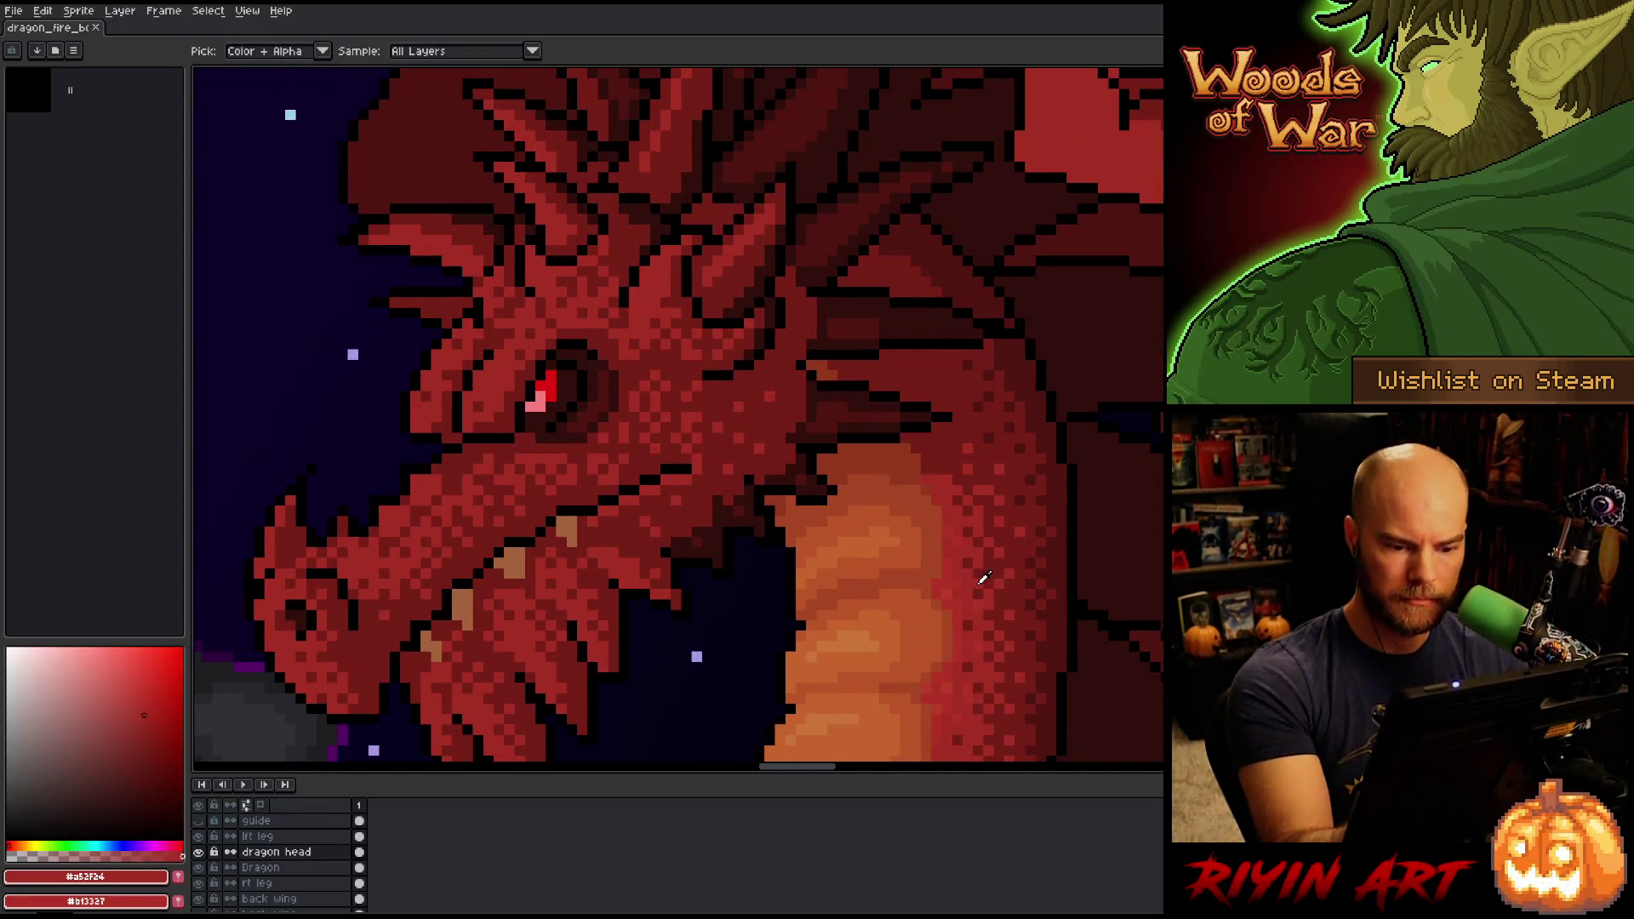
pyautogui.moveTo(869, 537); pyautogui.dragTo(952, 516)
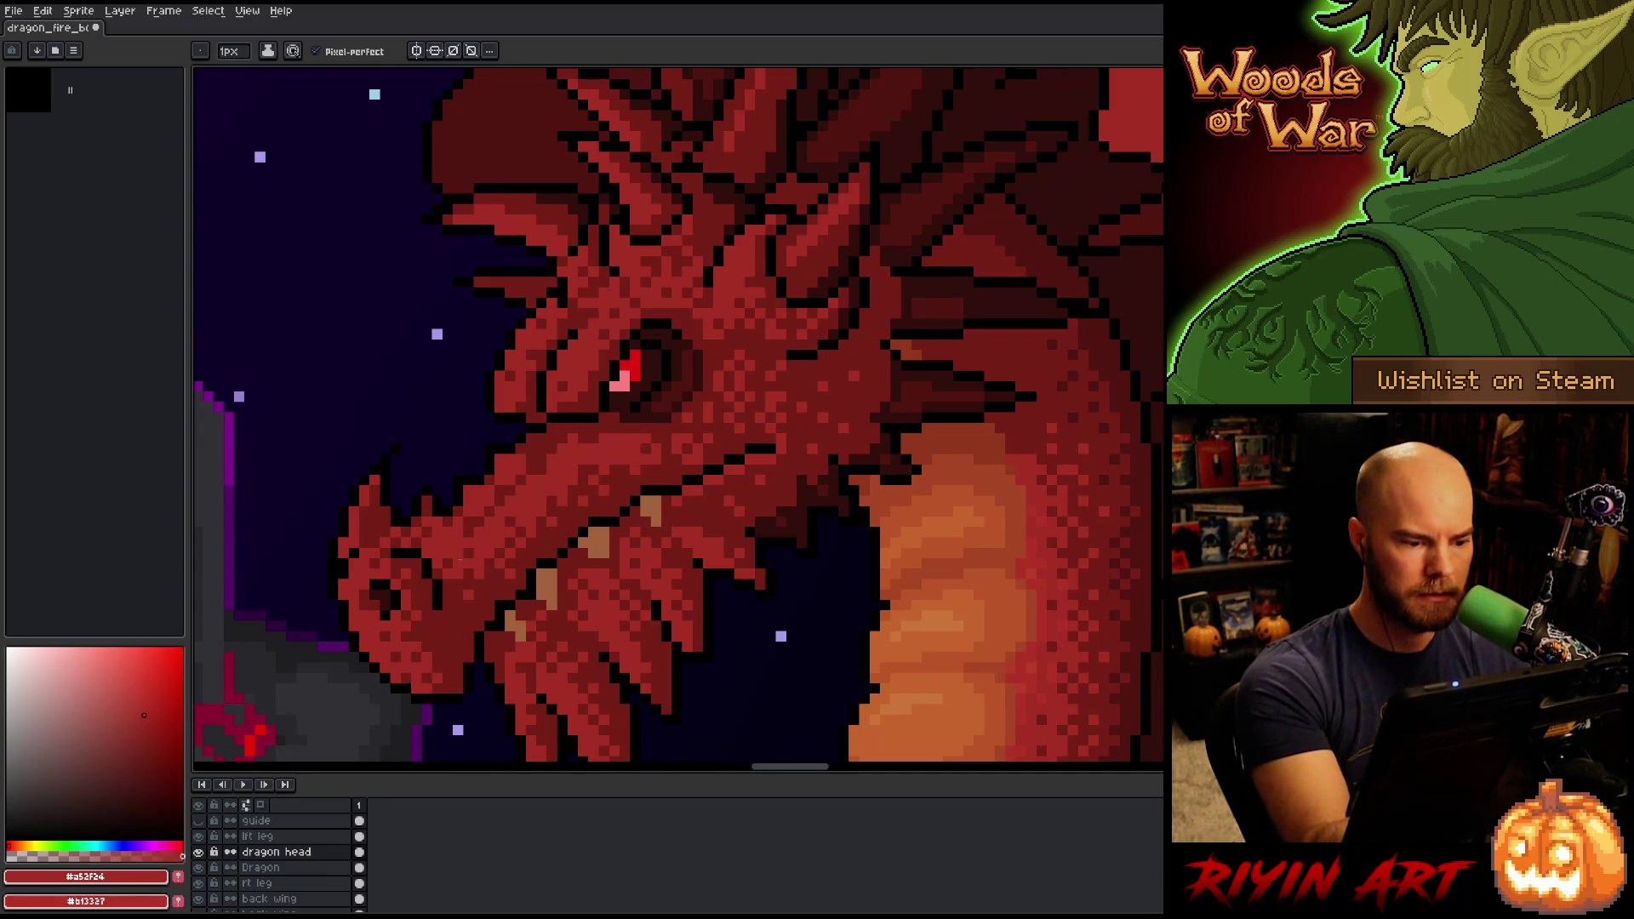
pyautogui.moveTo(621, 582); pyautogui.dragTo(678, 495)
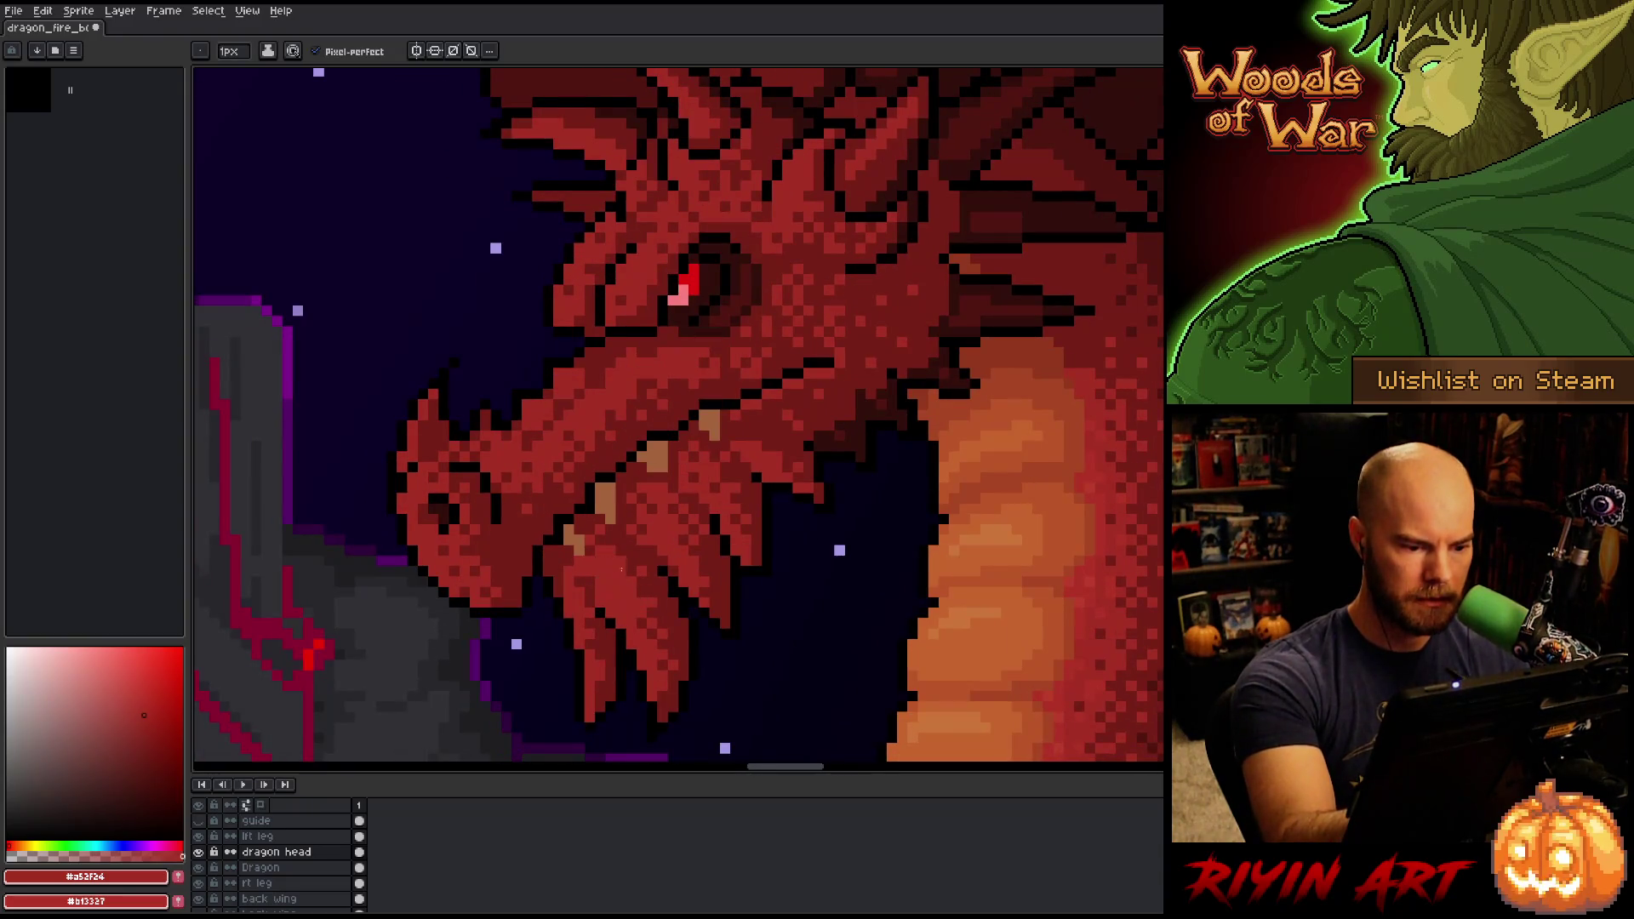
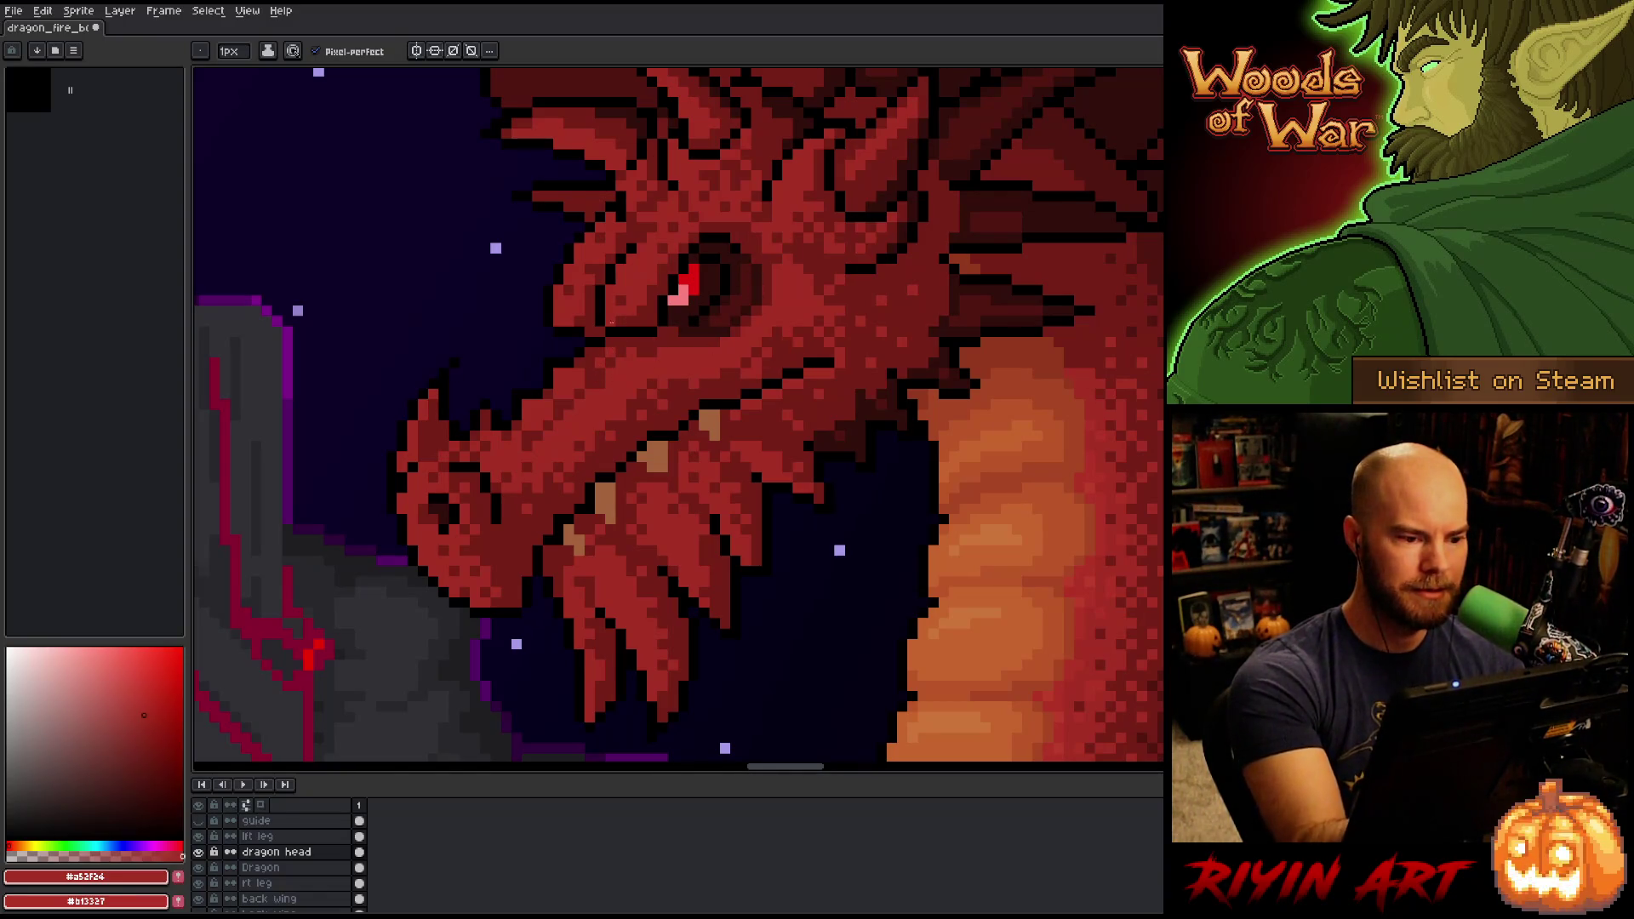
# Pan around the dragon's head and snout, eyedropping shadow red #761f18 and main red #a52f24.
pyautogui.moveTo(787, 467)
pyautogui.mouseDown()
pyautogui.moveTo(833, 529)
pyautogui.moveTo(796, 452)
pyautogui.mouseUp()
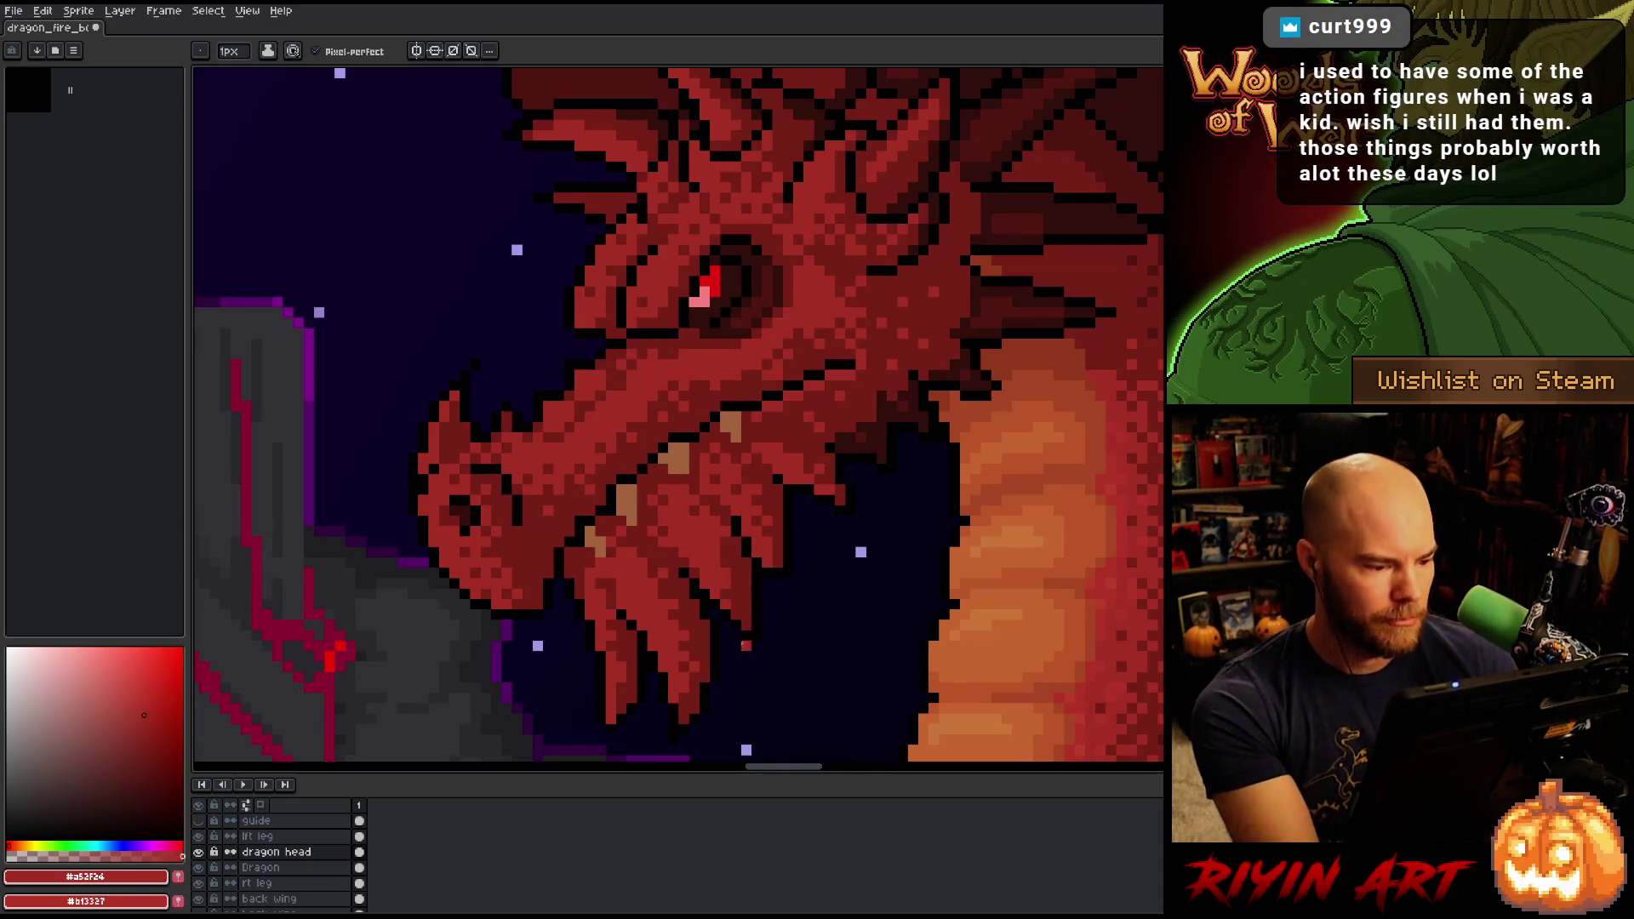
pyautogui.keyDown('alt'); pyautogui.click(680, 553); pyautogui.keyUp('alt')
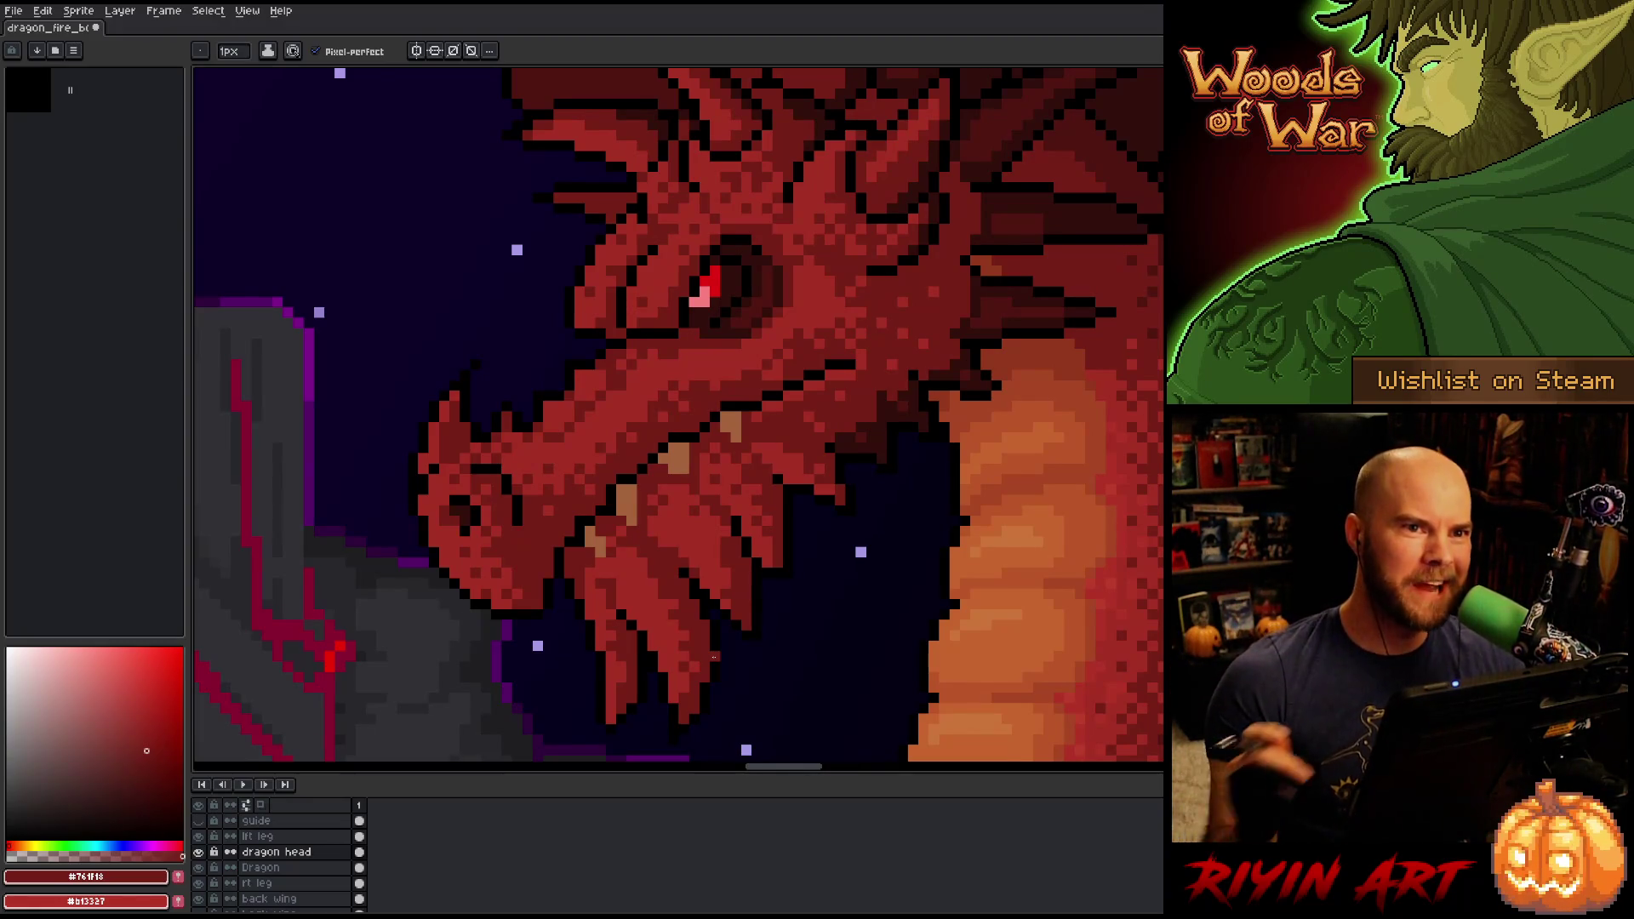
pyautogui.moveTo(726, 573); pyautogui.dragTo(706, 588)
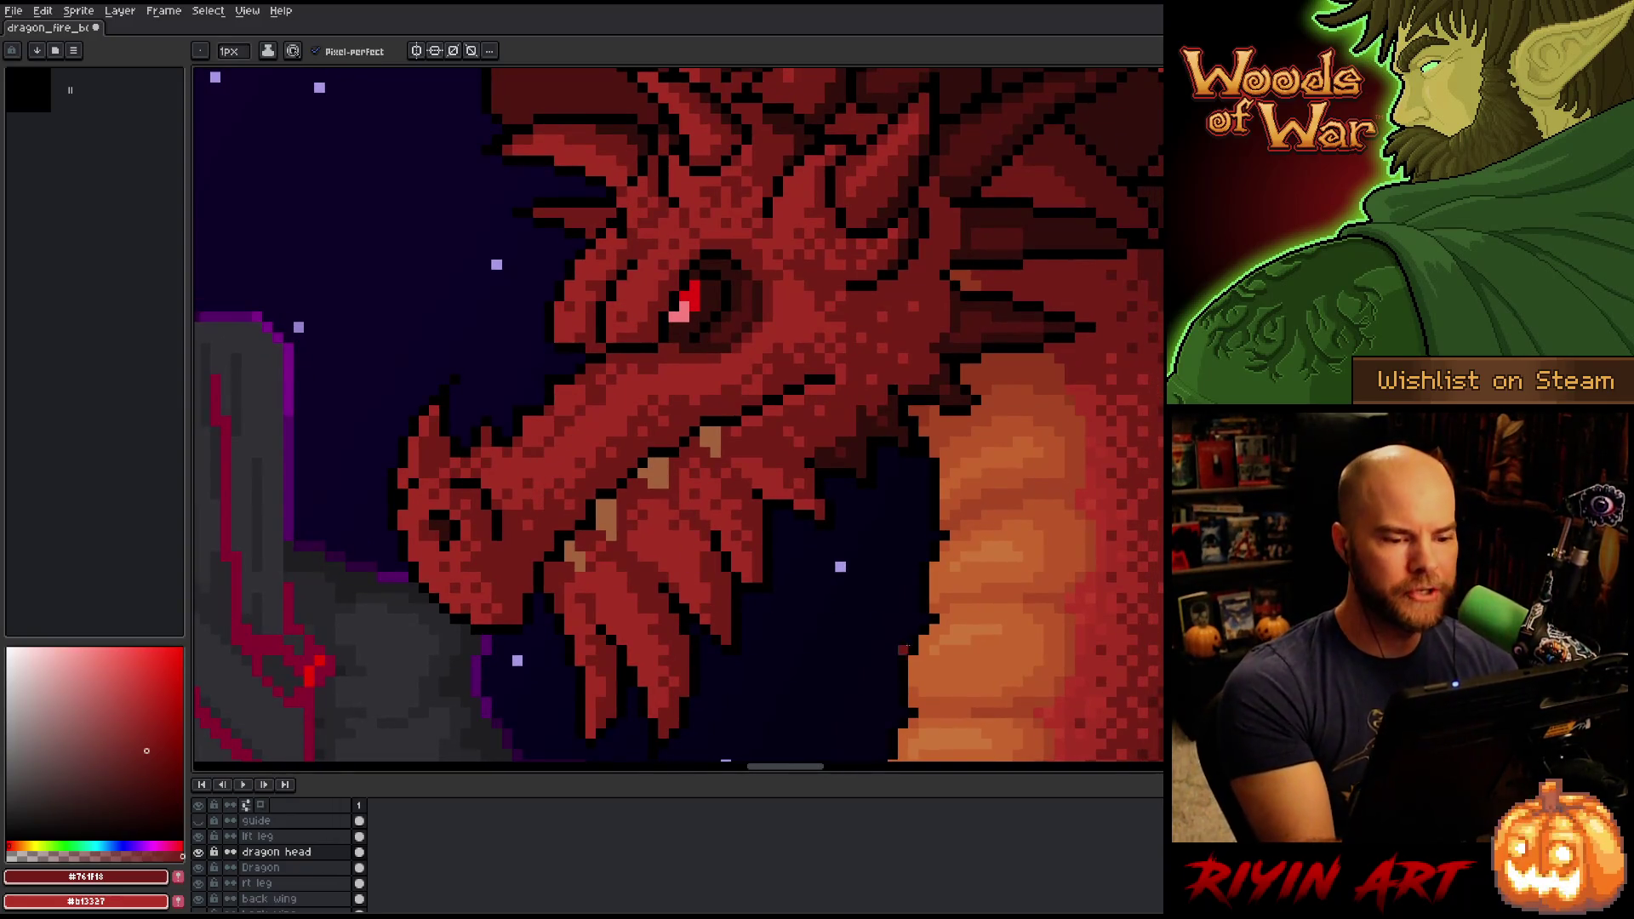
pyautogui.moveTo(885, 620); pyautogui.dragTo(750, 640)
pyautogui.keyDown('alt'); pyautogui.click(682, 335); pyautogui.keyUp('alt')
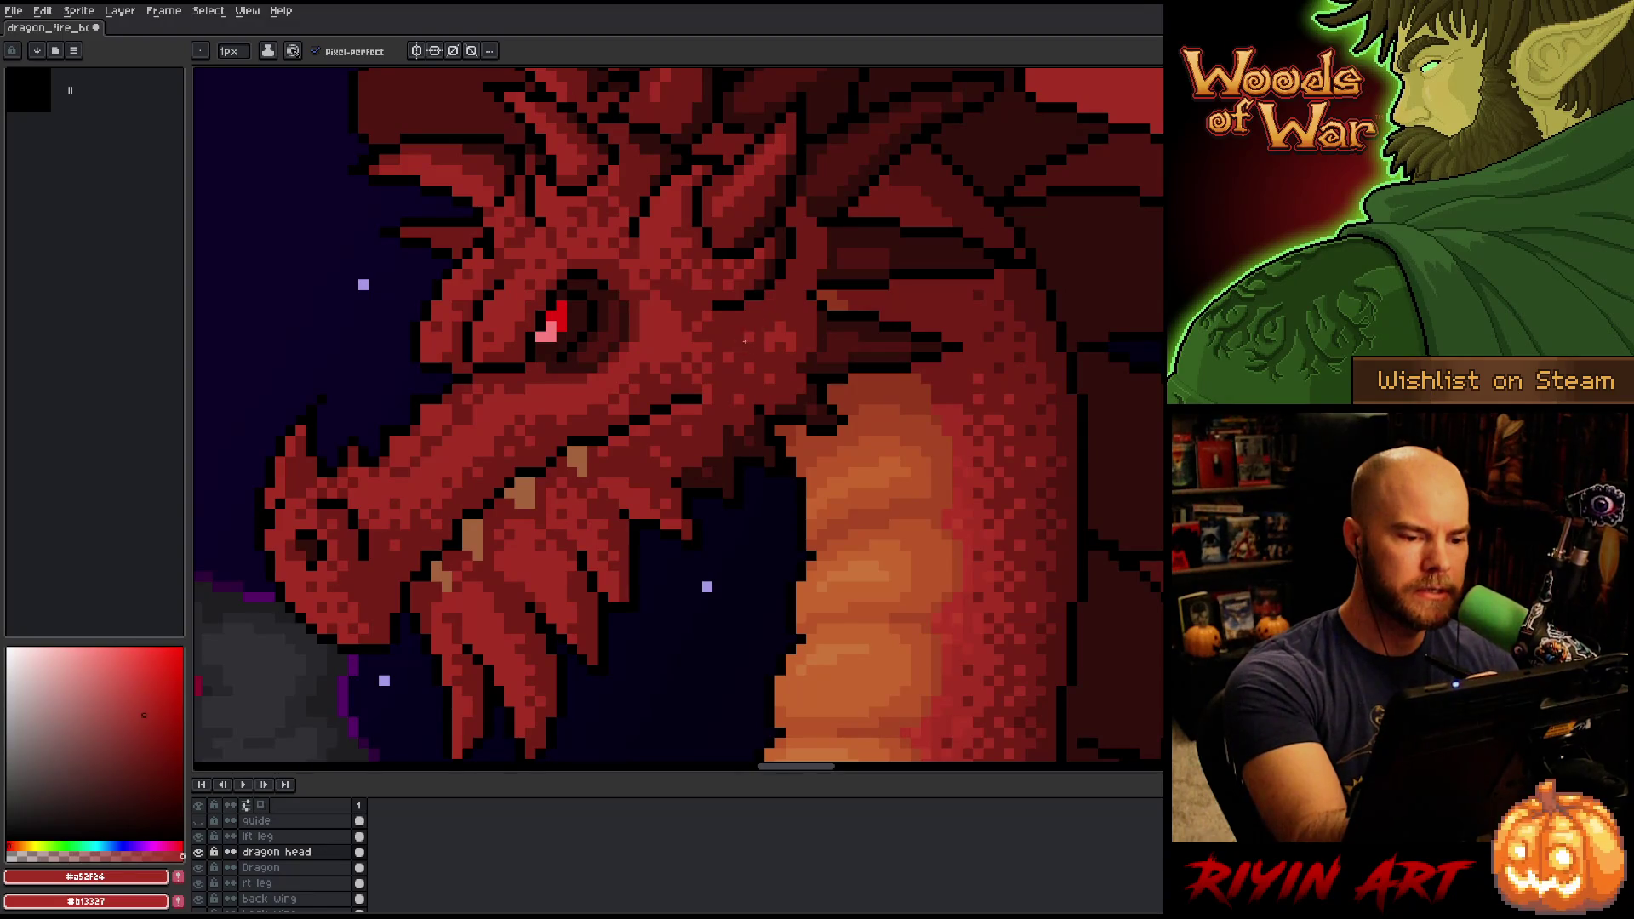
# Dot shading pixels on the face, alternating between #761f18 and #a52f24.
pyautogui.keyDown('alt'); pyautogui.click(778, 317); pyautogui.keyUp('alt')
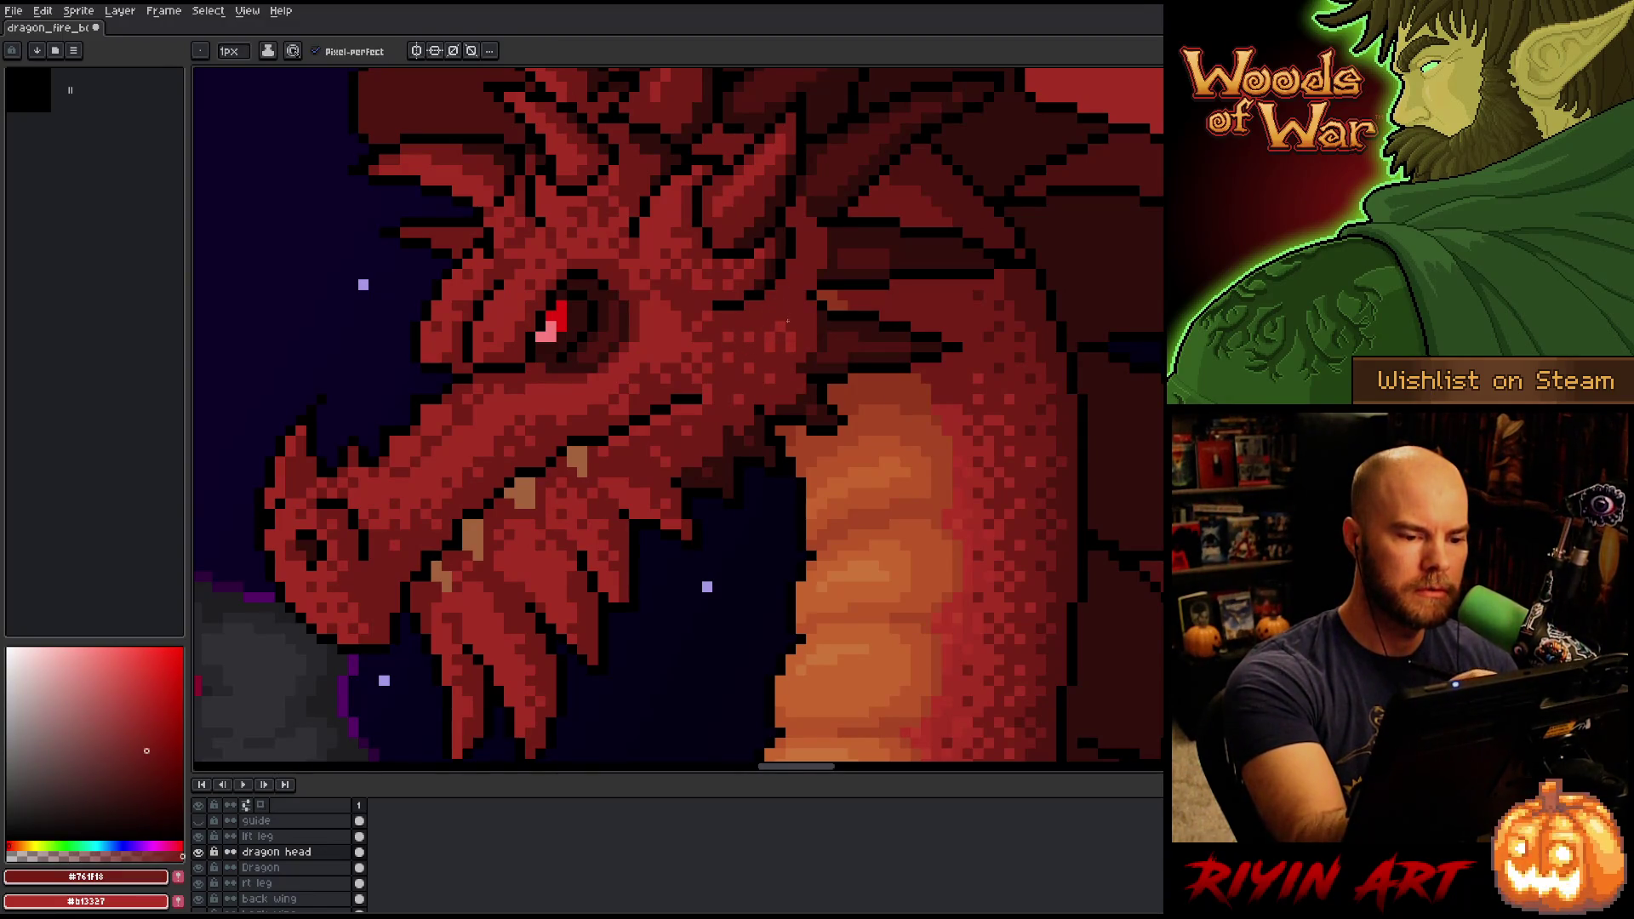
pyautogui.keyDown('alt'); pyautogui.click(781, 347); pyautogui.keyUp('alt')
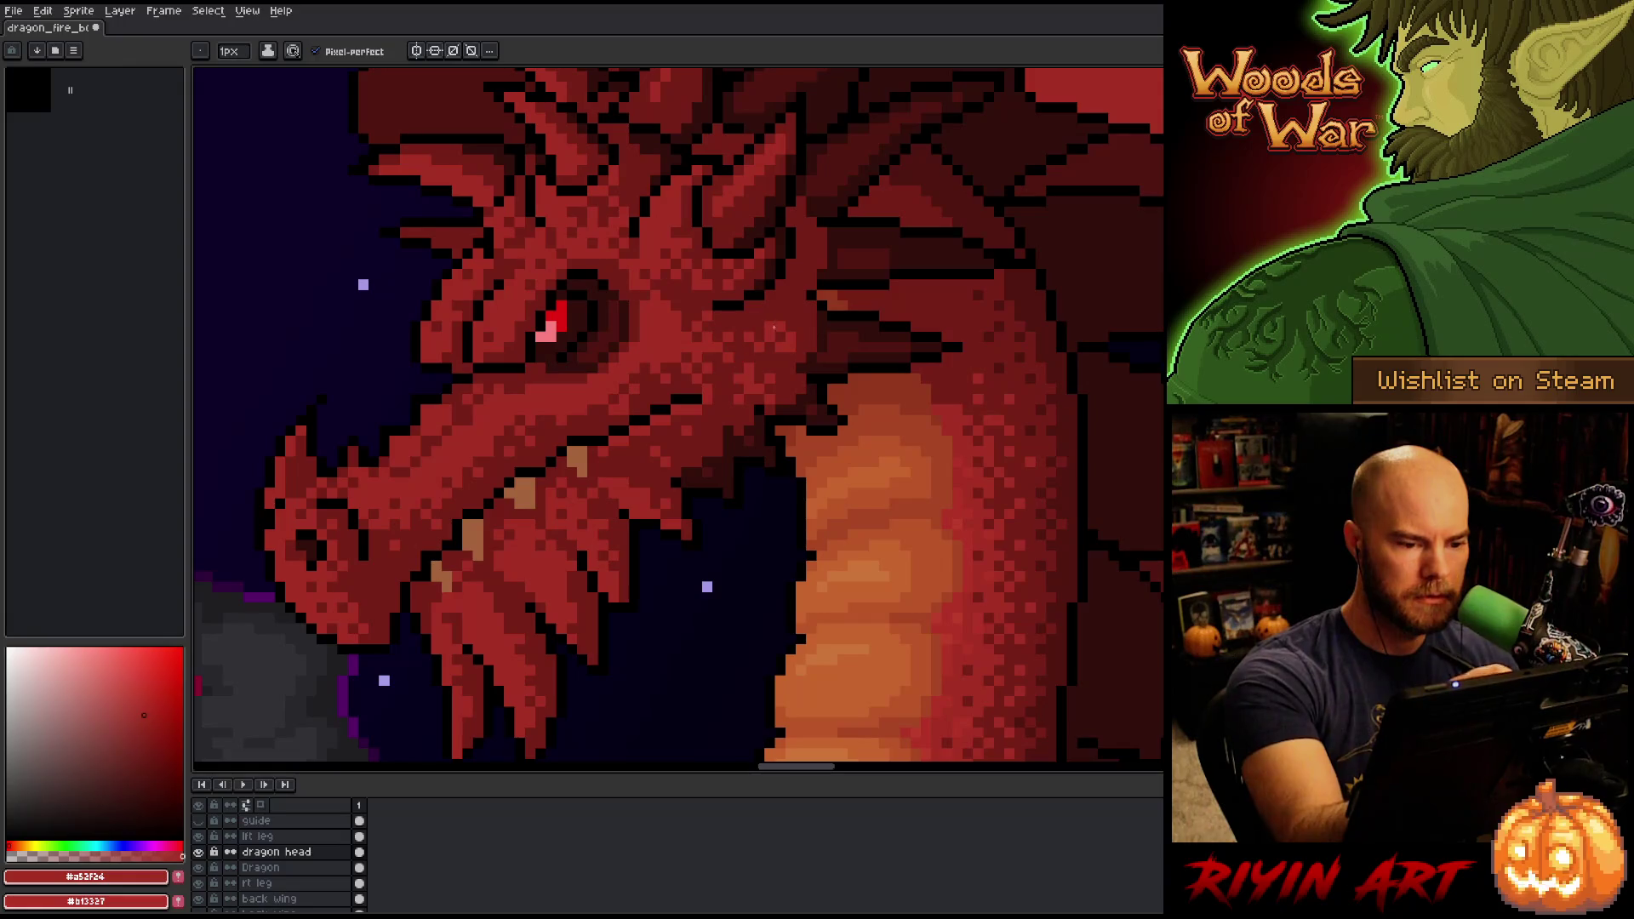
pyautogui.keyDown('alt'); pyautogui.click(754, 375); pyautogui.keyUp('alt')
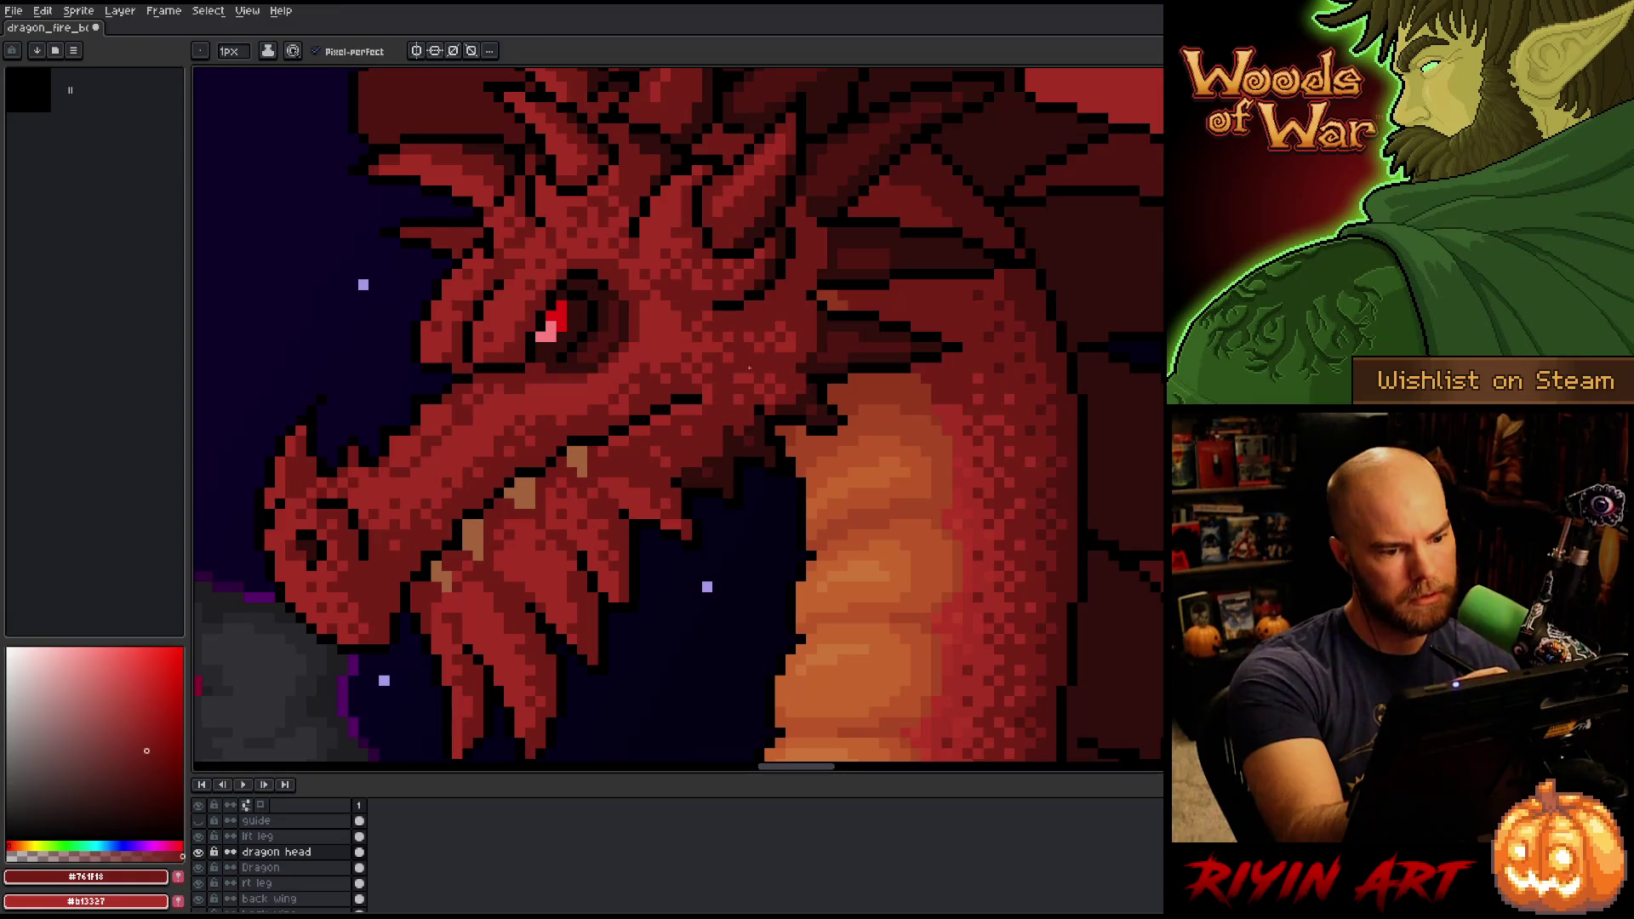
pyautogui.keyDown('alt'); pyautogui.click(754, 368); pyautogui.keyUp('alt')
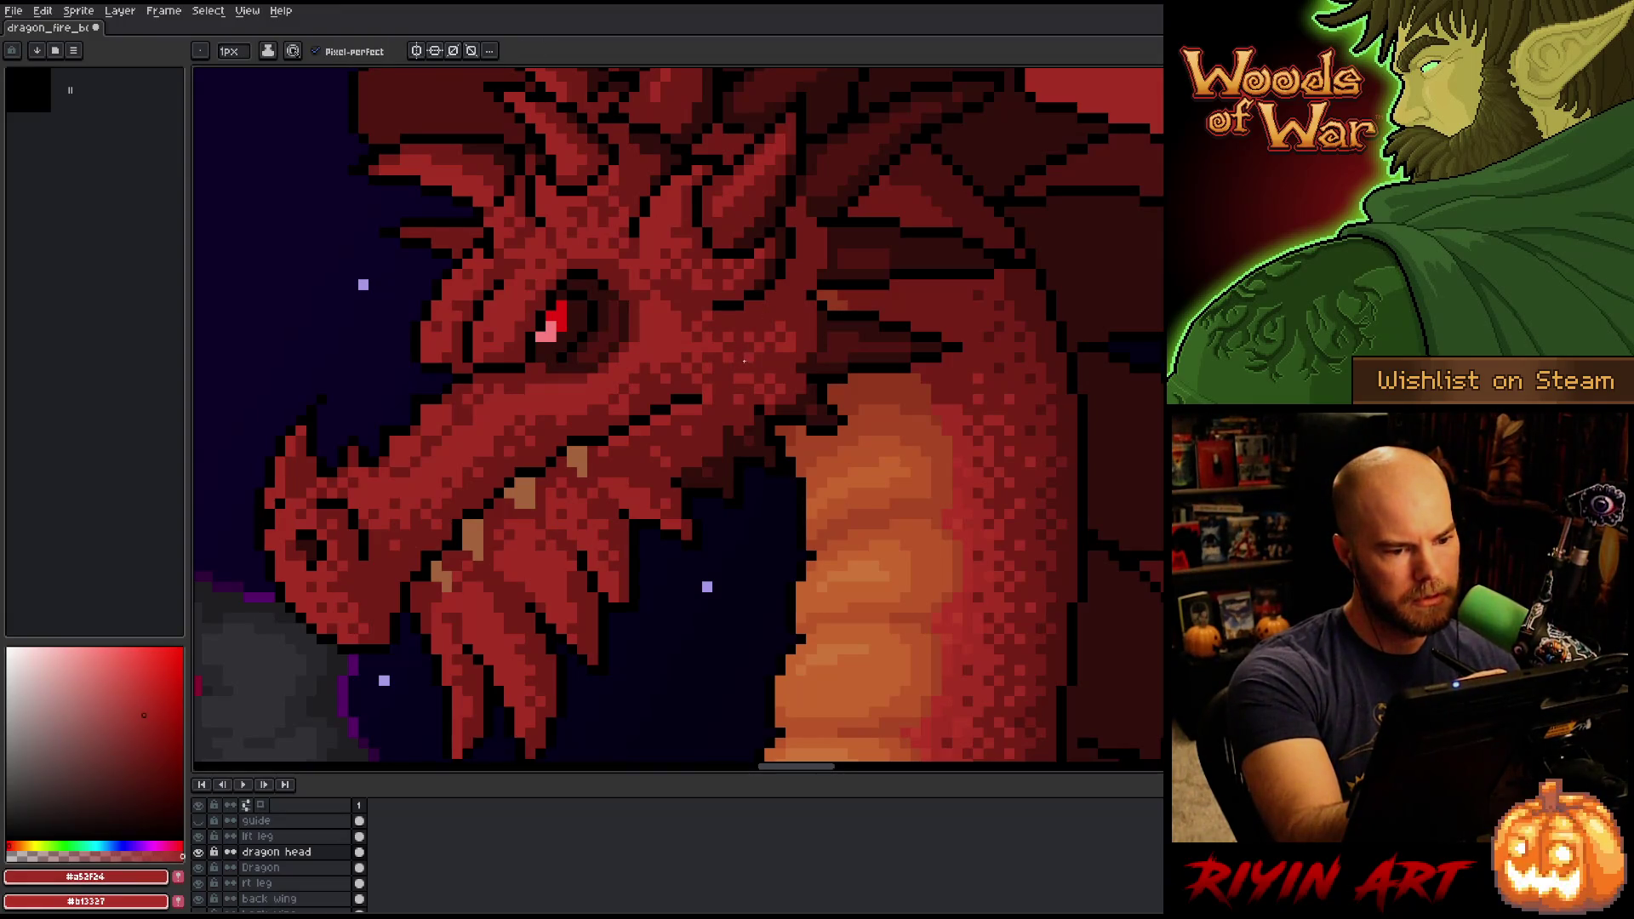
pyautogui.keyDown('alt'); pyautogui.click(749, 337); pyautogui.keyUp('alt')
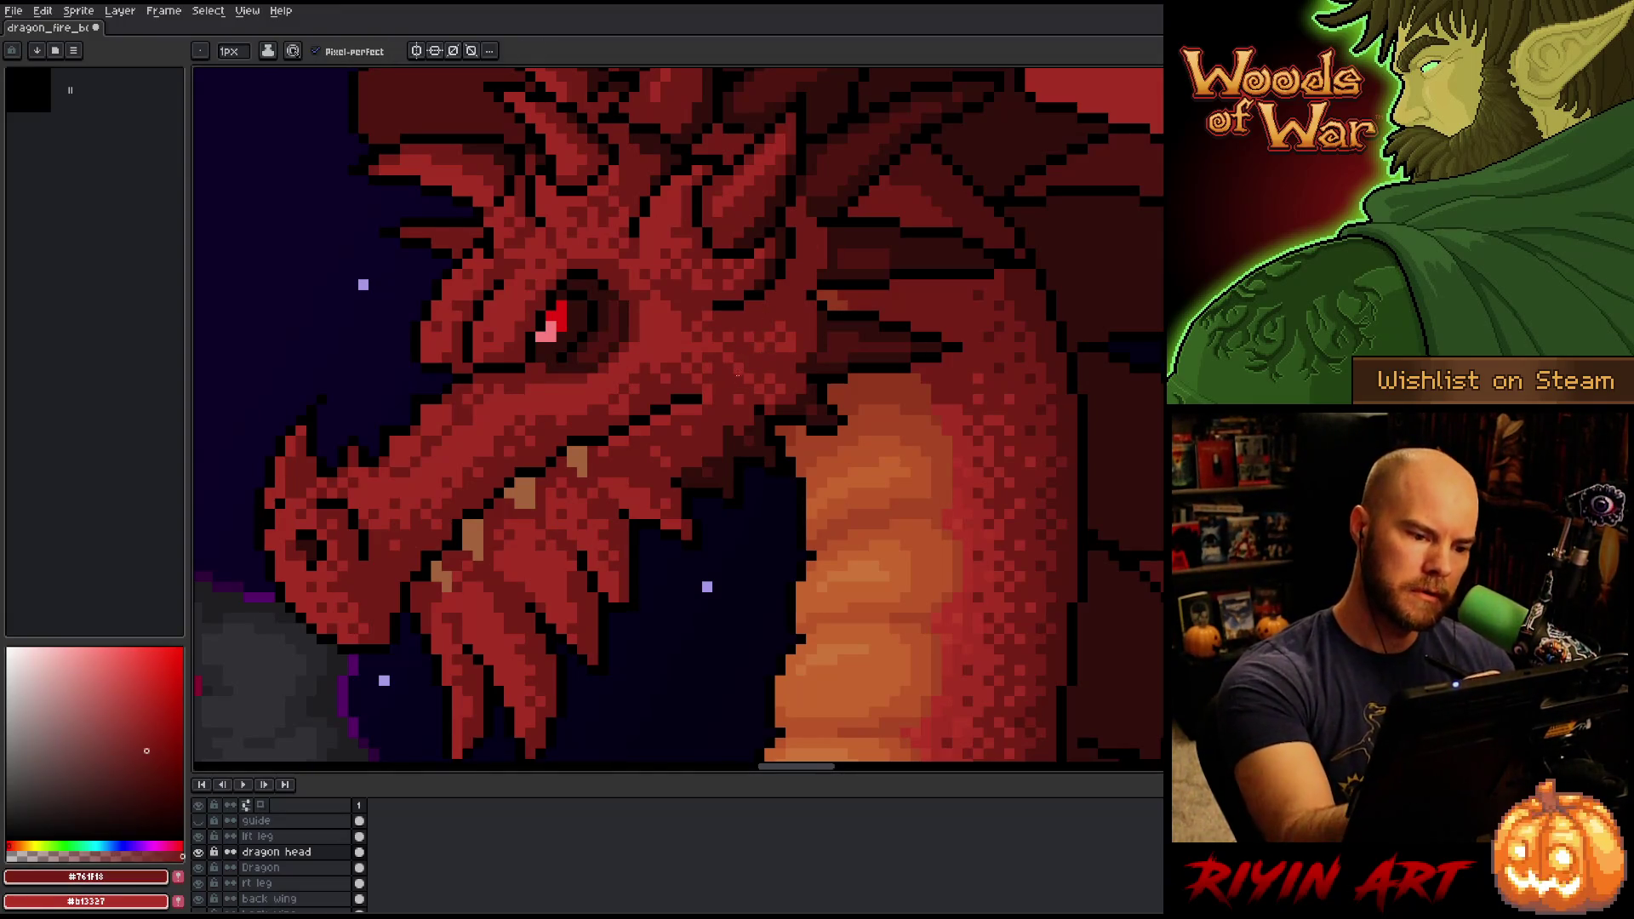
pyautogui.keyDown('alt'); pyautogui.click(754, 368); pyautogui.keyUp('alt')
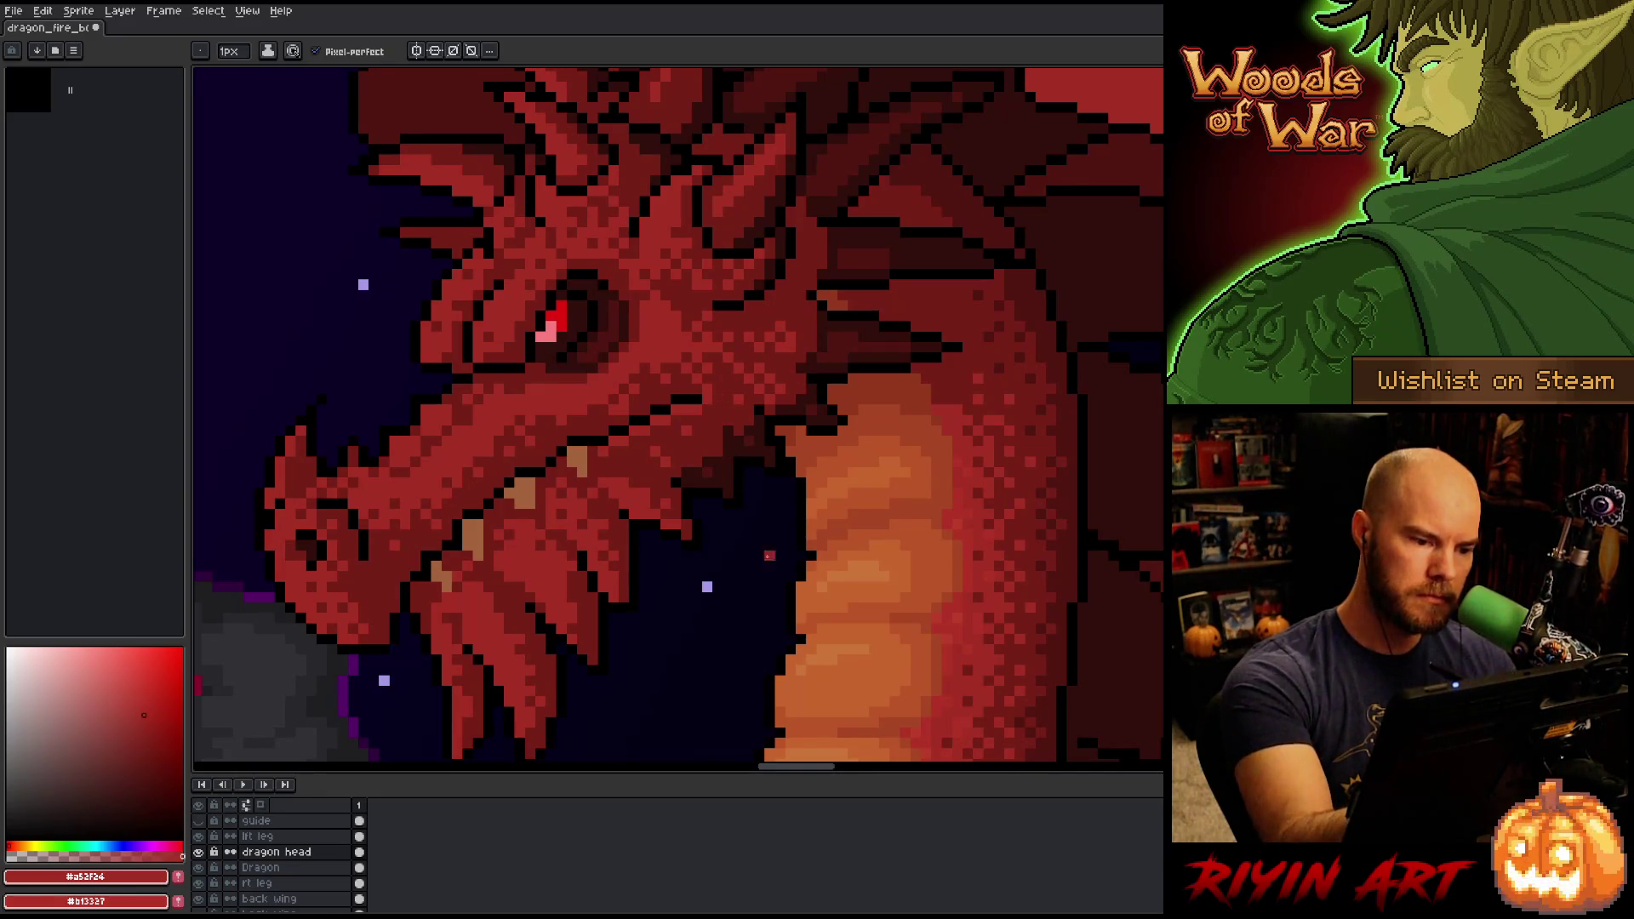
# Add more dark-red pixels on the cheek, recentring the view around the head.
pyautogui.keyDown('alt'); pyautogui.click(680, 456); pyautogui.keyUp('alt')
pyautogui.keyDown('alt'); pyautogui.click(675, 451); pyautogui.keyUp('alt')
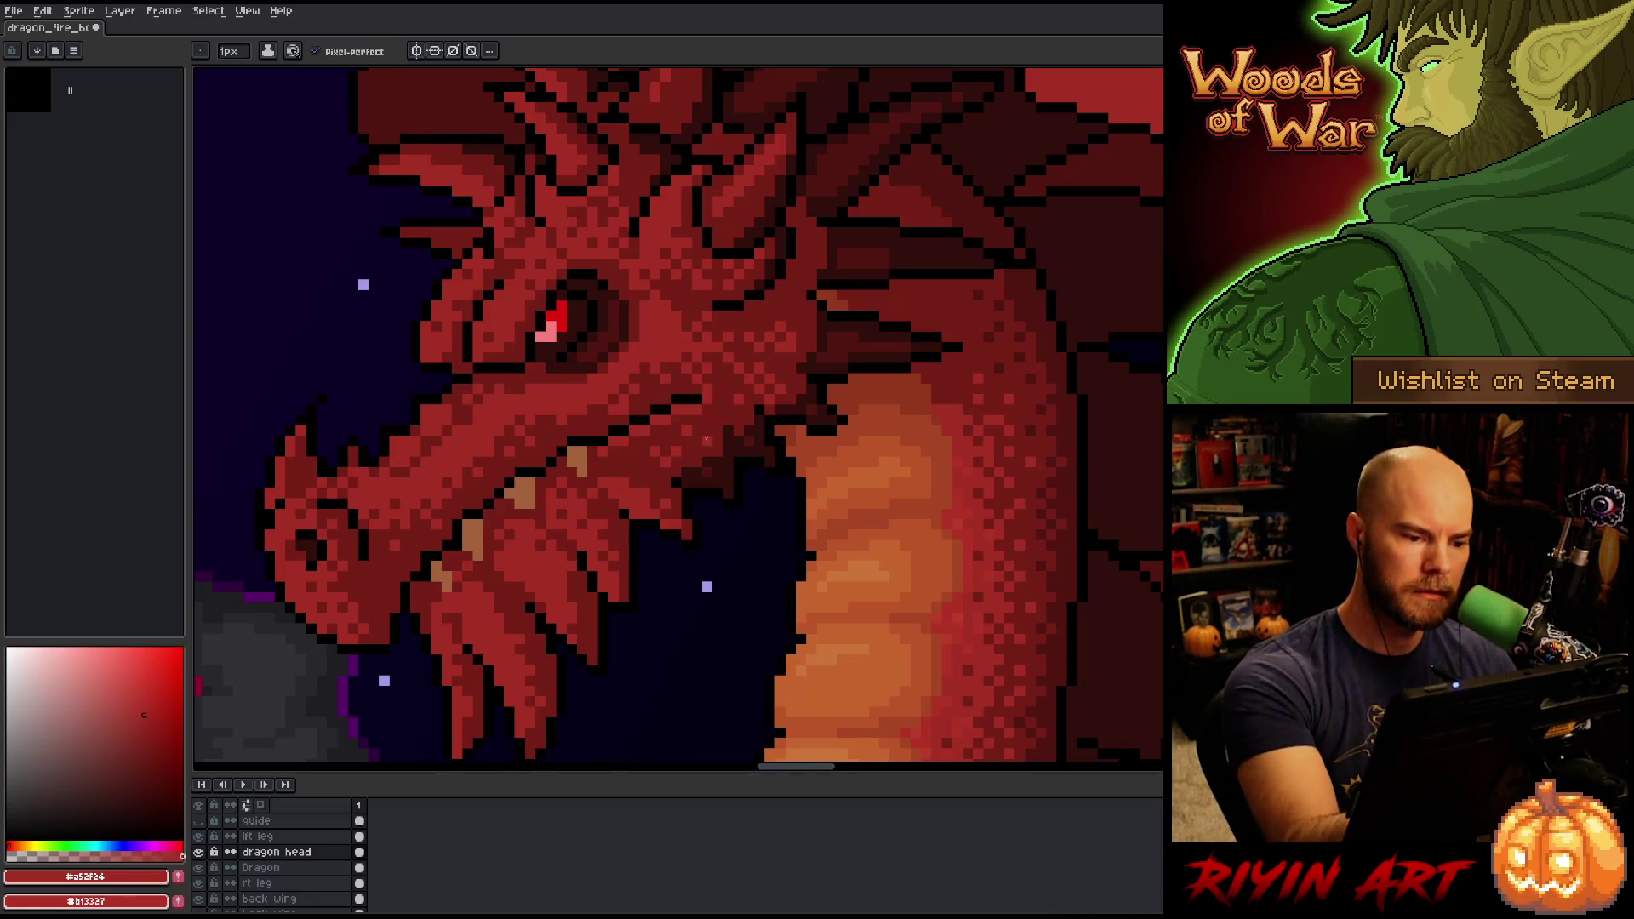
pyautogui.press('space')
pyautogui.moveTo(785, 625)
pyautogui.mouseDown()
pyautogui.moveTo(898, 651)
pyautogui.moveTo(911, 520)
pyautogui.moveTo(891, 603)
pyautogui.moveTo(905, 659)
pyautogui.mouseUp()
pyautogui.keyDown('alt'); pyautogui.click(756, 577); pyautogui.keyUp('alt')
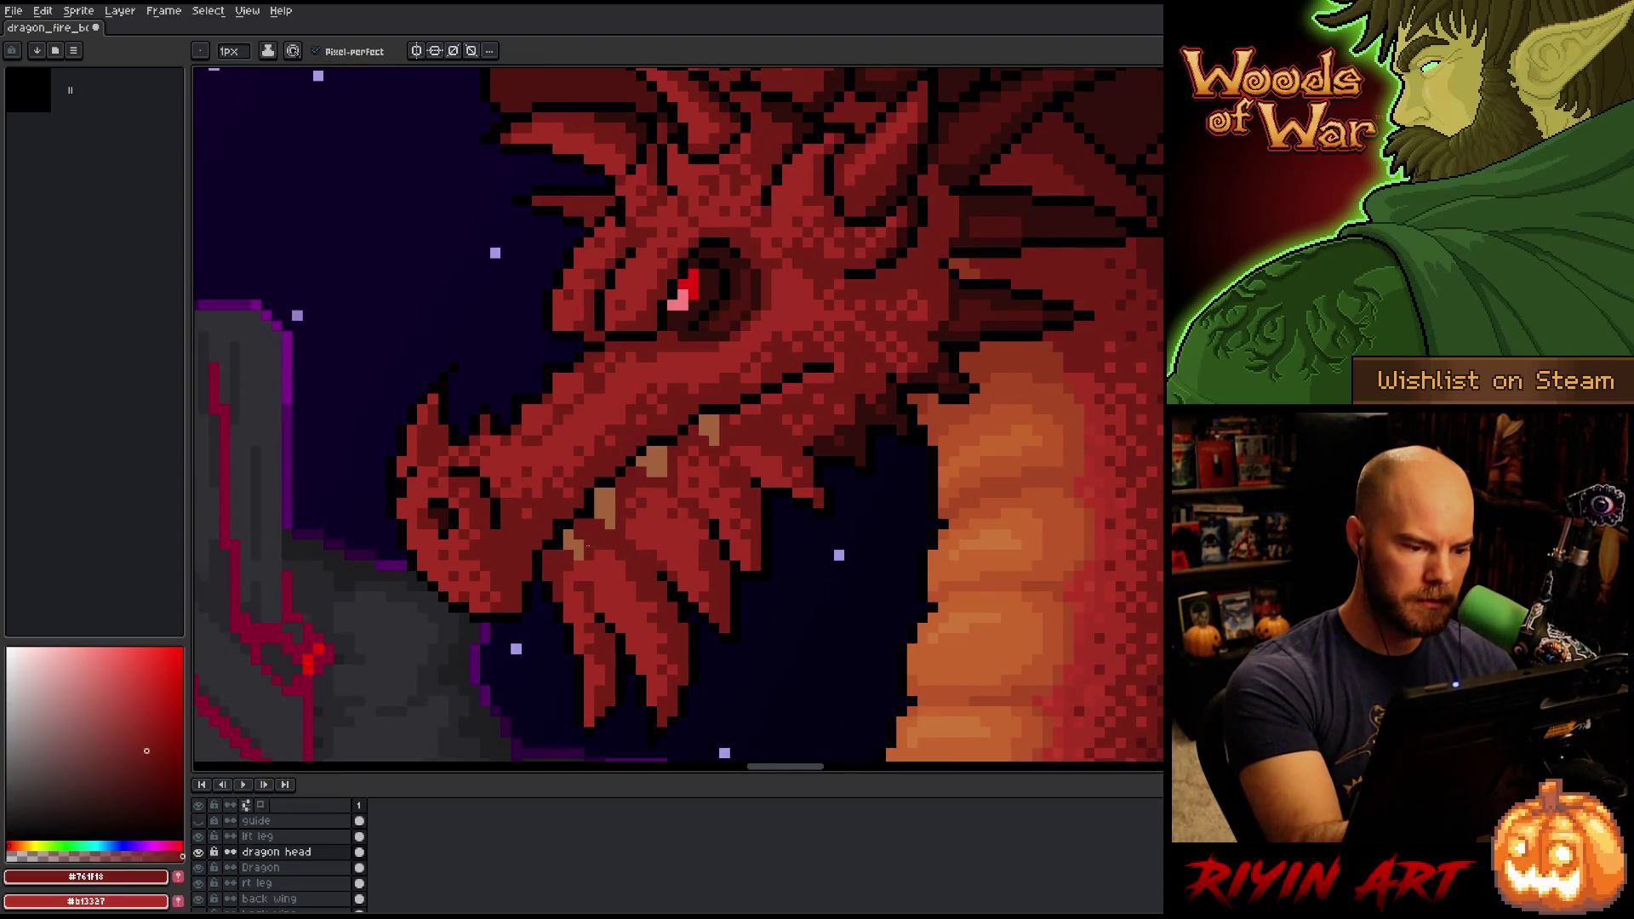
# Dot #761f18 and #a52f24 speckle pixels across the snout and jaw.
pyautogui.keyDown('alt'); pyautogui.click(610, 564); pyautogui.keyUp('alt')
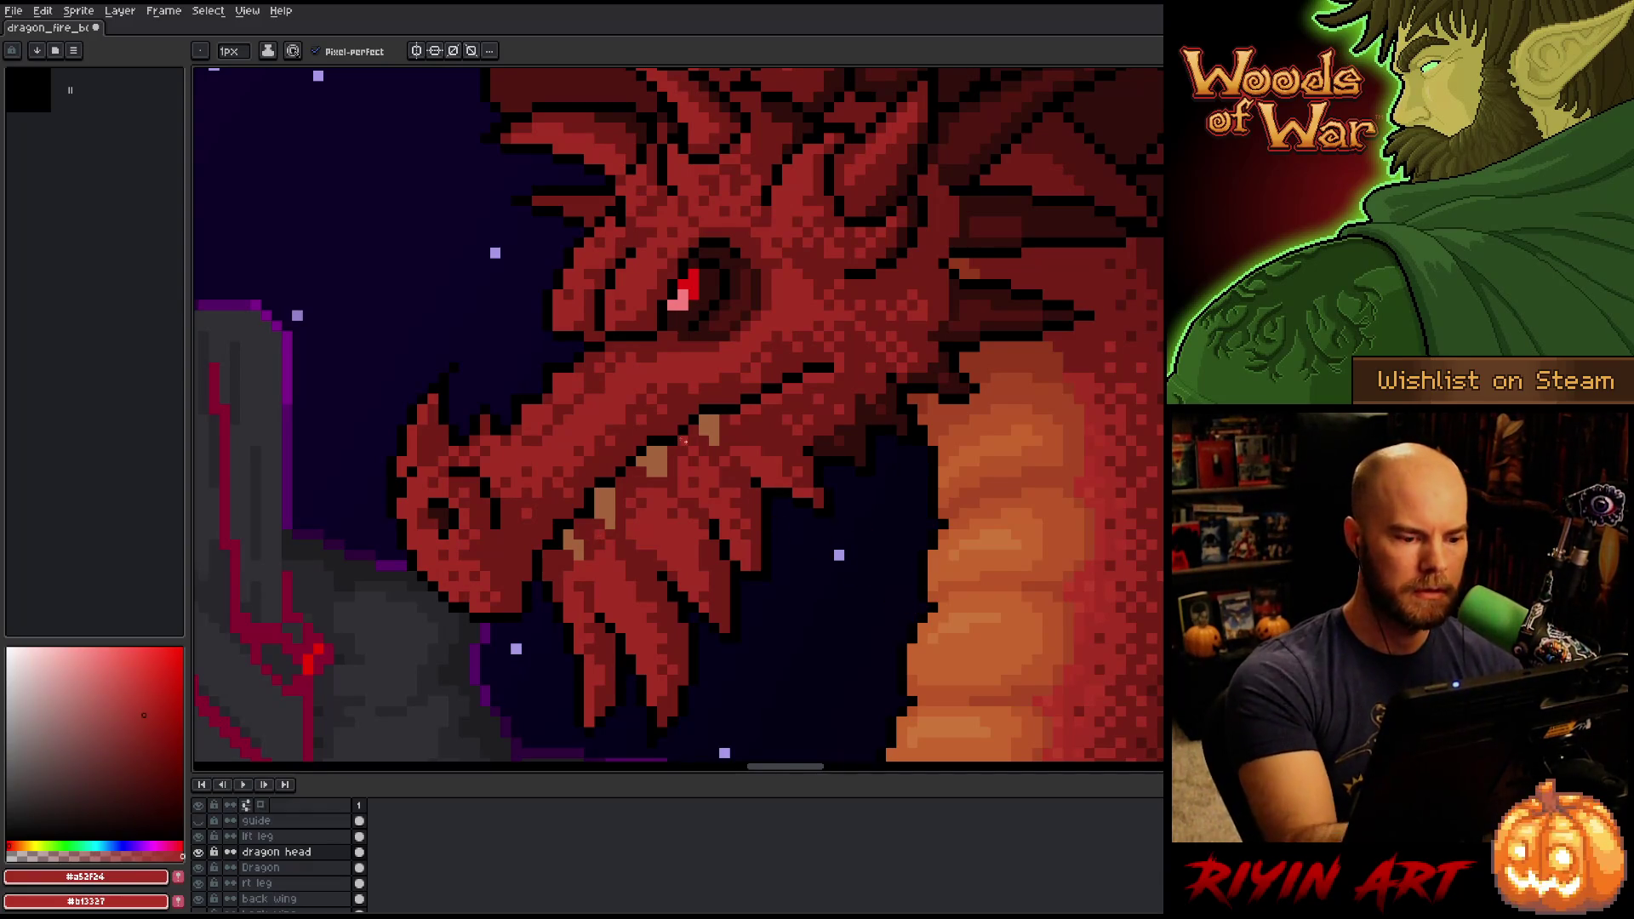
pyautogui.keyDown('alt'); pyautogui.click(681, 494); pyautogui.keyUp('alt')
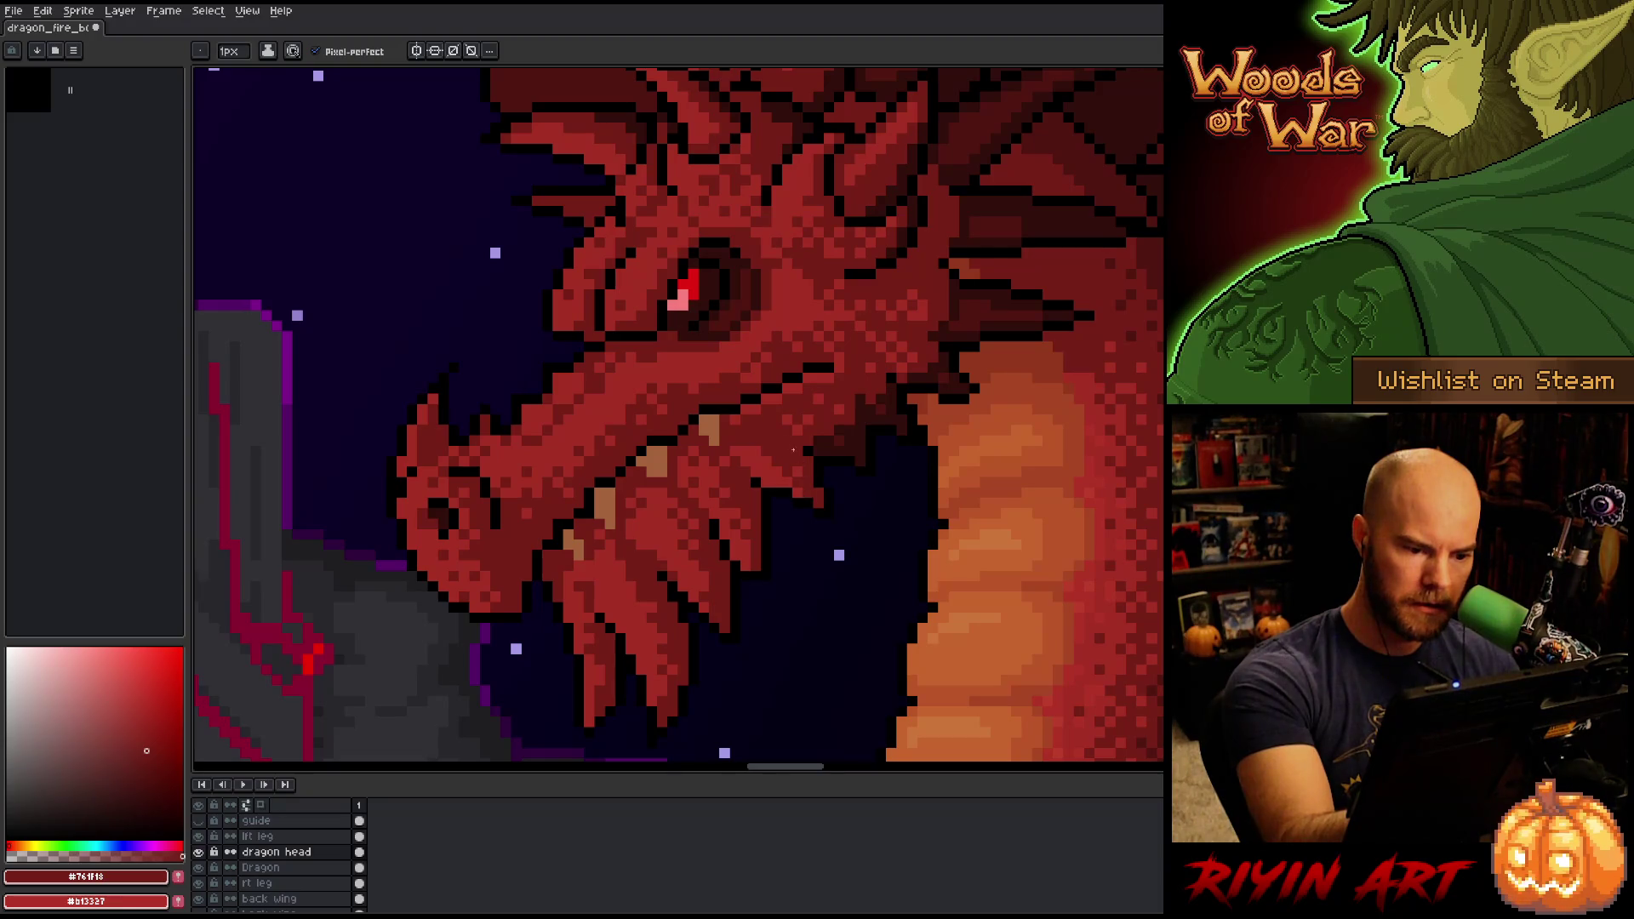
pyautogui.keyDown('alt'); pyautogui.click(786, 461); pyautogui.keyUp('alt')
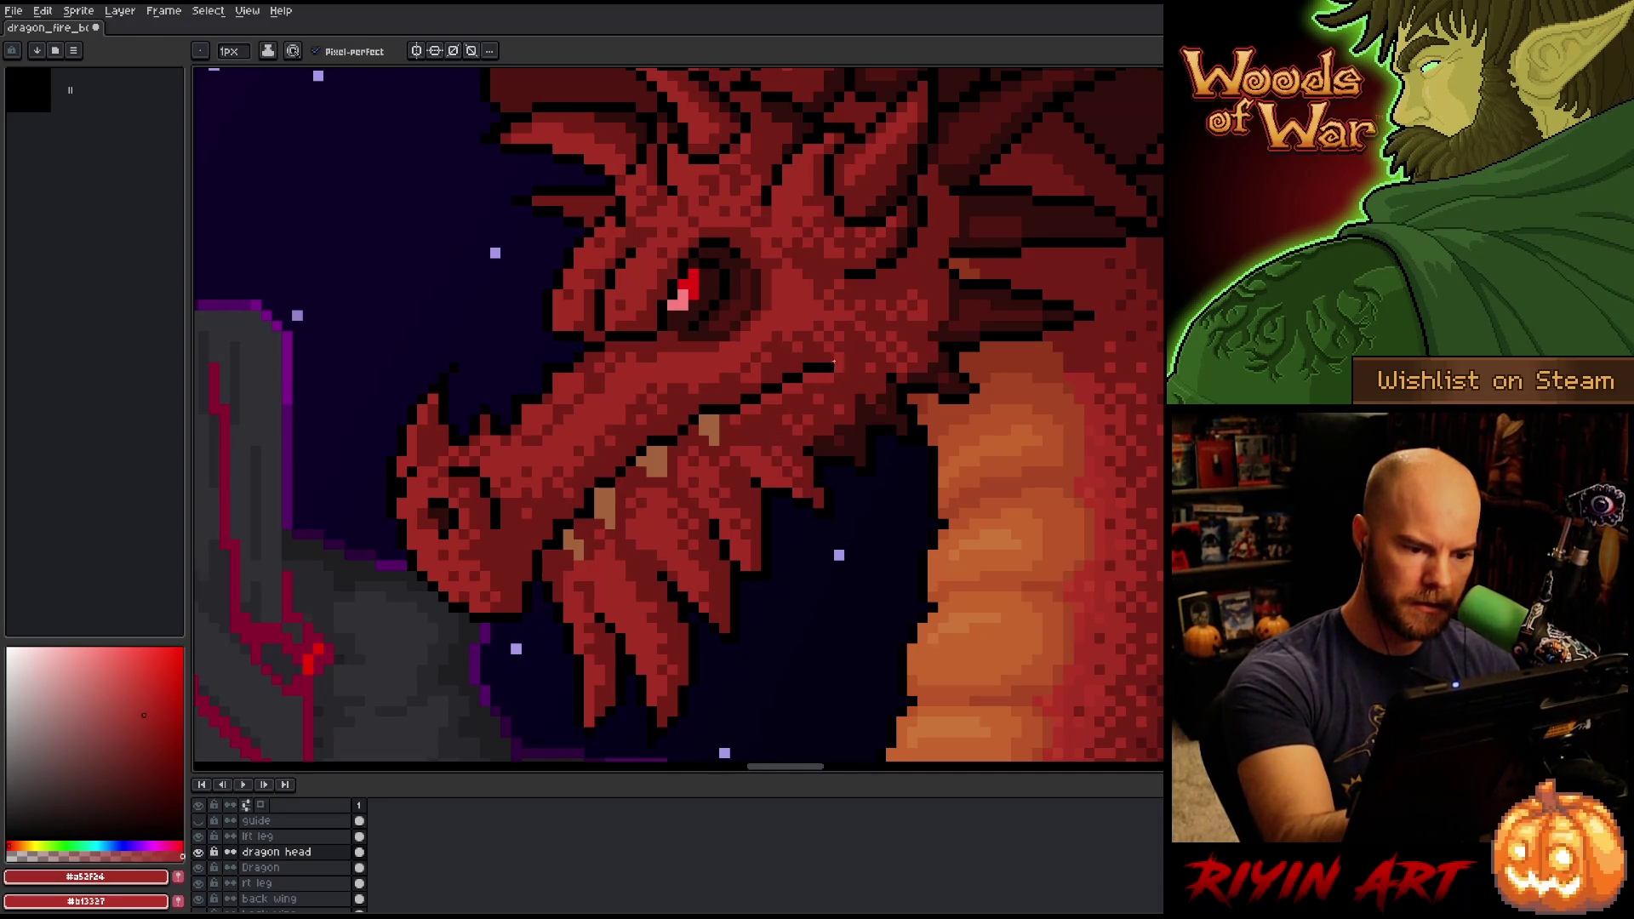
pyautogui.keyDown('alt'); pyautogui.click(774, 455); pyautogui.keyUp('alt')
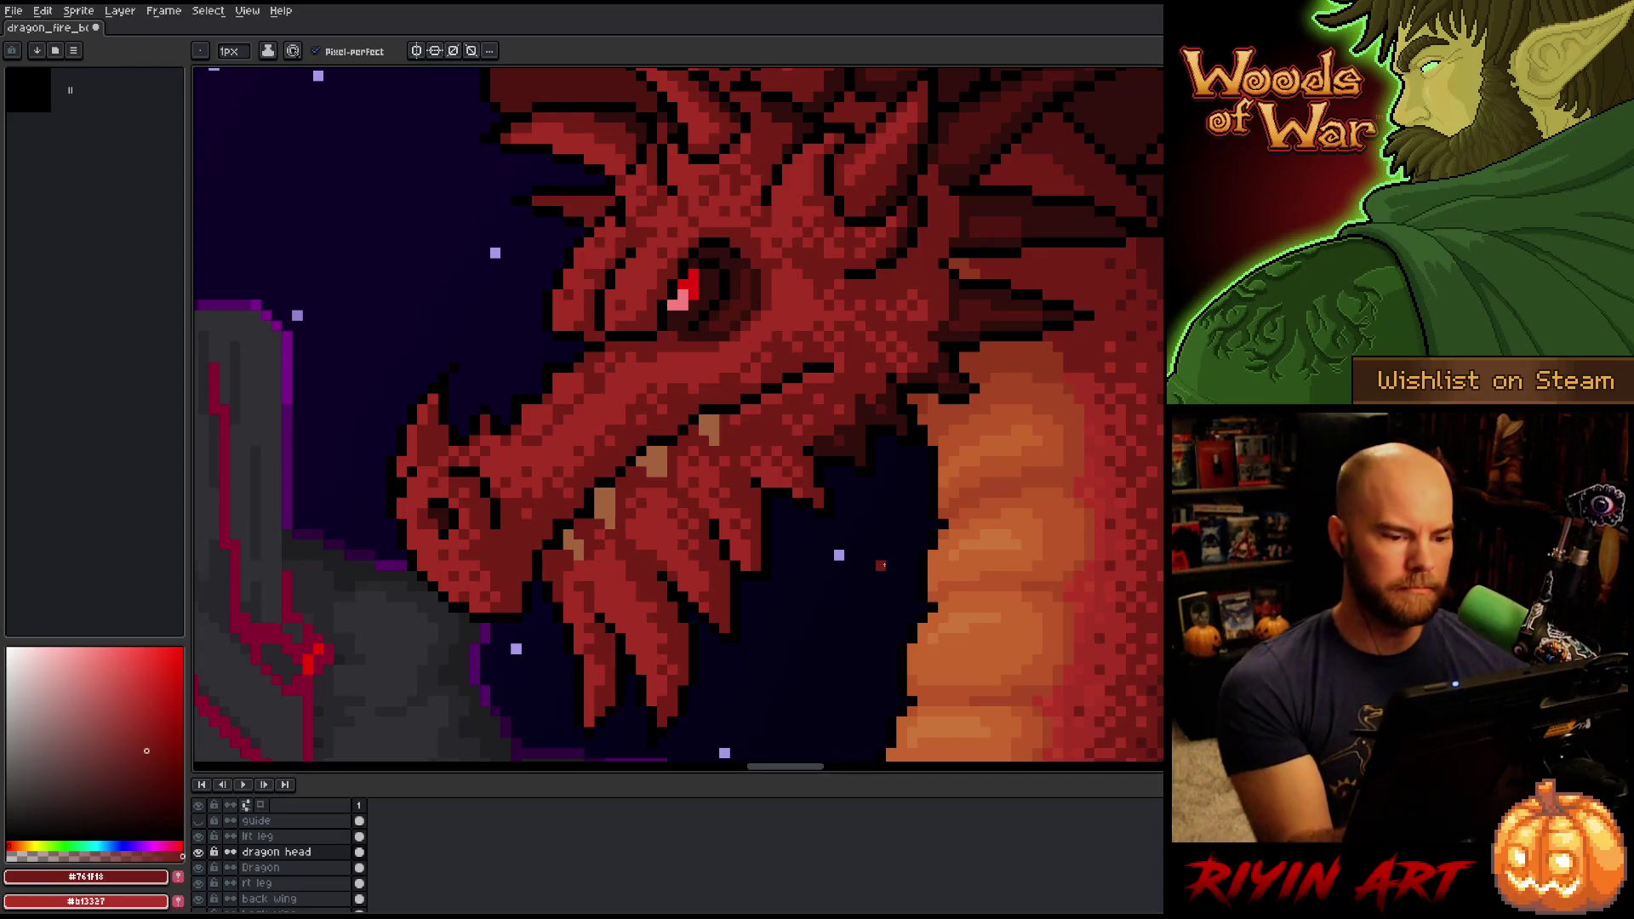
pyautogui.keyDown('alt'); pyautogui.click(589, 632); pyautogui.keyUp('alt')
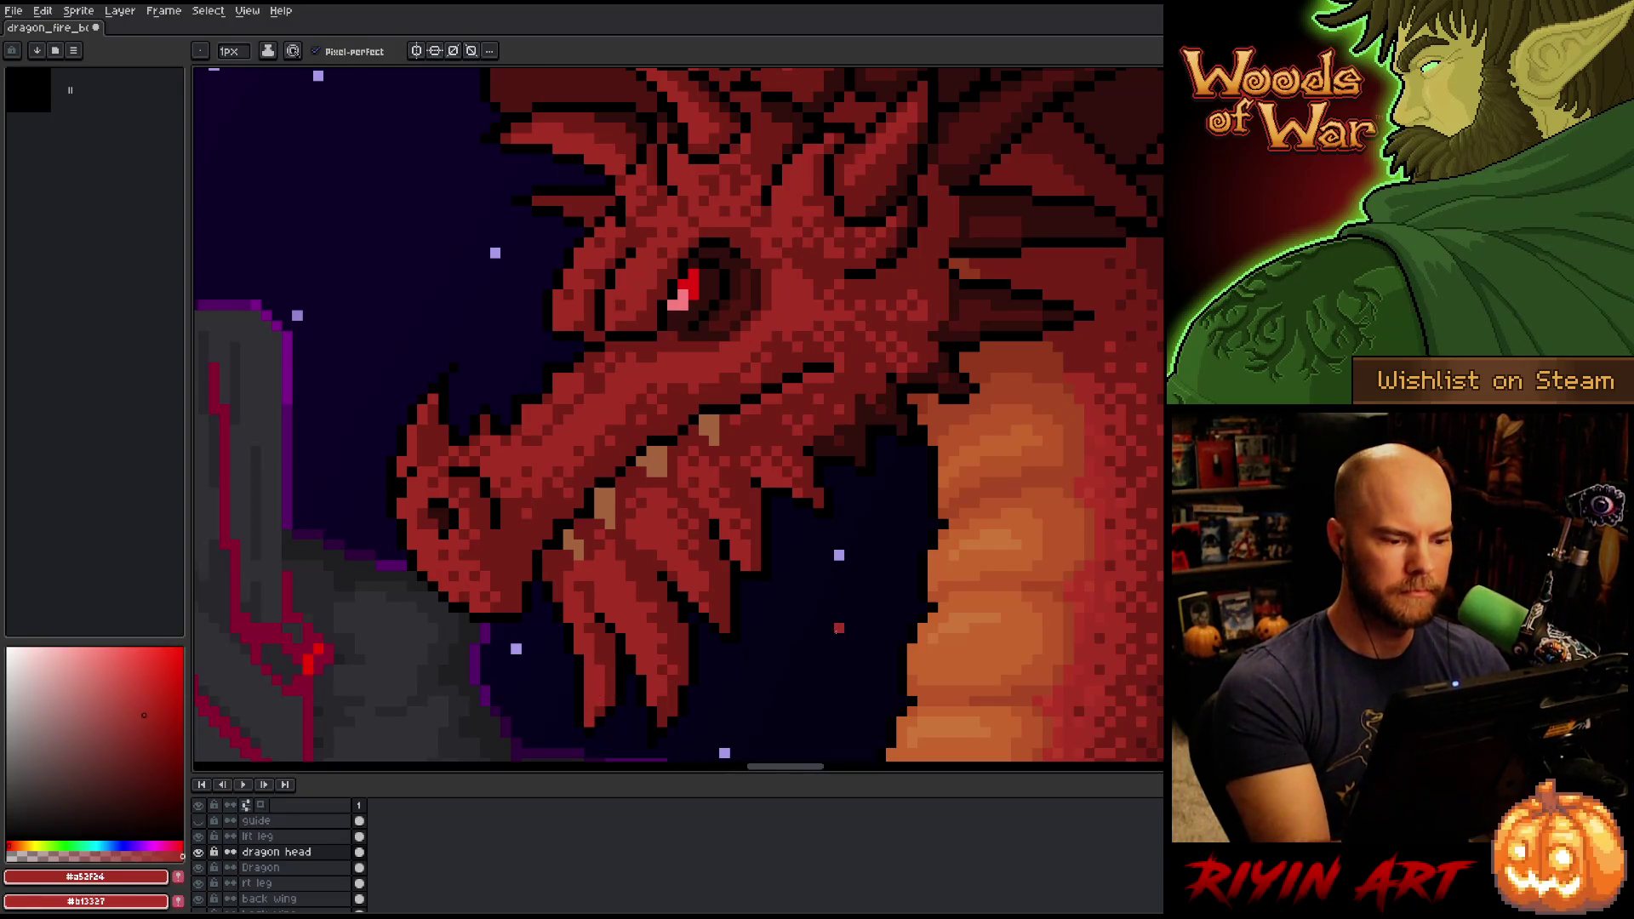
pyautogui.scroll(-2, 824, 589)
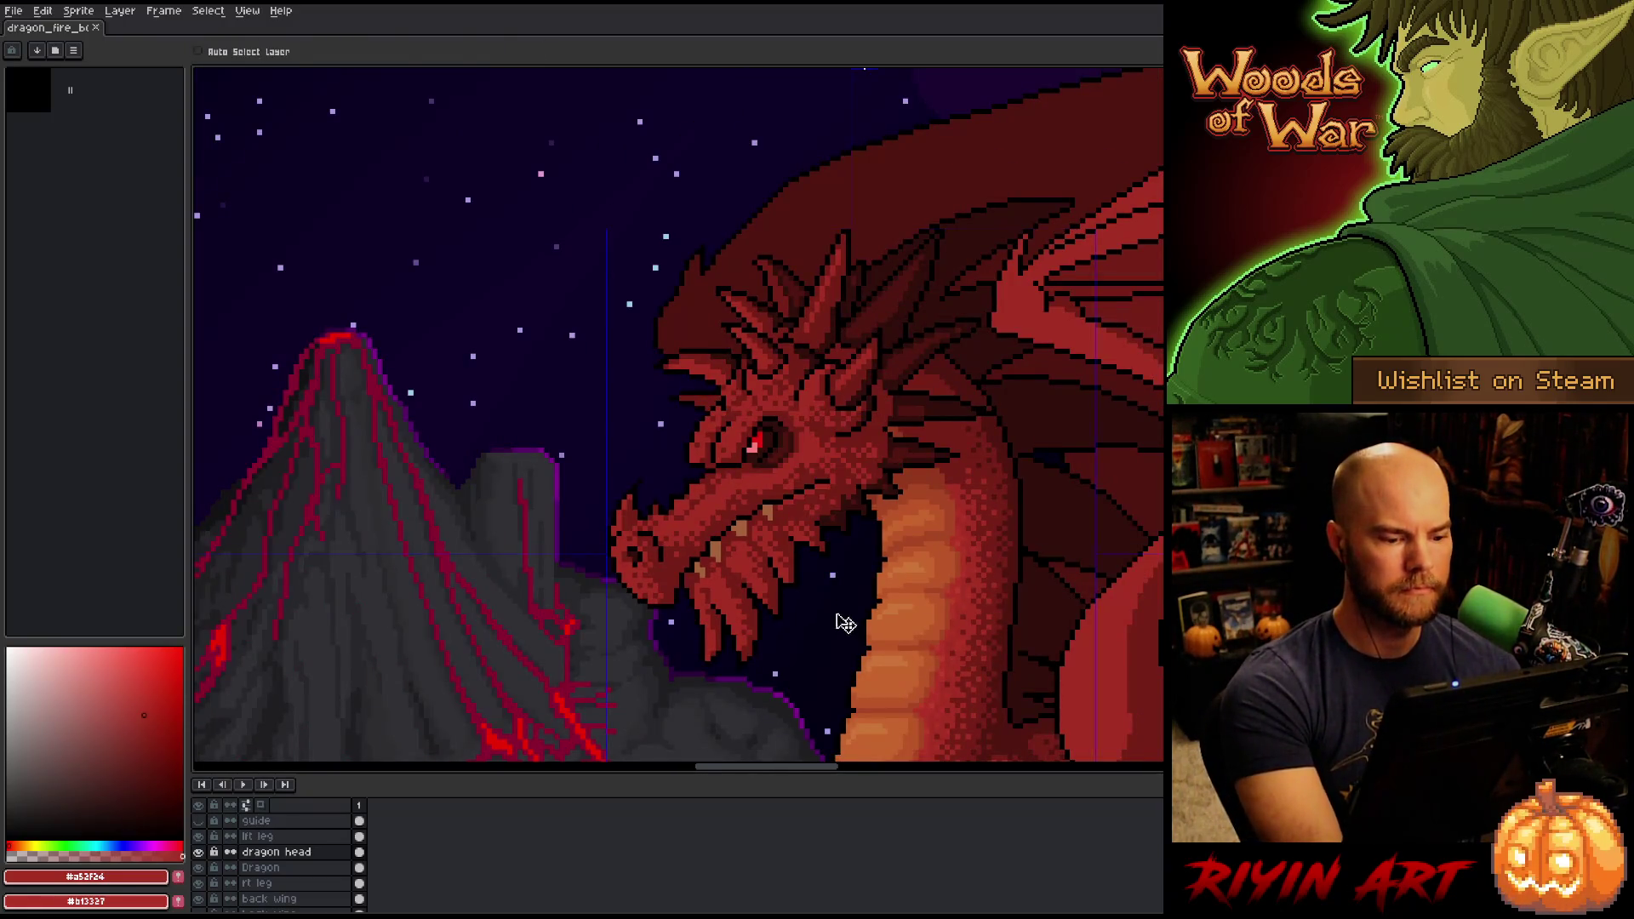
# Paint dark-red and main-red texture pixels around the lower jaw with the 1px pencil.
pyautogui.scroll(2, 846, 623)
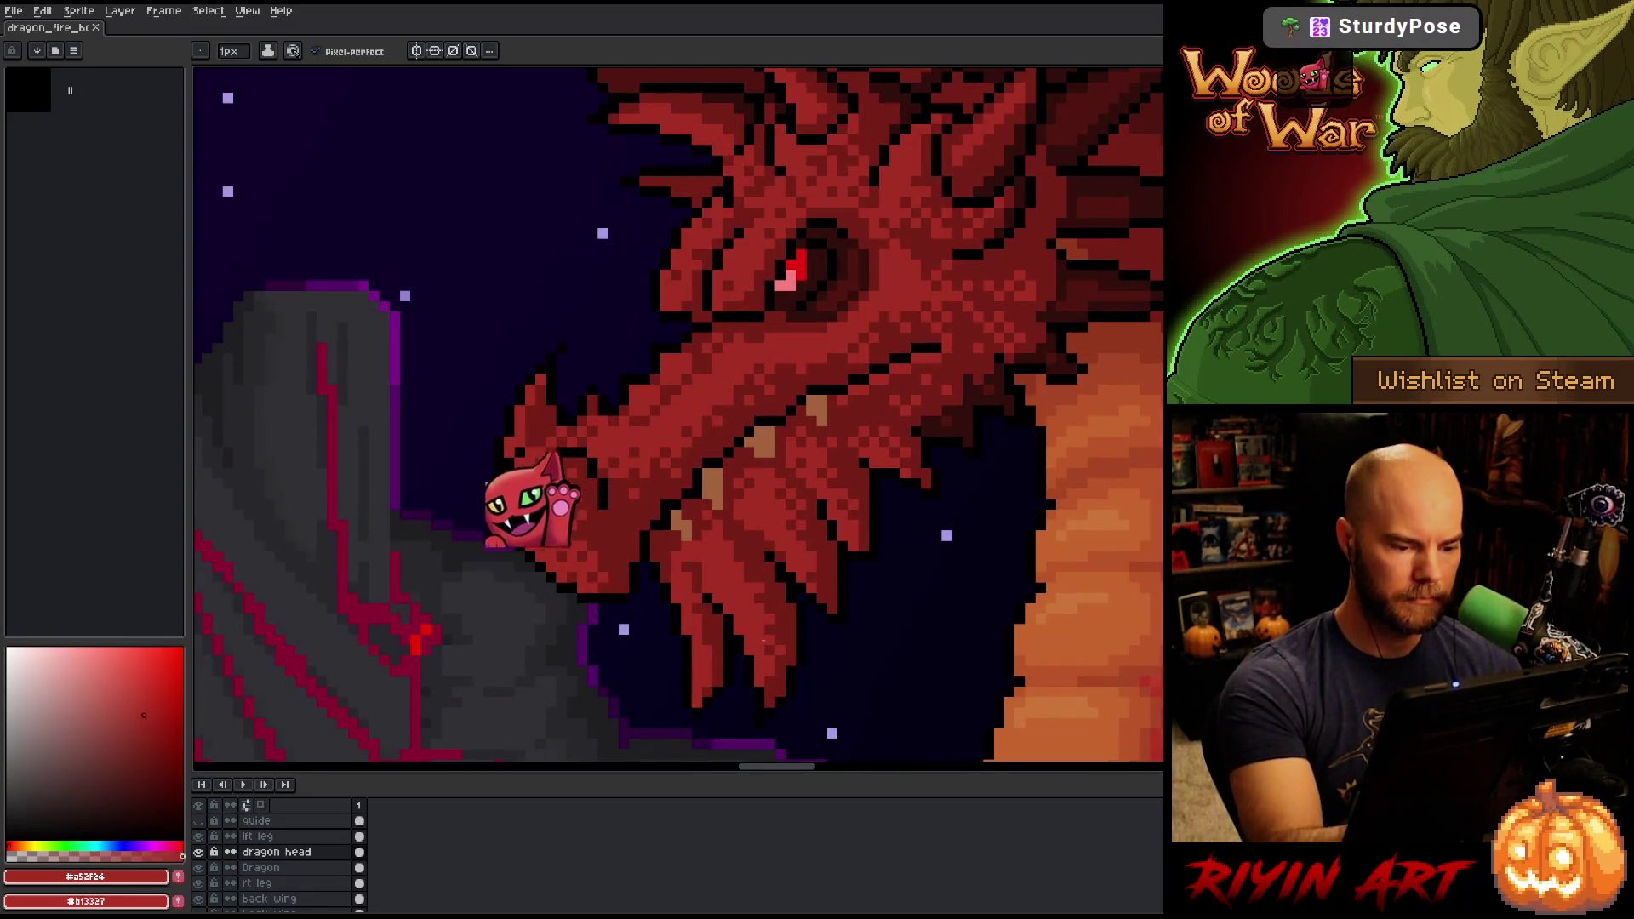
pyautogui.press('i')
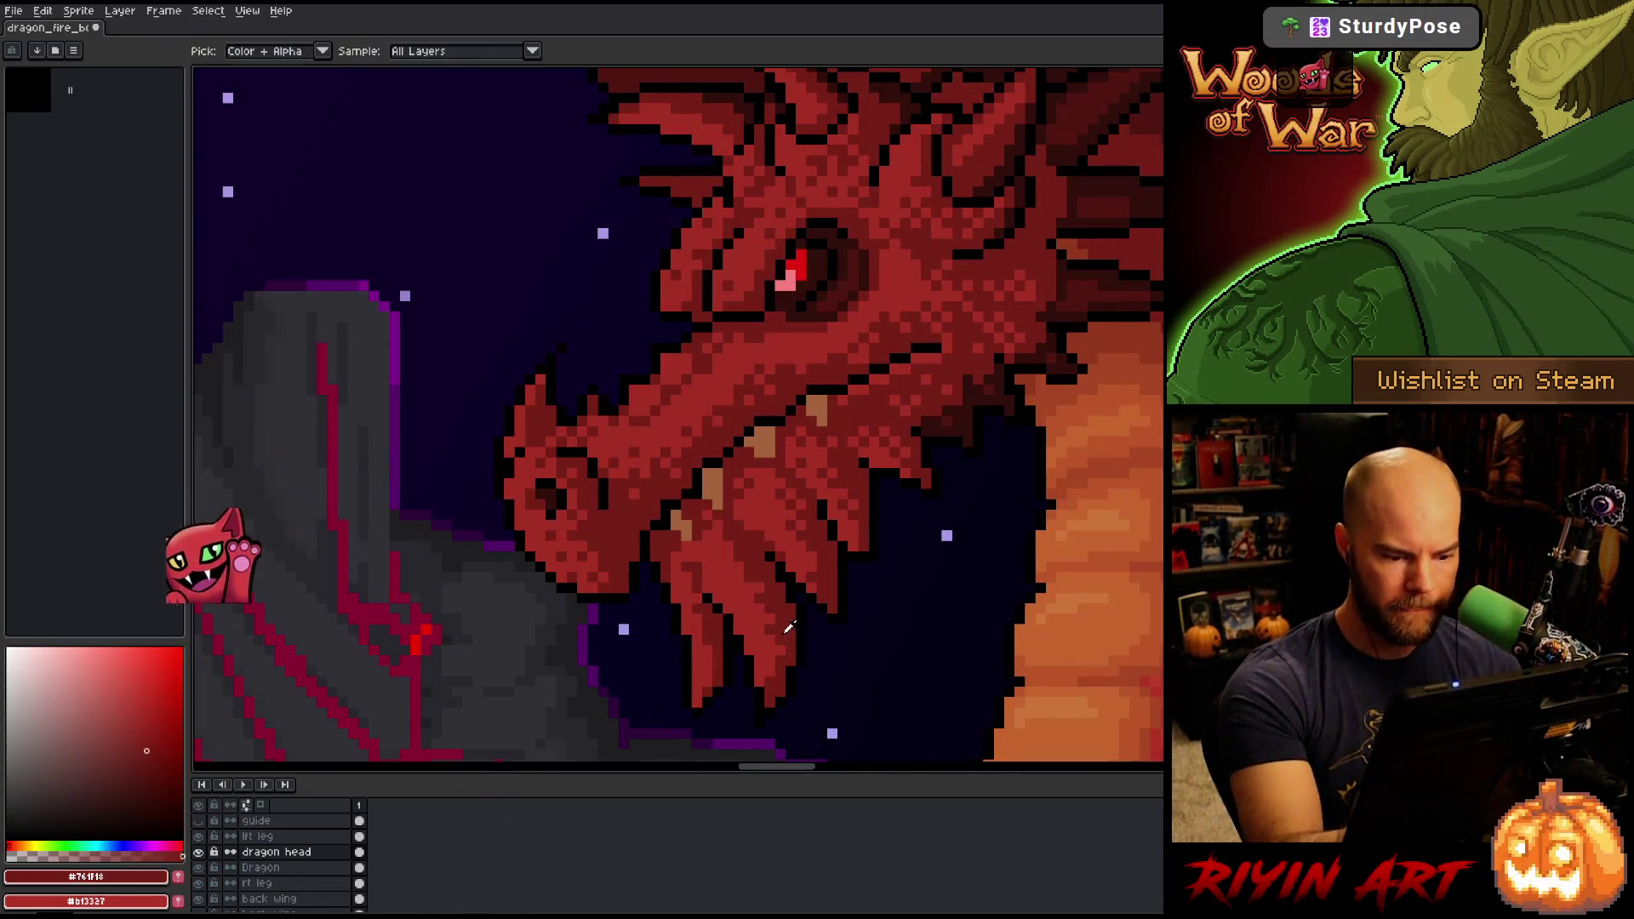
pyautogui.click(778, 655)
pyautogui.click(788, 634)
pyautogui.press('b')
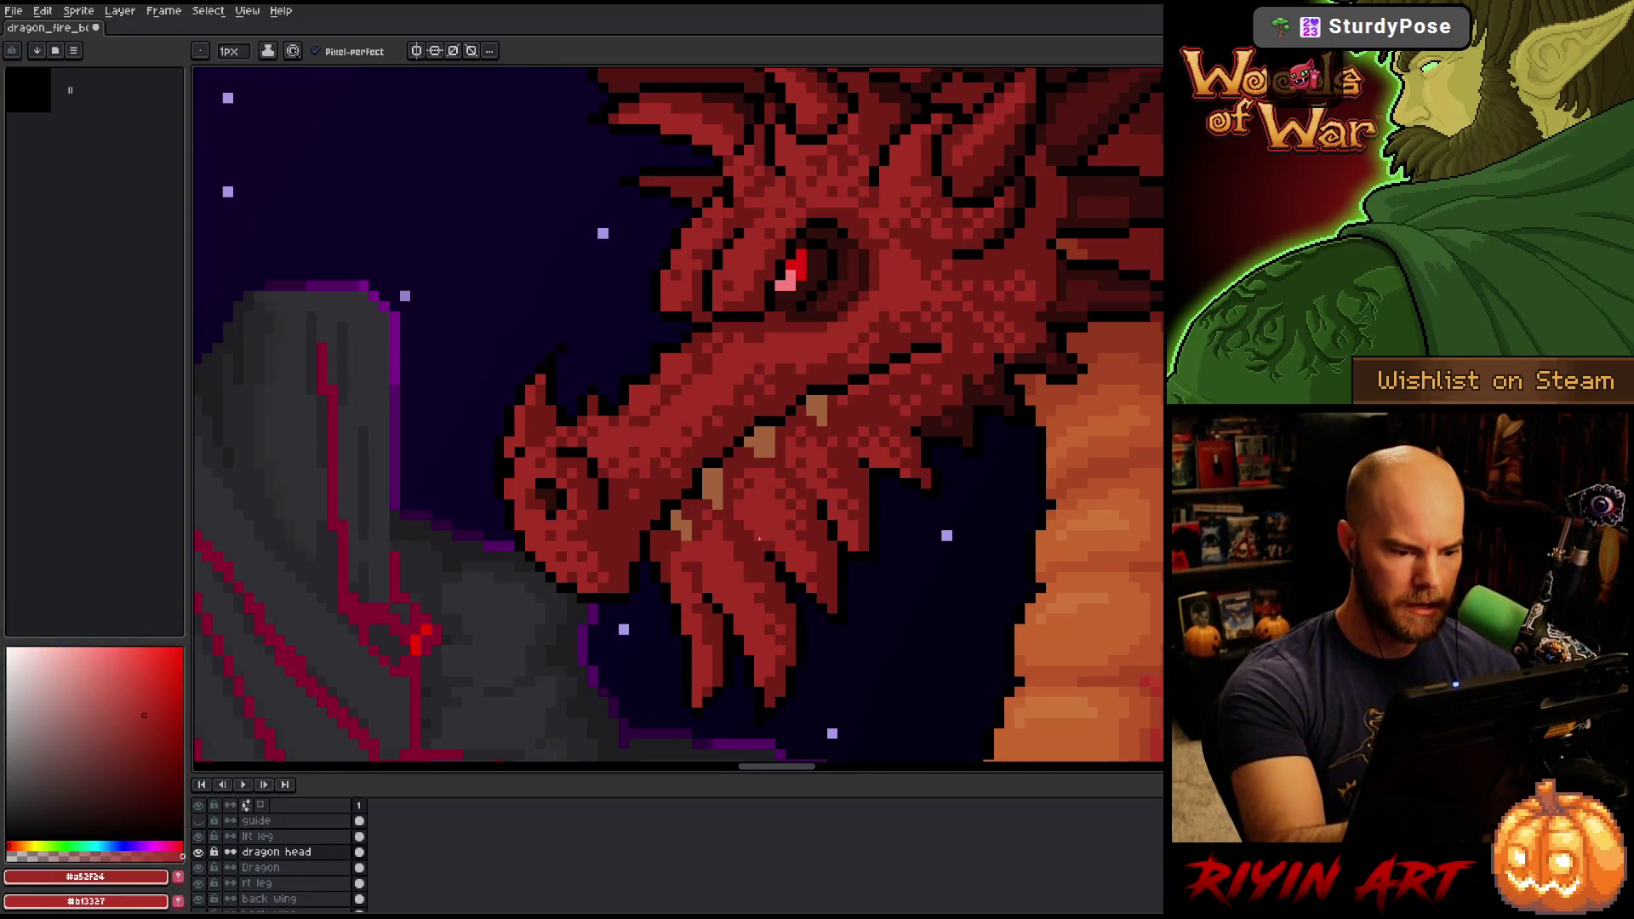
pyautogui.press('i')
pyautogui.press('b')
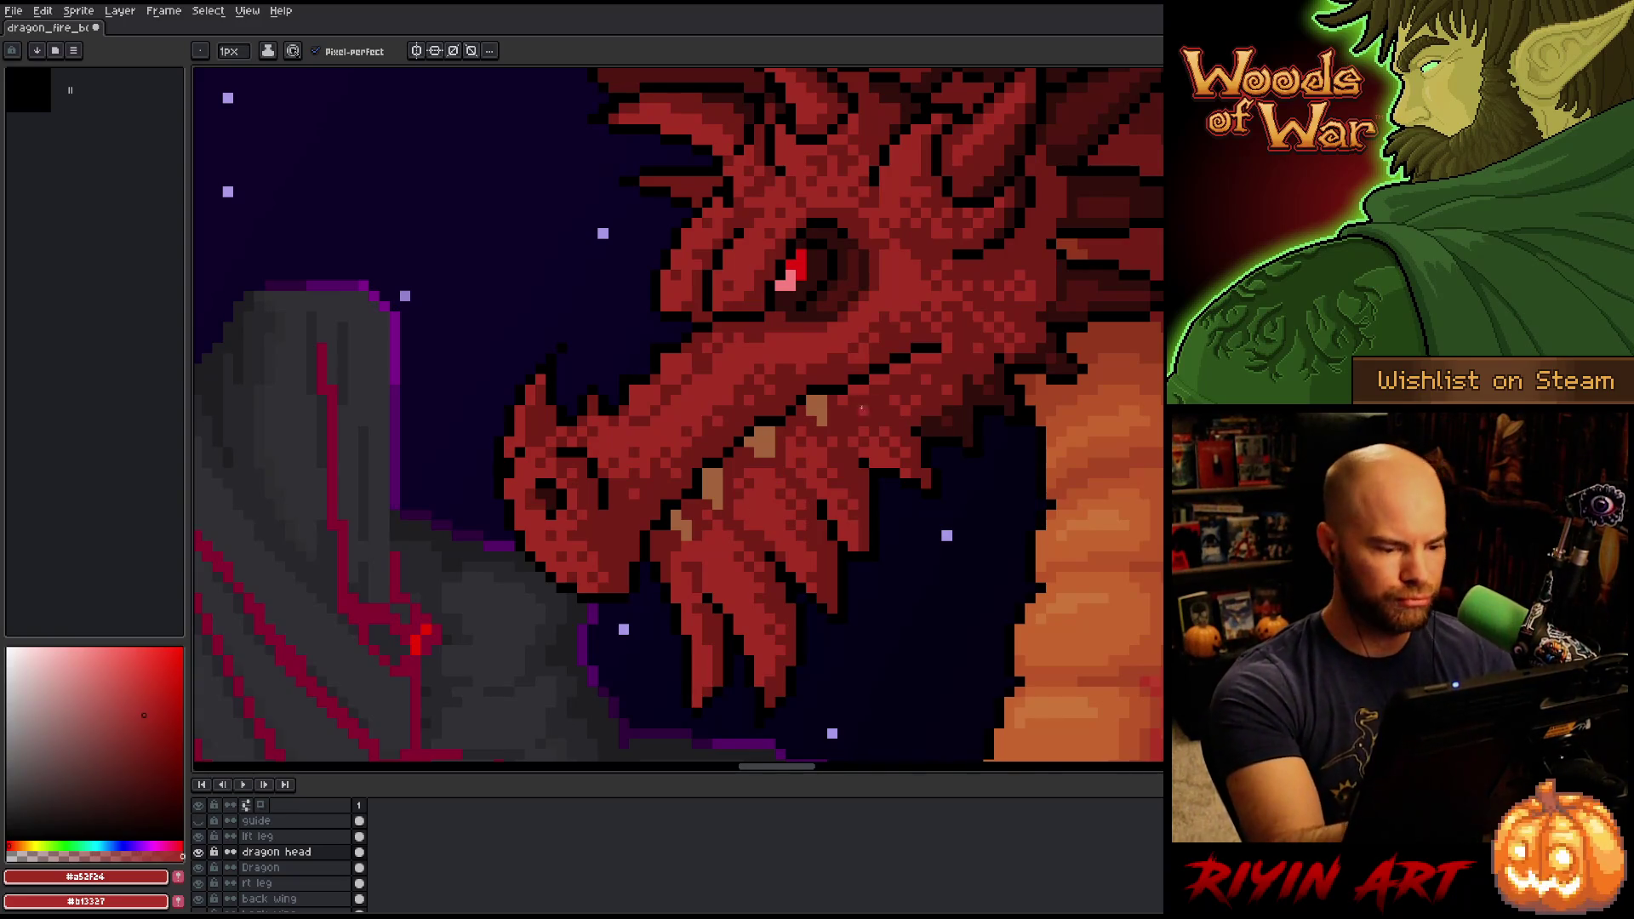
pyautogui.keyDown('alt'); pyautogui.click(723, 509); pyautogui.keyUp('alt')
# Save the artwork, zoom out to review, sample #b13327, and bring up Select Color.
pyautogui.hotkey('ctrl', 's')
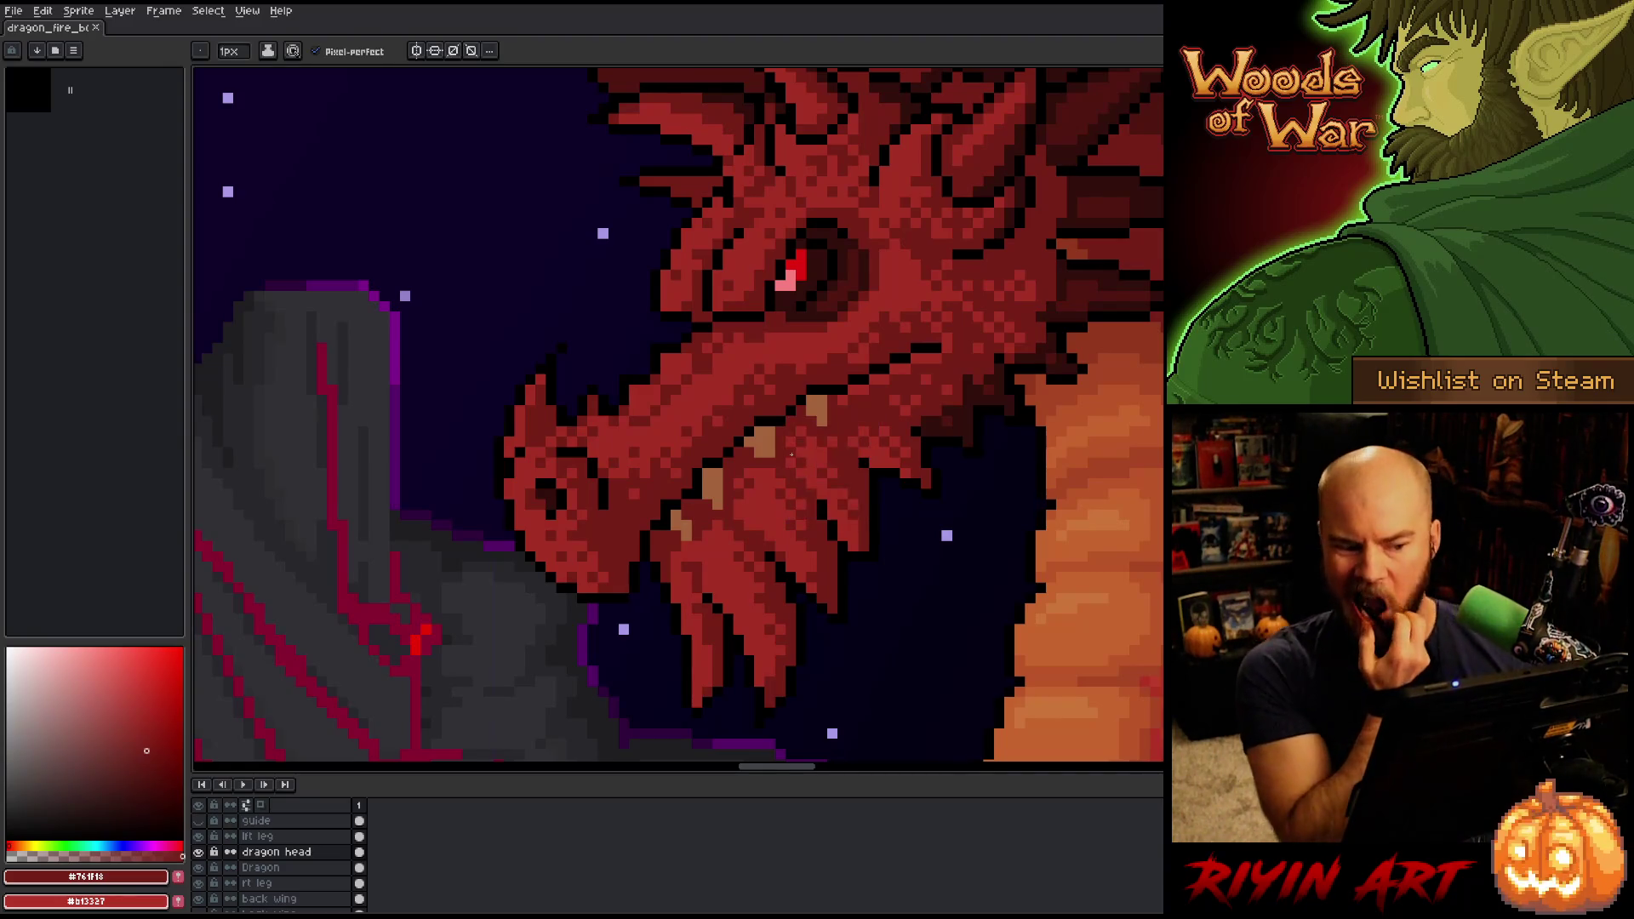
pyautogui.scroll(-3, 791, 454)
pyautogui.scroll(2, 904, 506)
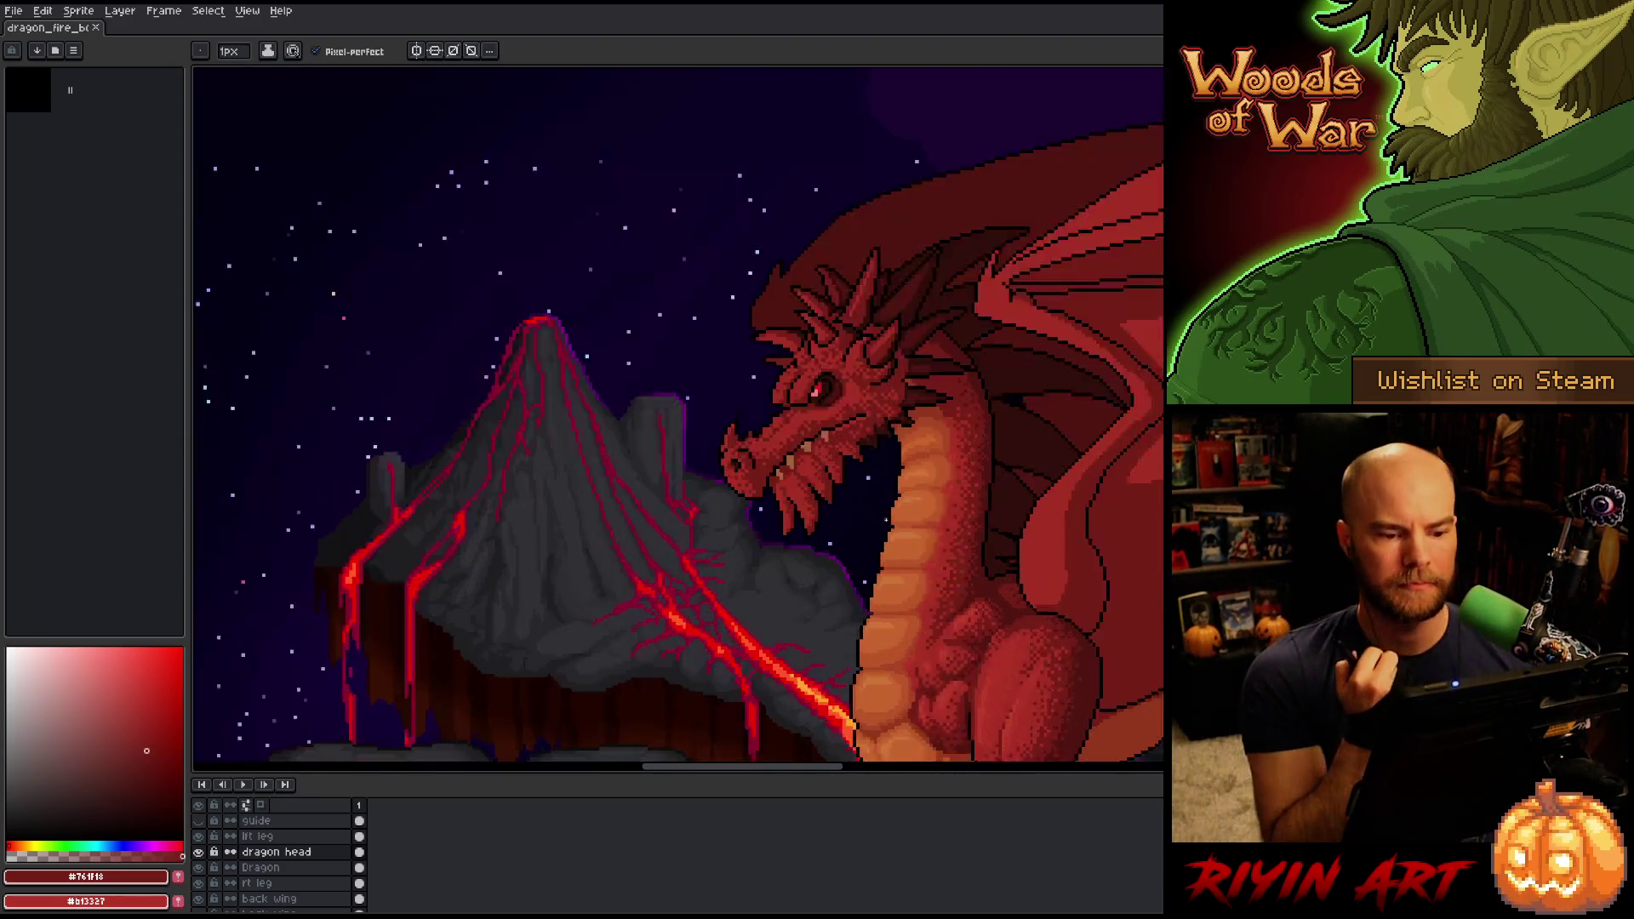
pyautogui.scroll(1, 905, 503)
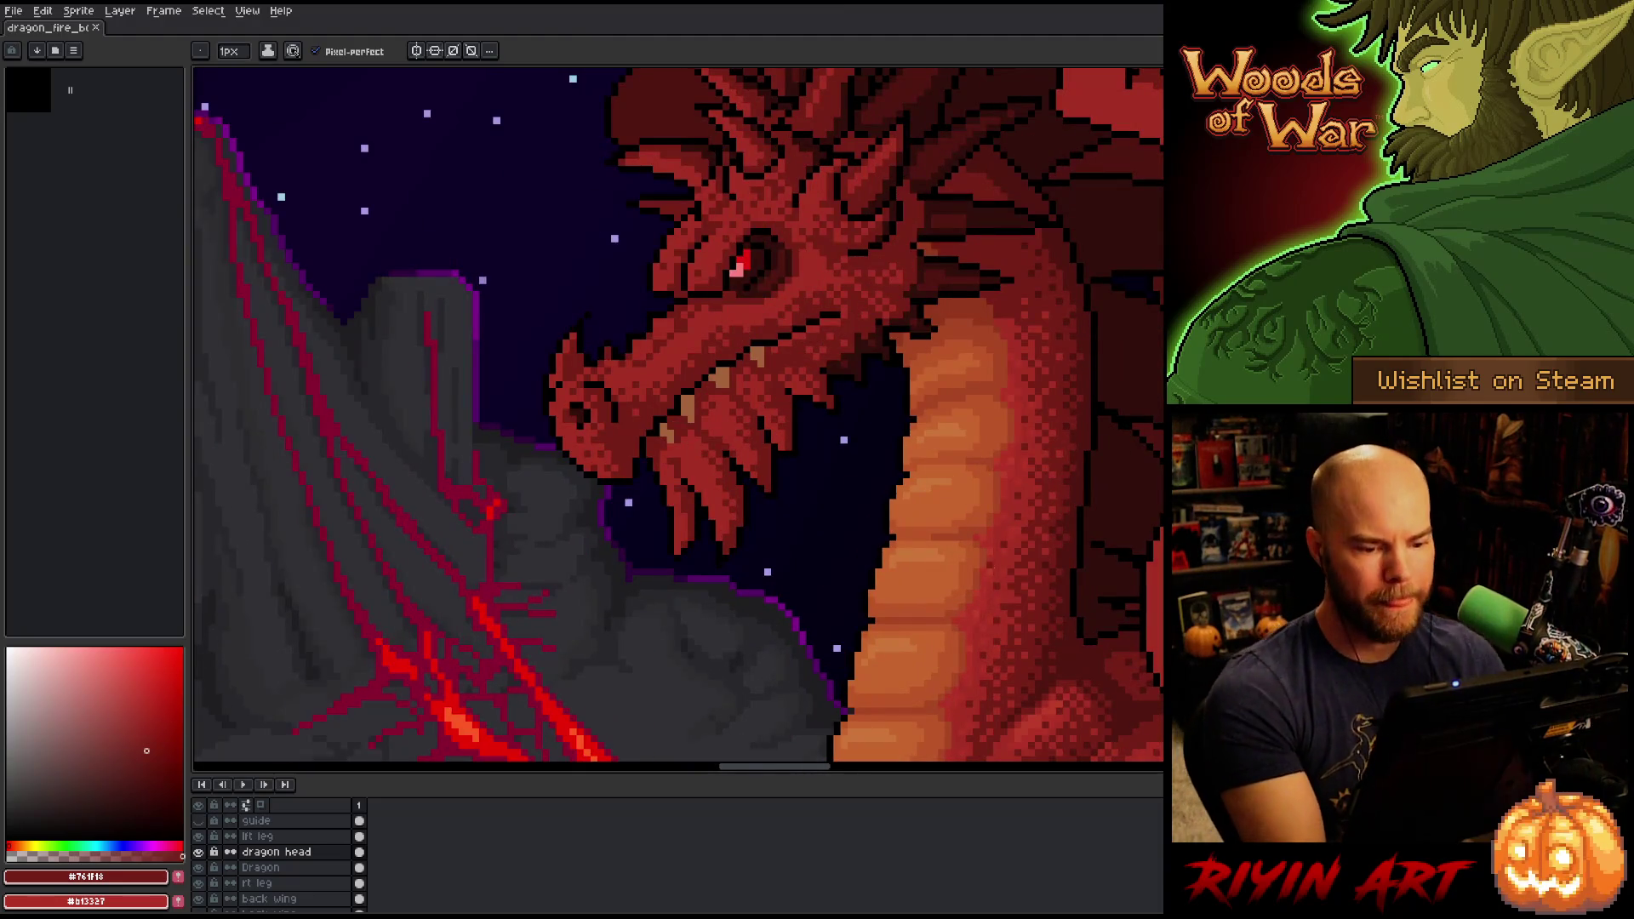
pyautogui.scroll(1, 922, 473)
pyautogui.keyDown('alt'); pyautogui.click(899, 507); pyautogui.keyUp('alt')
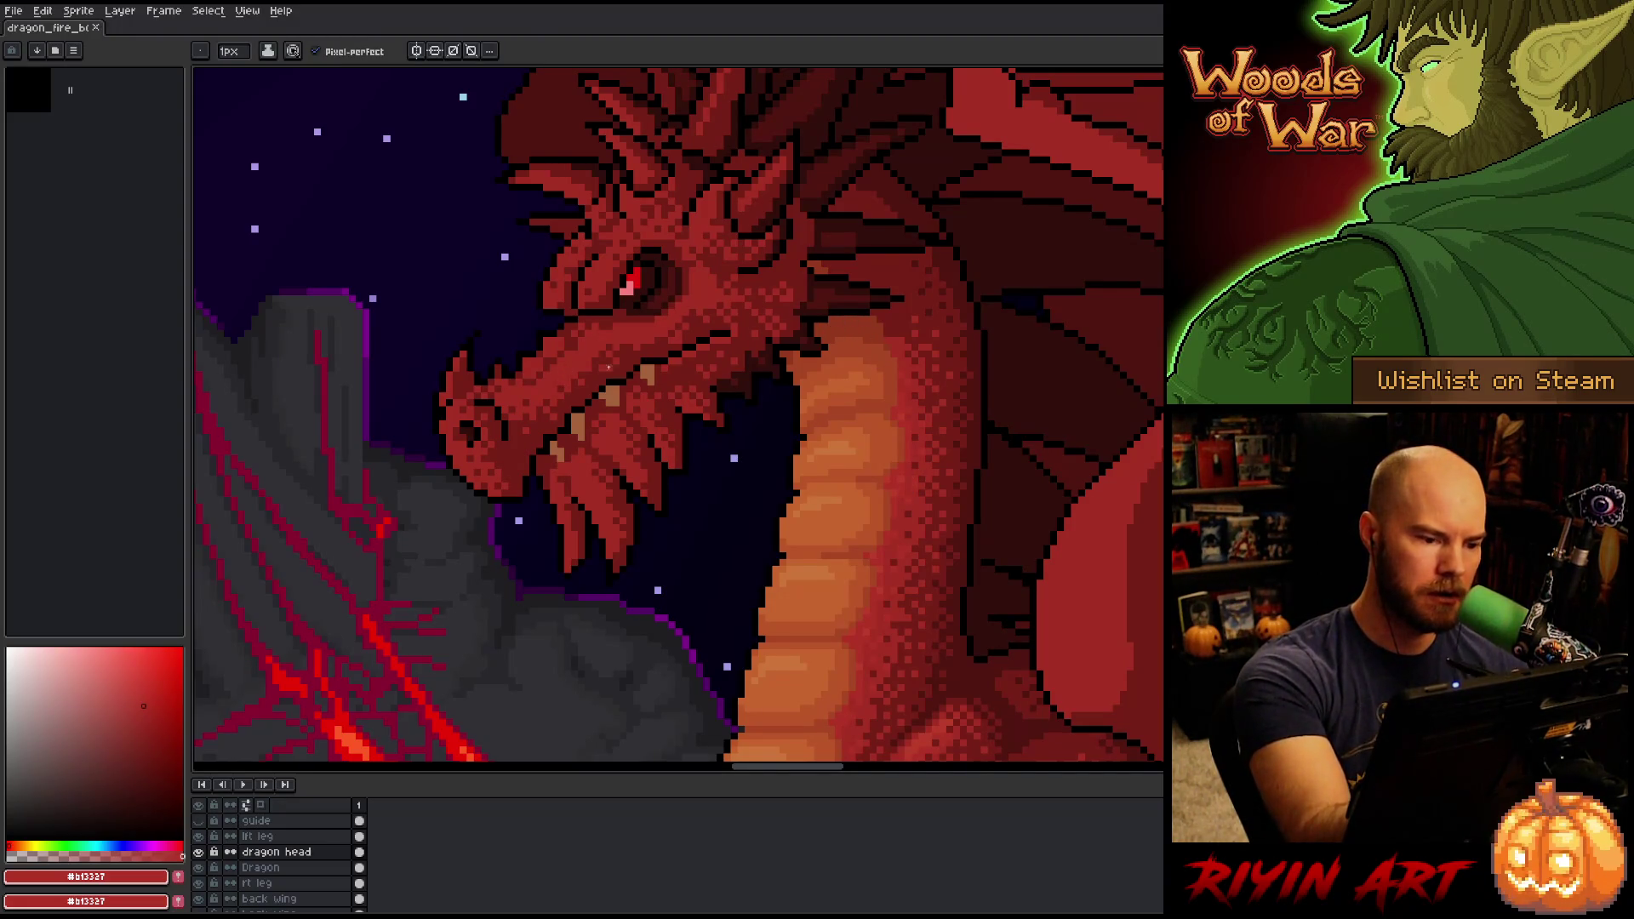
pyautogui.hotkey('ctrl', 'shift', 'c')
# Set Select Color to the dragon's main red #a52f24 and confirm the selection.
pyautogui.click(623, 439)
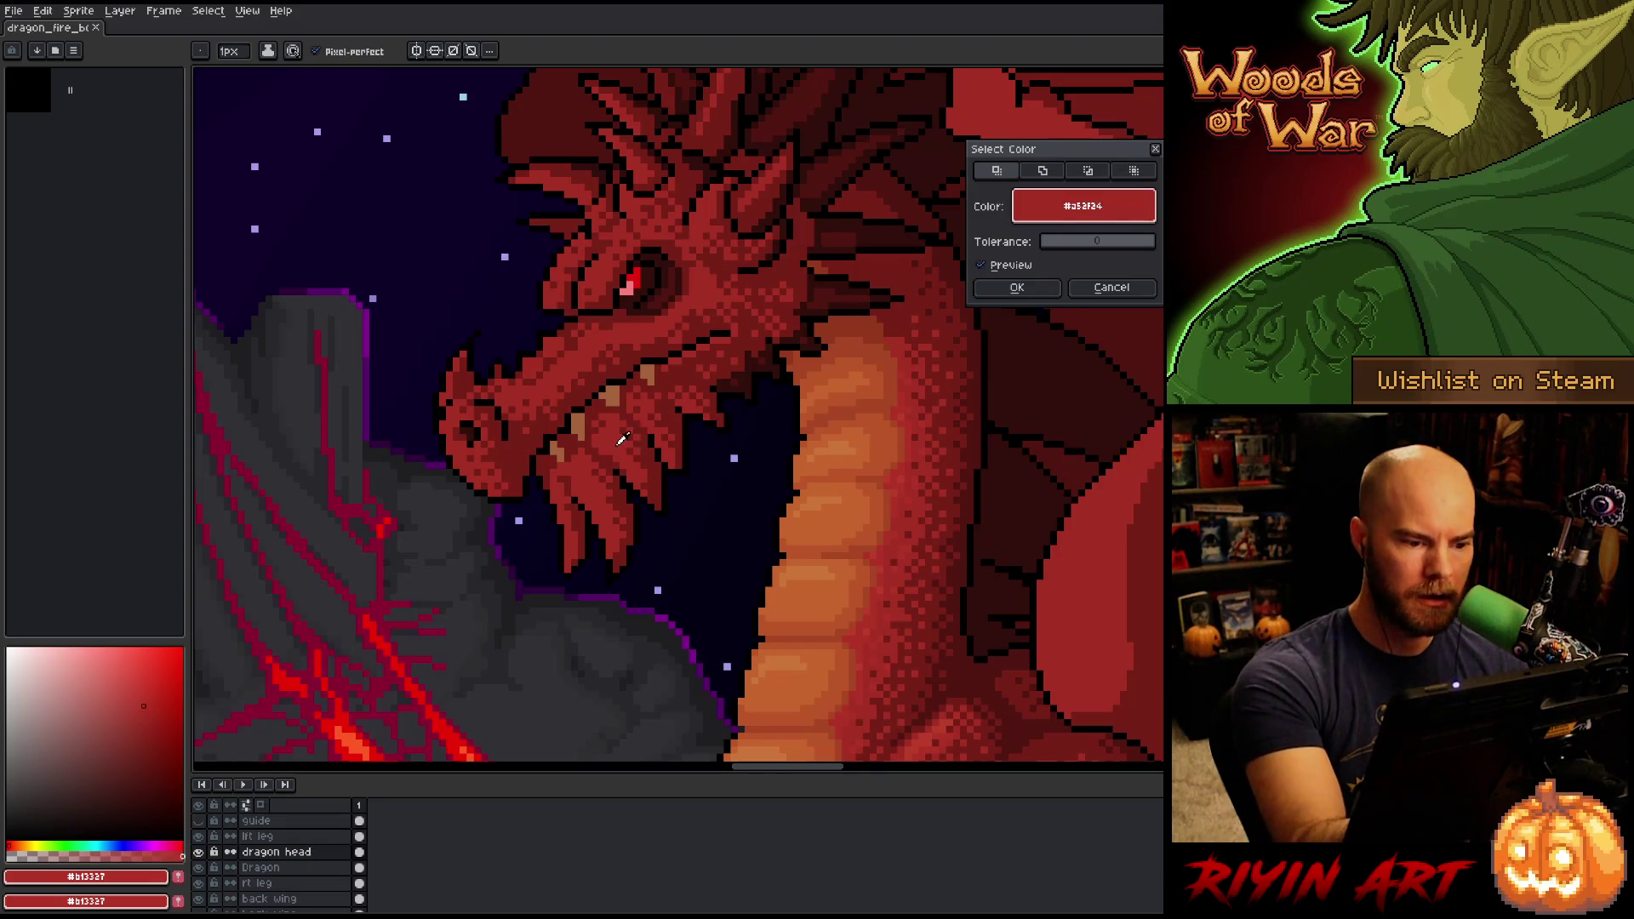
pyautogui.click(1018, 287)
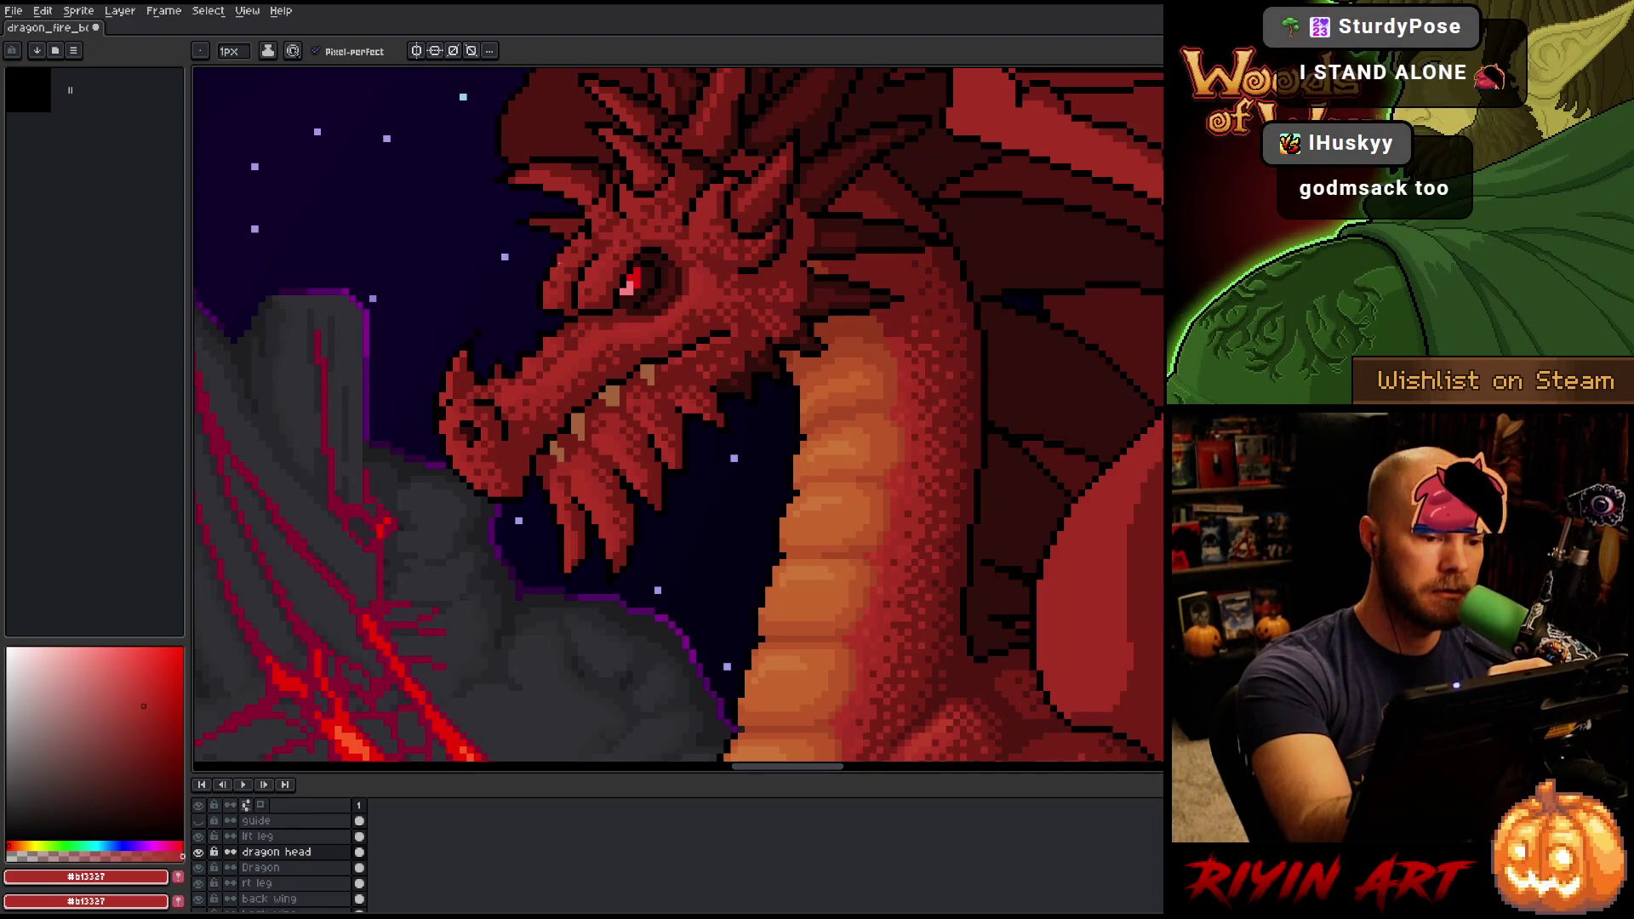
# Compare the dragon's reds #bb3d29, #b13327 and #a52f24, finishing on dark red #761f18.
pyautogui.scroll(3, 559, 263)
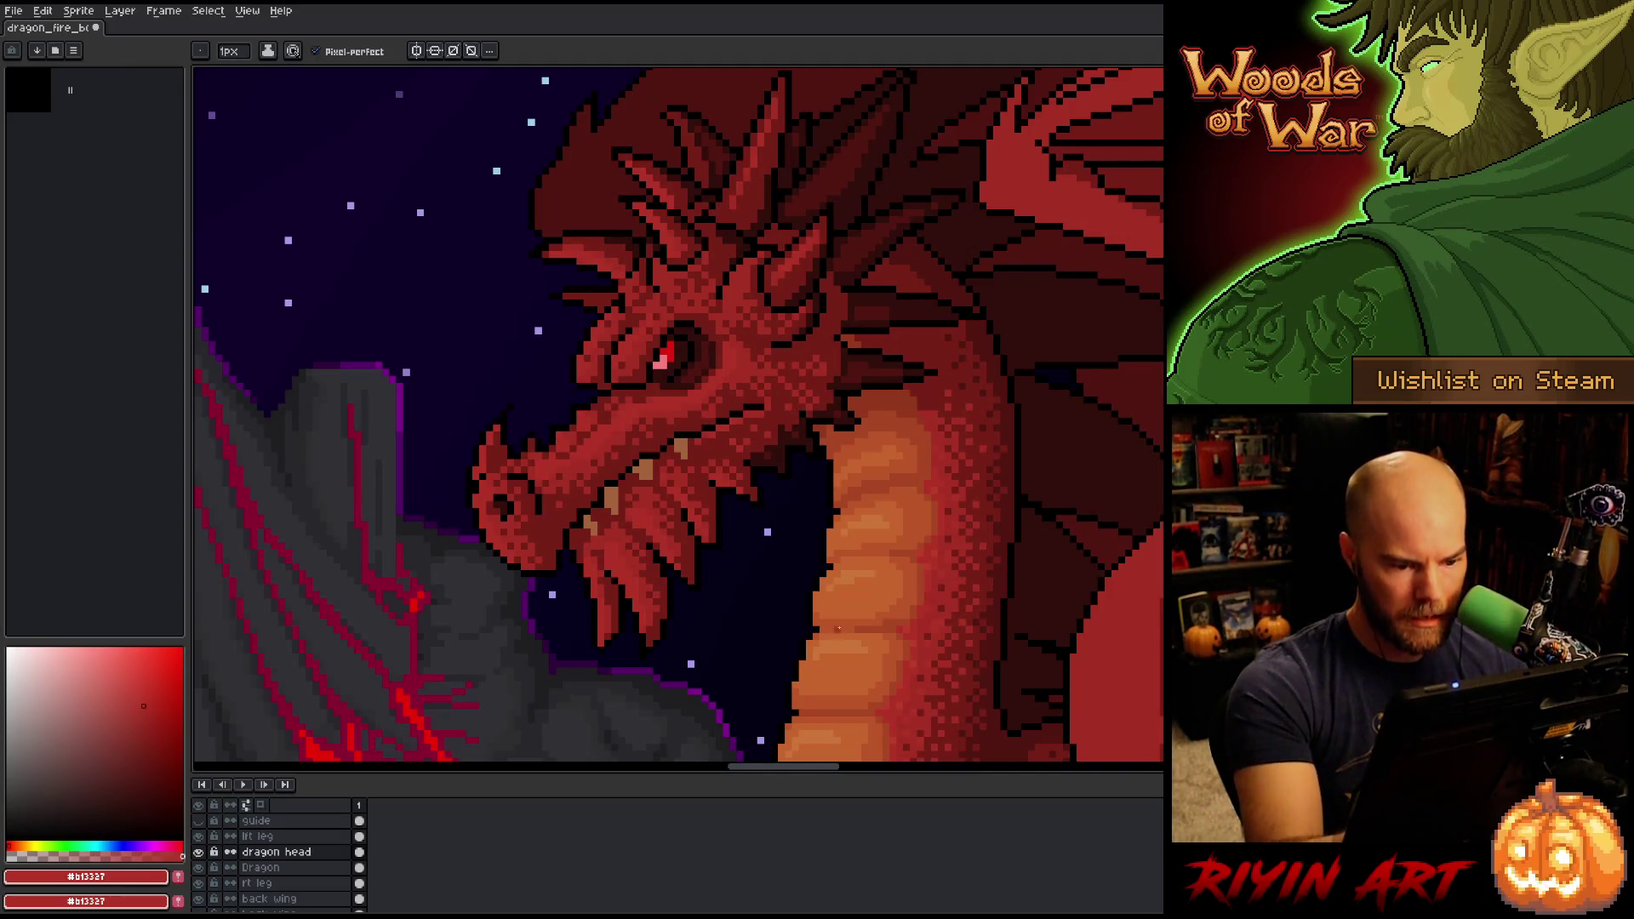
pyautogui.keyDown('alt'); pyautogui.click(945, 547); pyautogui.keyUp('alt')
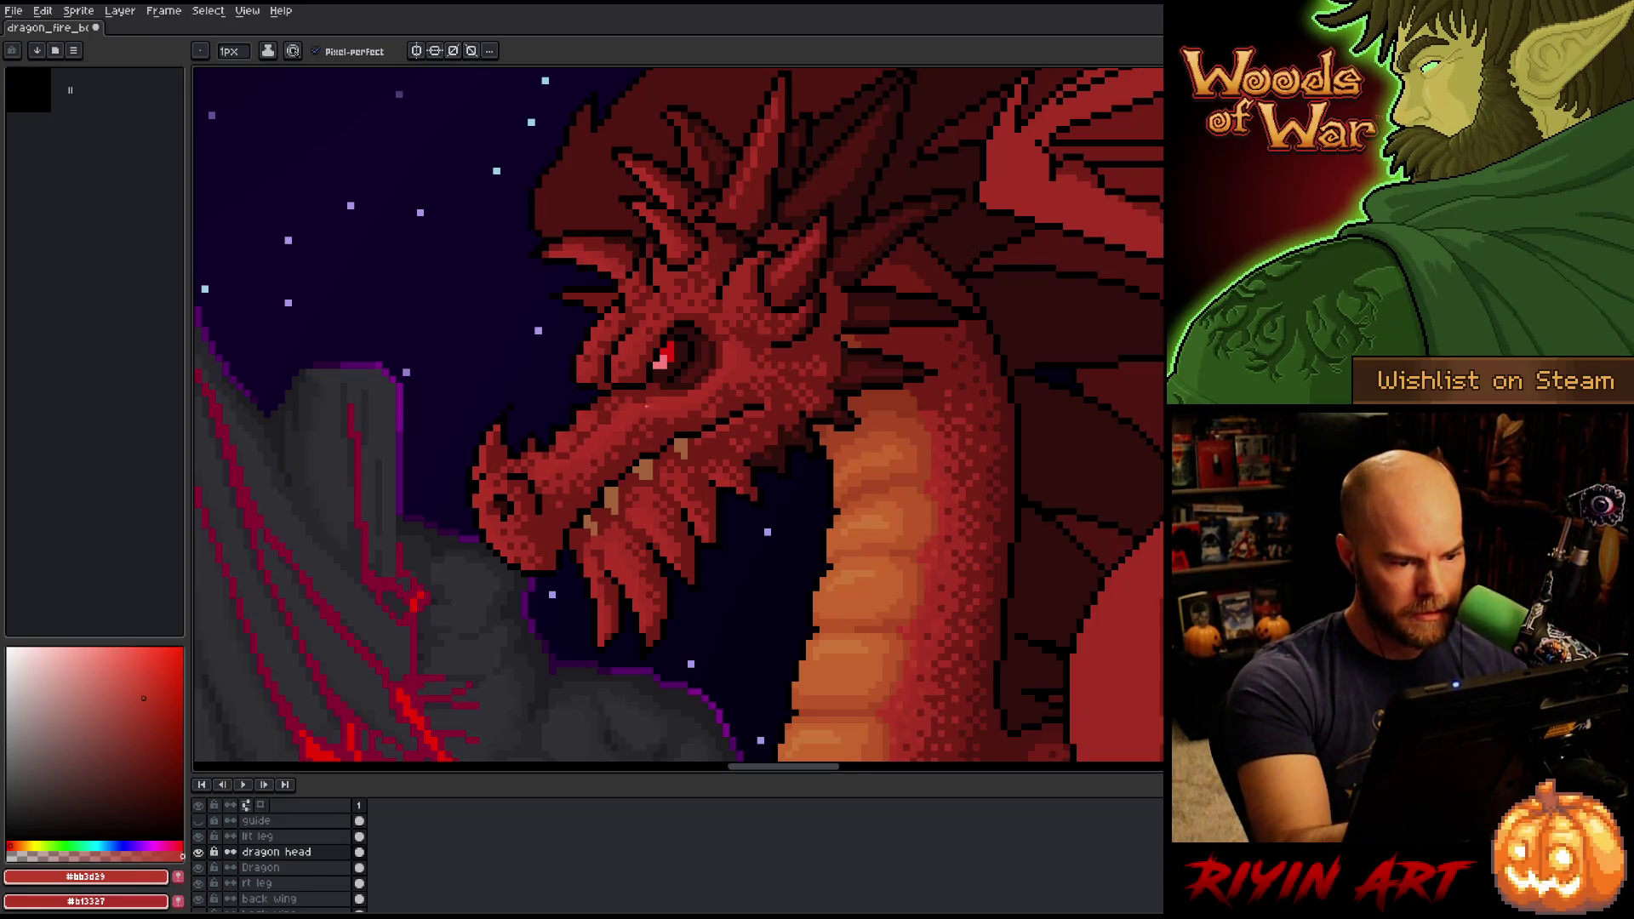
pyautogui.keyDown('alt'); pyautogui.click(626, 417); pyautogui.keyUp('alt')
pyautogui.keyDown('alt'); pyautogui.click(942, 482); pyautogui.keyUp('alt')
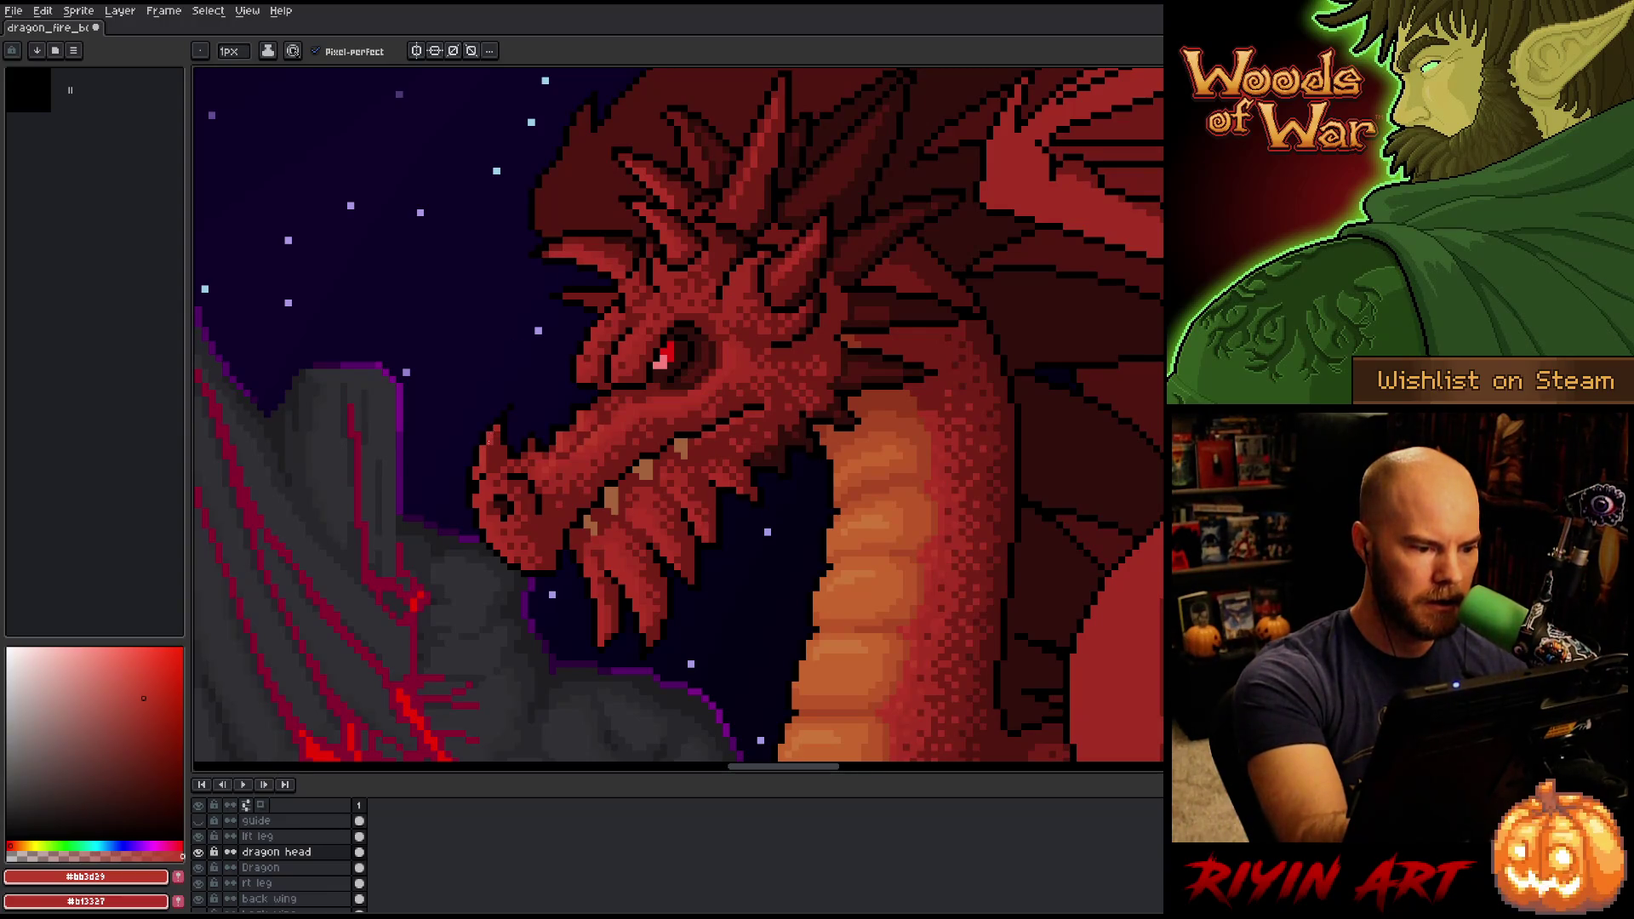
pyautogui.keyDown('alt'); pyautogui.click(491, 452); pyautogui.keyUp('alt')
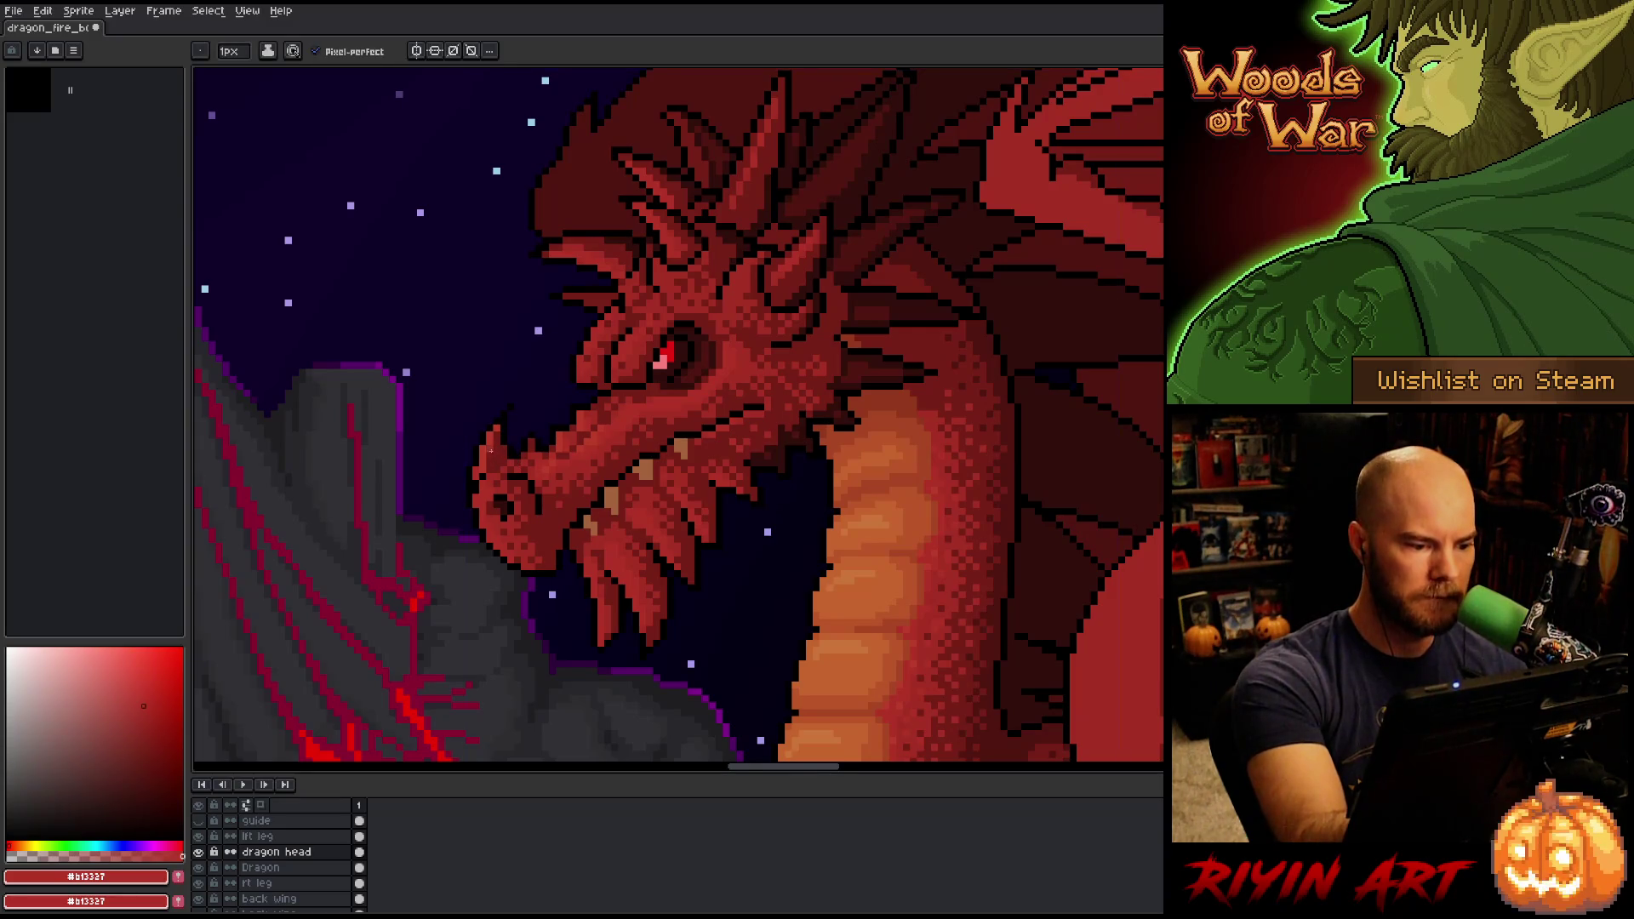
pyautogui.keyDown('alt'); pyautogui.click(502, 458); pyautogui.keyUp('alt')
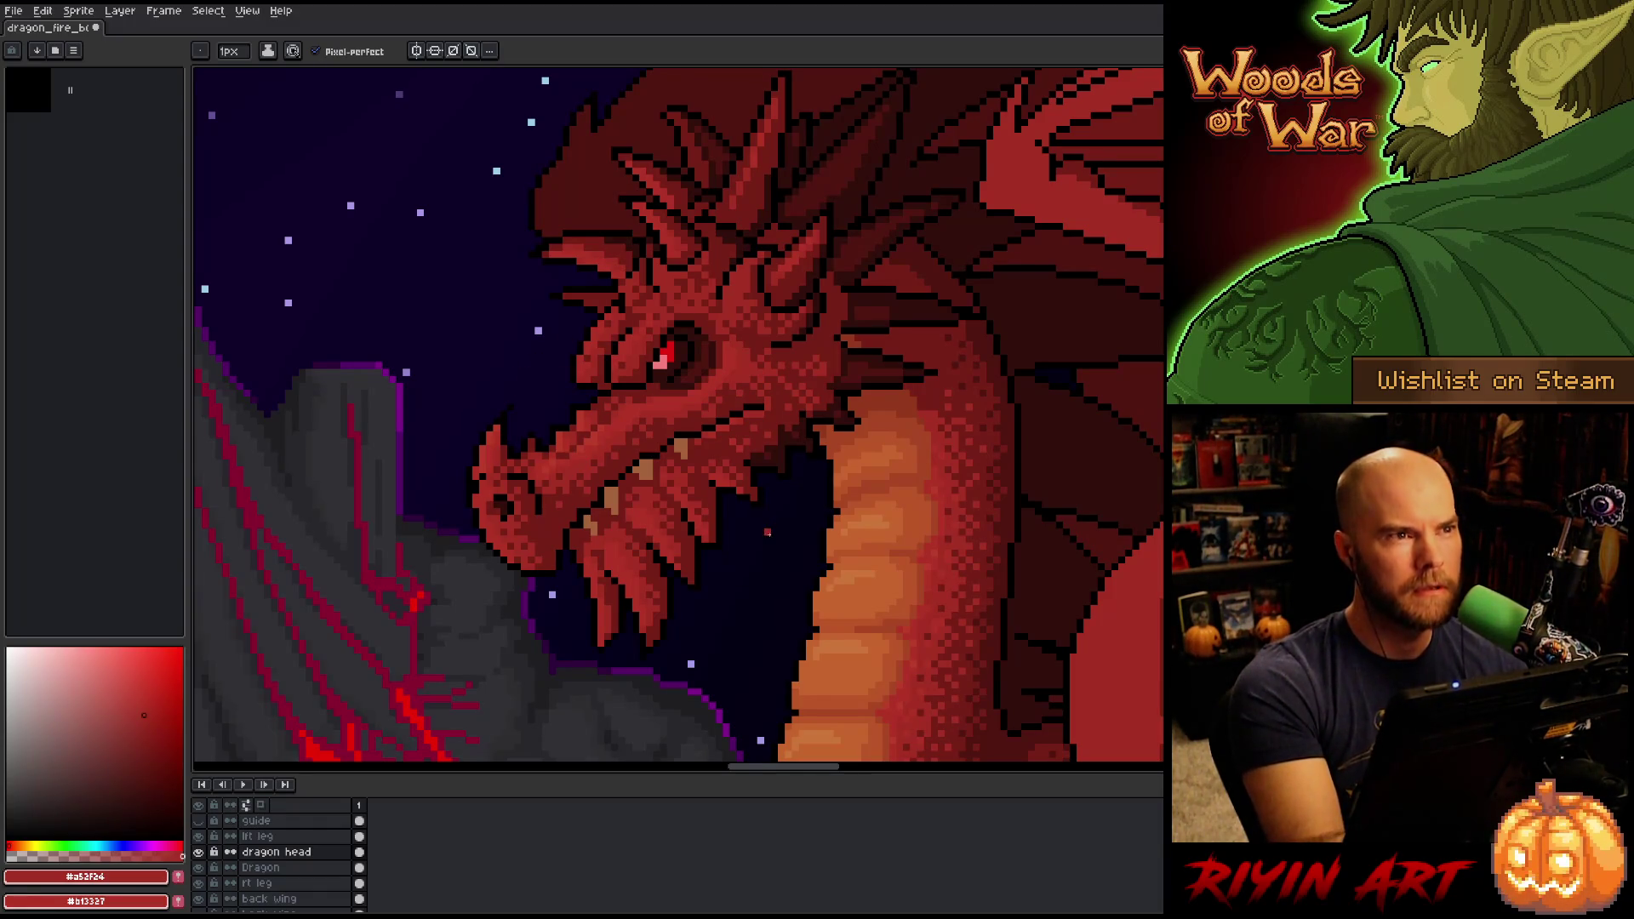
pyautogui.click(144, 698)
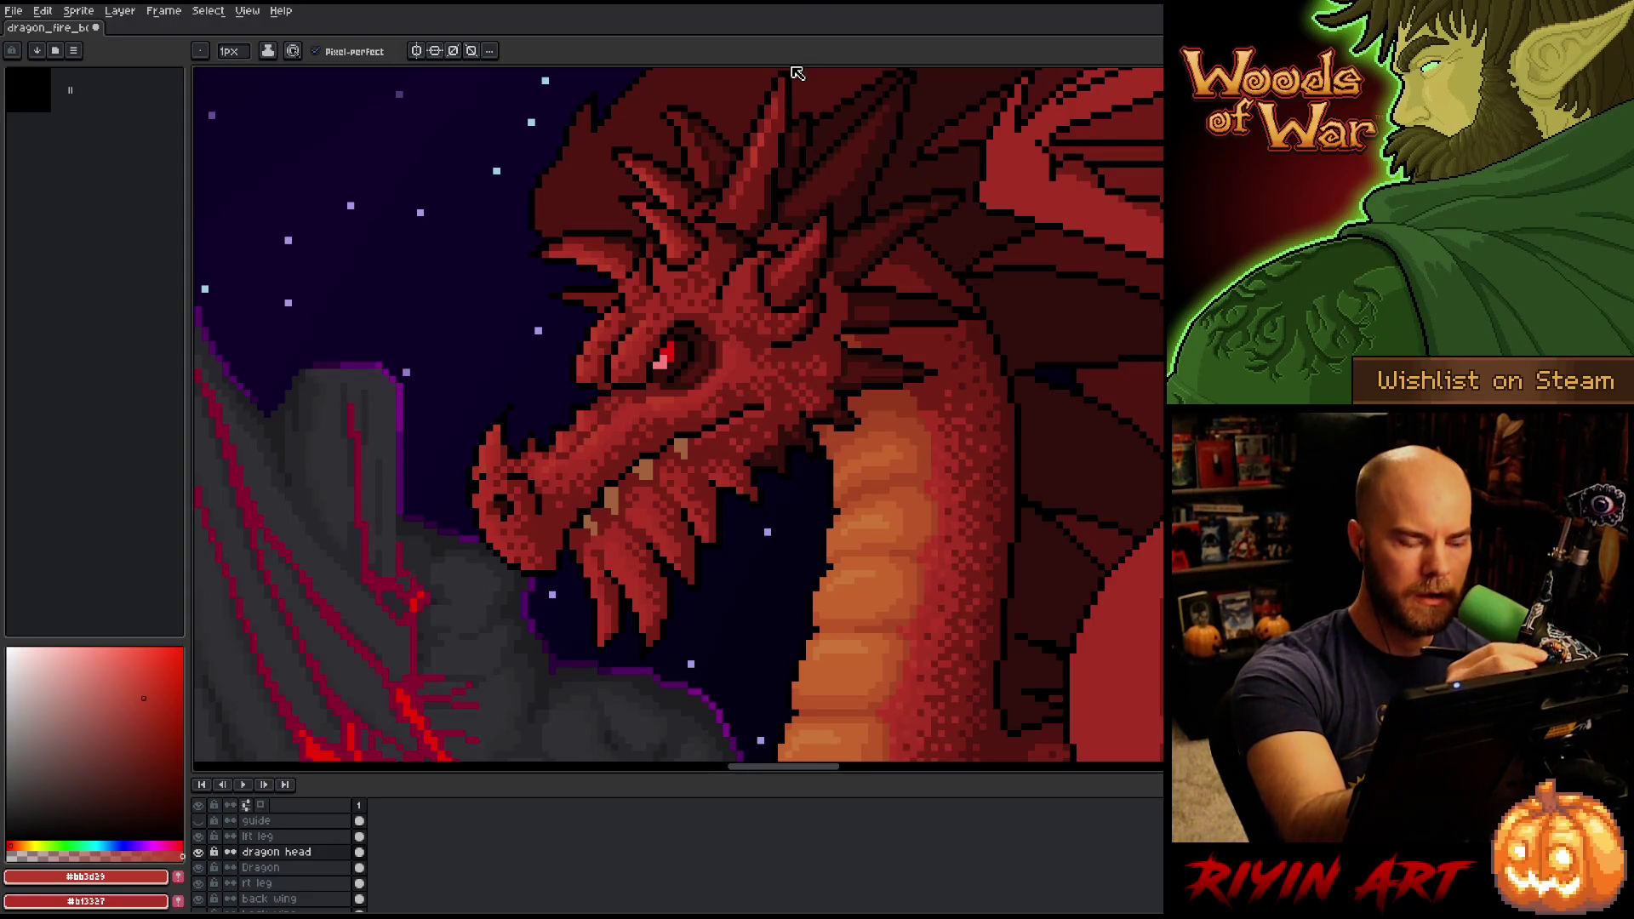
pyautogui.keyDown('alt'); pyautogui.click(752, 199); pyautogui.keyUp('alt')
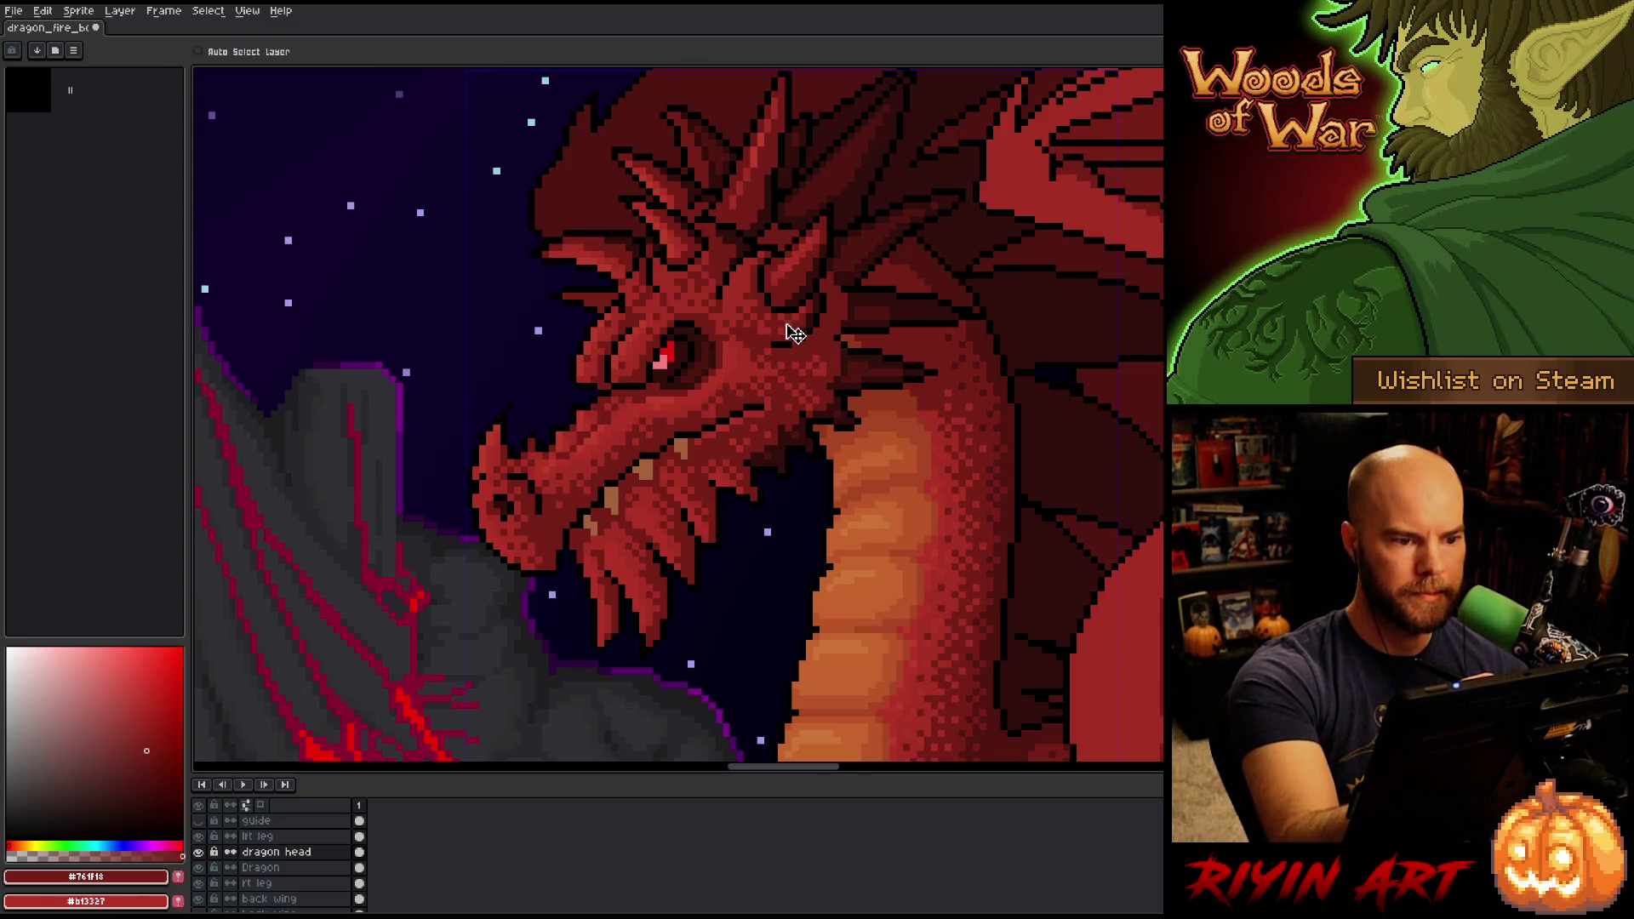
# Draw a short vertical #a52f24 stroke on the dragon's head and save.
pyautogui.keyDown('alt'); pyautogui.click(744, 202); pyautogui.keyUp('alt')
pyautogui.moveTo(690, 150); pyautogui.dragTo(690, 167)
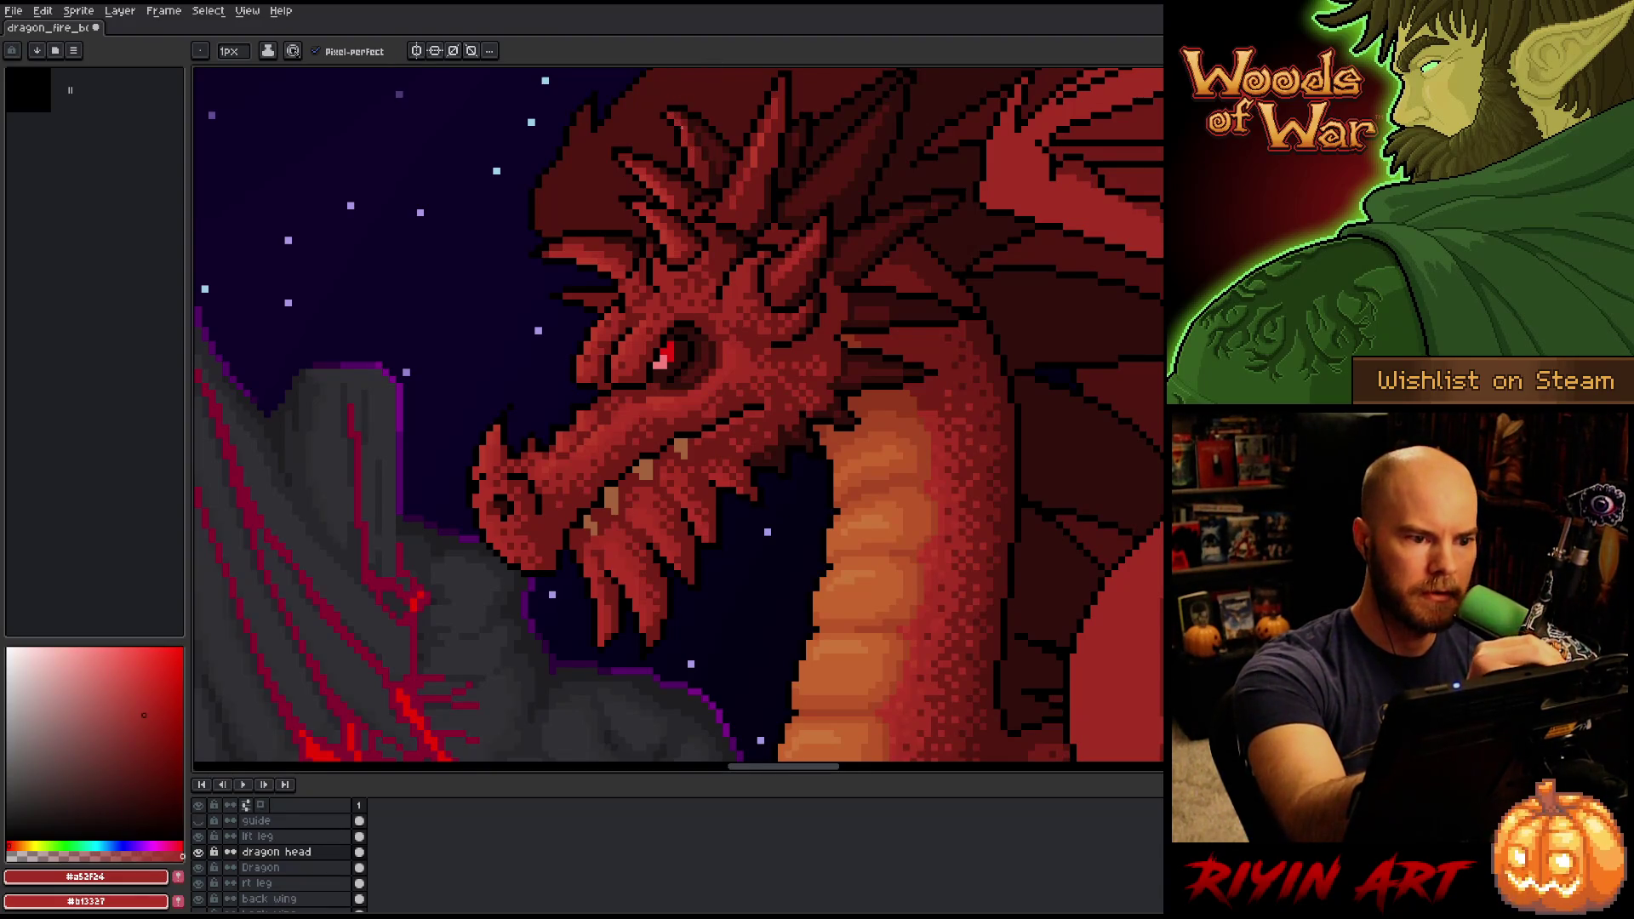
pyautogui.hotkey('ctrl', 's')
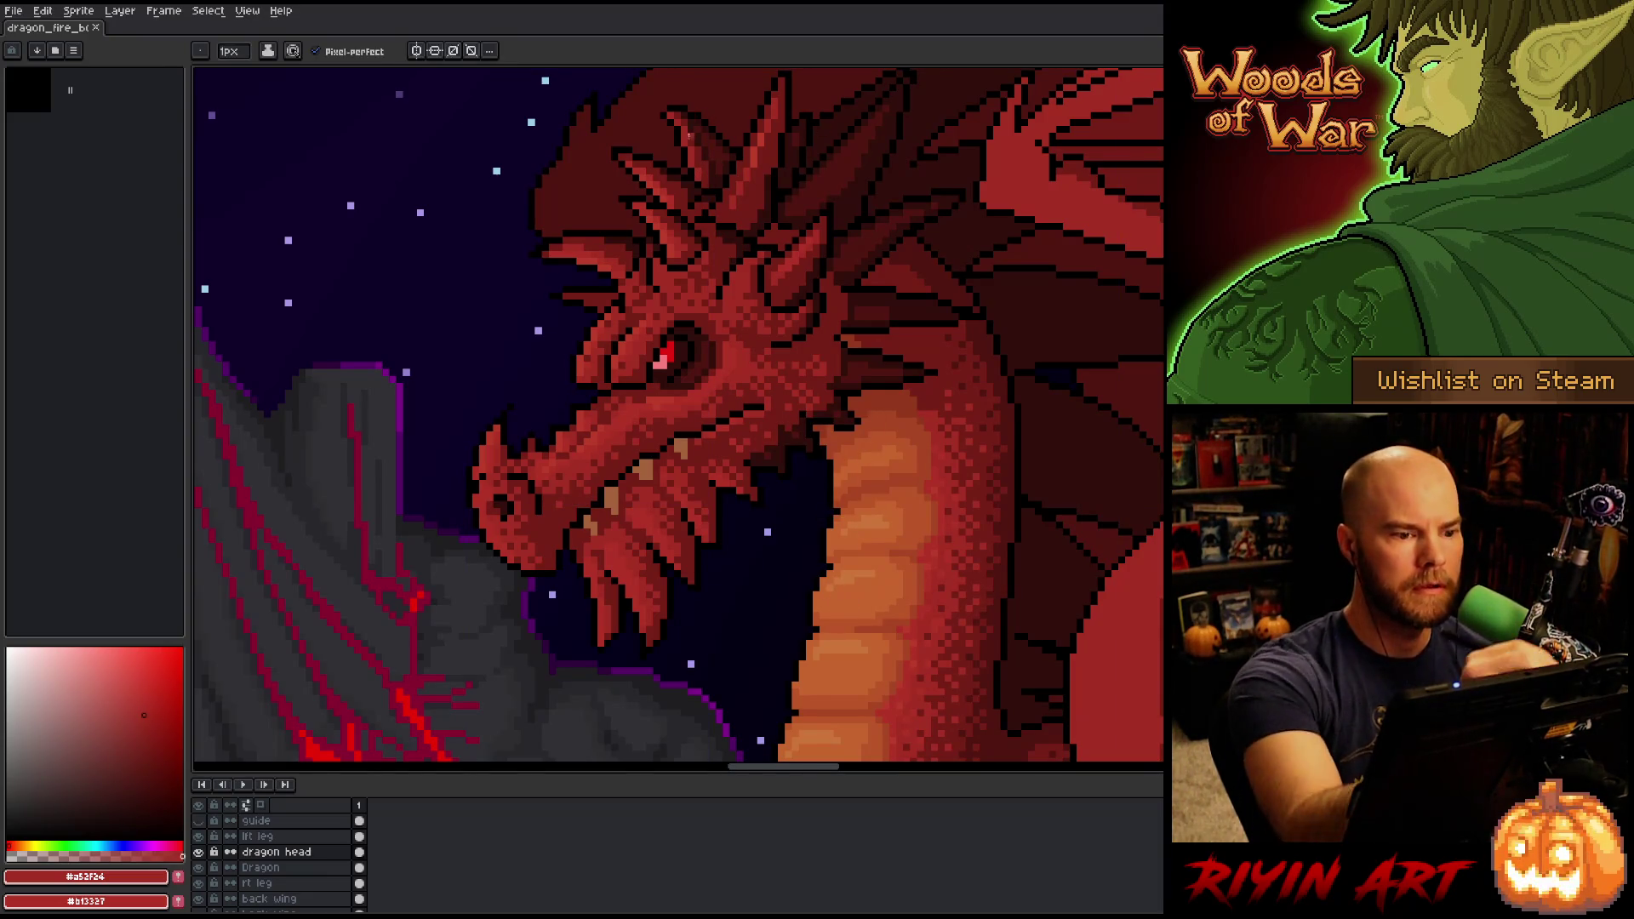
# Sample the head's darker reds #501612, #320f0b and #761f18 between pencil switches.
pyautogui.press('i')
pyautogui.click(710, 166)
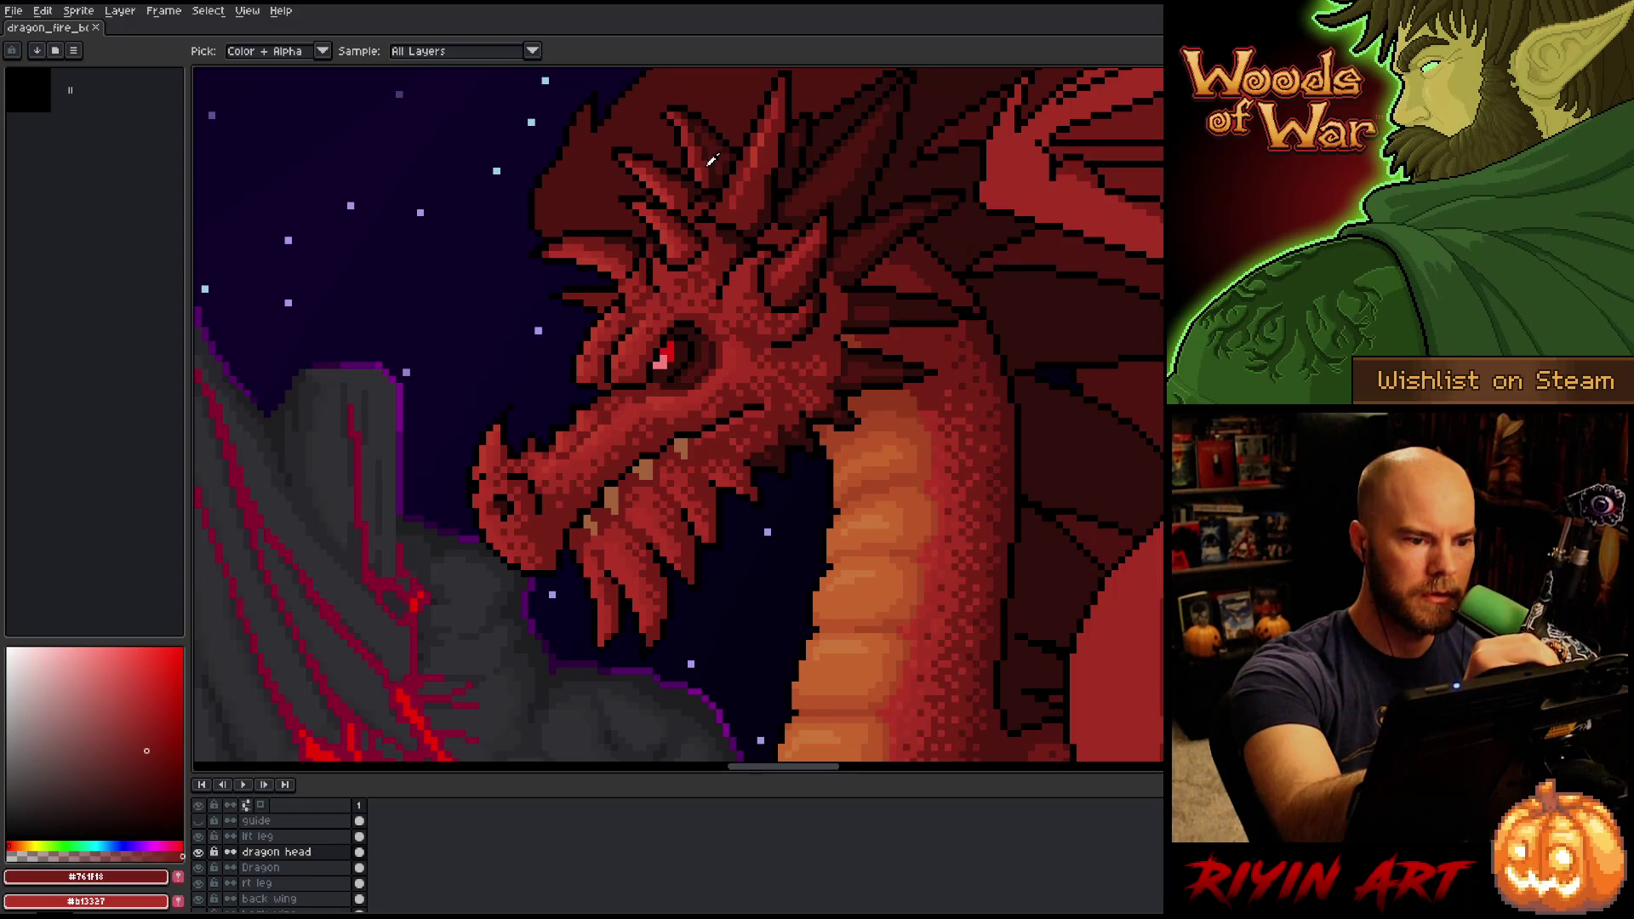
pyautogui.click(712, 143)
pyautogui.press('b')
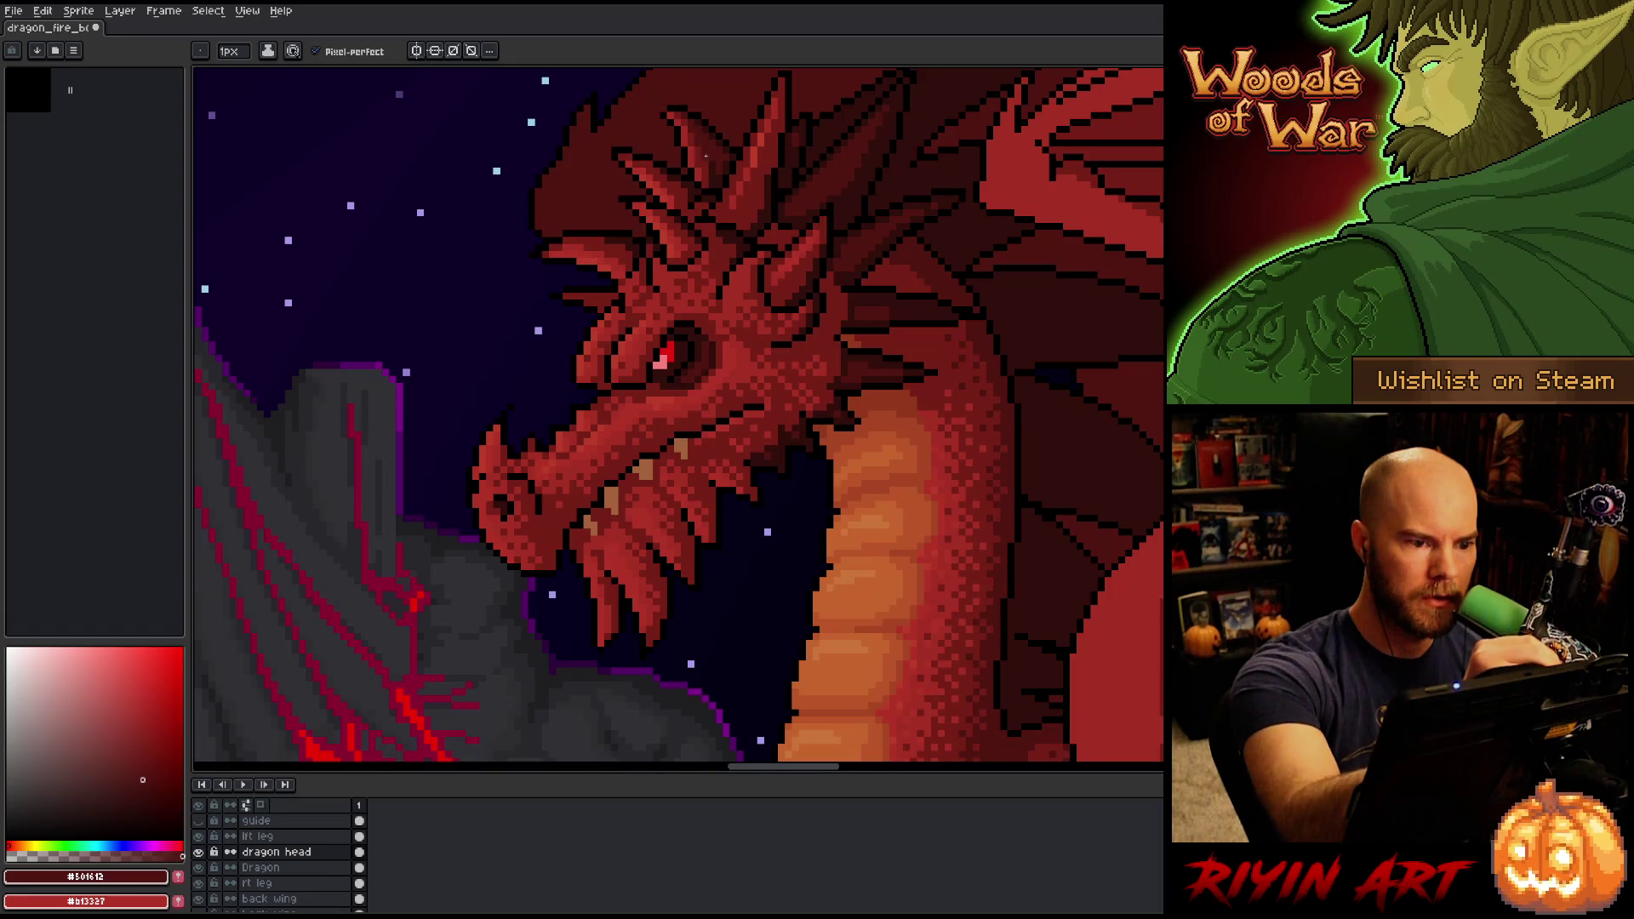
pyautogui.keyDown('alt'); pyautogui.click(689, 104); pyautogui.keyUp('alt')
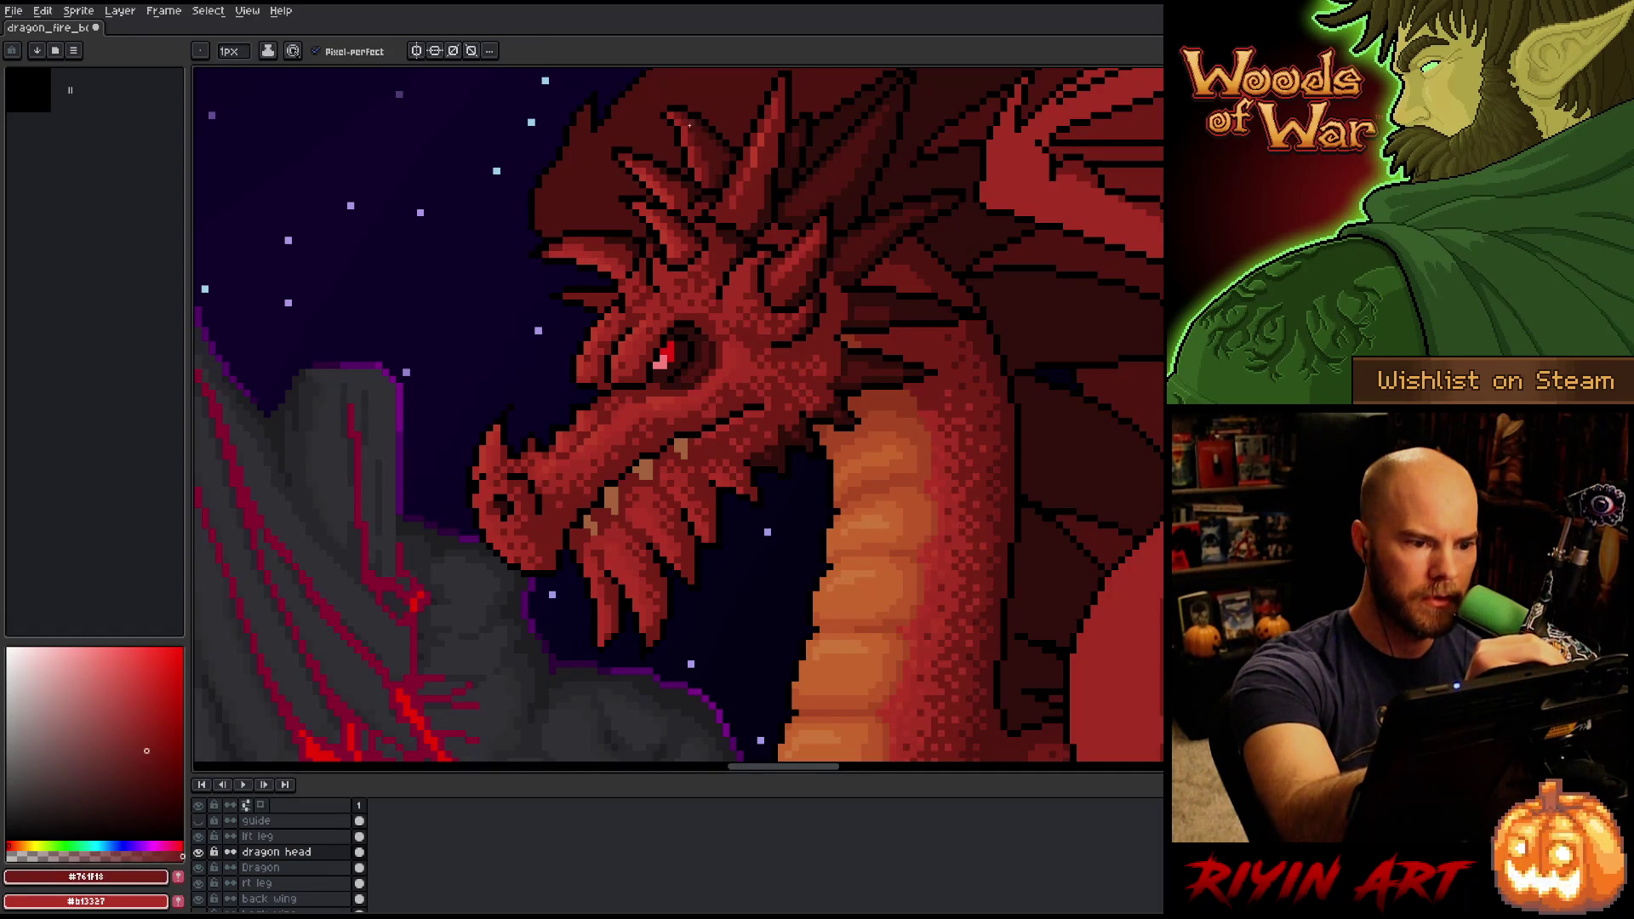
pyautogui.keyDown('alt'); pyautogui.click(712, 135); pyautogui.keyUp('alt')
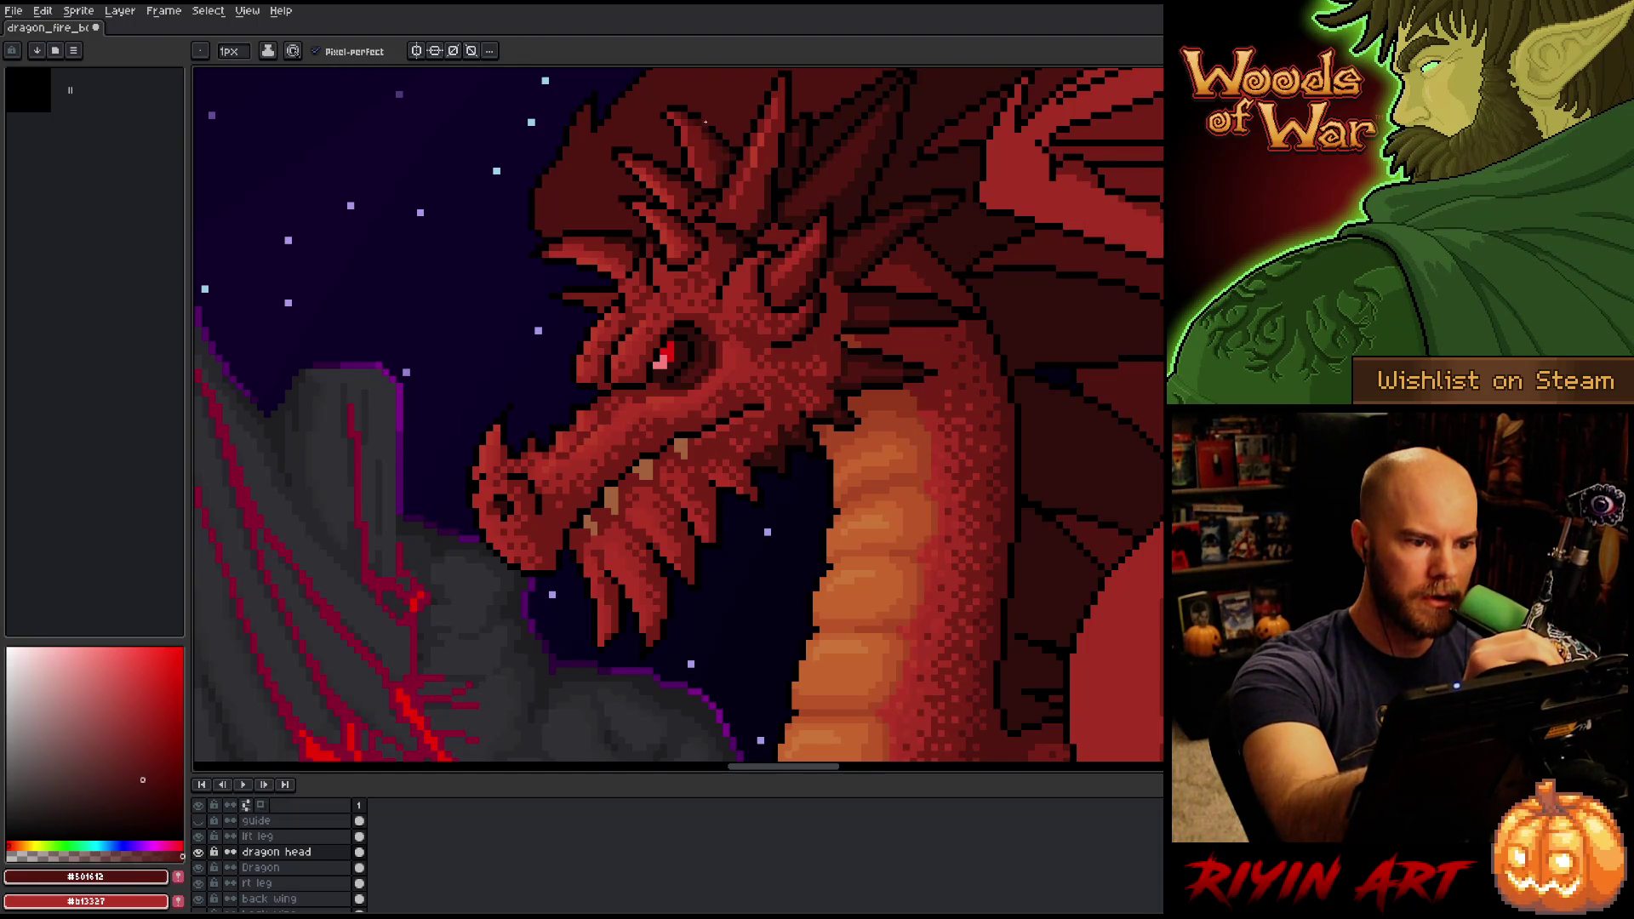
pyautogui.keyDown('alt'); pyautogui.click(700, 129); pyautogui.keyUp('alt')
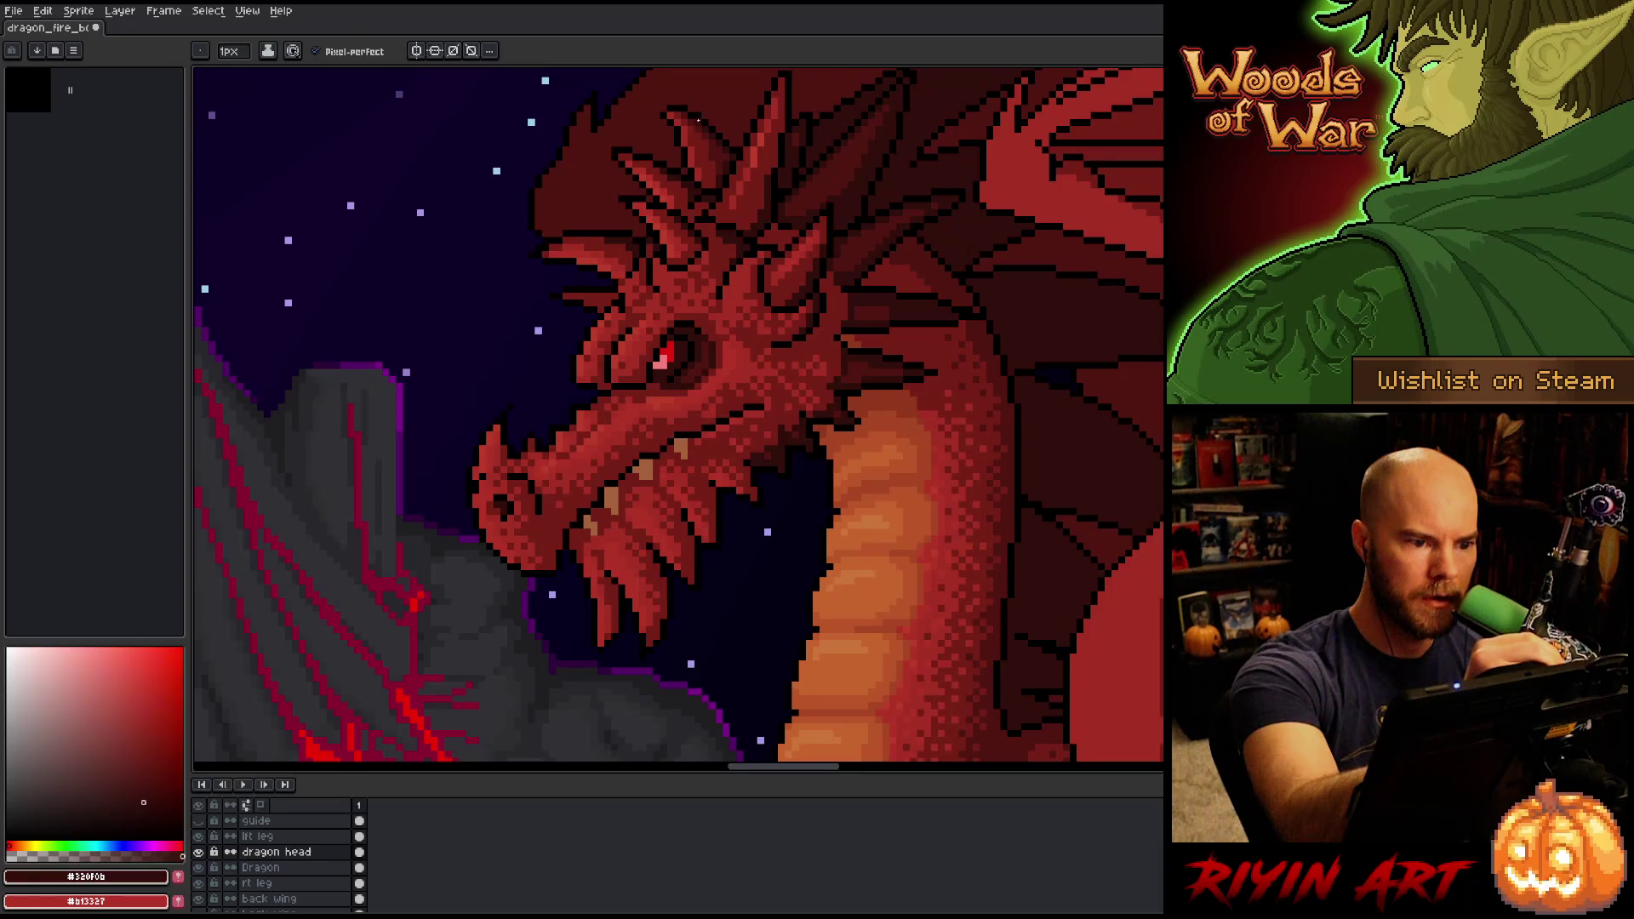
pyautogui.press('ctrl')
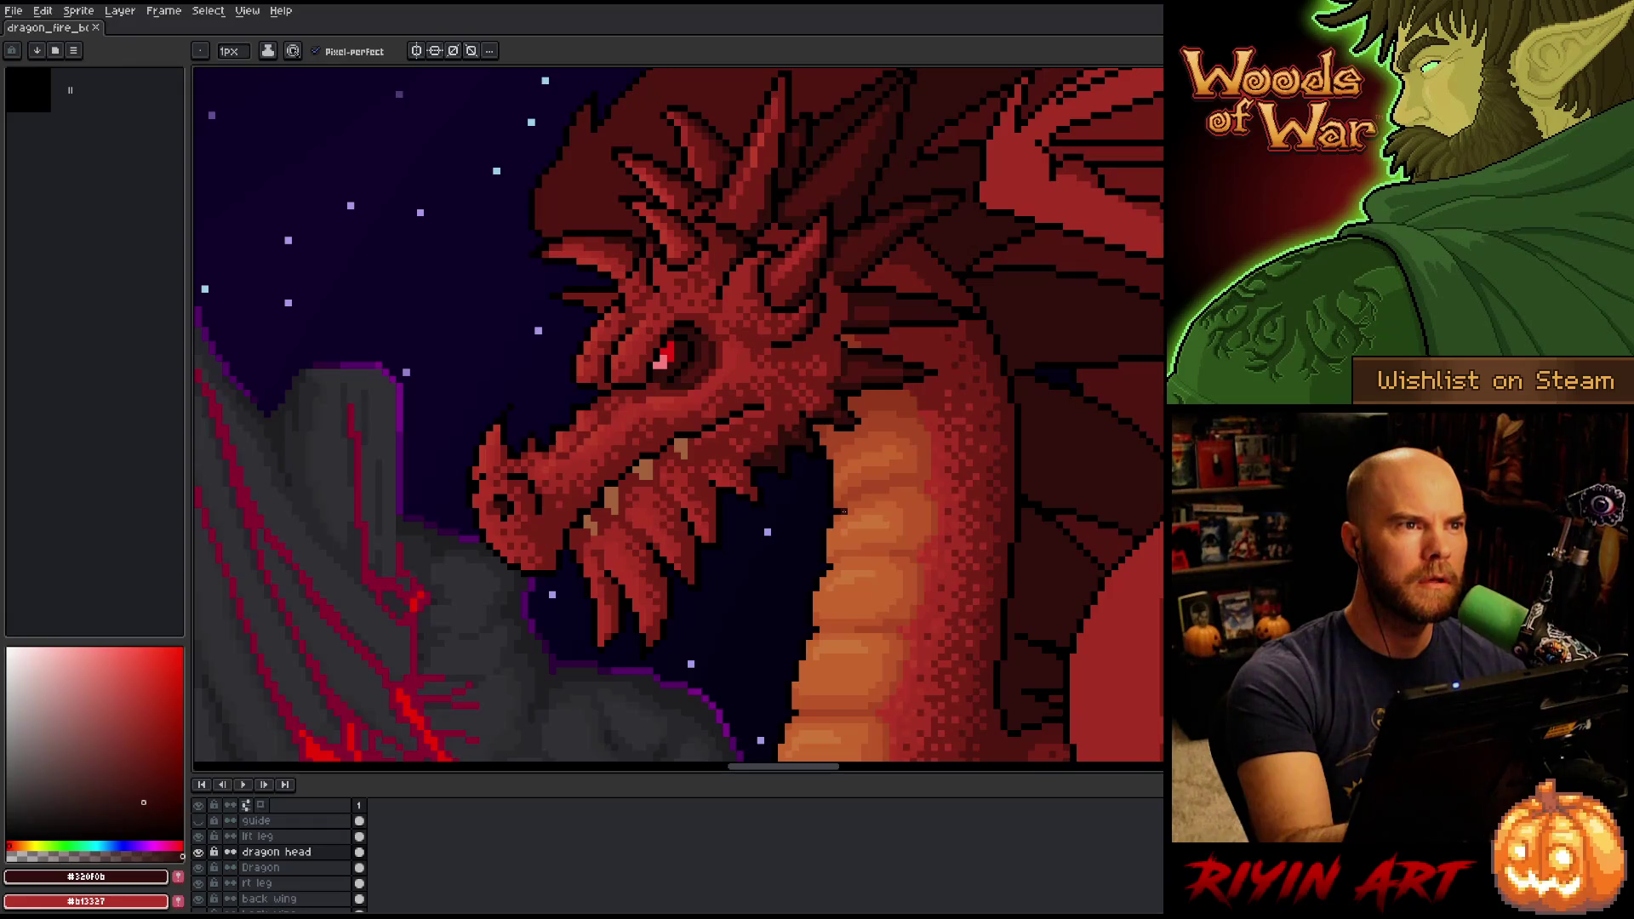
pyautogui.keyDown('alt'); pyautogui.click(603, 298); pyautogui.keyUp('alt')
# Compare #a52f24 and #bb3d29 on the snout, save again, and reload #761f18.
pyautogui.press('g')
pyautogui.keyDown('alt'); pyautogui.click(606, 302); pyautogui.keyUp('alt')
pyautogui.click(822, 435)
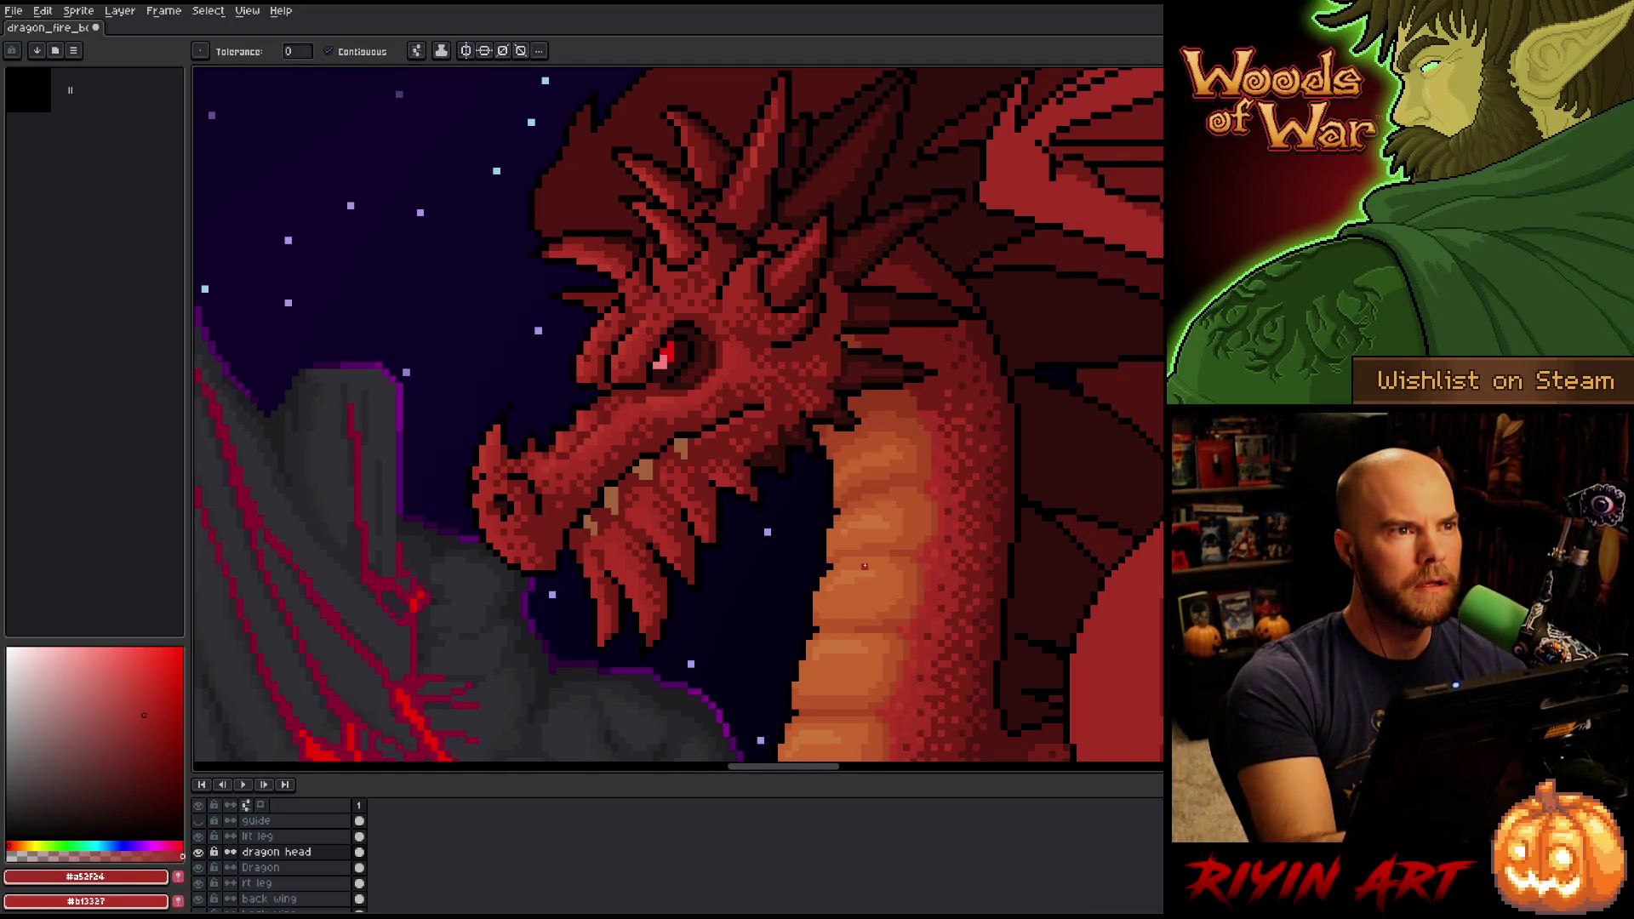
pyautogui.press('alt')
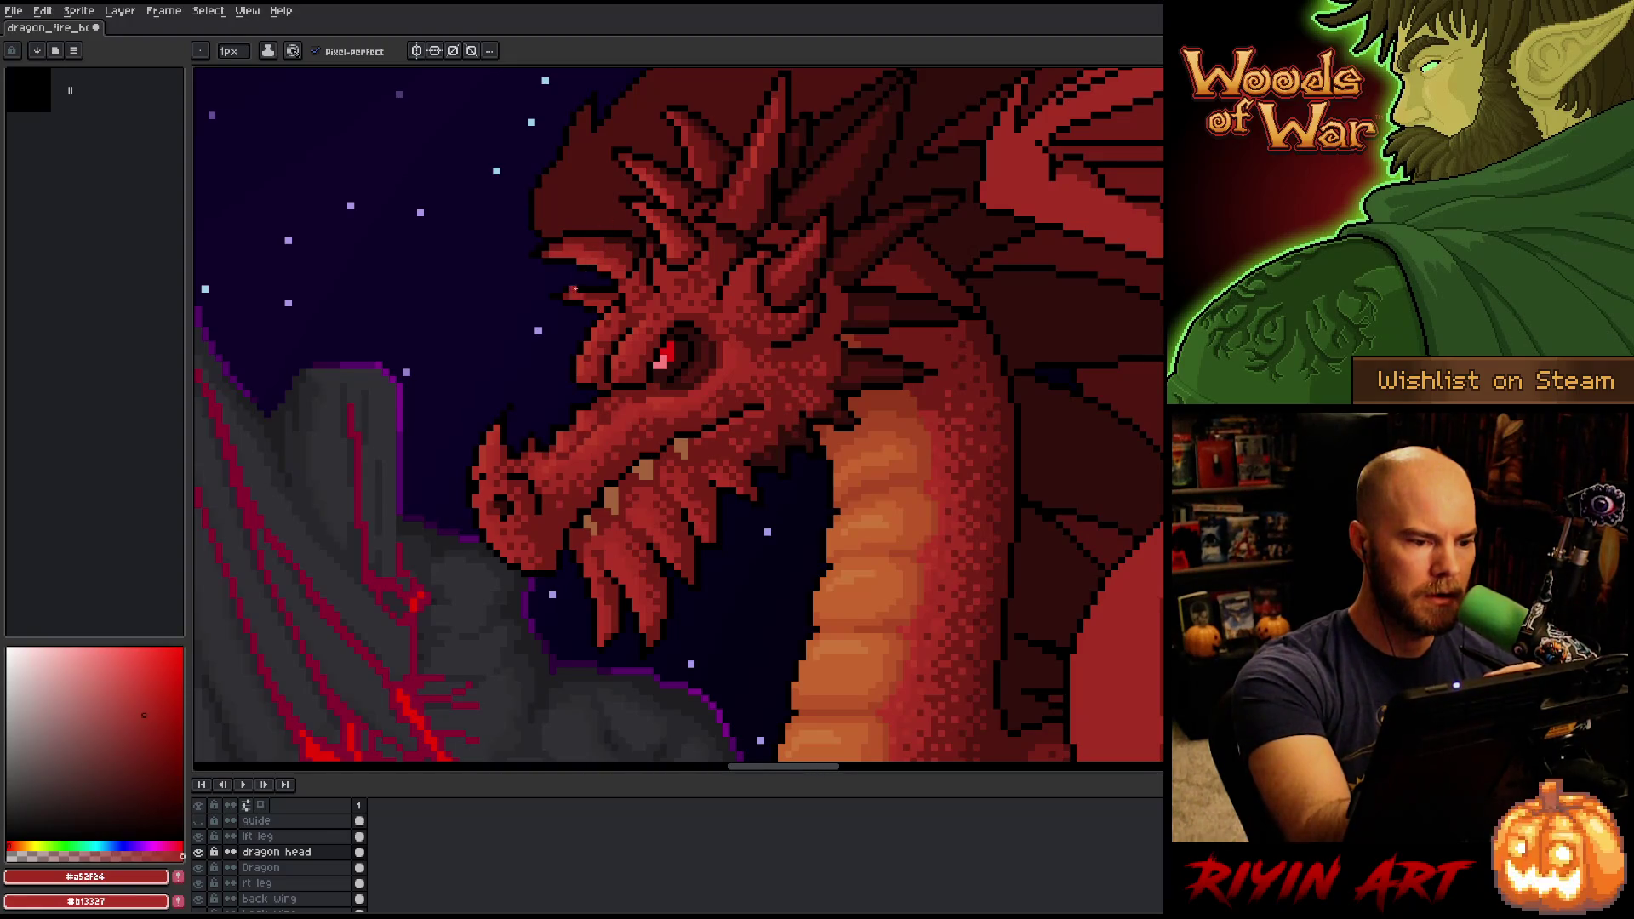
pyautogui.press('alt')
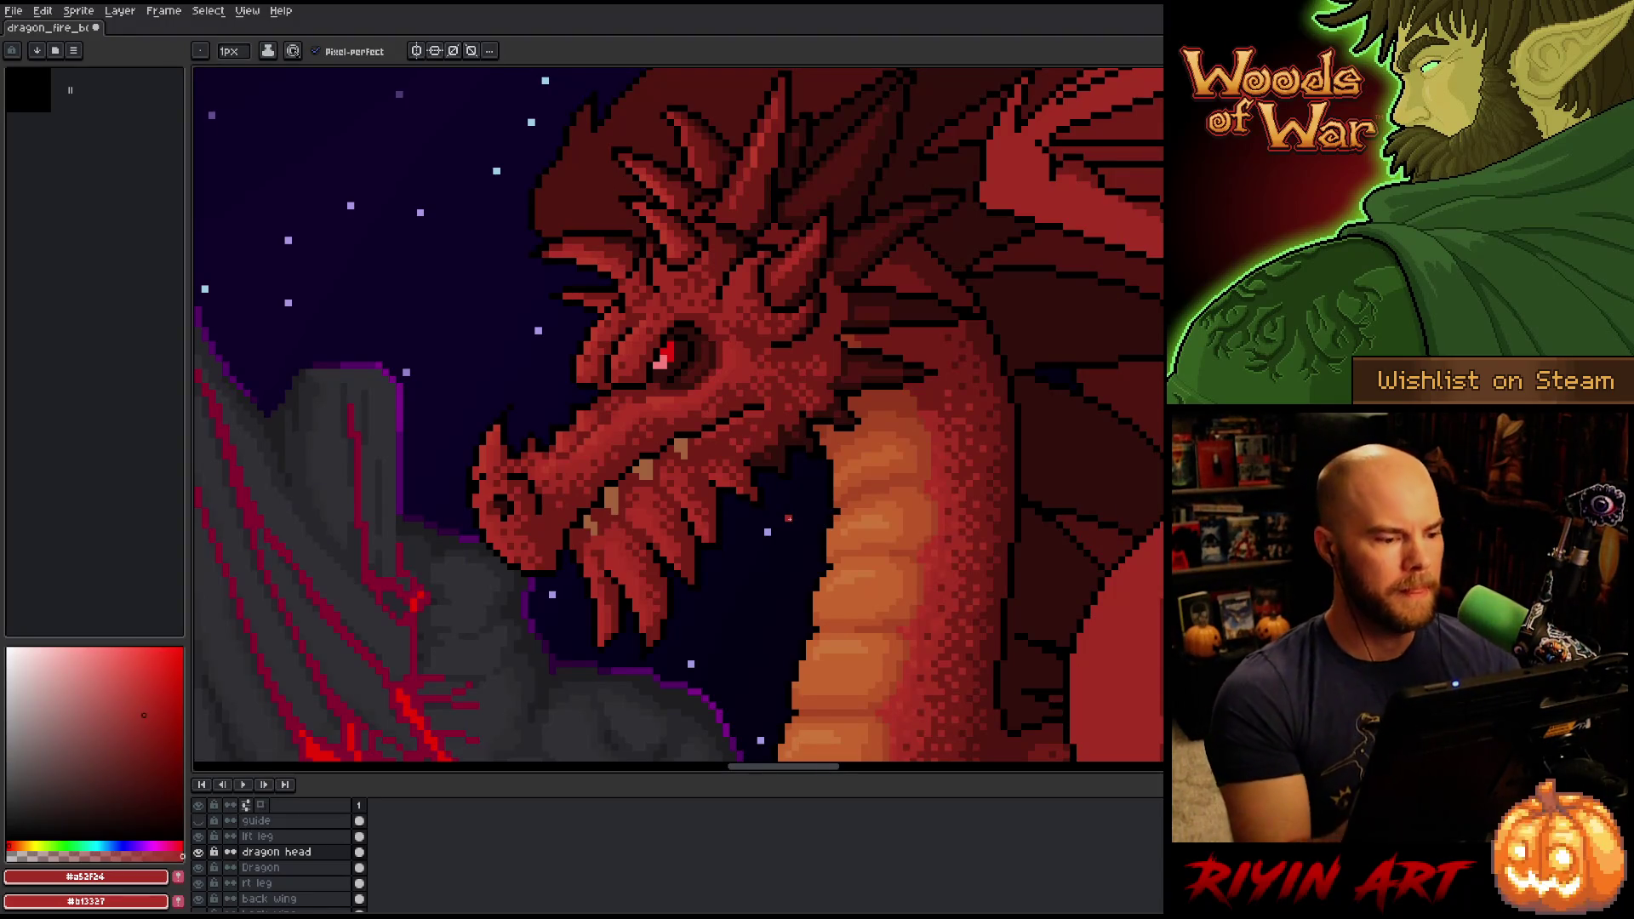
pyautogui.keyDown('alt'); pyautogui.click(488, 453); pyautogui.keyUp('alt')
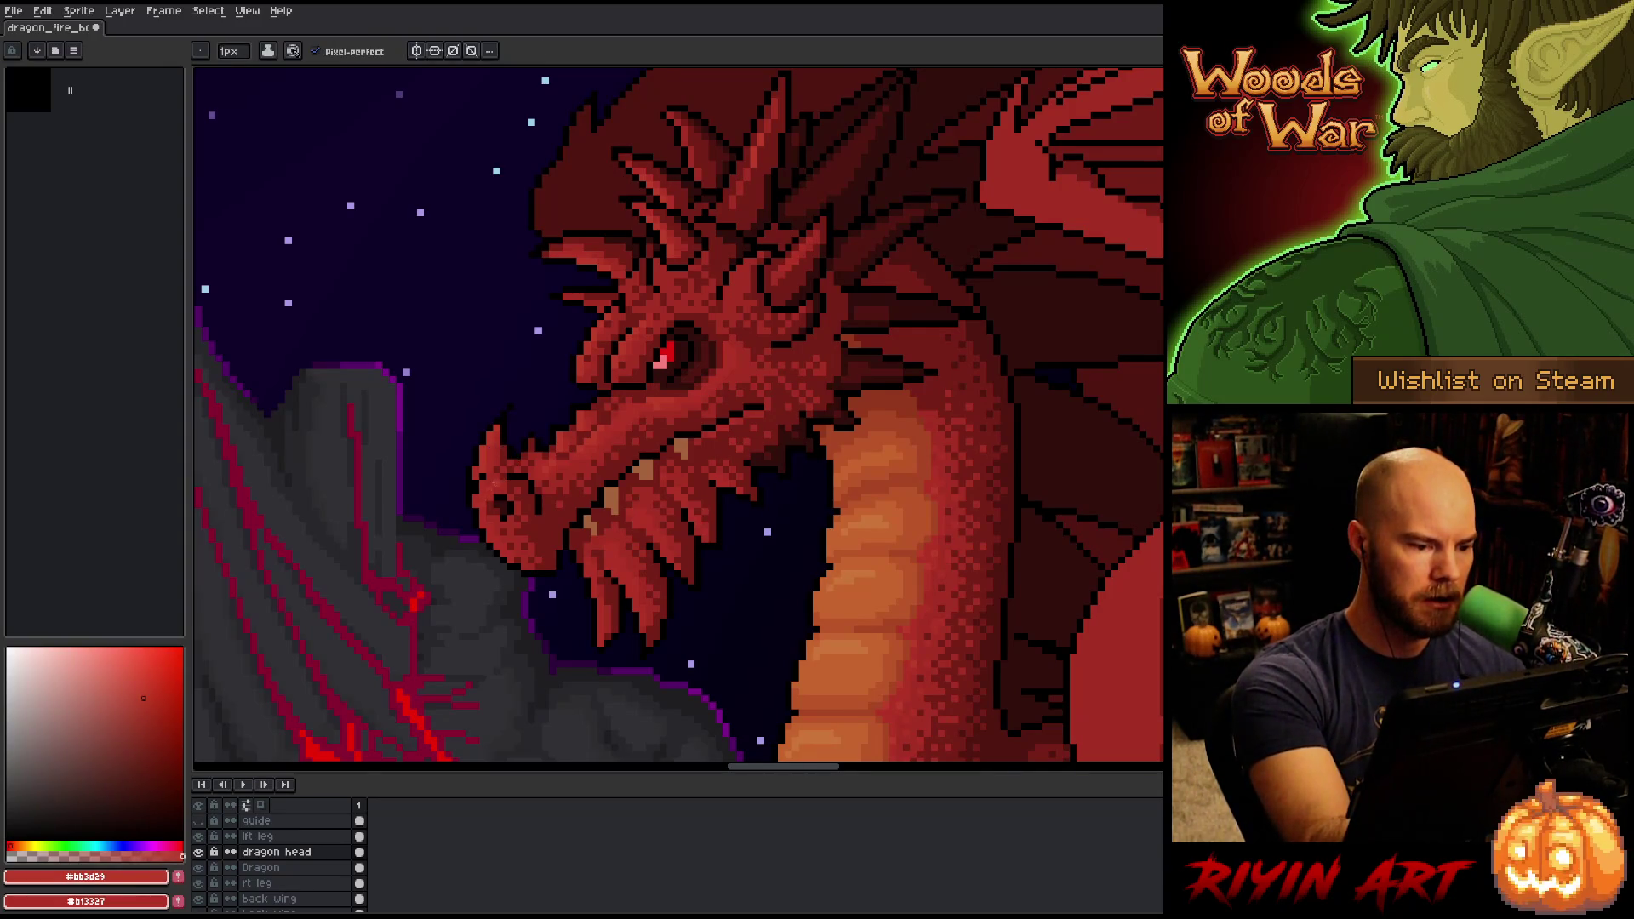
pyautogui.press('alt')
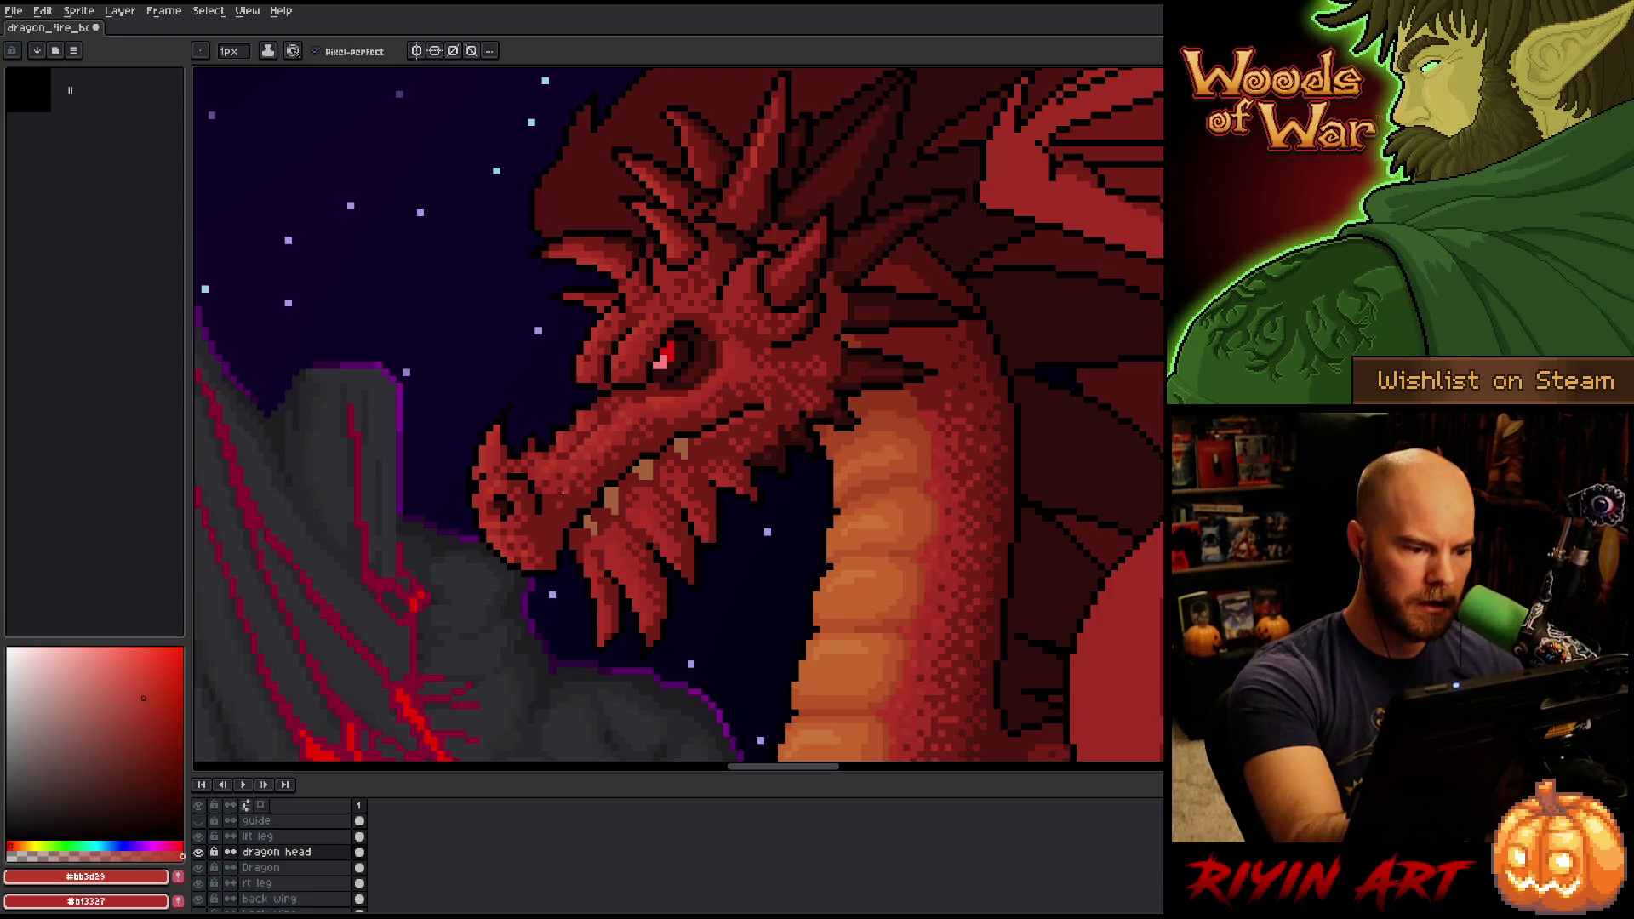
pyautogui.keyDown('alt'); pyautogui.click(550, 500); pyautogui.keyUp('alt')
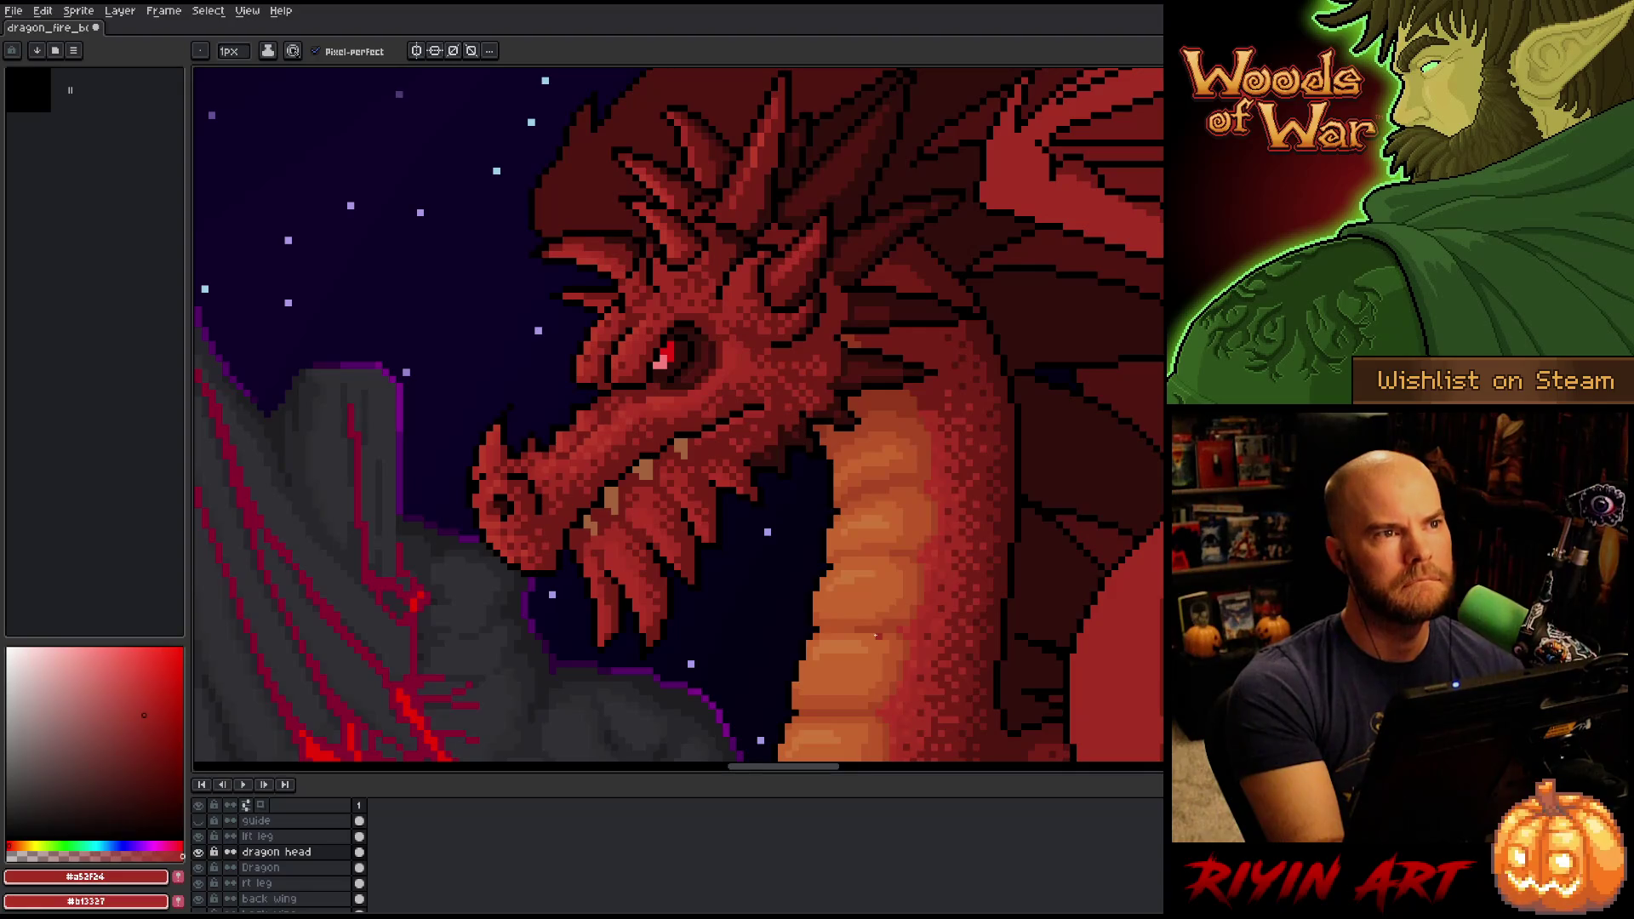
pyautogui.hotkey('ctrl', 's')
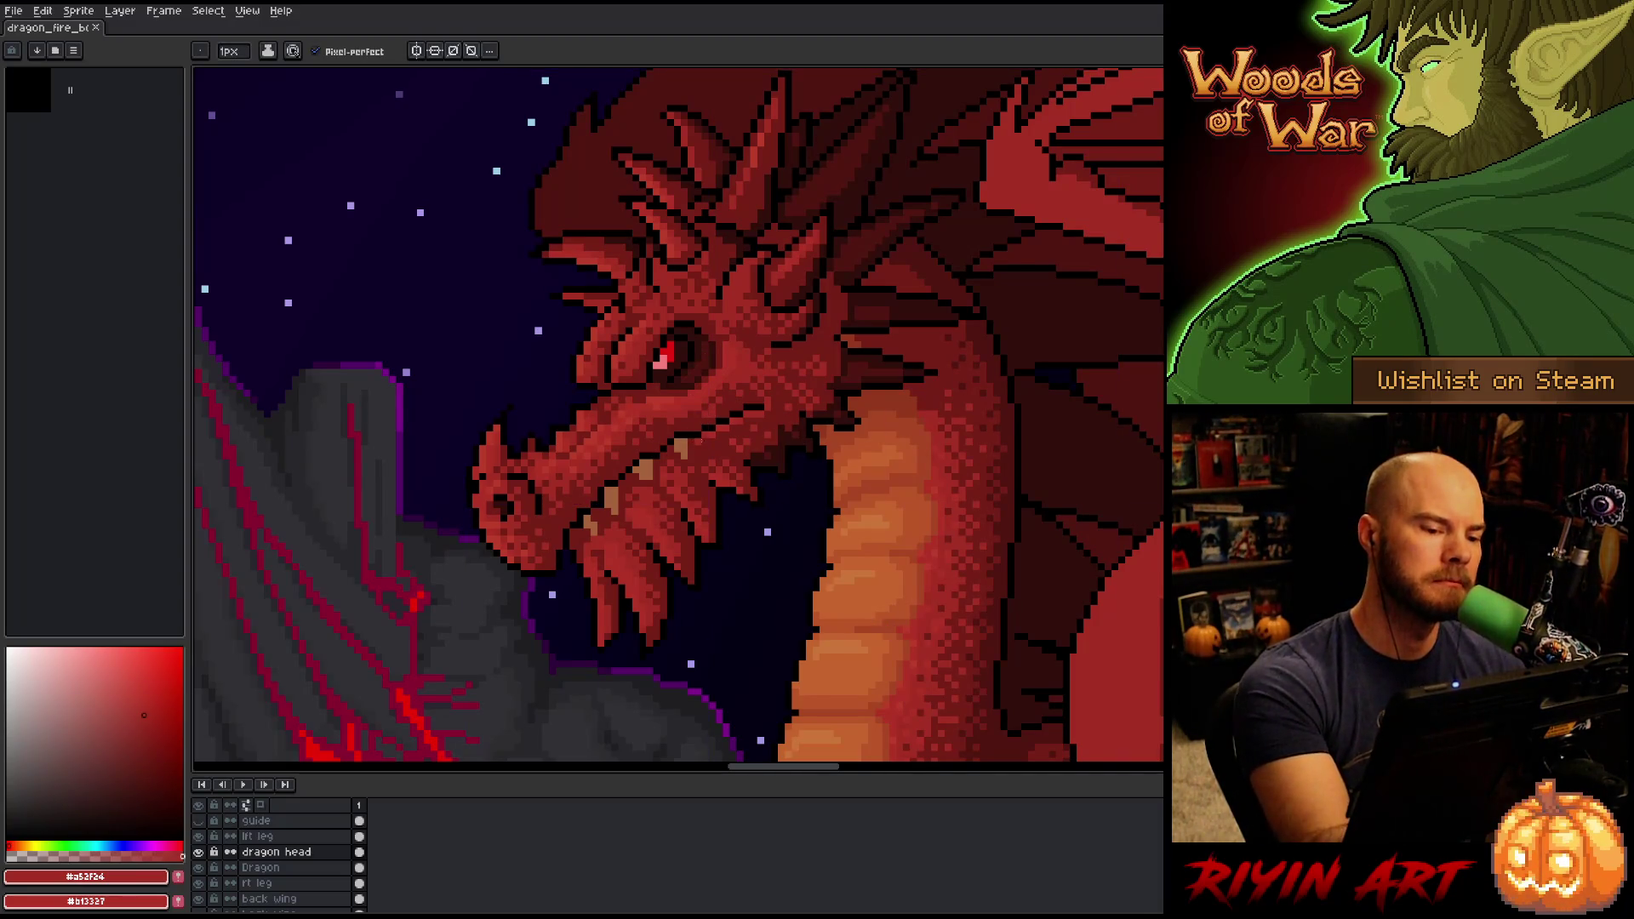
pyautogui.keyDown('alt'); pyautogui.click(708, 444); pyautogui.keyUp('alt')
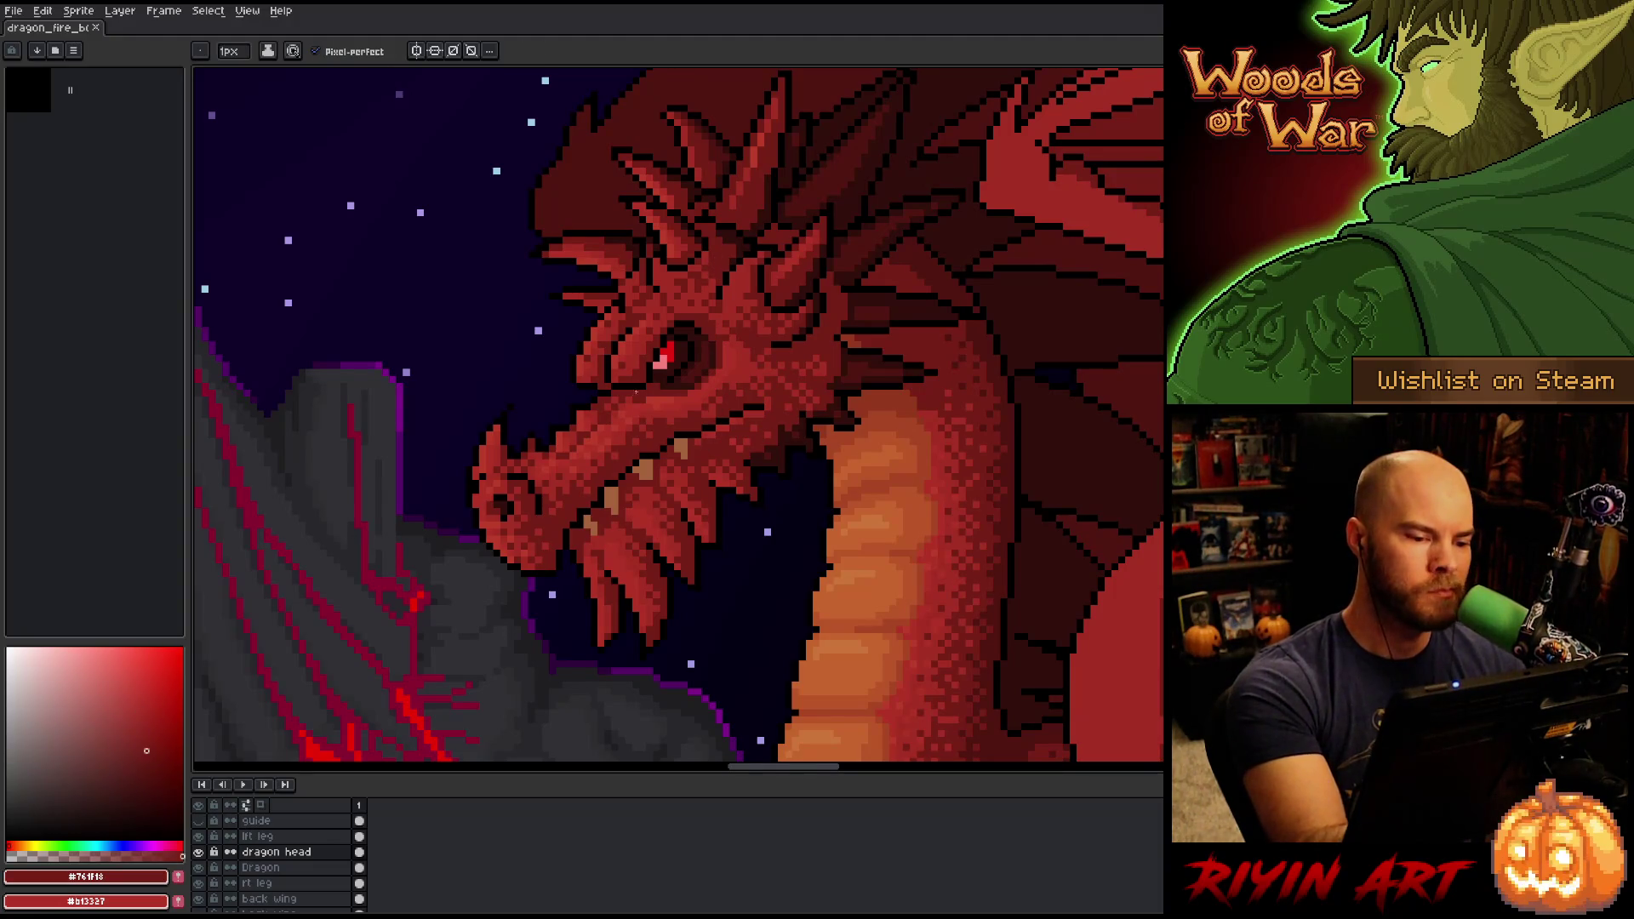
# Compare #bb3d29 and #b13327 on the head, ending on base red #b13327.
pyautogui.keyDown('alt'); pyautogui.click(630, 408); pyautogui.keyUp('alt')
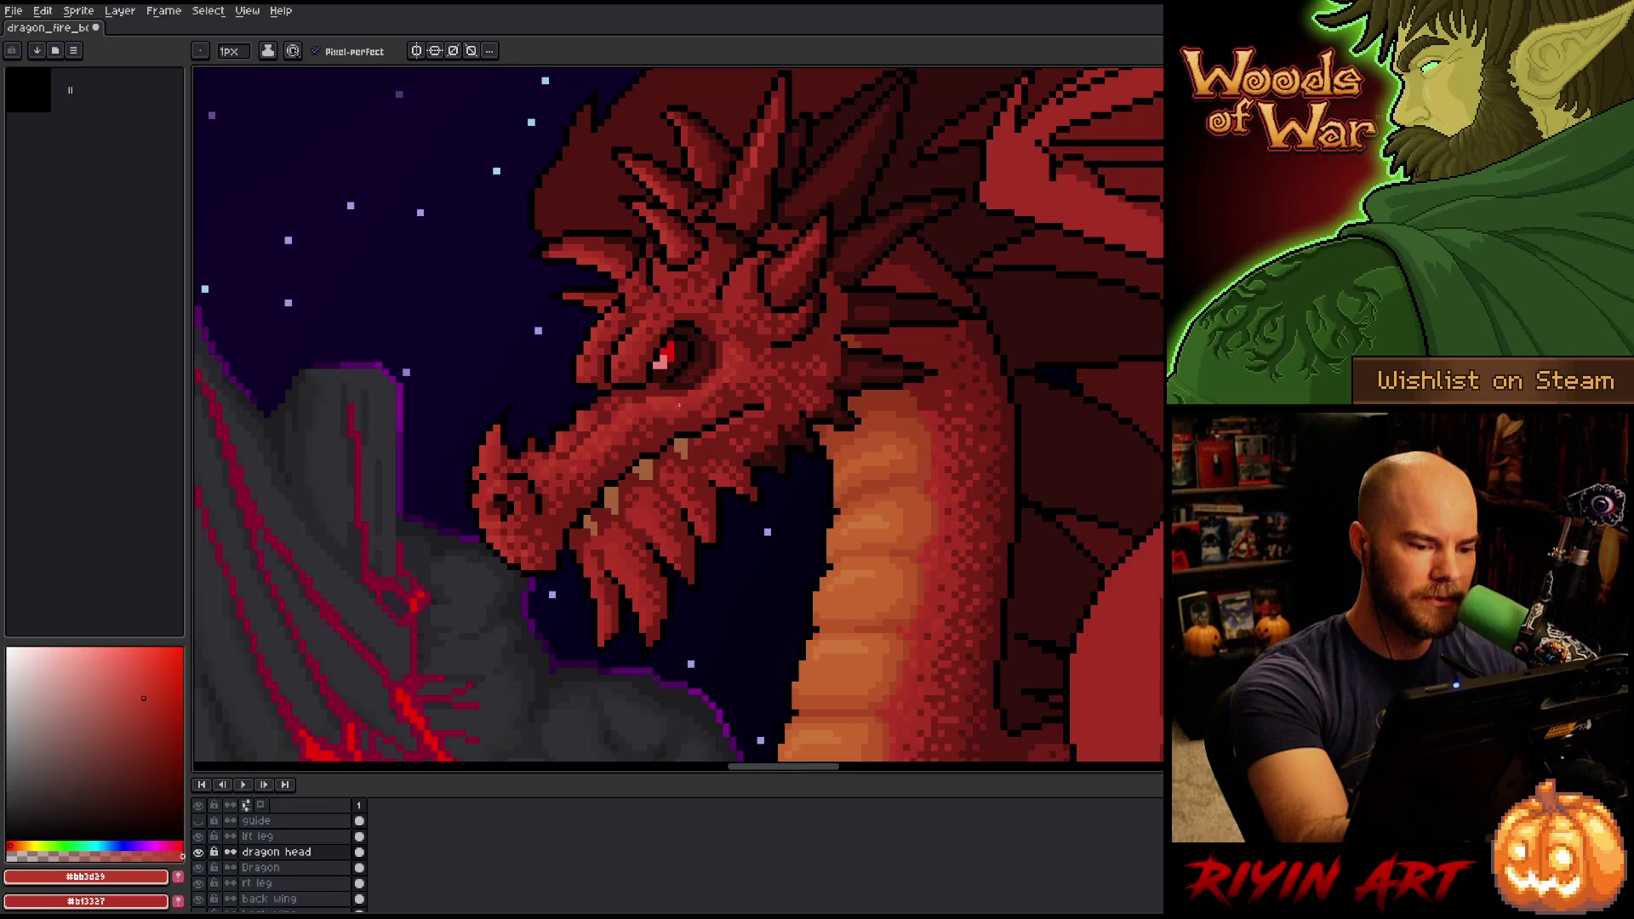
pyautogui.keyDown('alt'); pyautogui.click(660, 400); pyautogui.keyUp('alt')
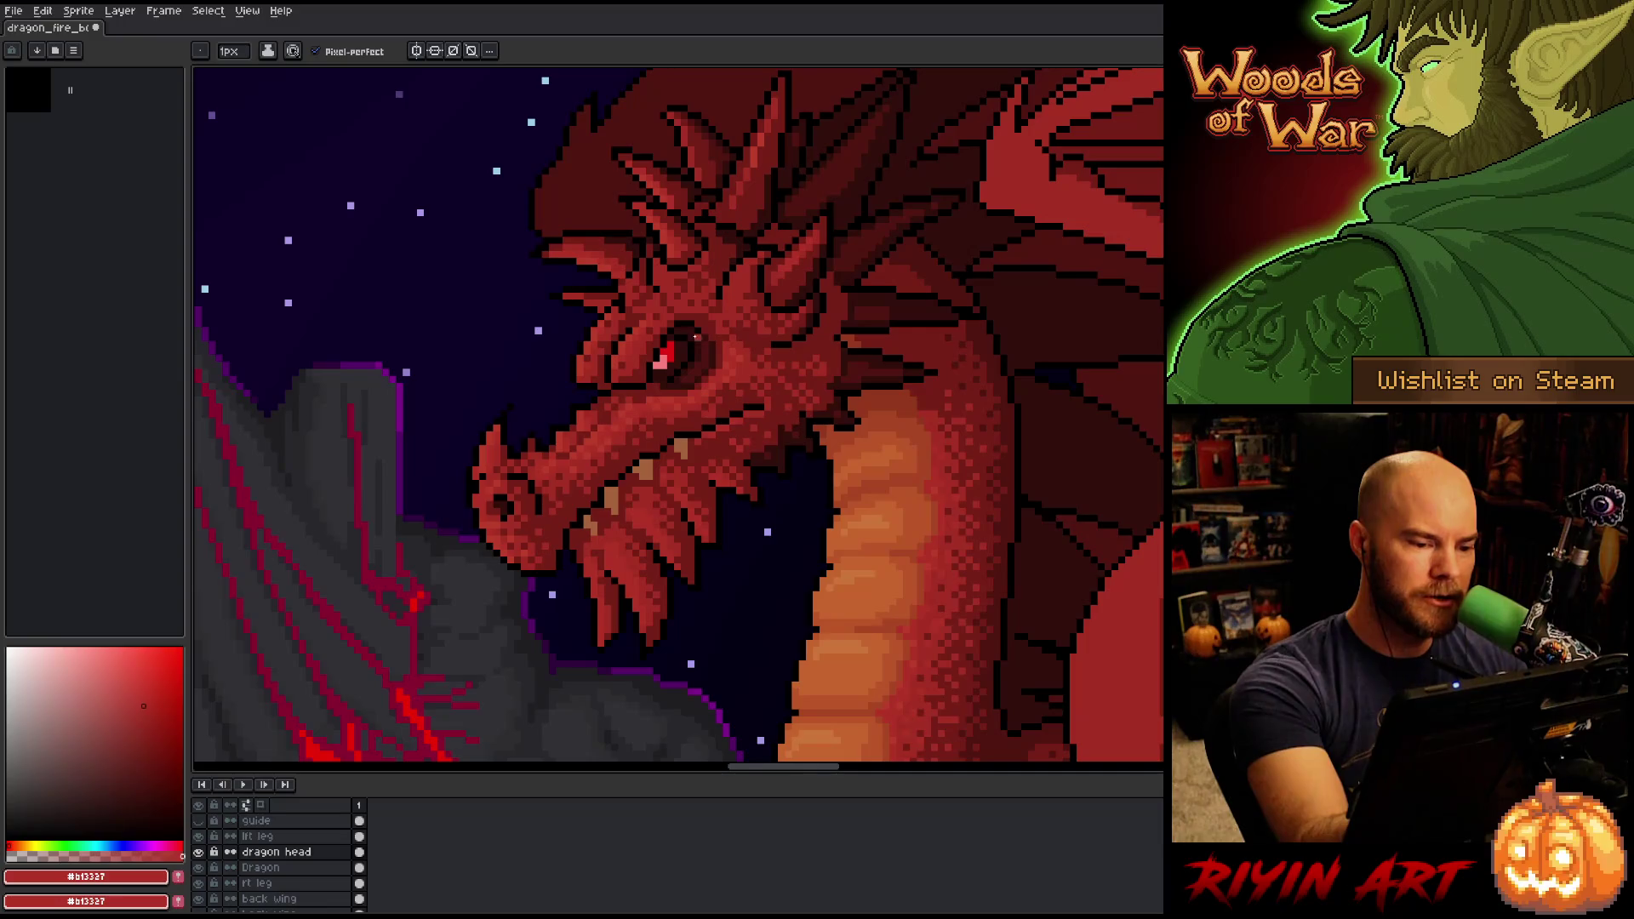
pyautogui.keyDown('alt'); pyautogui.click(707, 336); pyautogui.keyUp('alt')
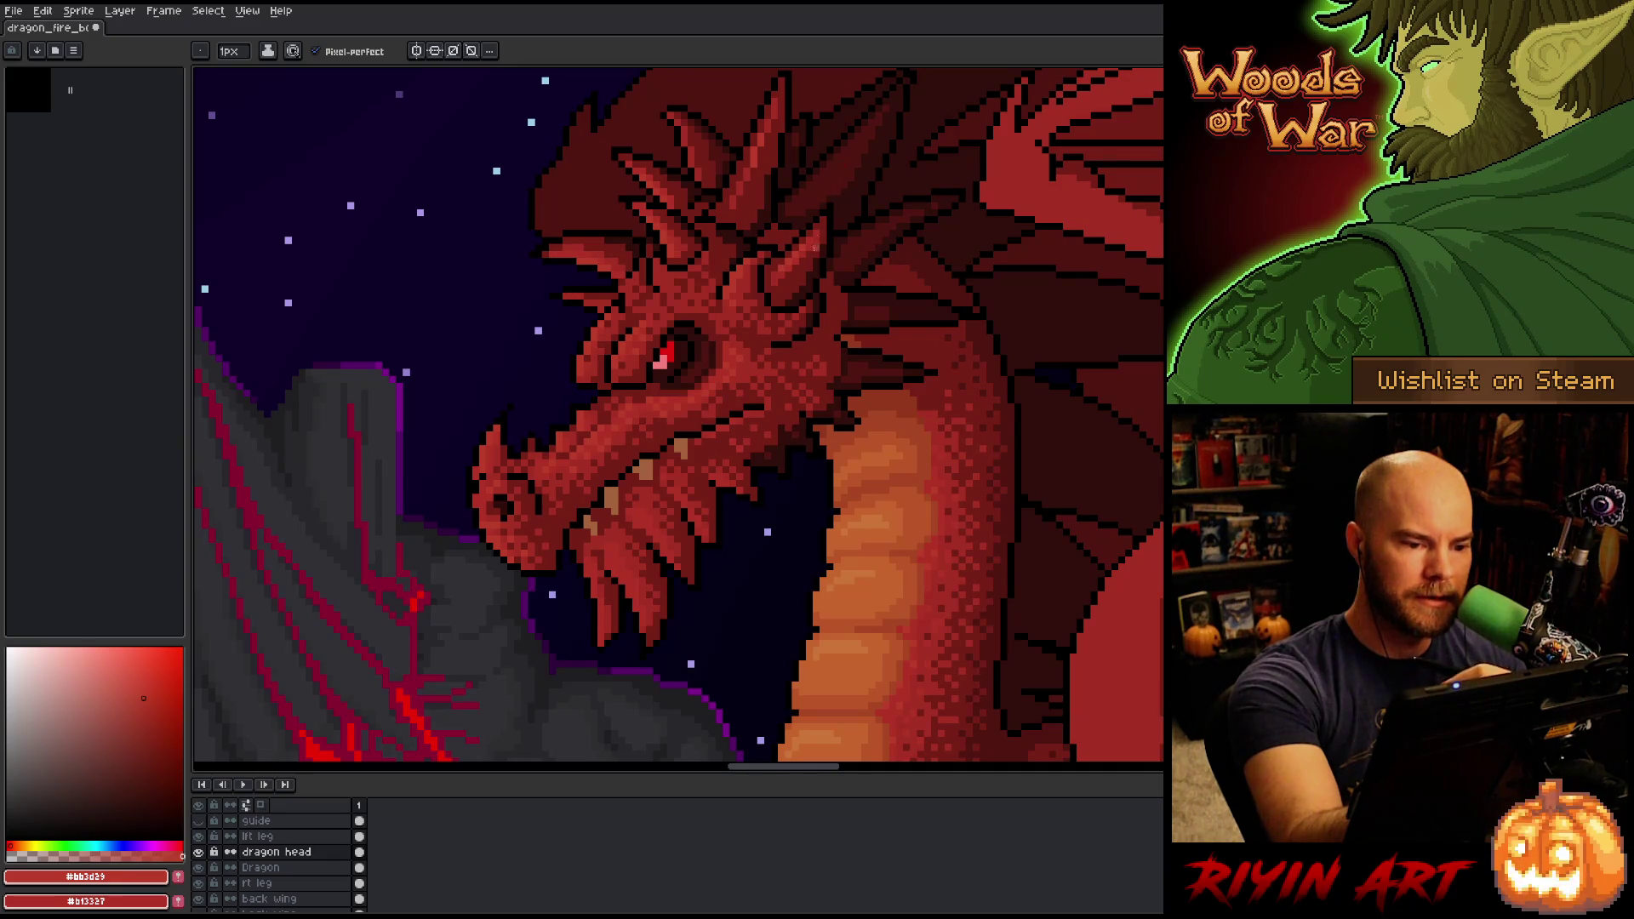
pyautogui.keyDown('alt'); pyautogui.click(807, 245); pyautogui.keyUp('alt')
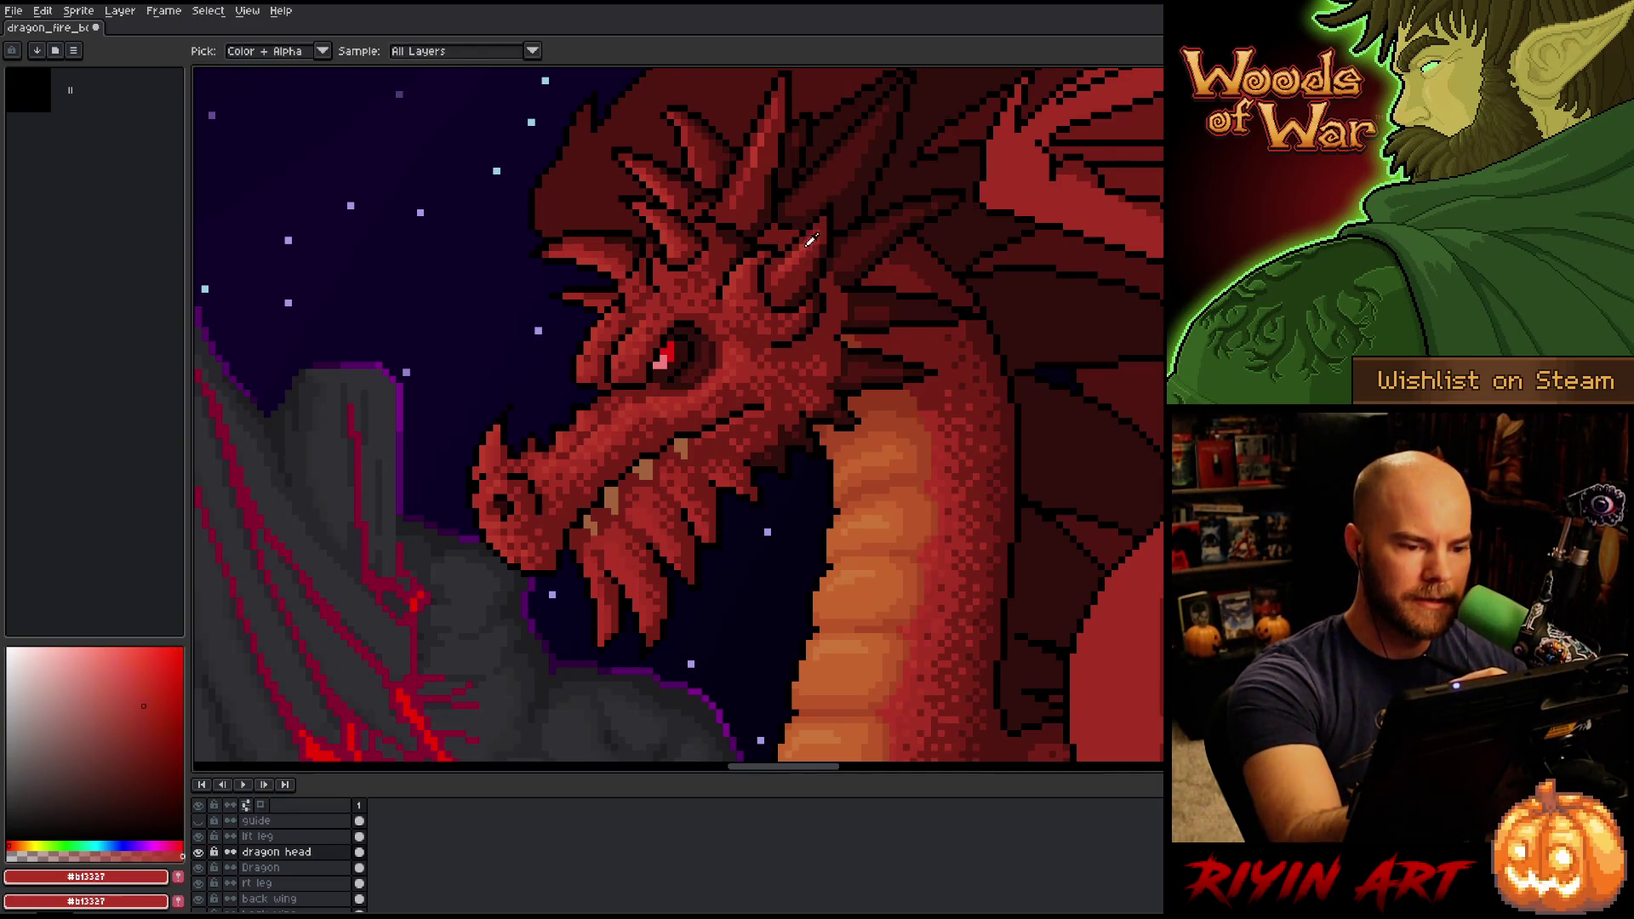
# Sample #a52f24, #b13327, #bb3d29 and the darkest outline red, then save the artwork.
pyautogui.keyDown('alt'); pyautogui.click(809, 255); pyautogui.keyUp('alt')
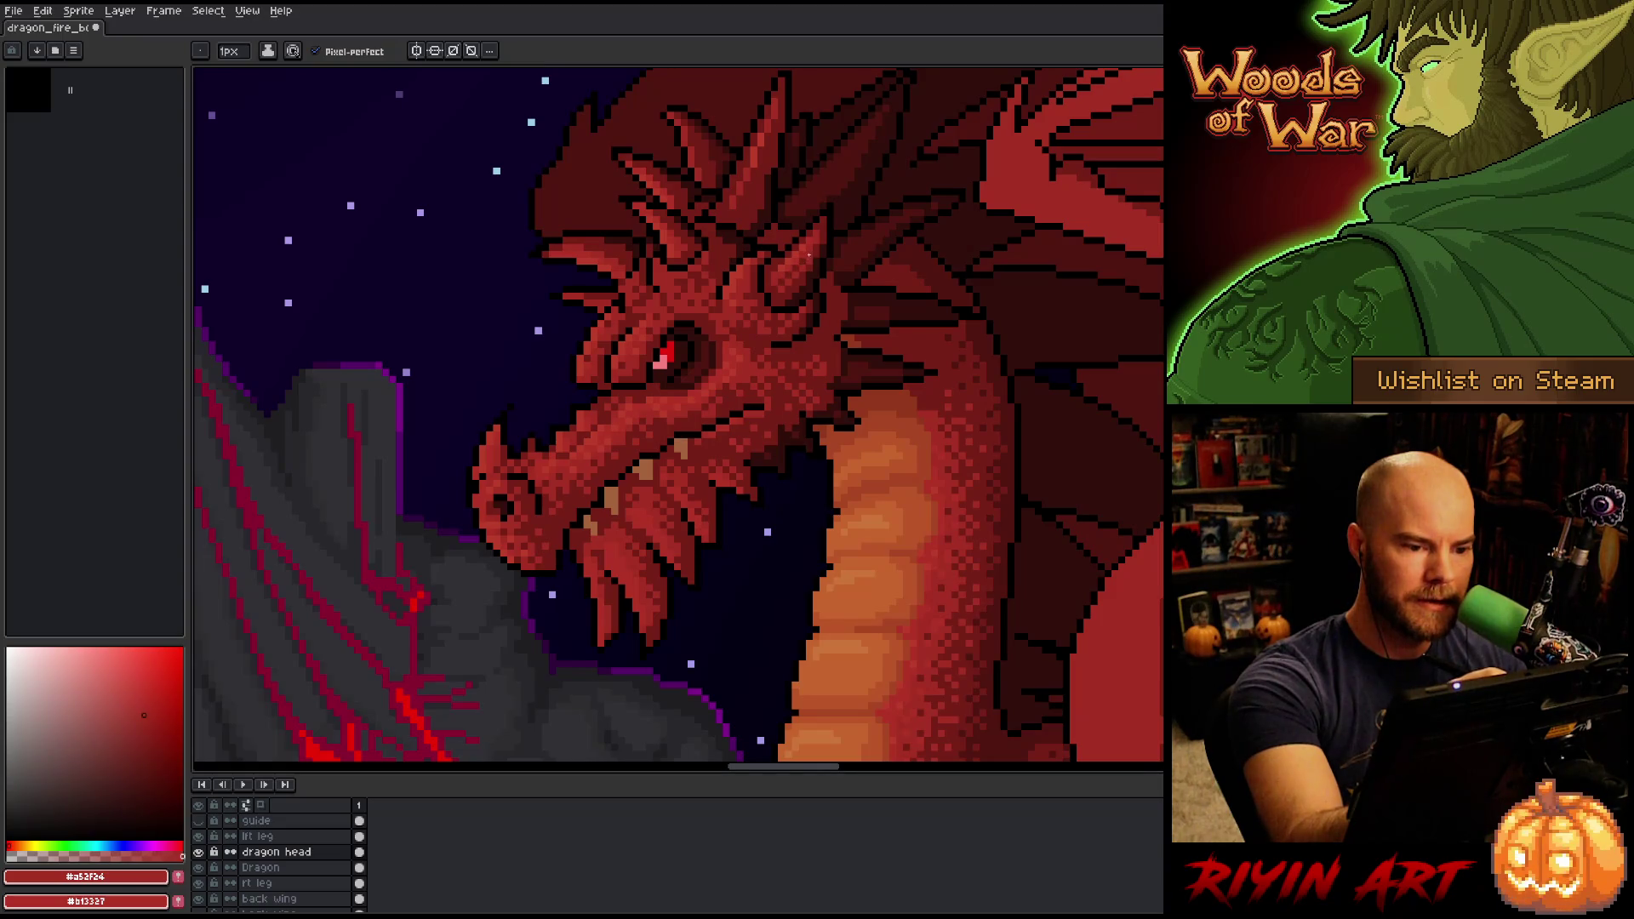
pyautogui.keyDown('alt'); pyautogui.click(806, 252); pyautogui.keyUp('alt')
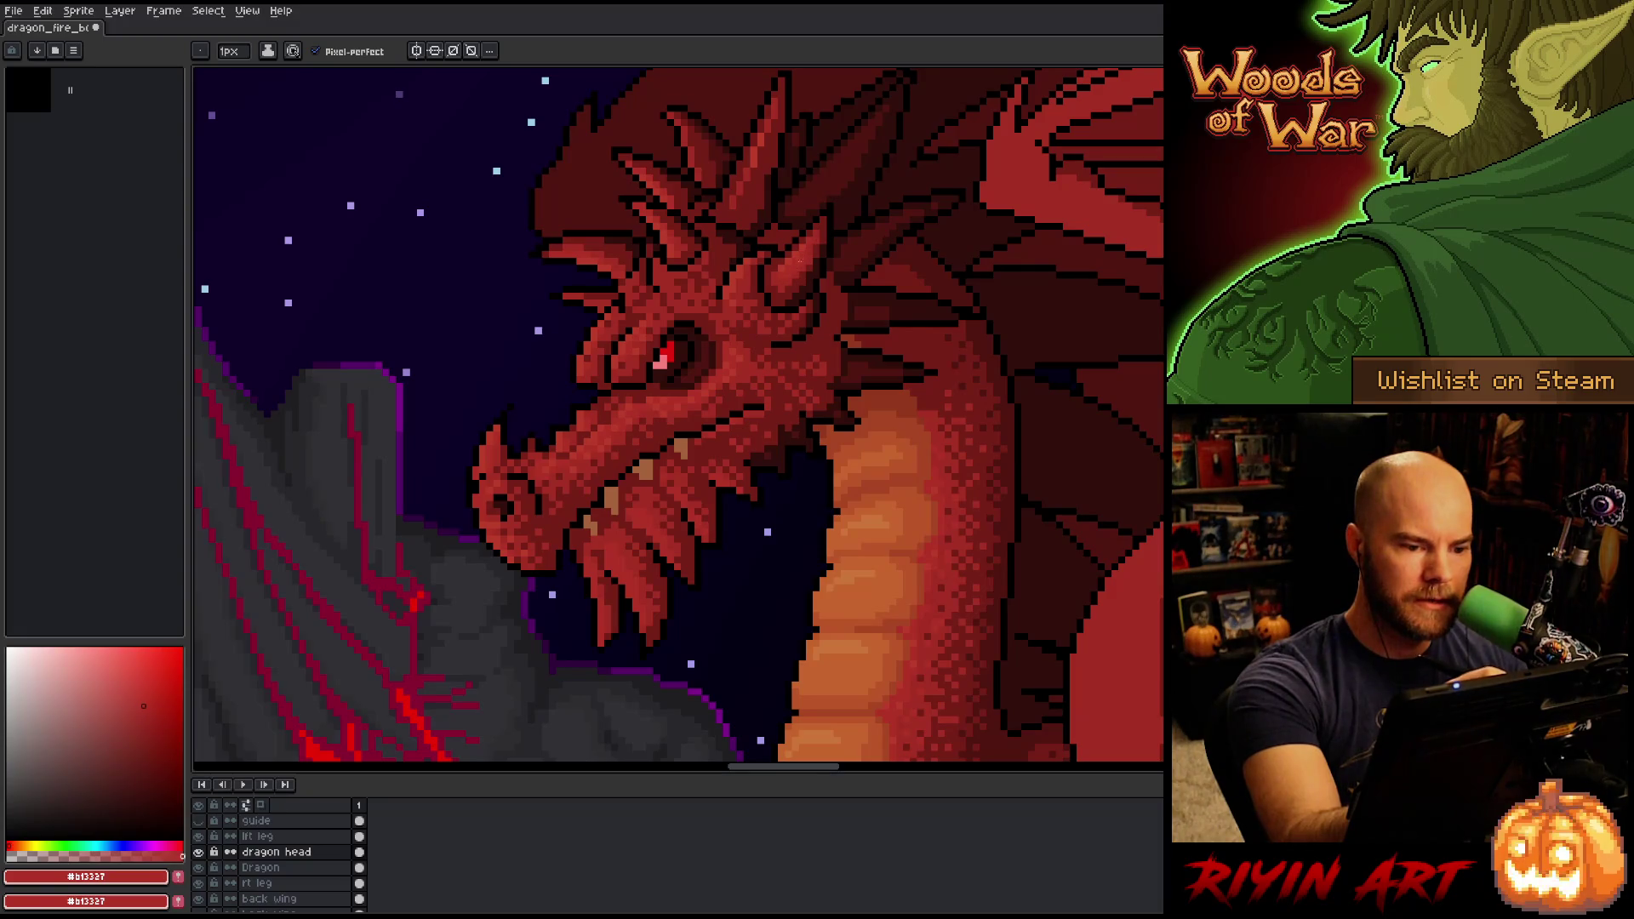
pyautogui.keyDown('alt'); pyautogui.click(787, 268); pyautogui.keyUp('alt')
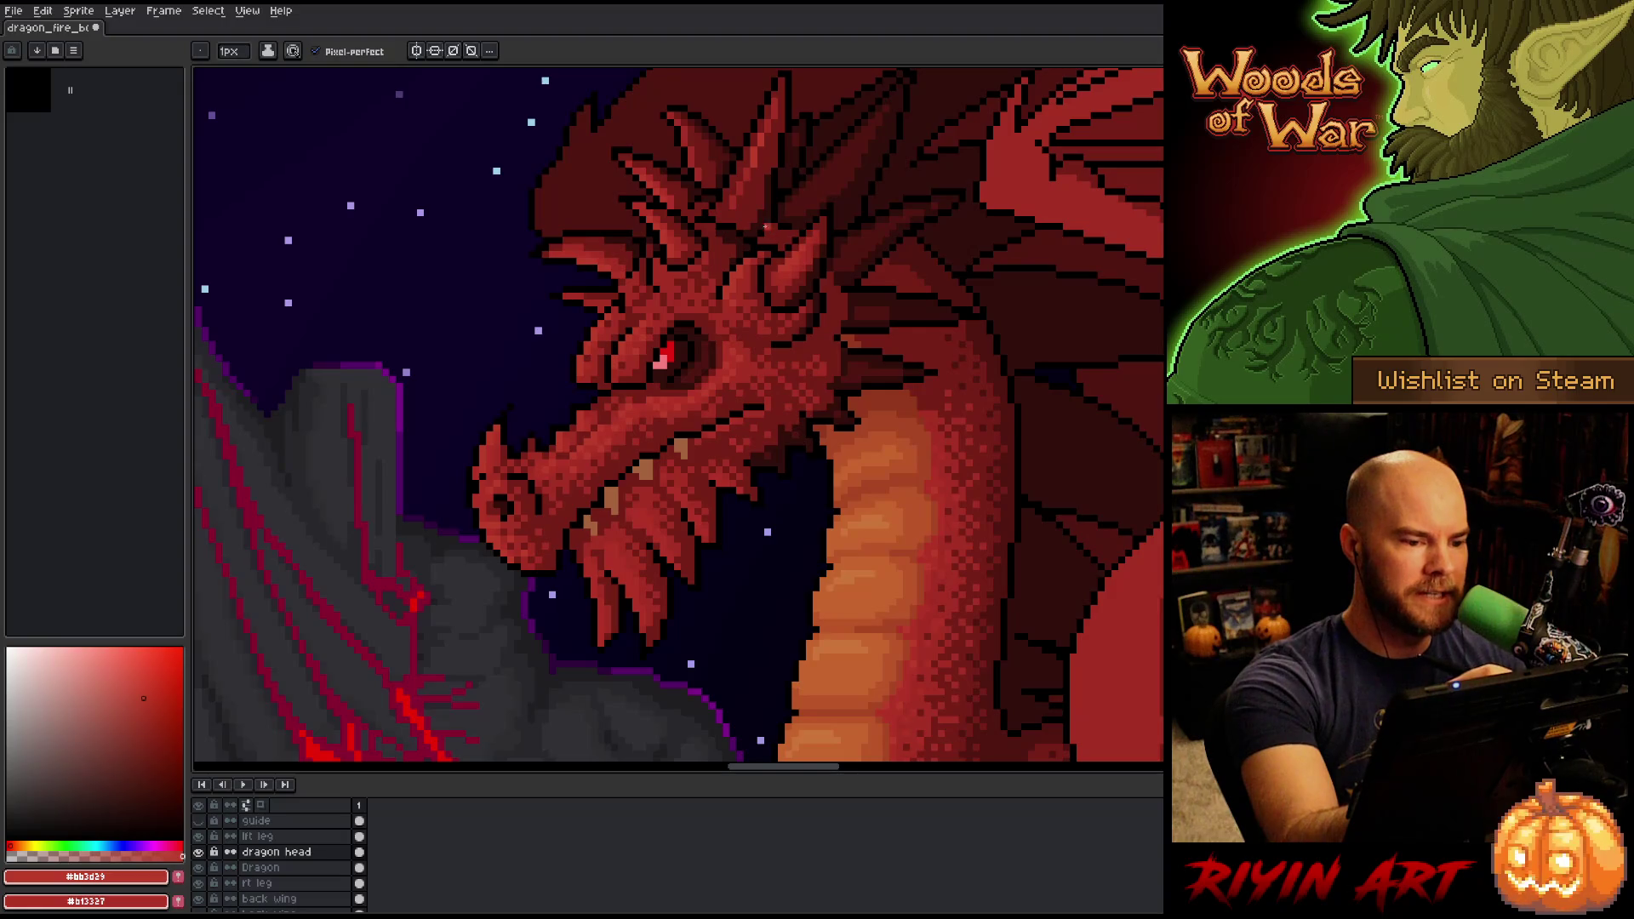
pyautogui.keyDown('alt'); pyautogui.click(674, 256); pyautogui.keyUp('alt')
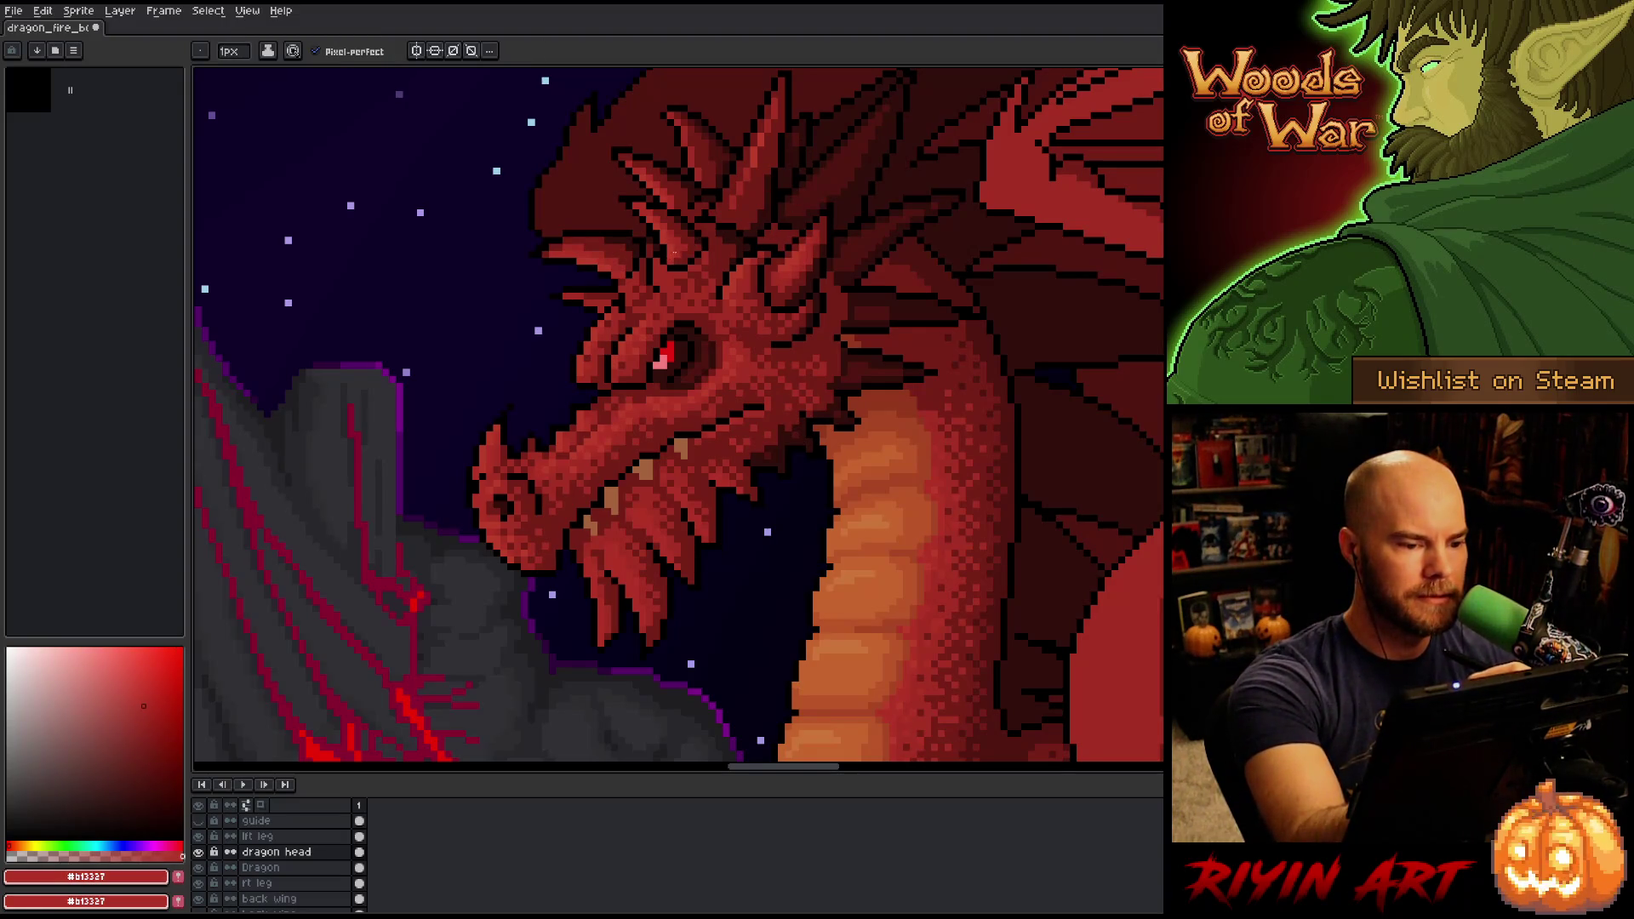
pyautogui.keyDown('alt'); pyautogui.click(799, 254); pyautogui.keyUp('alt')
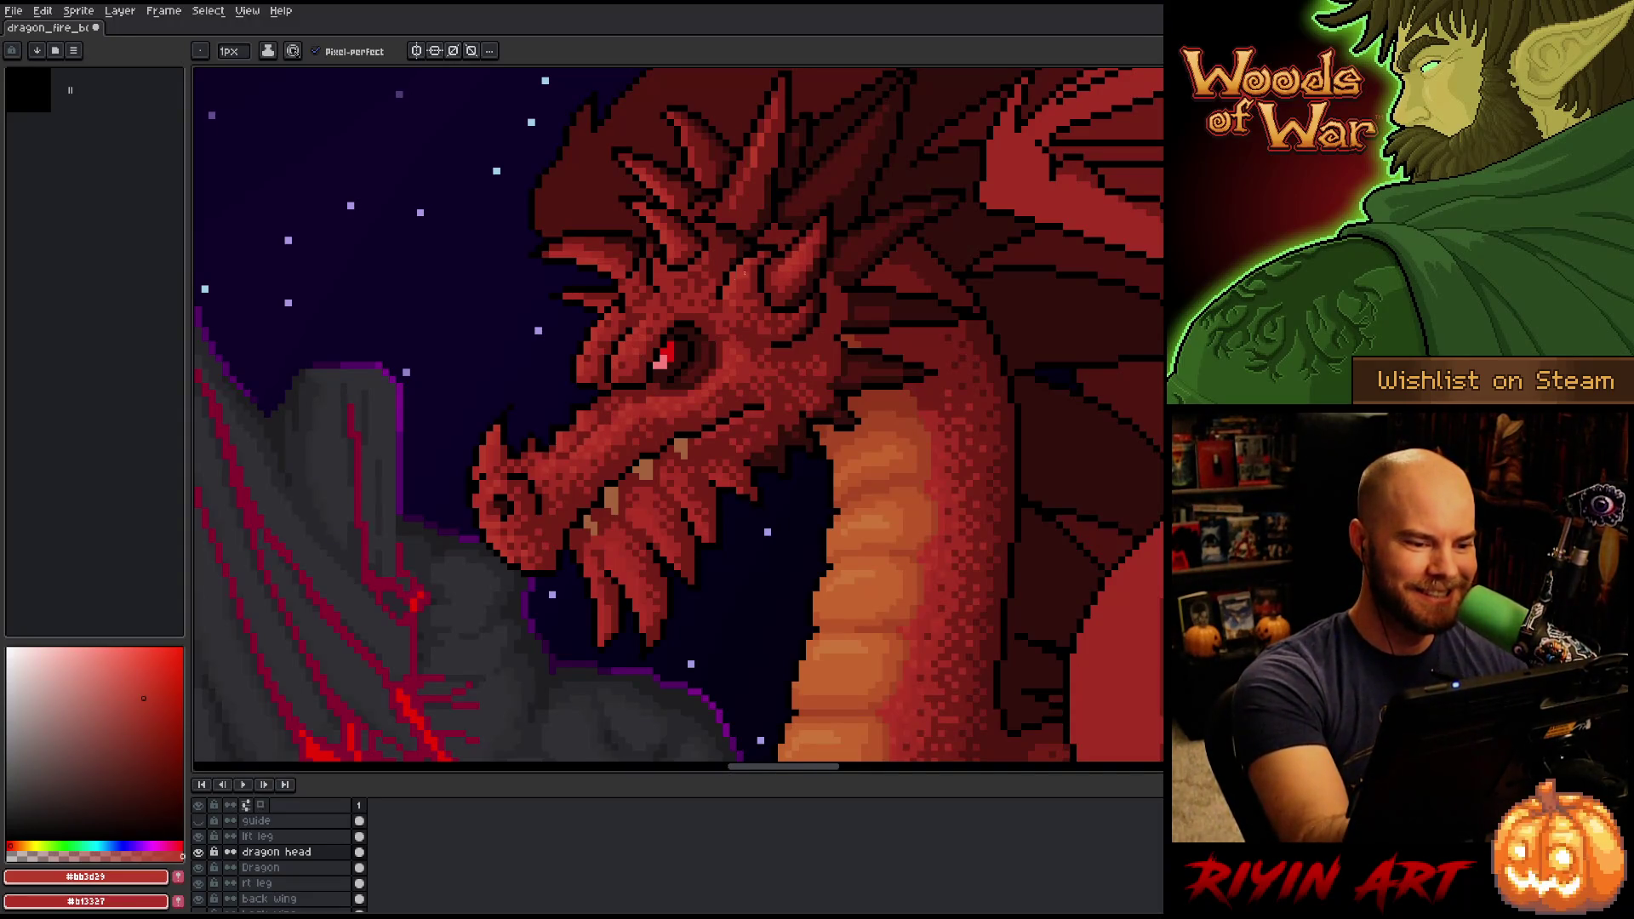
pyautogui.keyDown('alt'); pyautogui.click(820, 300); pyautogui.keyUp('alt')
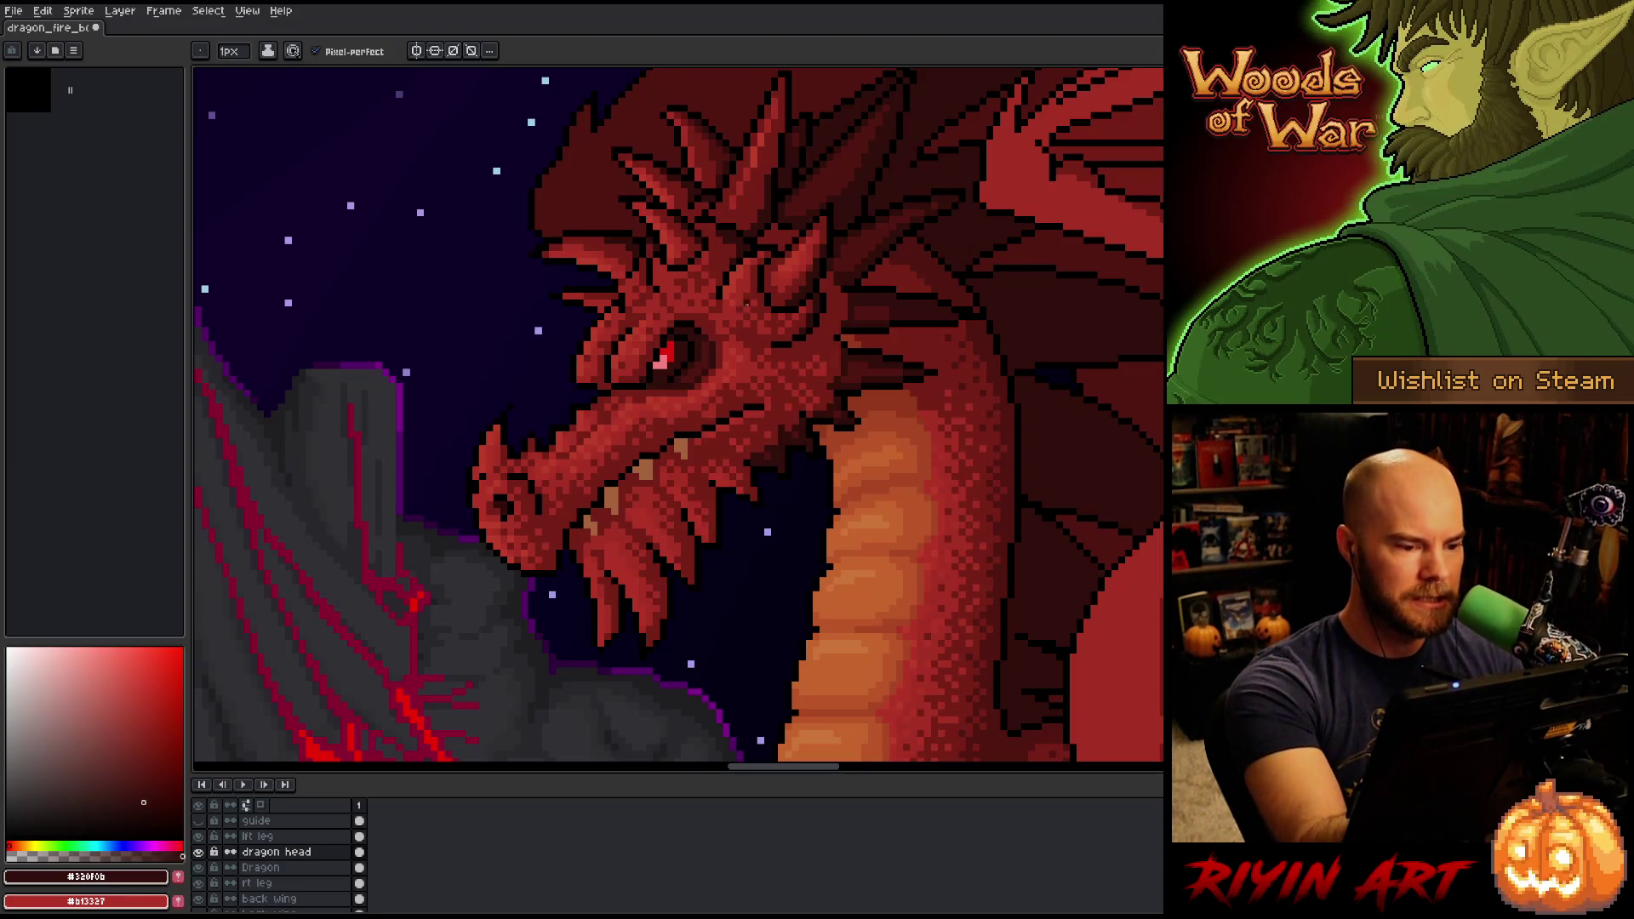
pyautogui.hotkey('ctrl', 's')
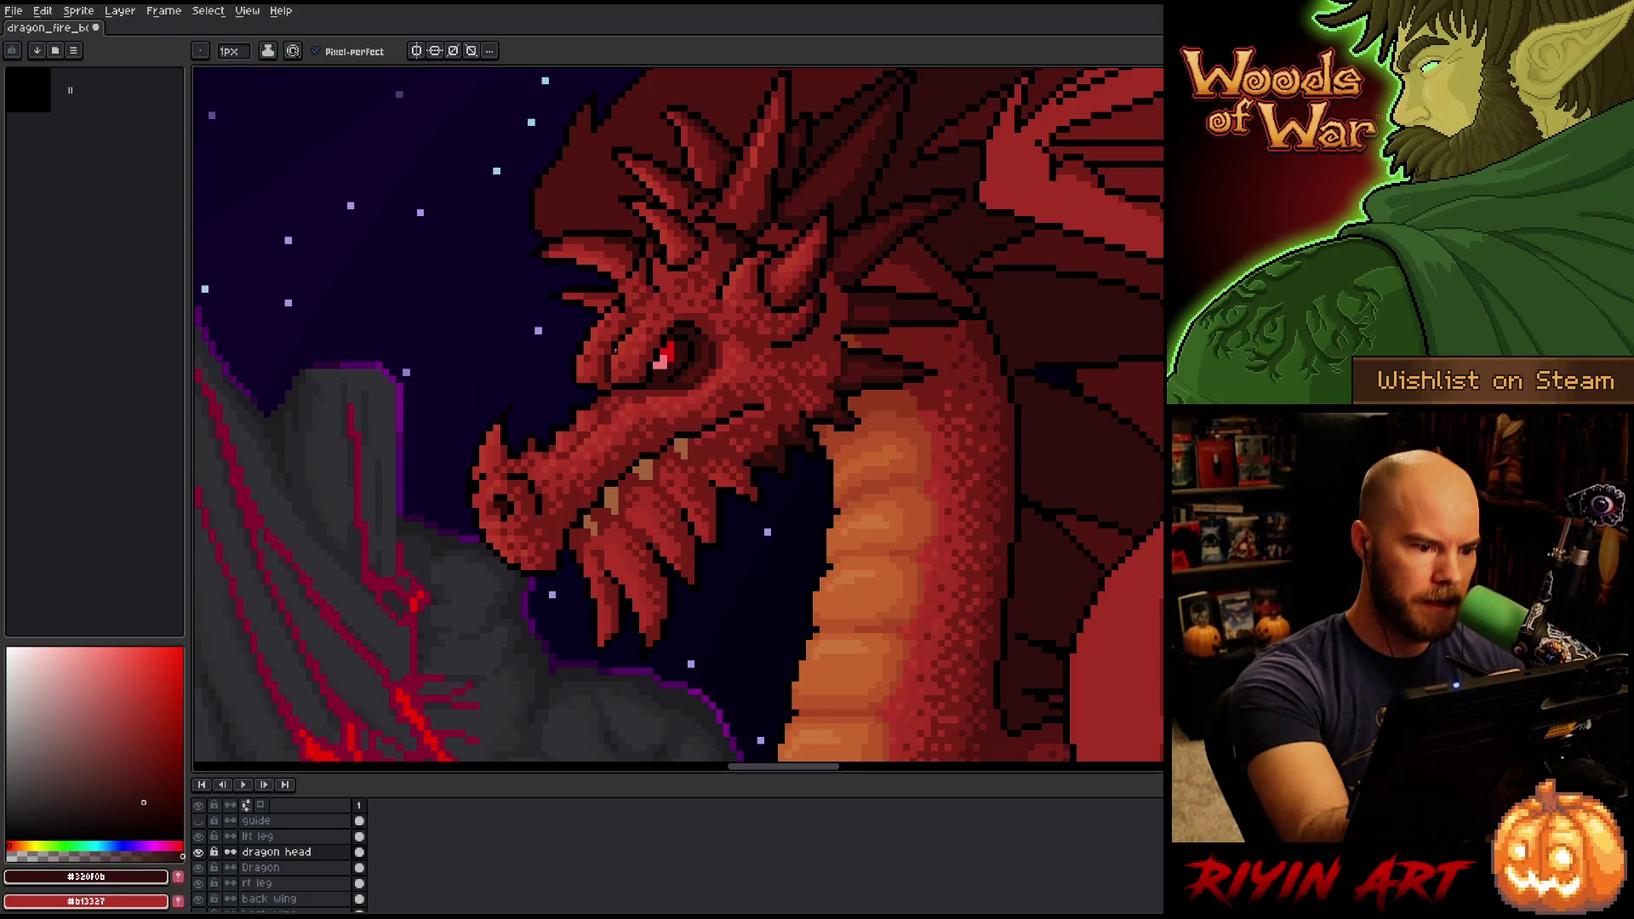
# Sample the horn's mid red, then dark shadow red #501612 from the head, and save.
pyautogui.press('alt')
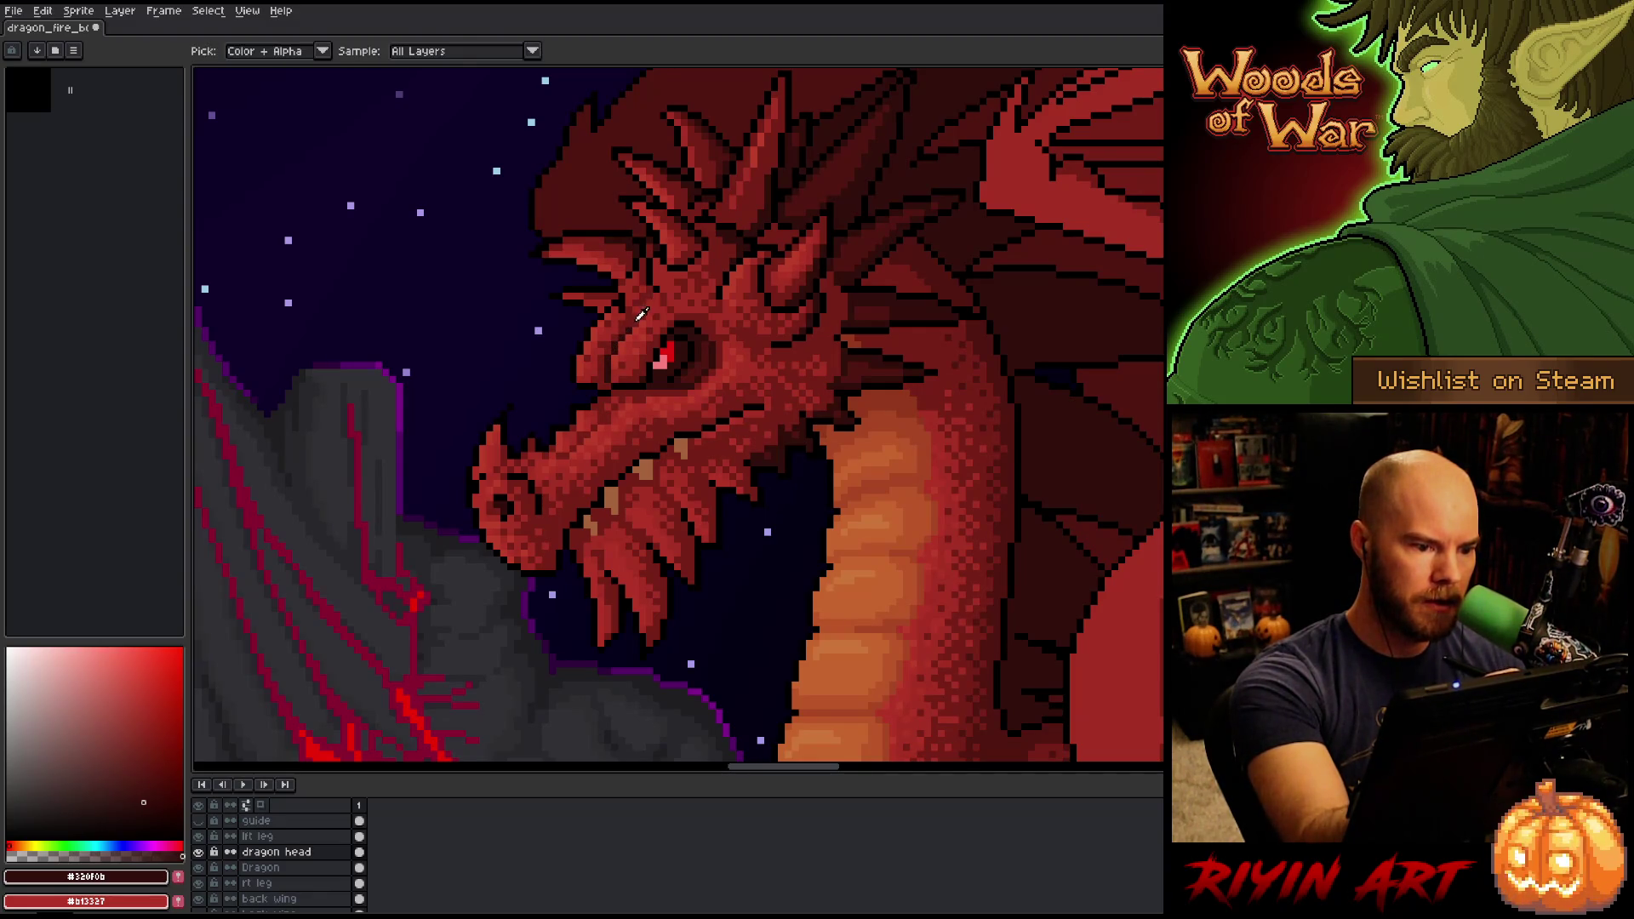
pyautogui.click(760, 206)
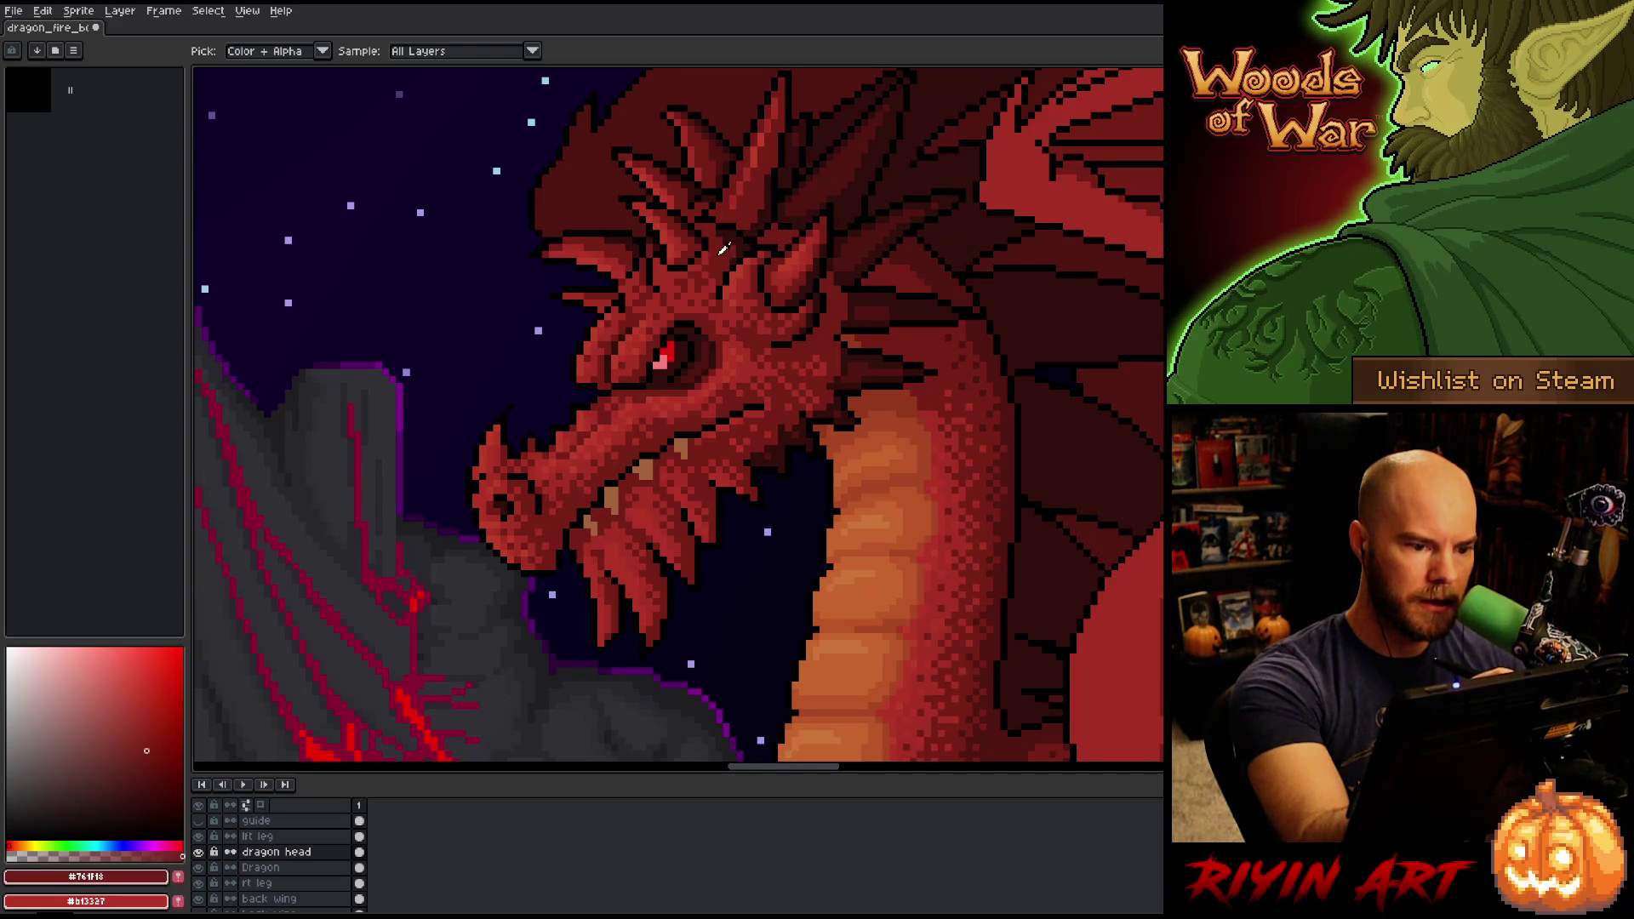
pyautogui.press('alt')
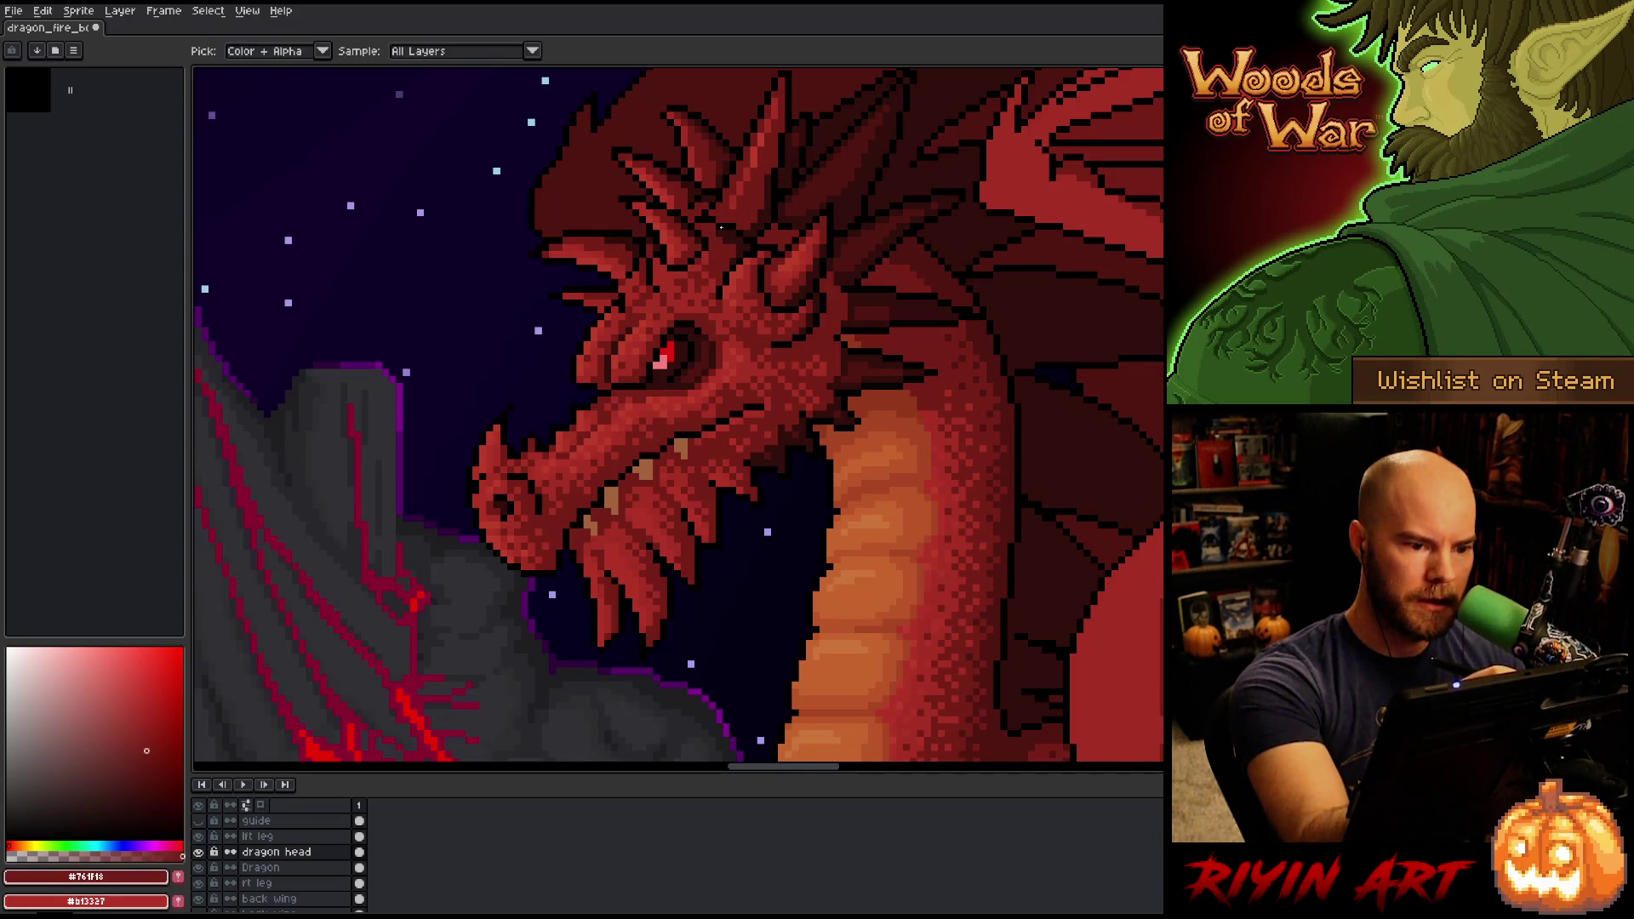
pyautogui.press('alt')
pyautogui.click(726, 151)
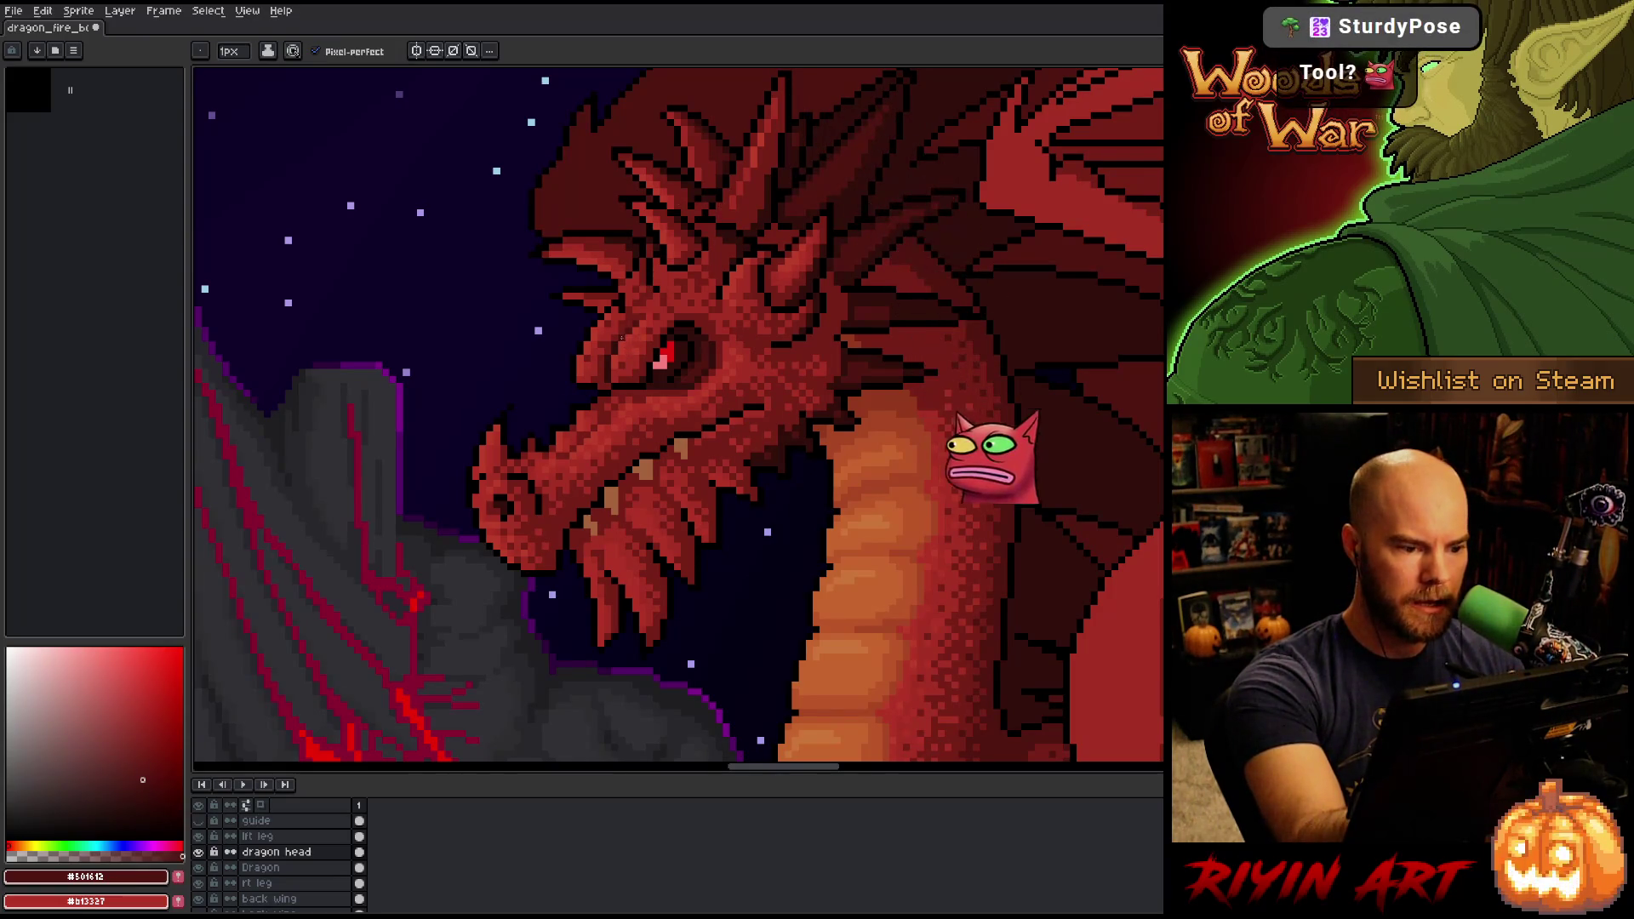
pyautogui.hotkey('ctrl', 's')
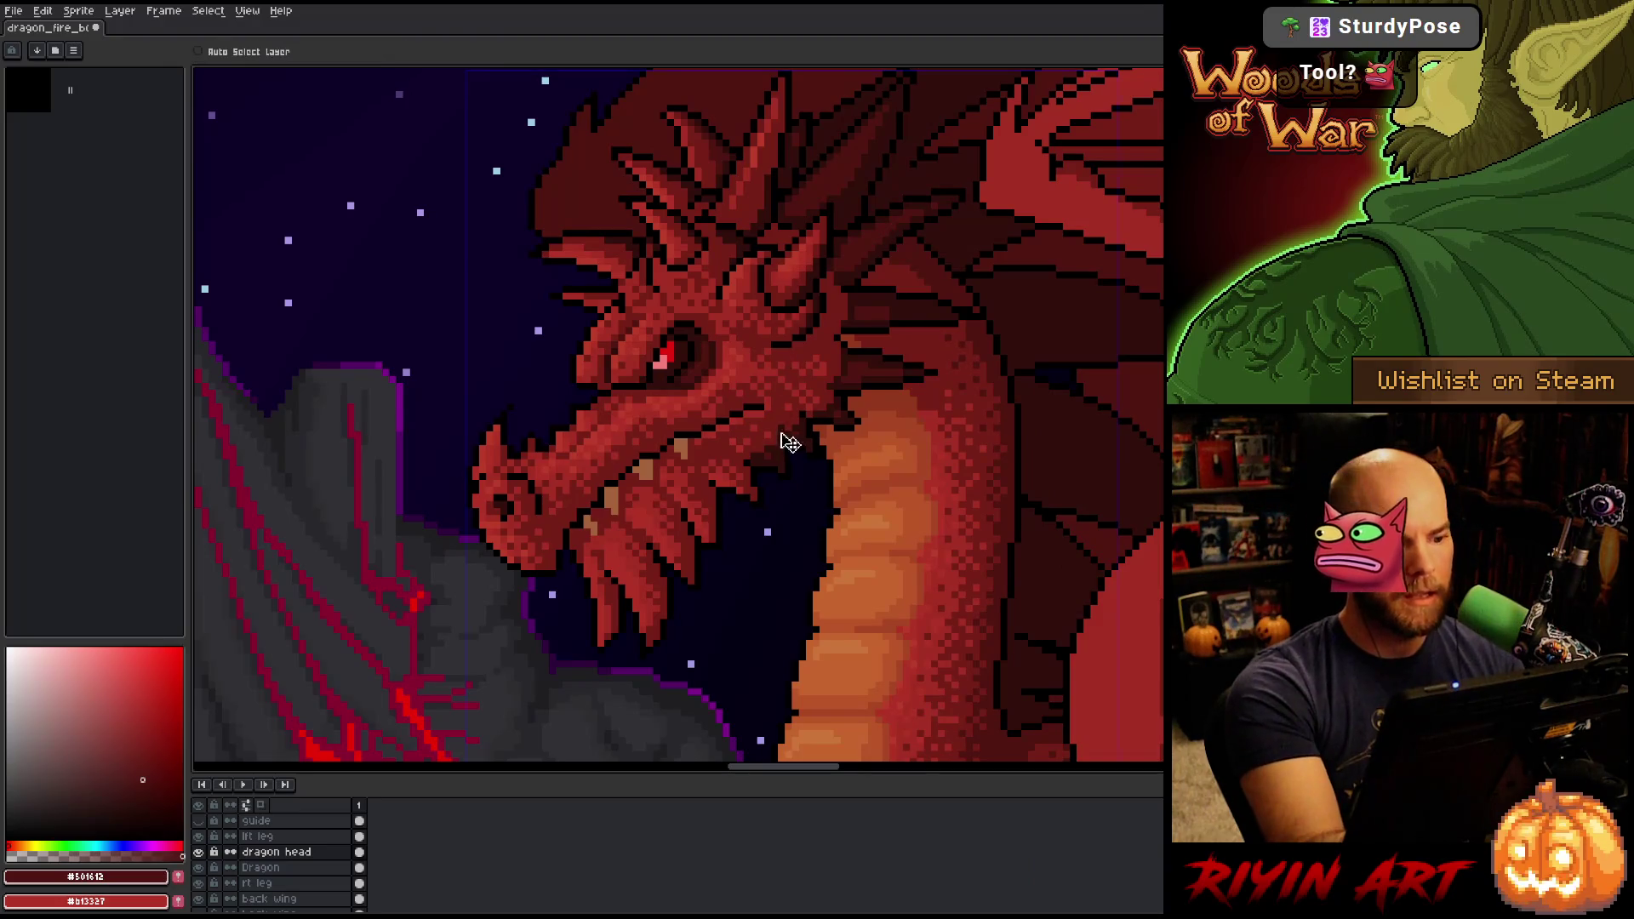
# Paint a dark pixel above the dragon's eye, save, and reload the #501612 shadow red.
pyautogui.click(636, 296)
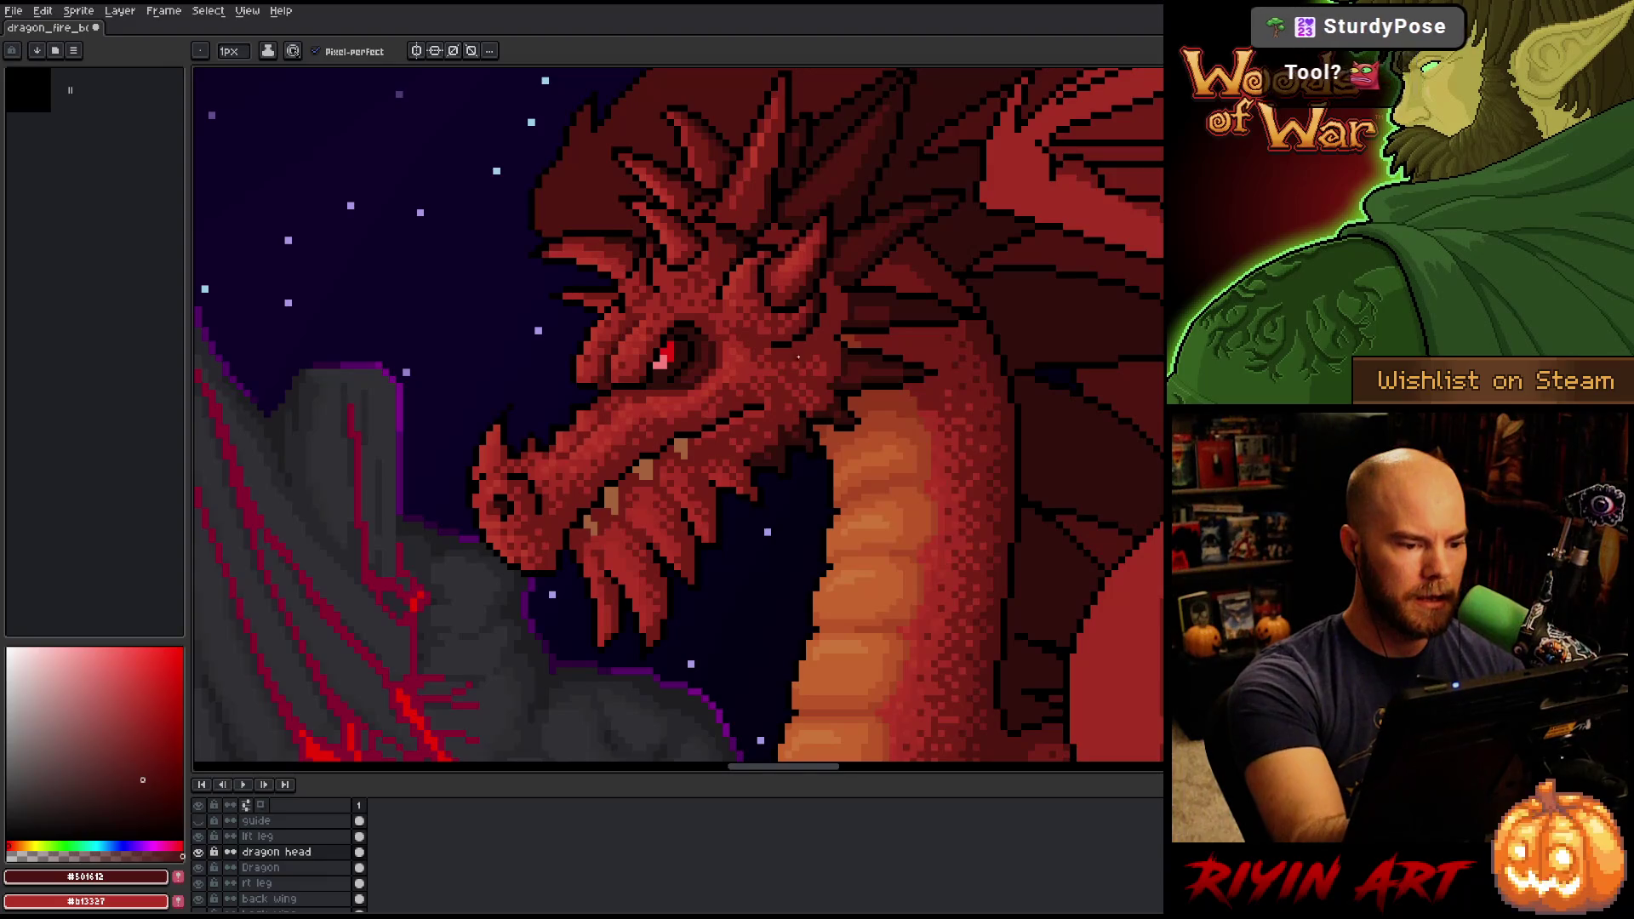
pyautogui.keyDown('alt'); pyautogui.click(605, 386); pyautogui.keyUp('alt')
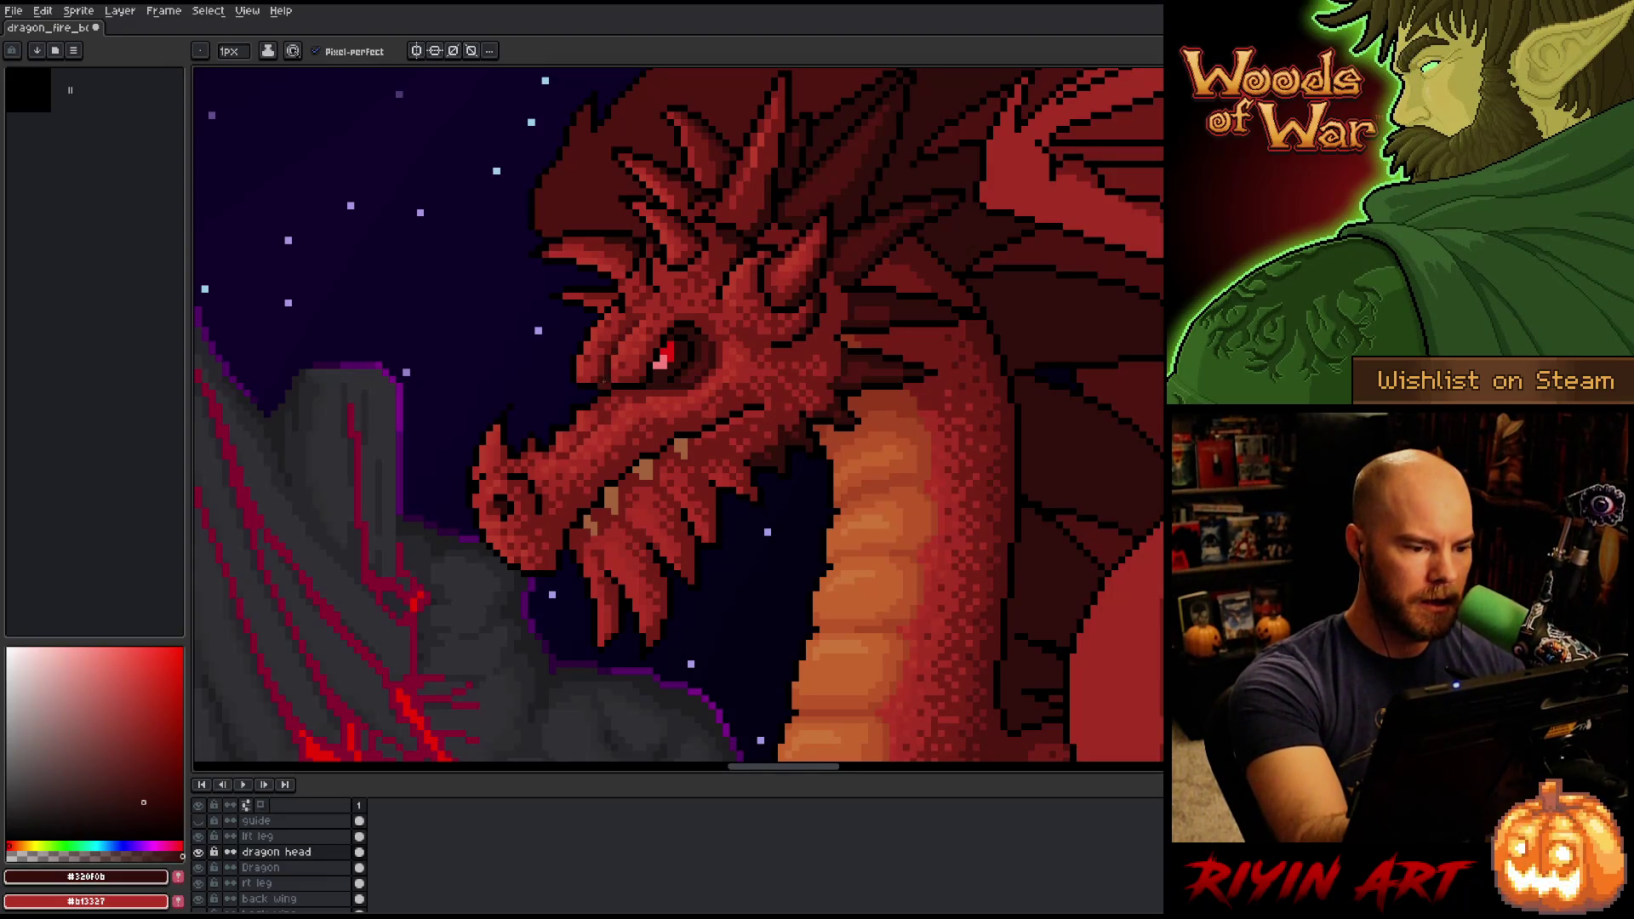
pyautogui.hotkey('ctrl', 's')
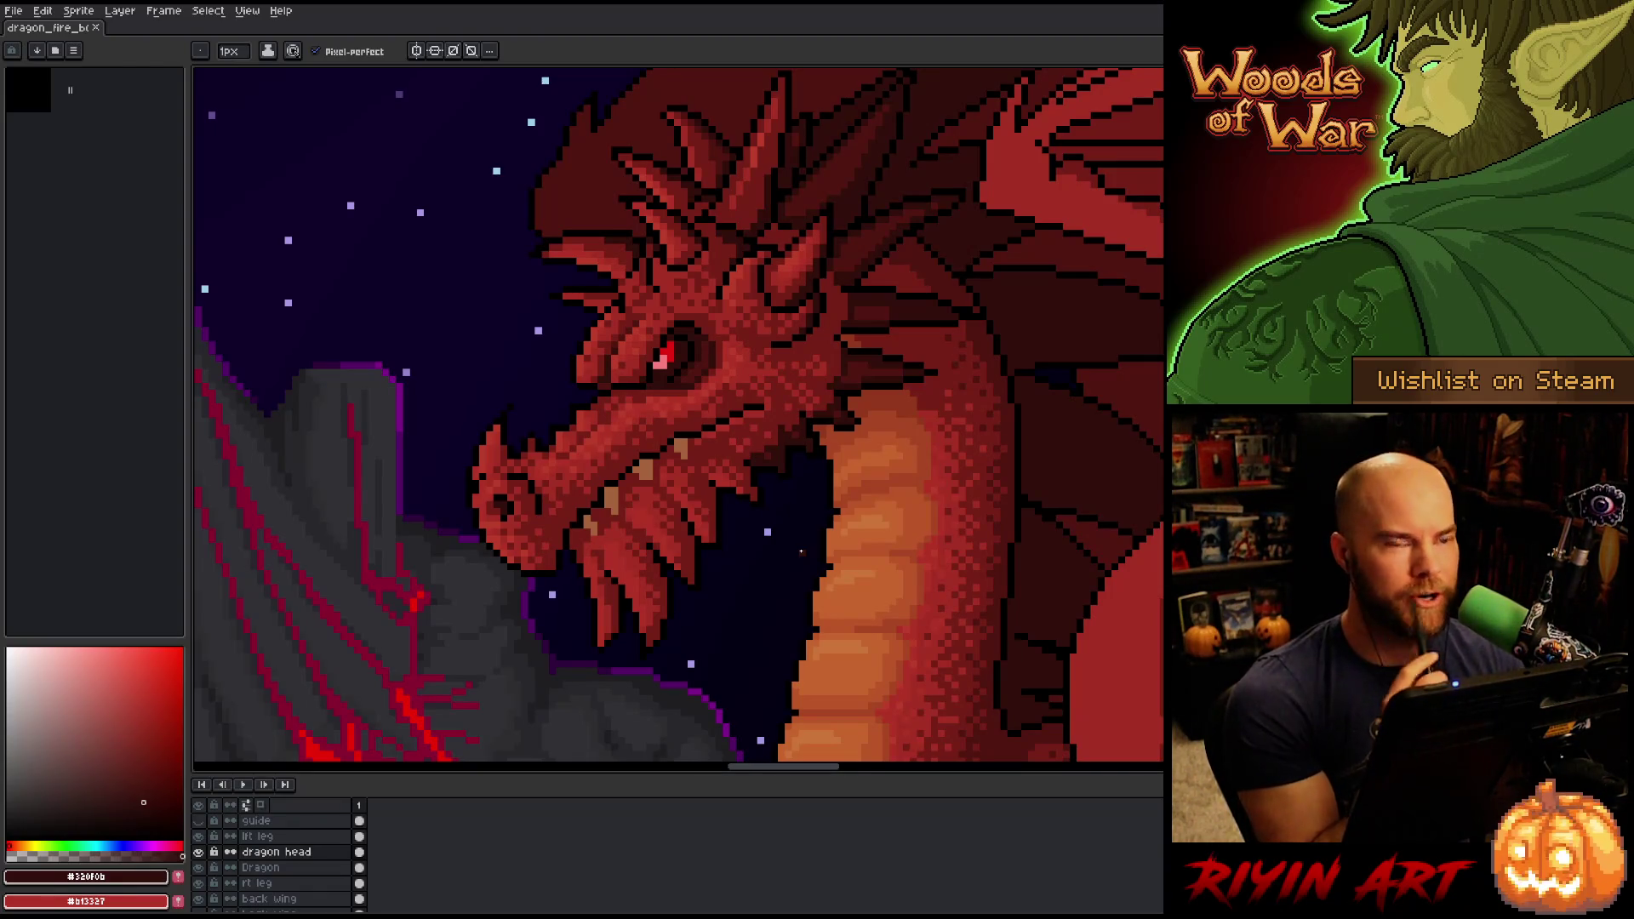
pyautogui.rightClick(809, 554)
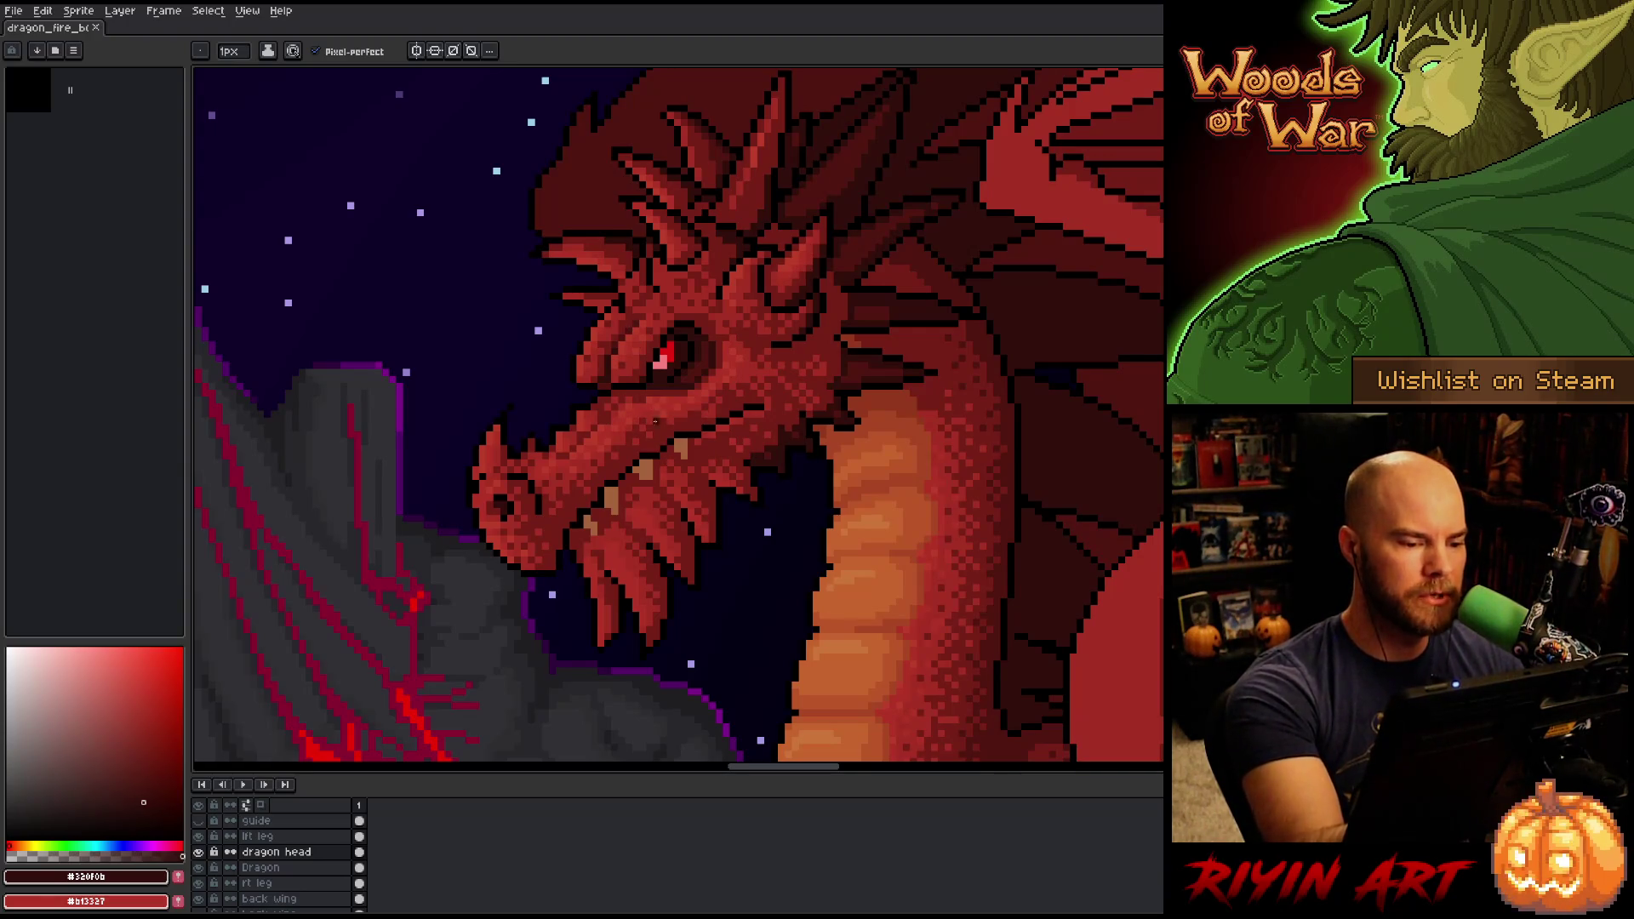
pyautogui.keyDown('alt'); pyautogui.click(622, 482); pyautogui.keyUp('alt')
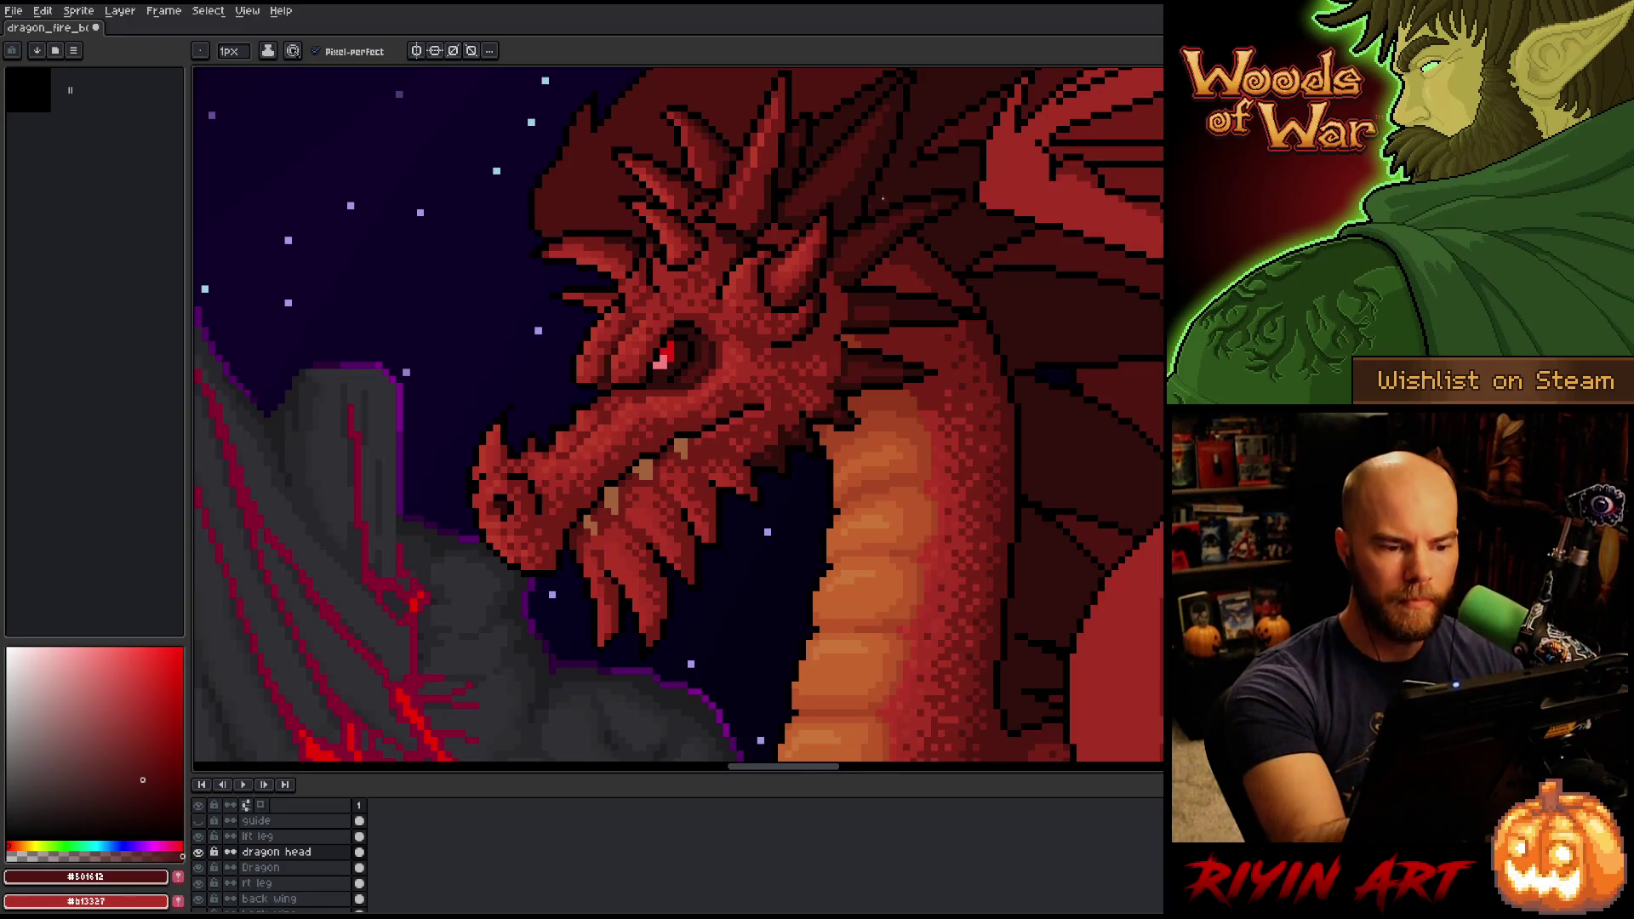
# Paint a thin #501612 shadow strip down the dragon's tall horn, then resample the horn reds.
pyautogui.keyDown('alt'); pyautogui.click(782, 136); pyautogui.keyUp('alt')
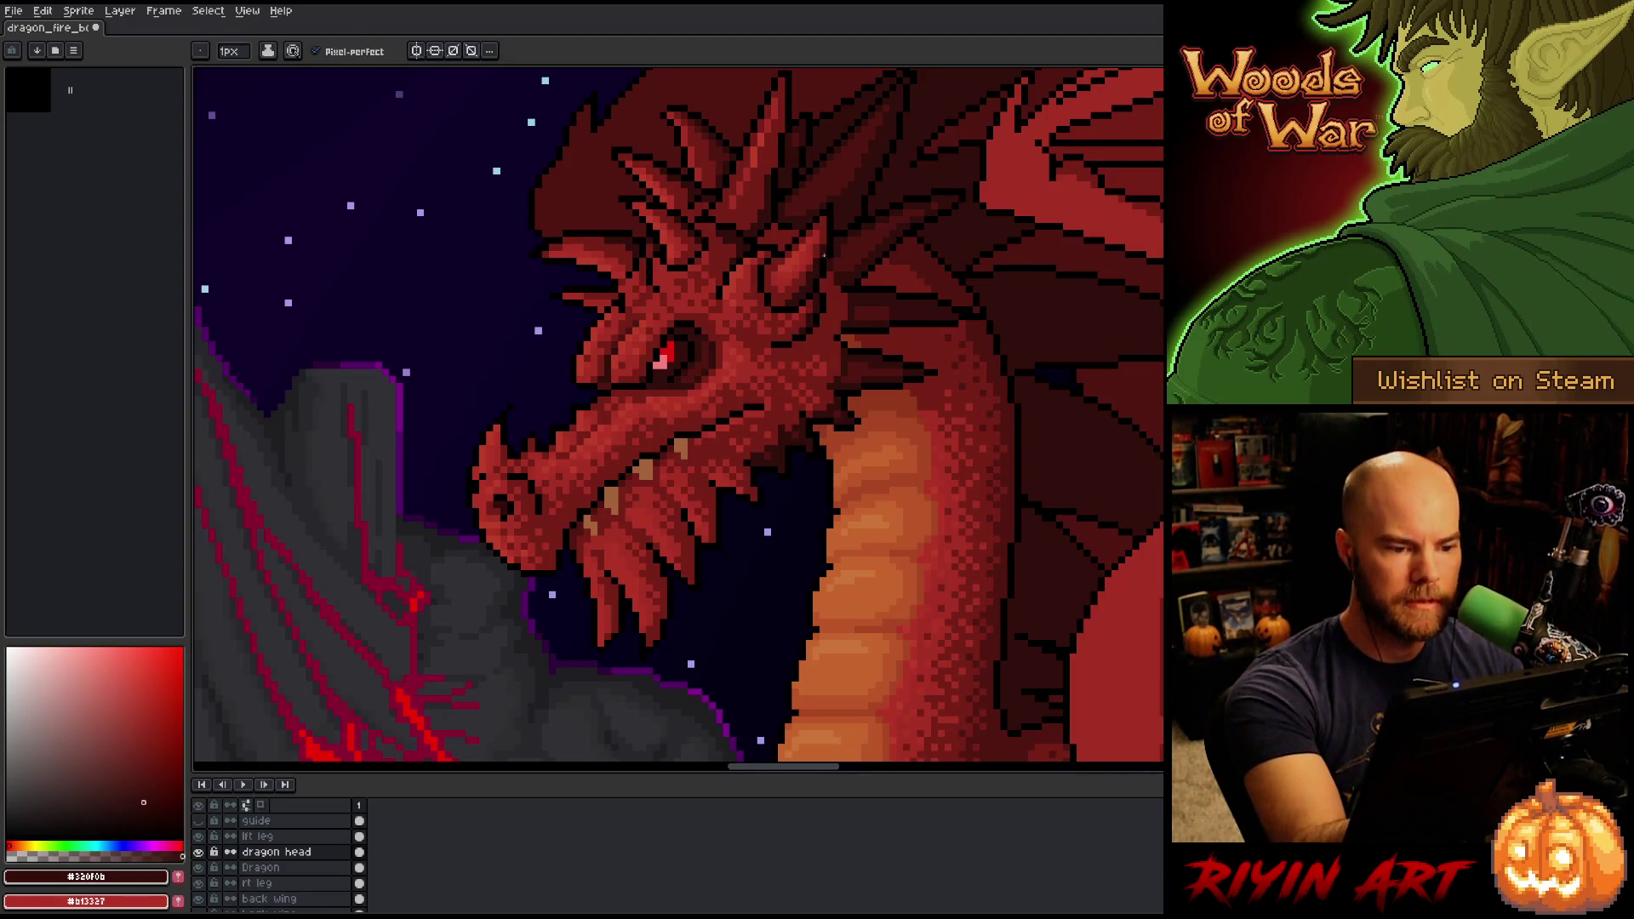
pyautogui.keyDown('alt'); pyautogui.click(714, 178); pyautogui.keyUp('alt')
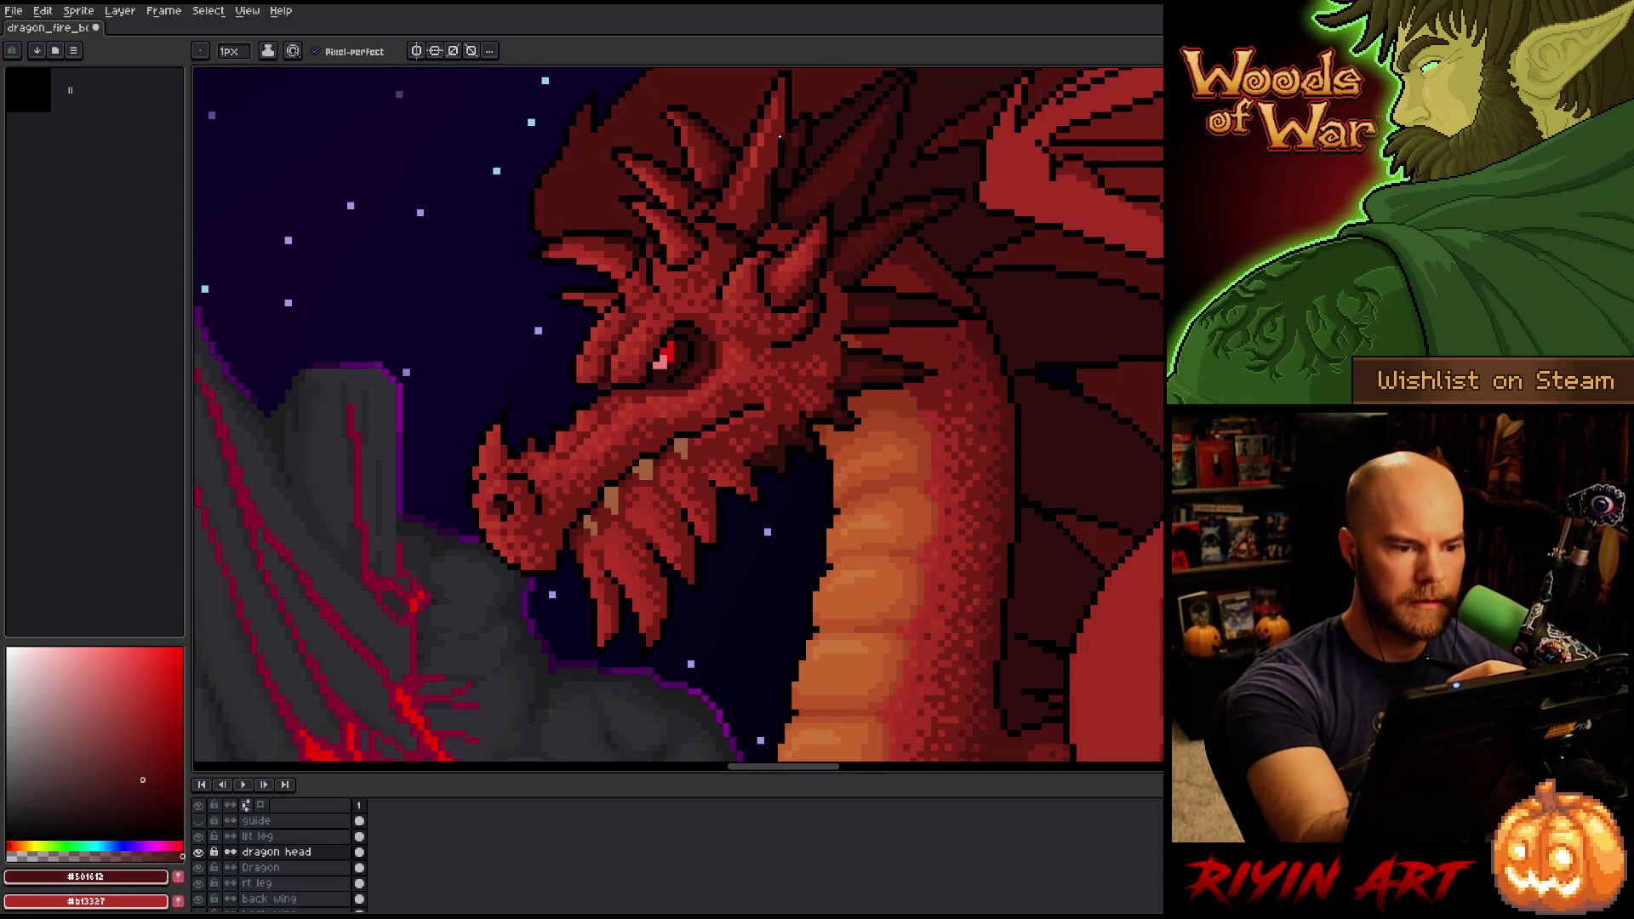
pyautogui.moveTo(776, 143)
pyautogui.mouseDown()
pyautogui.moveTo(775, 167)
pyautogui.moveTo(785, 111)
pyautogui.moveTo(777, 138)
pyautogui.mouseUp()
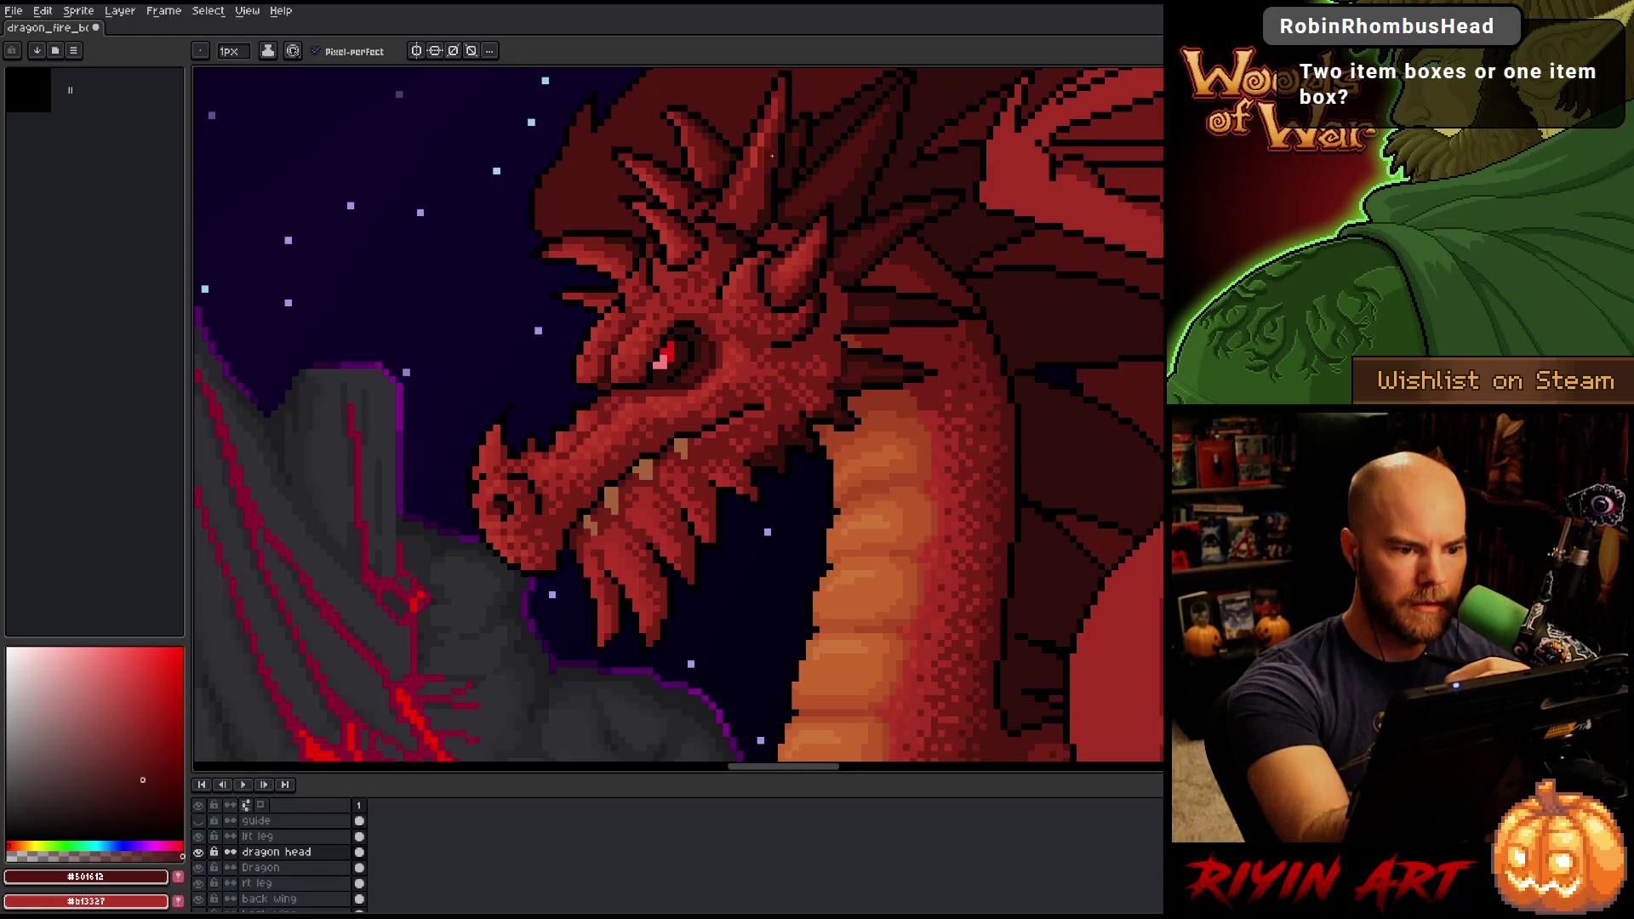
pyautogui.moveTo(763, 178); pyautogui.dragTo(756, 210)
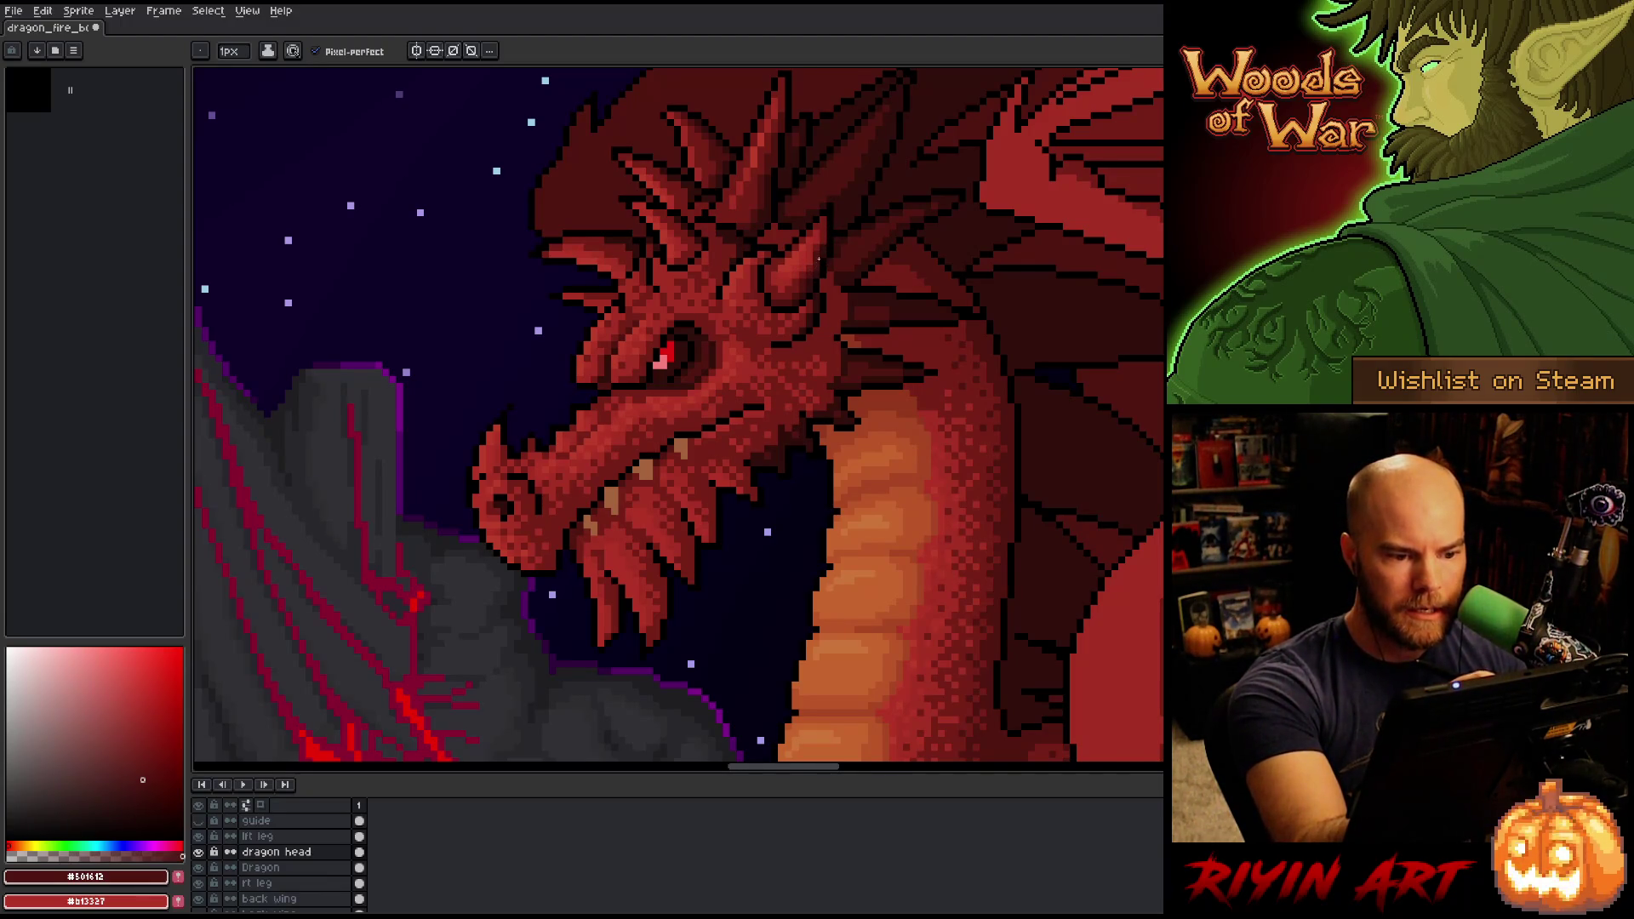
pyautogui.keyDown('alt'); pyautogui.click(816, 248); pyautogui.keyUp('alt')
pyautogui.keyDown('alt'); pyautogui.click(828, 236); pyautogui.keyUp('alt')
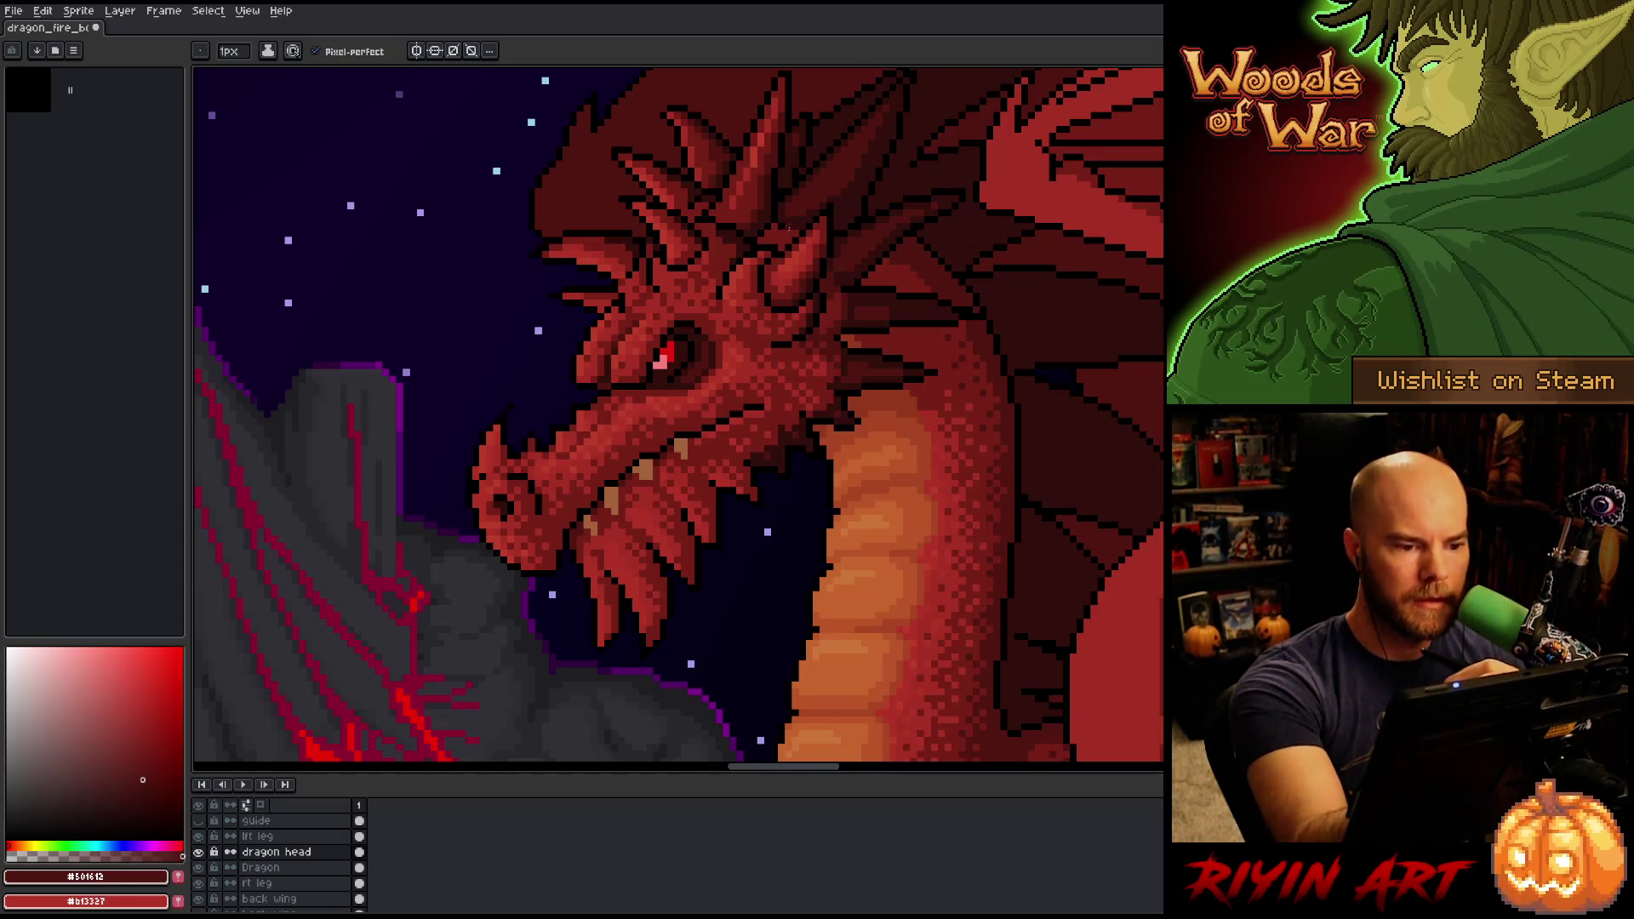
# Cycle through the Fill and Move tools back to the Pencil, sample the darkest red, and save.
pyautogui.press('g')
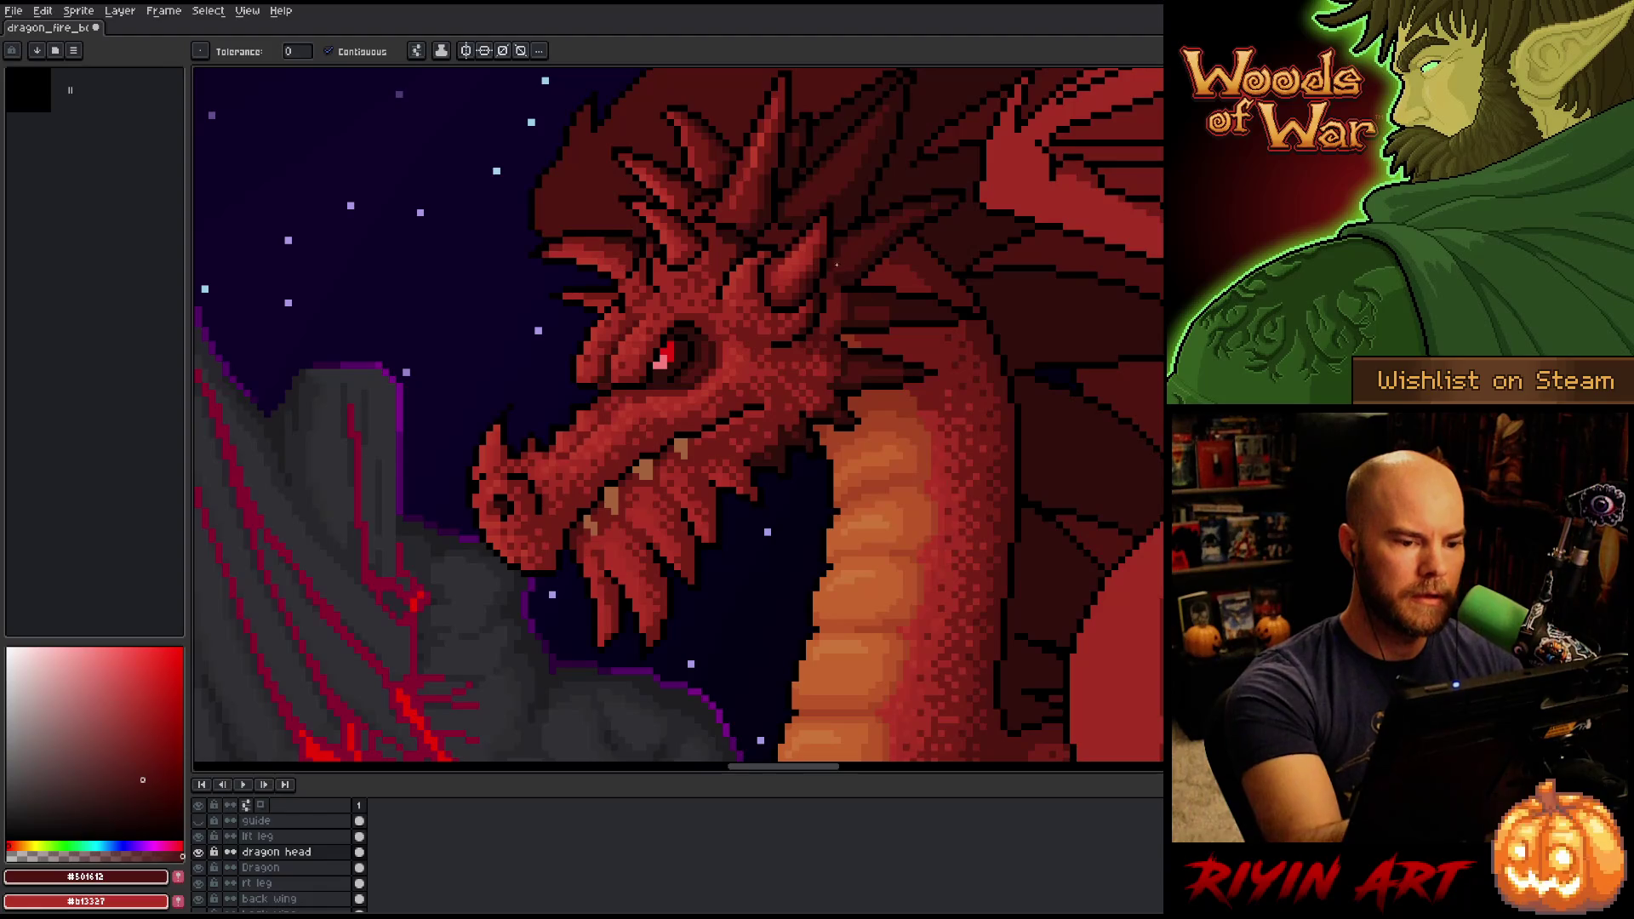
pyautogui.press('b')
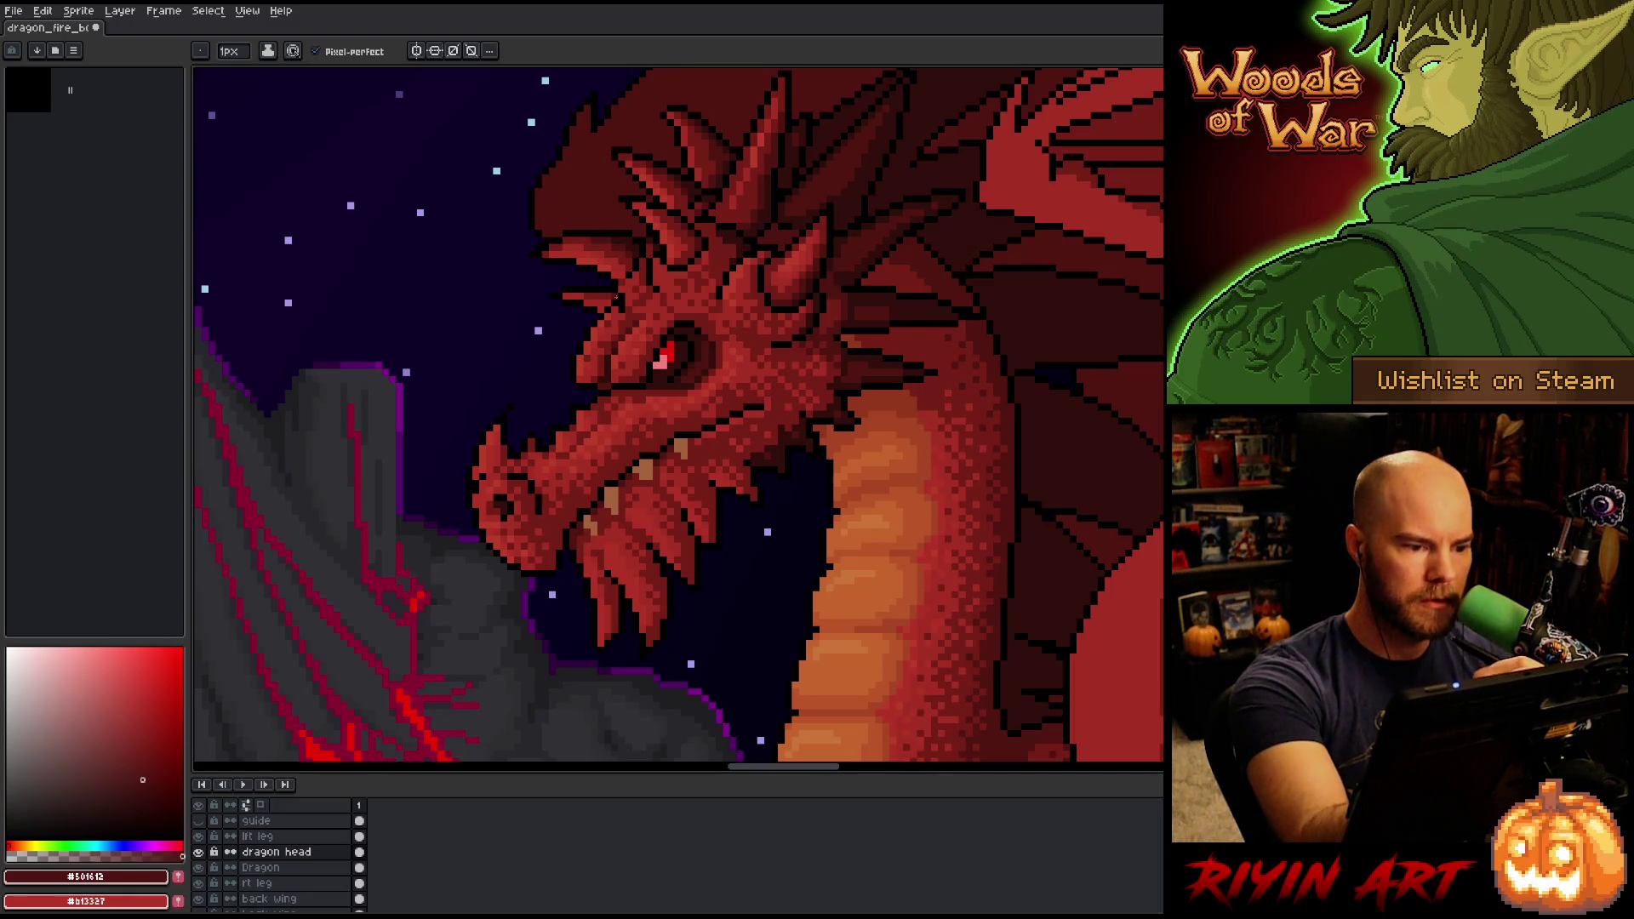
pyautogui.press('v')
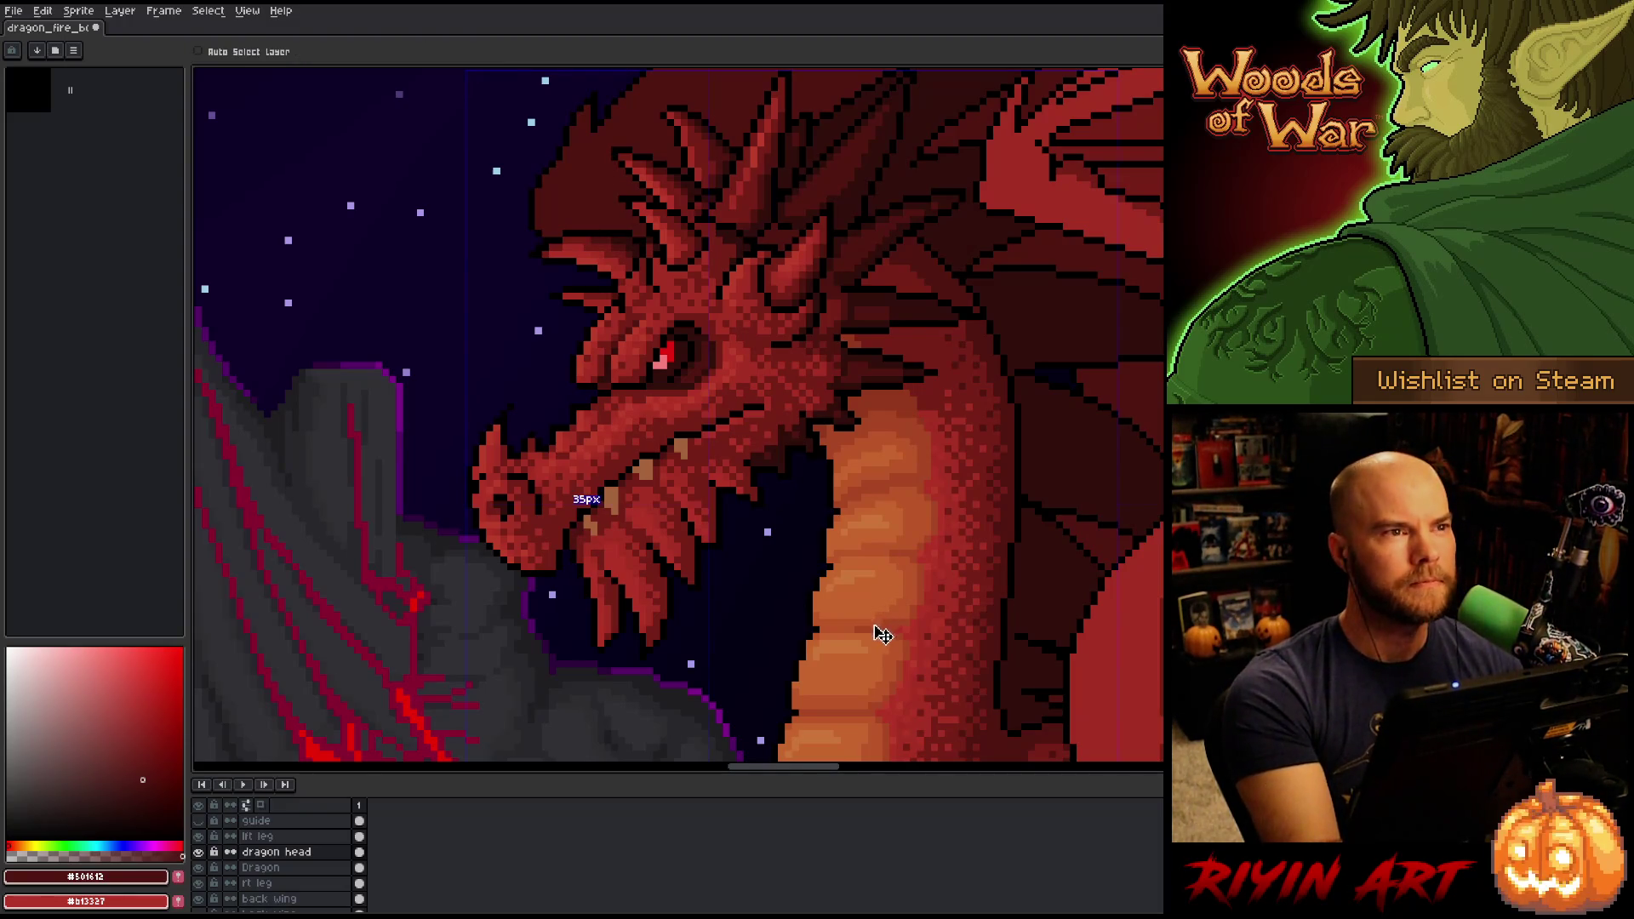
pyautogui.press('b')
pyautogui.hotkey('ctrl', 's')
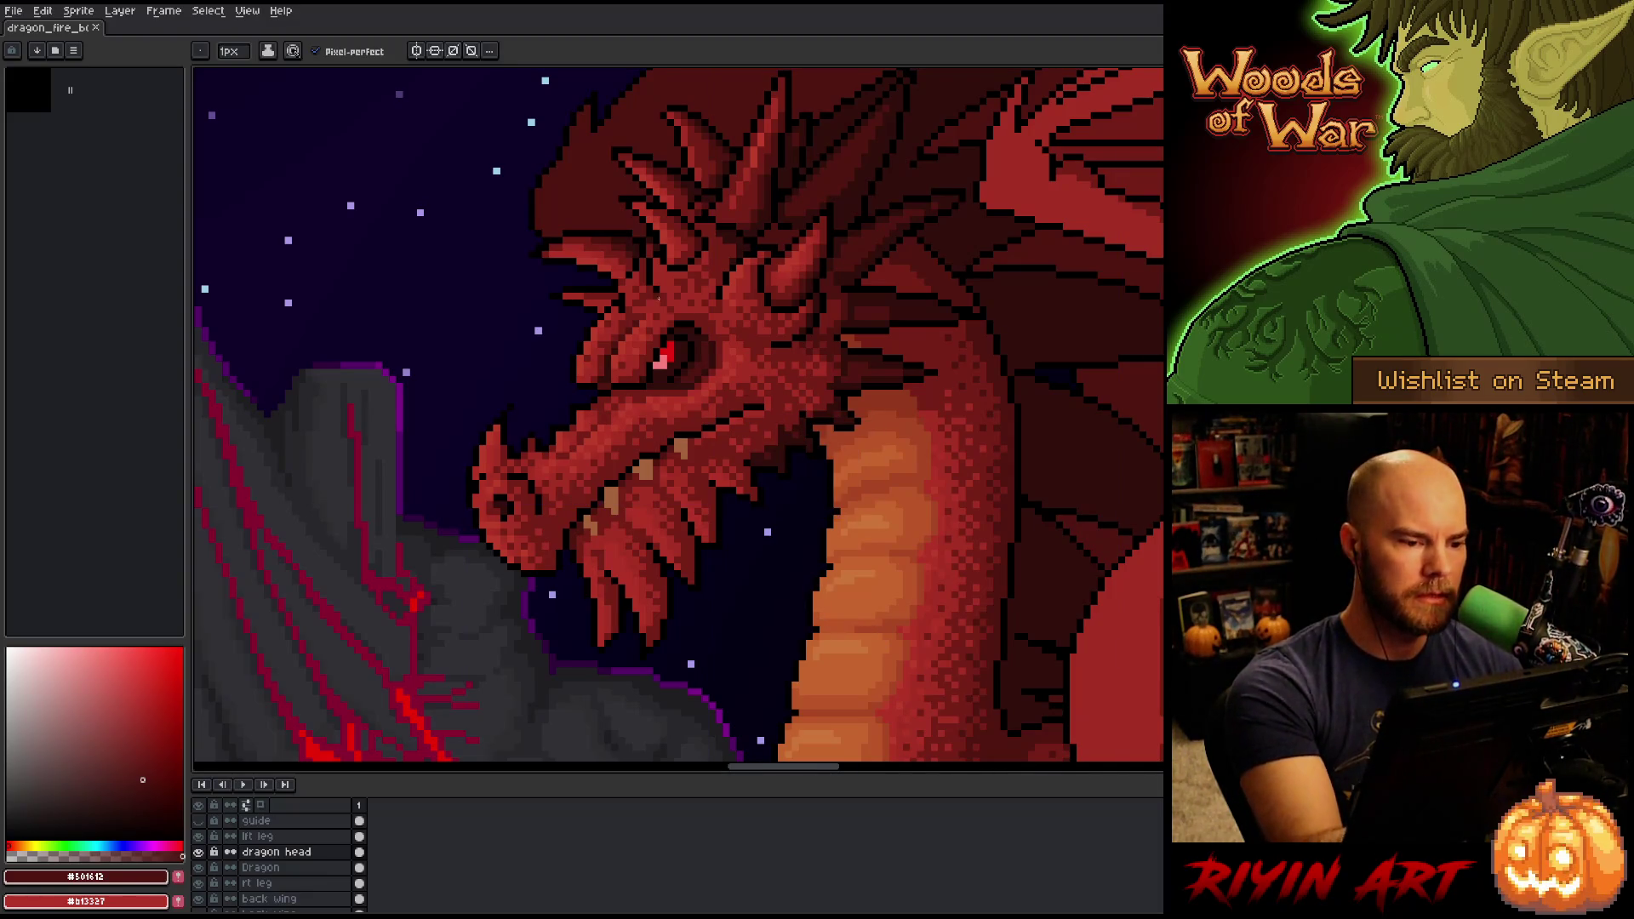
pyautogui.keyDown('alt'); pyautogui.click(622, 298); pyautogui.keyUp('alt')
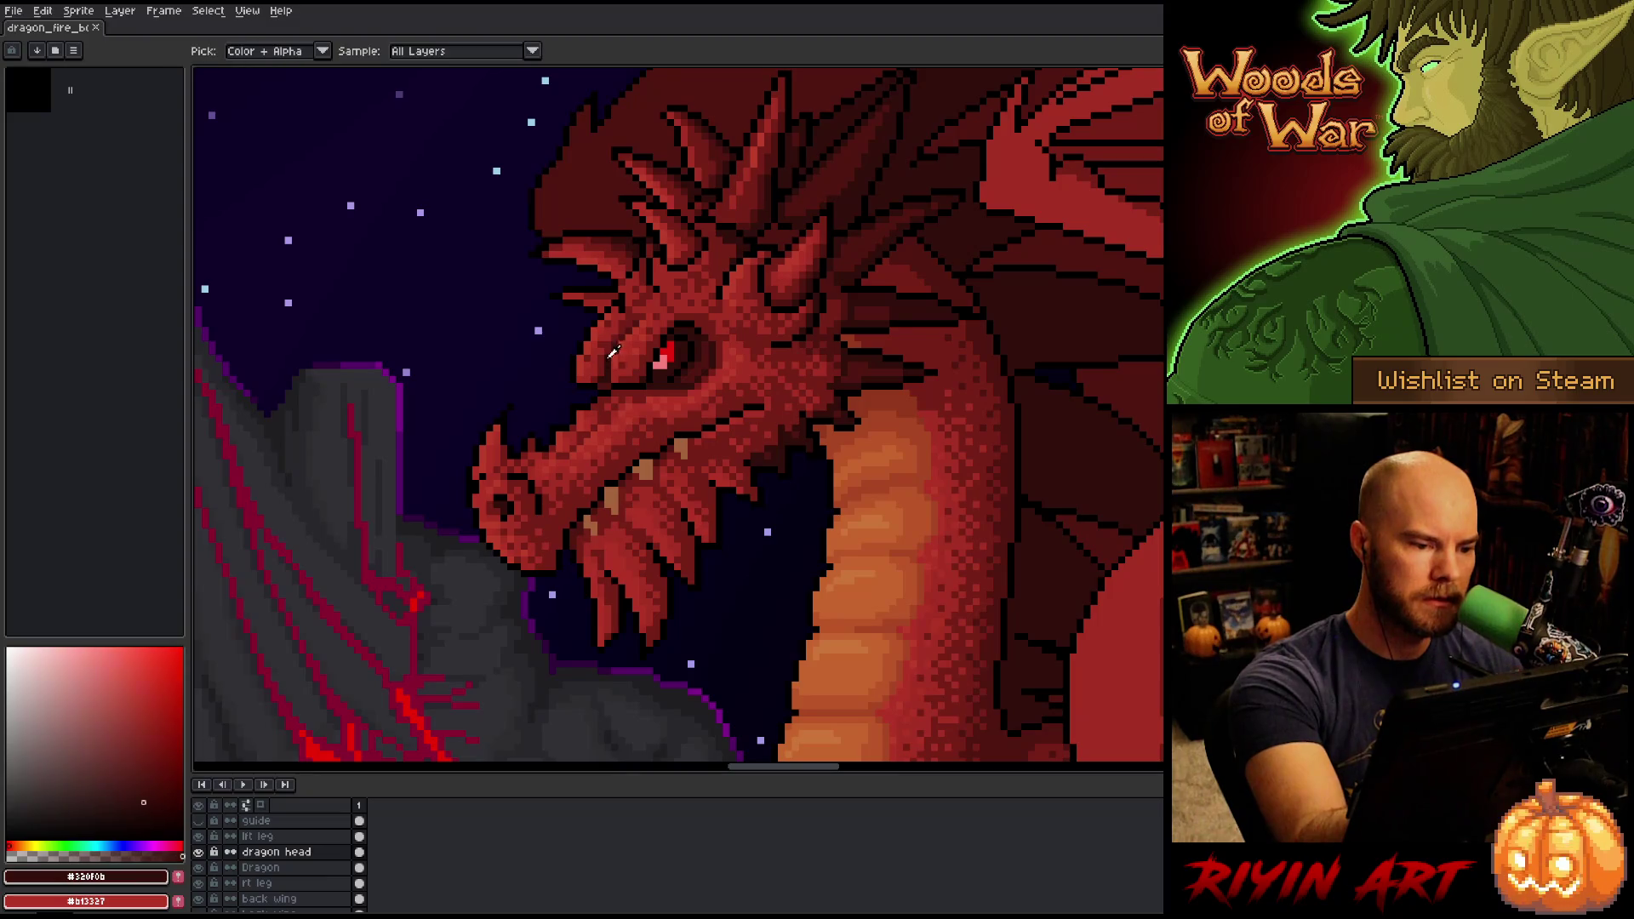
pyautogui.hotkey('ctrl', 's')
# Sample the dark shadow red and the brow reds from the dragon, saving the sprite again.
pyautogui.click(622, 302)
pyautogui.keyDown('alt'); pyautogui.click(622, 302); pyautogui.keyUp('alt')
pyautogui.hotkey('ctrl', 's')
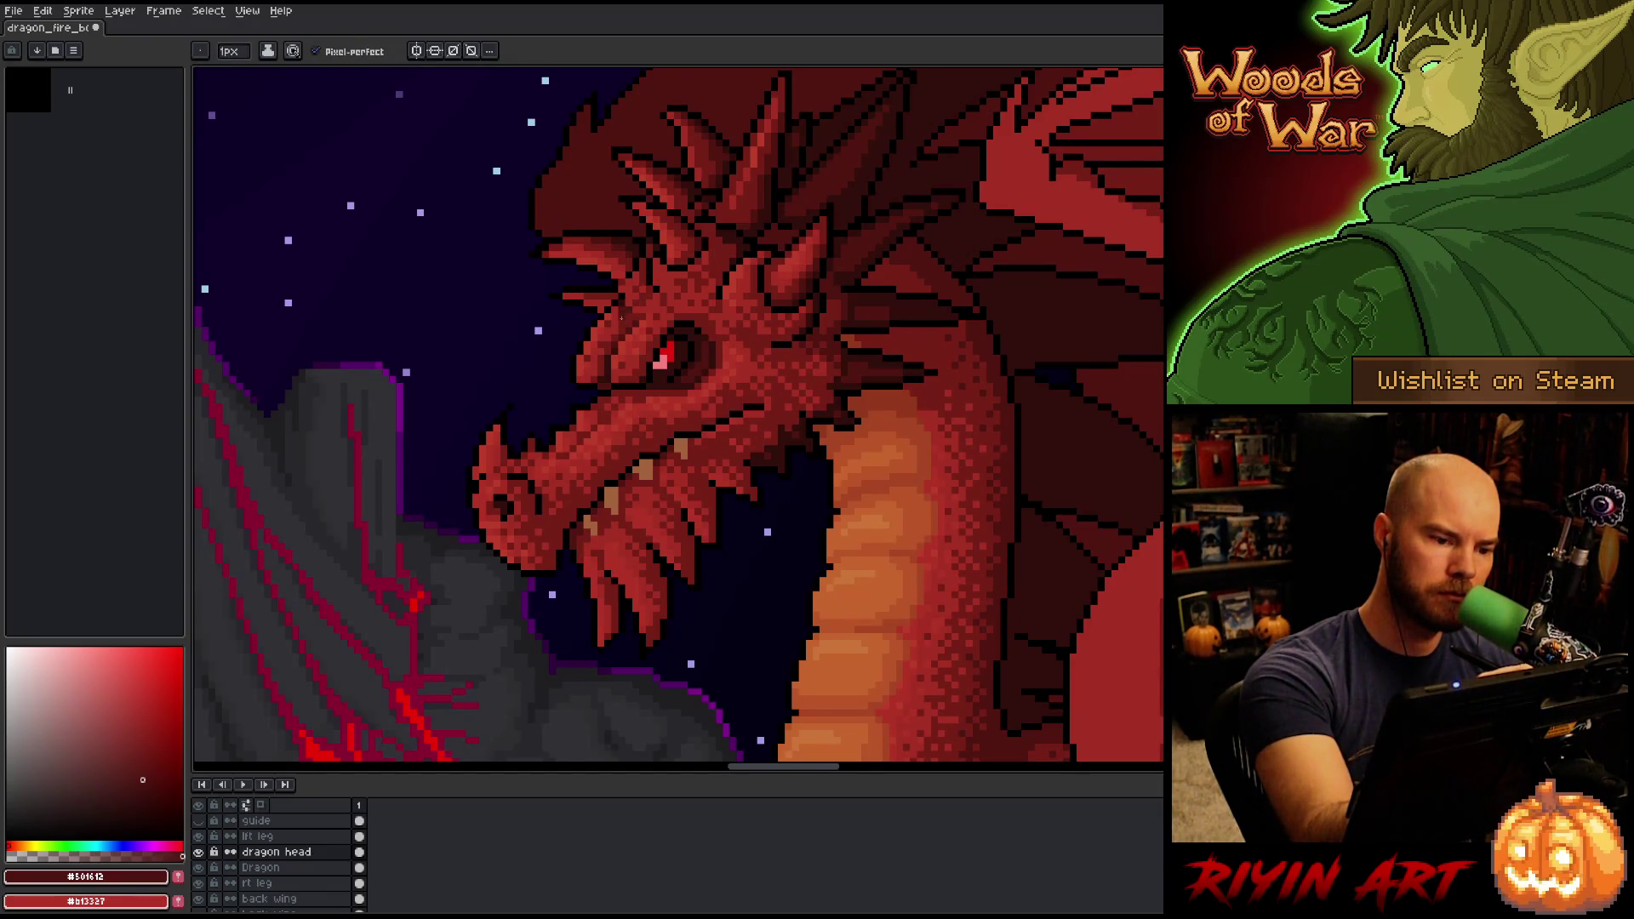
pyautogui.keyDown('alt'); pyautogui.click(621, 318); pyautogui.keyUp('alt')
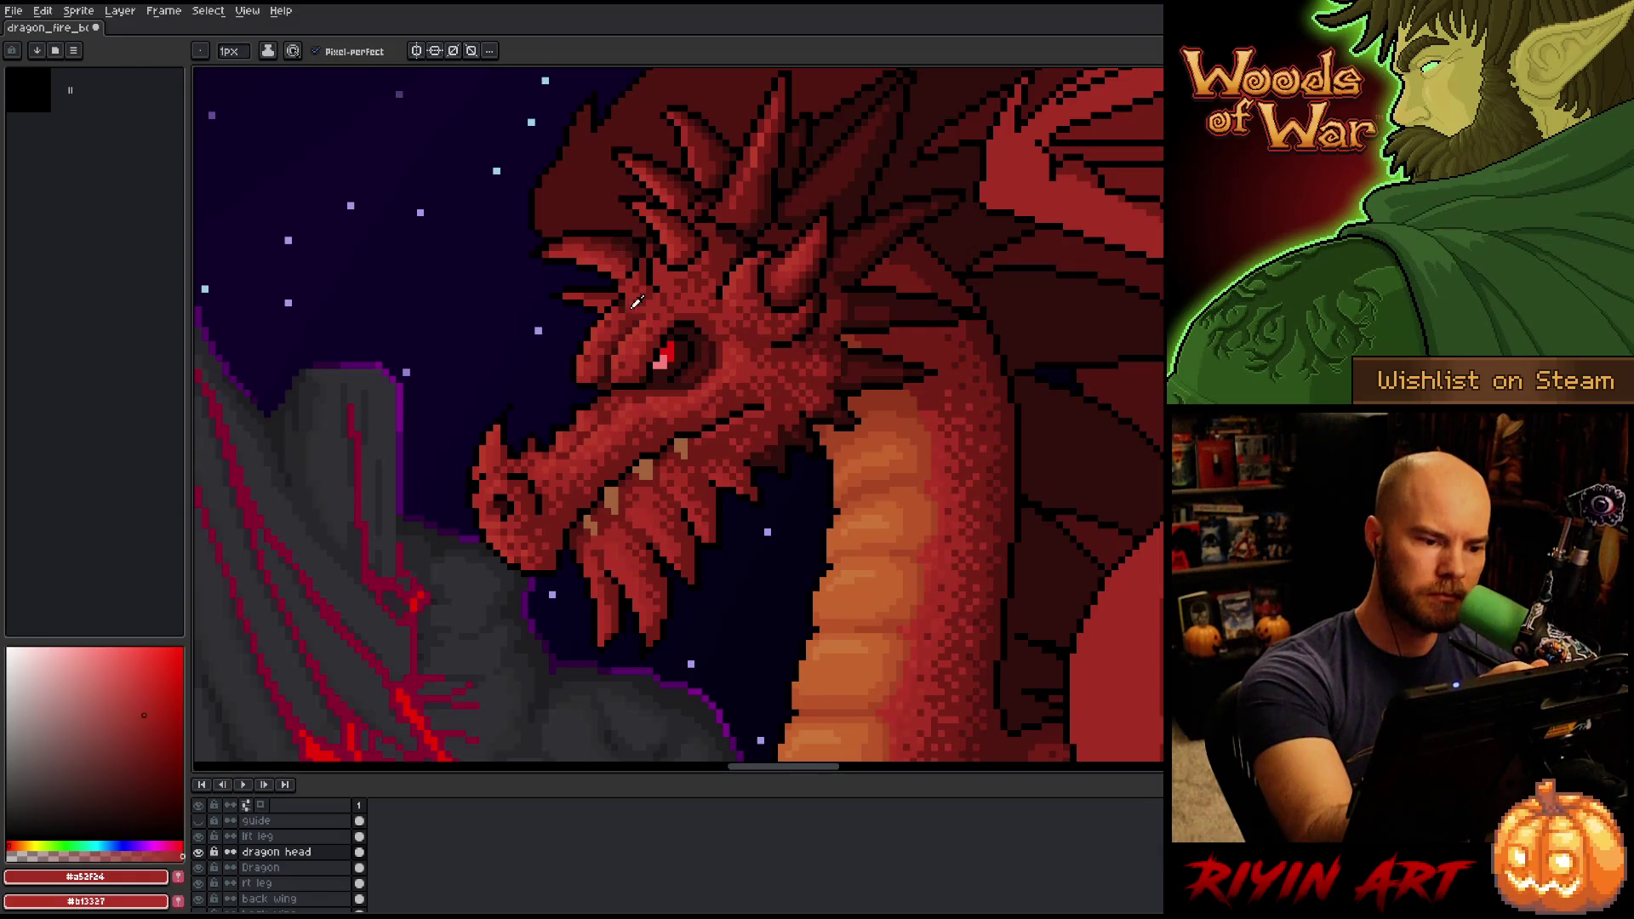
pyautogui.keyDown('alt'); pyautogui.click(642, 297); pyautogui.keyUp('alt')
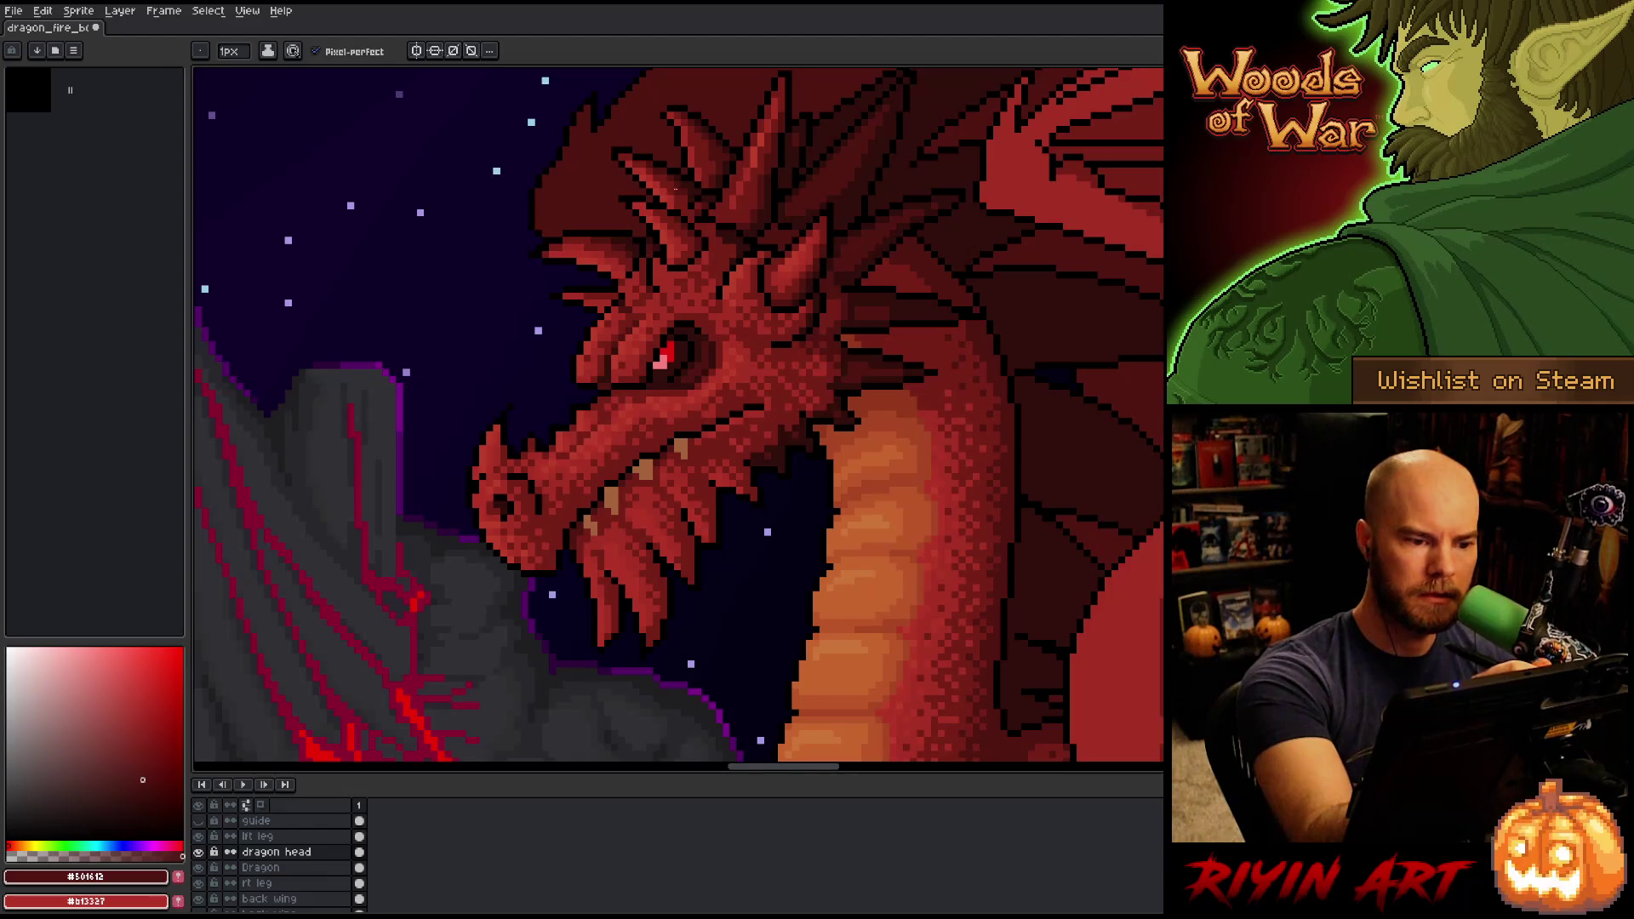
pyautogui.hotkey('ctrl', 's')
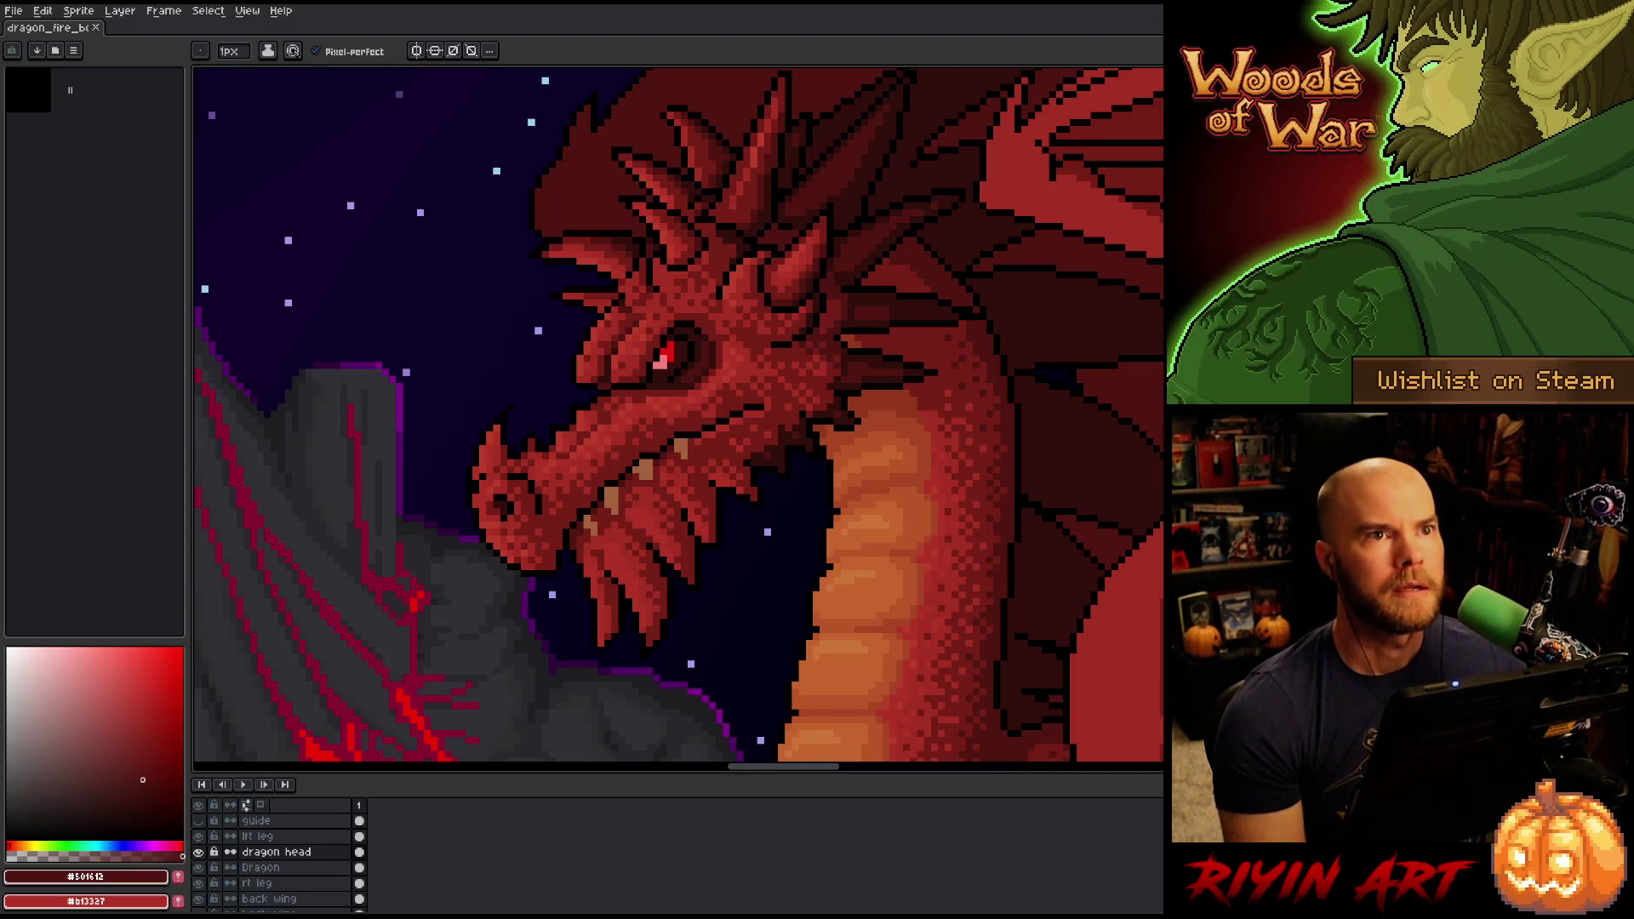
# Sample bright and darker reds from the dragon's face and shift the view up over its head.
pyautogui.scroll(-2, 620, 565)
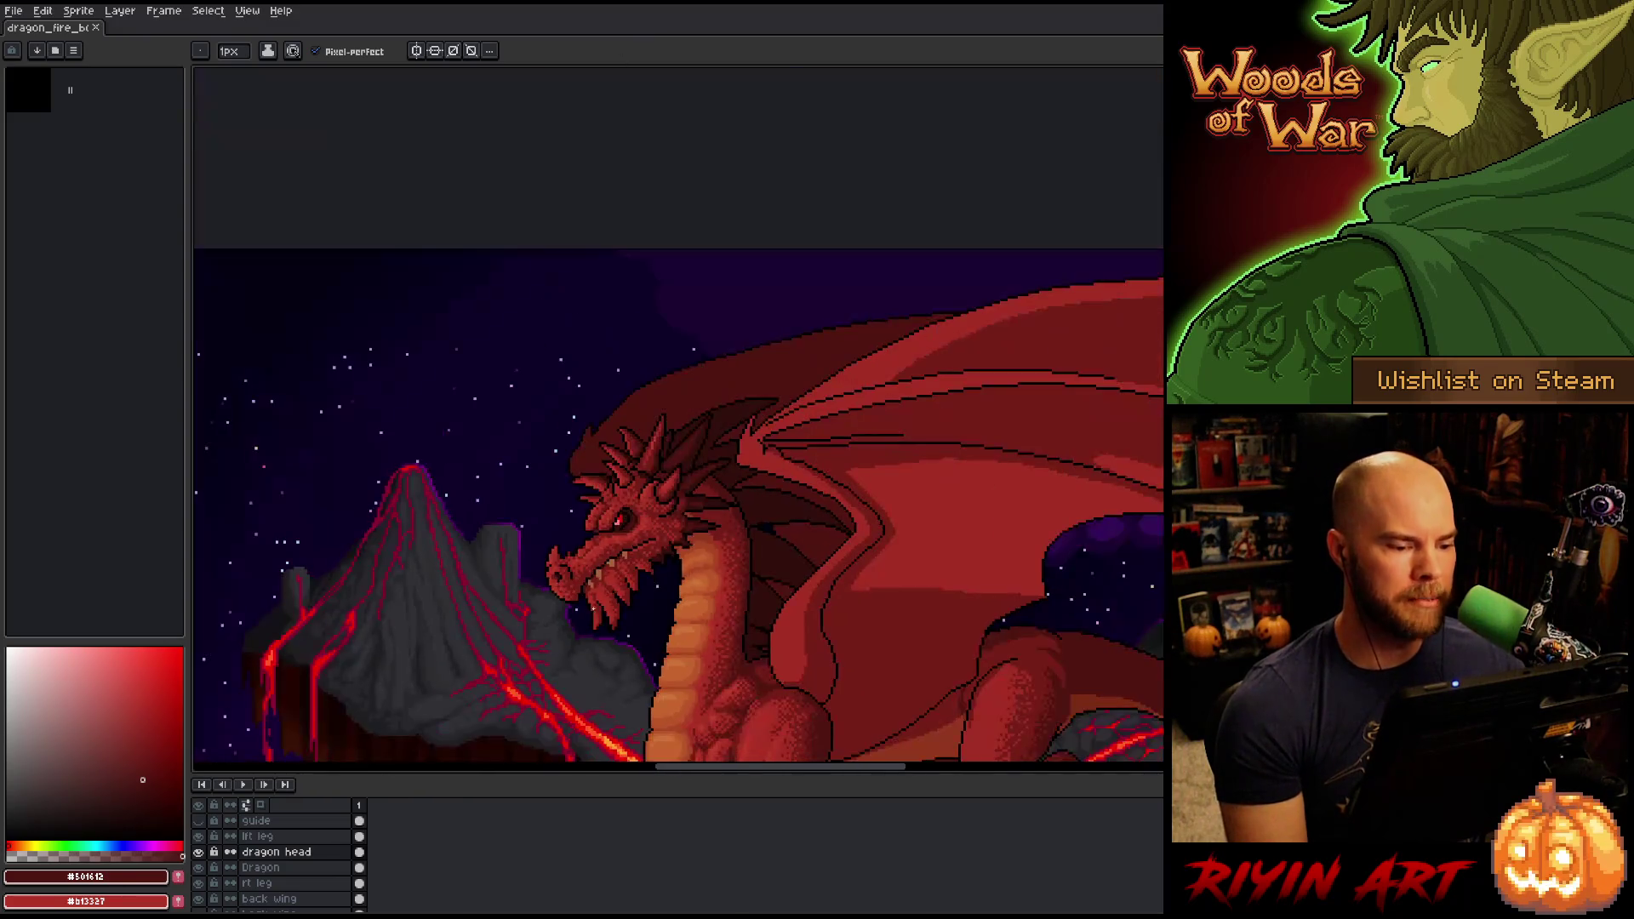
pyautogui.scroll(2, 619, 566)
pyautogui.scroll(2, 588, 574)
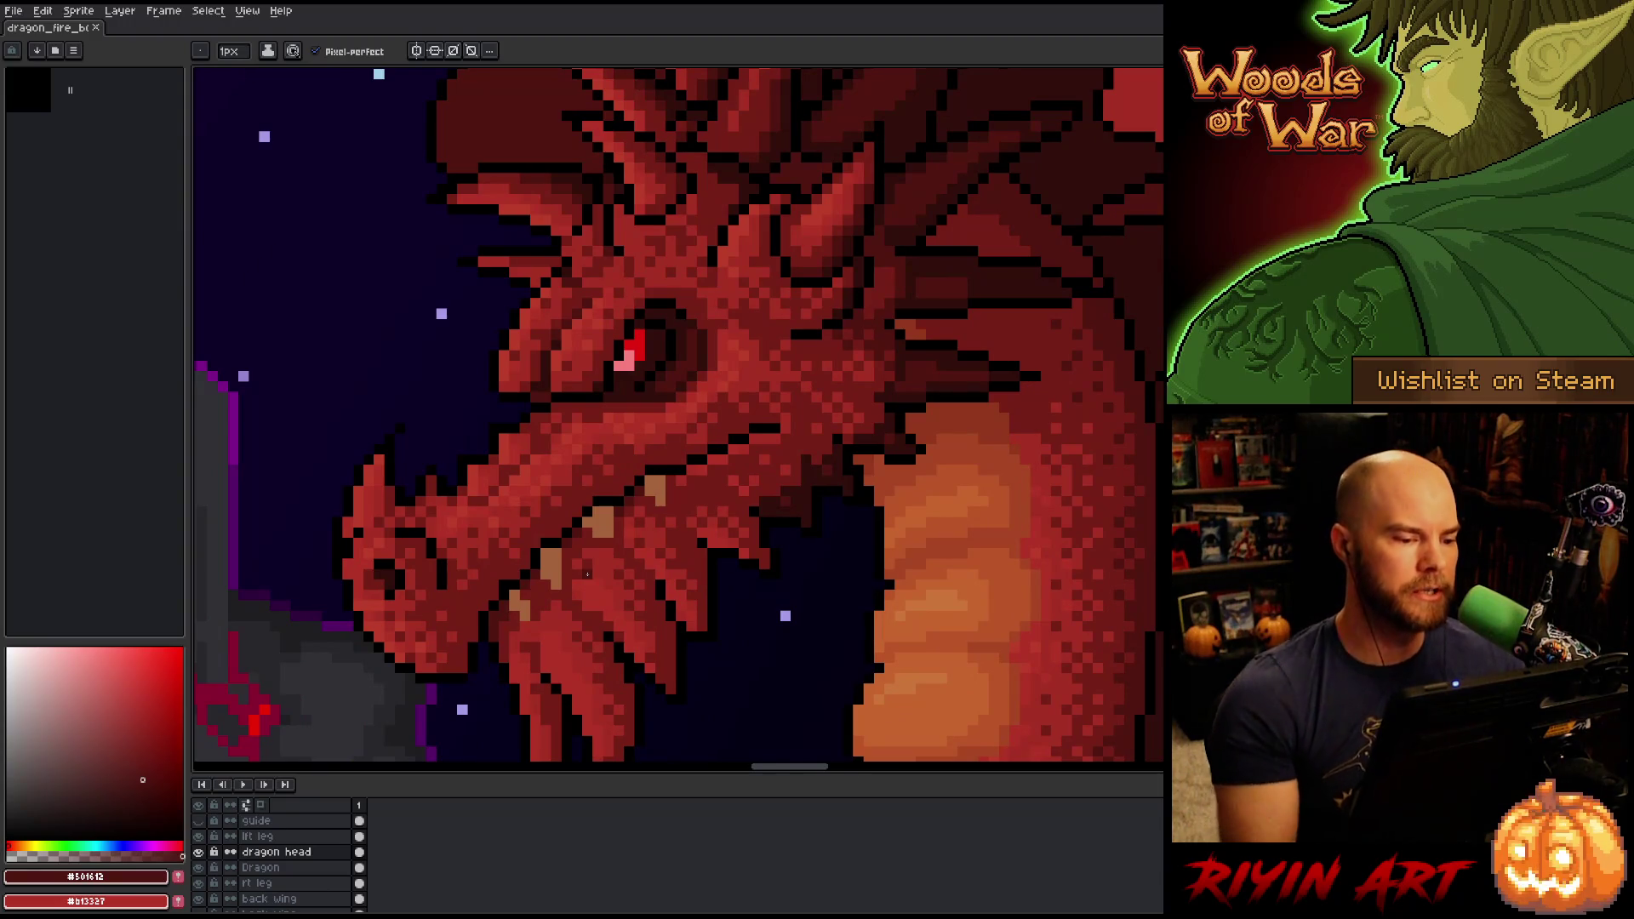
pyautogui.keyDown('alt'); pyautogui.click(547, 452); pyautogui.keyUp('alt')
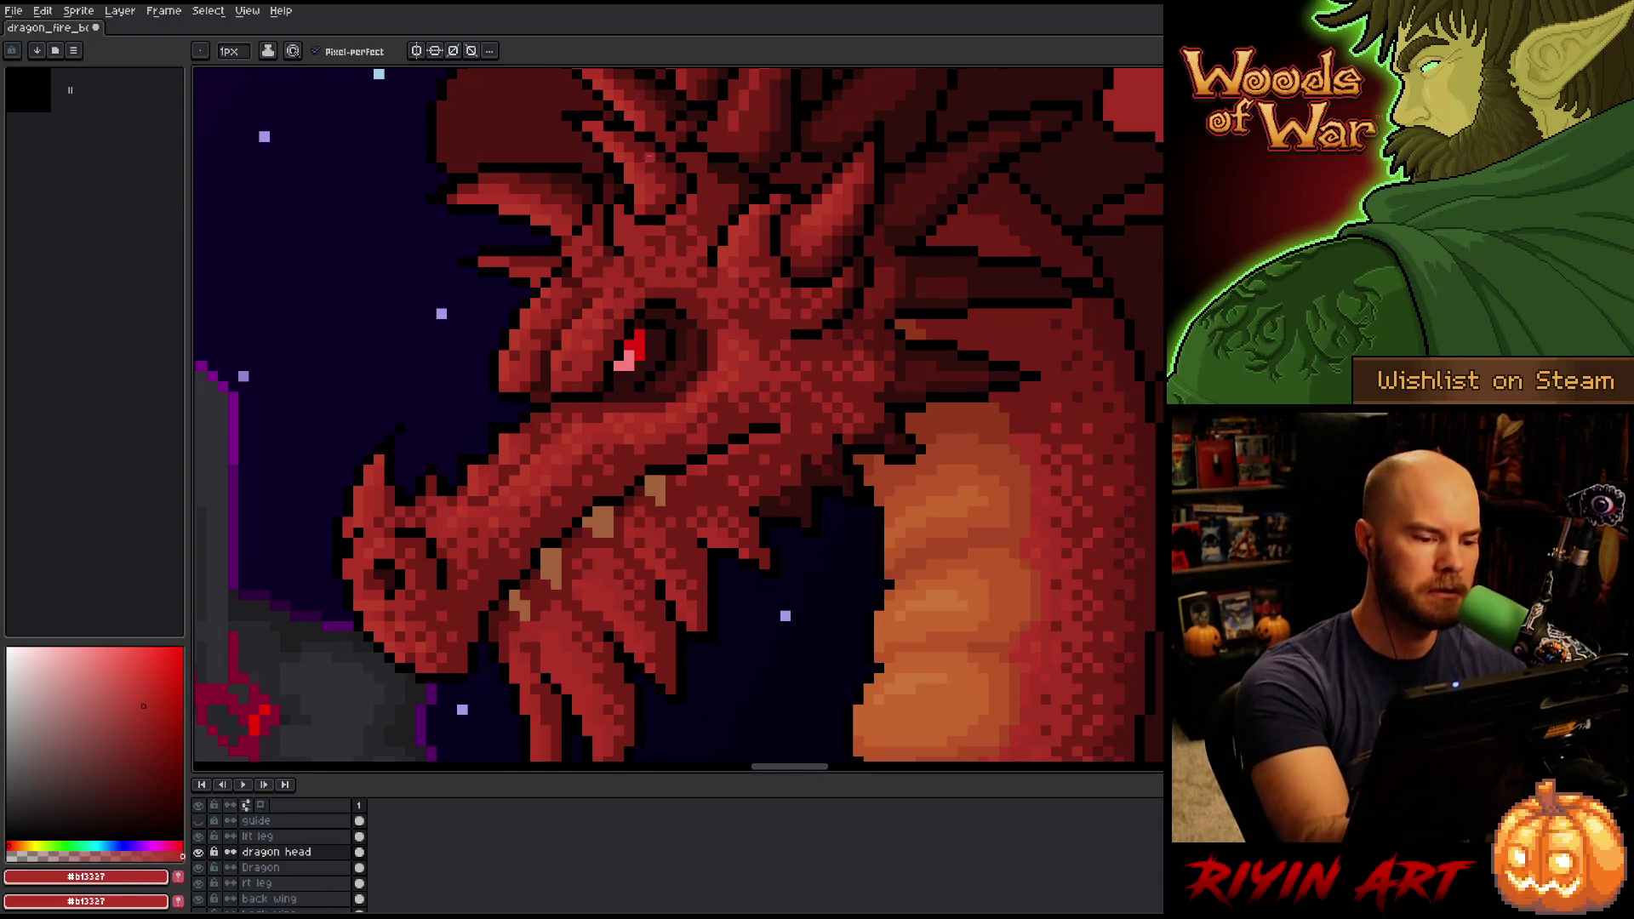
pyautogui.keyDown('alt'); pyautogui.click(589, 405); pyautogui.keyUp('alt')
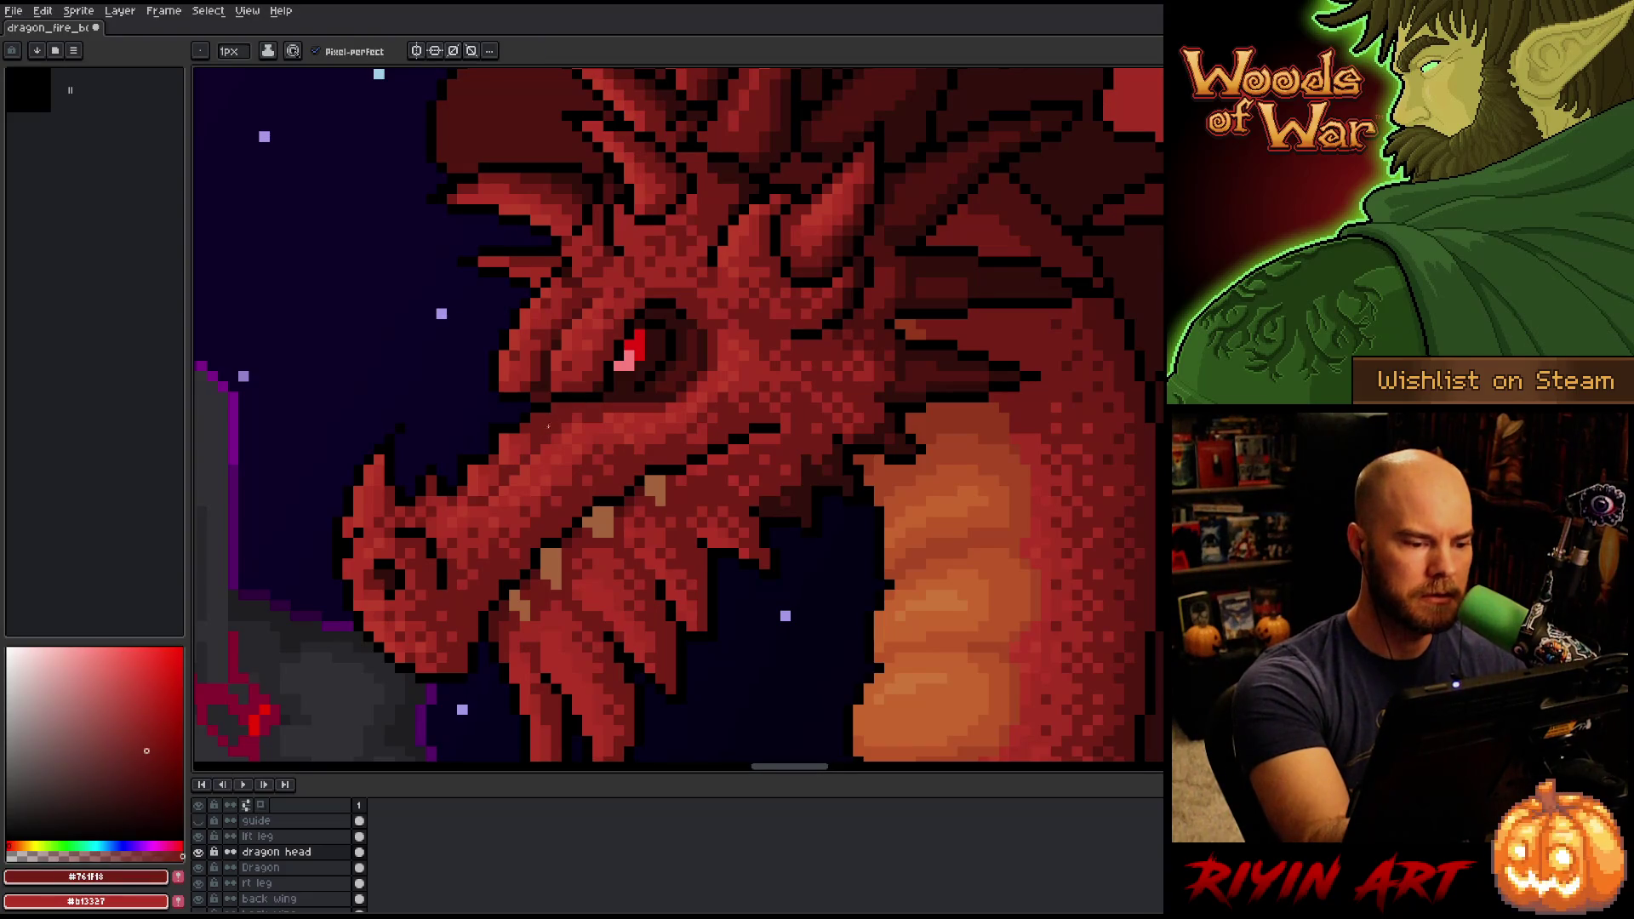
pyautogui.moveTo(795, 624); pyautogui.dragTo(806, 547)
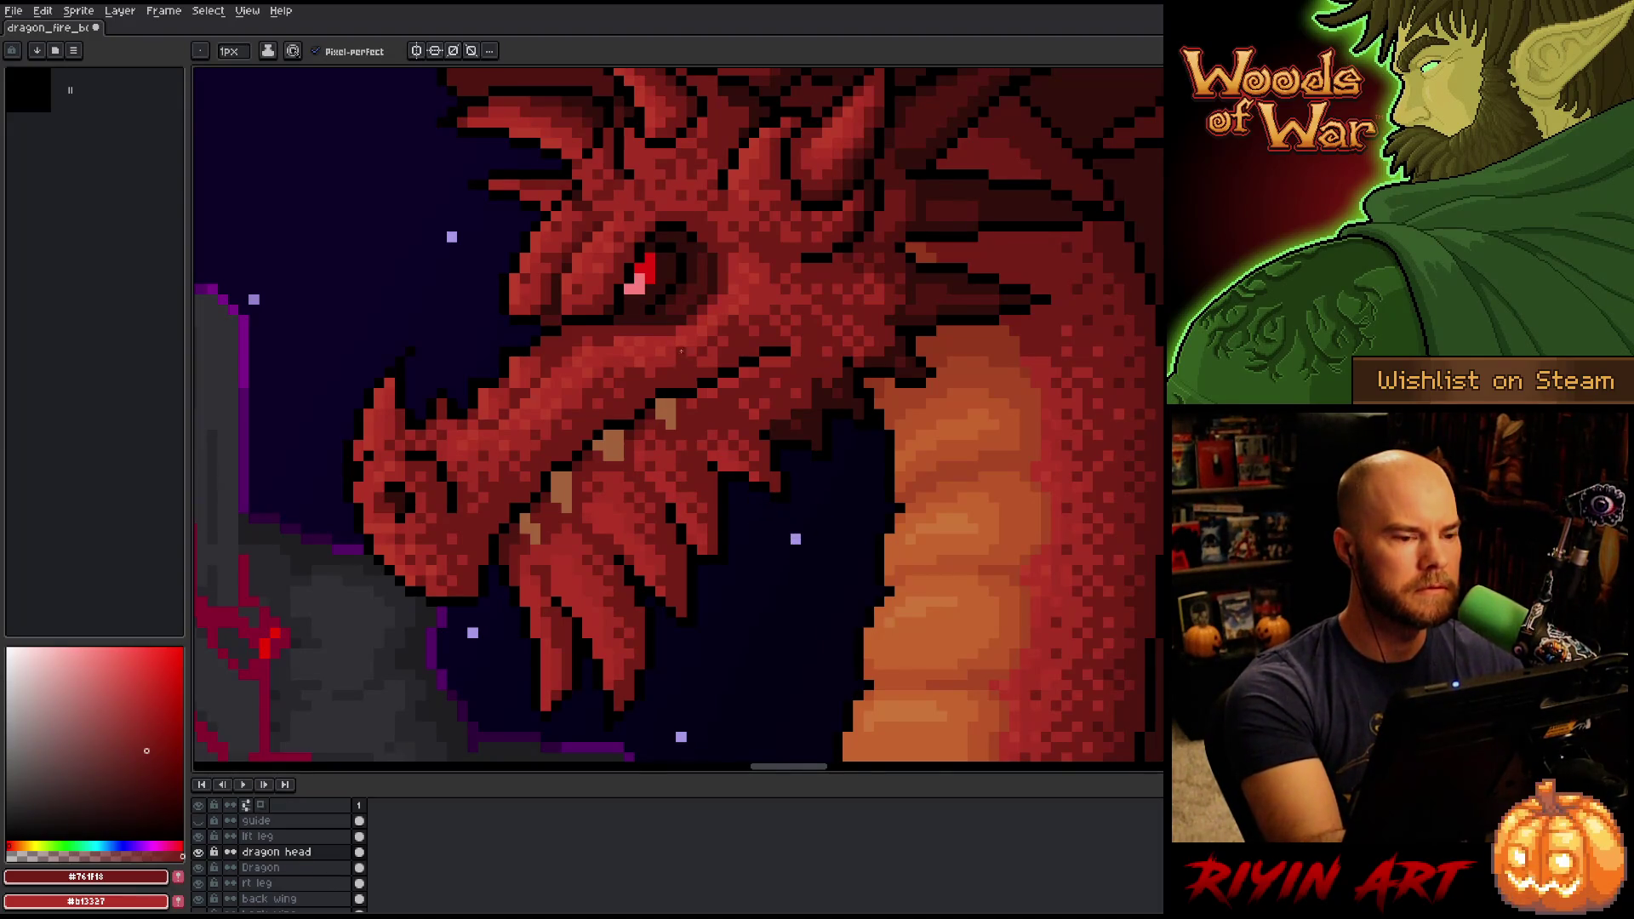
# Sample the face red #a52f24, repaint the eye's left pink highlight pixel red, and save.
pyautogui.keyDown('alt'); pyautogui.click(605, 344); pyautogui.keyUp('alt')
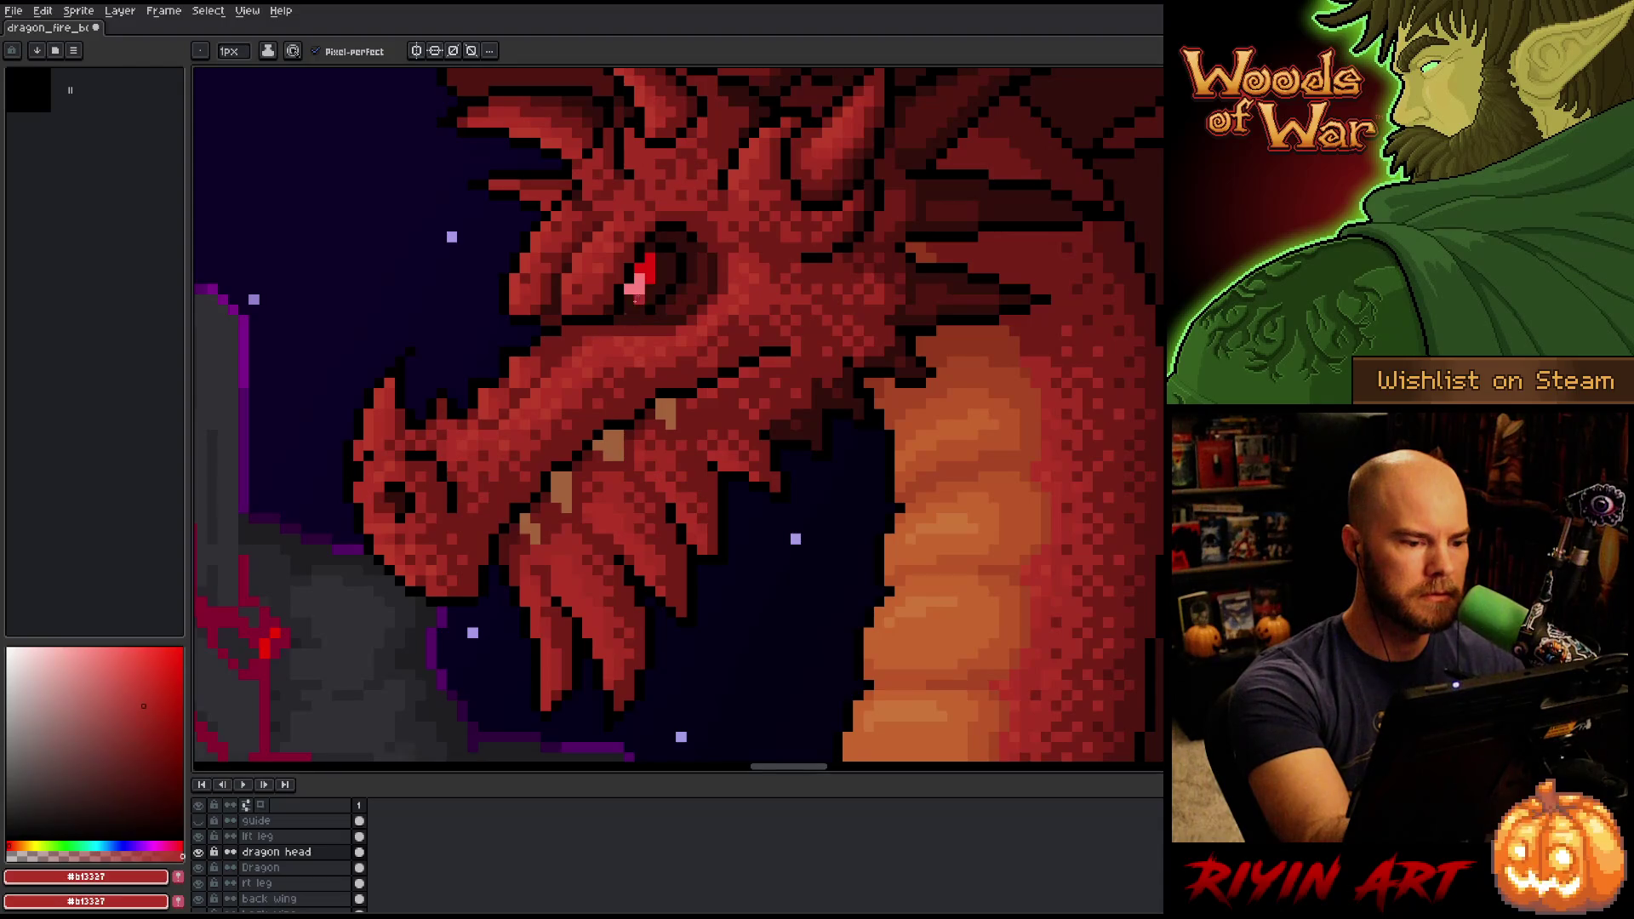
pyautogui.keyDown('alt'); pyautogui.click(597, 341); pyautogui.keyUp('alt')
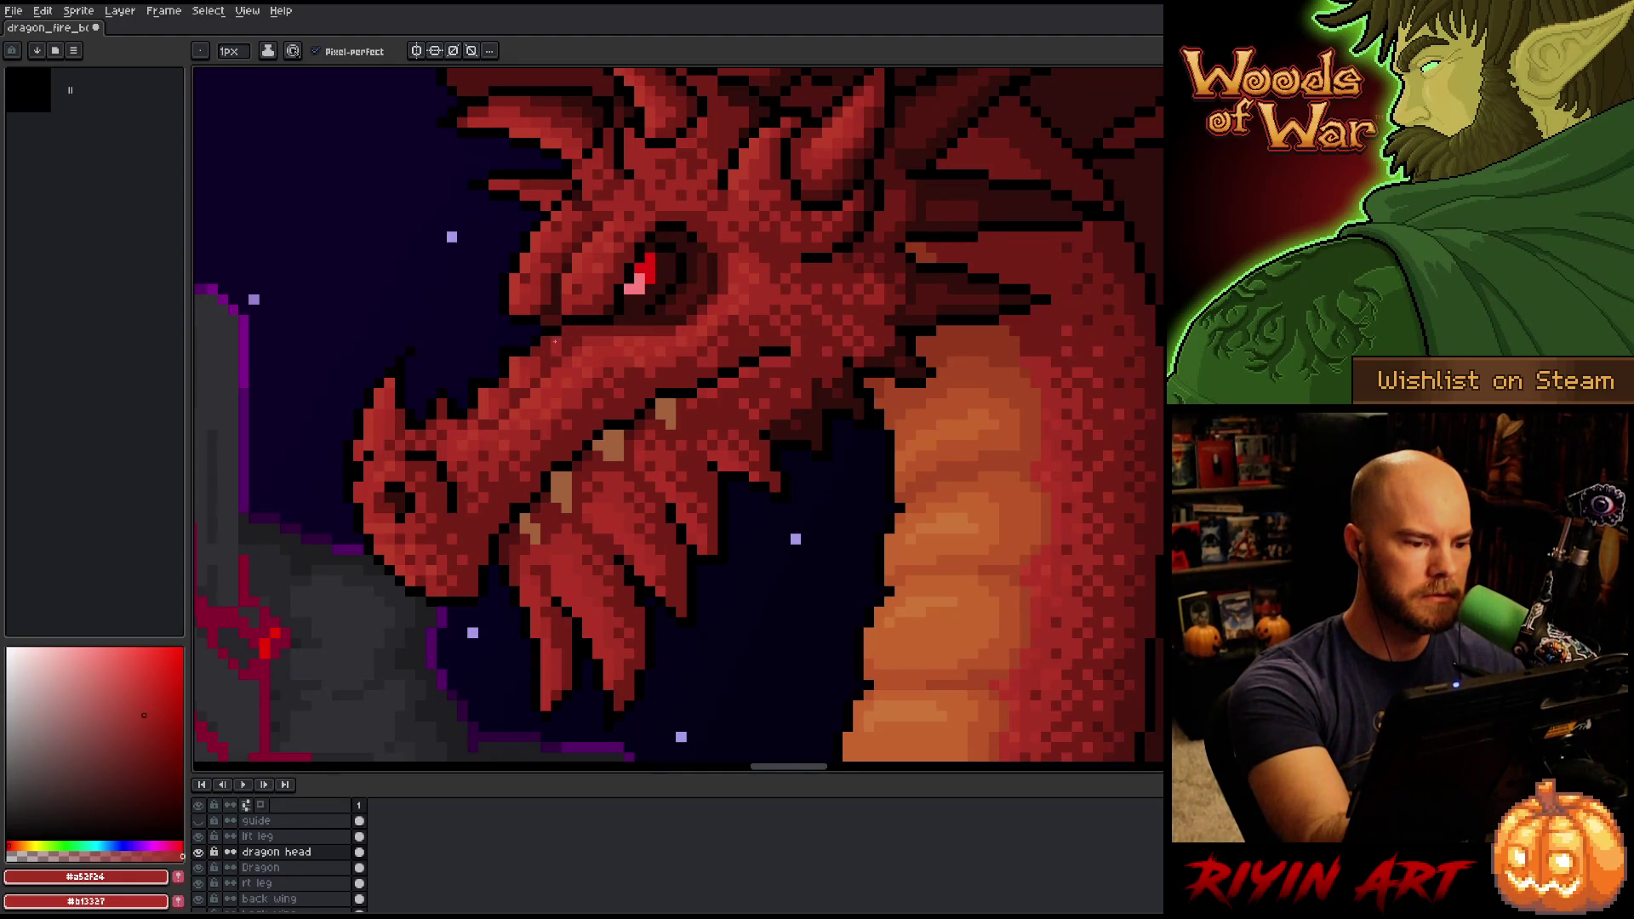
pyautogui.keyDown('alt'); pyautogui.click(567, 330); pyautogui.keyUp('alt')
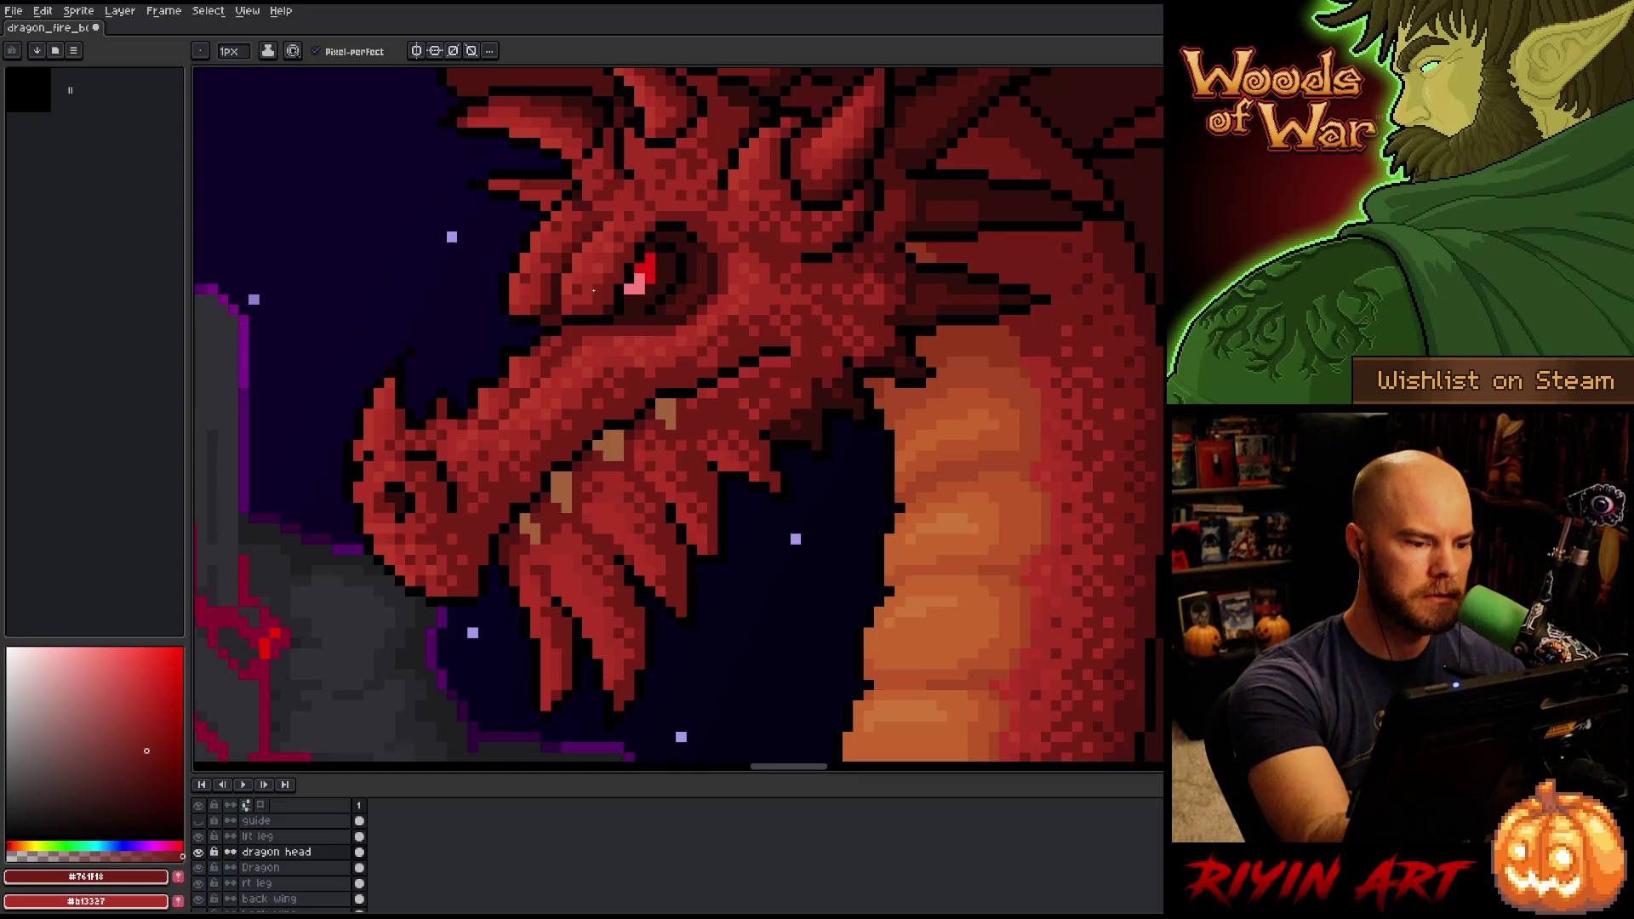
pyautogui.keyDown('alt'); pyautogui.click(567, 332); pyautogui.keyUp('alt')
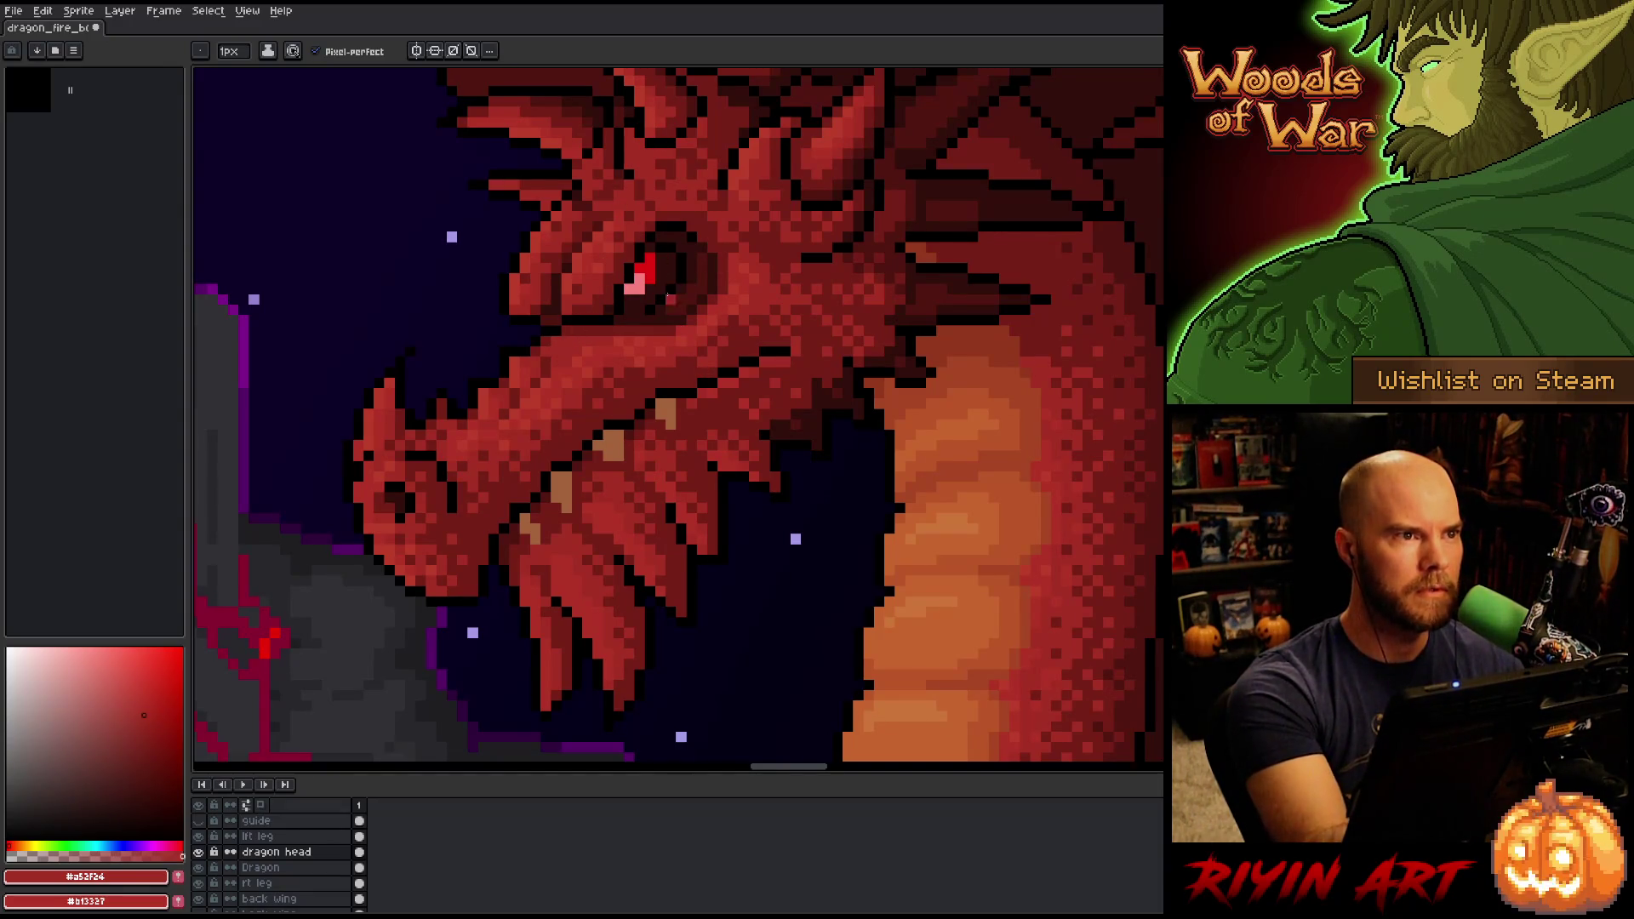
pyautogui.click(630, 289)
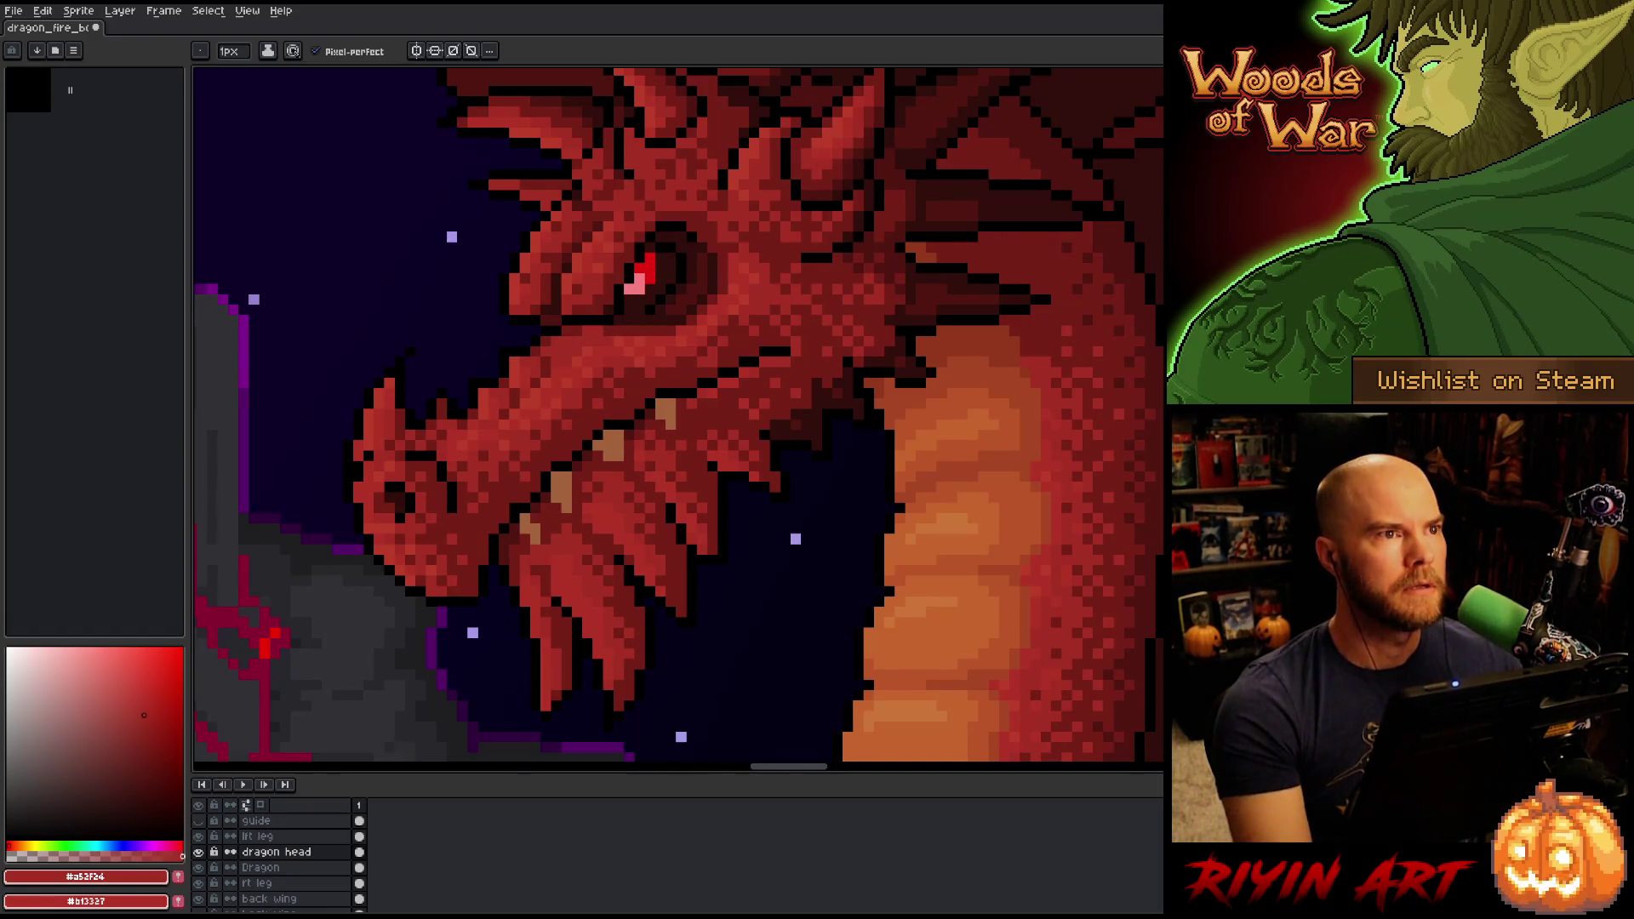
pyautogui.hotkey('ctrl', 's')
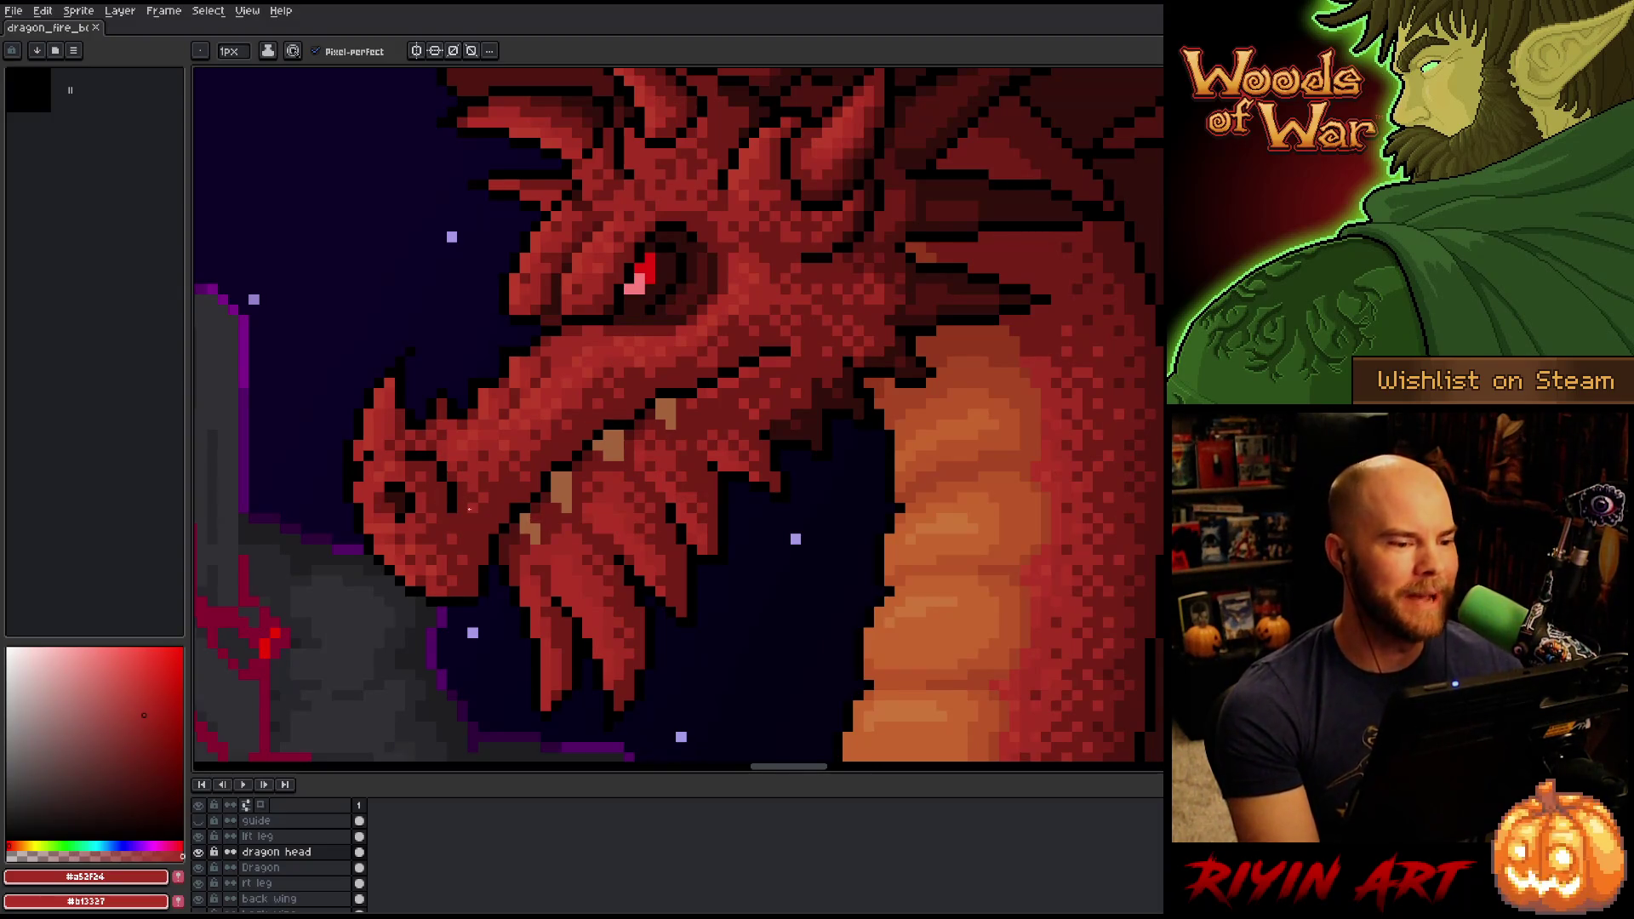
# Sample the dark red #761f18 and dab a dark-red pixel on the dragon's face.
pyautogui.scroll(-3, 615, 362)
pyautogui.scroll(2, 511, 511)
pyautogui.scroll(-1, 424, 628)
pyautogui.scroll(-2, 424, 628)
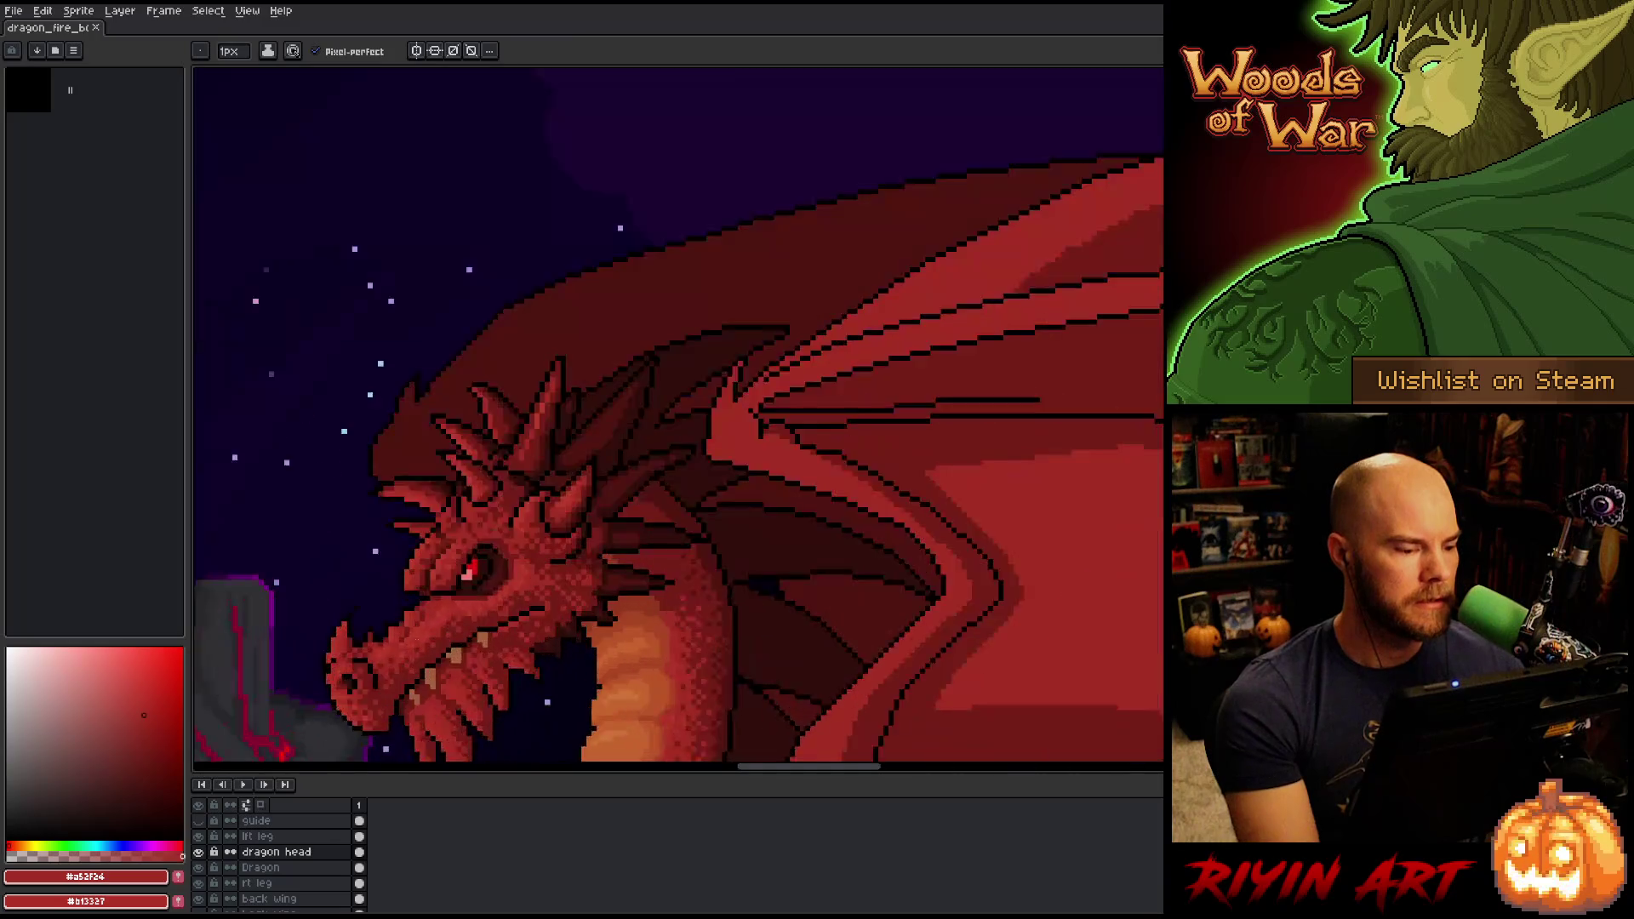
pyautogui.scroll(4, 614, 449)
pyautogui.scroll(-1, 615, 448)
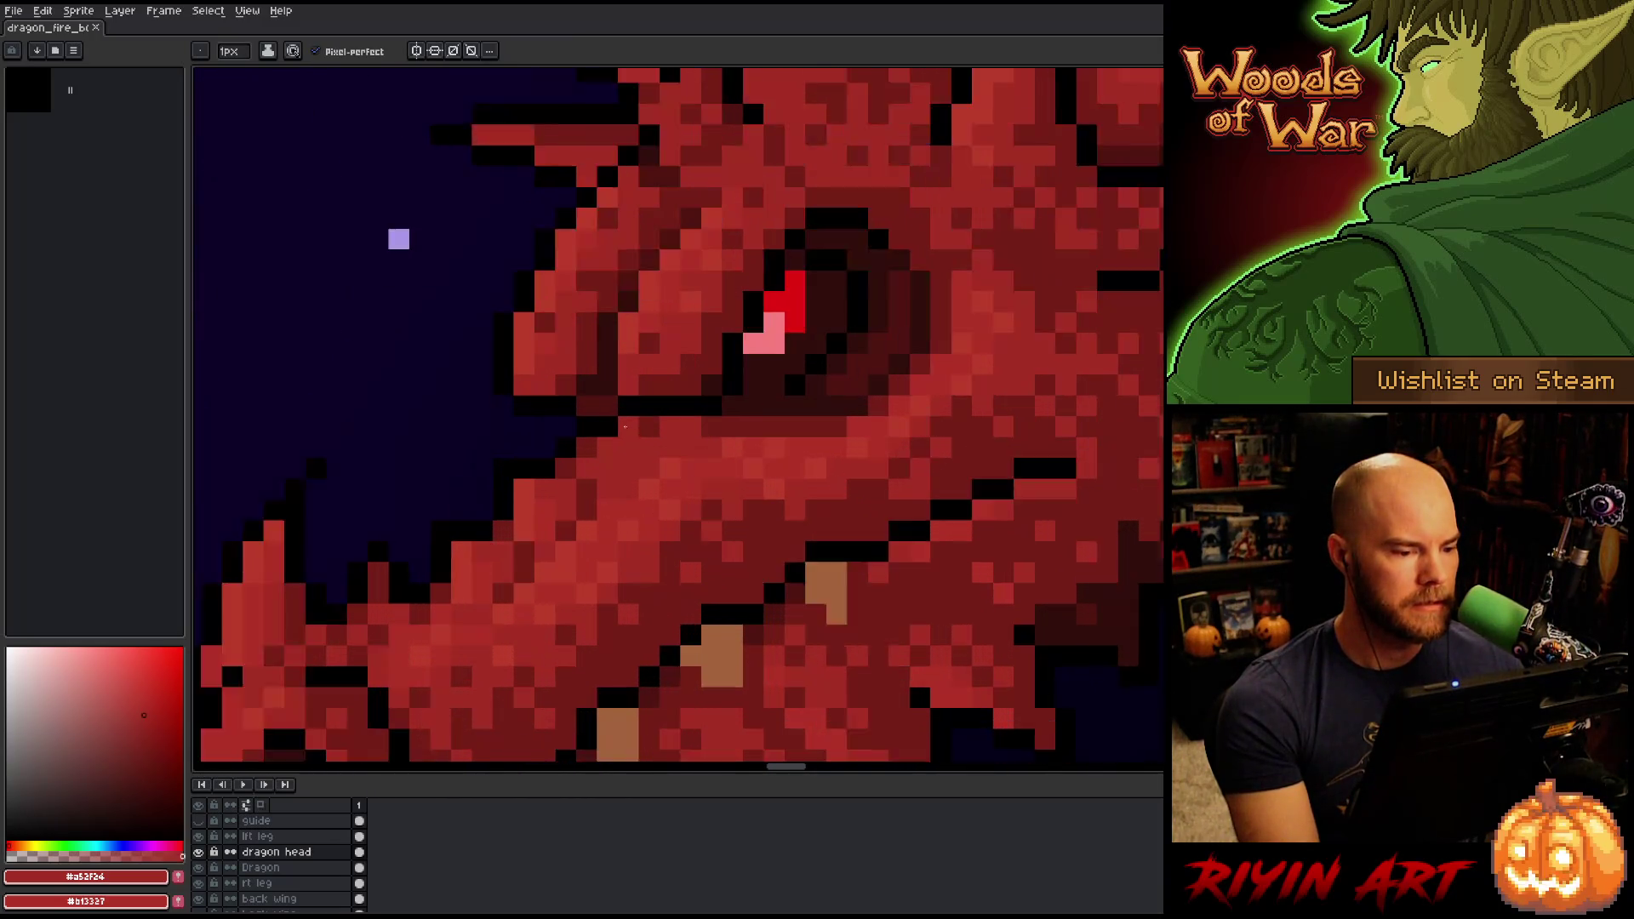
pyautogui.scroll(1, 613, 447)
pyautogui.scroll(-3, 582, 436)
pyautogui.scroll(-1, 582, 437)
pyautogui.scroll(1, 604, 400)
pyautogui.scroll(3, 630, 350)
pyautogui.scroll(-3, 630, 349)
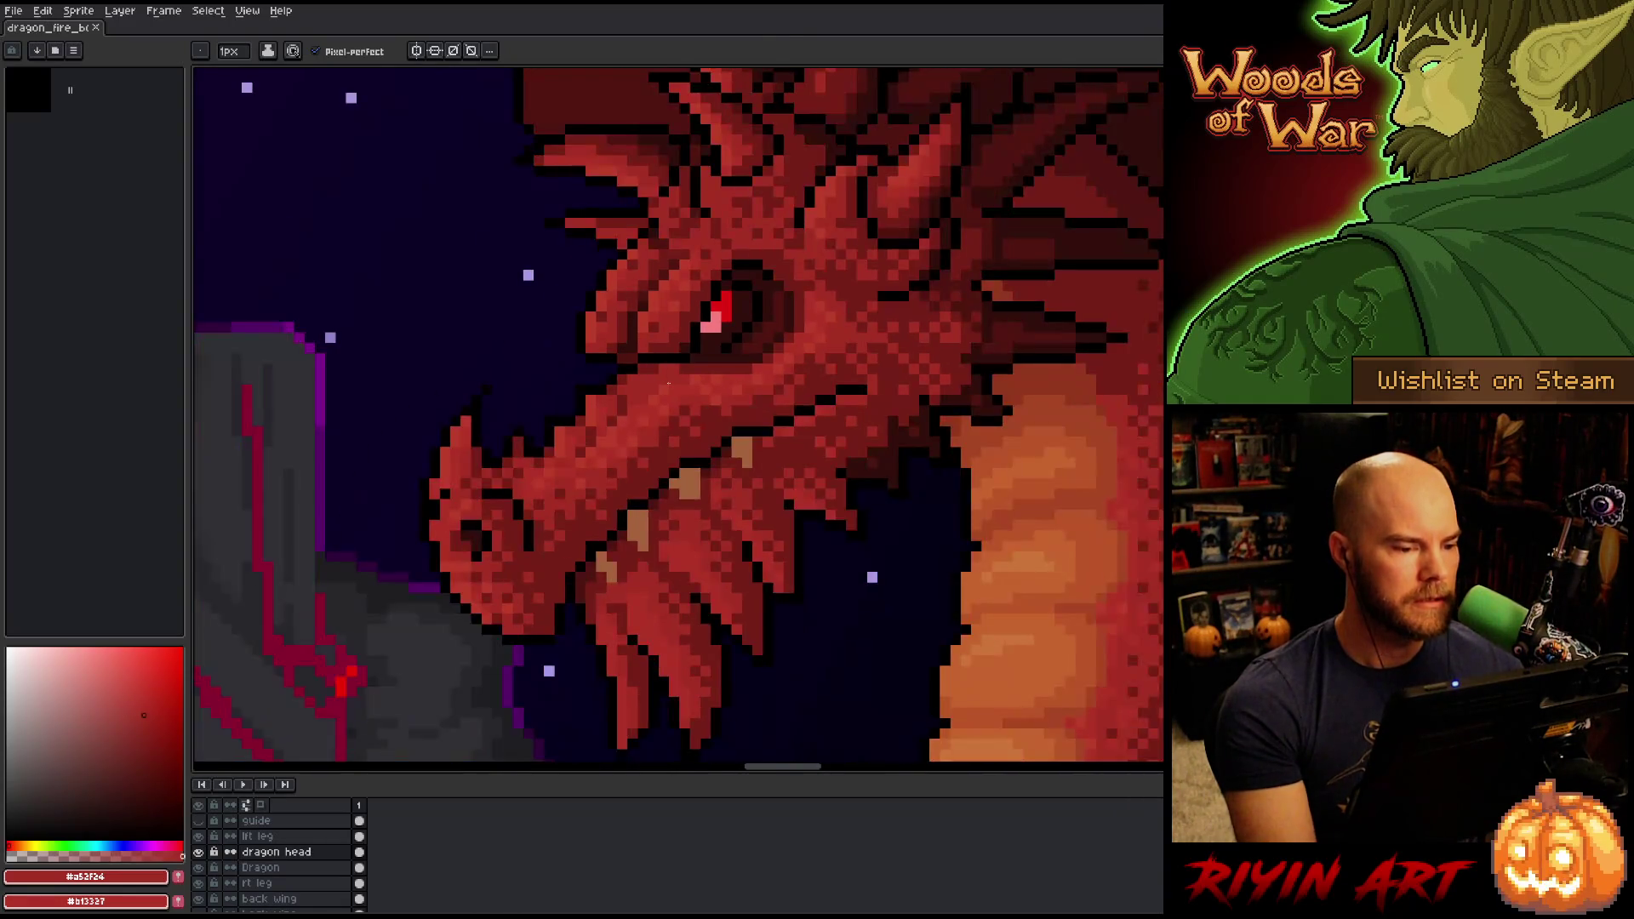
pyautogui.scroll(1, 626, 351)
pyautogui.scroll(1, 622, 351)
pyautogui.keyDown('alt'); pyautogui.click(641, 363); pyautogui.keyUp('alt')
pyautogui.click(621, 361)
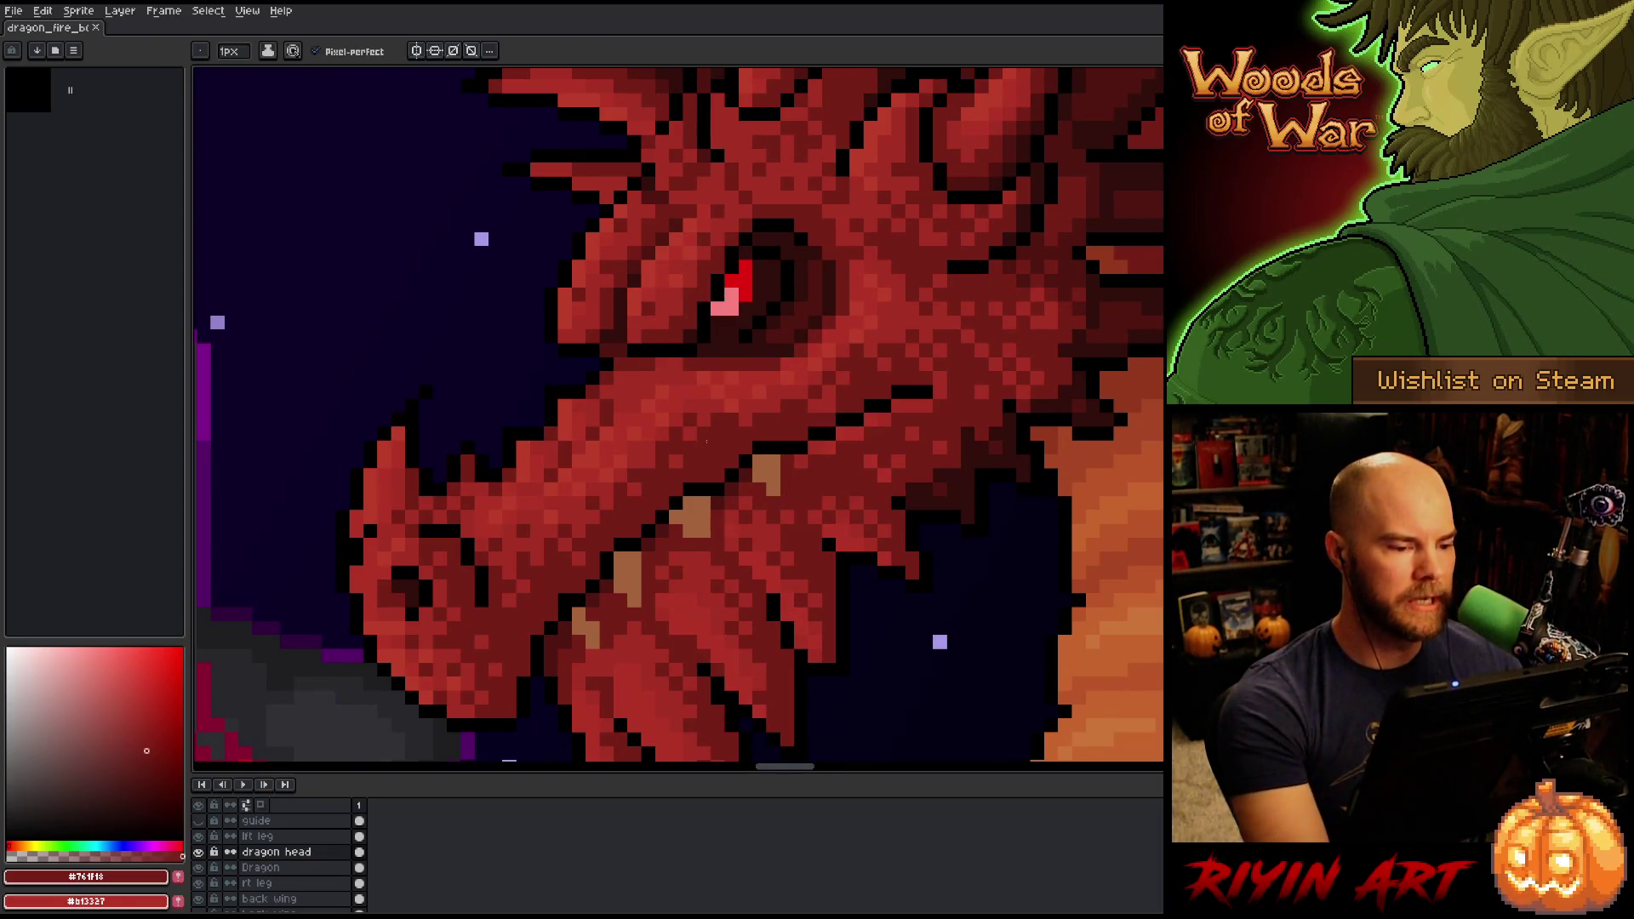
# Recentre the view on the dragon's head and draw another dark-red pixel on its face.
pyautogui.scroll(-2, 749, 529)
pyautogui.moveTo(752, 525); pyautogui.dragTo(584, 533)
pyautogui.press('b')
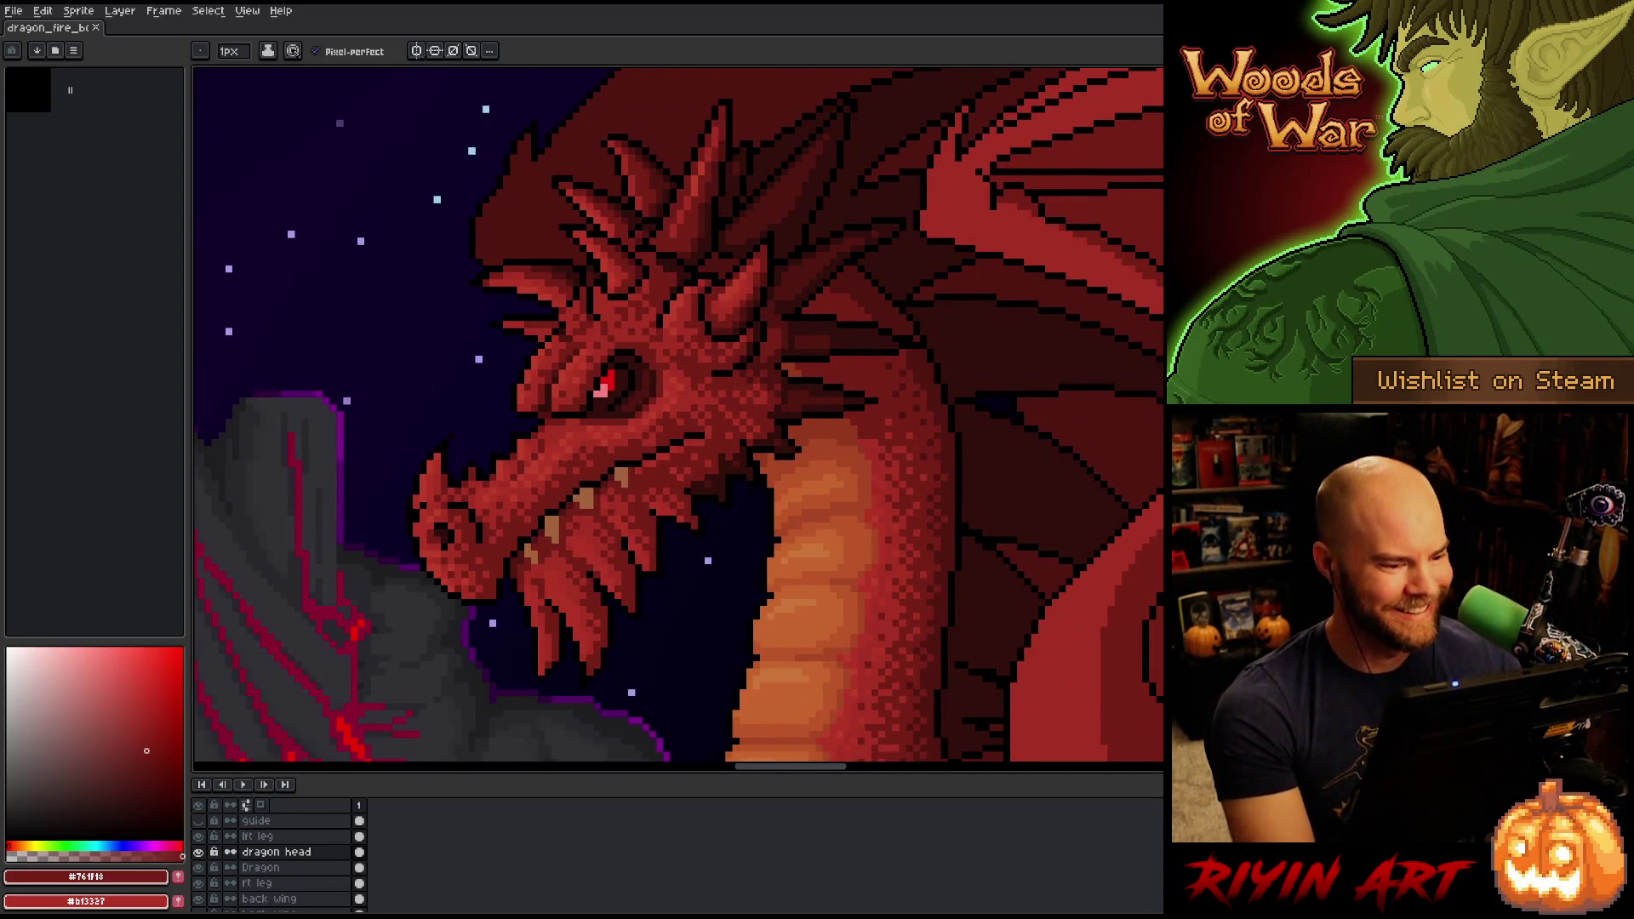
pyautogui.scroll(2, 563, 452)
pyautogui.scroll(-1, 561, 440)
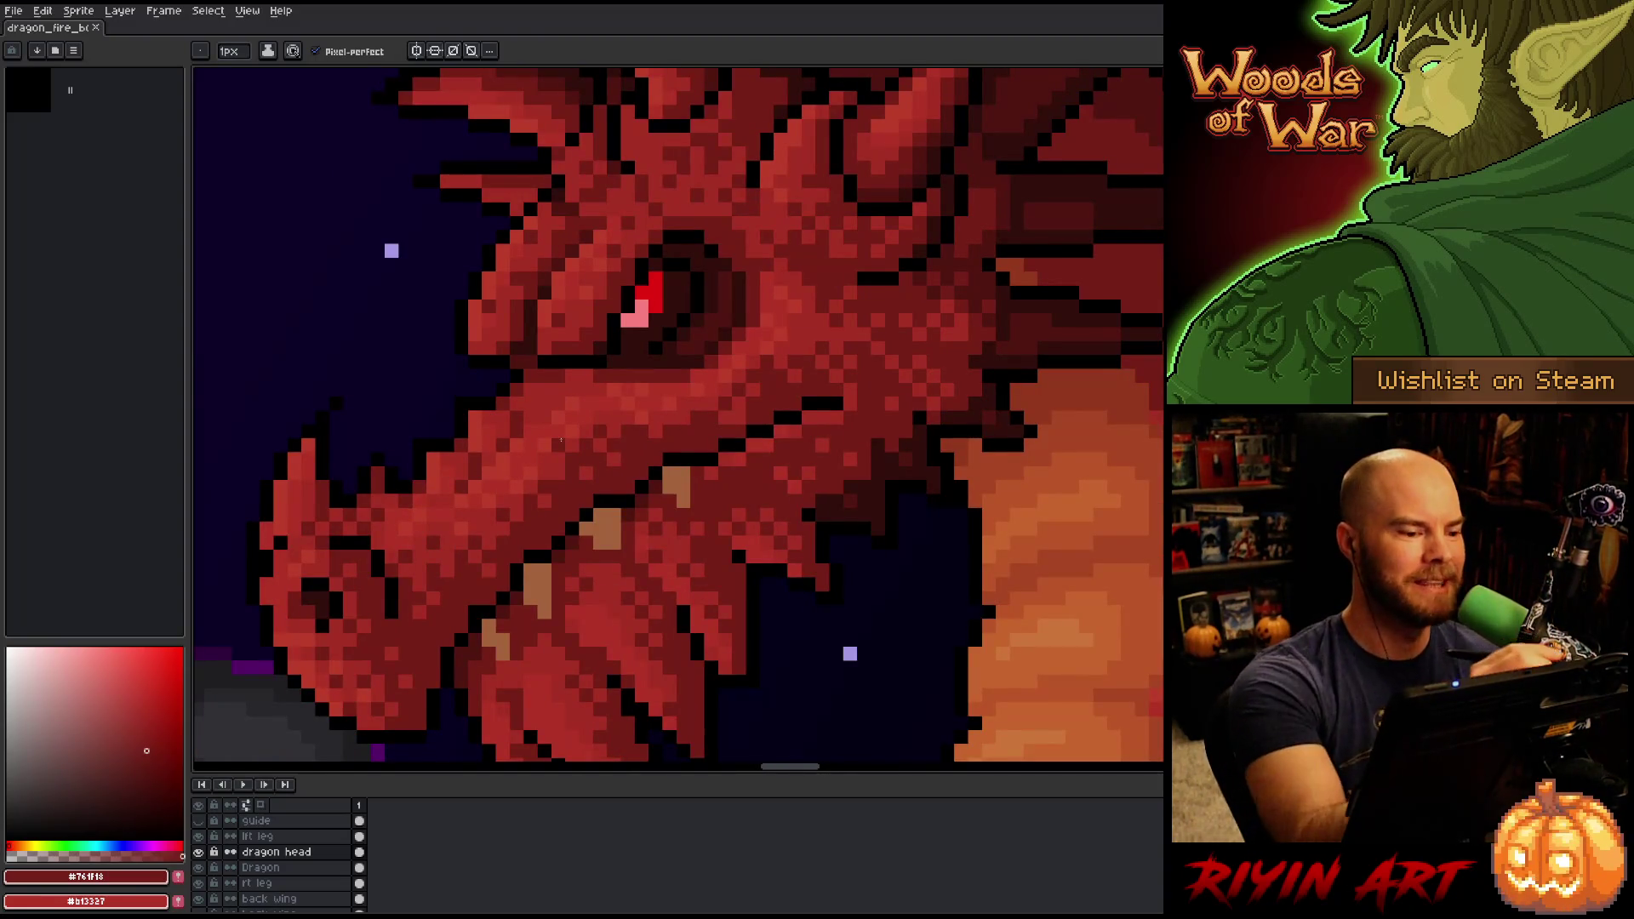
pyautogui.click(504, 334)
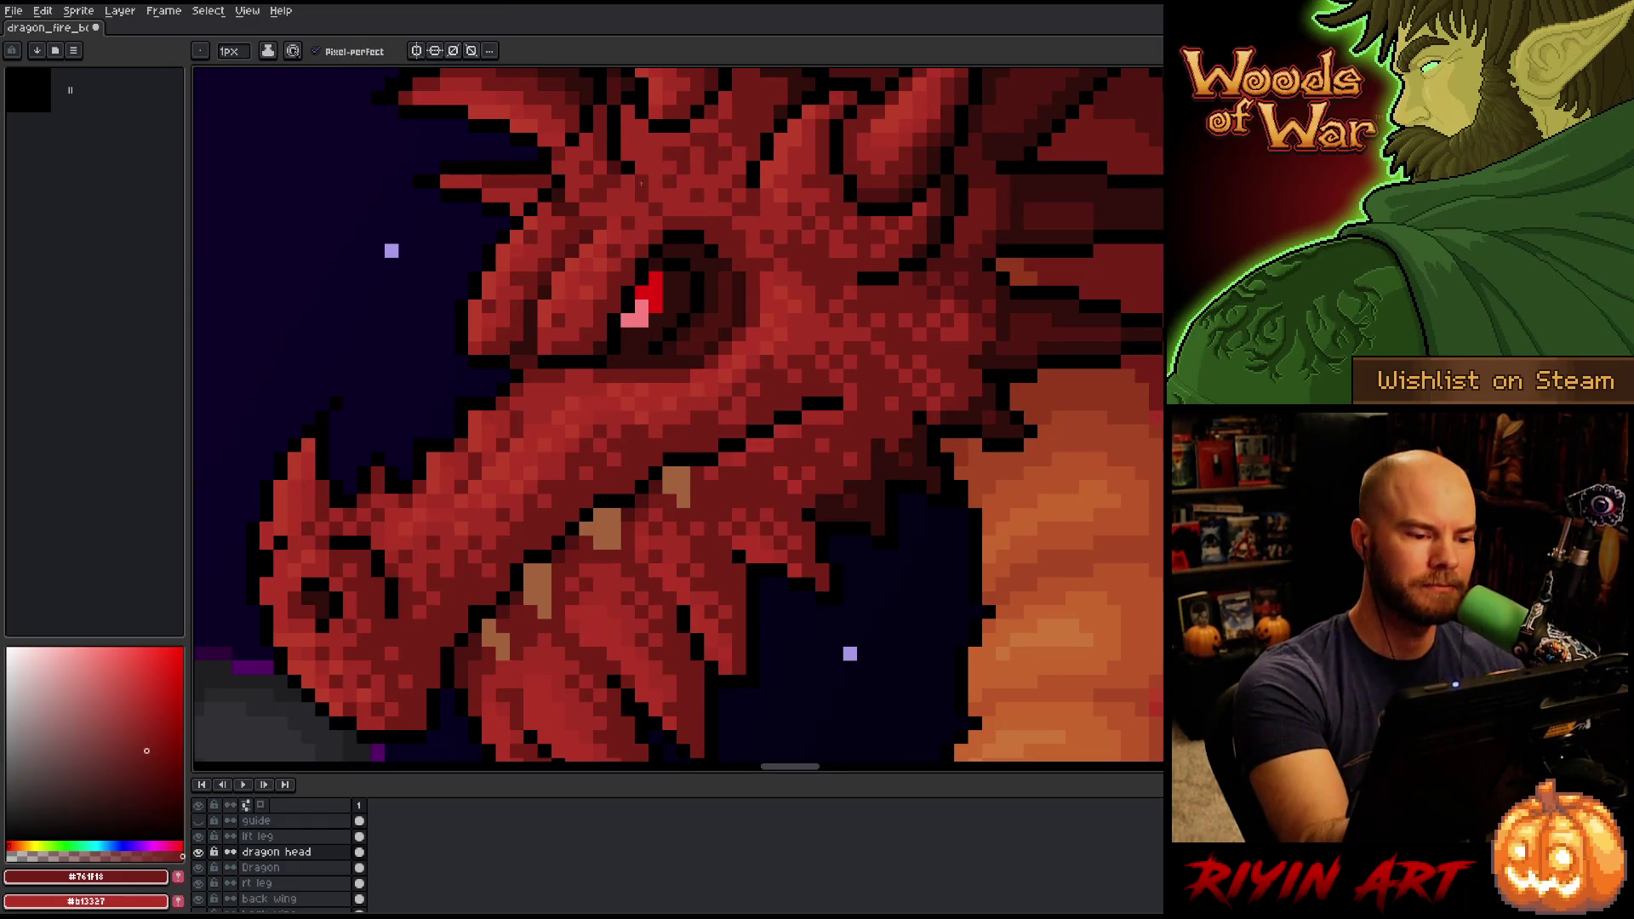
# Sample #501612 and #761f18 from the face, save the sprite, and resample the darkest red #501612.
pyautogui.keyDown('alt'); pyautogui.click(527, 349); pyautogui.keyUp('alt')
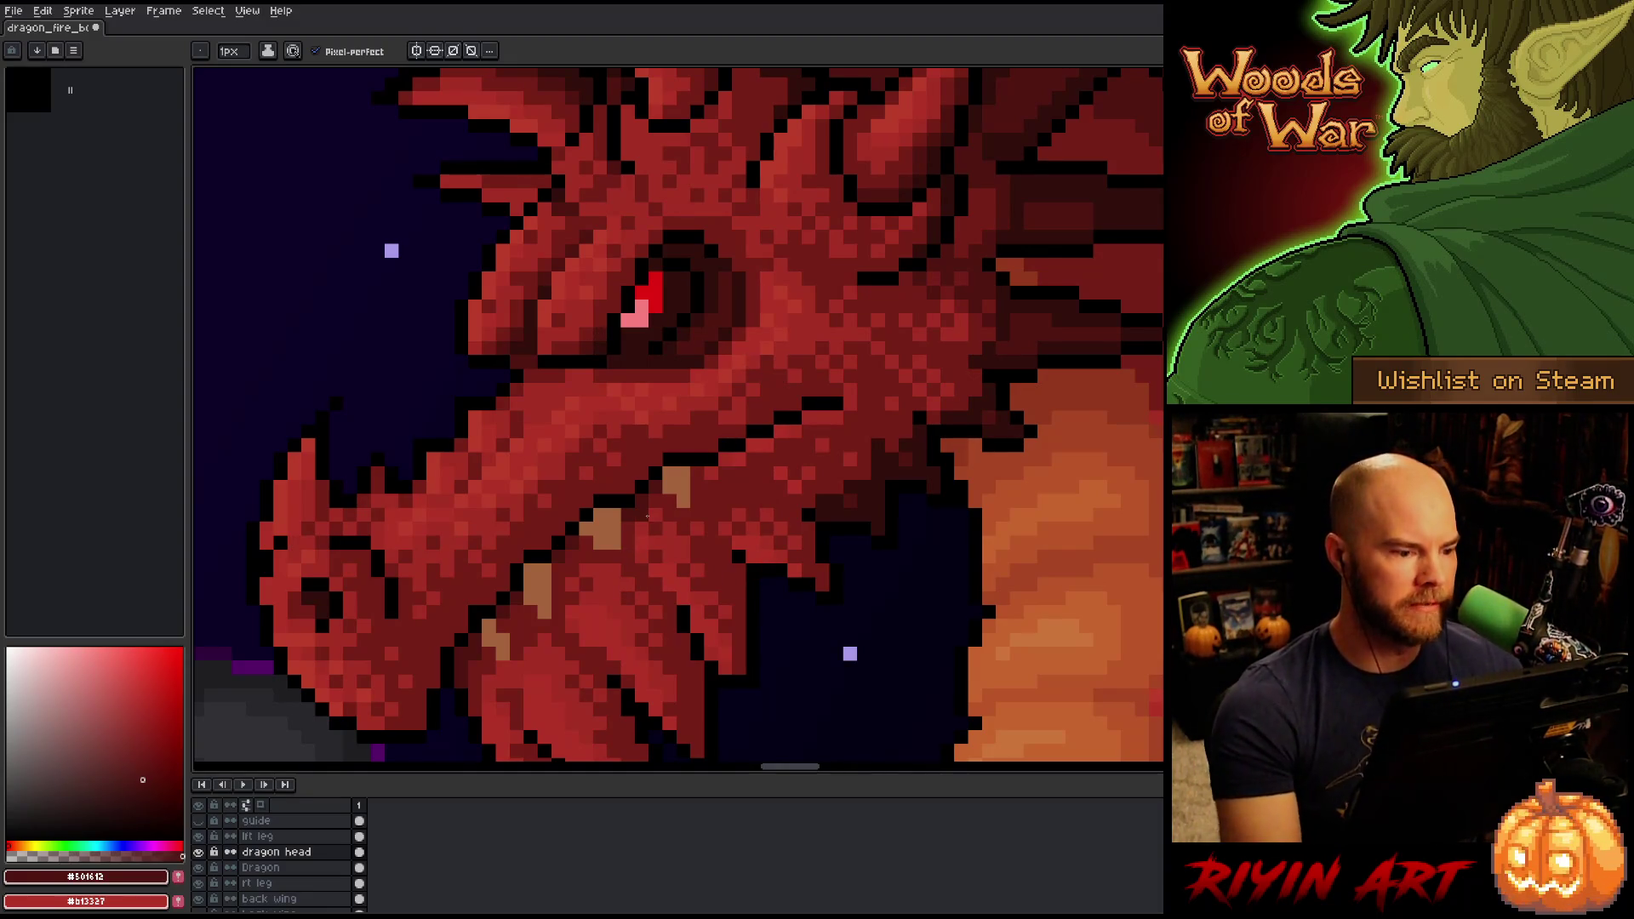
pyautogui.keyDown('alt'); pyautogui.click(588, 364); pyautogui.keyUp('alt')
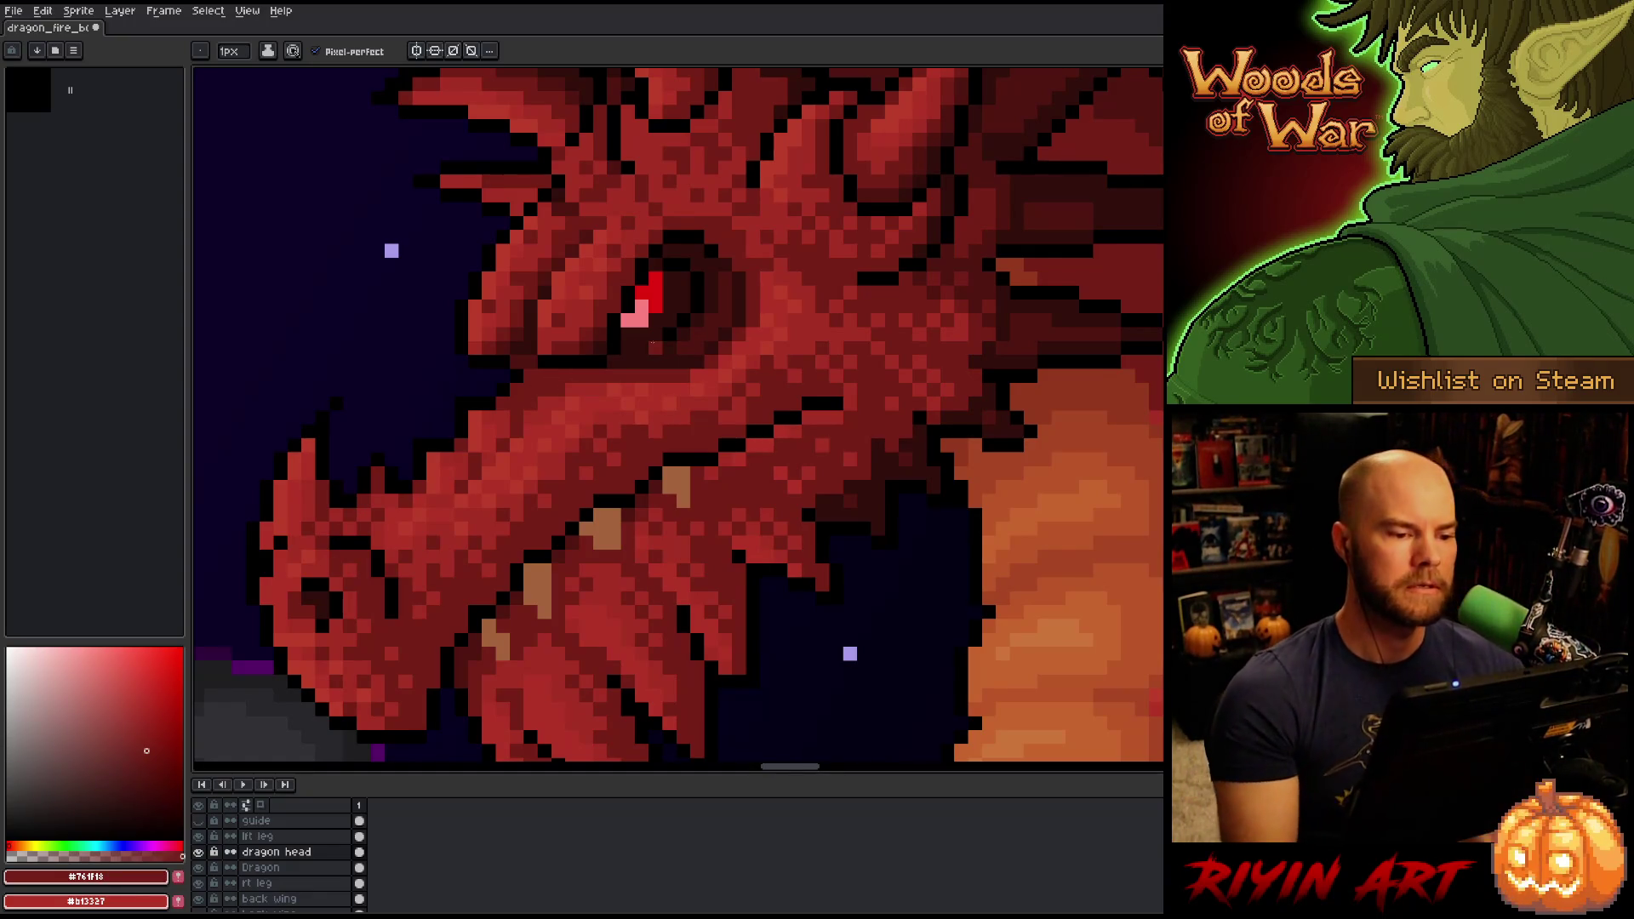
pyautogui.rightClick(786, 414)
pyautogui.hotkey('ctrl', 's')
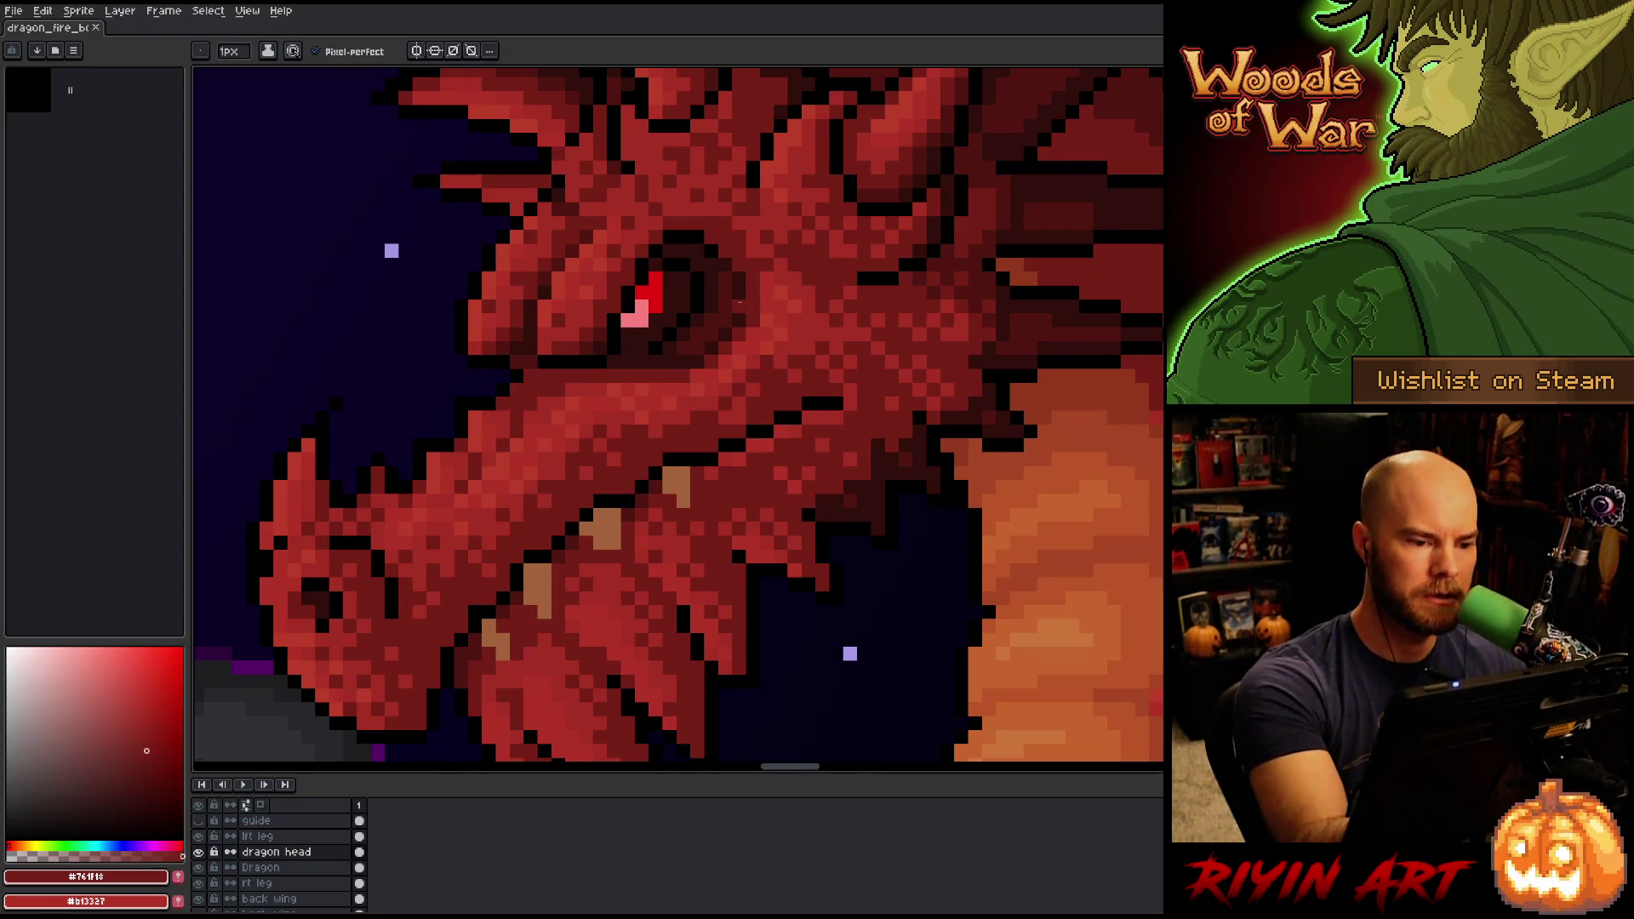
pyautogui.keyDown('alt'); pyautogui.click(737, 309); pyautogui.keyUp('alt')
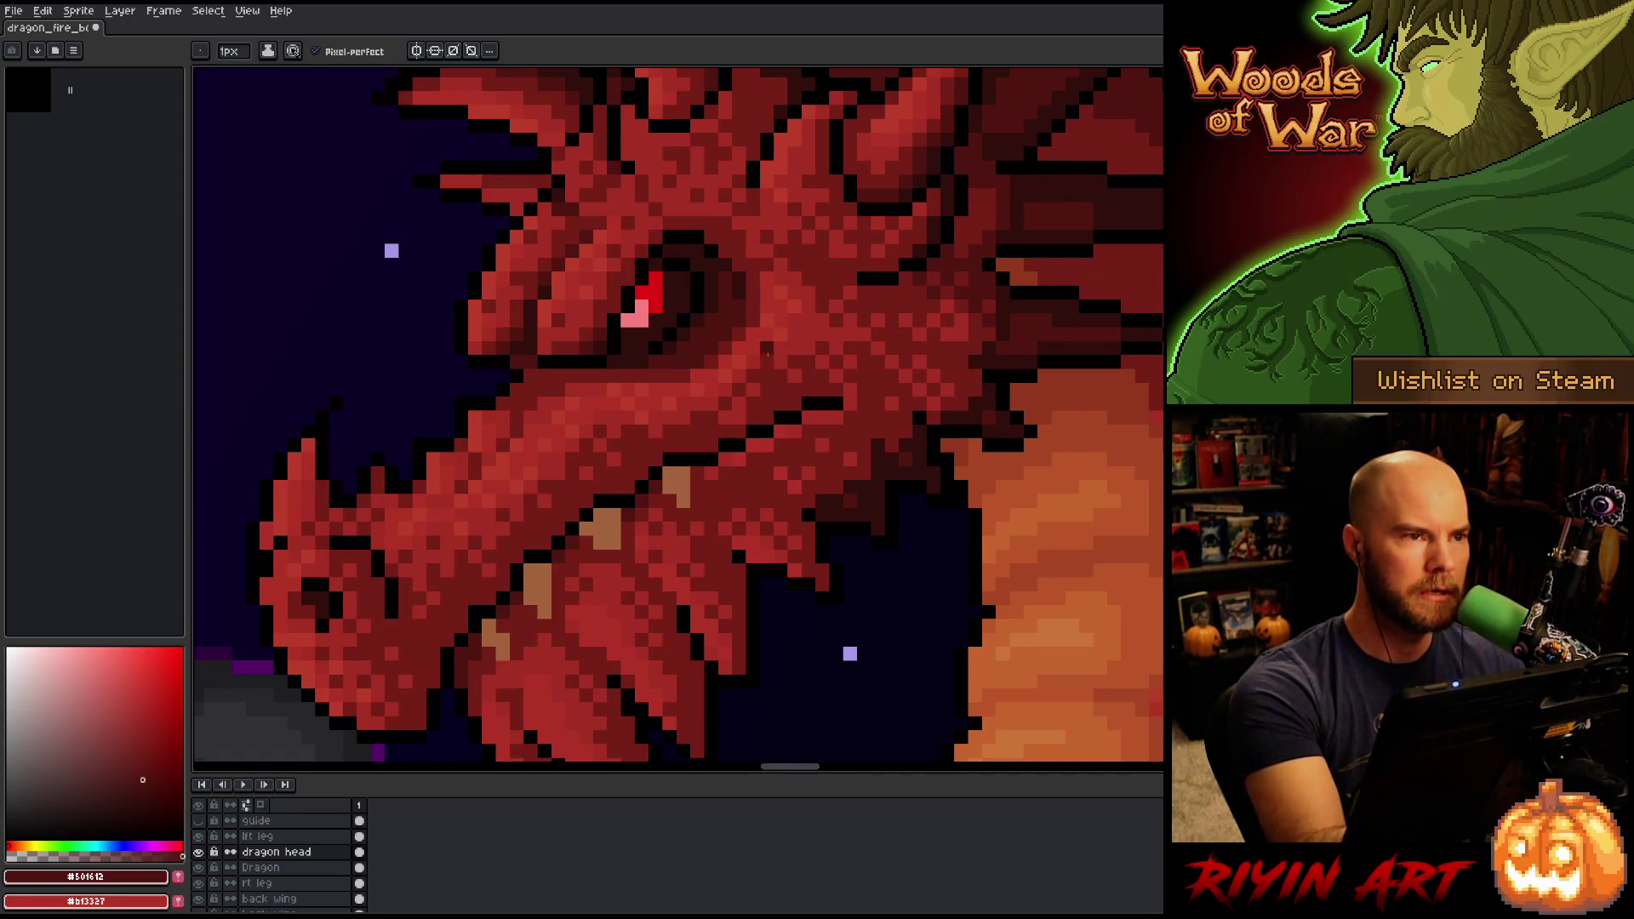
pyautogui.press('alt')
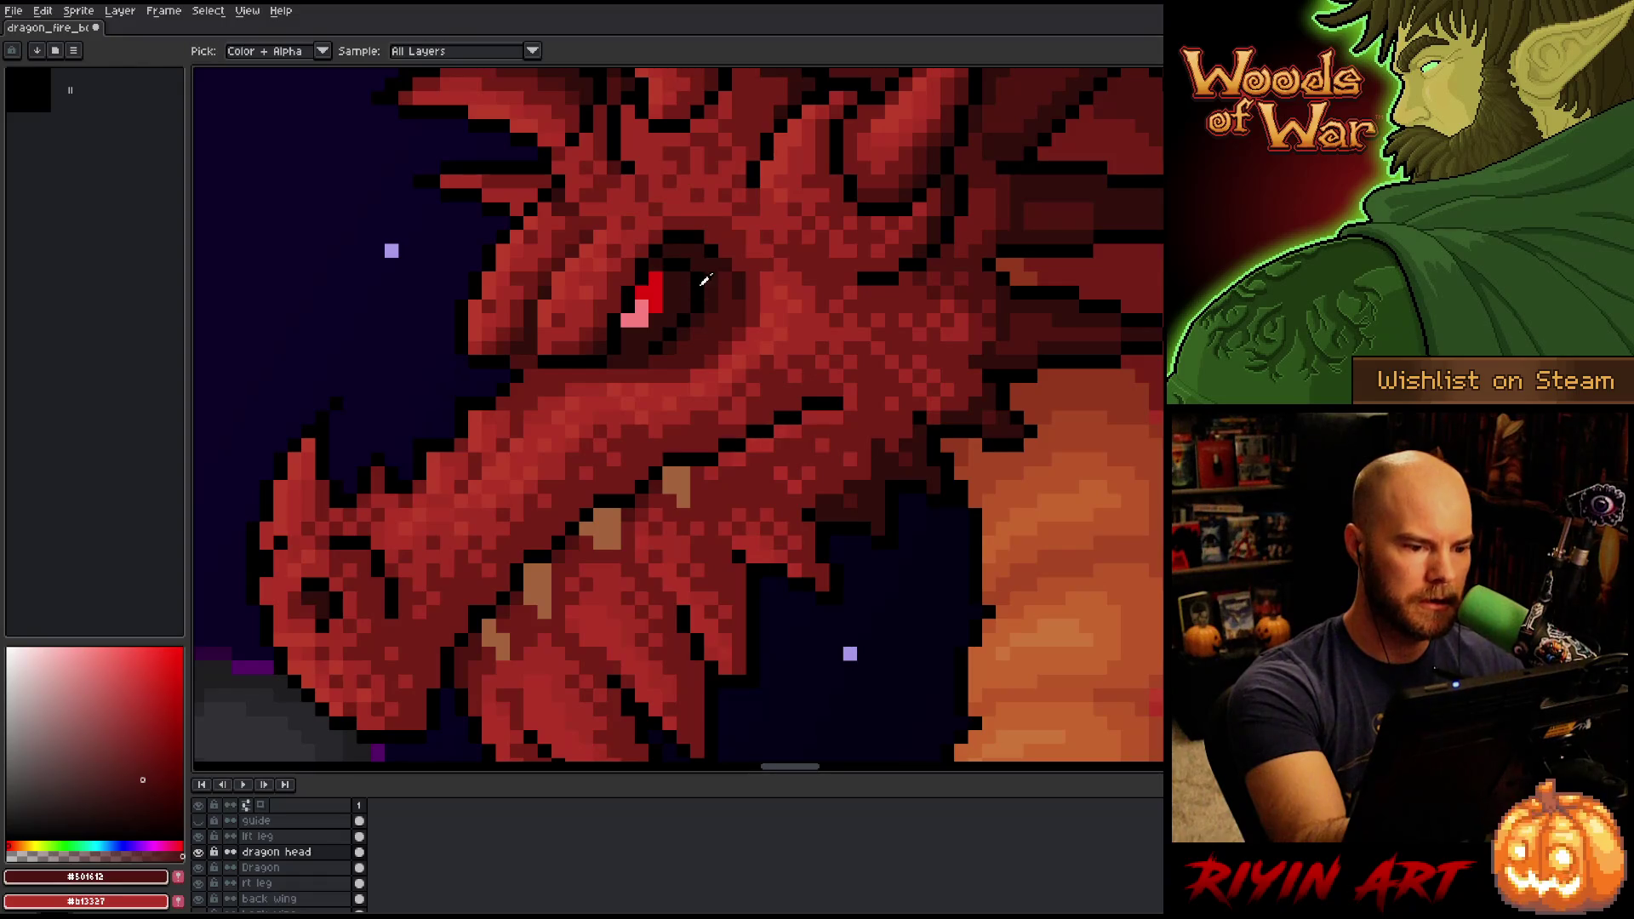
# Try a black fill near the eye, undo it, and darken the pixels just below the eye.
pyautogui.click(704, 281)
pyautogui.press('g')
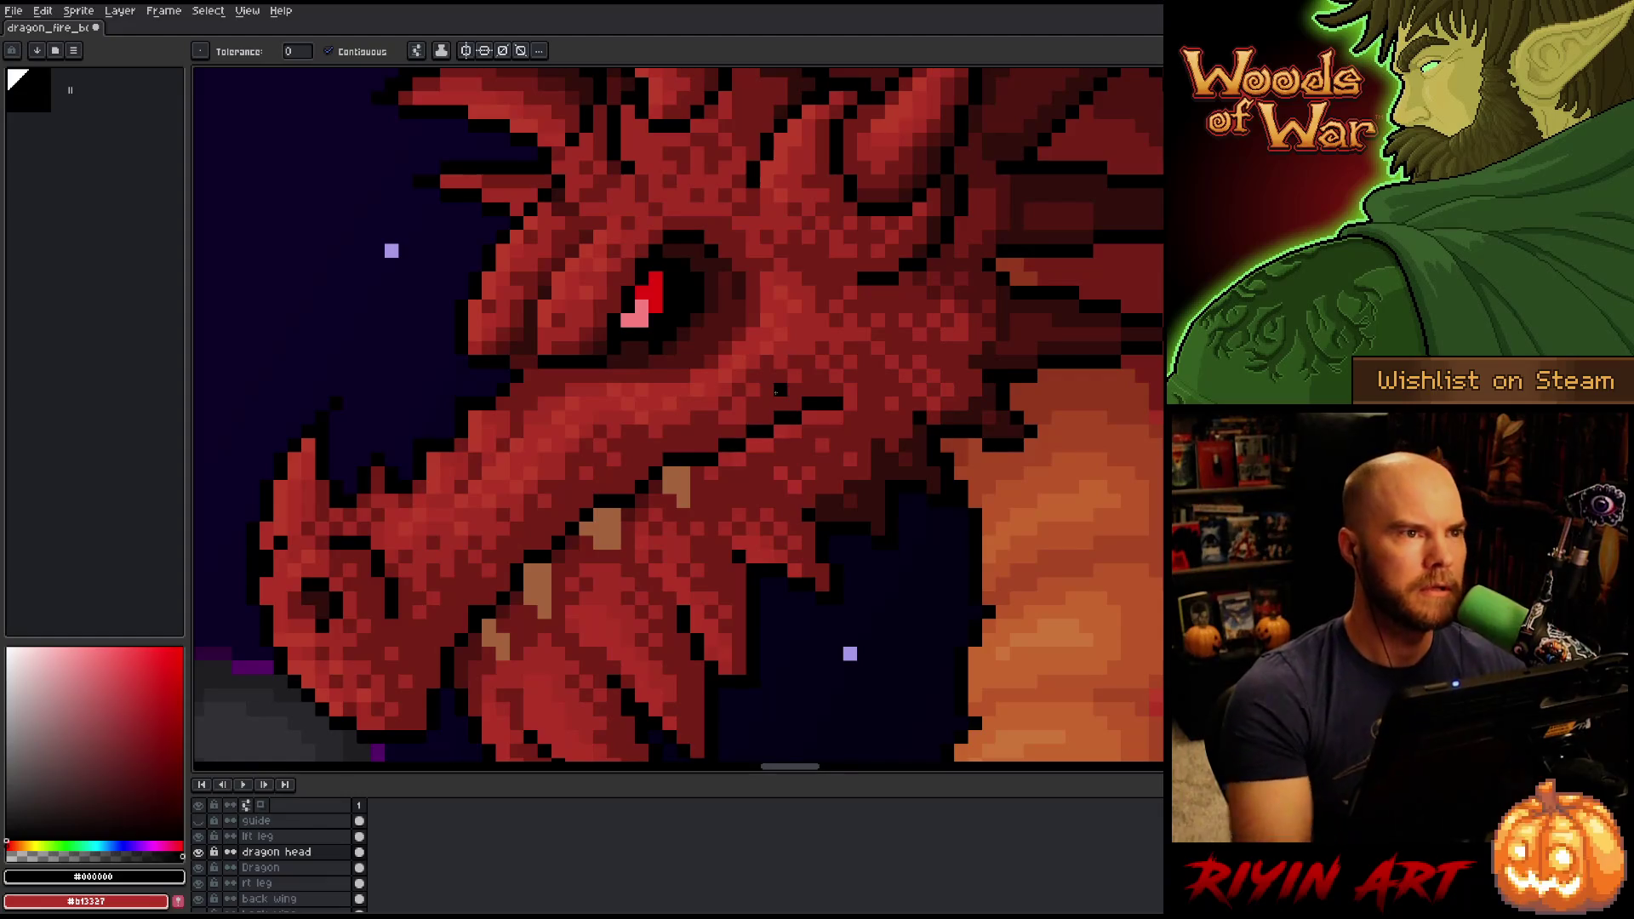
pyautogui.click(642, 403)
pyautogui.hotkey('ctrl', 's')
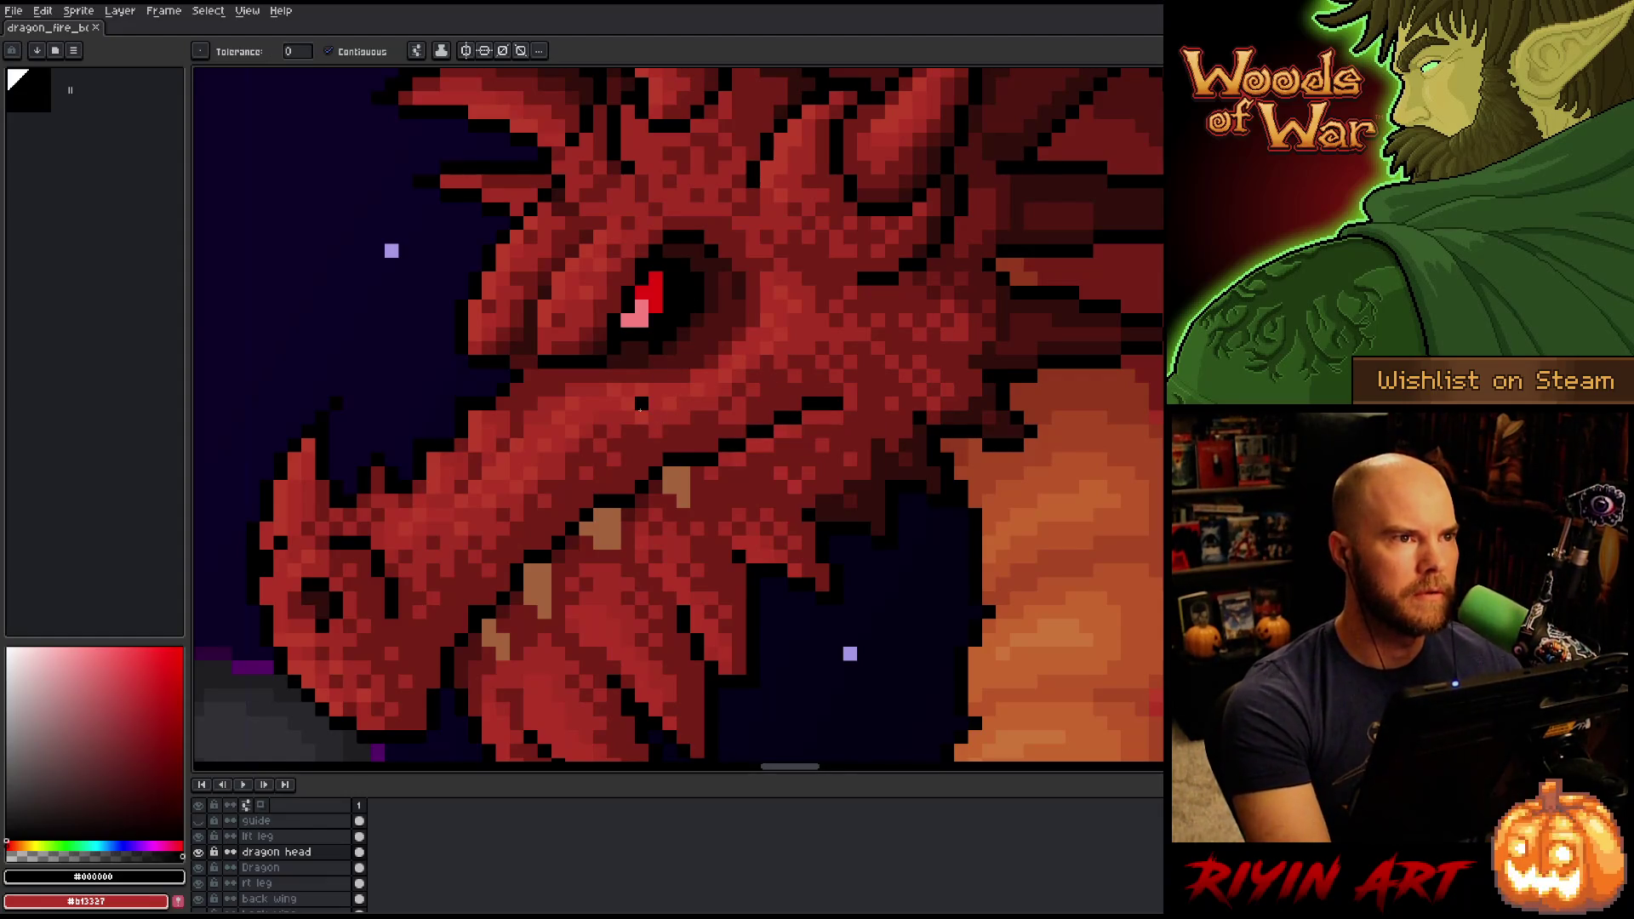
pyautogui.hotkey('ctrl', 'z')
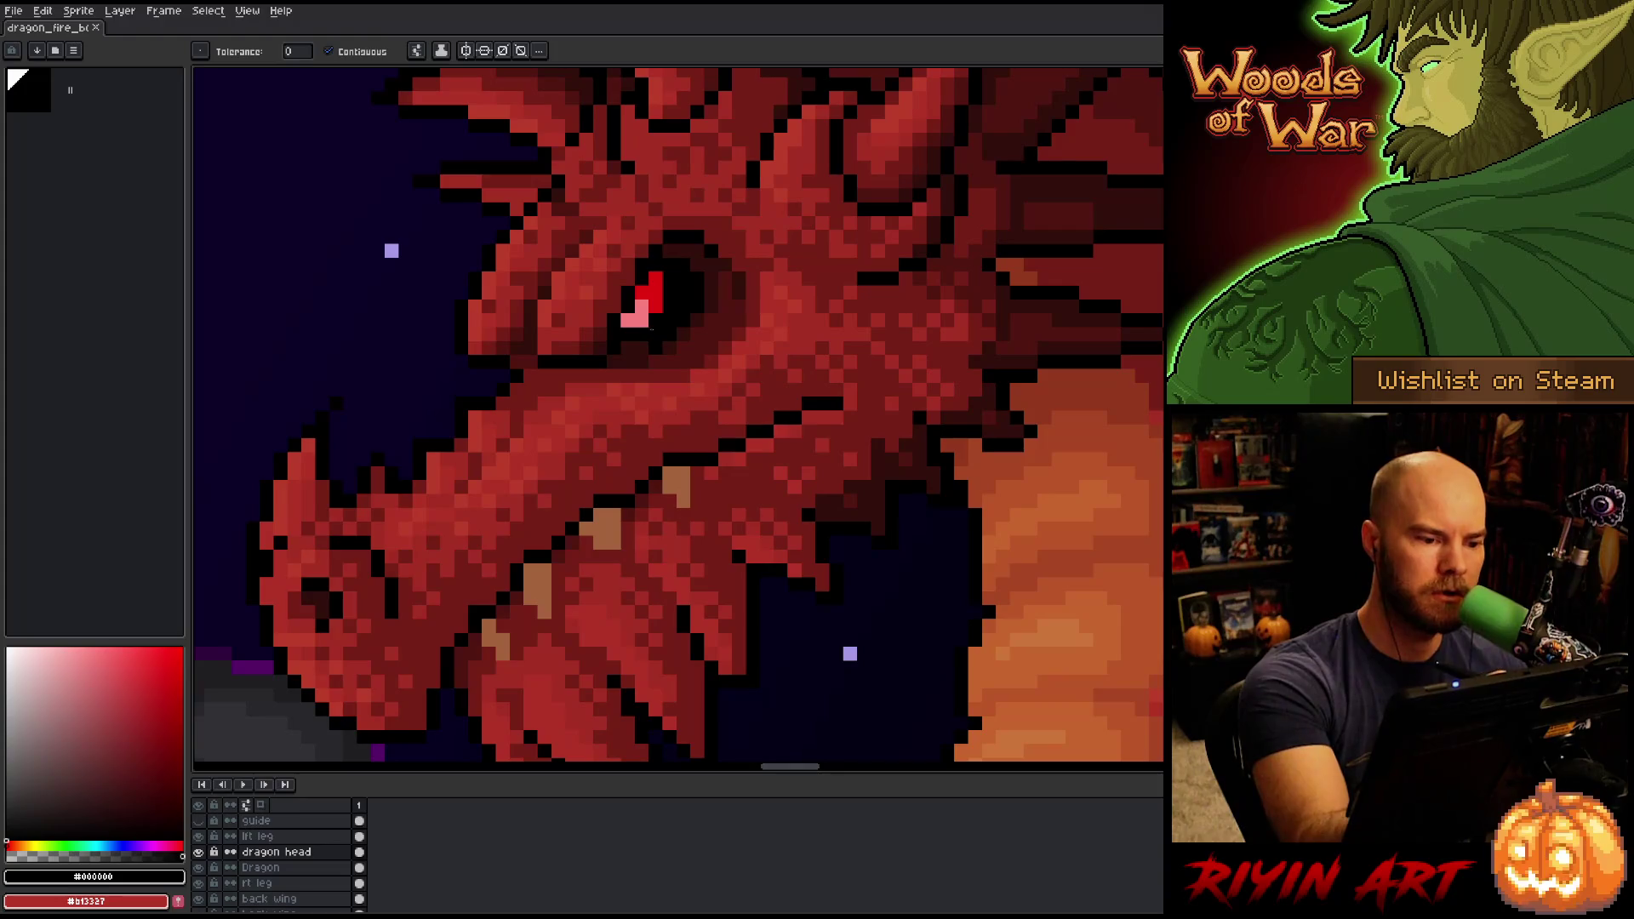
pyautogui.click(644, 351)
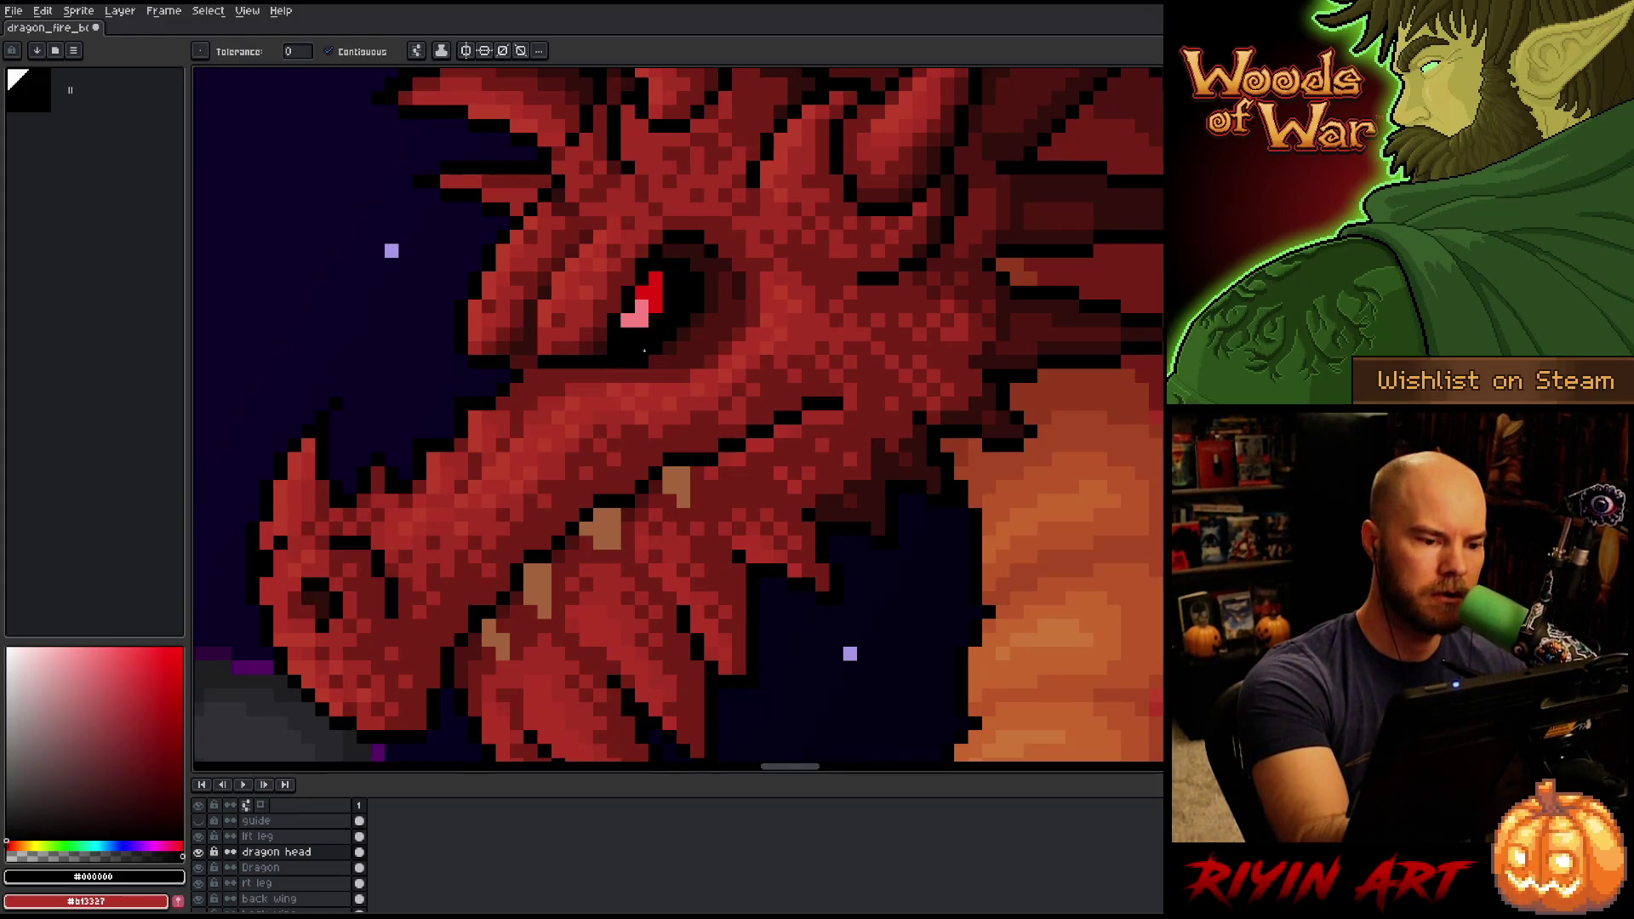
pyautogui.press('b')
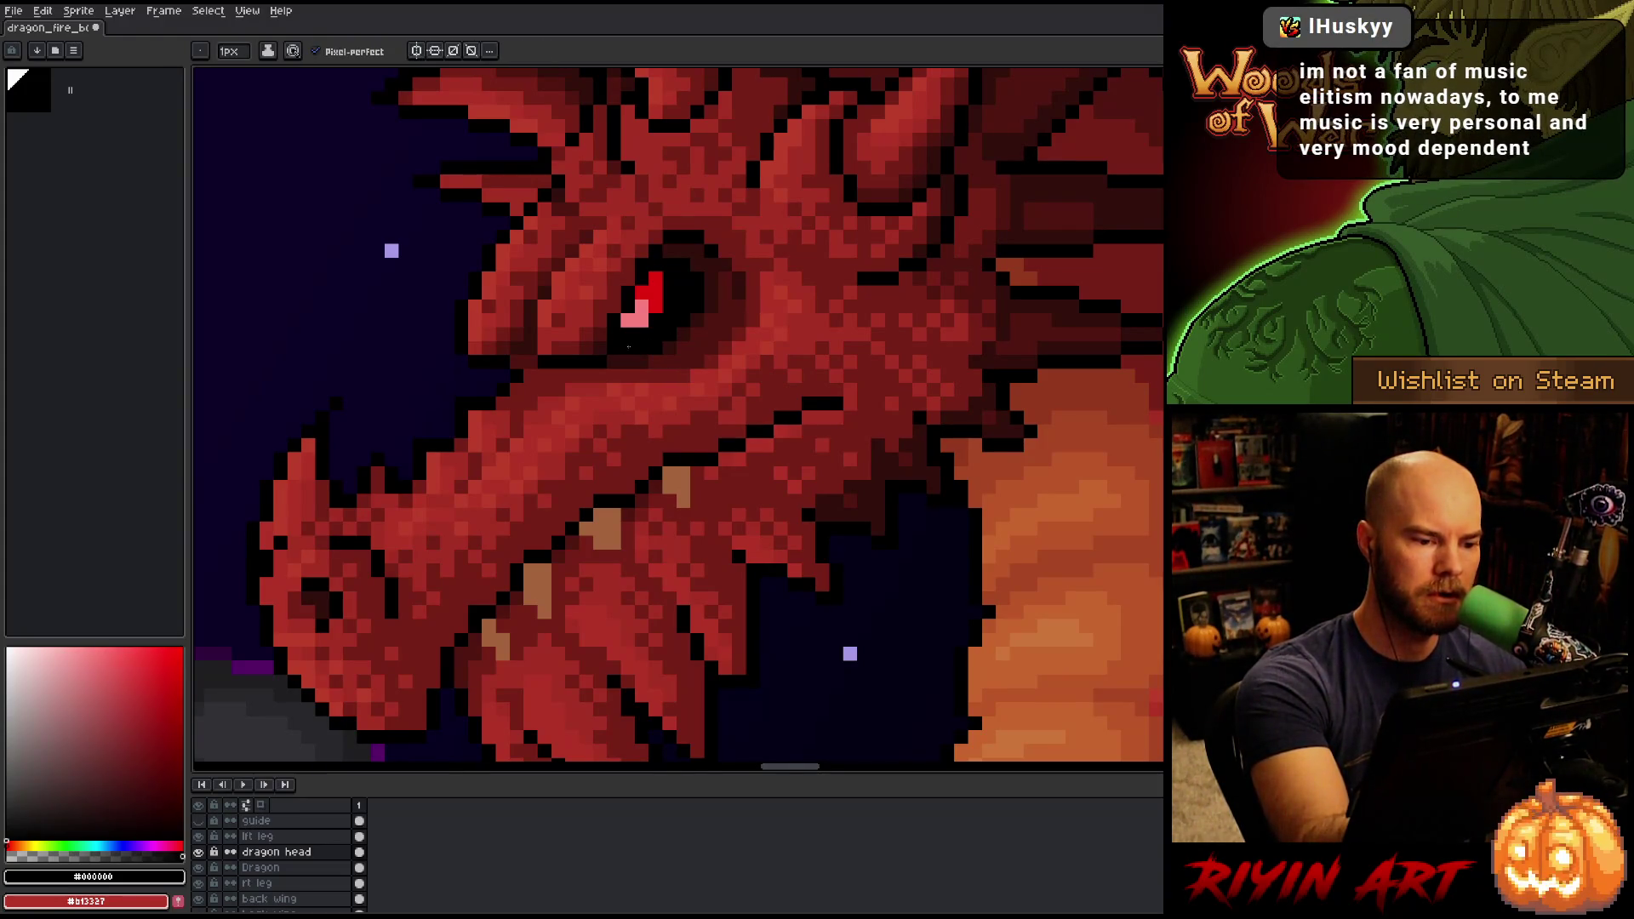
# Add black pixels along the jaw line, sample the dark red #761f18 beside the eye, and save.
pyautogui.keyDown('alt'); pyautogui.click(696, 316); pyautogui.keyUp('alt')
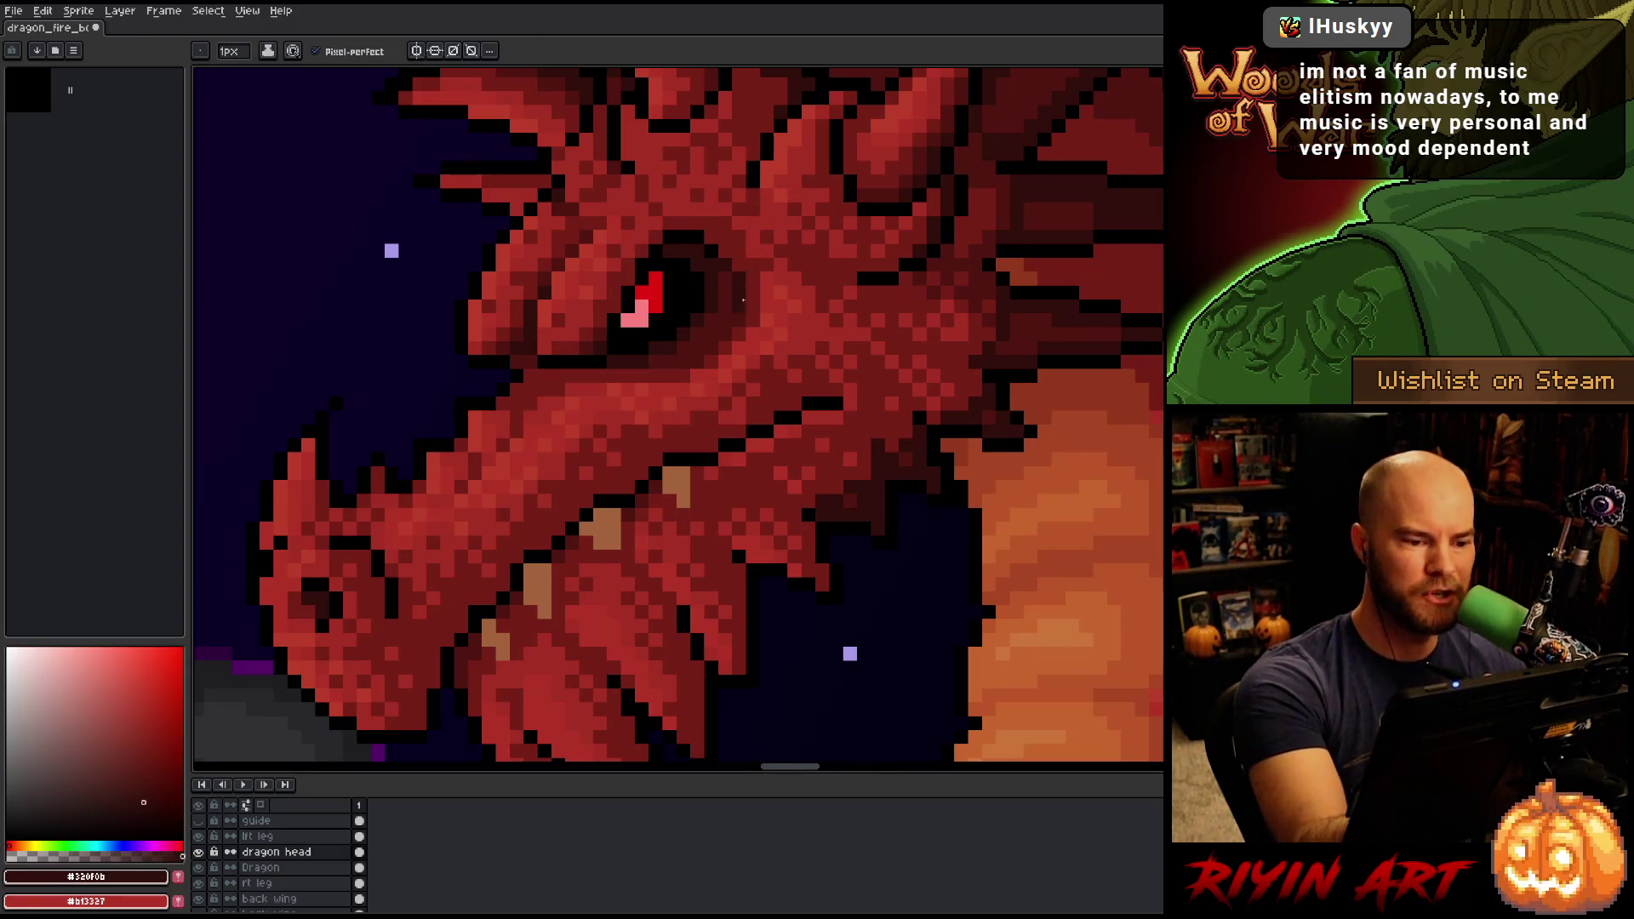
pyautogui.keyDown('alt'); pyautogui.click(719, 248); pyautogui.keyUp('alt')
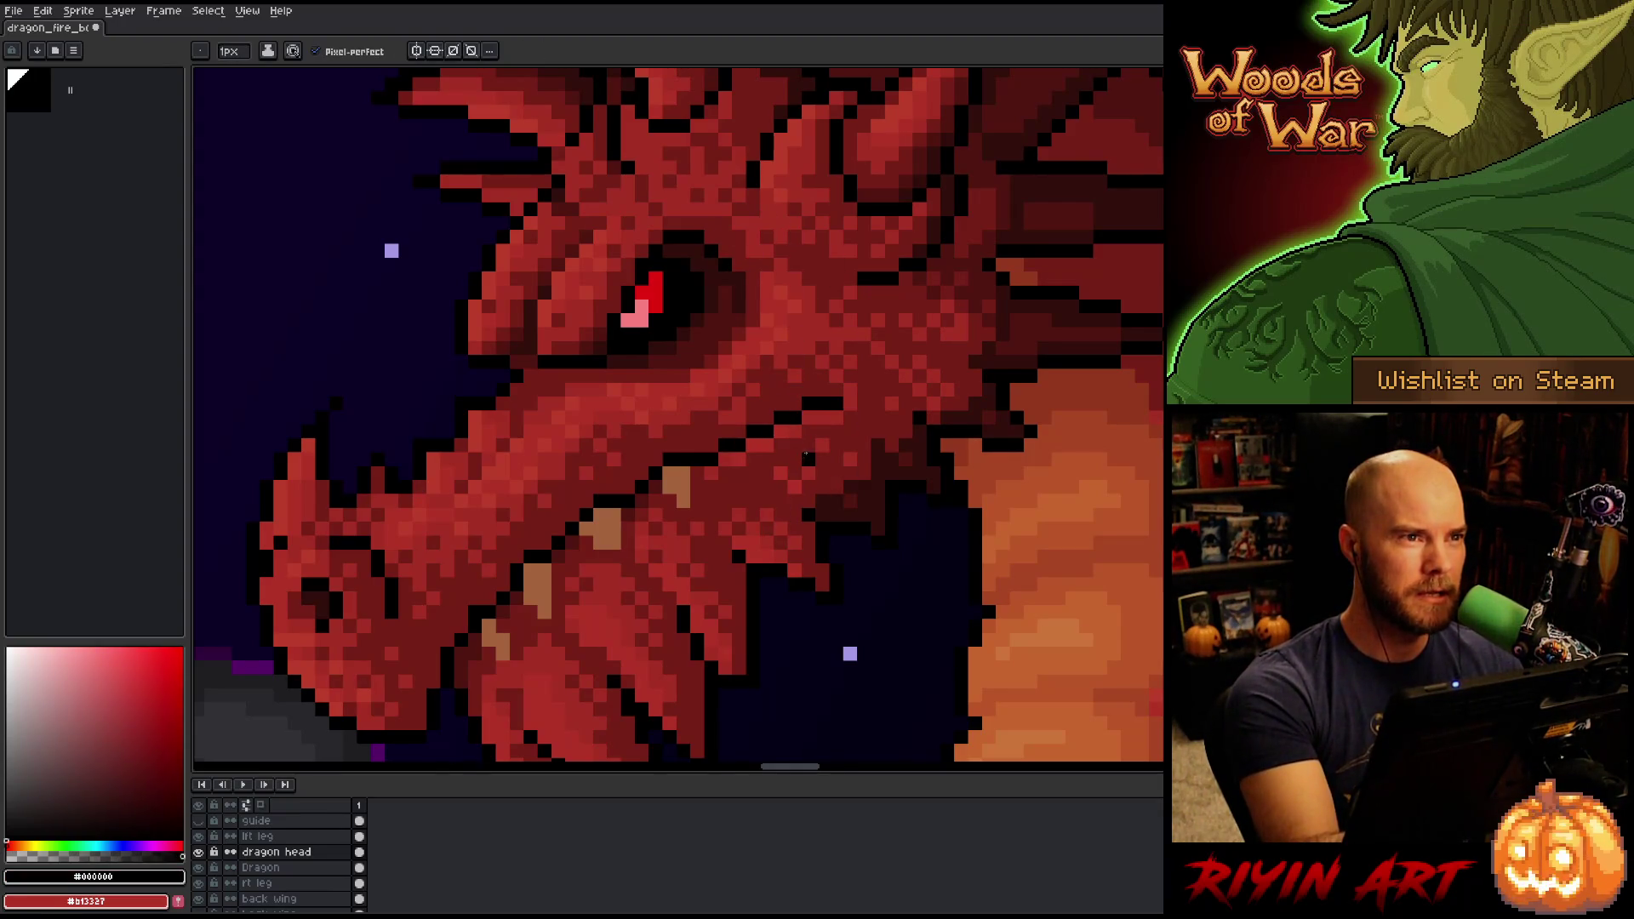
pyautogui.click(791, 431)
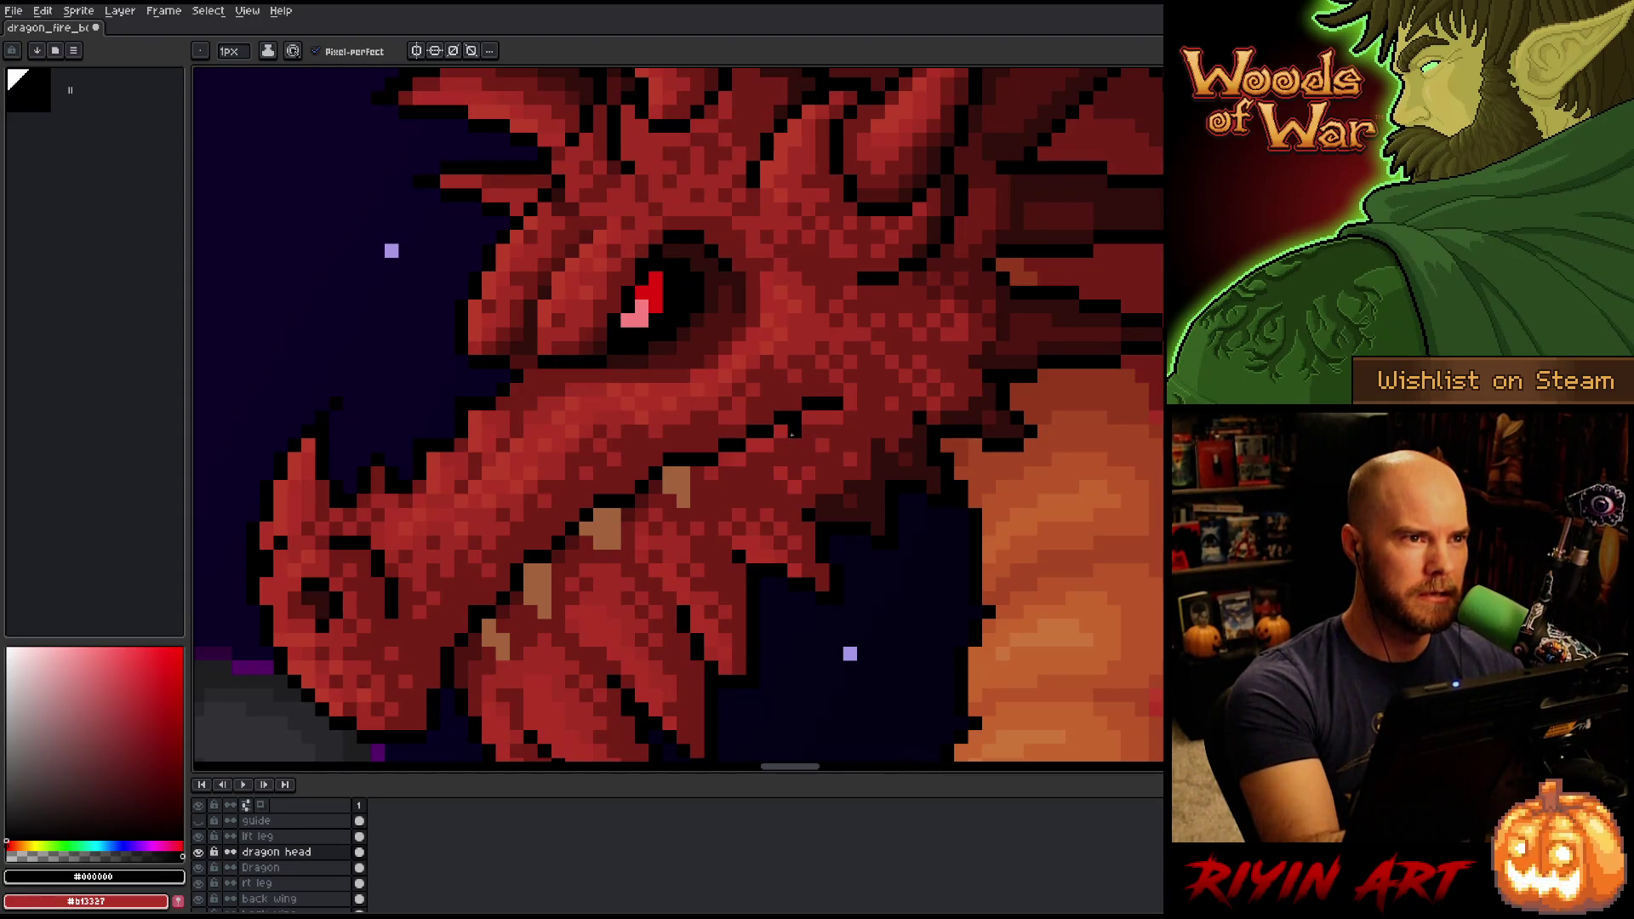
pyautogui.keyDown('alt'); pyautogui.click(751, 304); pyautogui.keyUp('alt')
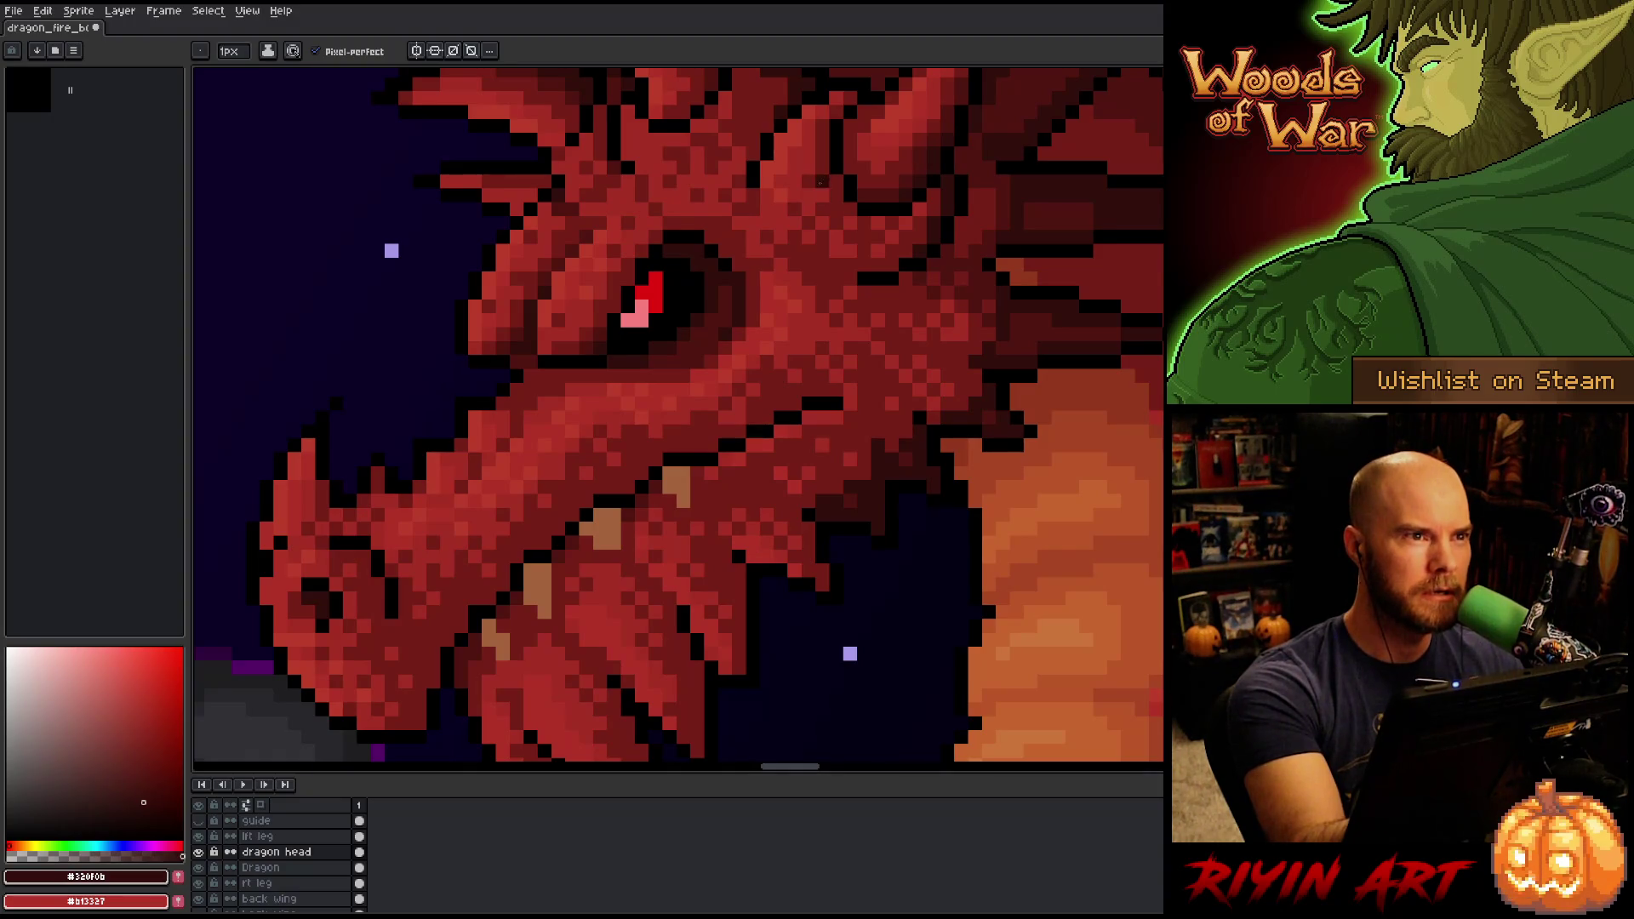
pyautogui.rightClick(810, 393)
pyautogui.click(809, 425)
# Sample #761f18 and #a52f24 from the face and dab a red pixel near the dragon's eye.
pyautogui.scroll(2, 813, 391)
pyautogui.keyDown('alt'); pyautogui.click(744, 389); pyautogui.keyUp('alt')
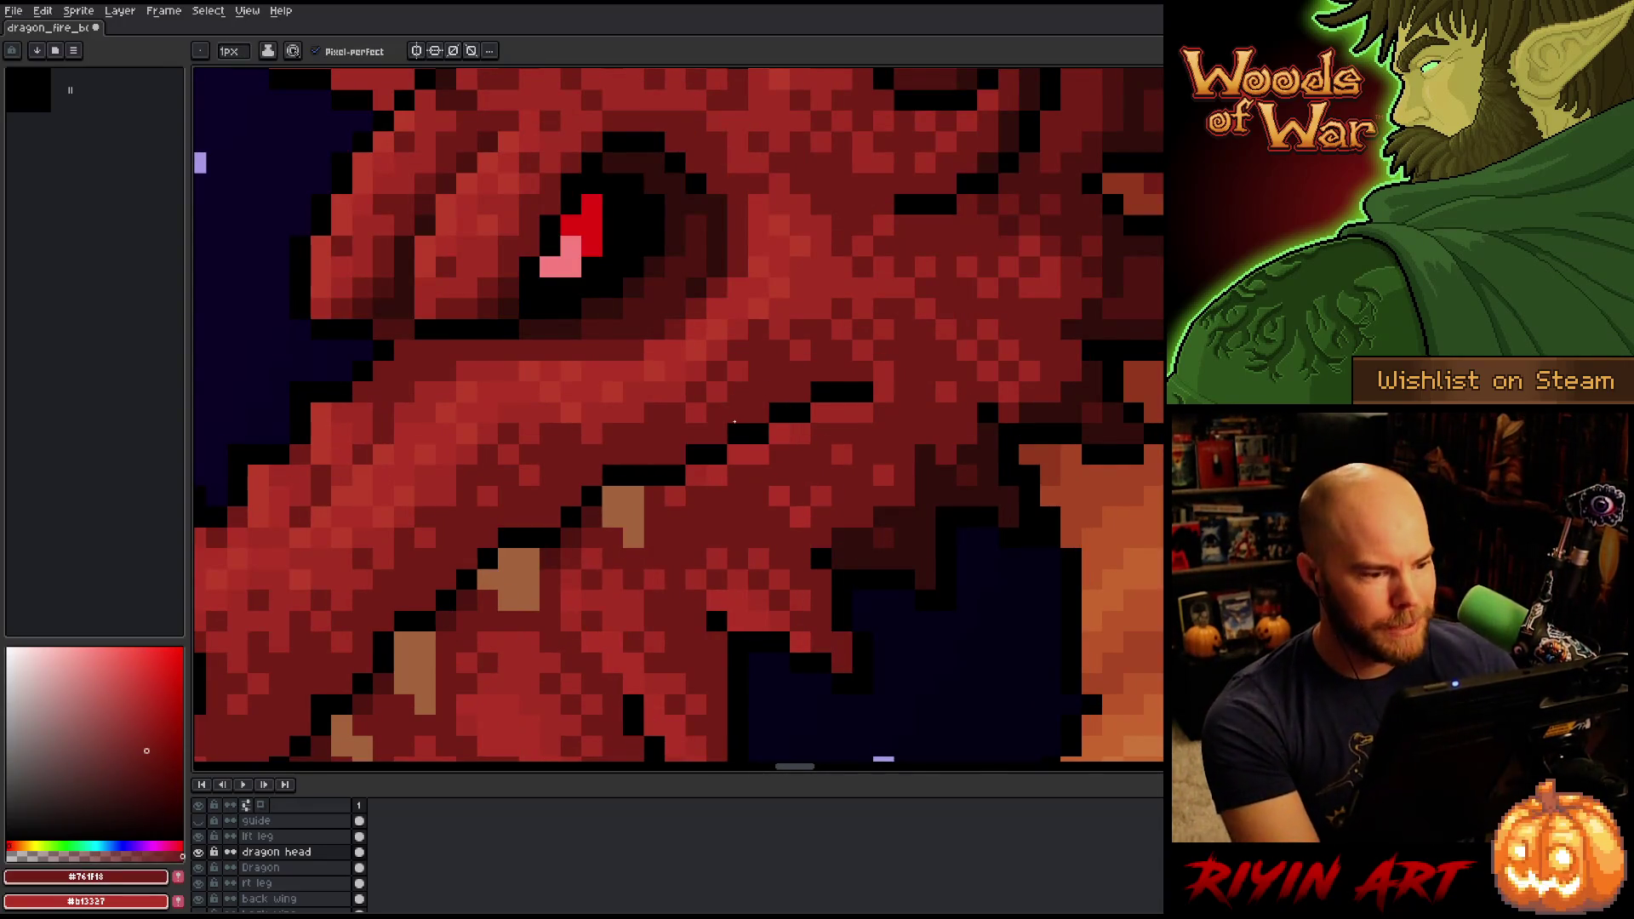
pyautogui.scroll(-3, 688, 491)
pyautogui.press('b')
pyautogui.scroll(1, 681, 477)
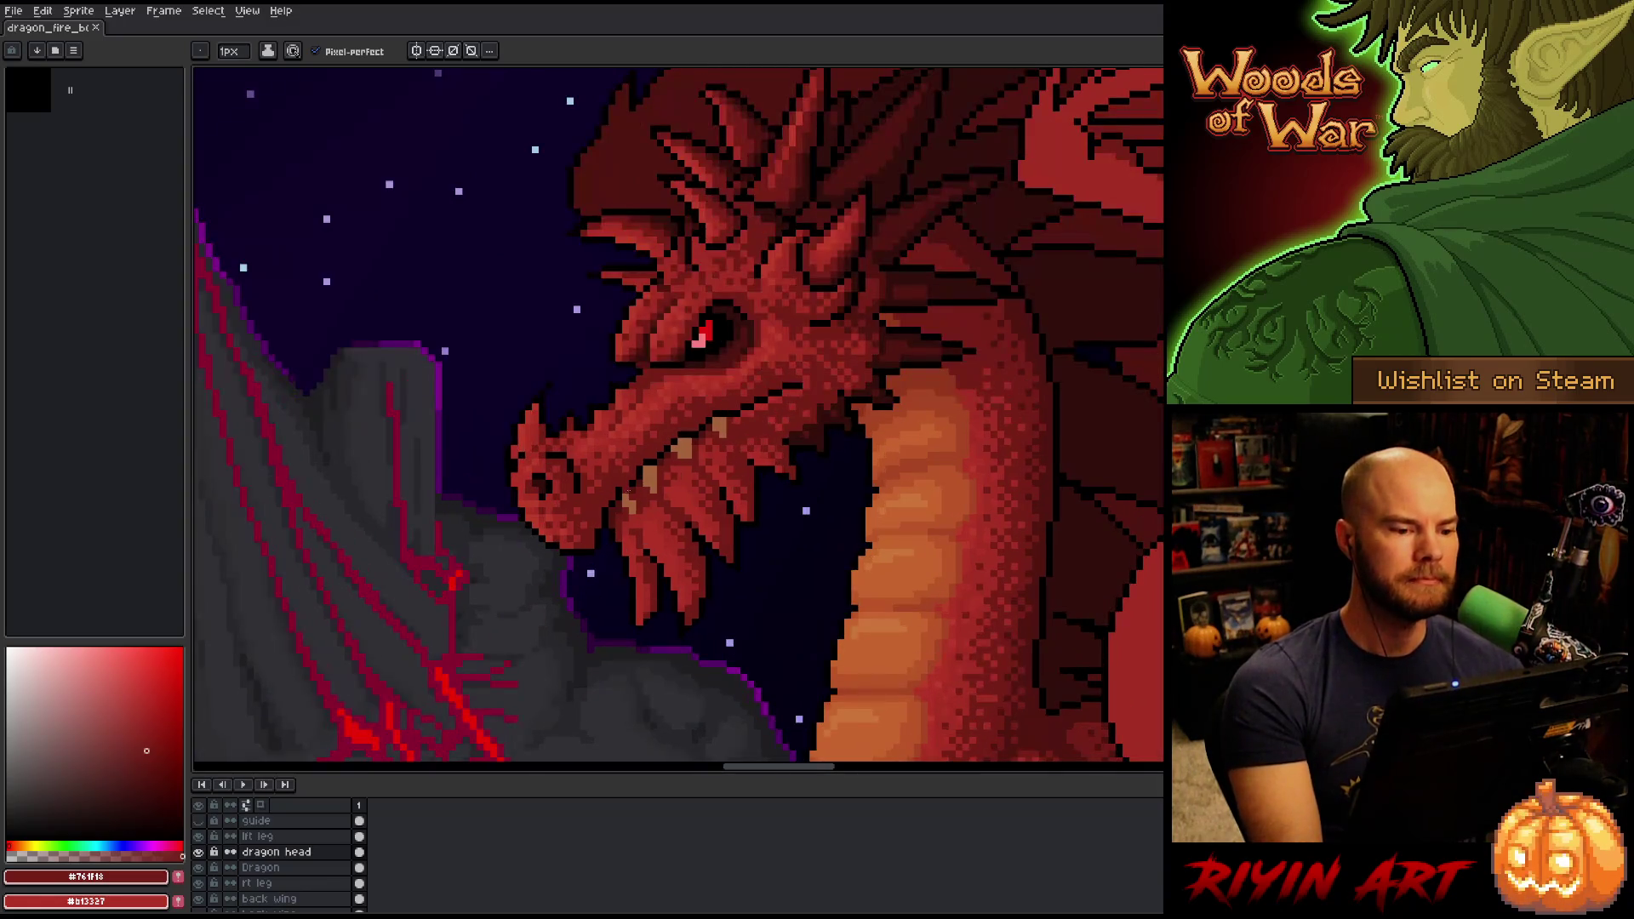
pyautogui.scroll(-2, 678, 458)
pyautogui.scroll(2, 594, 391)
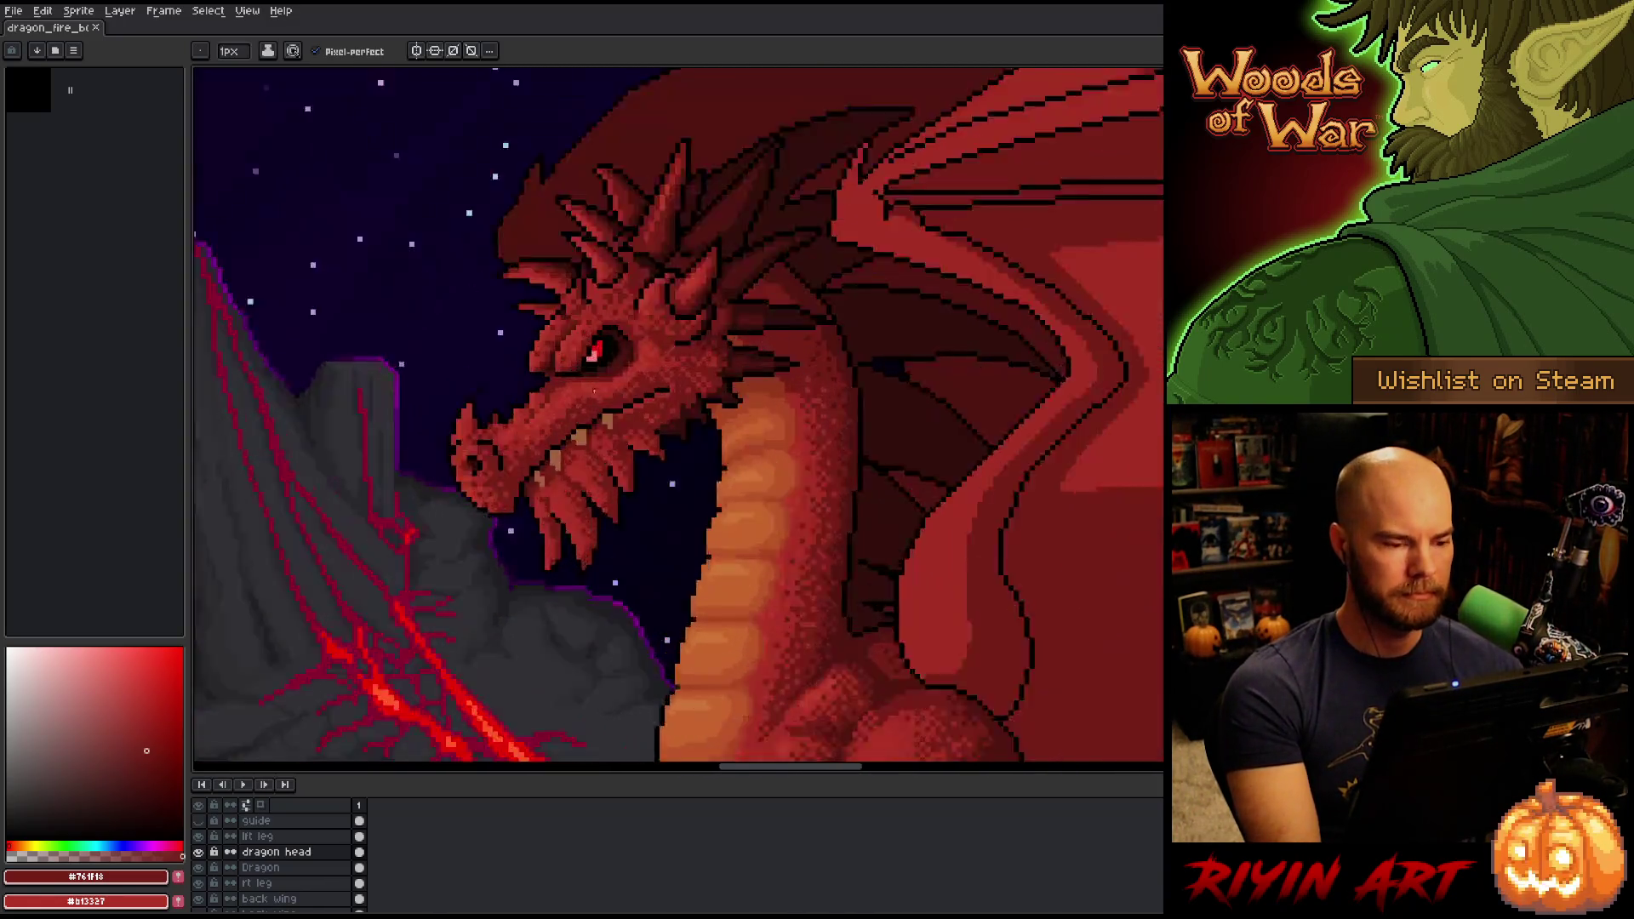
pyautogui.scroll(2, 595, 390)
pyautogui.keyDown('alt'); pyautogui.click(599, 404); pyautogui.keyUp('alt')
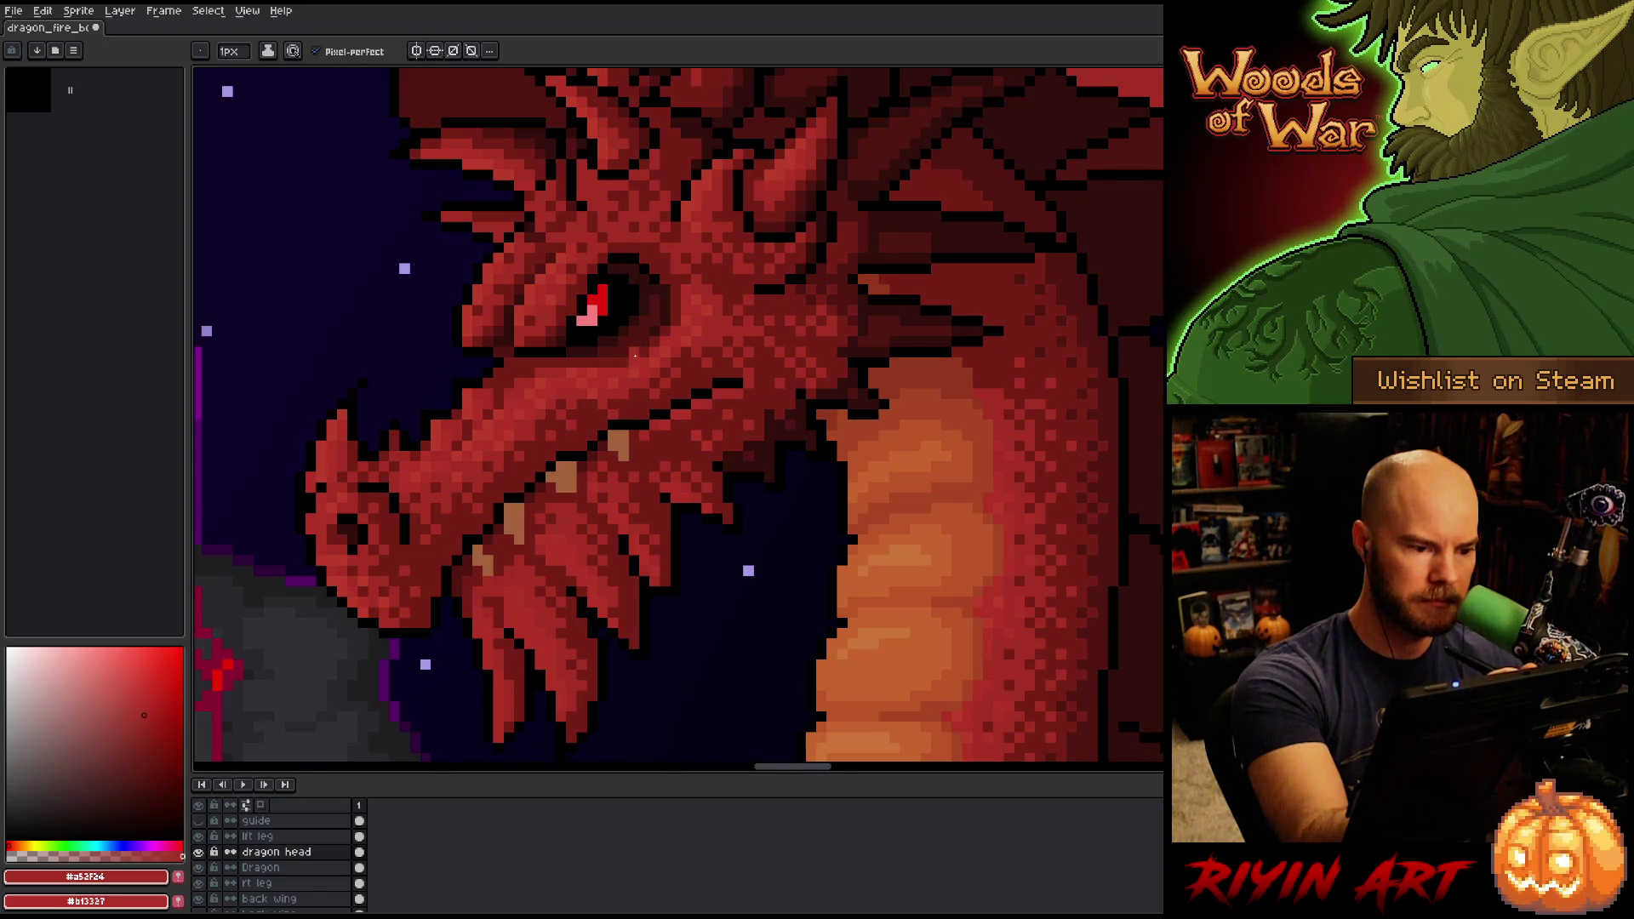
pyautogui.click(594, 256)
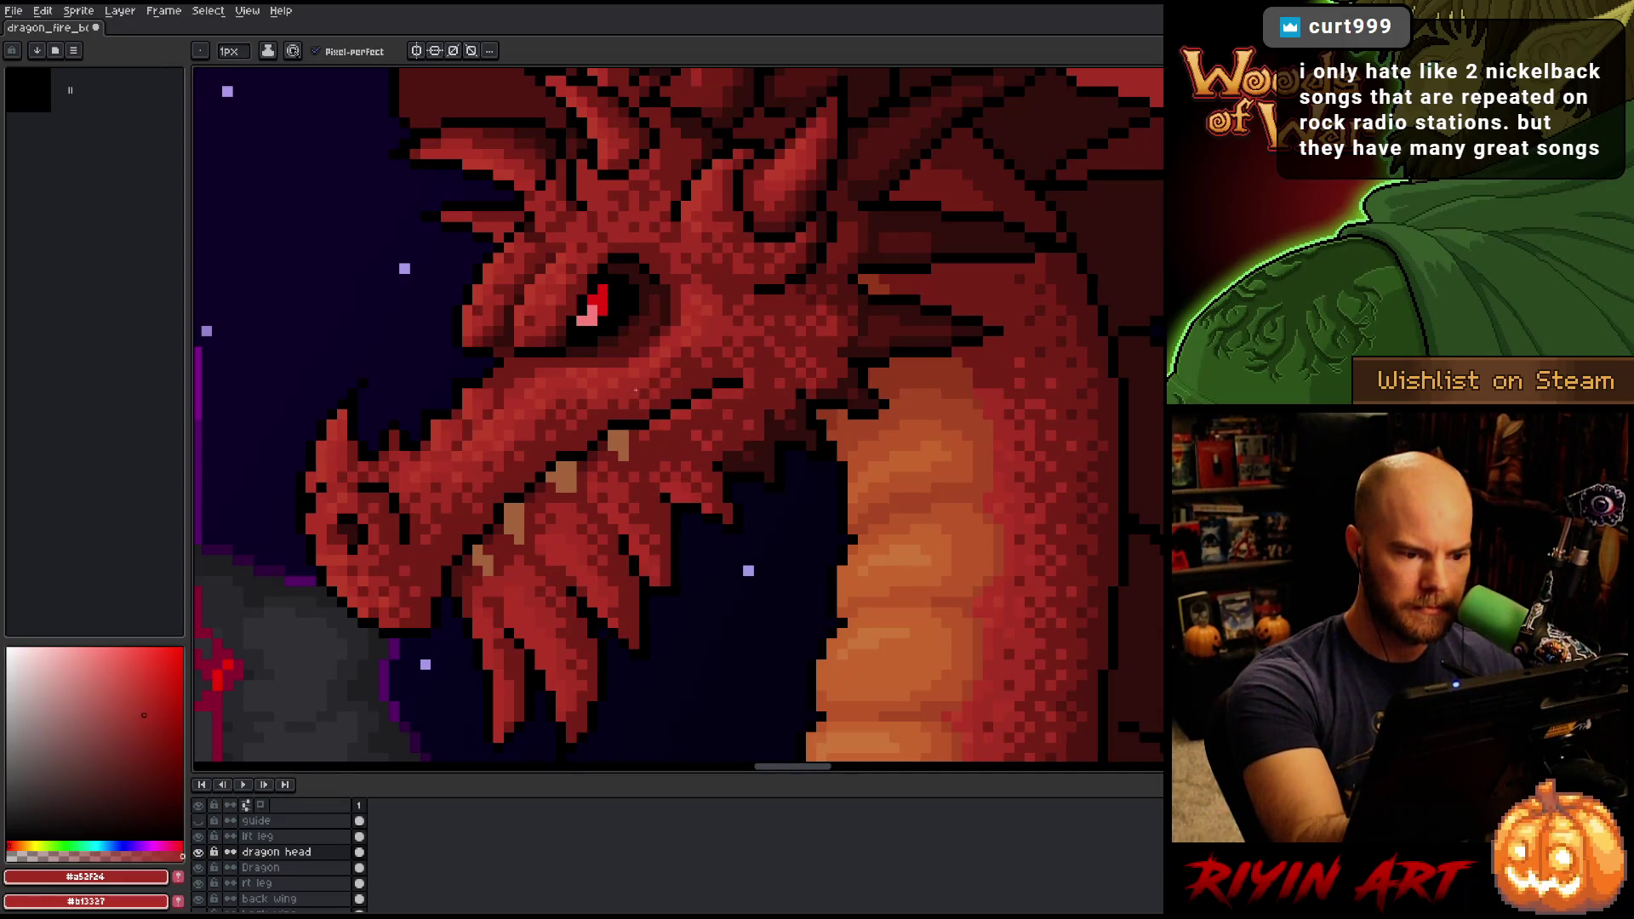
# Resample the face reds #761f18 and #a52f24, save several times, then pick the brighter #bb3d29.
pyautogui.press('i')
pyautogui.keyDown('alt'); pyautogui.click(629, 387); pyautogui.keyUp('alt')
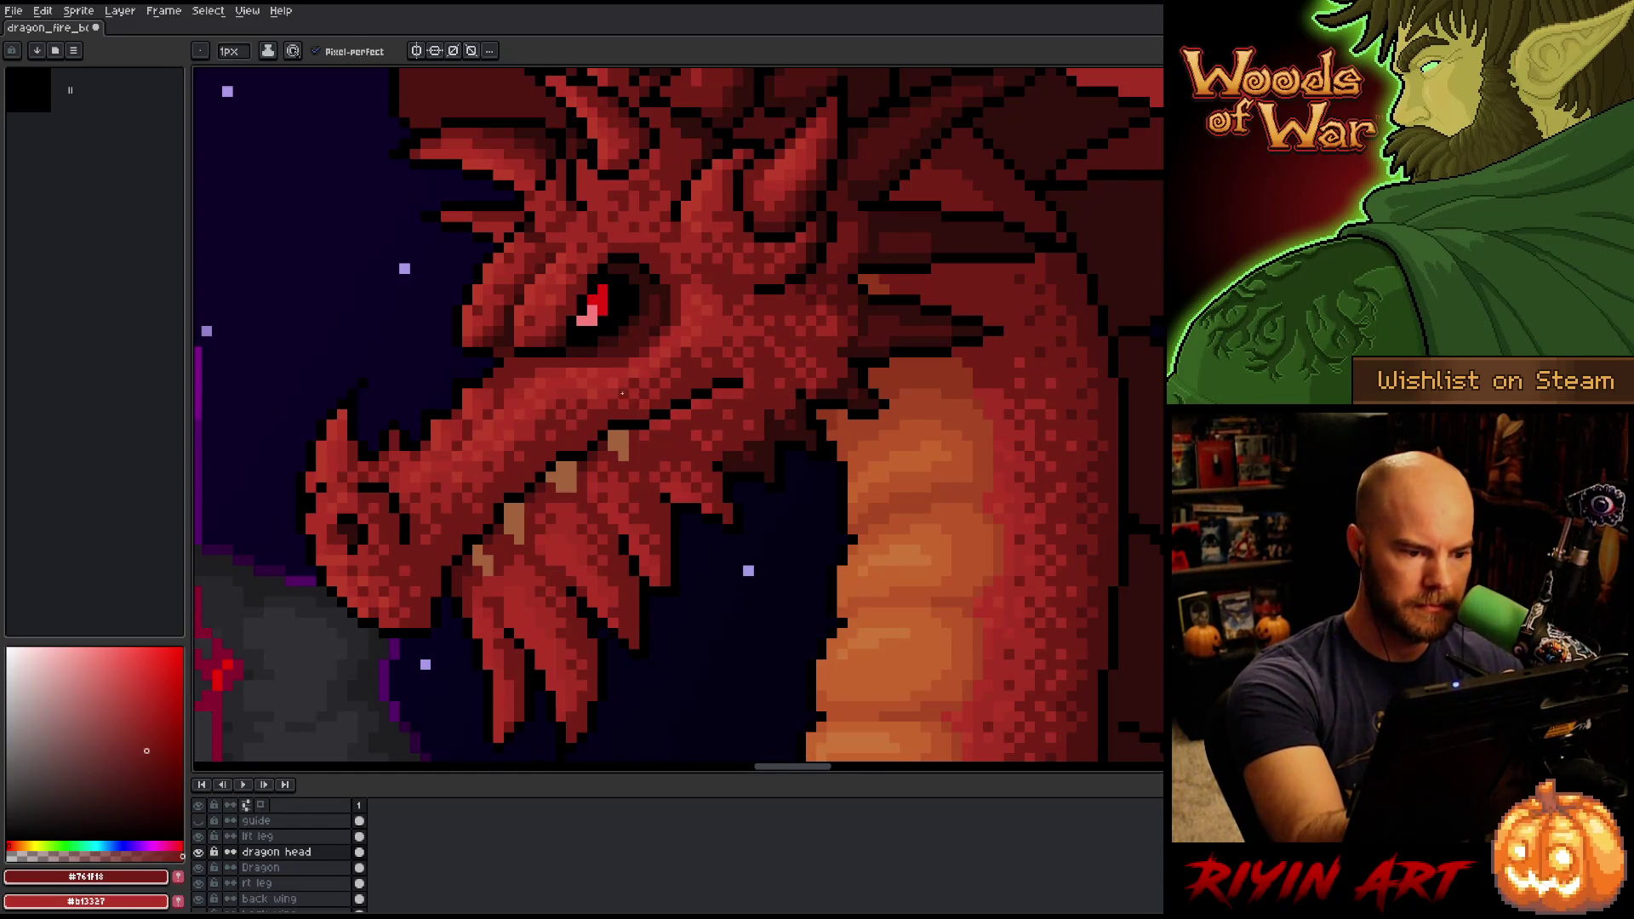
pyautogui.keyDown('alt'); pyautogui.click(631, 363); pyautogui.keyUp('alt')
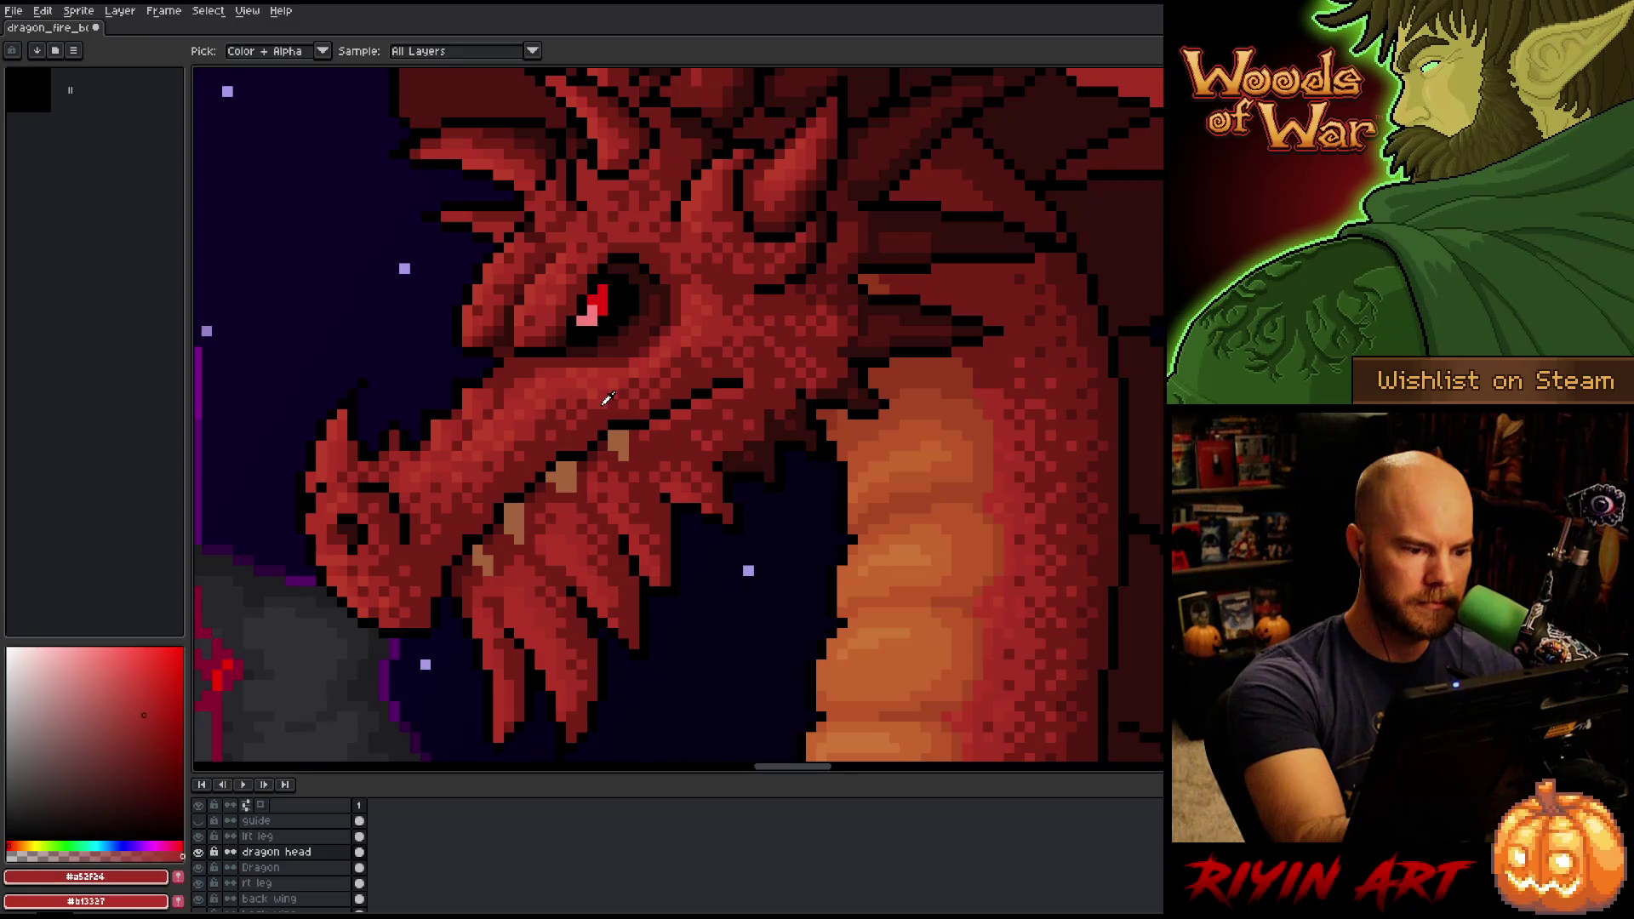
pyautogui.keyDown('alt'); pyautogui.click(605, 417); pyautogui.keyUp('alt')
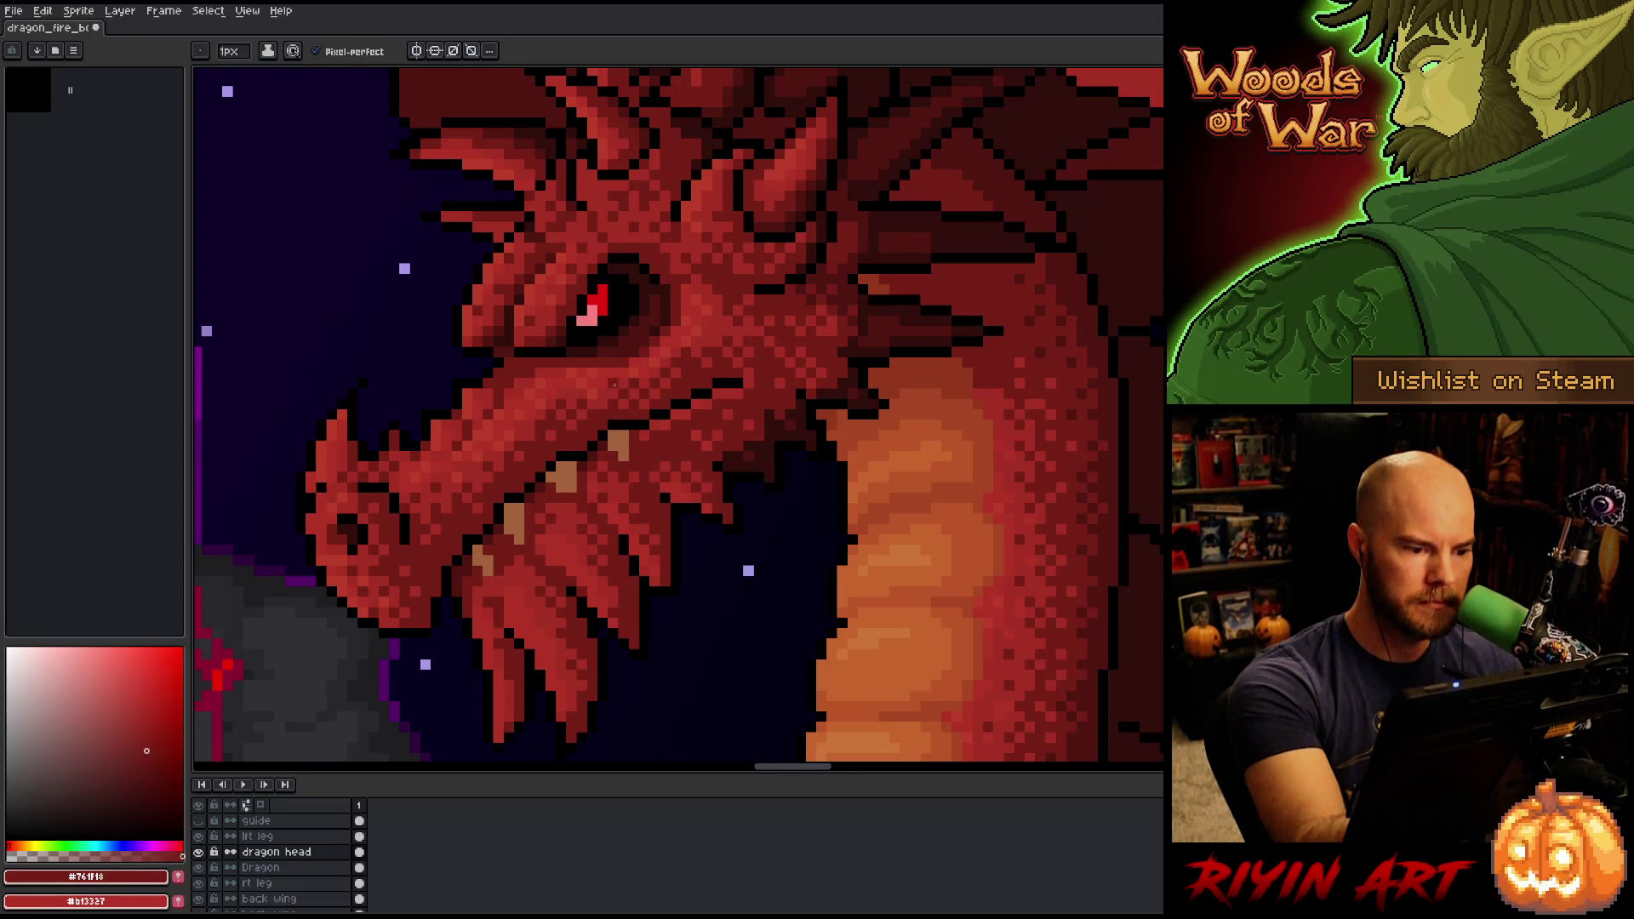
pyautogui.press('alt')
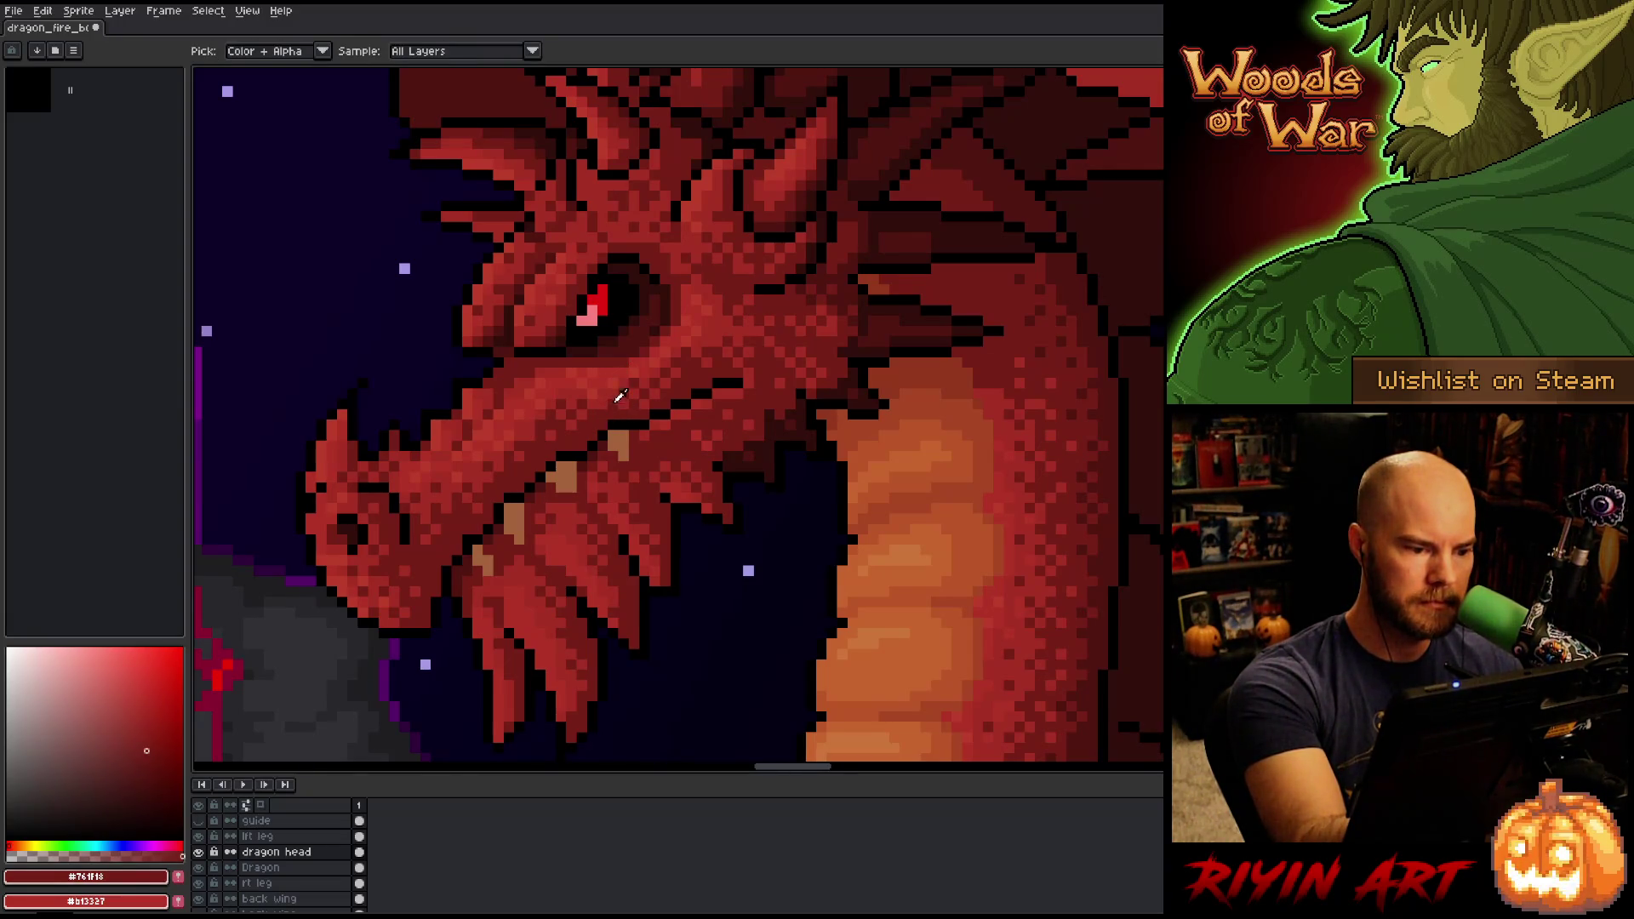
pyautogui.keyDown('alt'); pyautogui.click(620, 396); pyautogui.keyUp('alt')
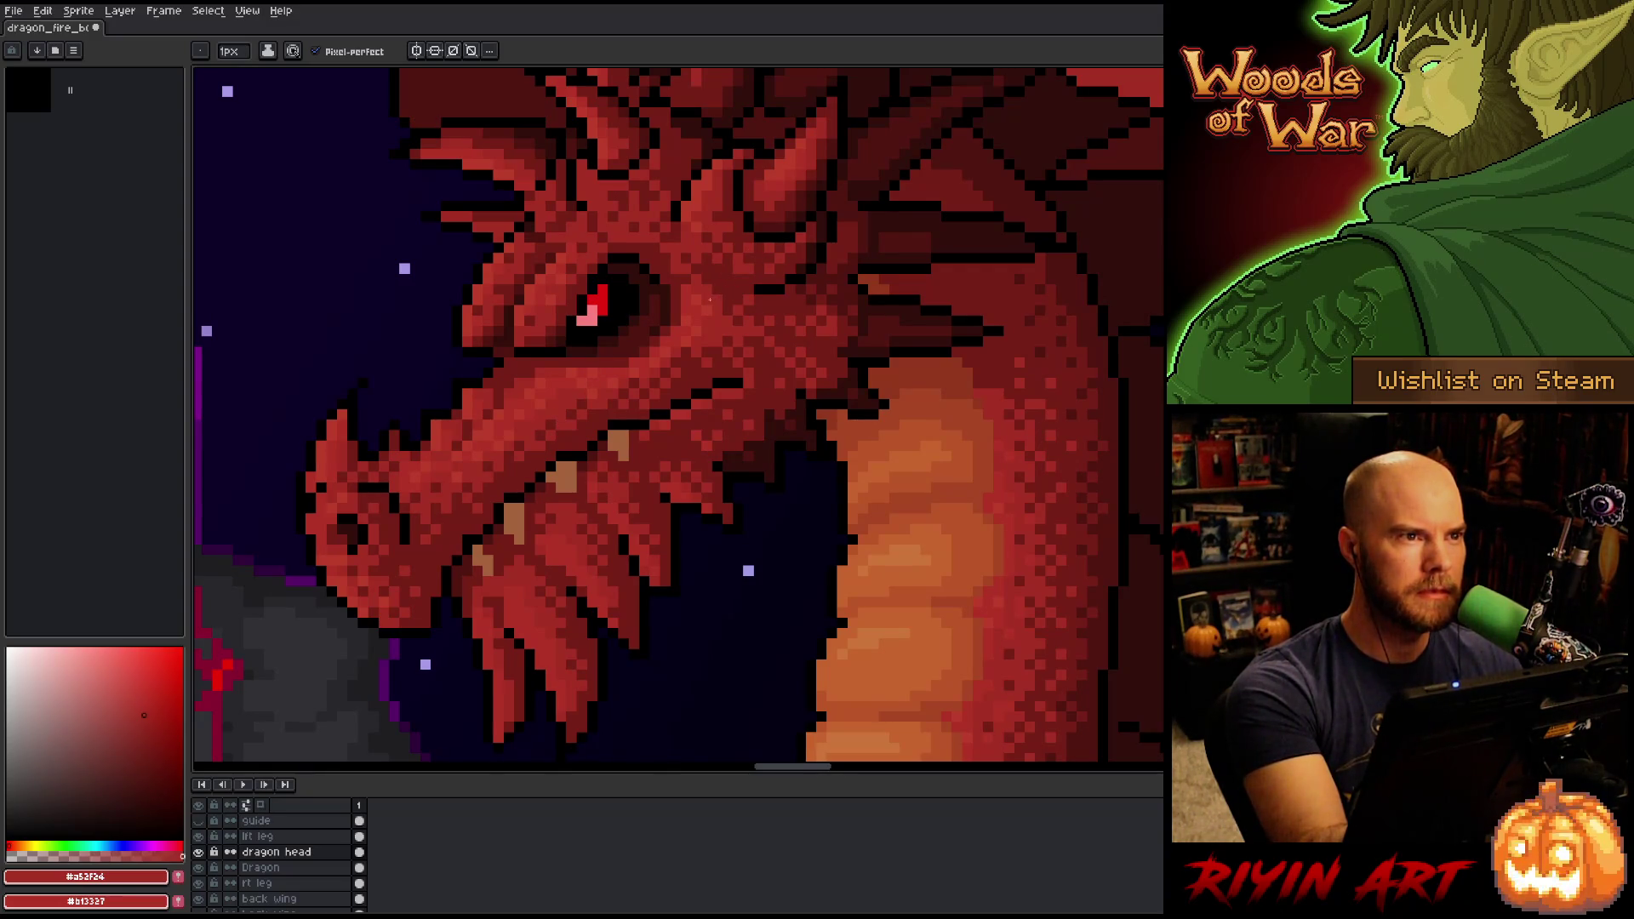
pyautogui.hotkey('ctrl', 's')
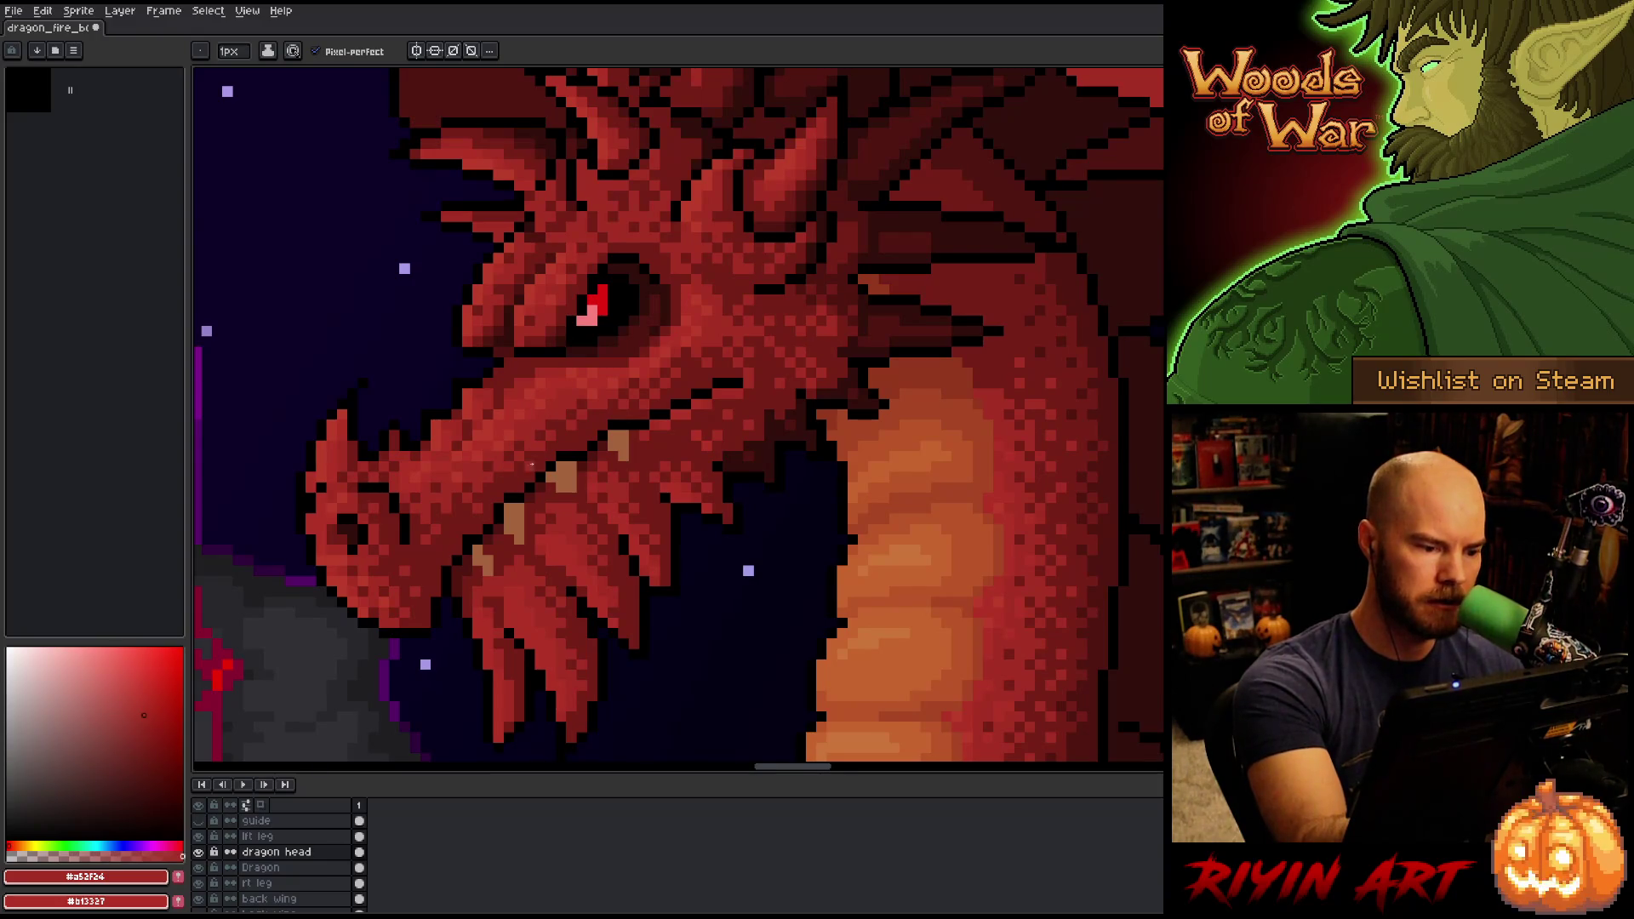
pyautogui.hotkey('ctrl', 's')
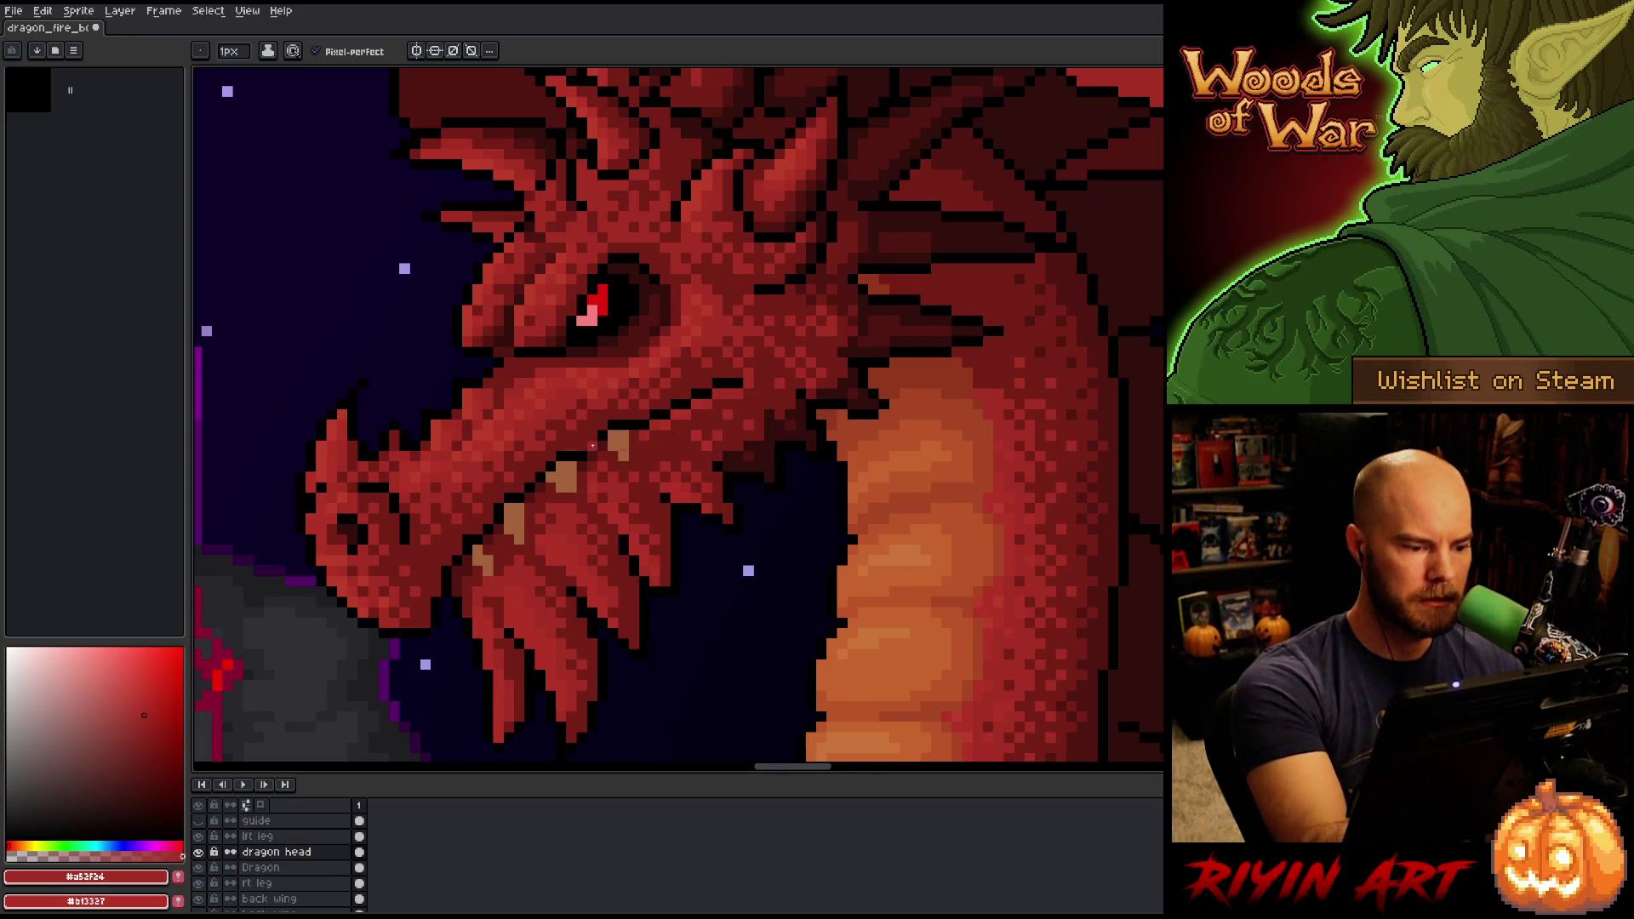
pyautogui.hotkey('ctrl', 's')
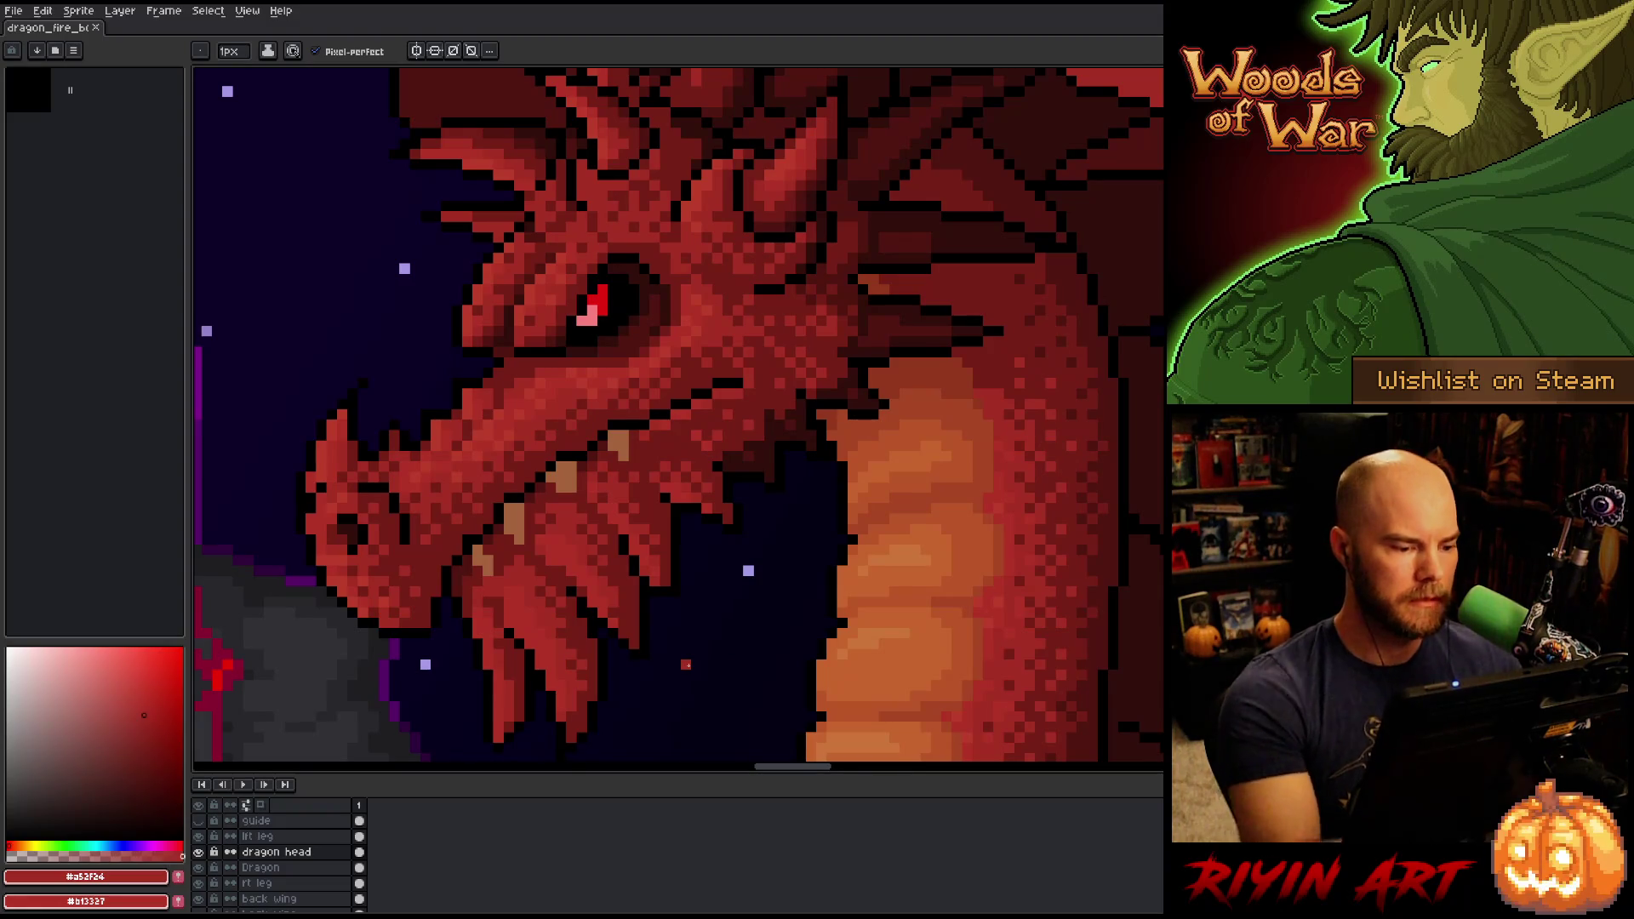
pyautogui.keyDown('alt'); pyautogui.click(525, 620); pyautogui.keyUp('alt')
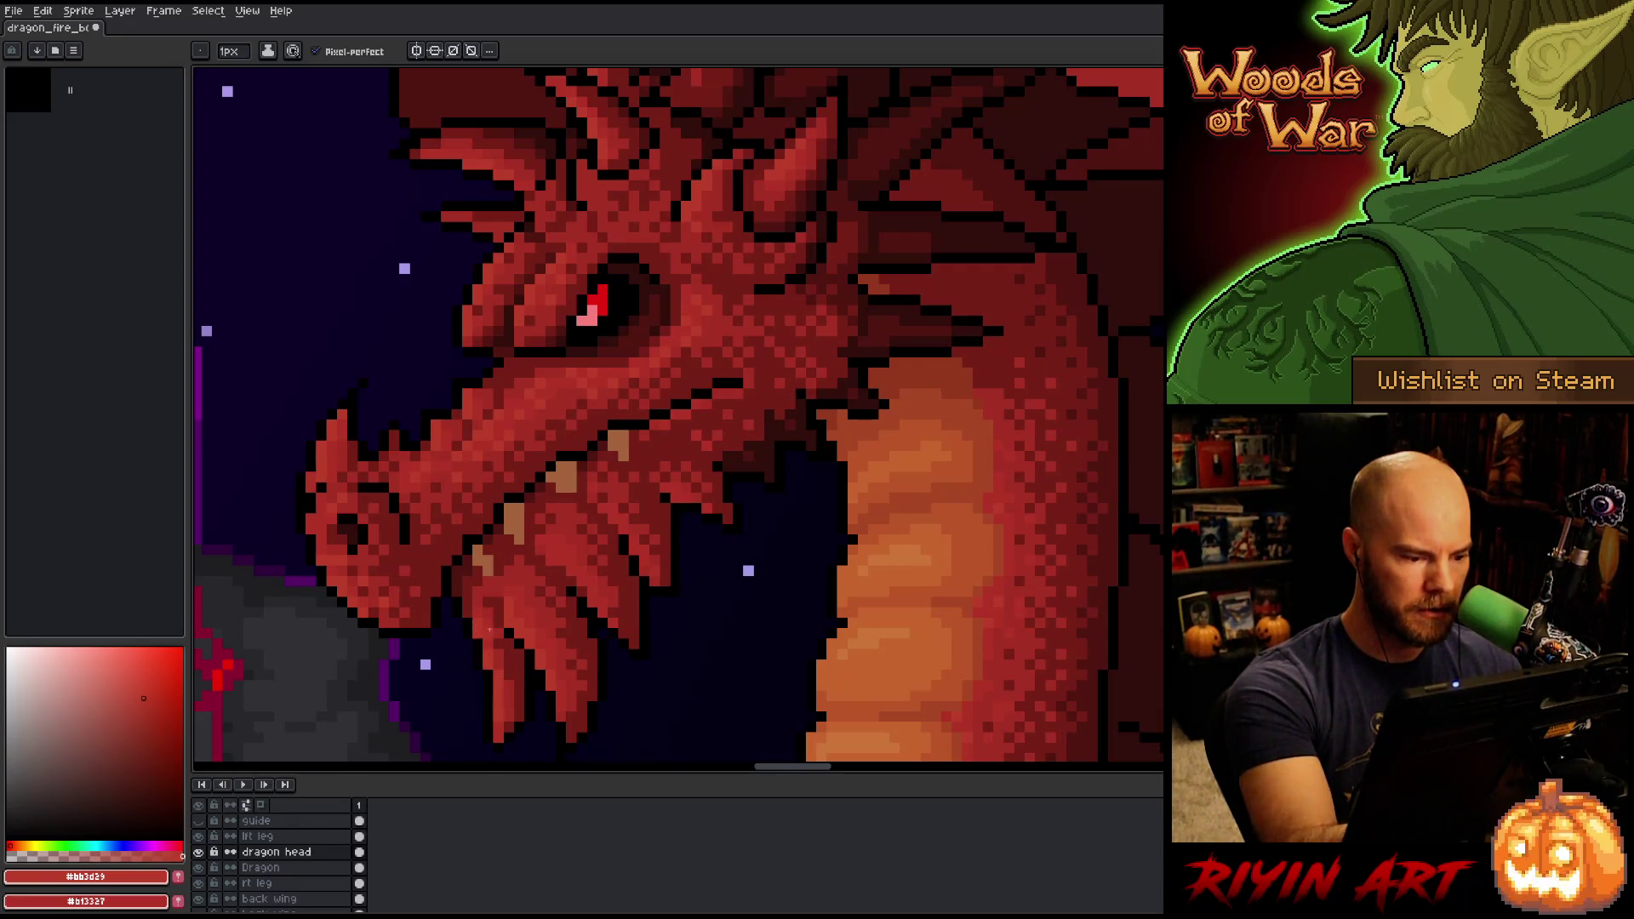
# Save the sprite with the fully speckle-shaded dragon head and its small pink eye glint.
pyautogui.hotkey('ctrl', 's')
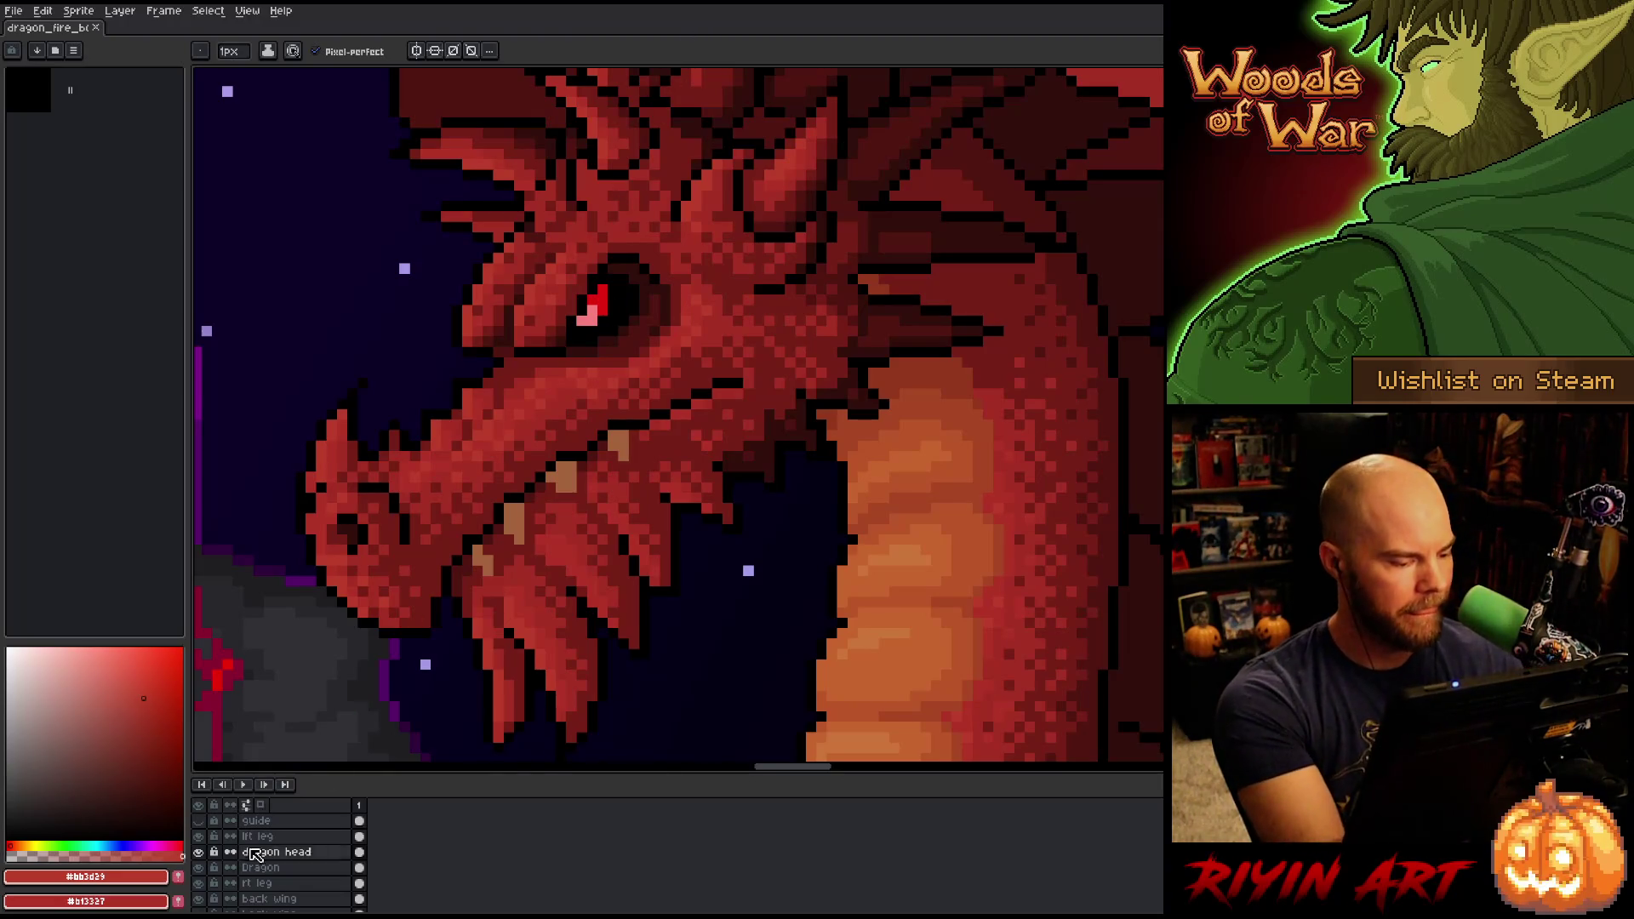
# Toggle the head layer off and on, darken an eye pixel with #b13327, resample #a52f24, and save.
pyautogui.click(198, 852)
pyautogui.click(199, 852)
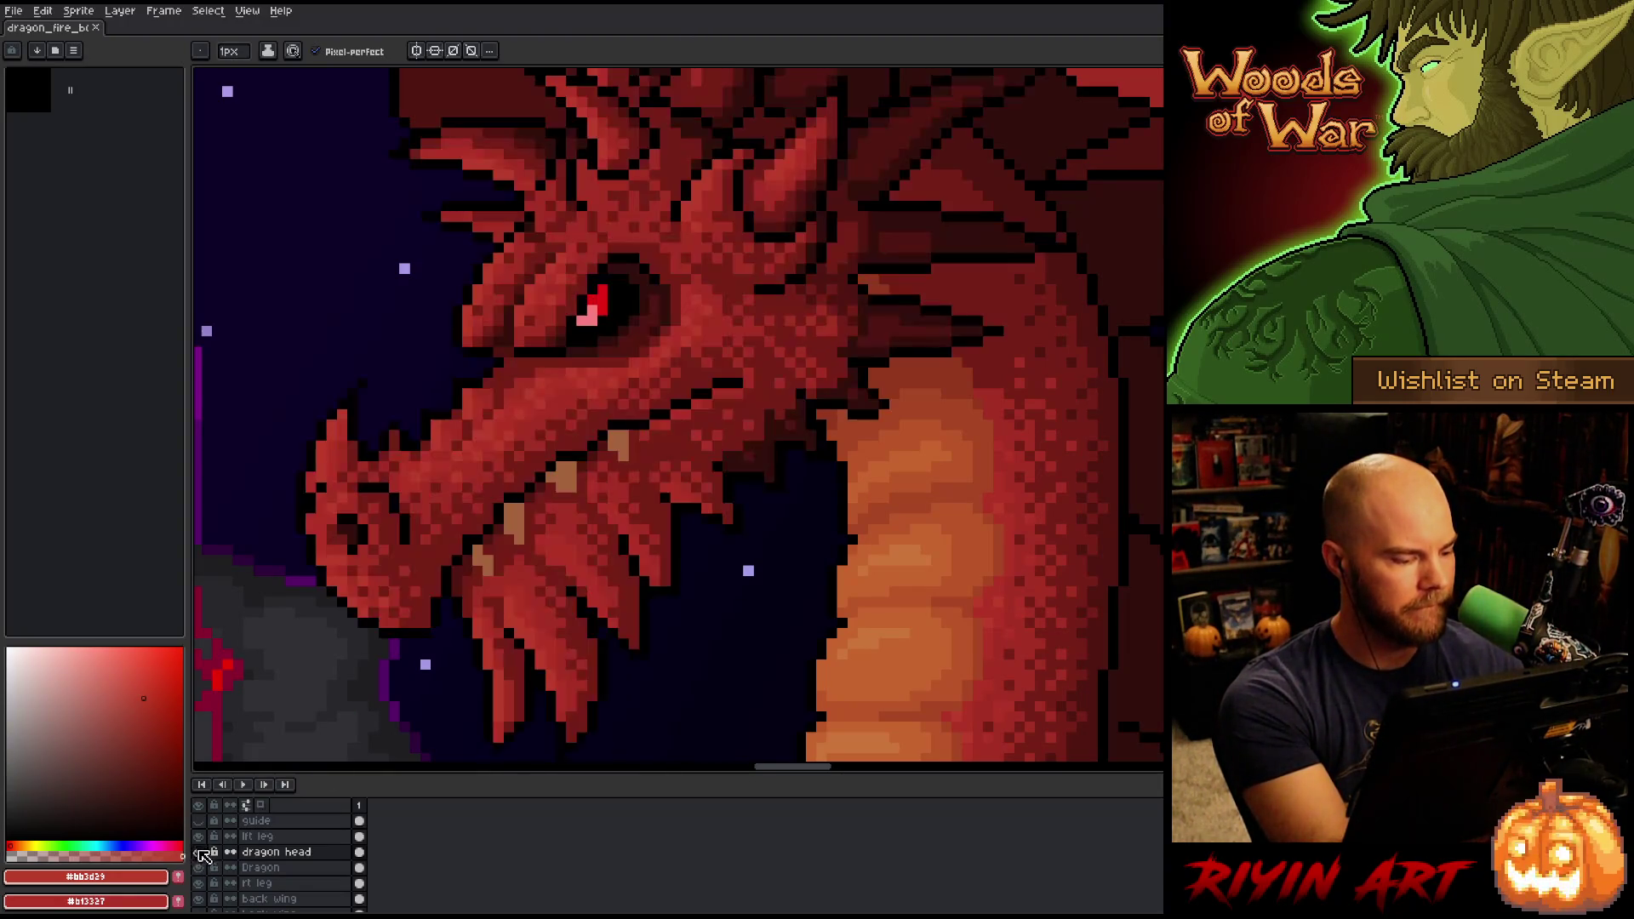
pyautogui.keyDown('alt'); pyautogui.click(609, 392); pyautogui.keyUp('alt')
pyautogui.click(614, 352)
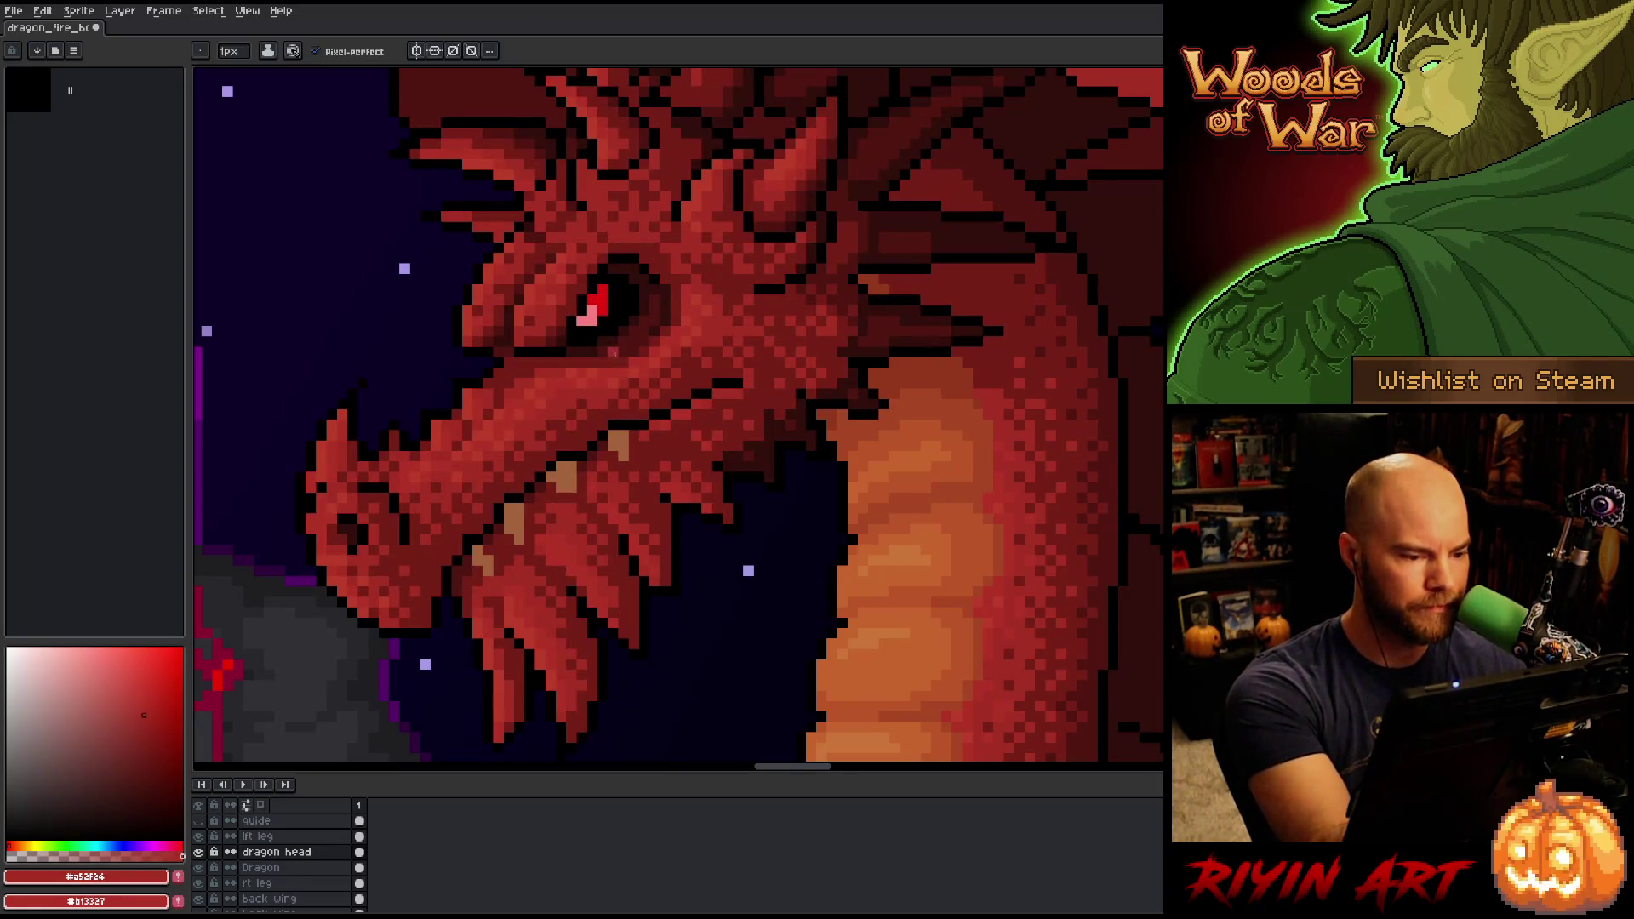
pyautogui.click(590, 322)
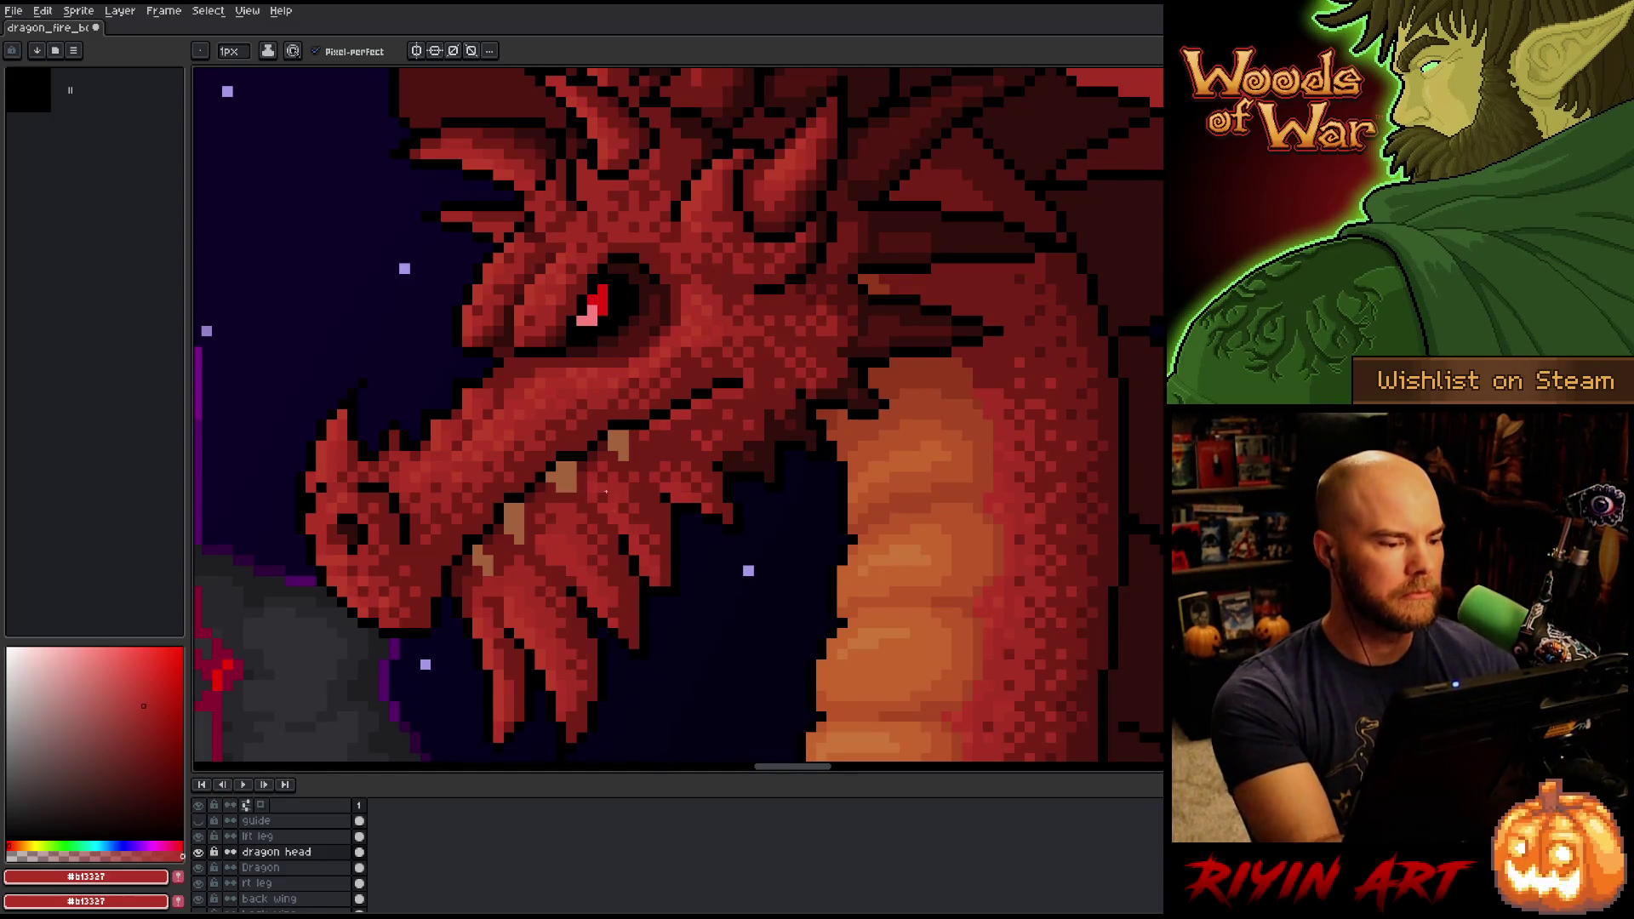
pyautogui.press('alt')
pyautogui.keyDown('alt'); pyautogui.click(533, 437); pyautogui.keyUp('alt')
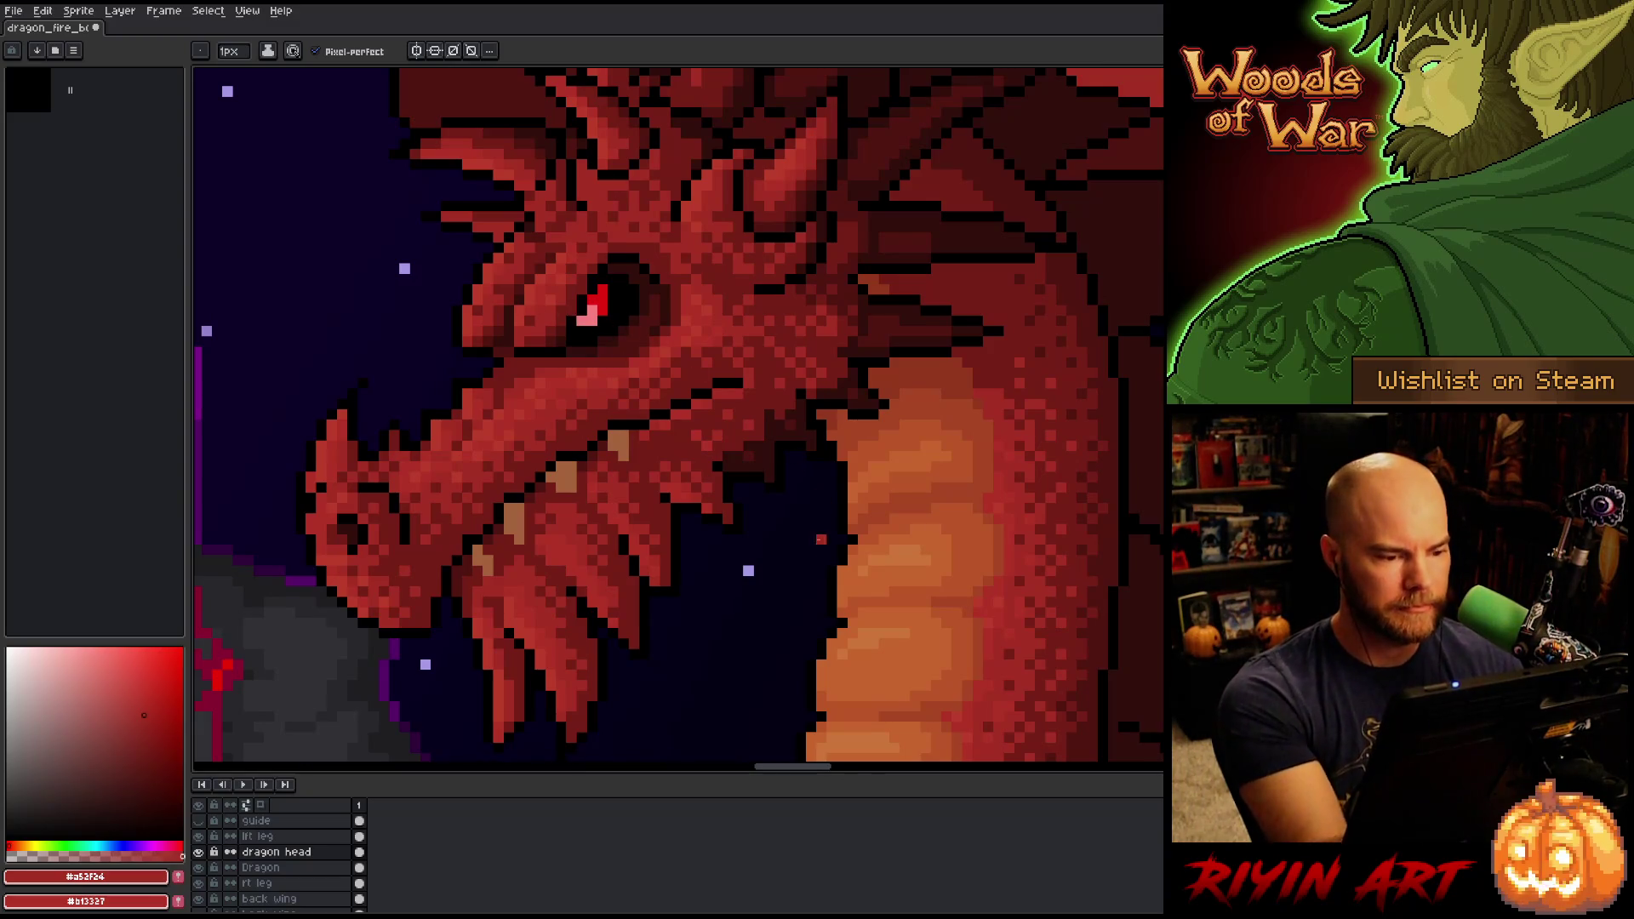
pyautogui.hotkey('ctrl', 's')
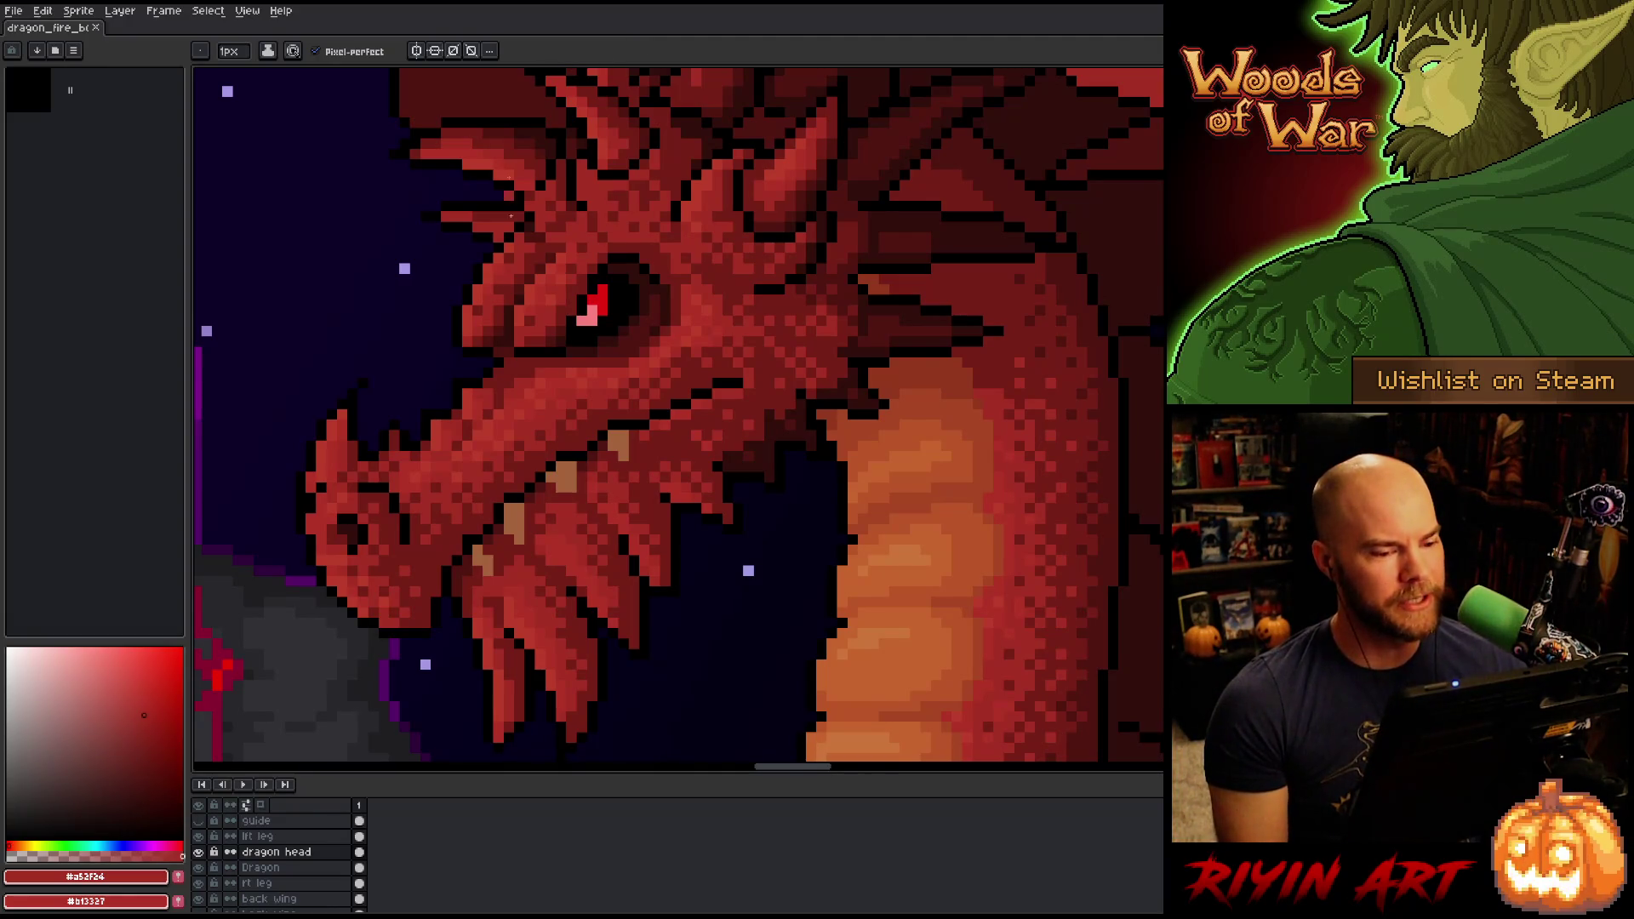
# Paint near-black #320f0b pixels on the dragon head, save, and sample black.
pyautogui.scroll(-3, 455, 396)
pyautogui.scroll(4, 455, 396)
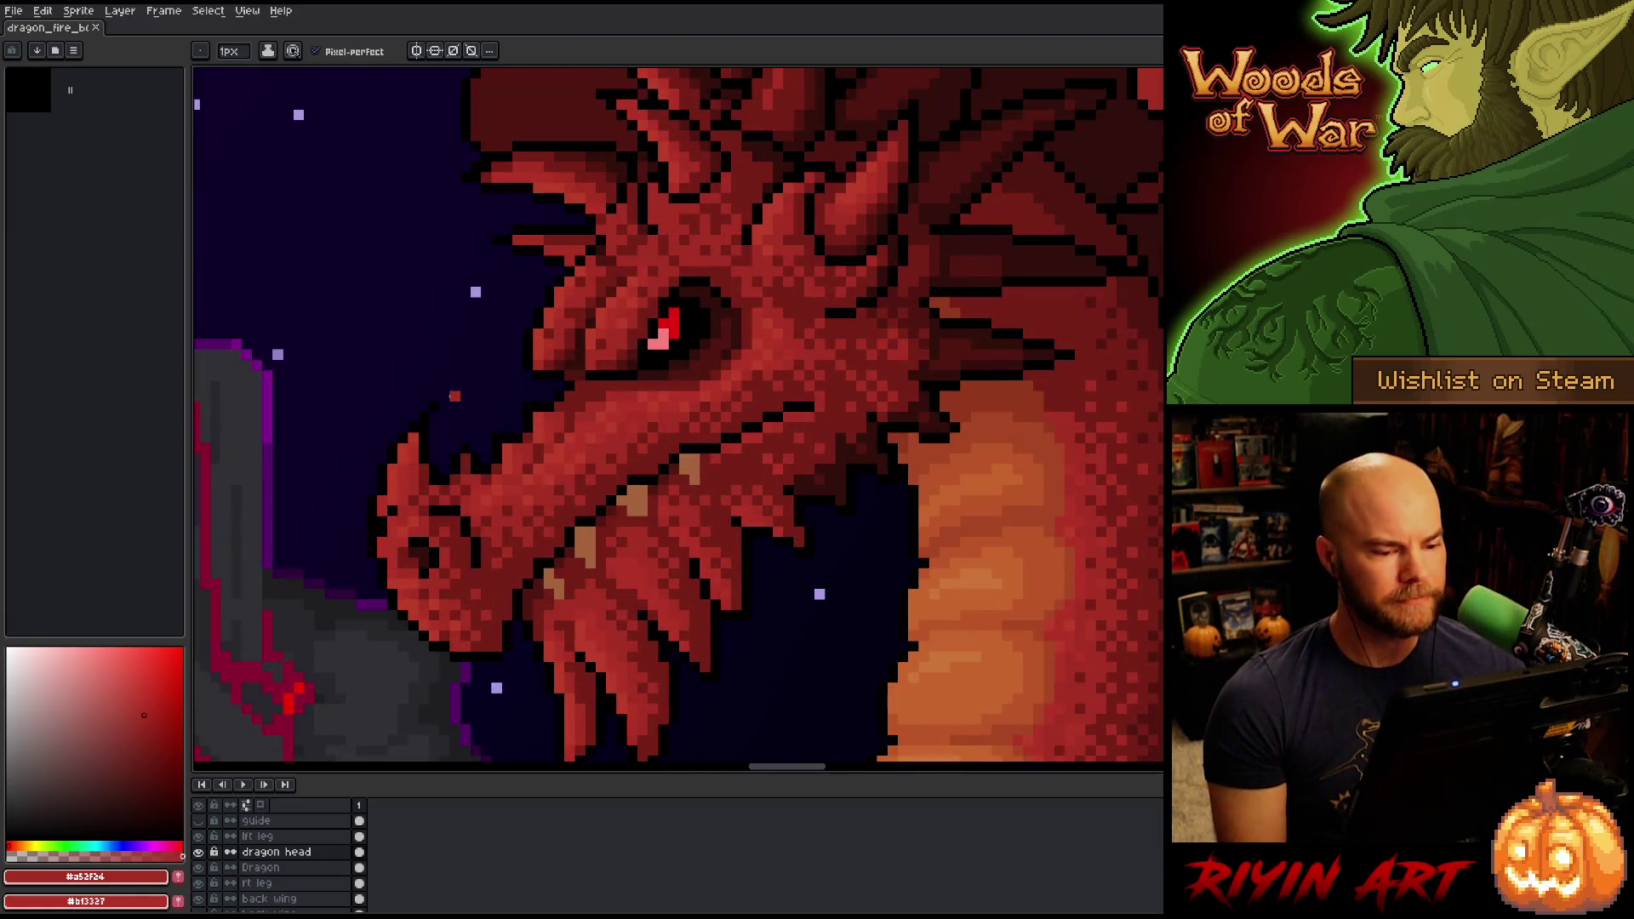
pyautogui.scroll(-1, 455, 396)
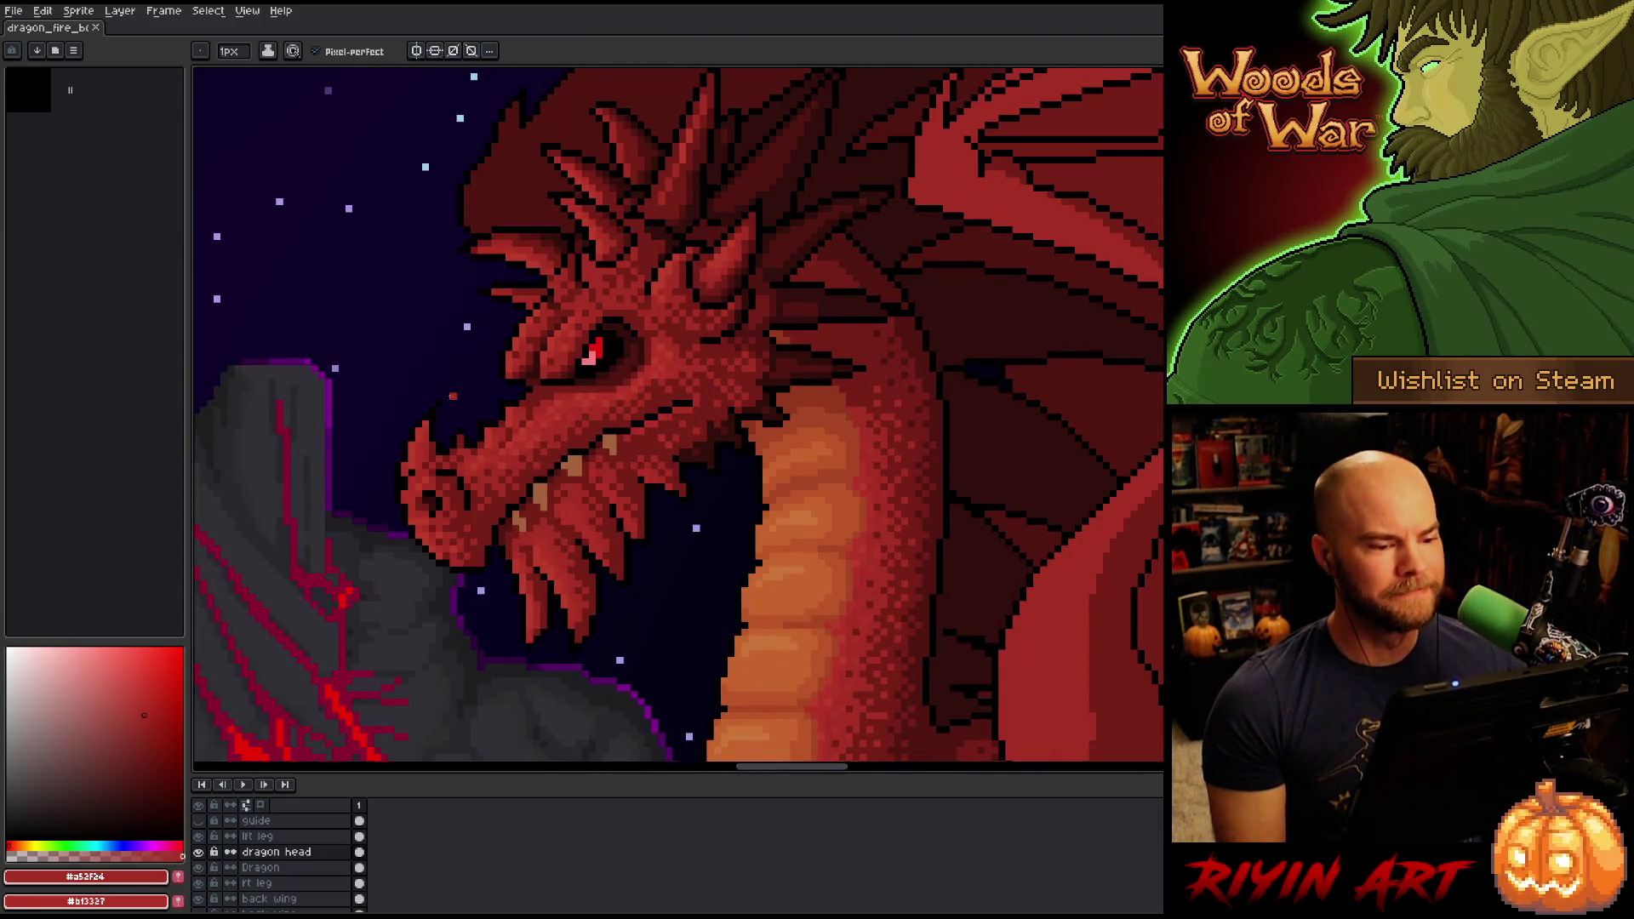
pyautogui.scroll(3, 758, 529)
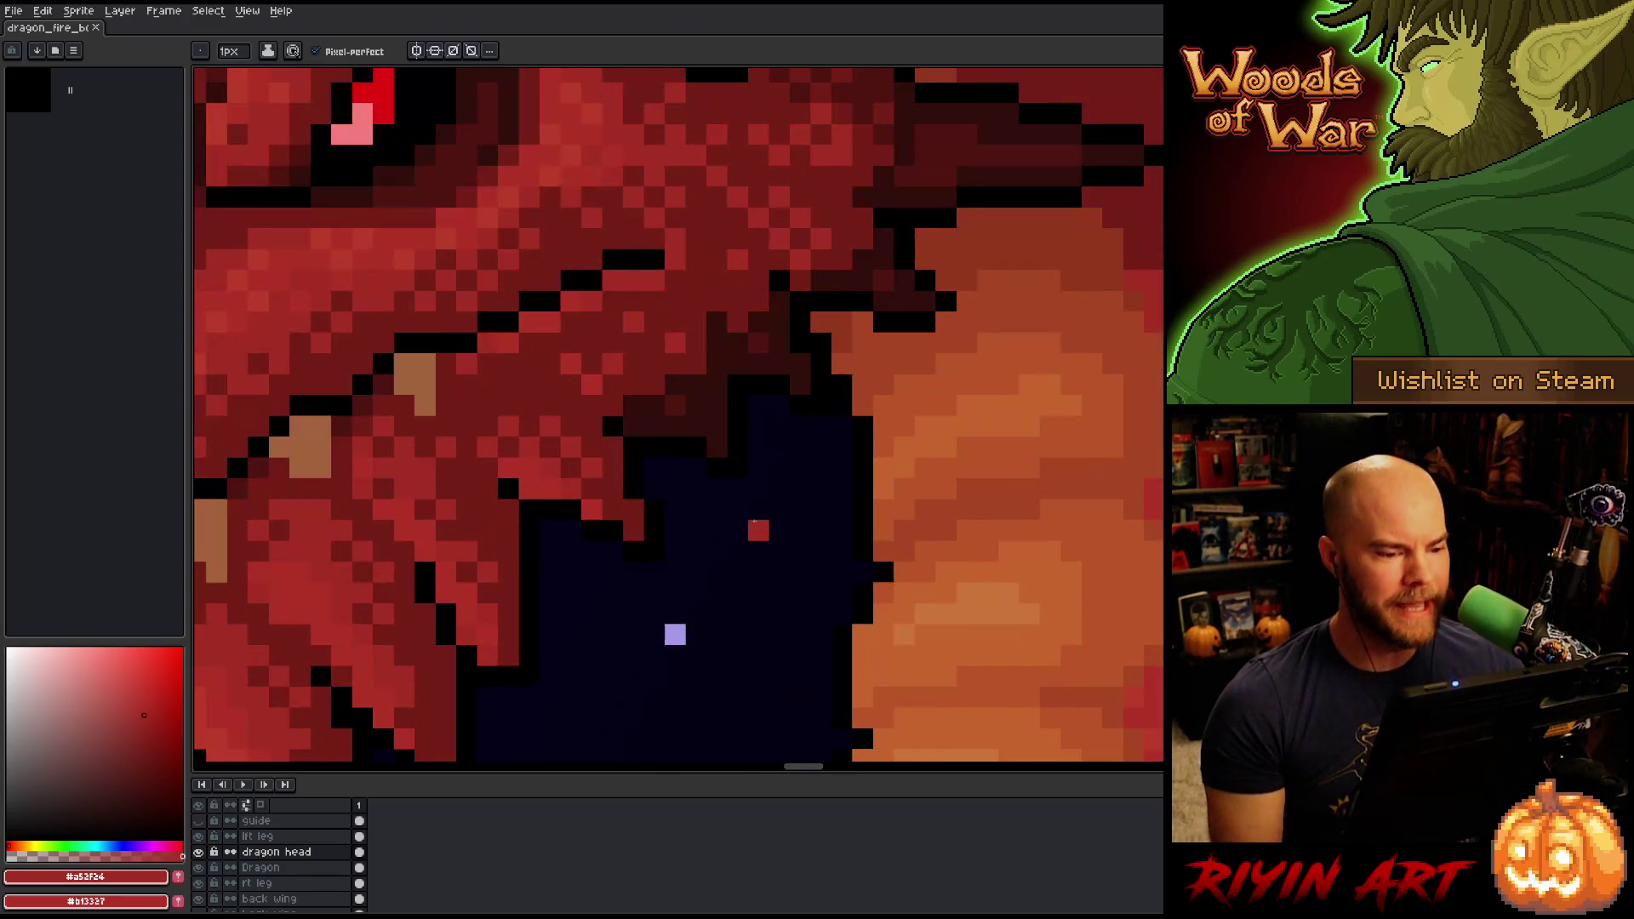
pyautogui.keyDown('alt'); pyautogui.click(818, 262); pyautogui.keyUp('alt')
pyautogui.click(779, 281)
pyautogui.hotkey('ctrl', 's')
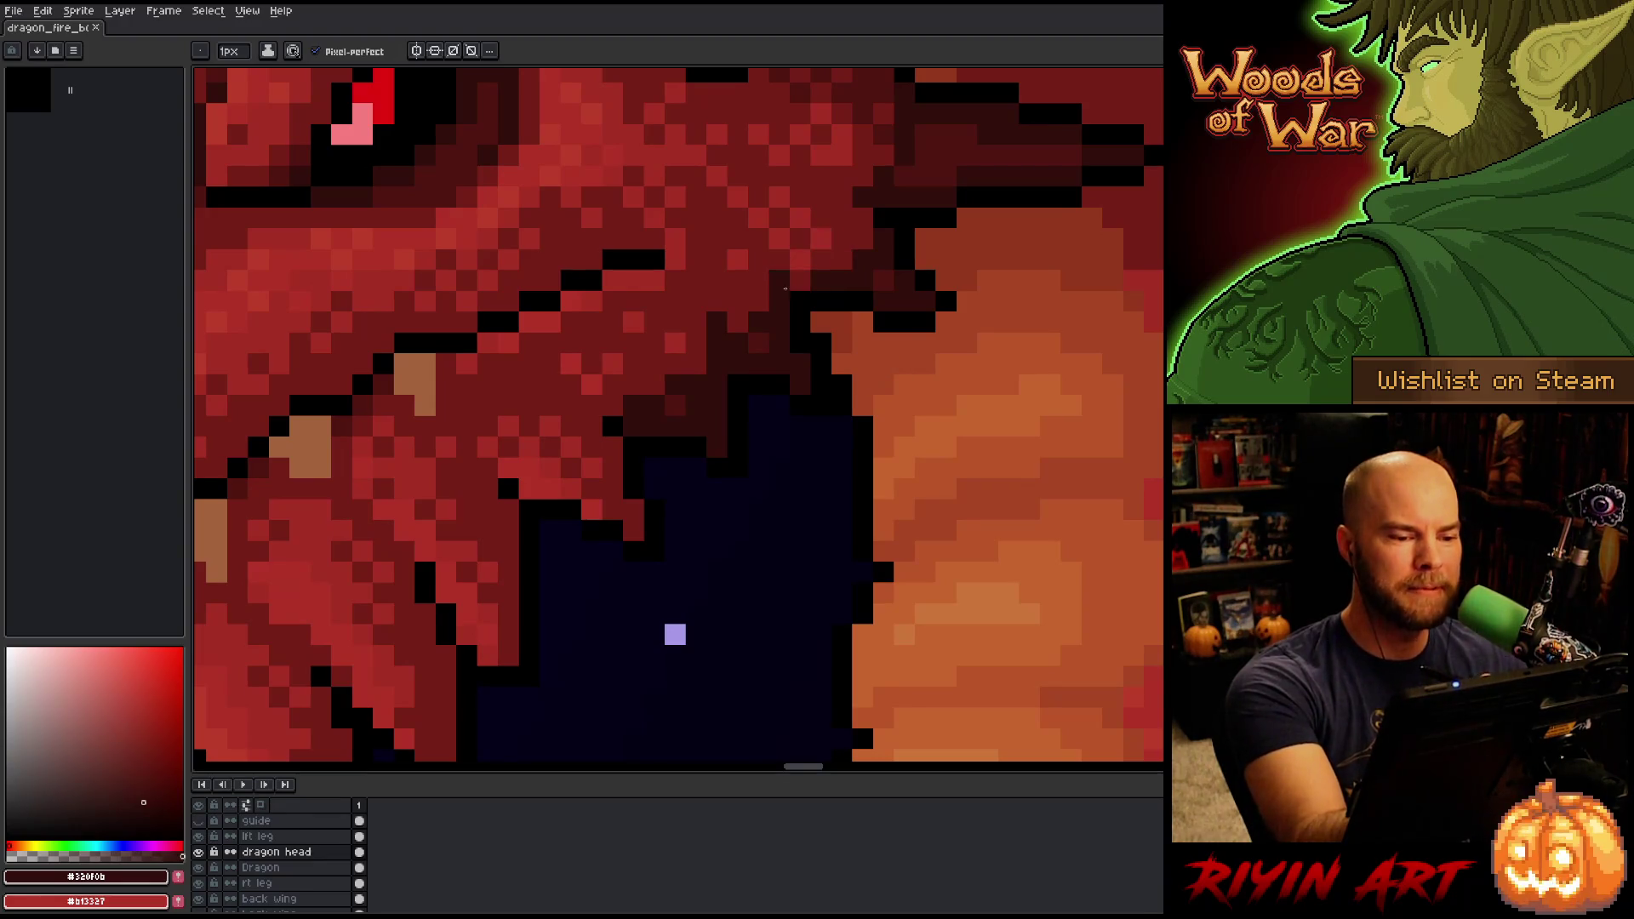
pyautogui.click(800, 279)
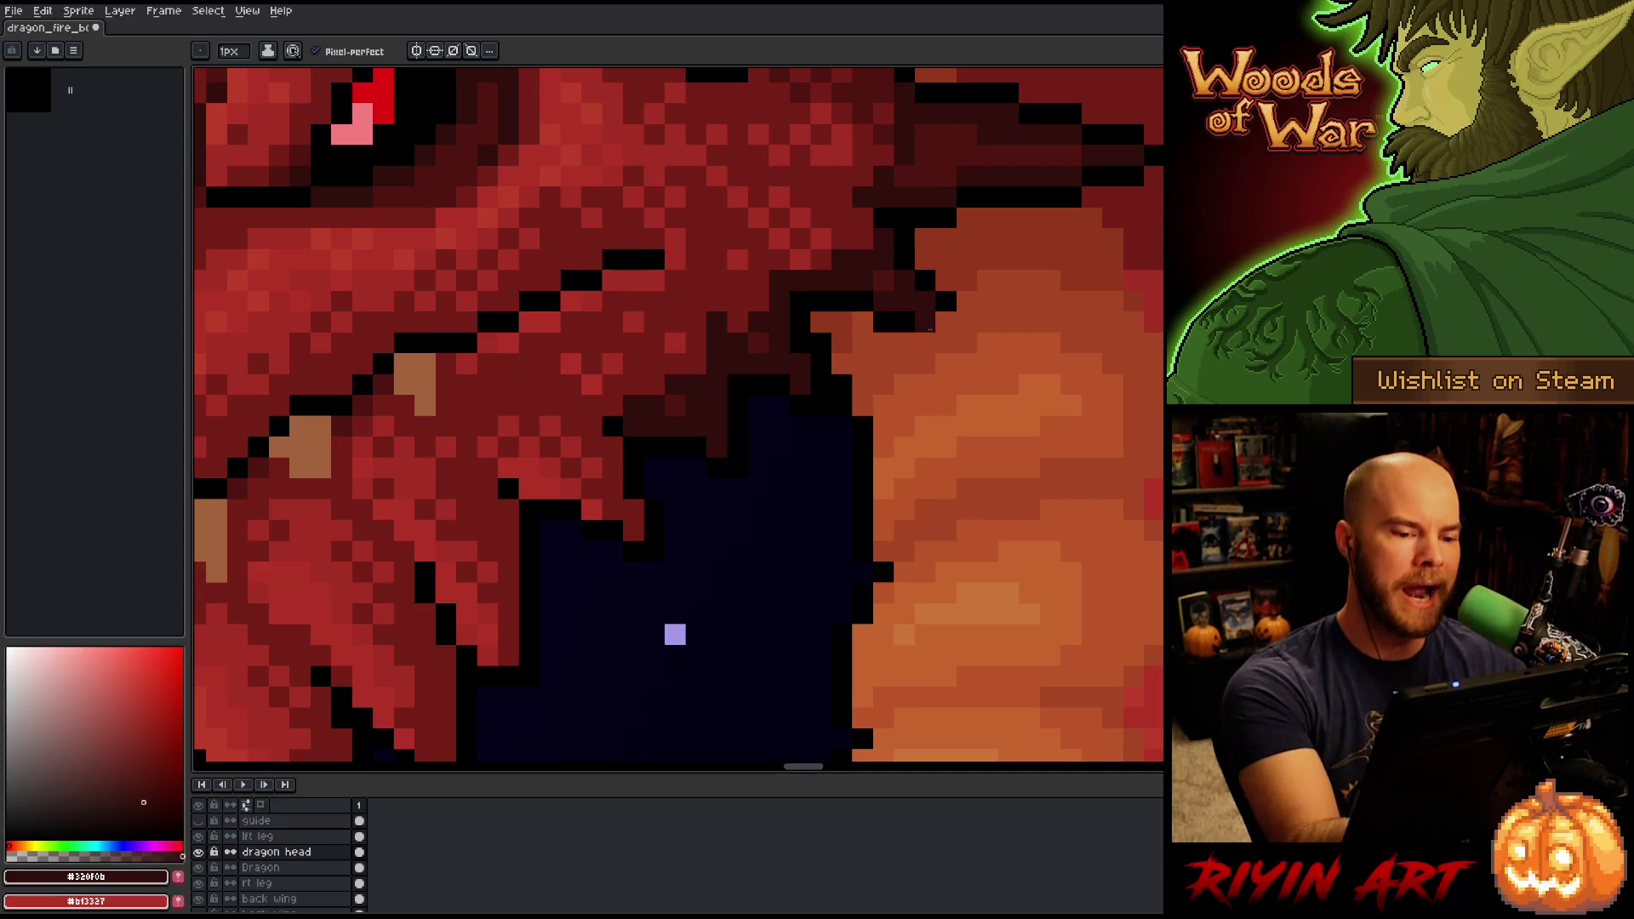
pyautogui.press('alt')
pyautogui.keyDown('alt'); pyautogui.click(925, 321); pyautogui.keyUp('alt')
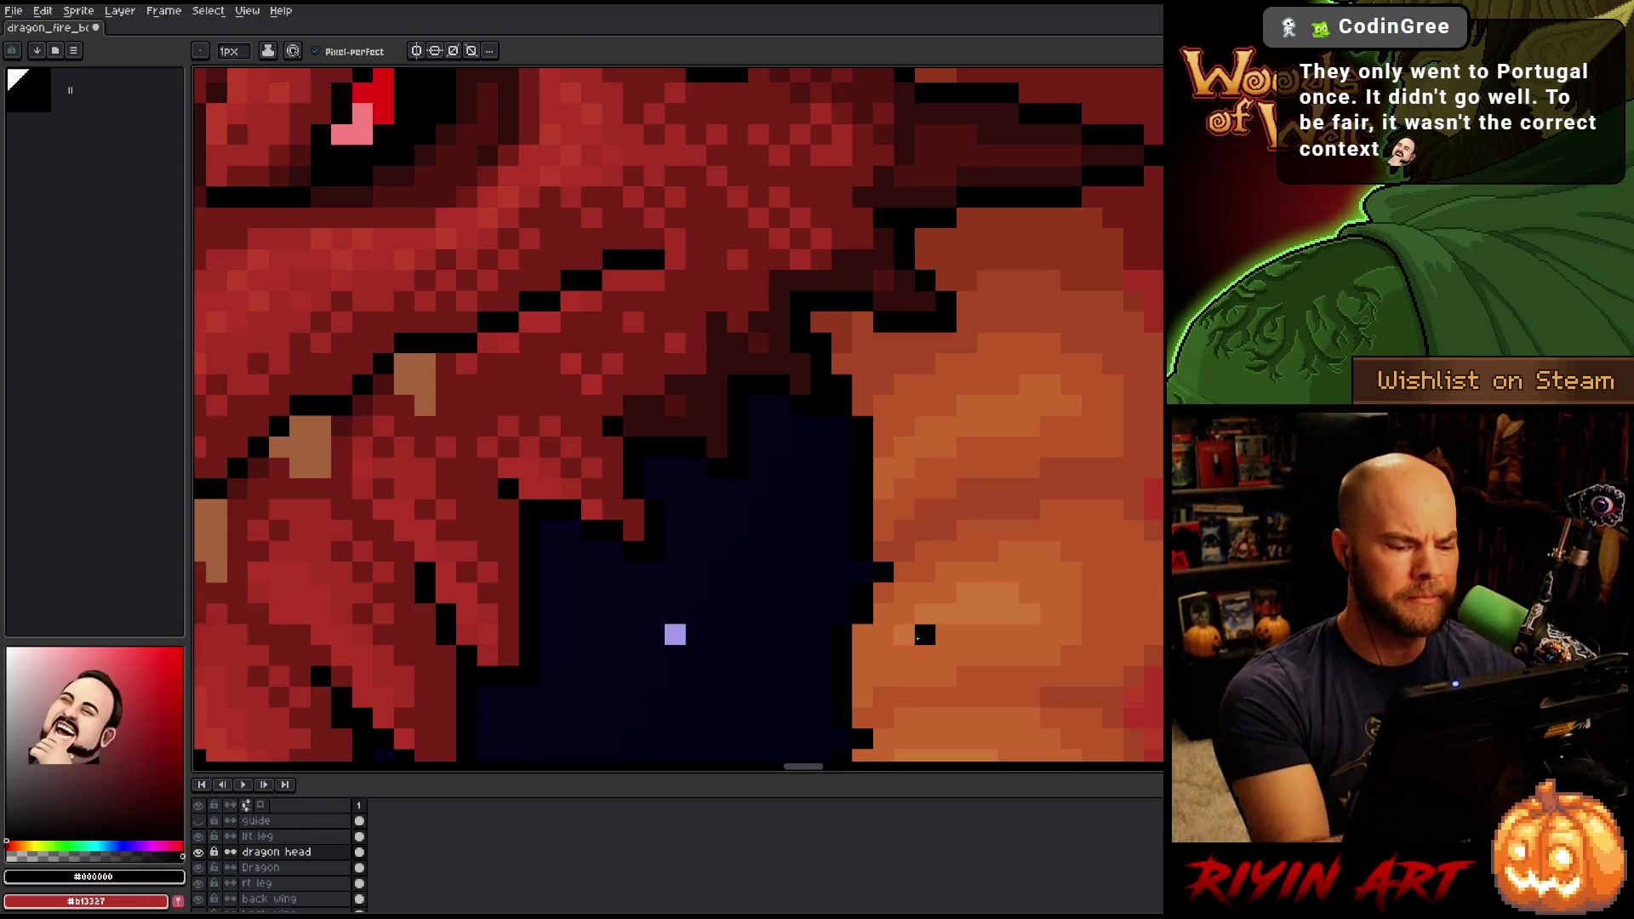
# Sample the jaw's dark reds and place a #501612 pixel where the lower jaw meets the neck.
pyautogui.scroll(-5, 919, 635)
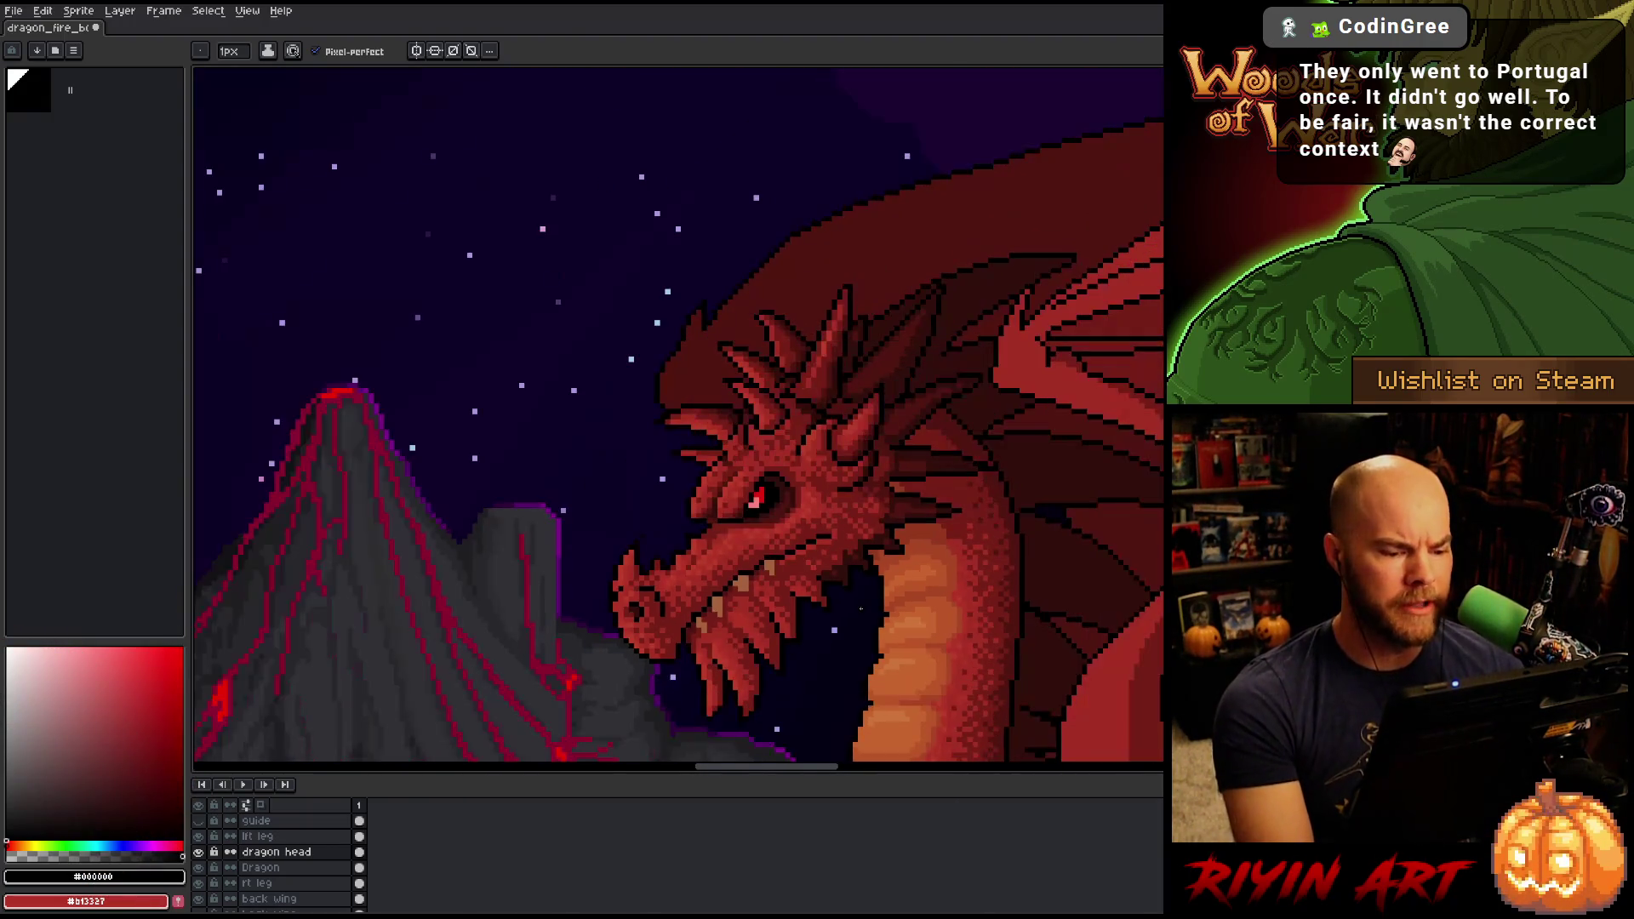
pyautogui.press('space')
pyautogui.scroll(4, 856, 641)
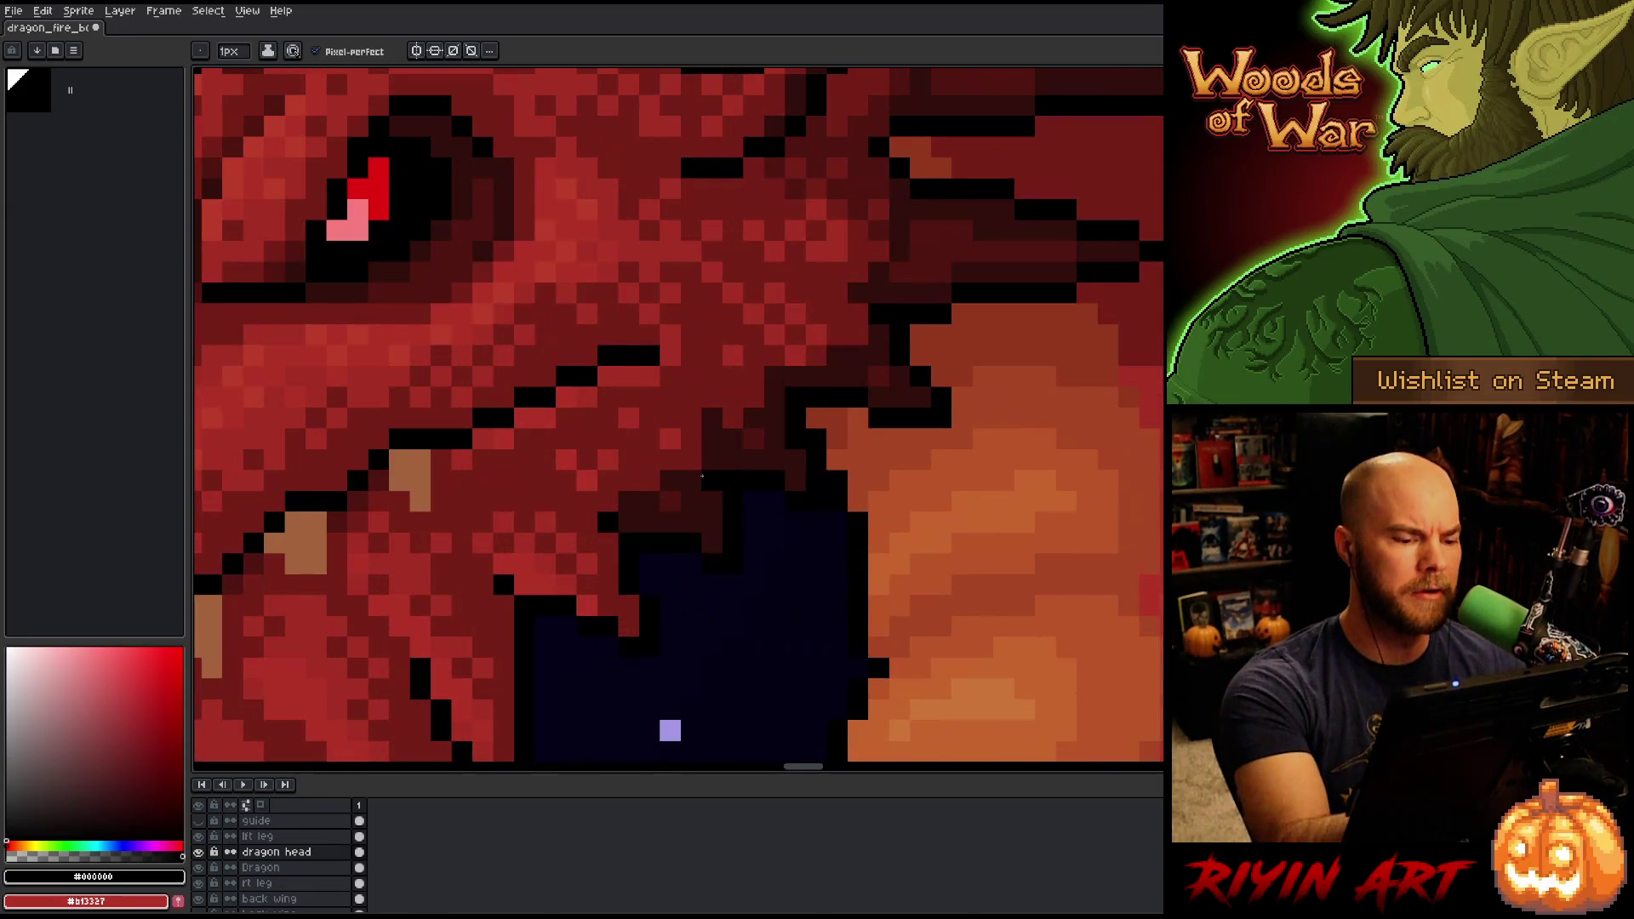
pyautogui.keyDown('alt'); pyautogui.click(706, 500); pyautogui.keyUp('alt')
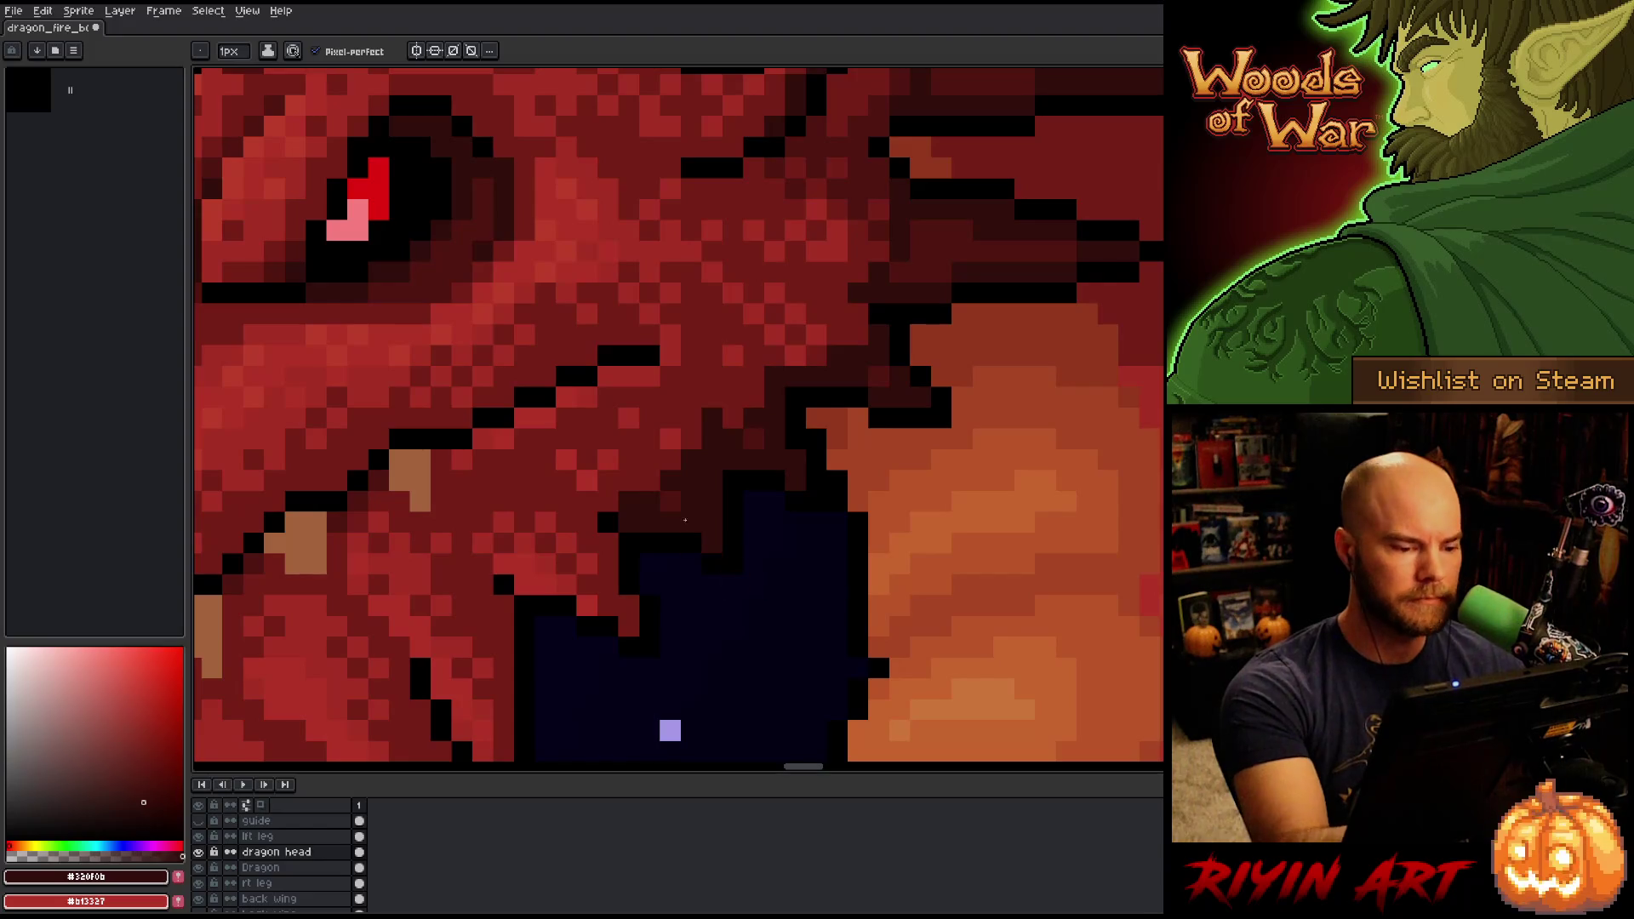
pyautogui.keyDown('alt'); pyautogui.click(690, 511); pyautogui.keyUp('alt')
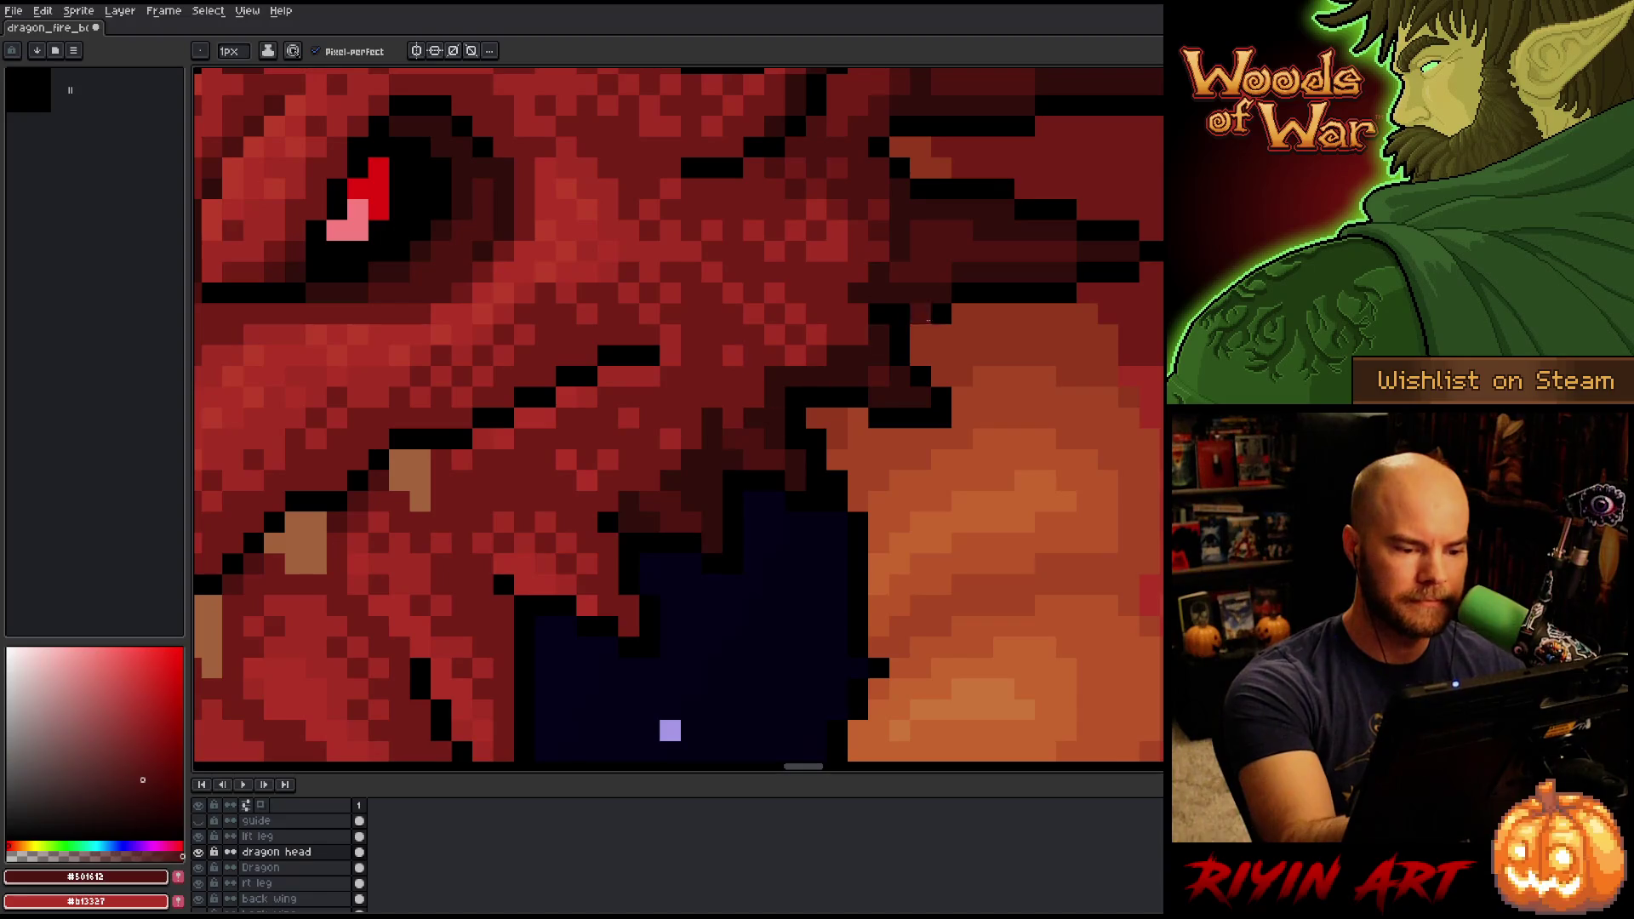
pyautogui.keyDown('alt'); pyautogui.click(734, 420); pyautogui.keyUp('alt')
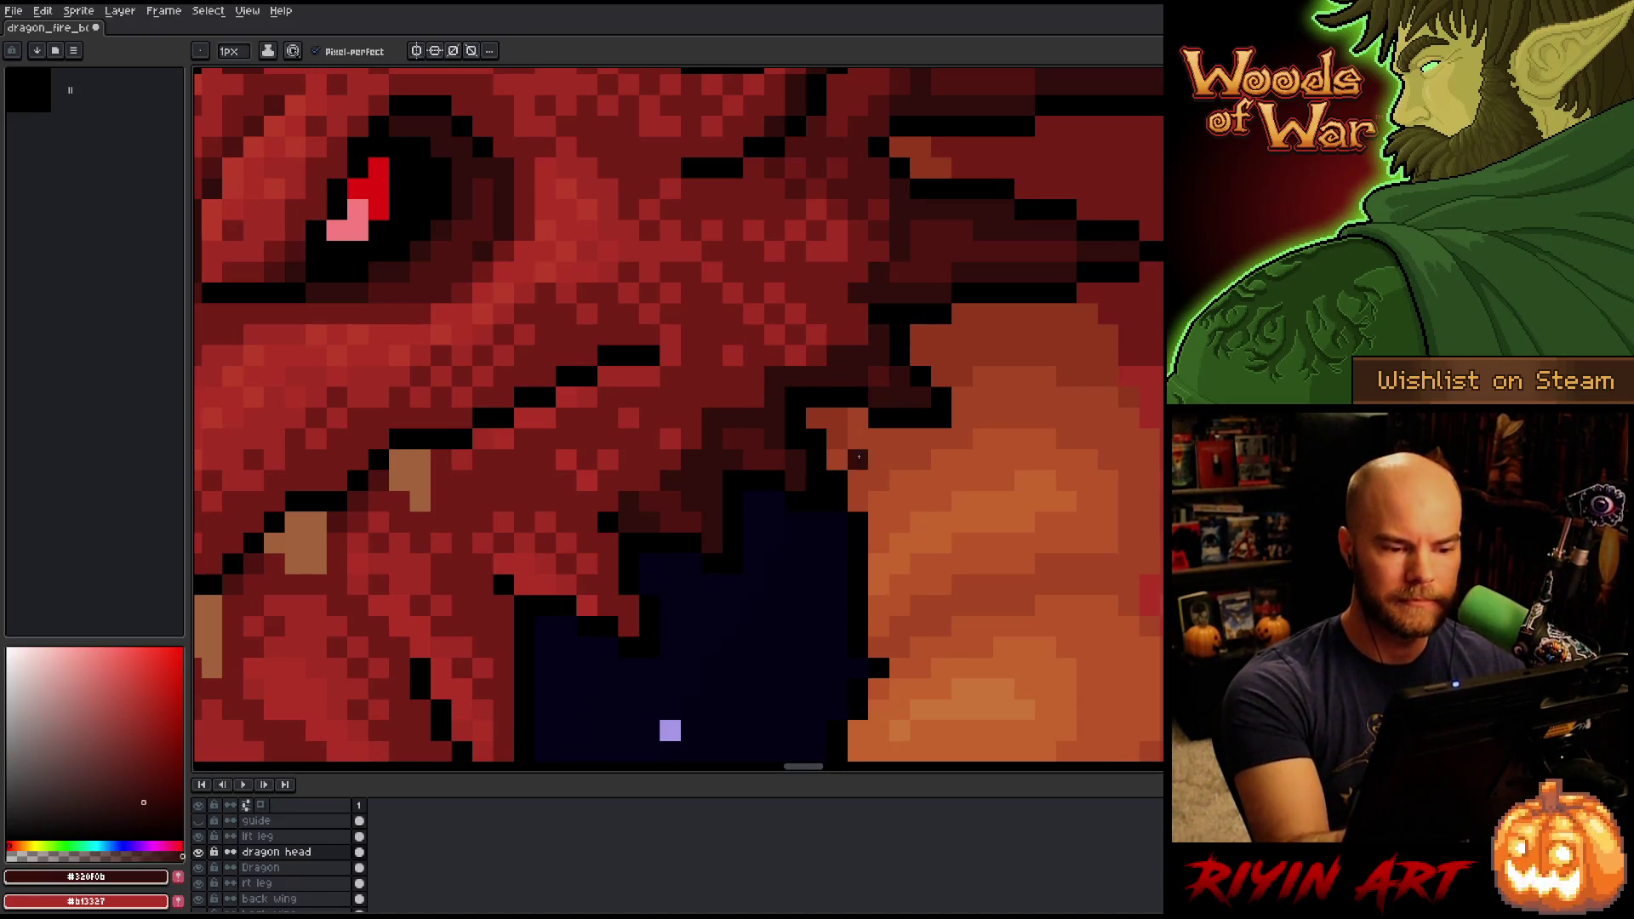
pyautogui.keyDown('alt'); pyautogui.click(858, 358); pyautogui.keyUp('alt')
pyautogui.keyDown('alt'); pyautogui.click(881, 373); pyautogui.keyUp('alt')
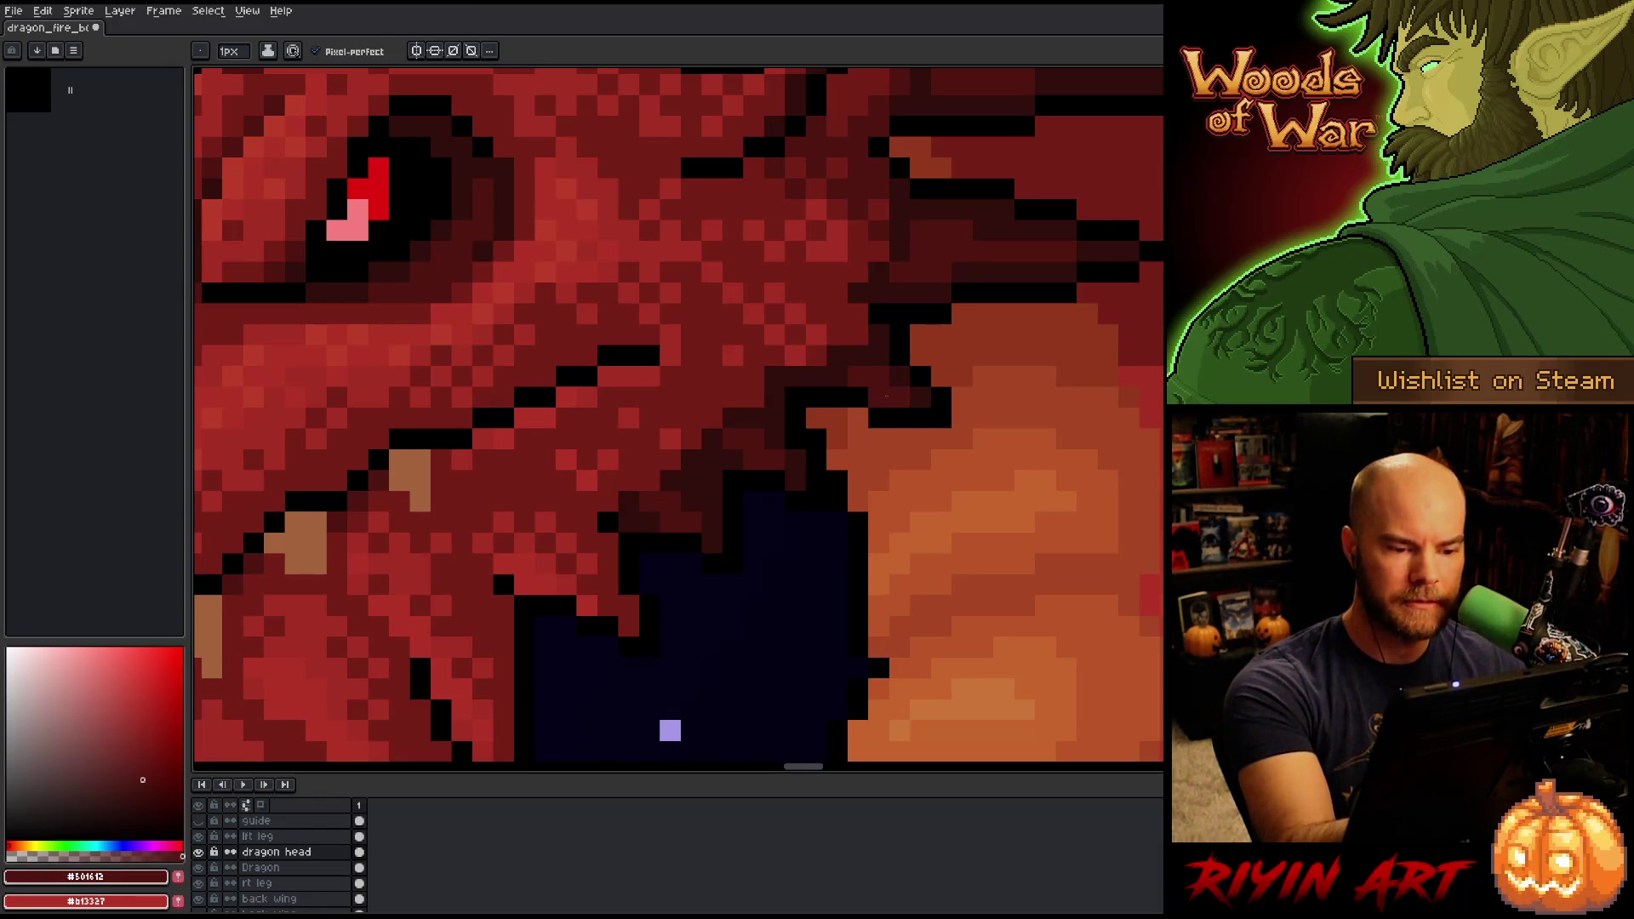
pyautogui.click(829, 567)
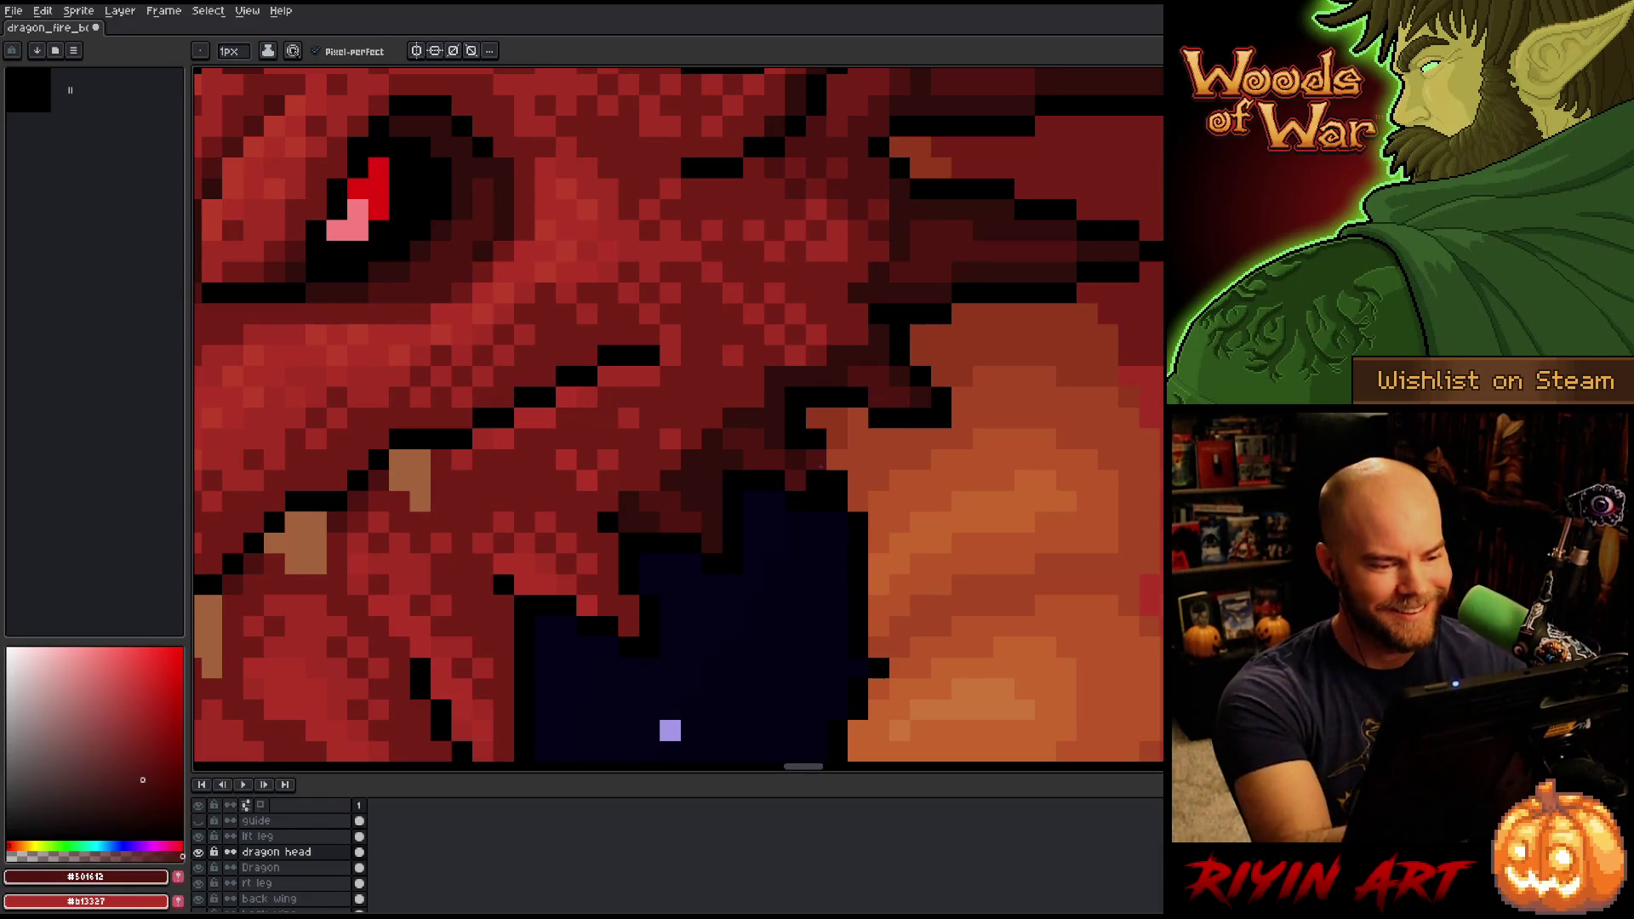
pyautogui.scroll(-5, 809, 469)
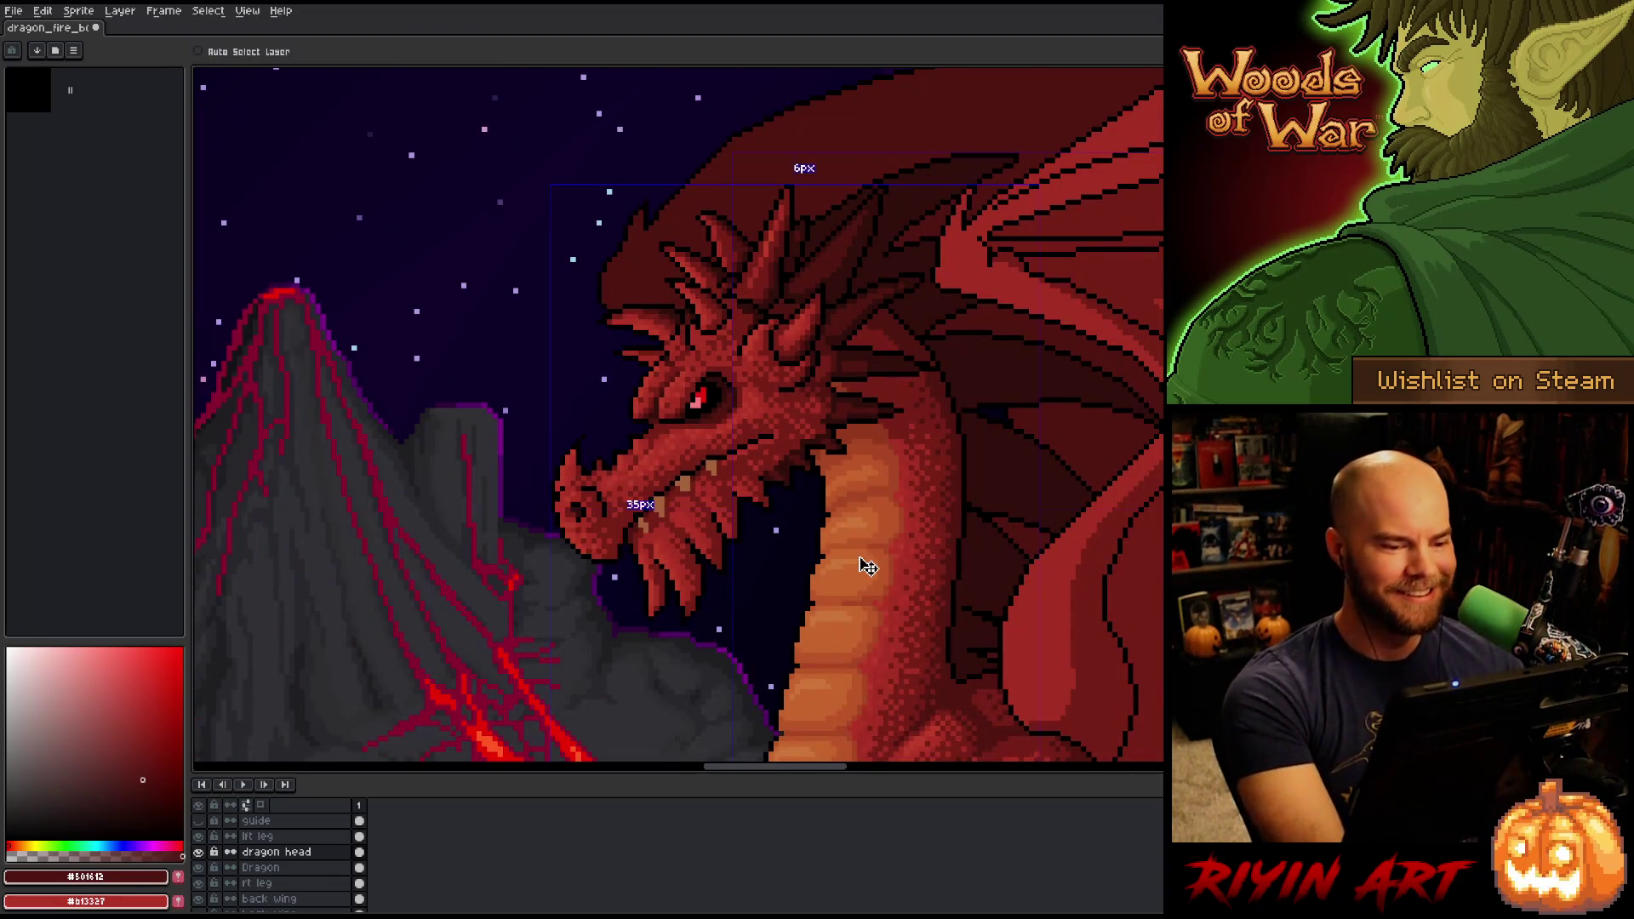
# Sample the near-black #320f0b from the head, save, and return to the Pencil after the Move tool.
pyautogui.scroll(3, 800, 466)
pyautogui.scroll(-1, 800, 467)
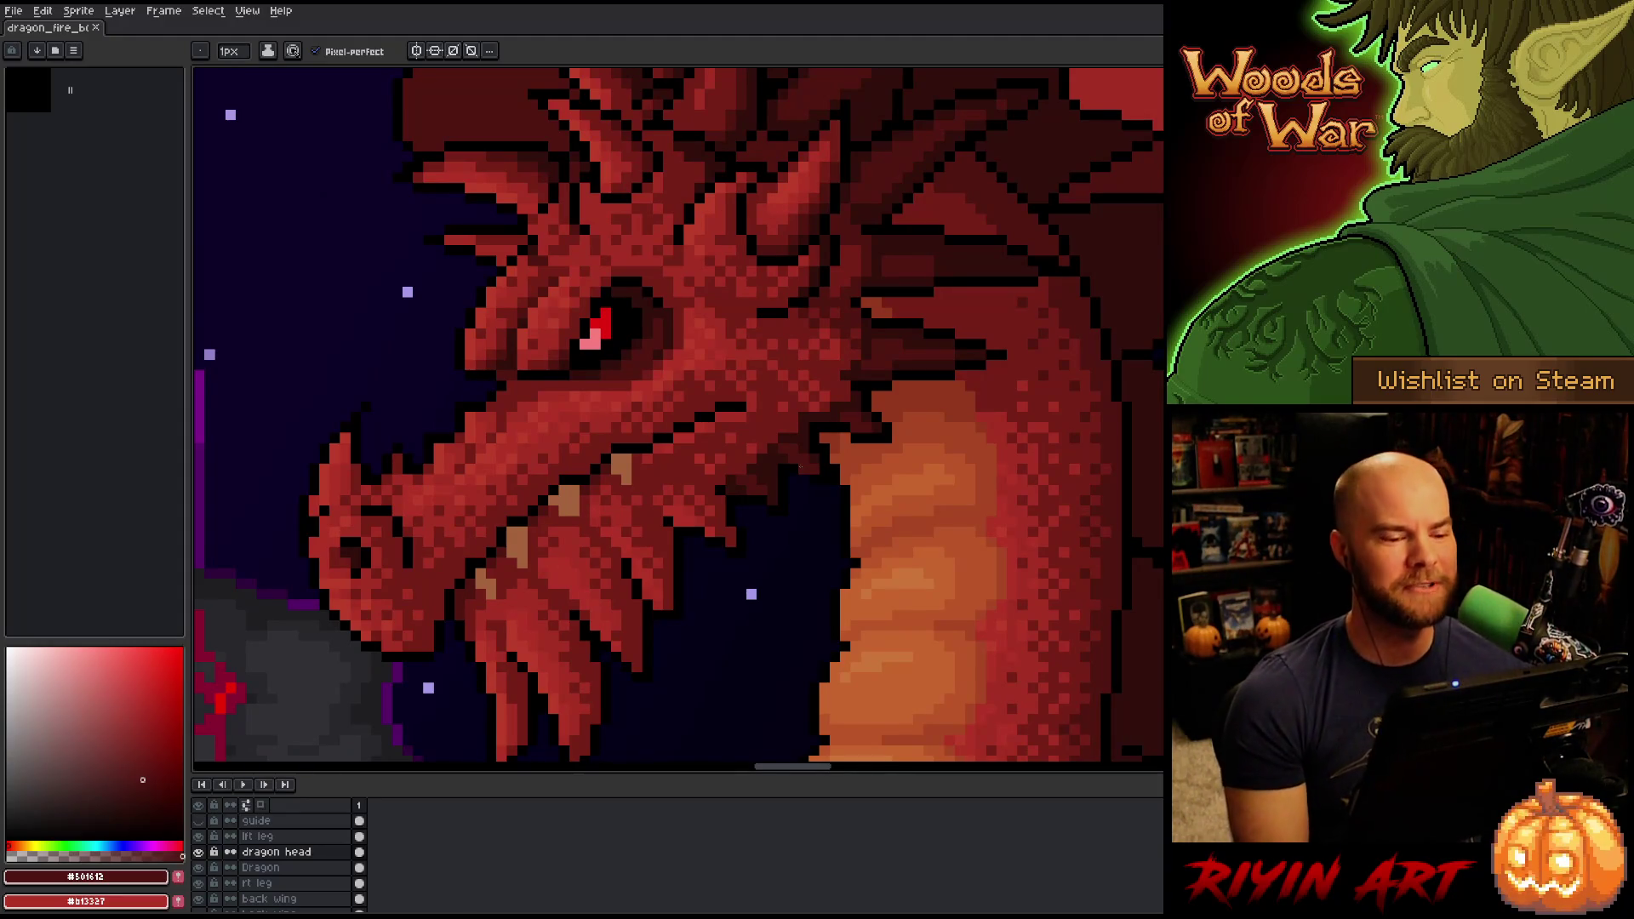
pyautogui.scroll(-3, 800, 468)
pyautogui.scroll(5, 764, 584)
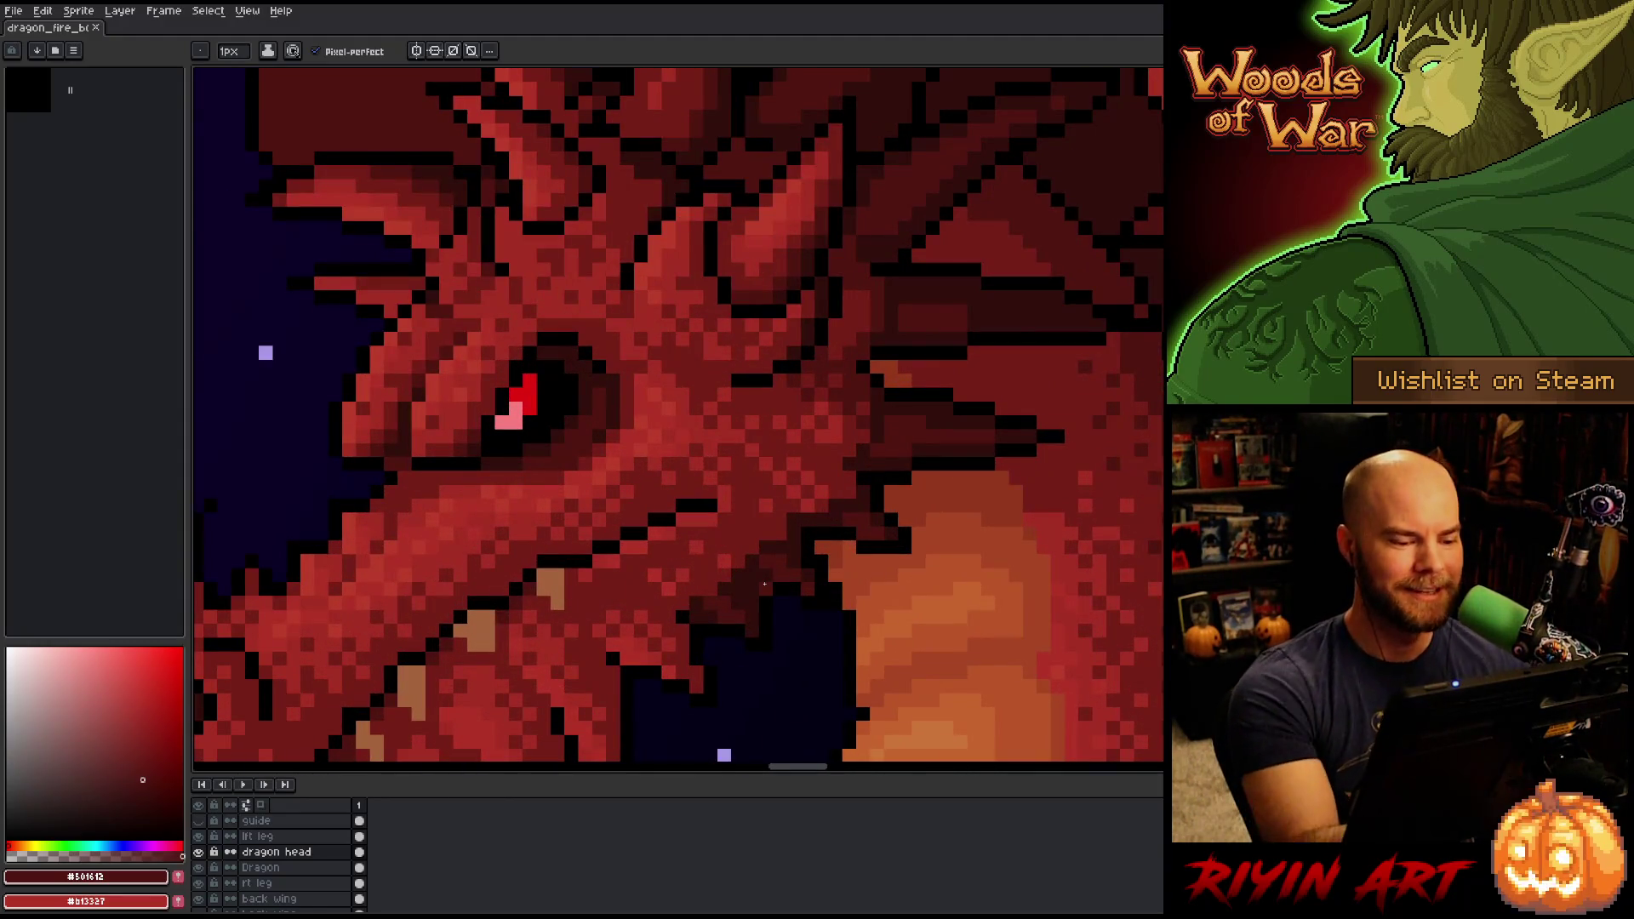
pyautogui.keyDown('alt'); pyautogui.click(749, 588); pyautogui.keyUp('alt')
pyautogui.click(712, 596)
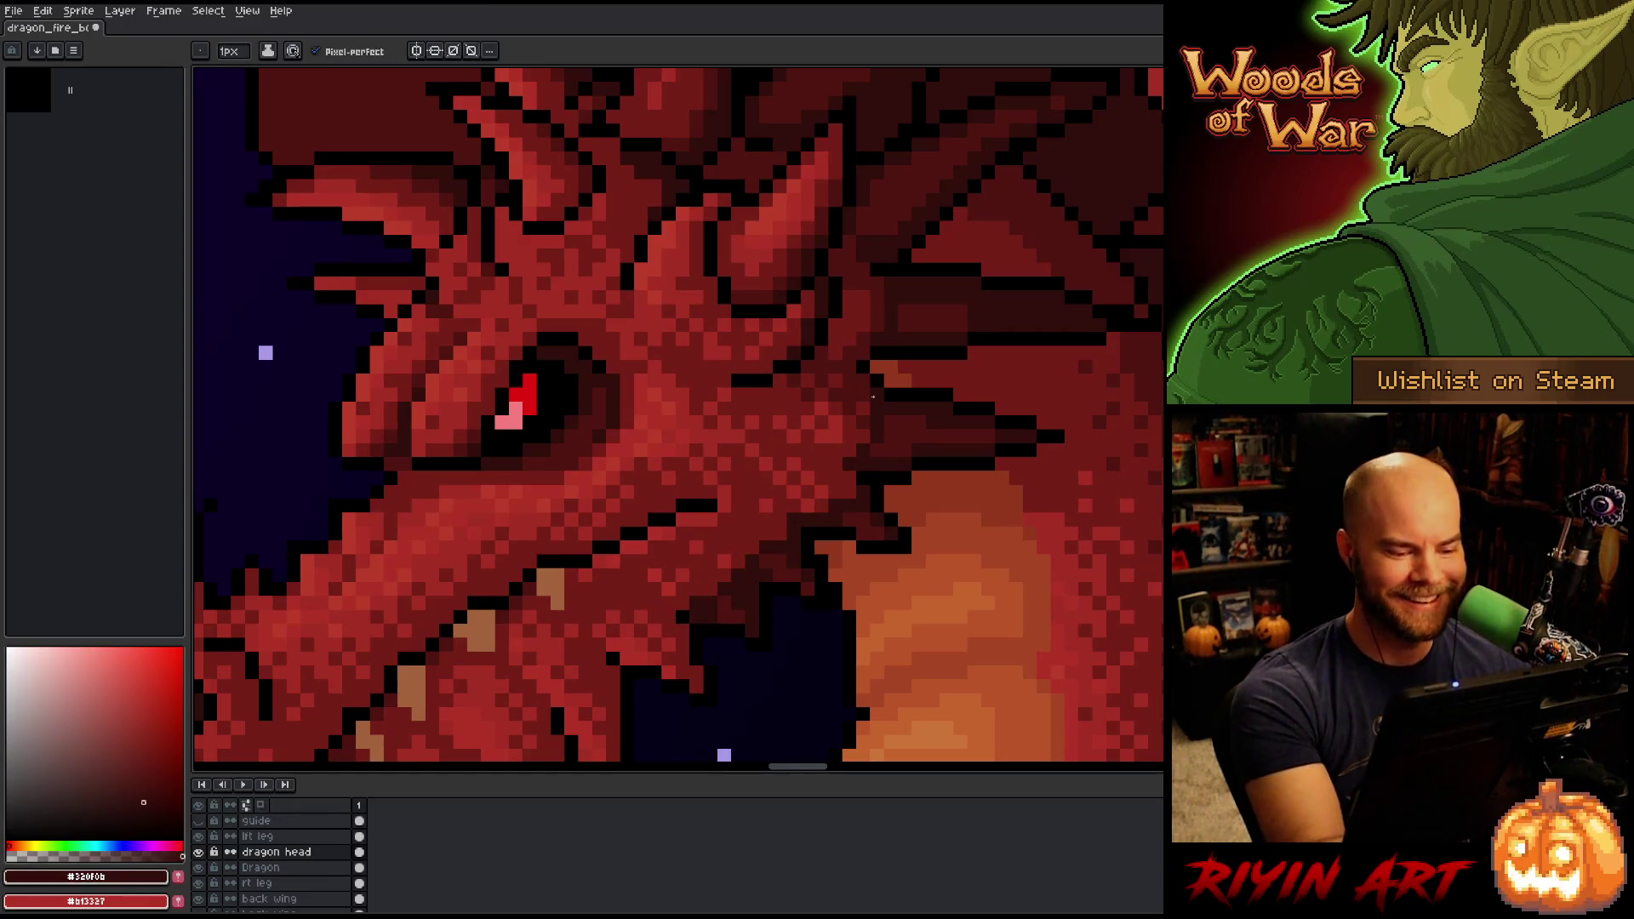
pyautogui.hotkey('ctrl', 's')
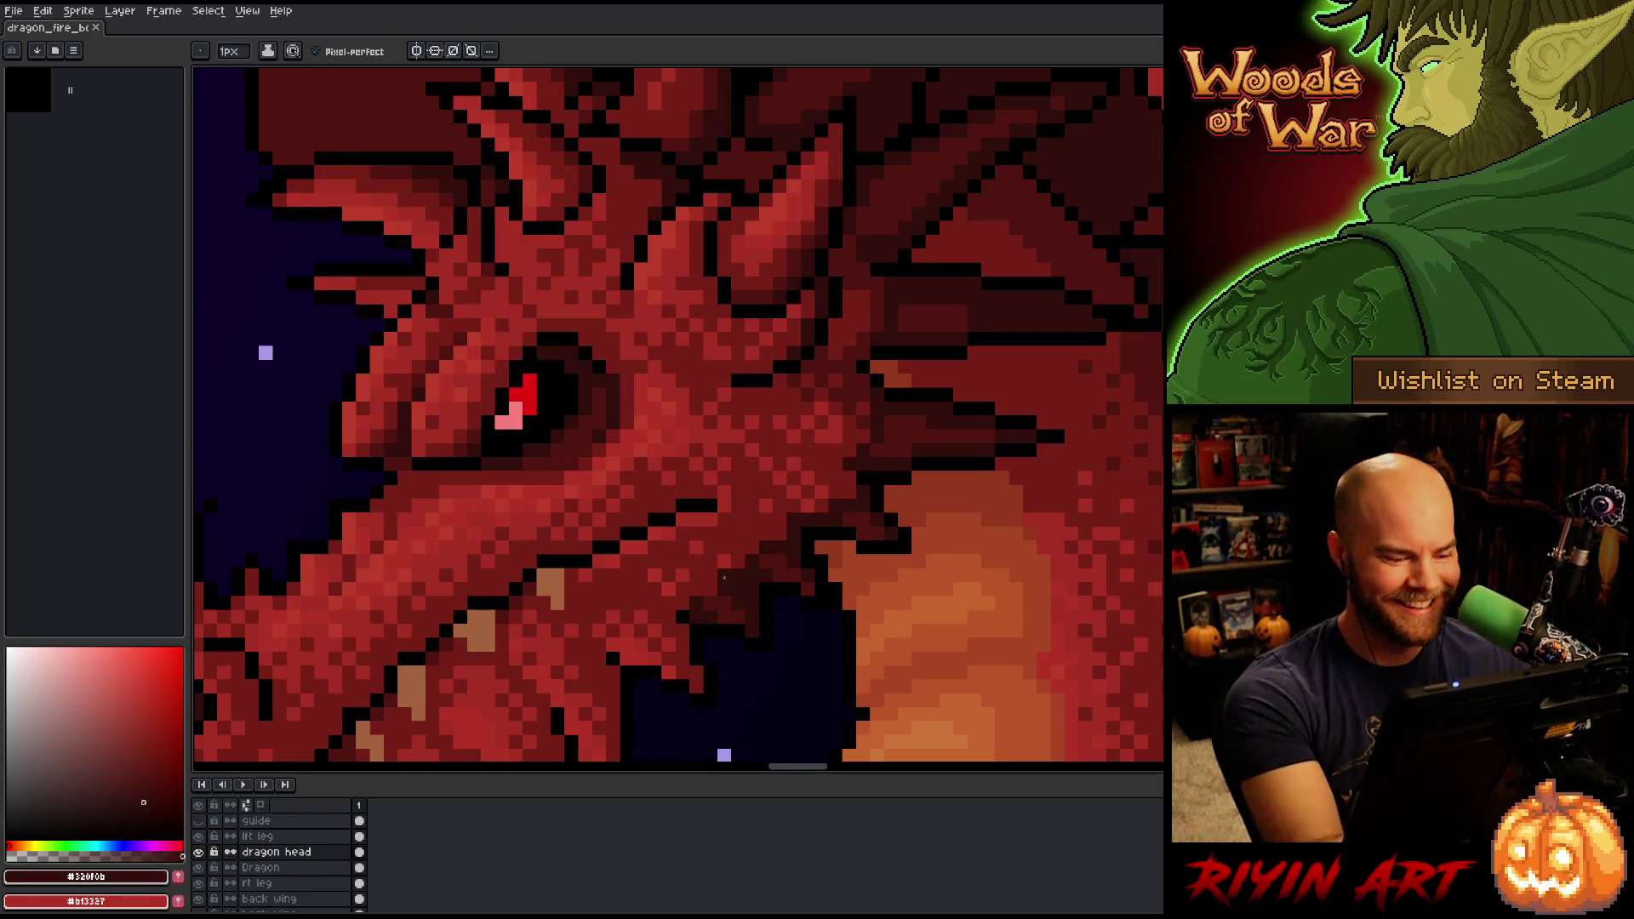
pyautogui.press('v')
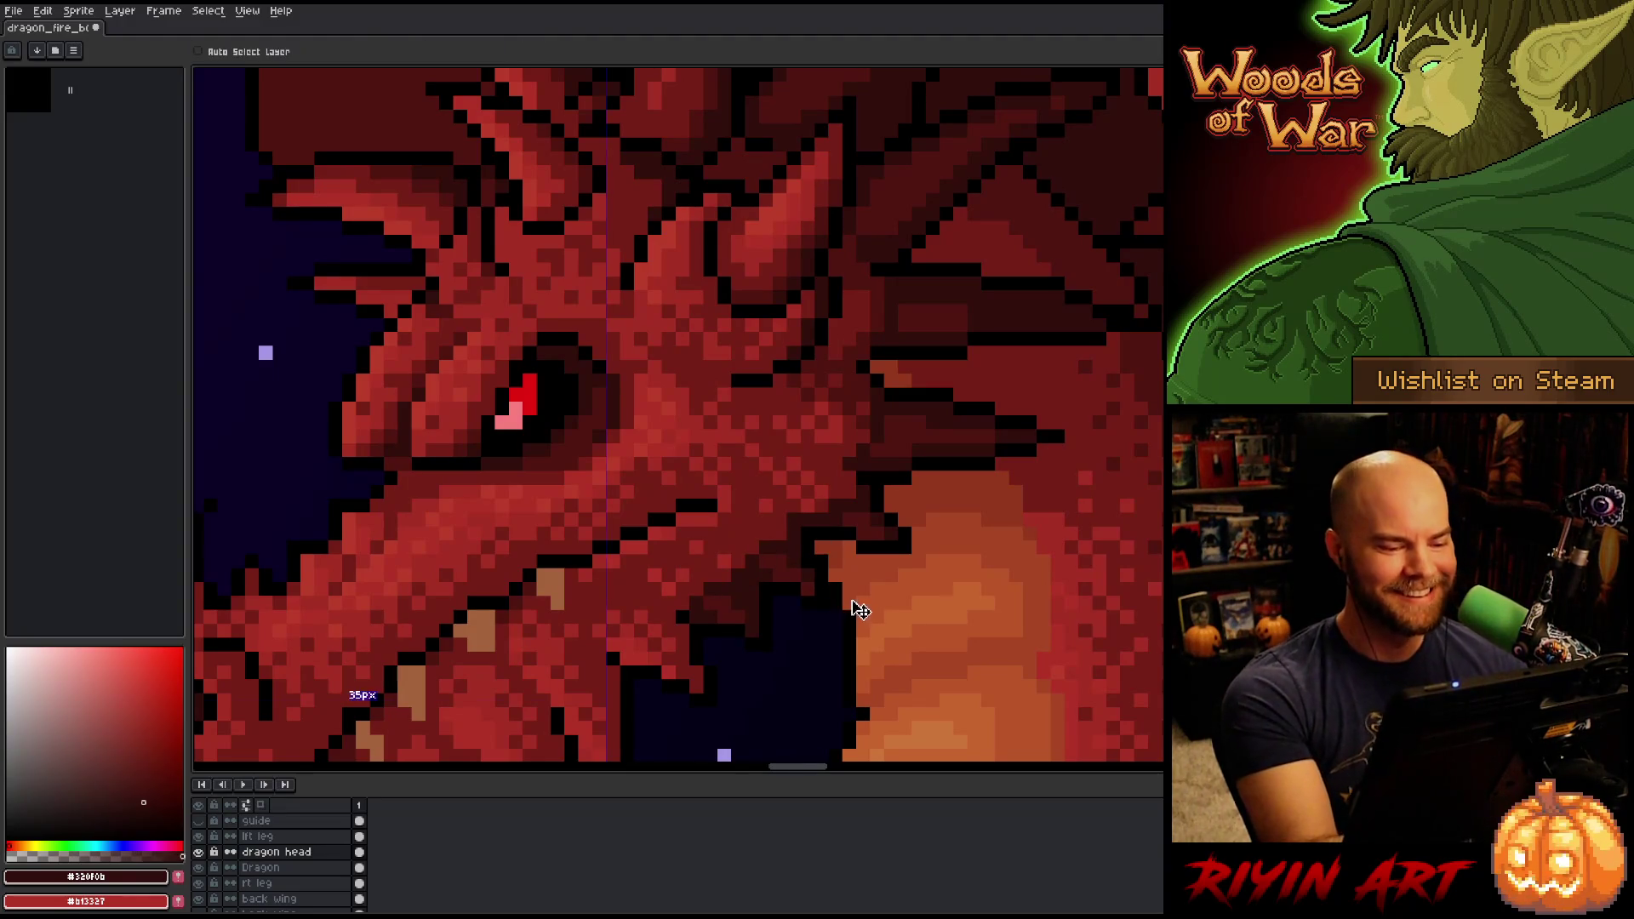
pyautogui.press('b')
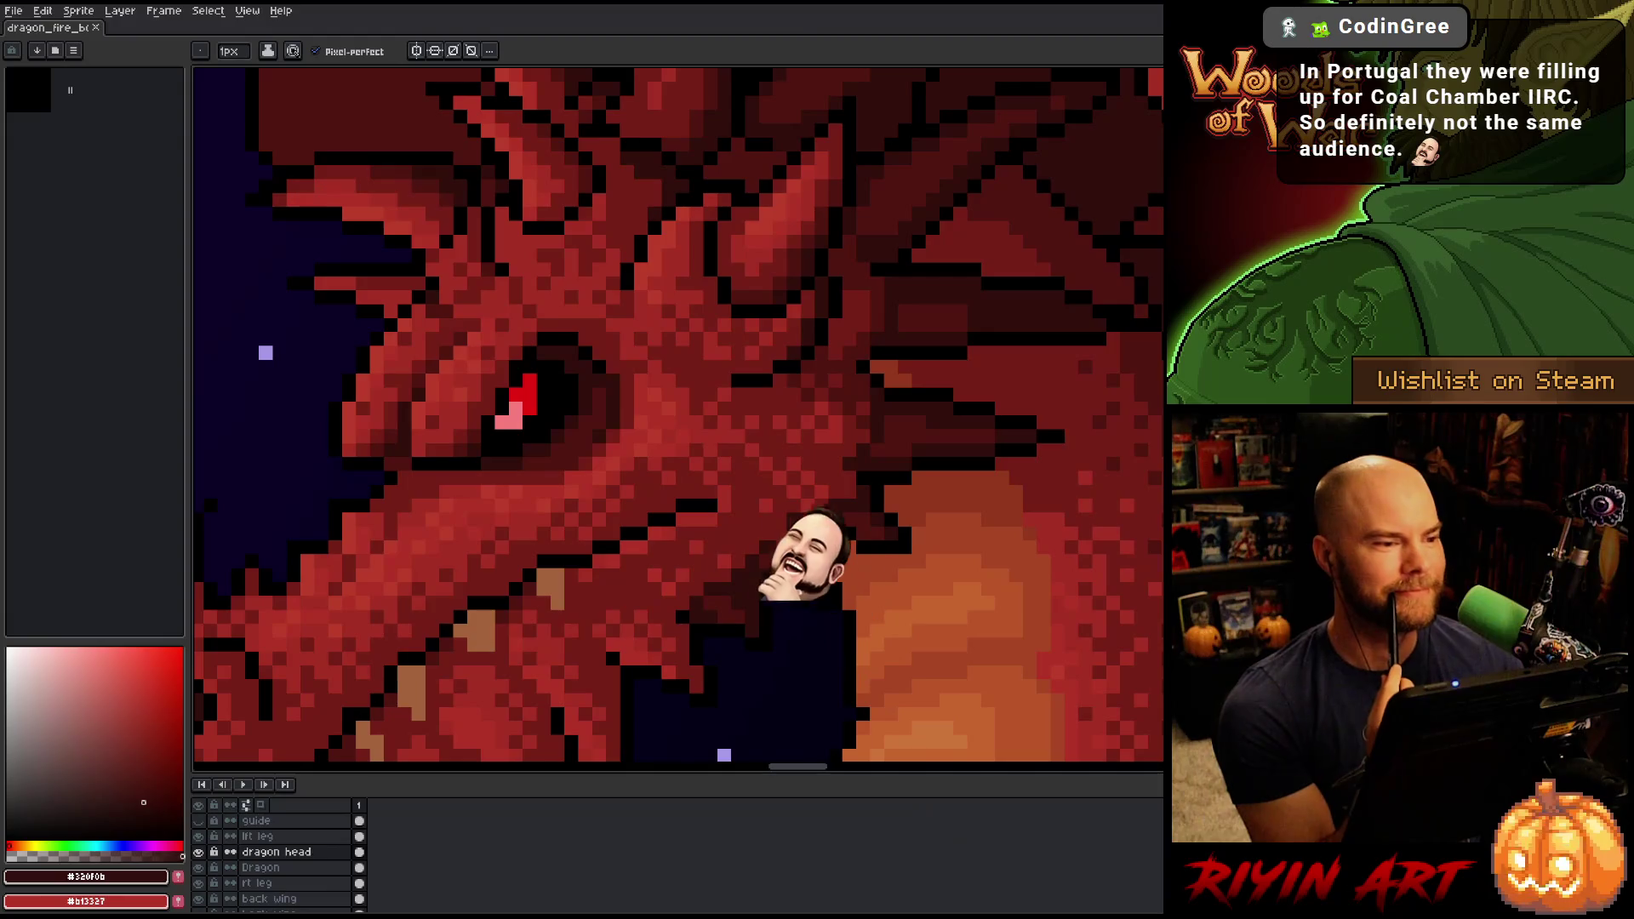
pyautogui.scroll(-2, 542, 637)
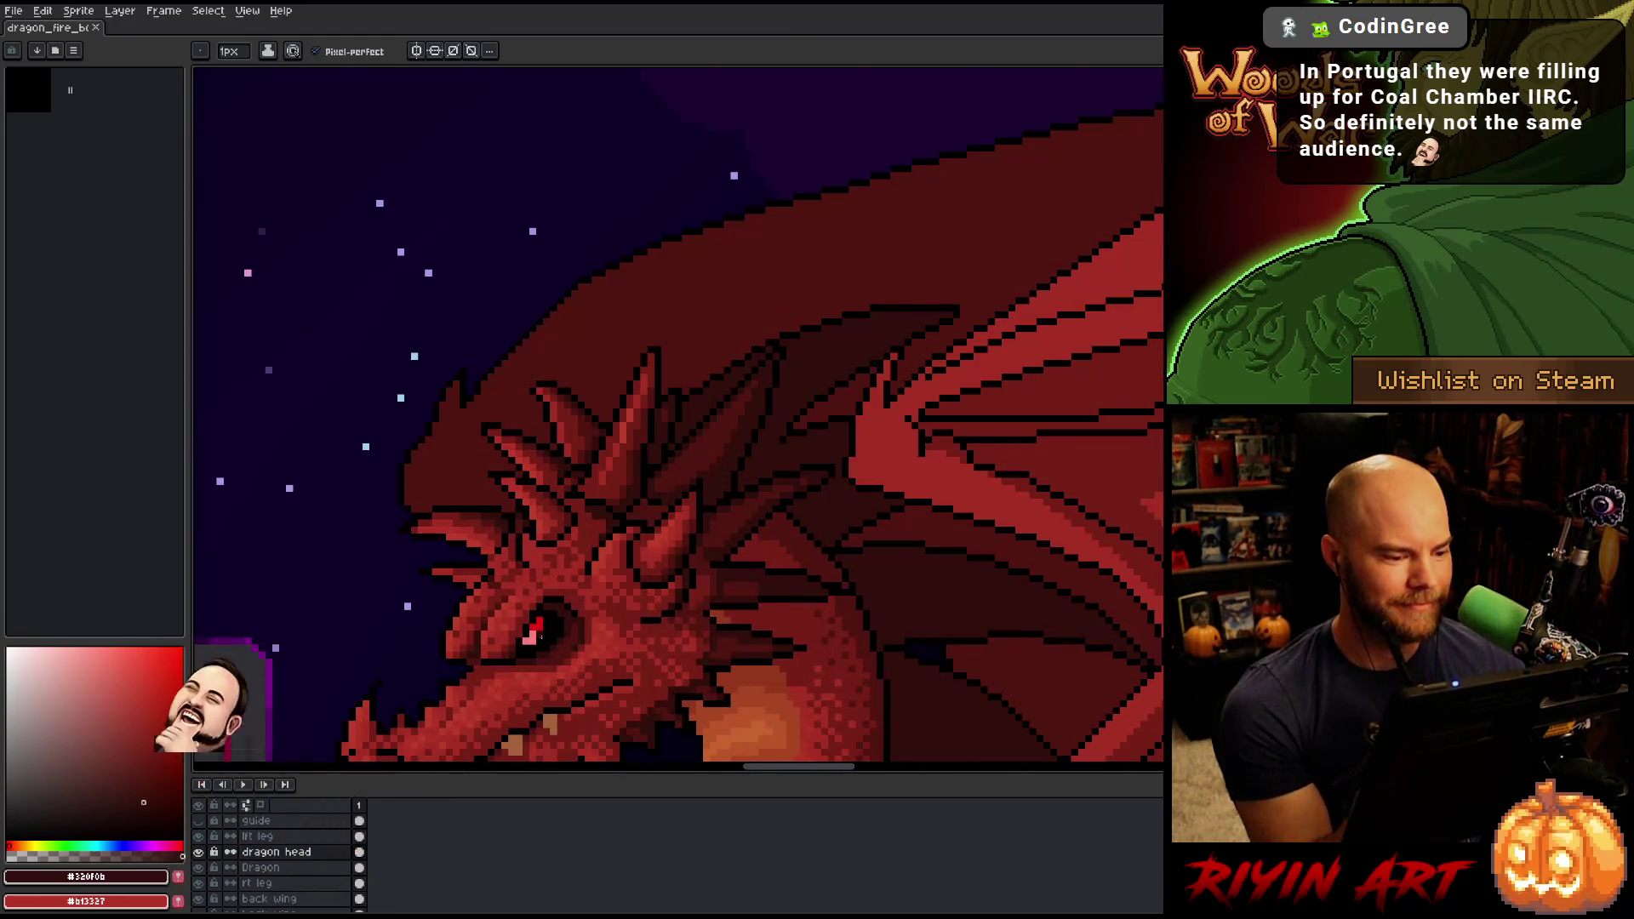
# Pan onto the dragon's head, sample #b13327 then the skin red #a52f24, and save.
pyautogui.scroll(2, 541, 637)
pyautogui.press('space')
pyautogui.moveTo(660, 685); pyautogui.dragTo(755, 473)
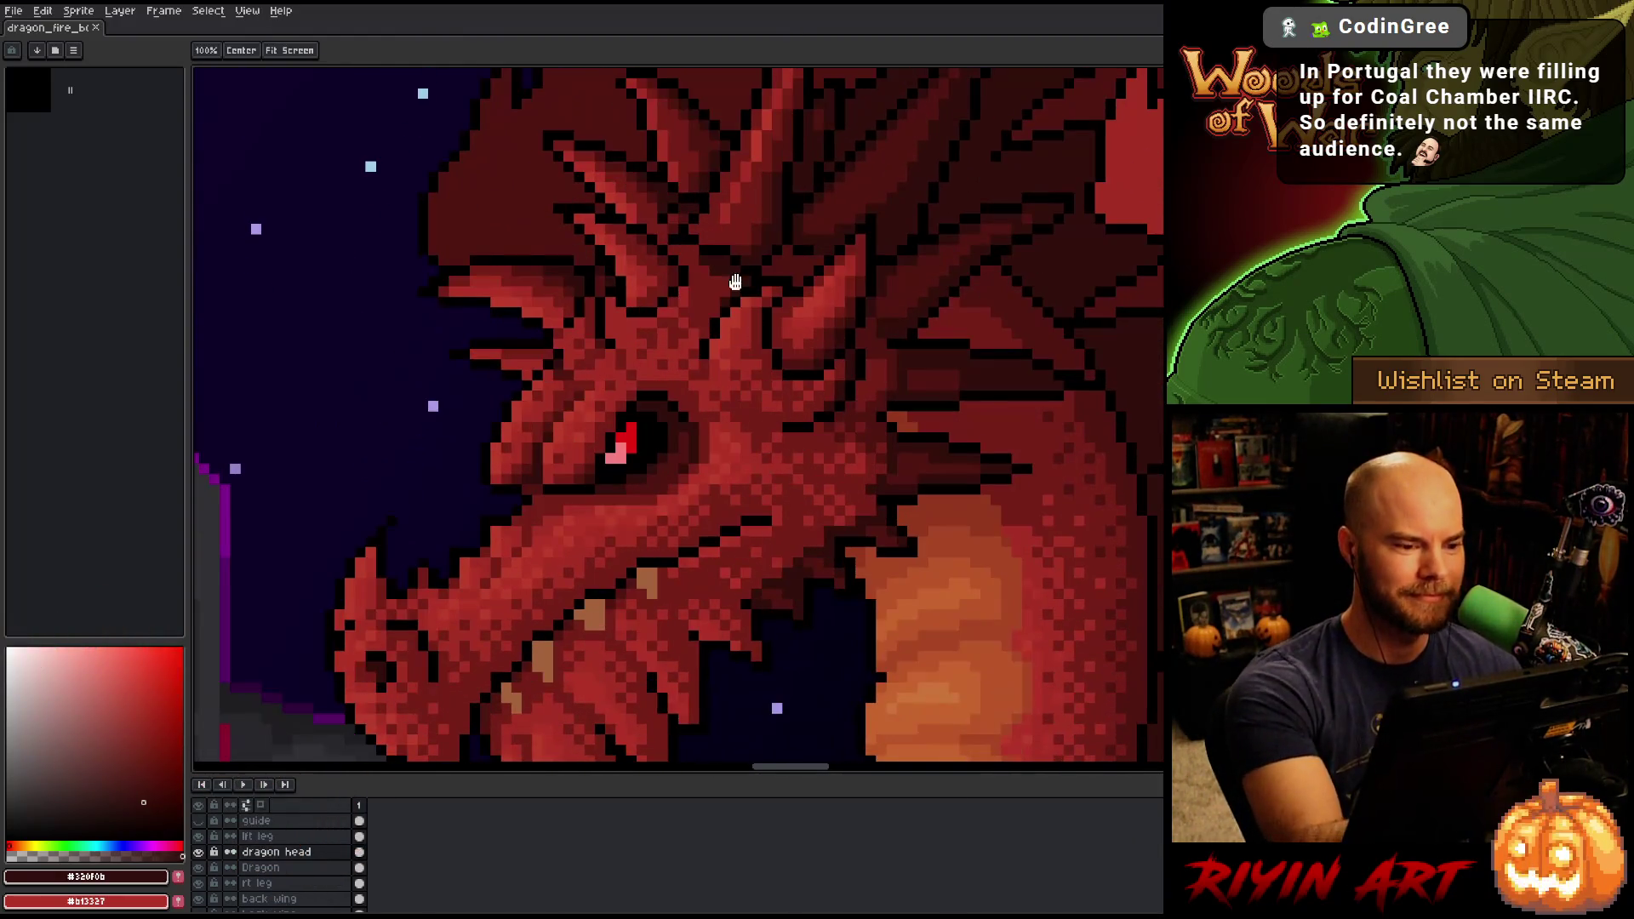
pyautogui.keyDown('alt'); pyautogui.click(694, 311); pyautogui.keyUp('alt')
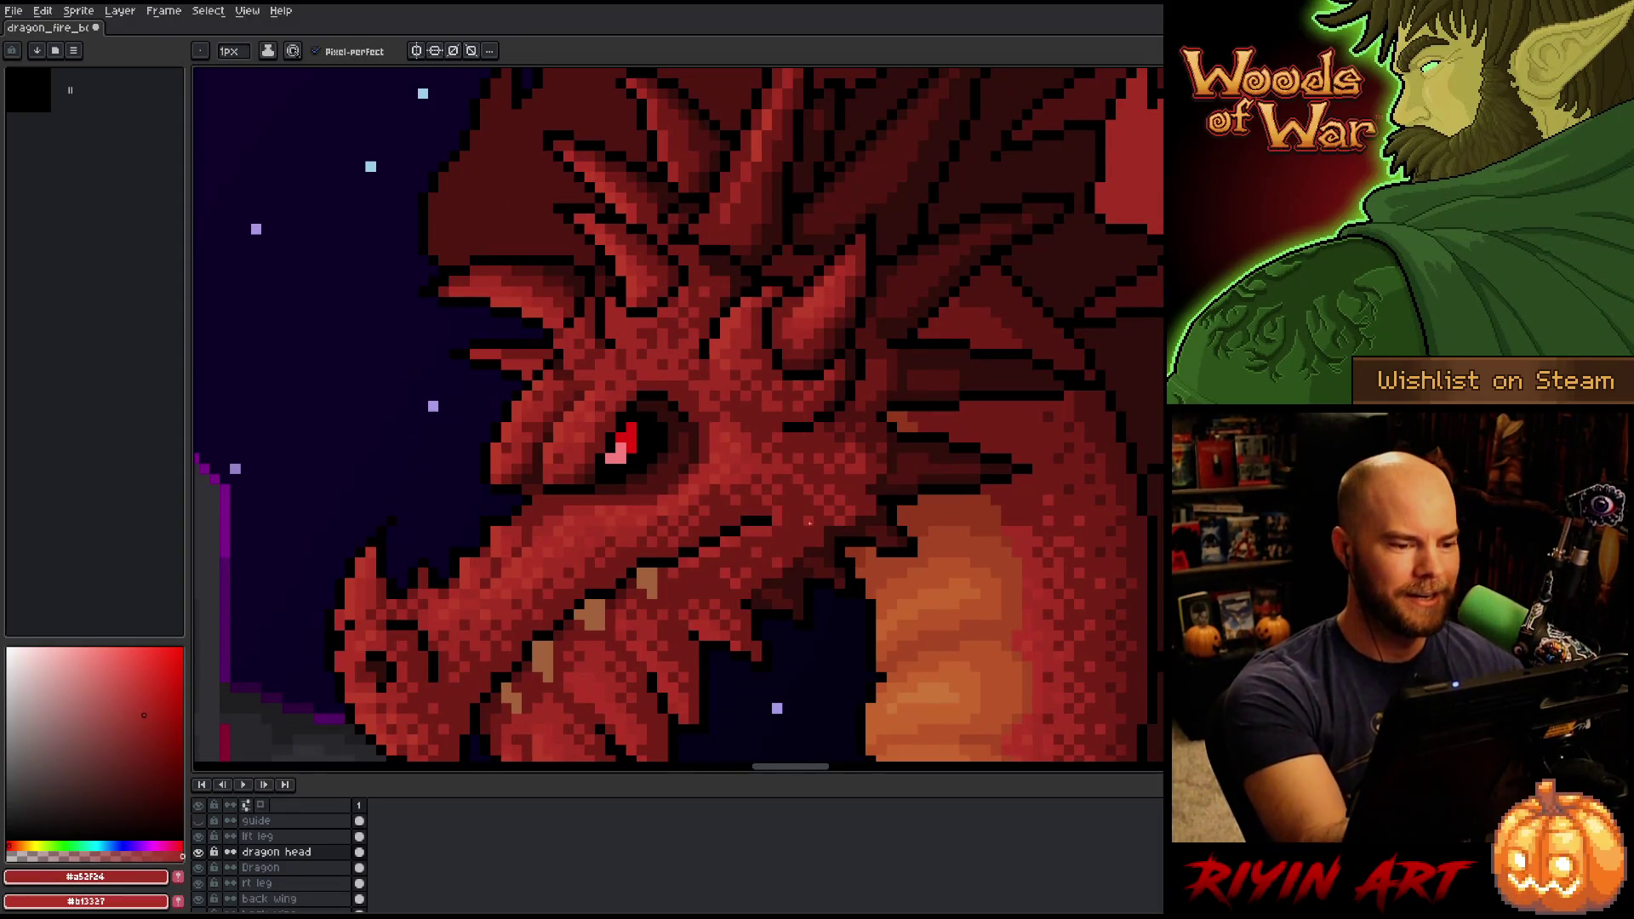
pyautogui.press('space')
pyautogui.moveTo(820, 477); pyautogui.dragTo(864, 420)
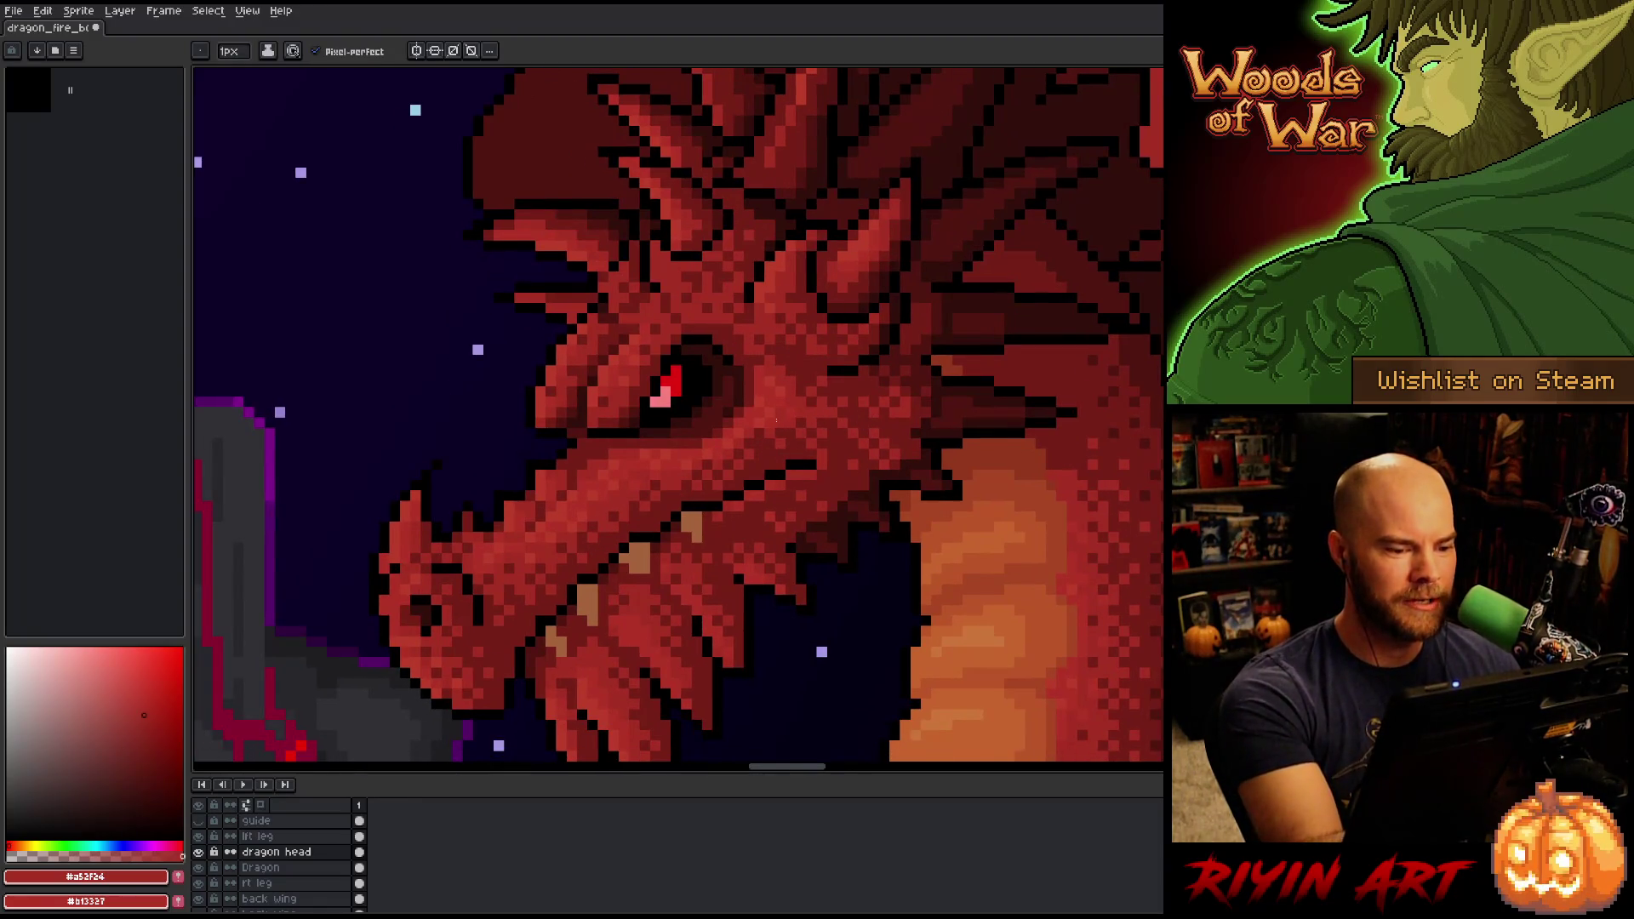
pyautogui.keyDown('alt'); pyautogui.click(760, 440); pyautogui.keyUp('alt')
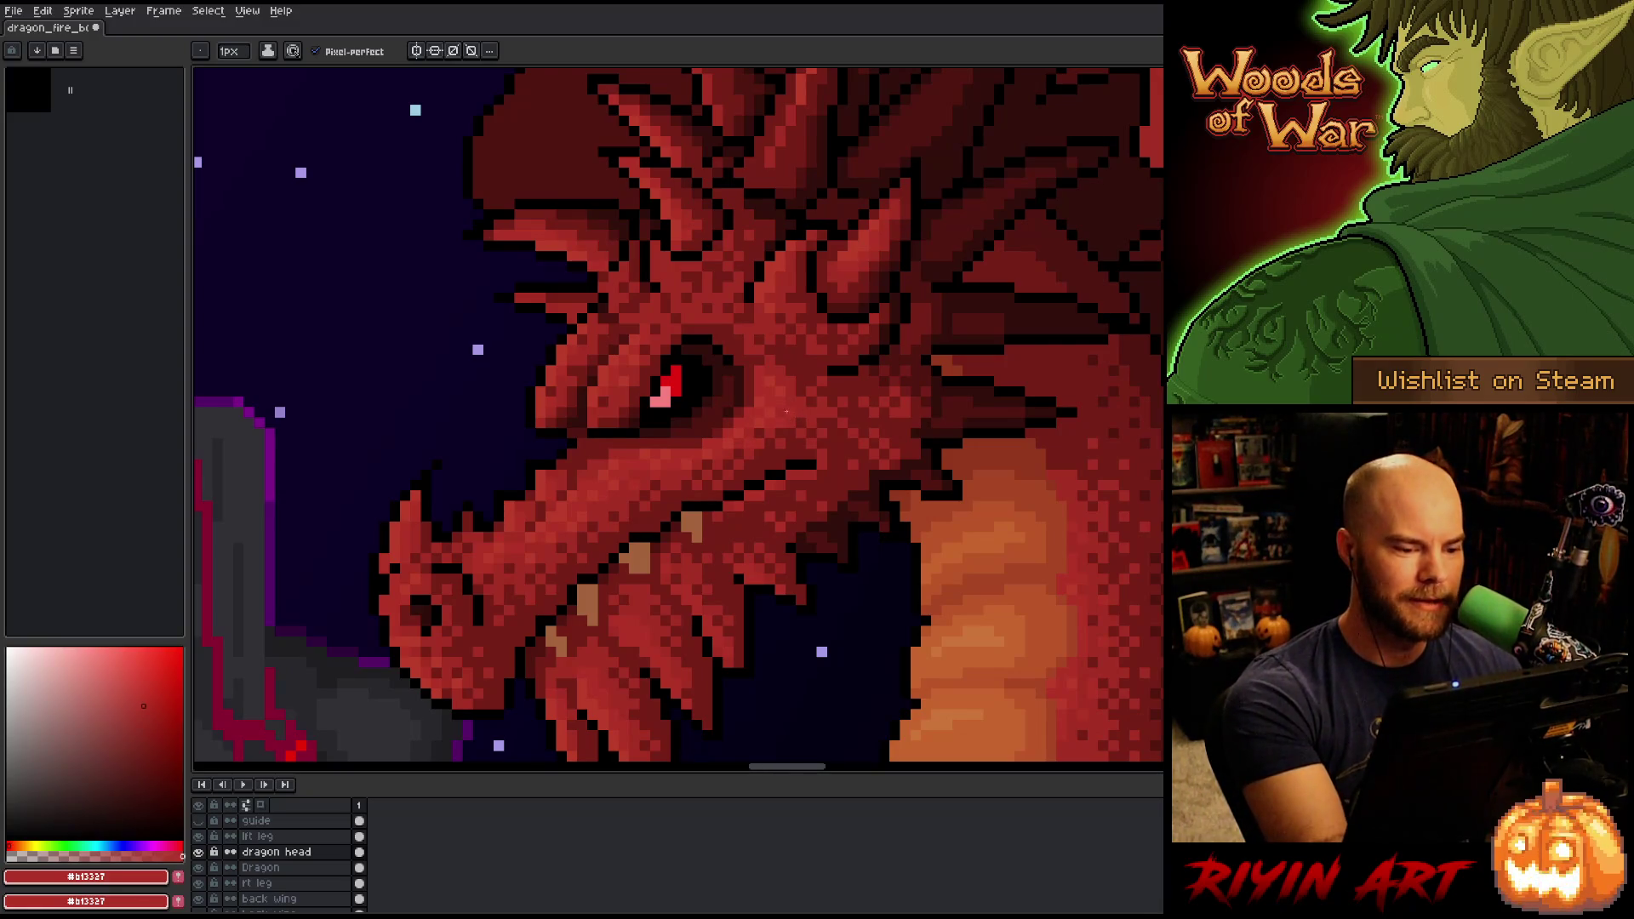
pyautogui.keyDown('alt'); pyautogui.click(766, 430); pyautogui.keyUp('alt')
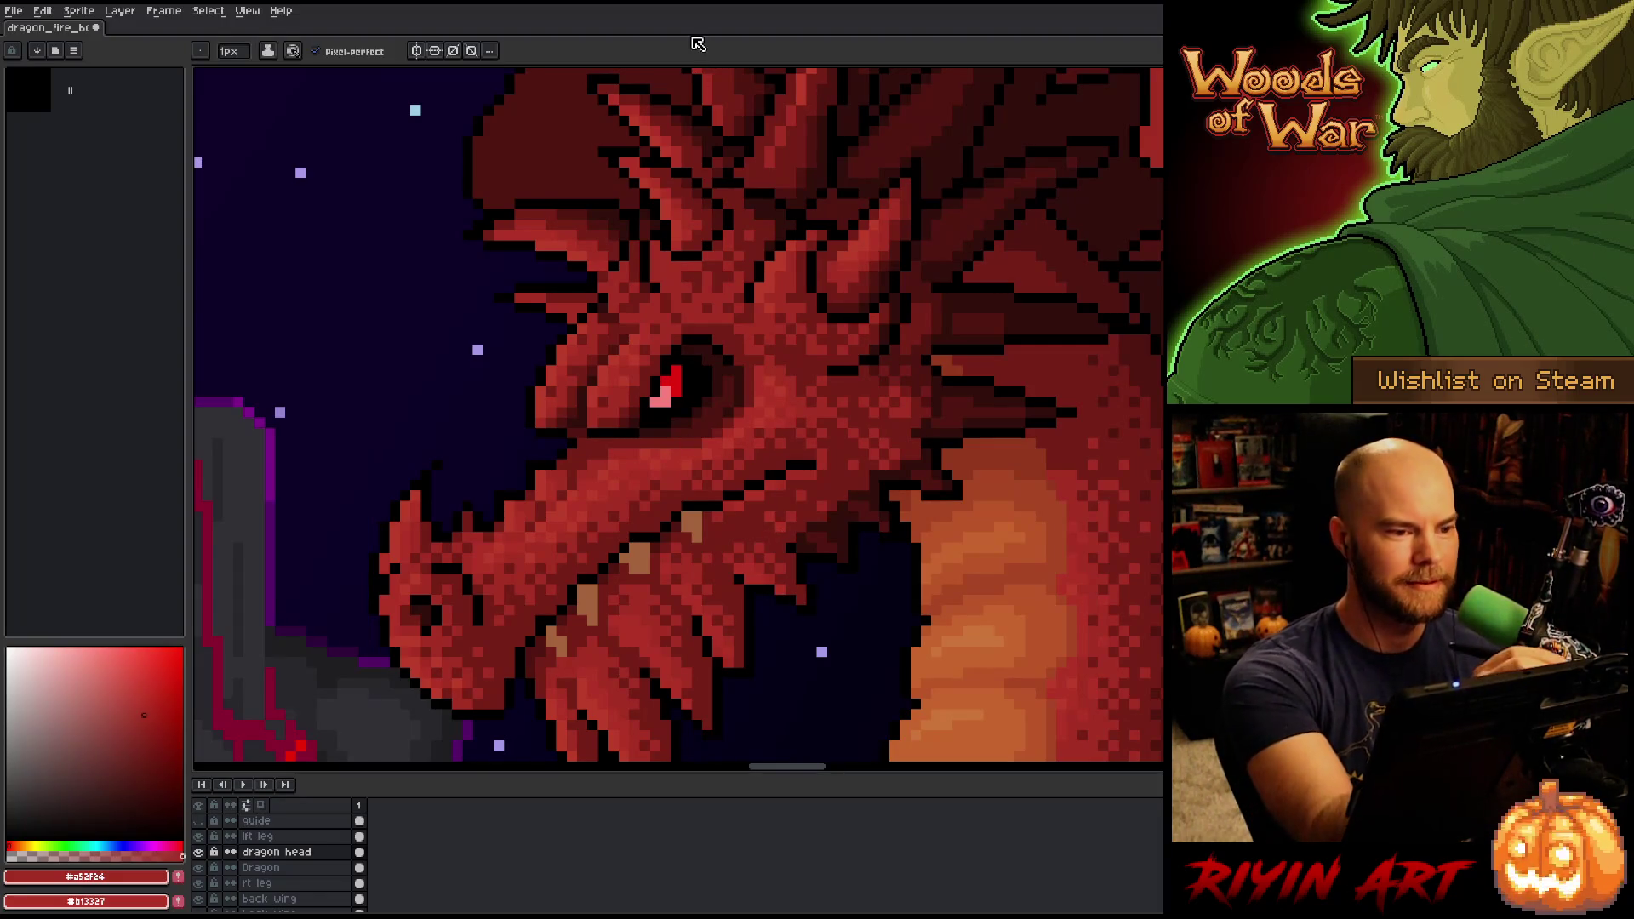
pyautogui.hotkey('ctrl', 's')
# Sample the head's skin reds #761f18, #a52f24 and #b13327, then save the artwork.
pyautogui.moveTo(703, 447); pyautogui.dragTo(684, 429)
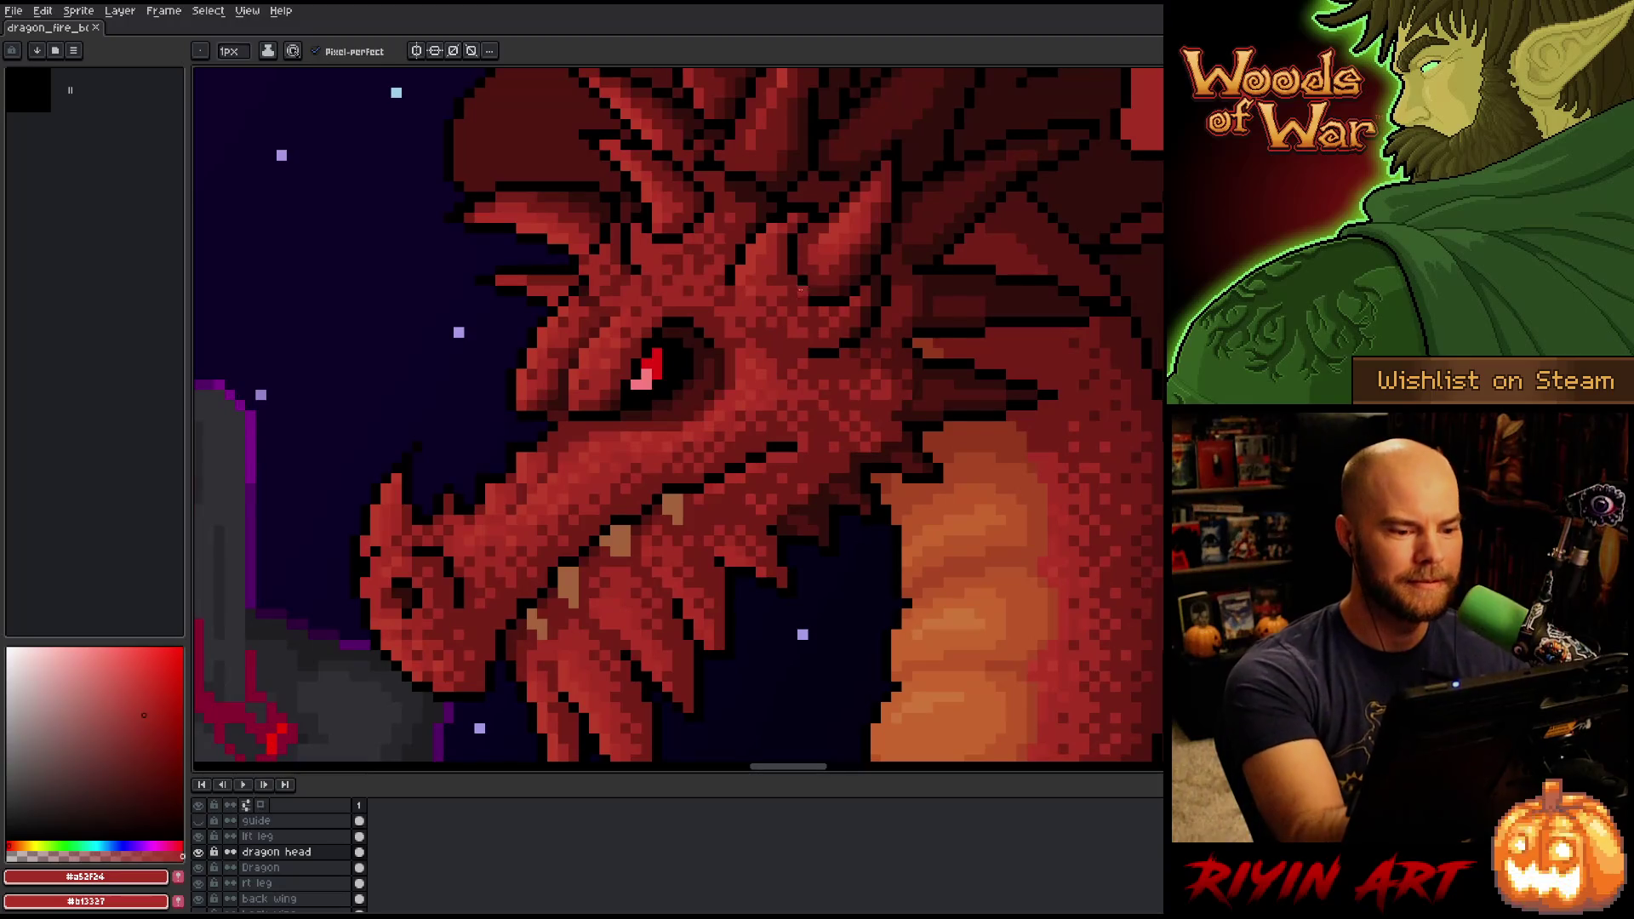
pyautogui.keyDown('alt'); pyautogui.click(781, 391); pyautogui.keyUp('alt')
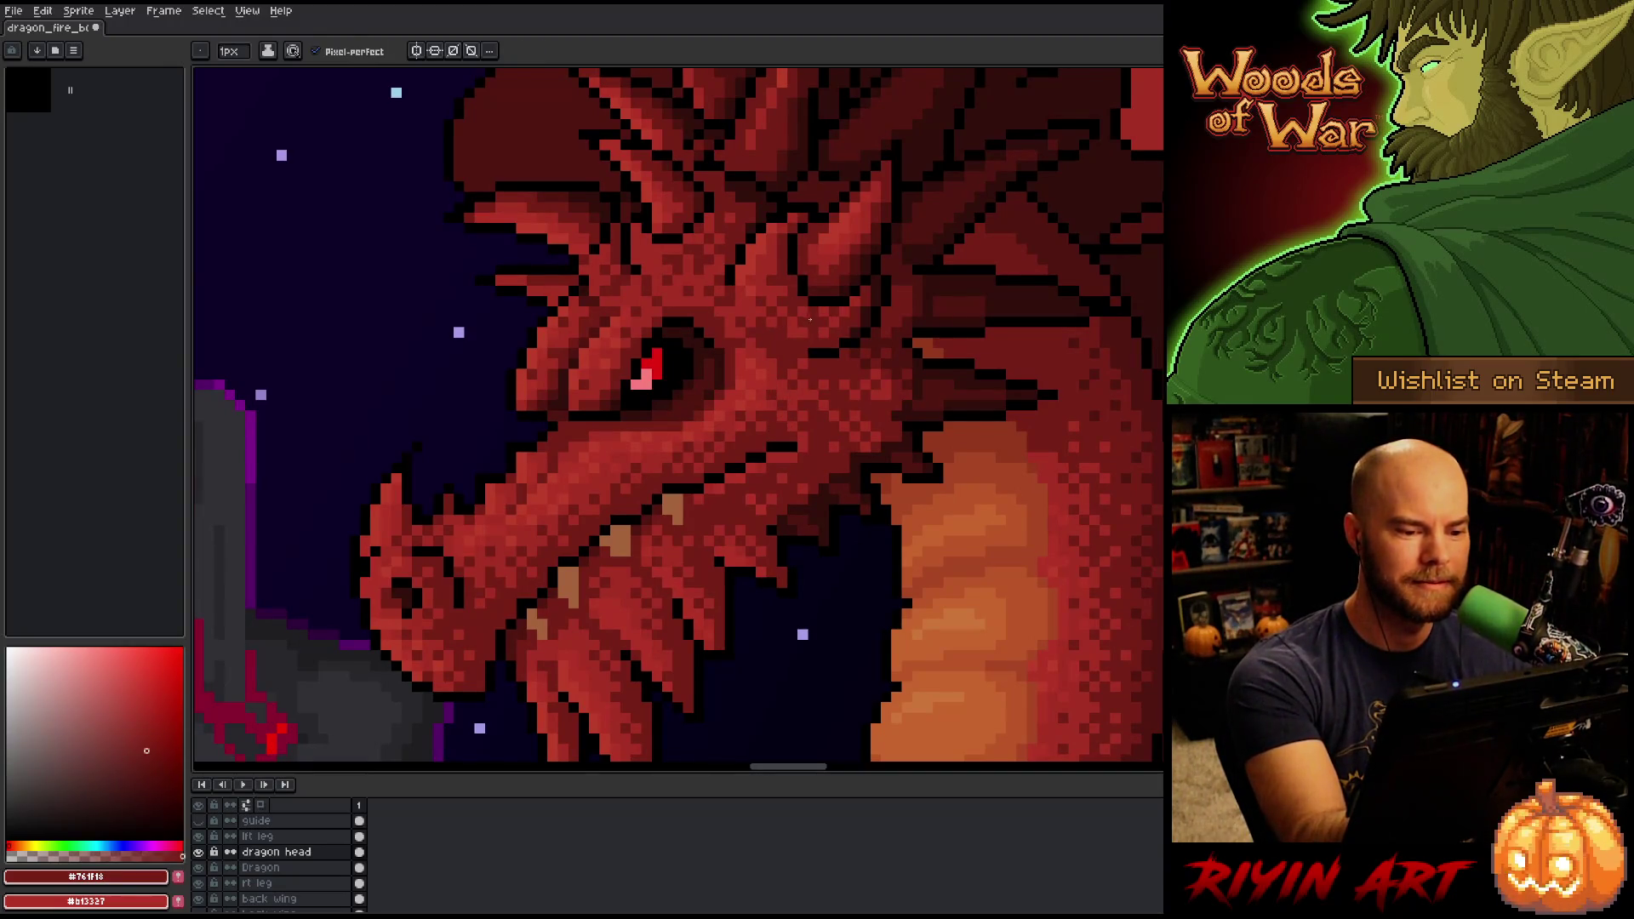
pyautogui.keyDown('alt'); pyautogui.click(797, 360); pyautogui.keyUp('alt')
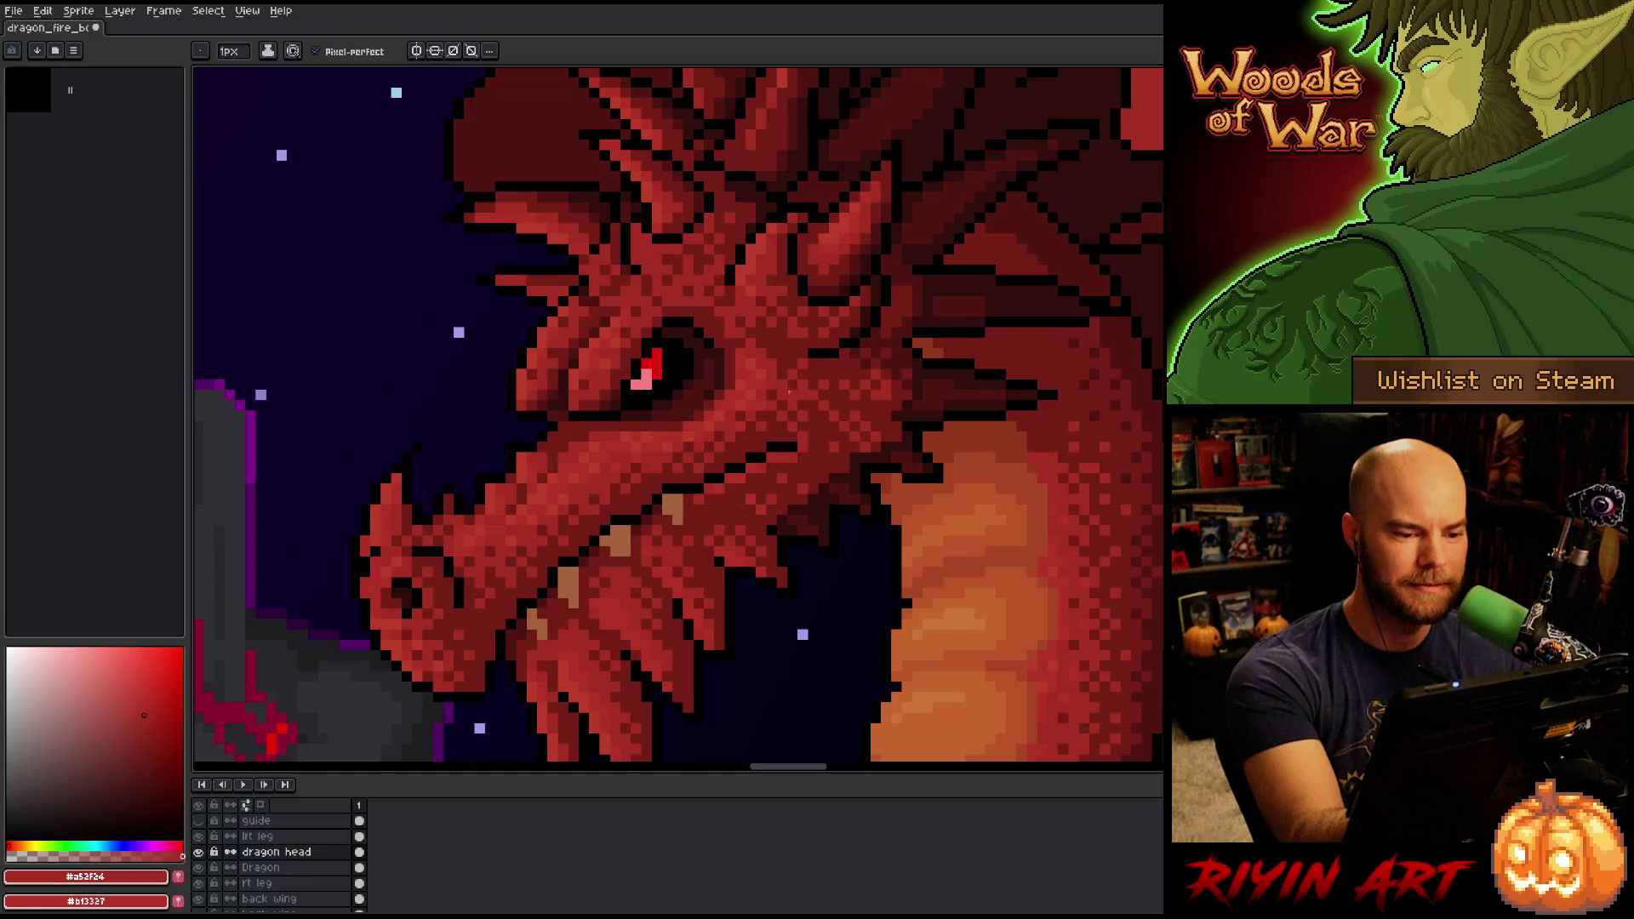
pyautogui.keyDown('alt'); pyautogui.click(781, 375); pyautogui.keyUp('alt')
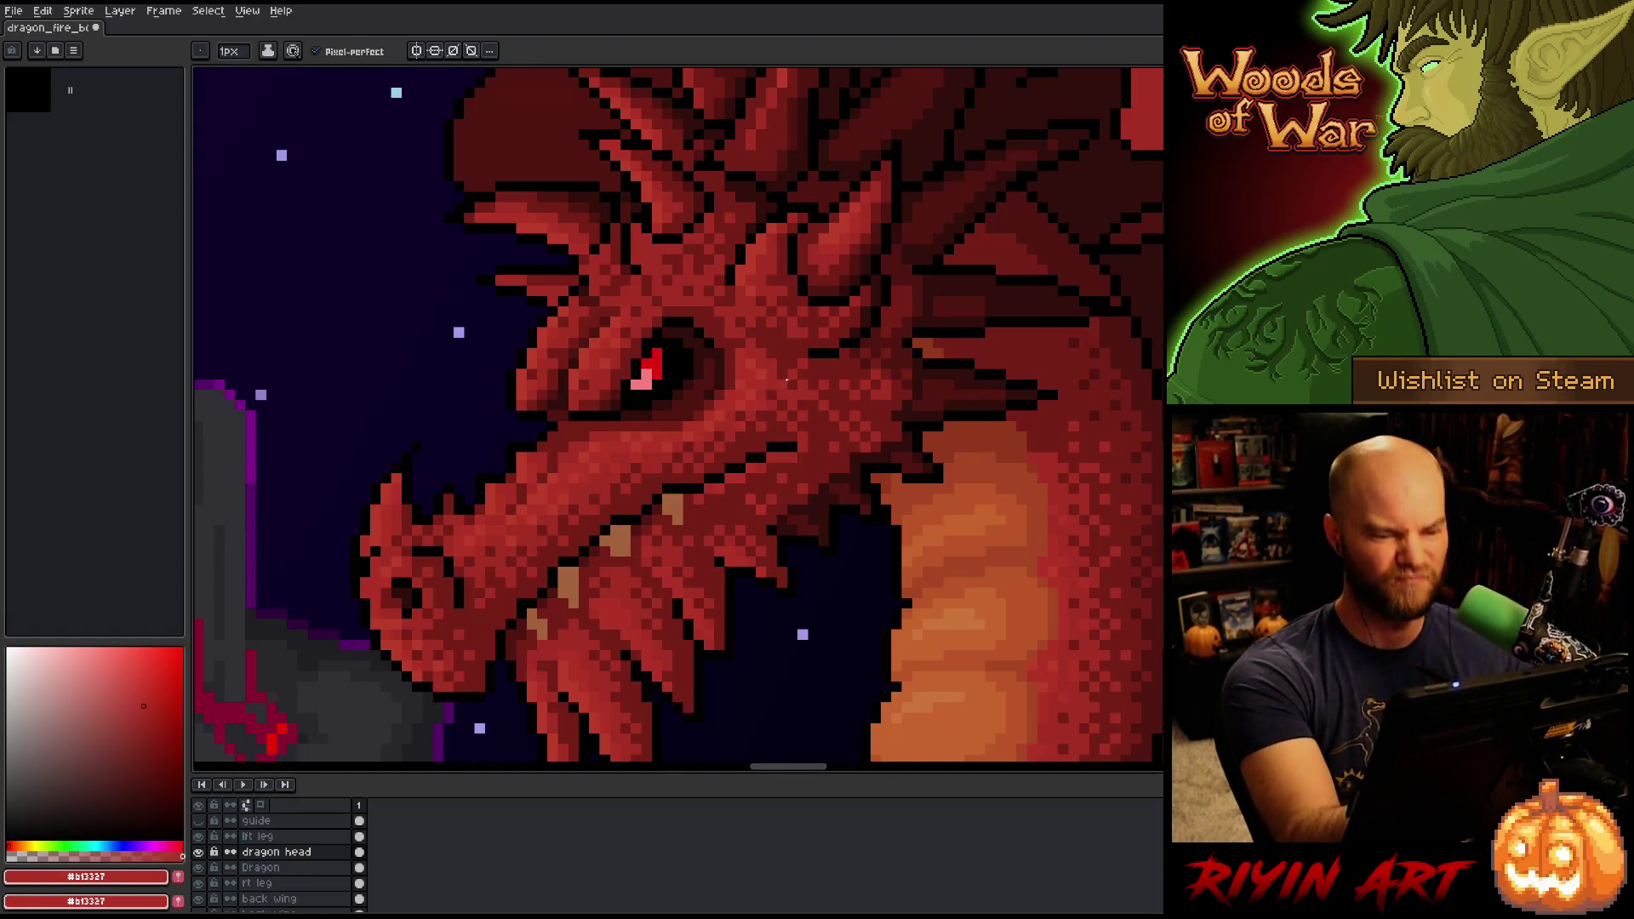
pyautogui.keyDown('alt'); pyautogui.click(789, 279); pyautogui.keyUp('alt')
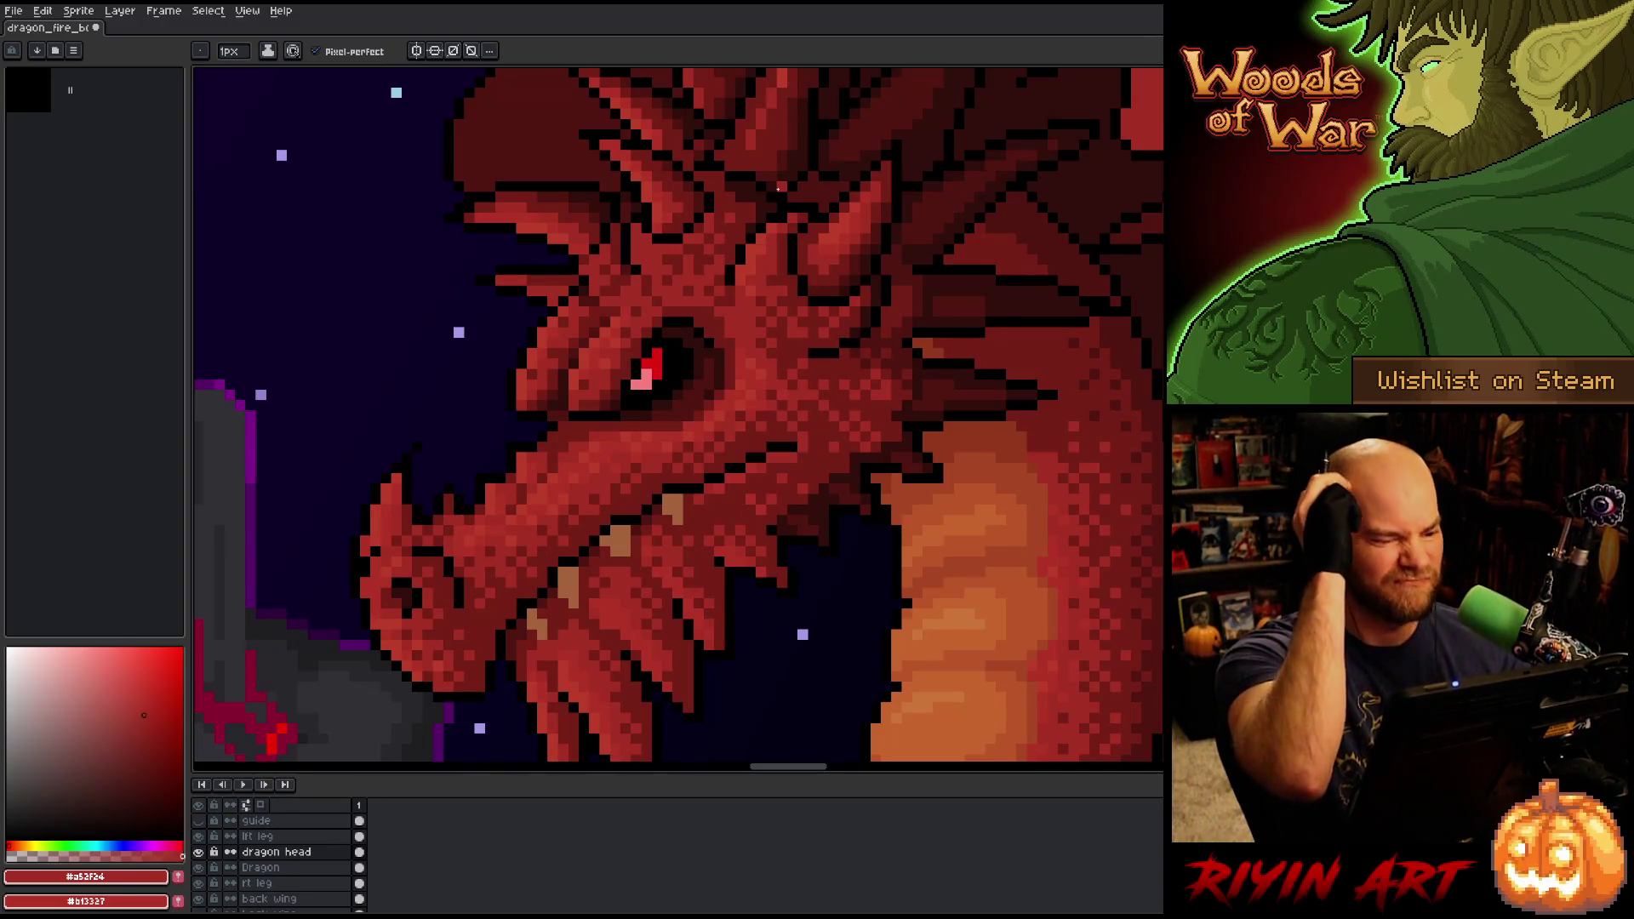
pyautogui.hotkey('ctrl', 's')
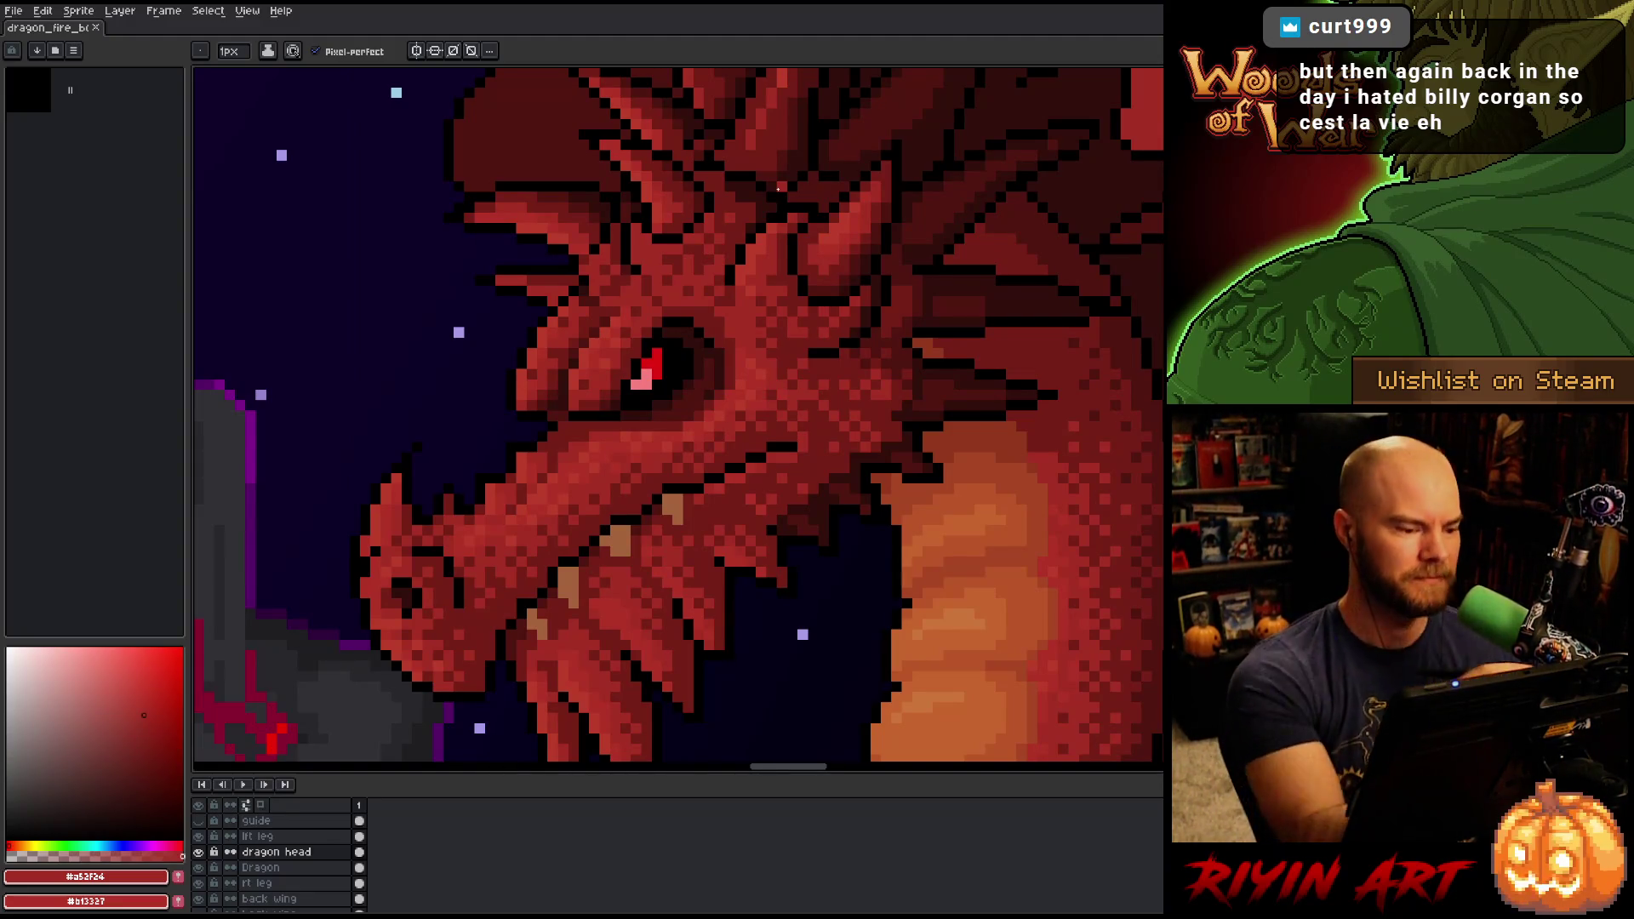
# Sample the darker red #761f18 from the snout area for shading.
pyautogui.keyDown('alt'); pyautogui.click(454, 521); pyautogui.keyUp('alt')
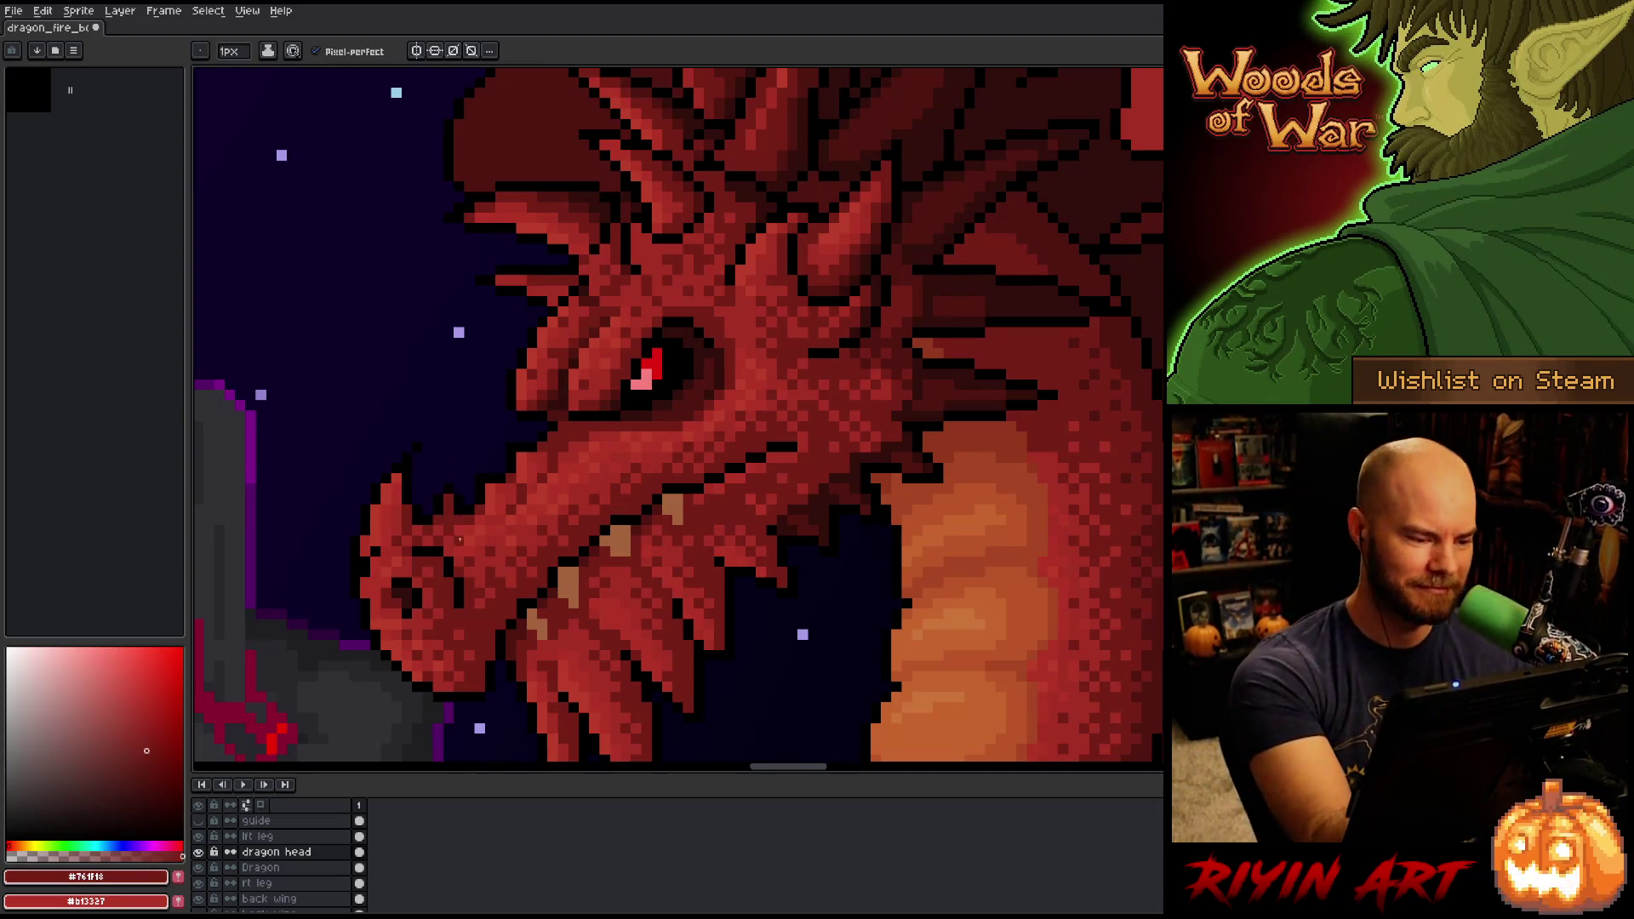
pyautogui.keyDown('alt'); pyautogui.click(446, 509); pyautogui.keyUp('alt')
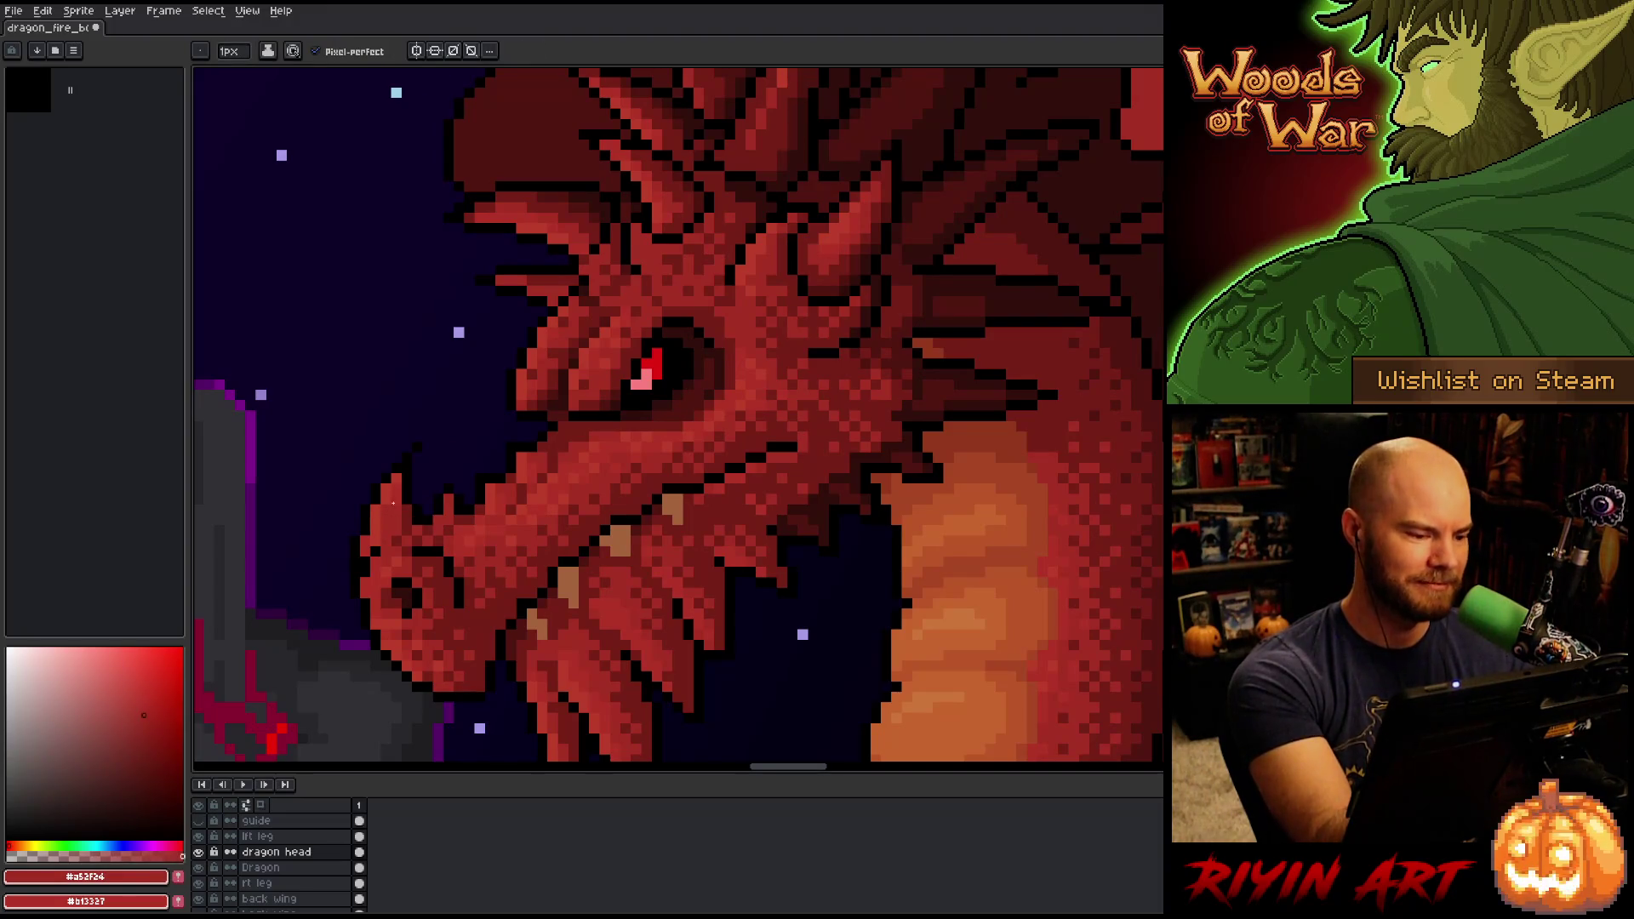
pyautogui.keyDown('alt'); pyautogui.click(406, 469); pyautogui.keyUp('alt')
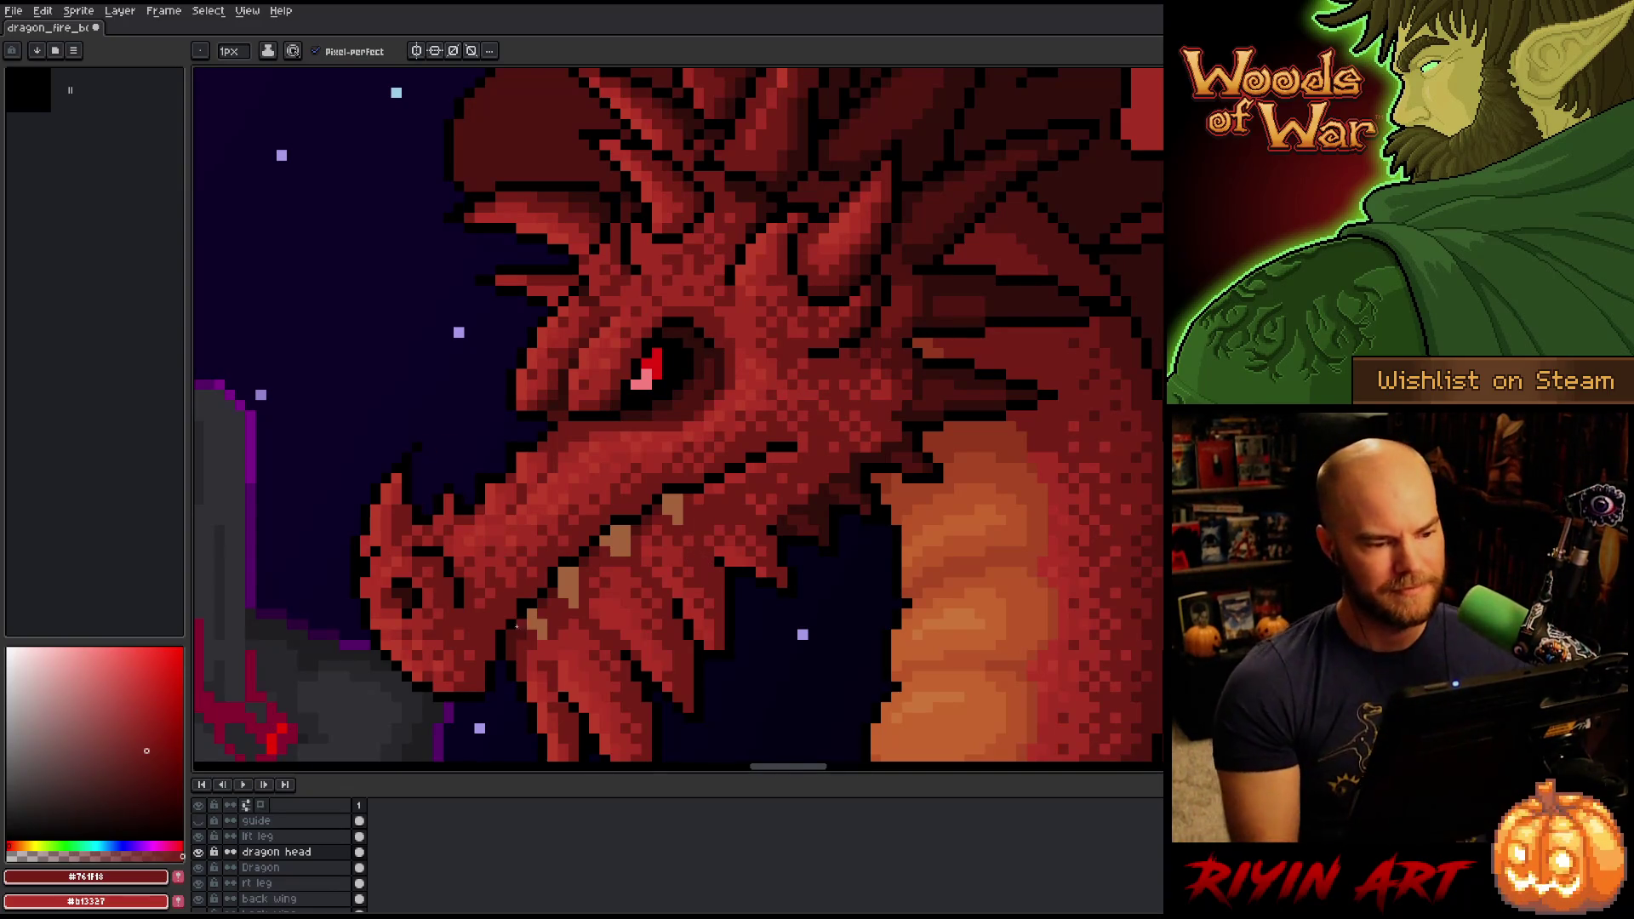
# Repaint the eye glint pixels in pink, then cover the lower-left pink pixel with red.
pyautogui.scroll(-3, 500, 554)
pyautogui.scroll(-2, 417, 595)
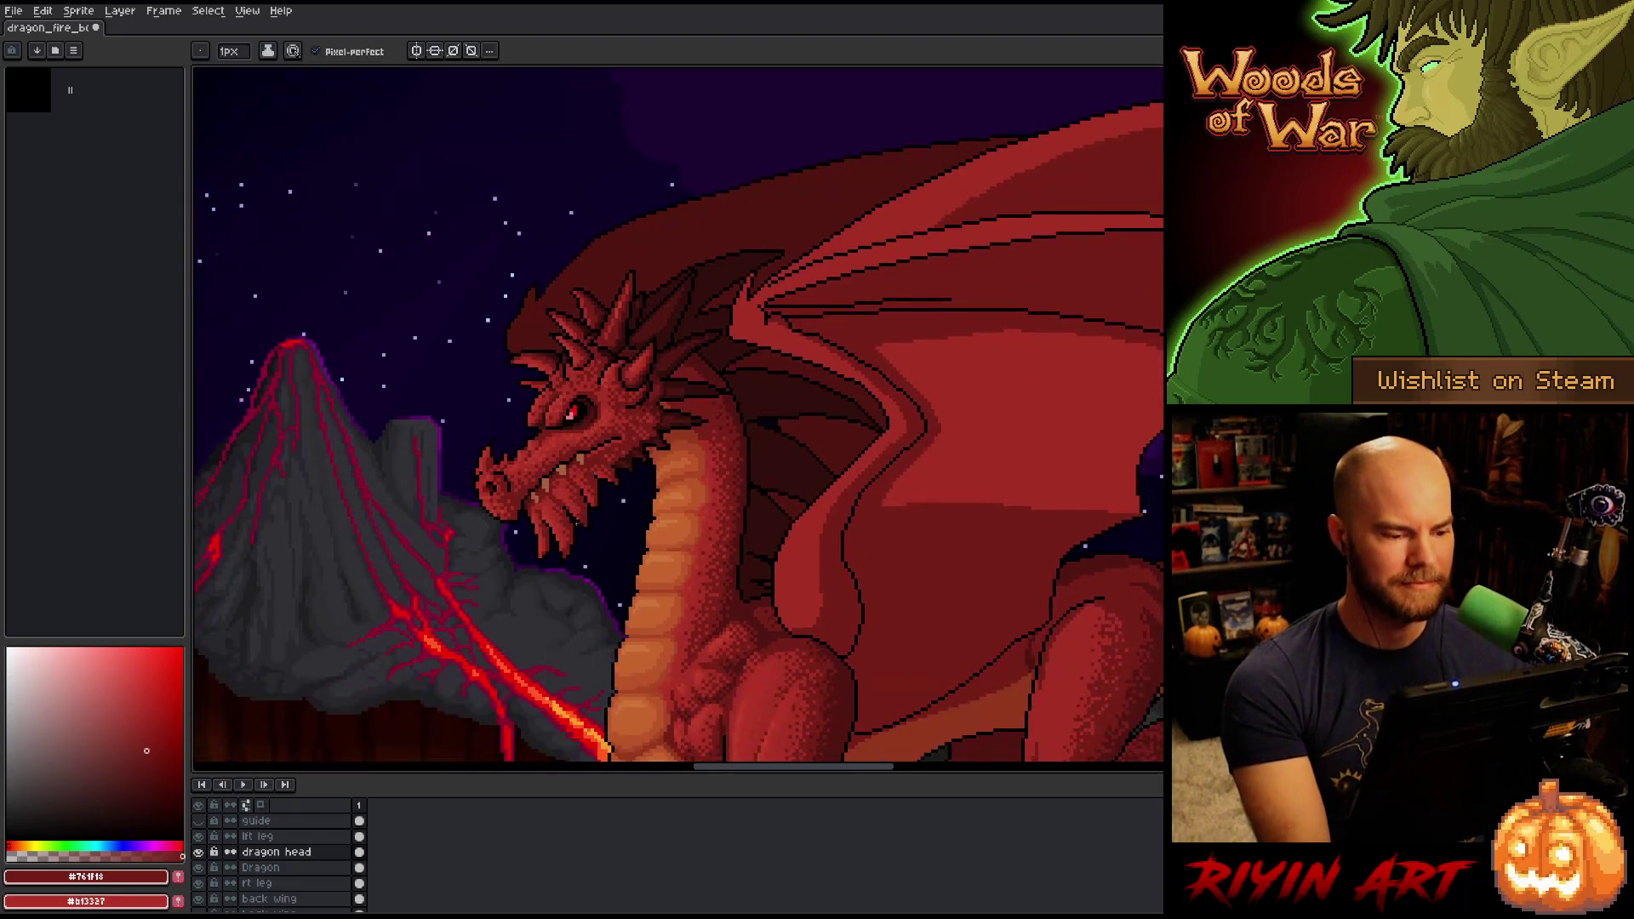
pyautogui.scroll(3, 618, 515)
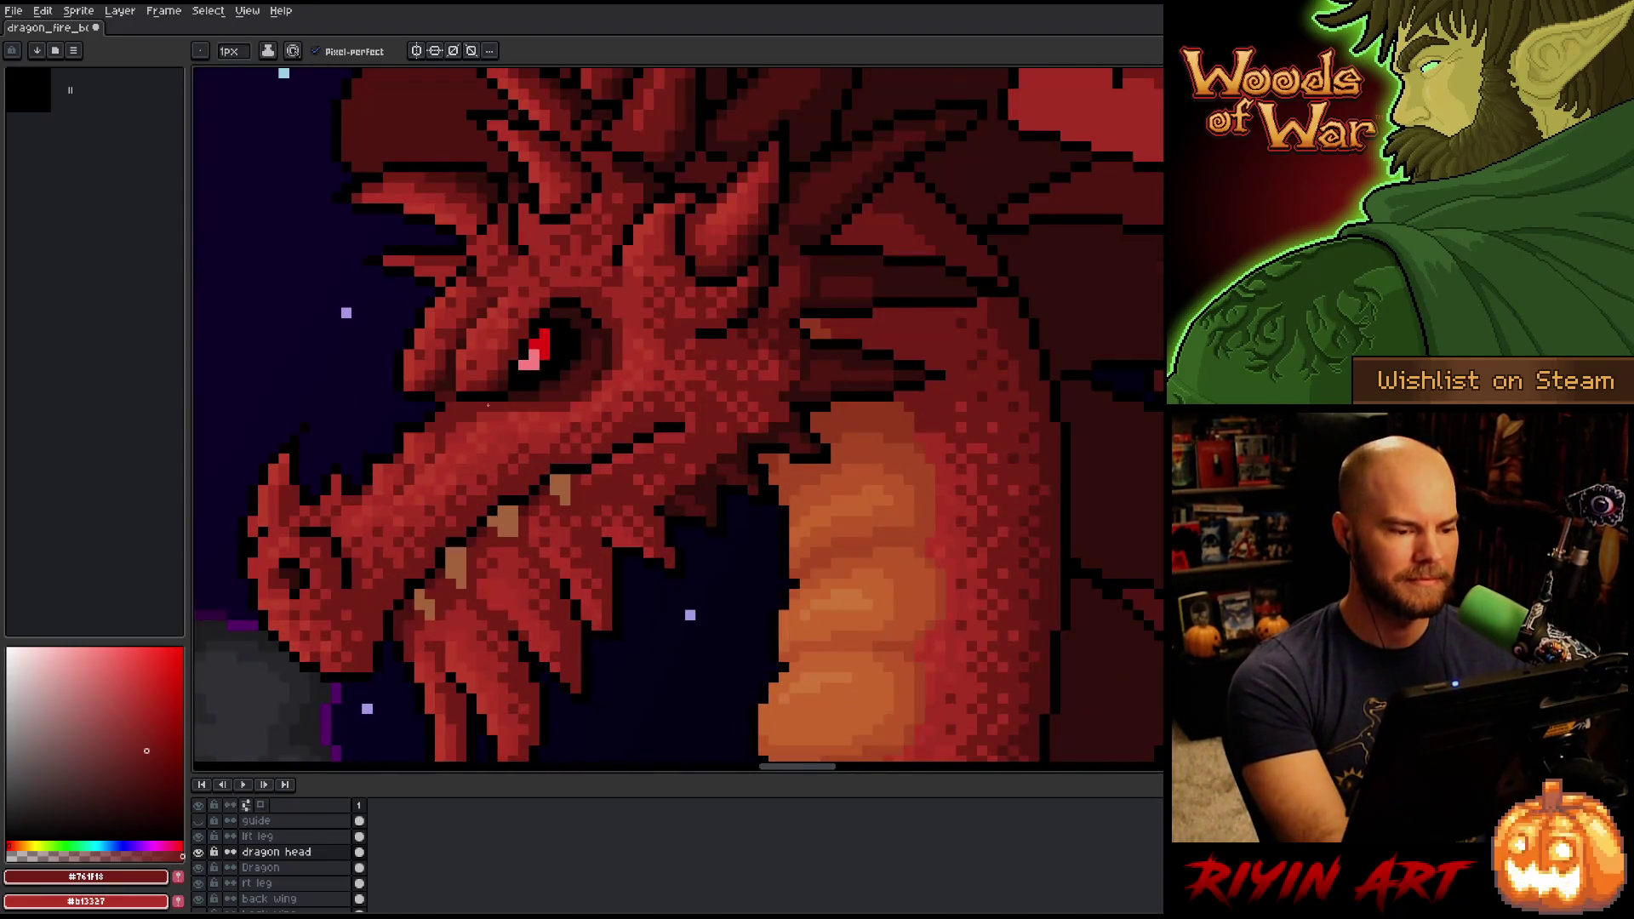
pyautogui.scroll(1, 488, 405)
pyautogui.keyDown('alt'); pyautogui.click(549, 337); pyautogui.keyUp('alt')
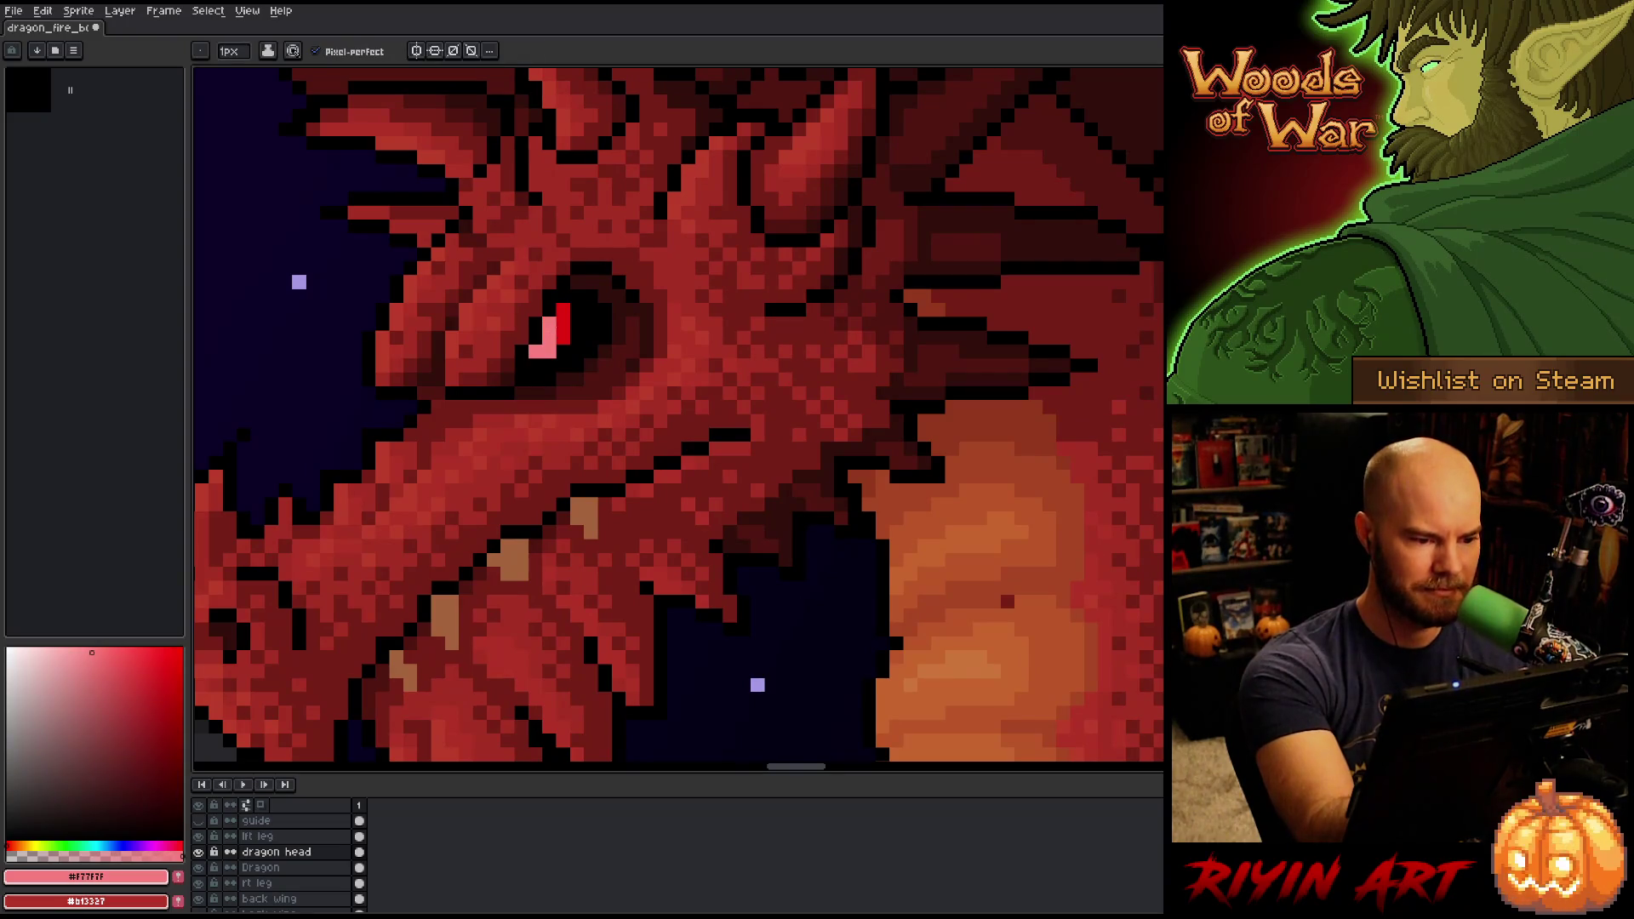
pyautogui.click(564, 324)
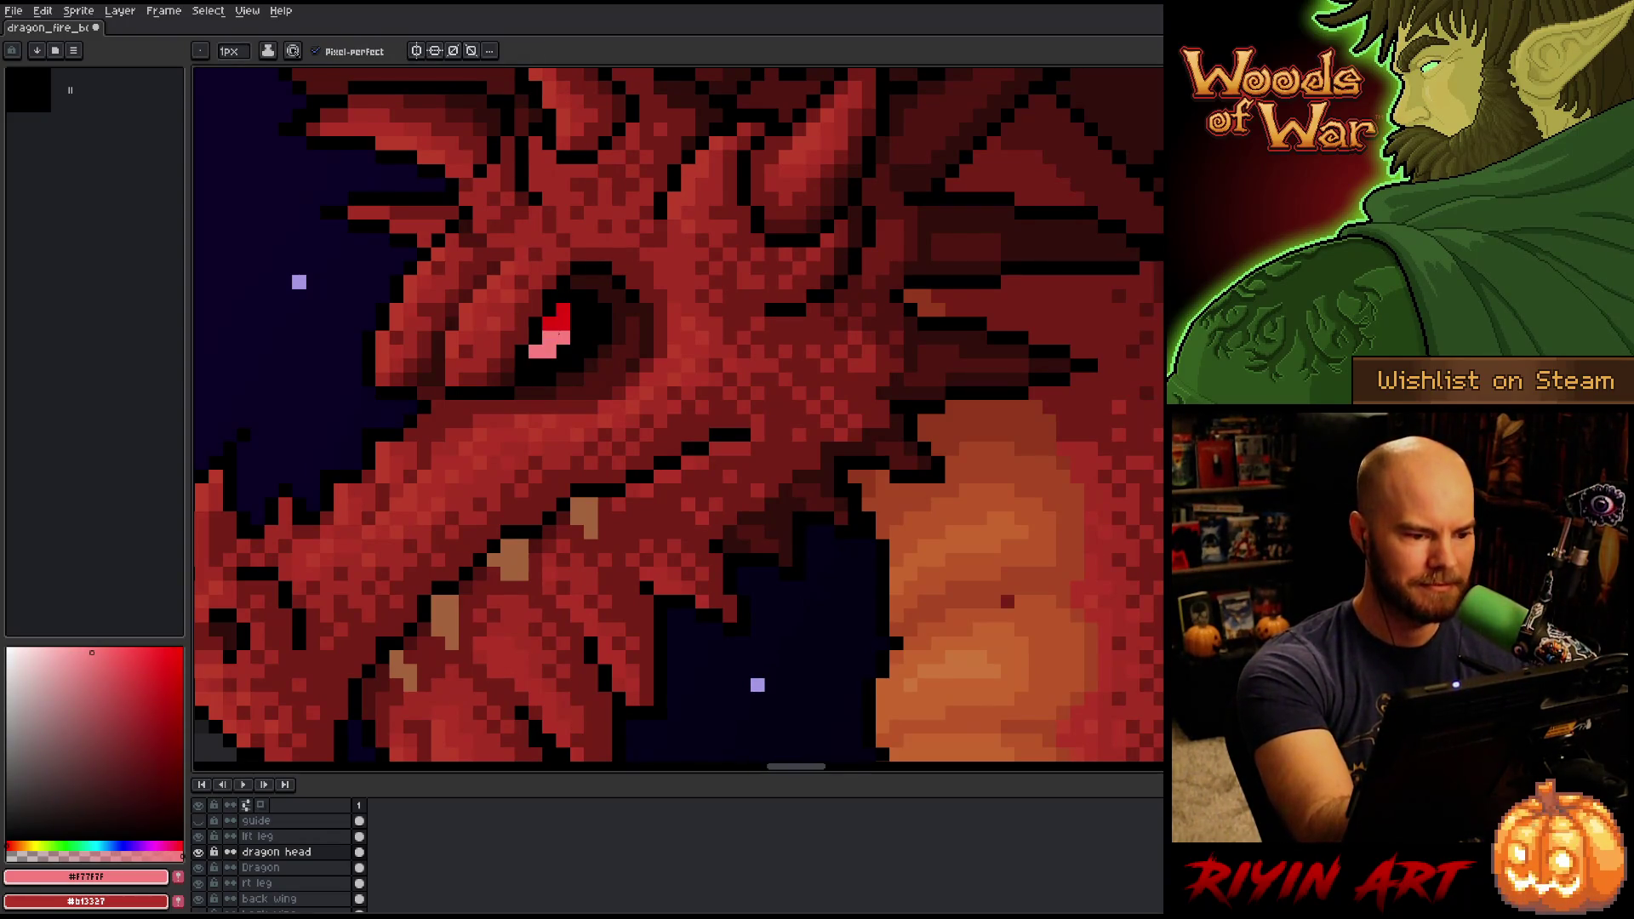
pyautogui.keyDown('alt'); pyautogui.click(563, 312); pyautogui.keyUp('alt')
pyautogui.click(538, 351)
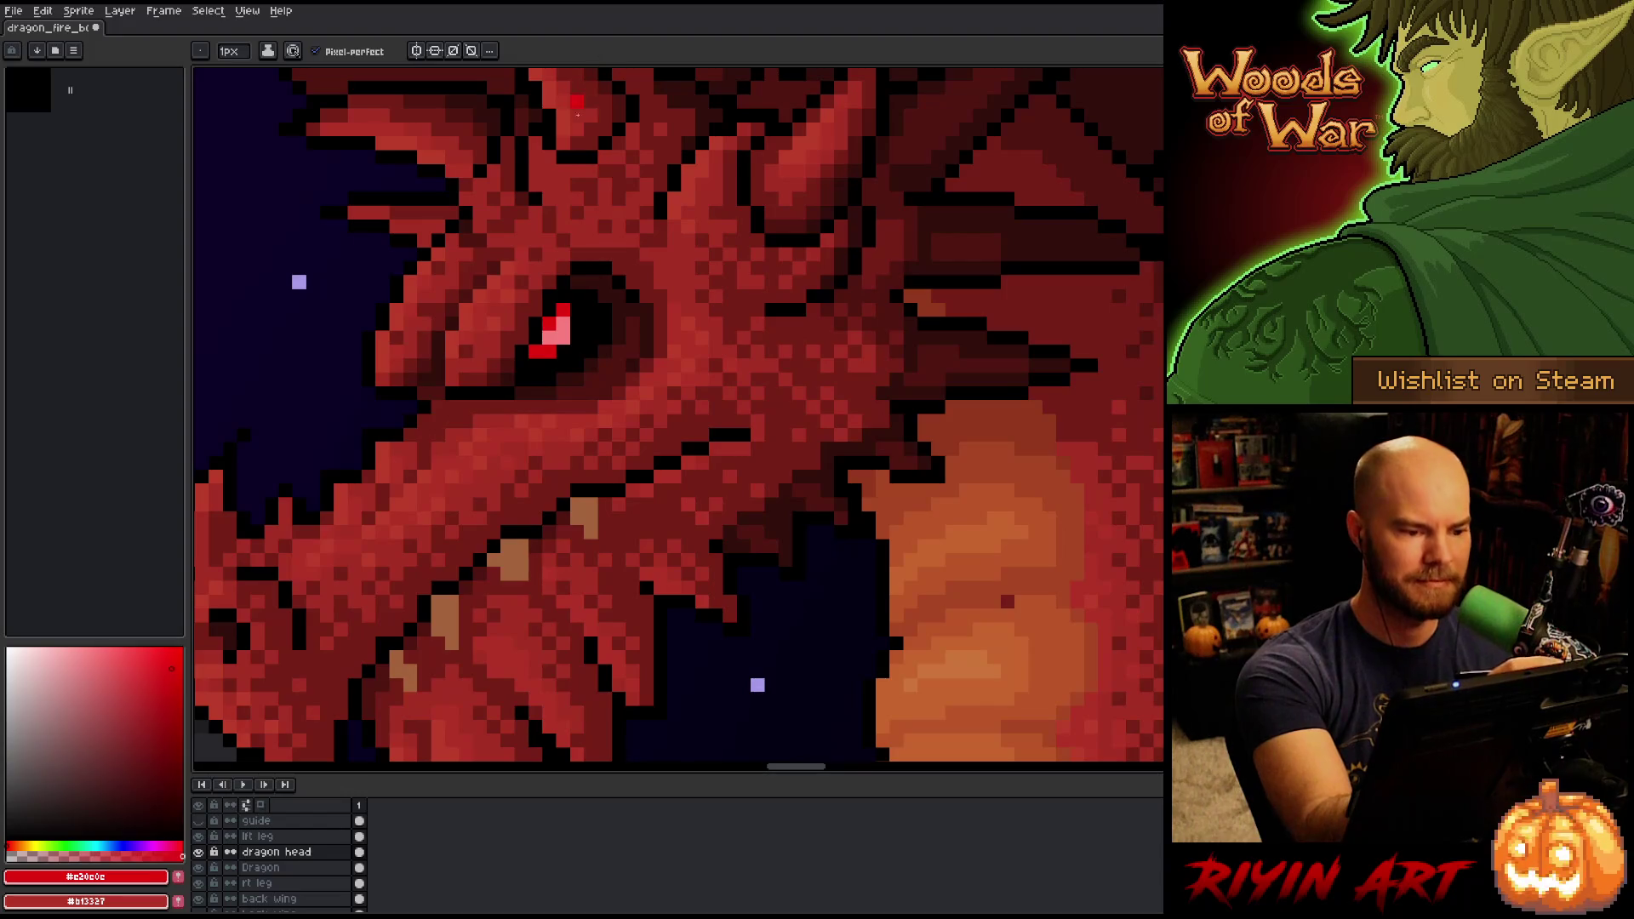
# Try a near-white pink eye pixel, undo it, and restore a pink lower-left glint amid red.
pyautogui.keyDown('alt'); pyautogui.click(556, 332); pyautogui.keyUp('alt')
pyautogui.click(30, 647)
pyautogui.click(561, 337)
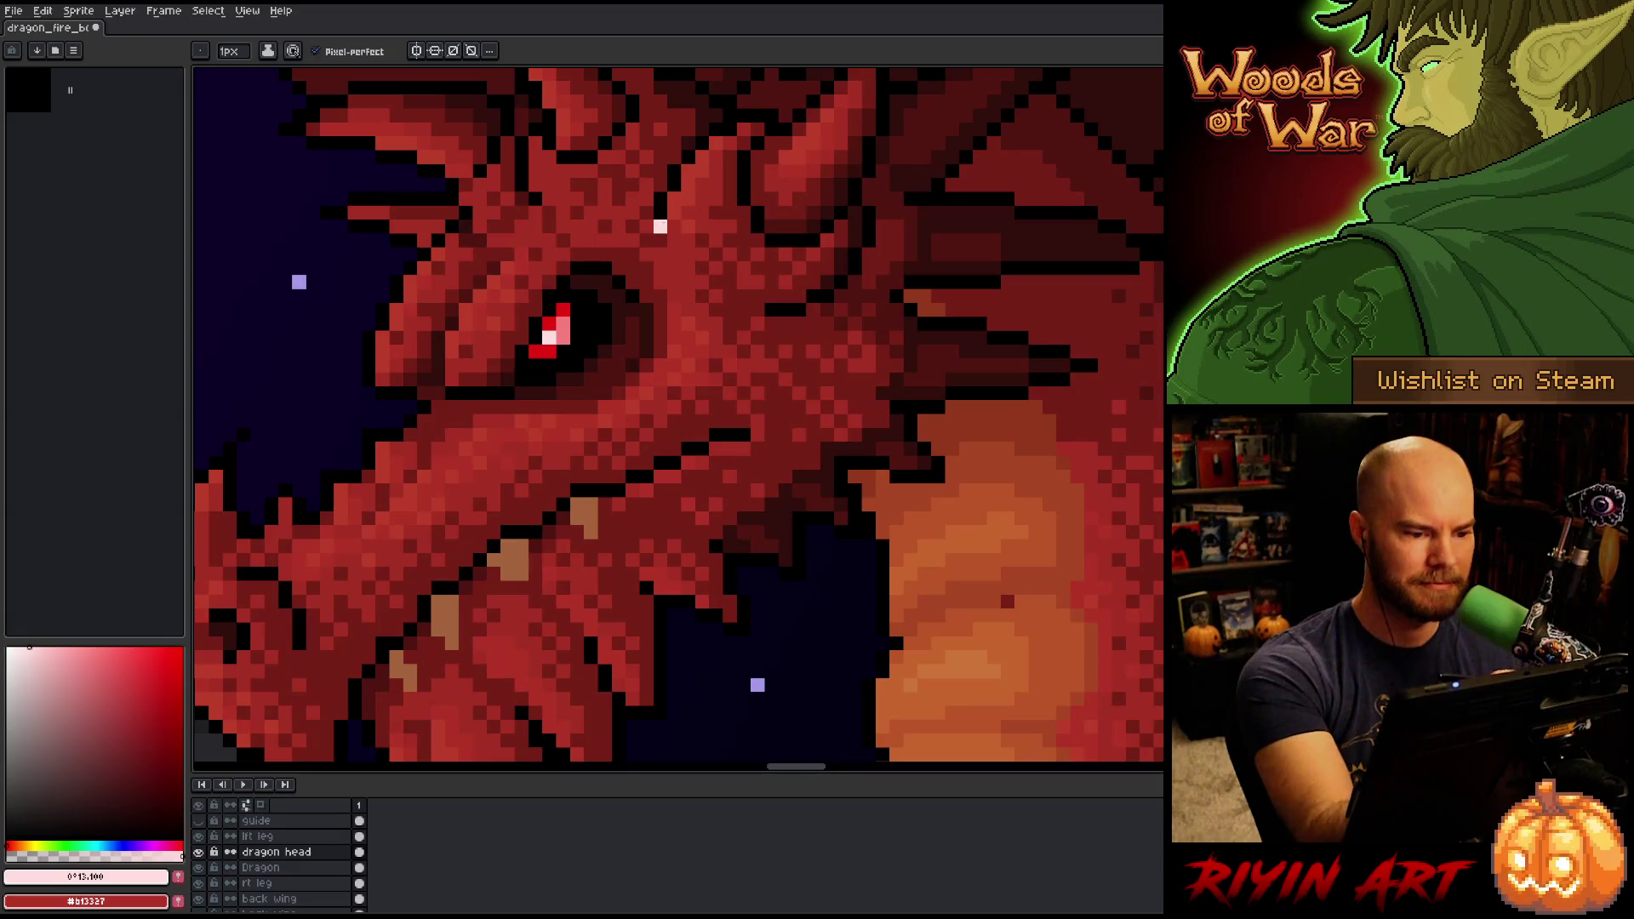
pyautogui.click(561, 325)
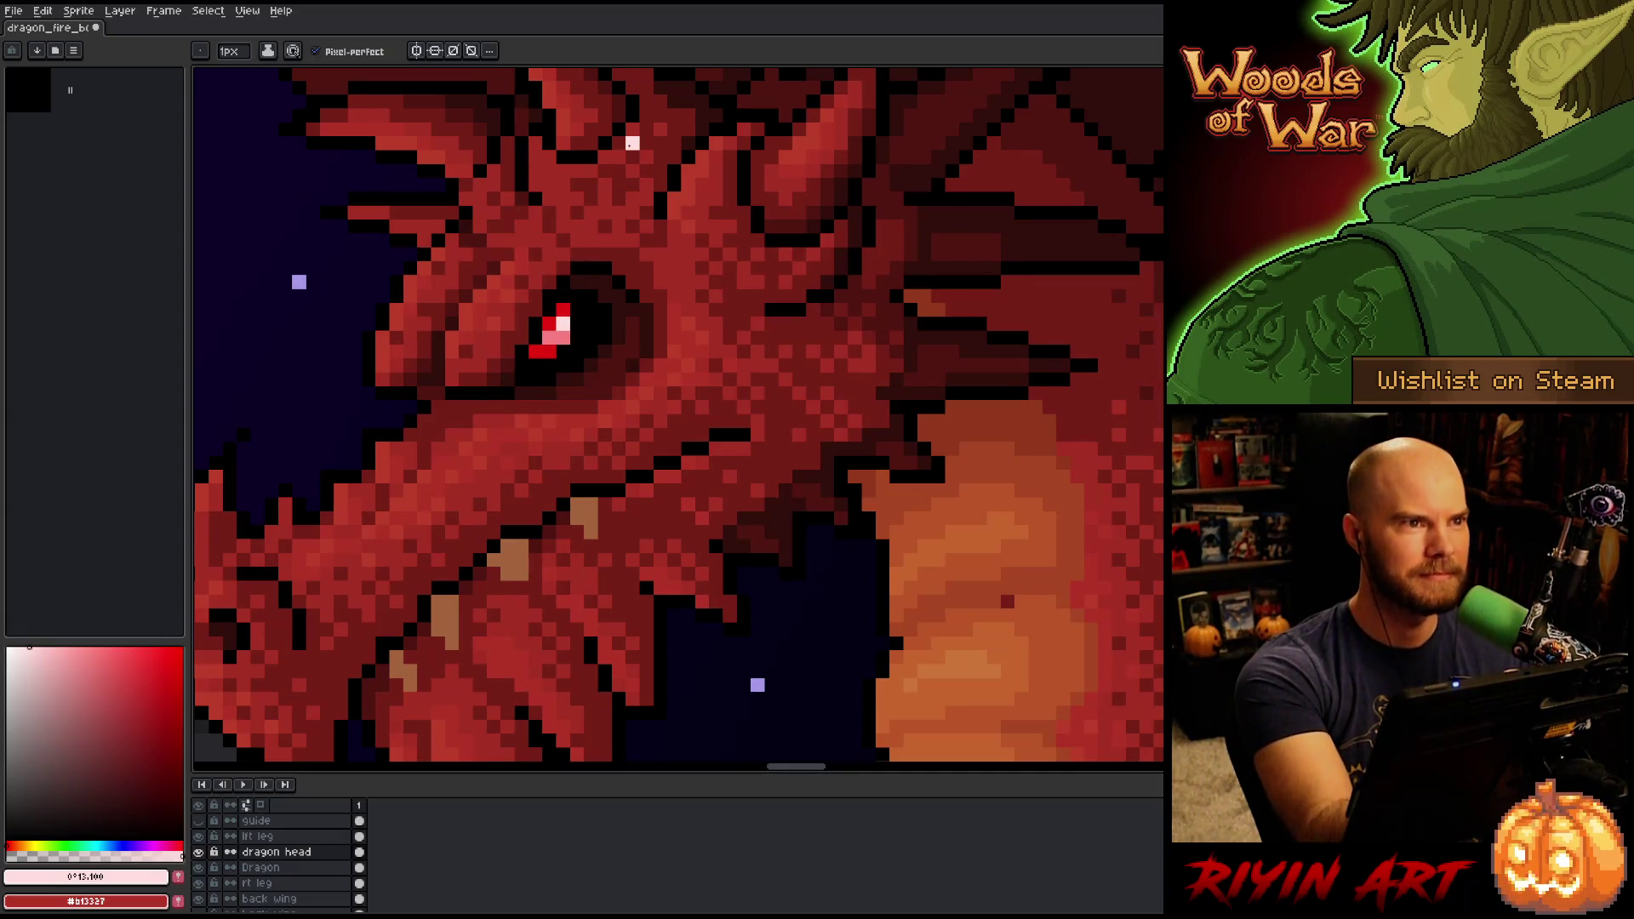
pyautogui.hotkey('ctrl', 'z')
pyautogui.keyDown('alt'); pyautogui.click(562, 324); pyautogui.keyUp('alt')
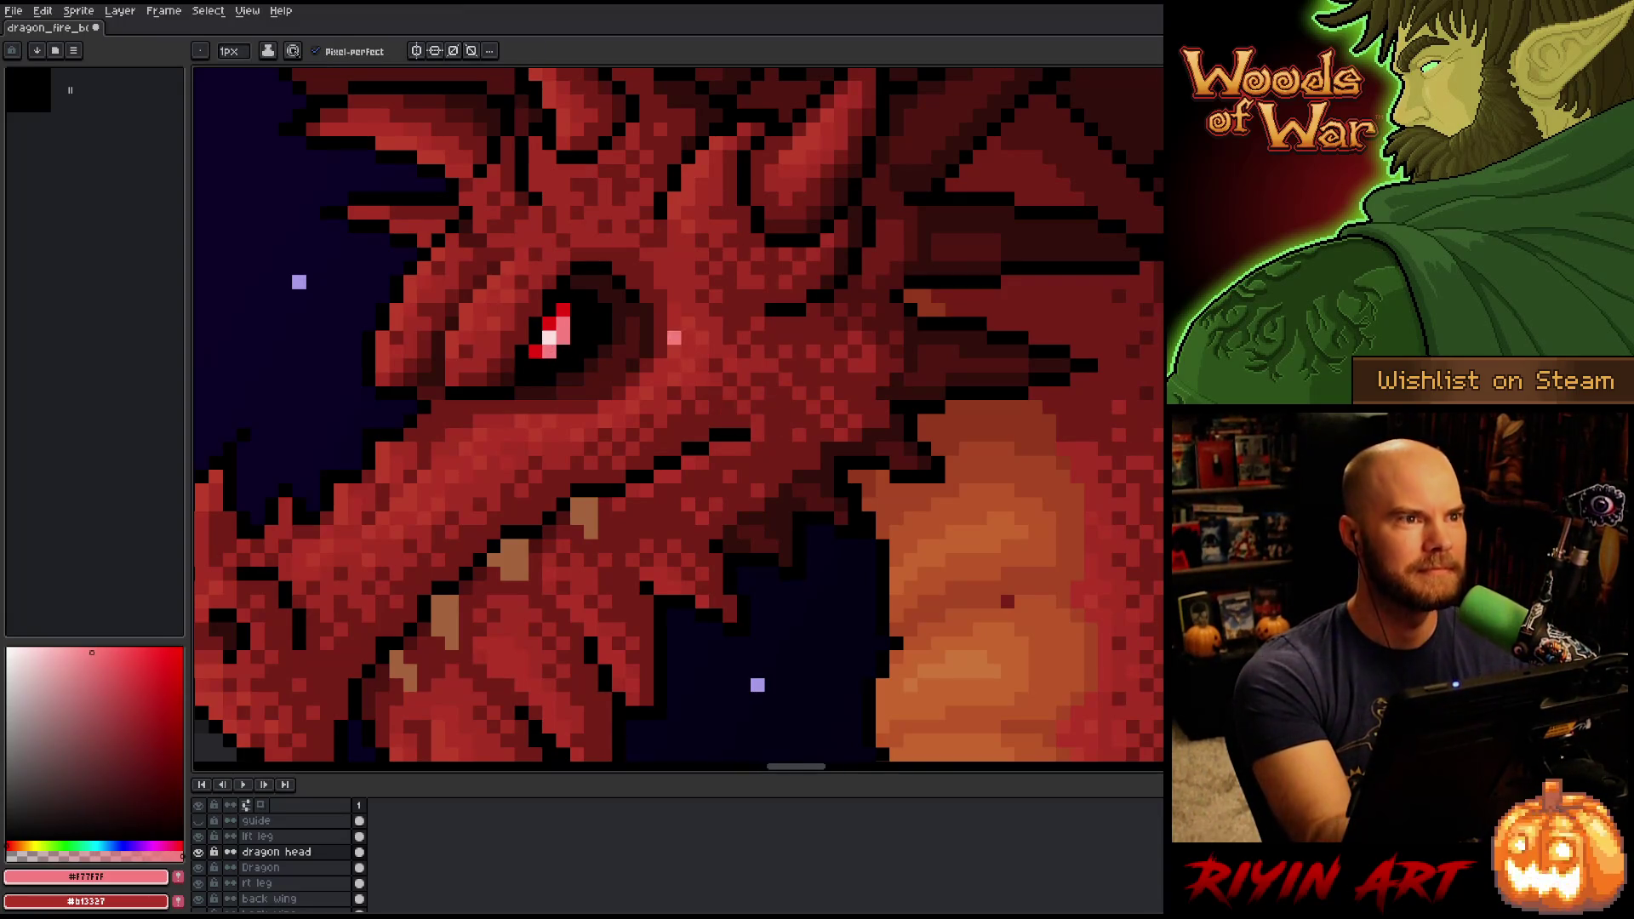
pyautogui.click(542, 351)
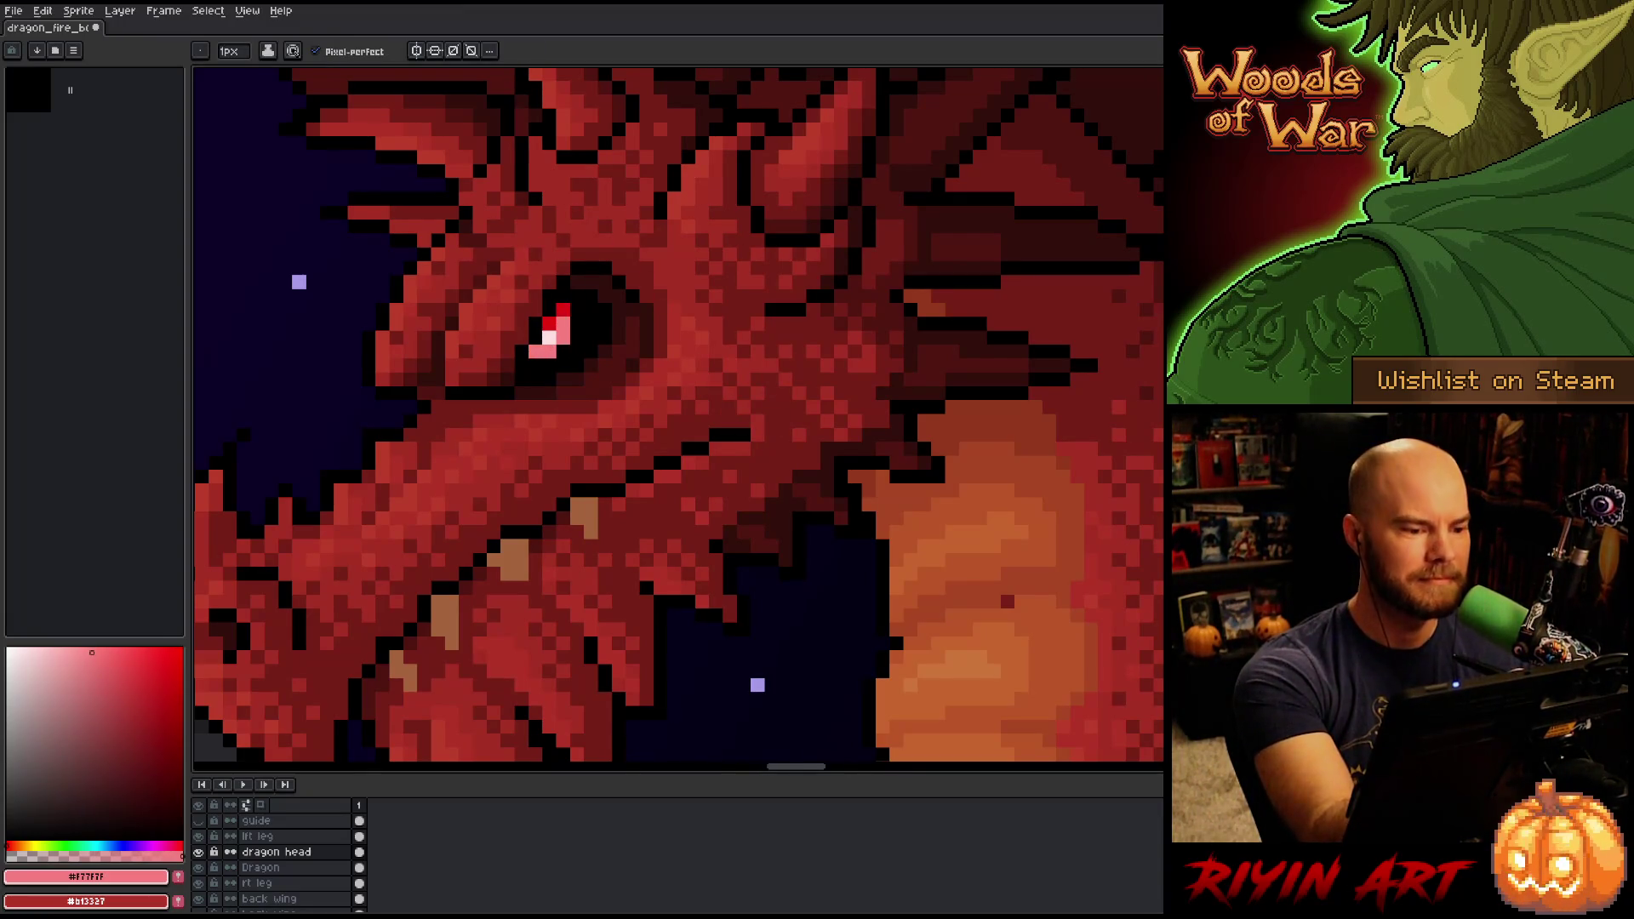
pyautogui.keyDown('alt'); pyautogui.click(562, 316); pyautogui.keyUp('alt')
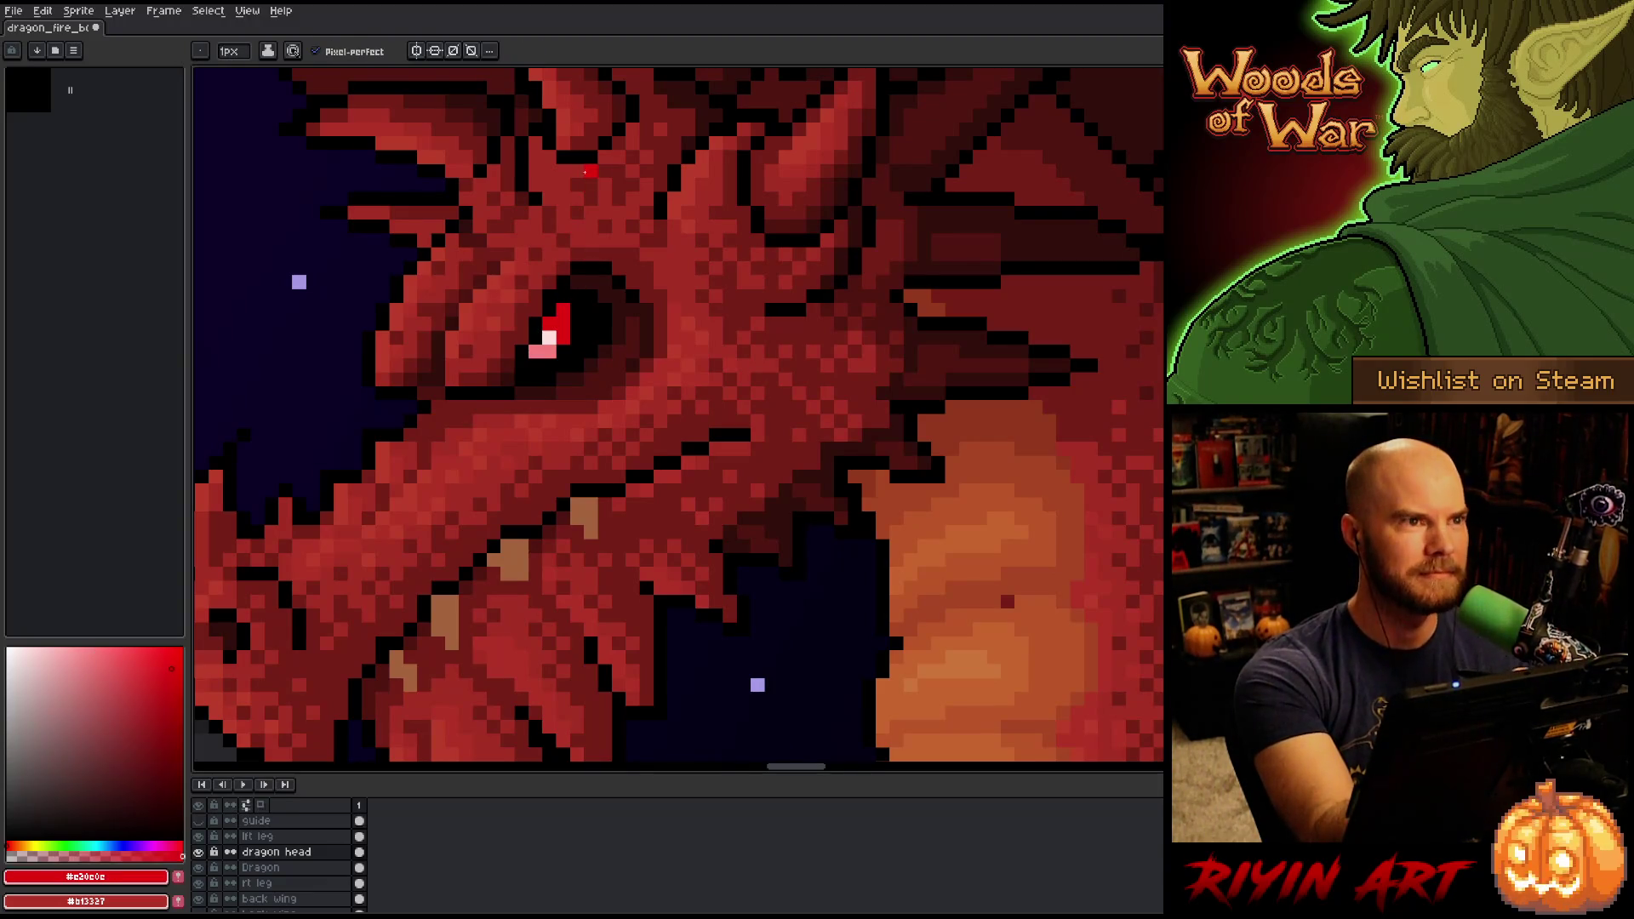
pyautogui.scroll(-2, 576, 225)
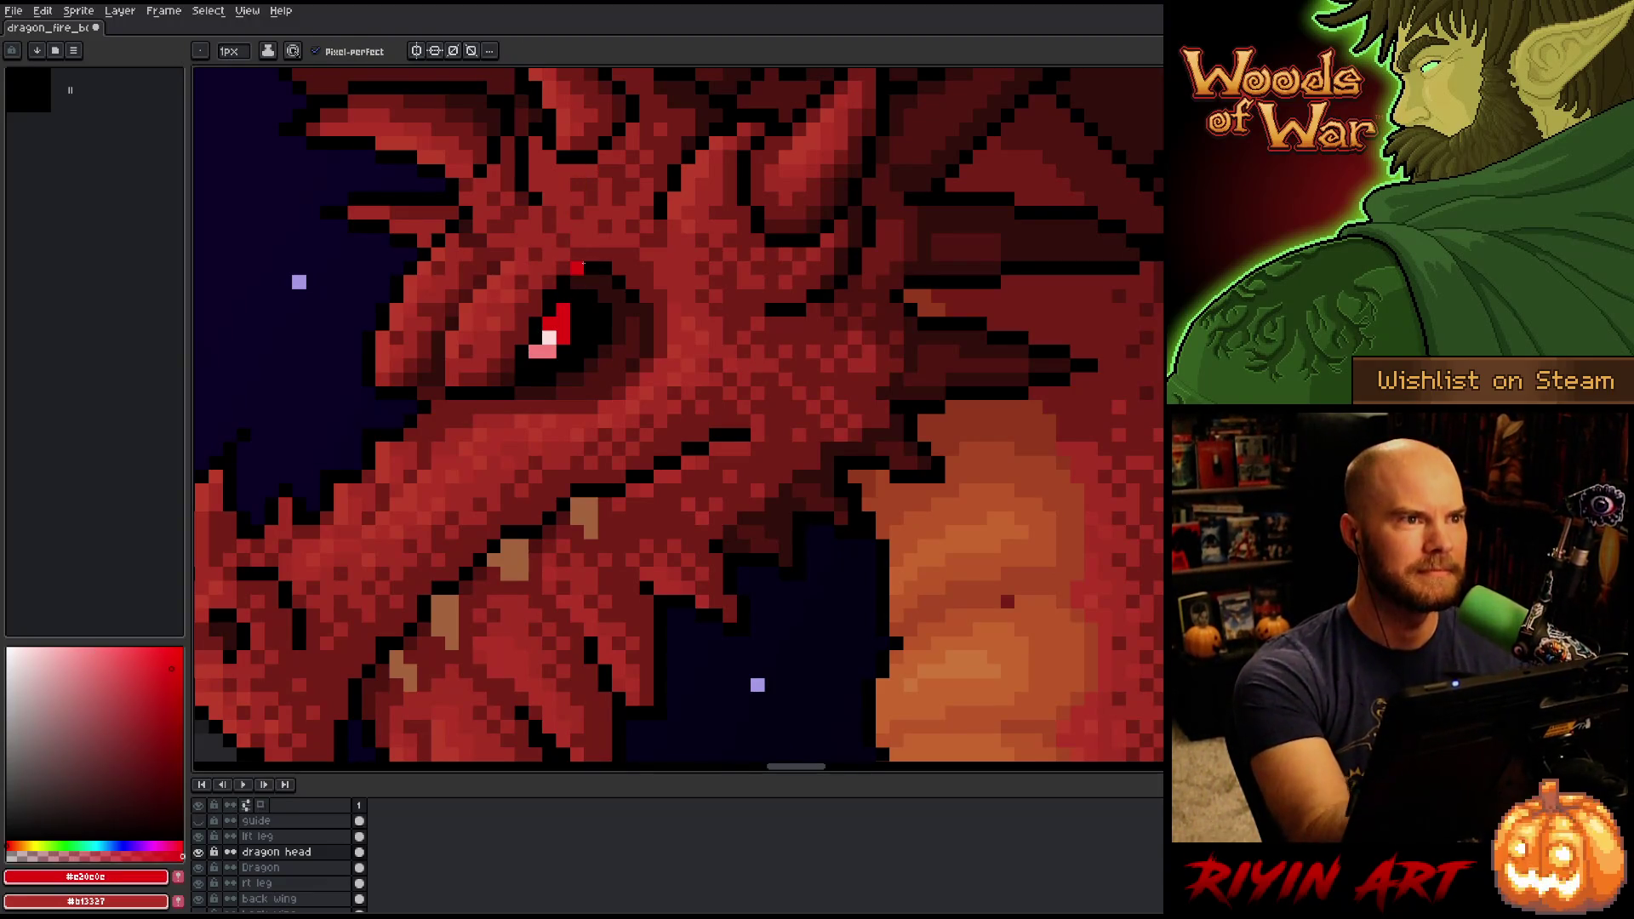
pyautogui.scroll(-2, 602, 408)
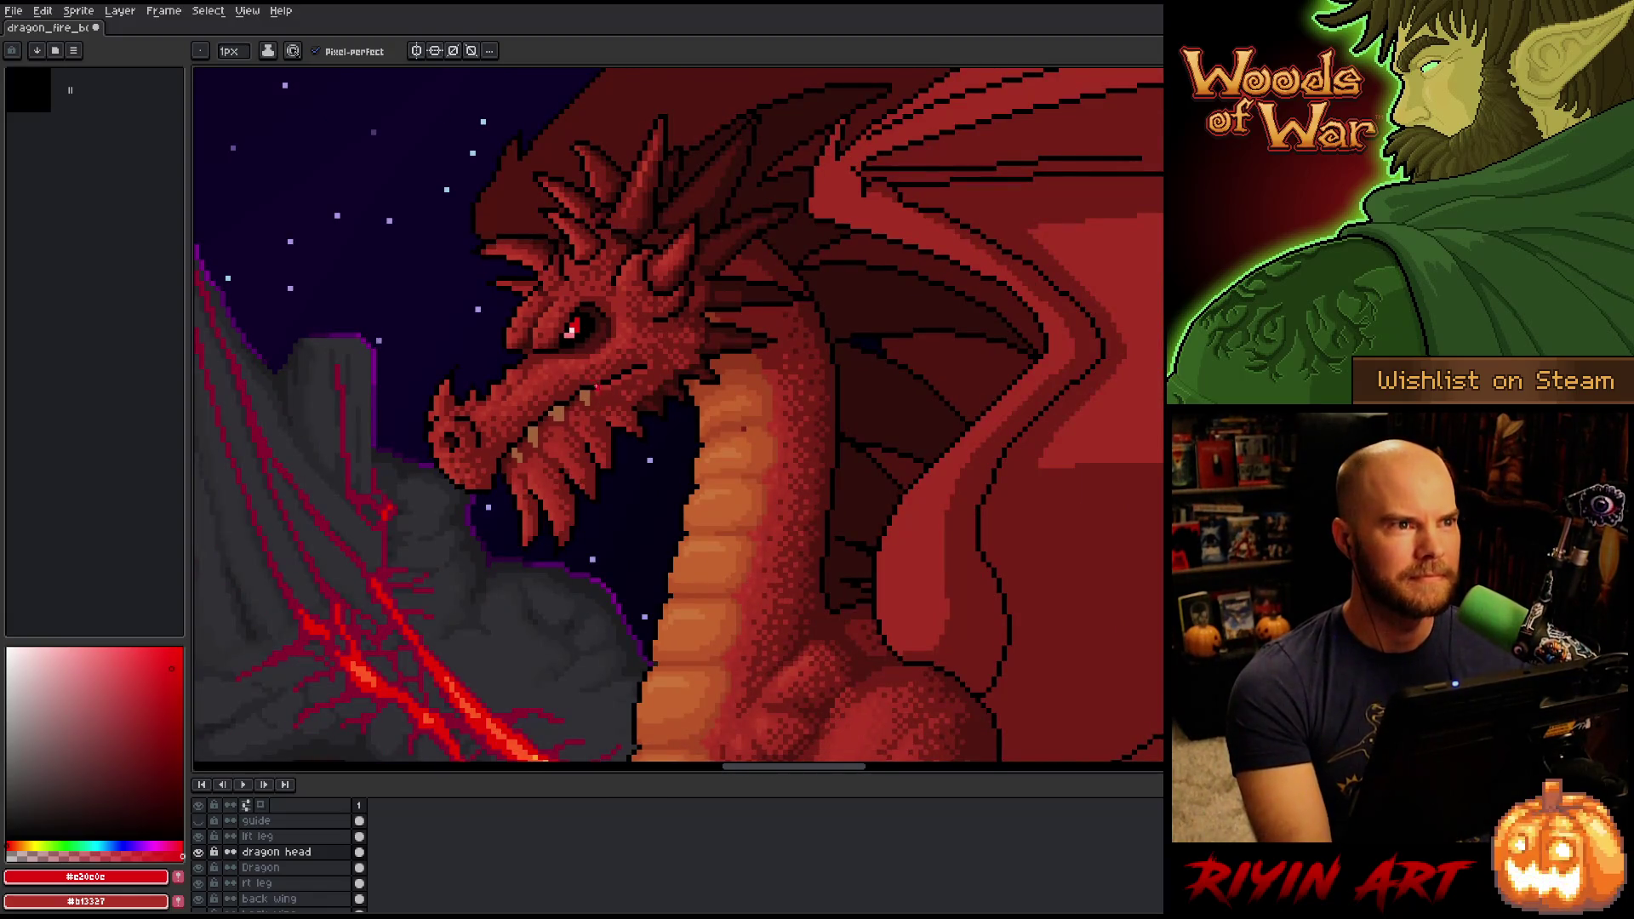
# Test purple and paler purple shades on the eye glint pixel.
pyautogui.scroll(4, 596, 385)
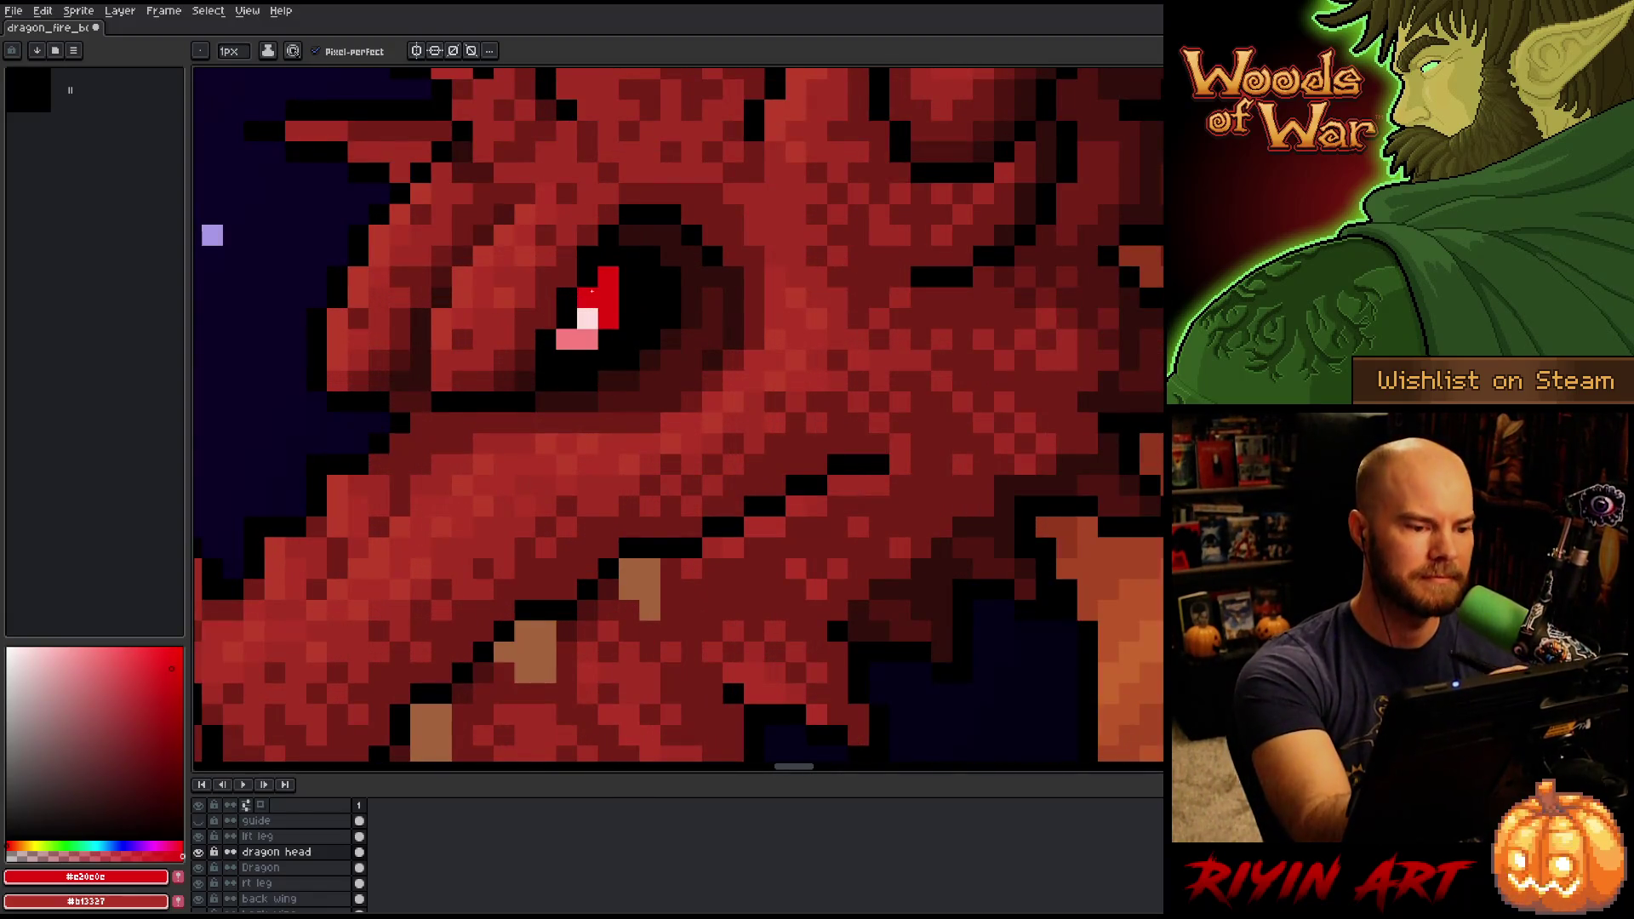
pyautogui.click(91, 667)
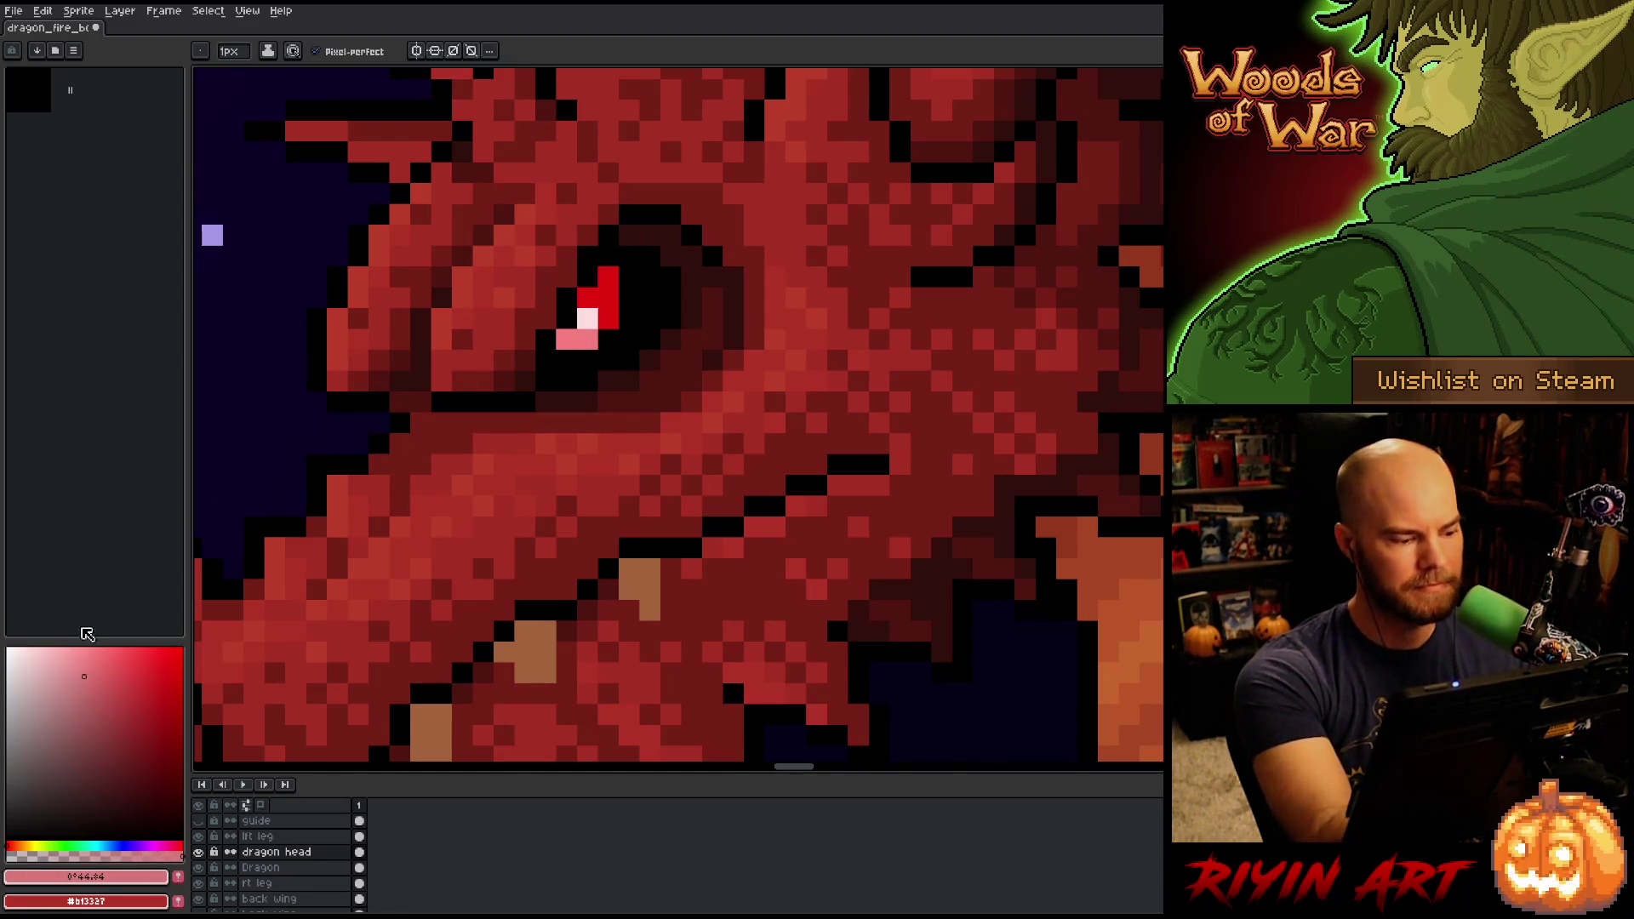
pyautogui.click(146, 845)
pyautogui.click(148, 668)
pyautogui.click(587, 319)
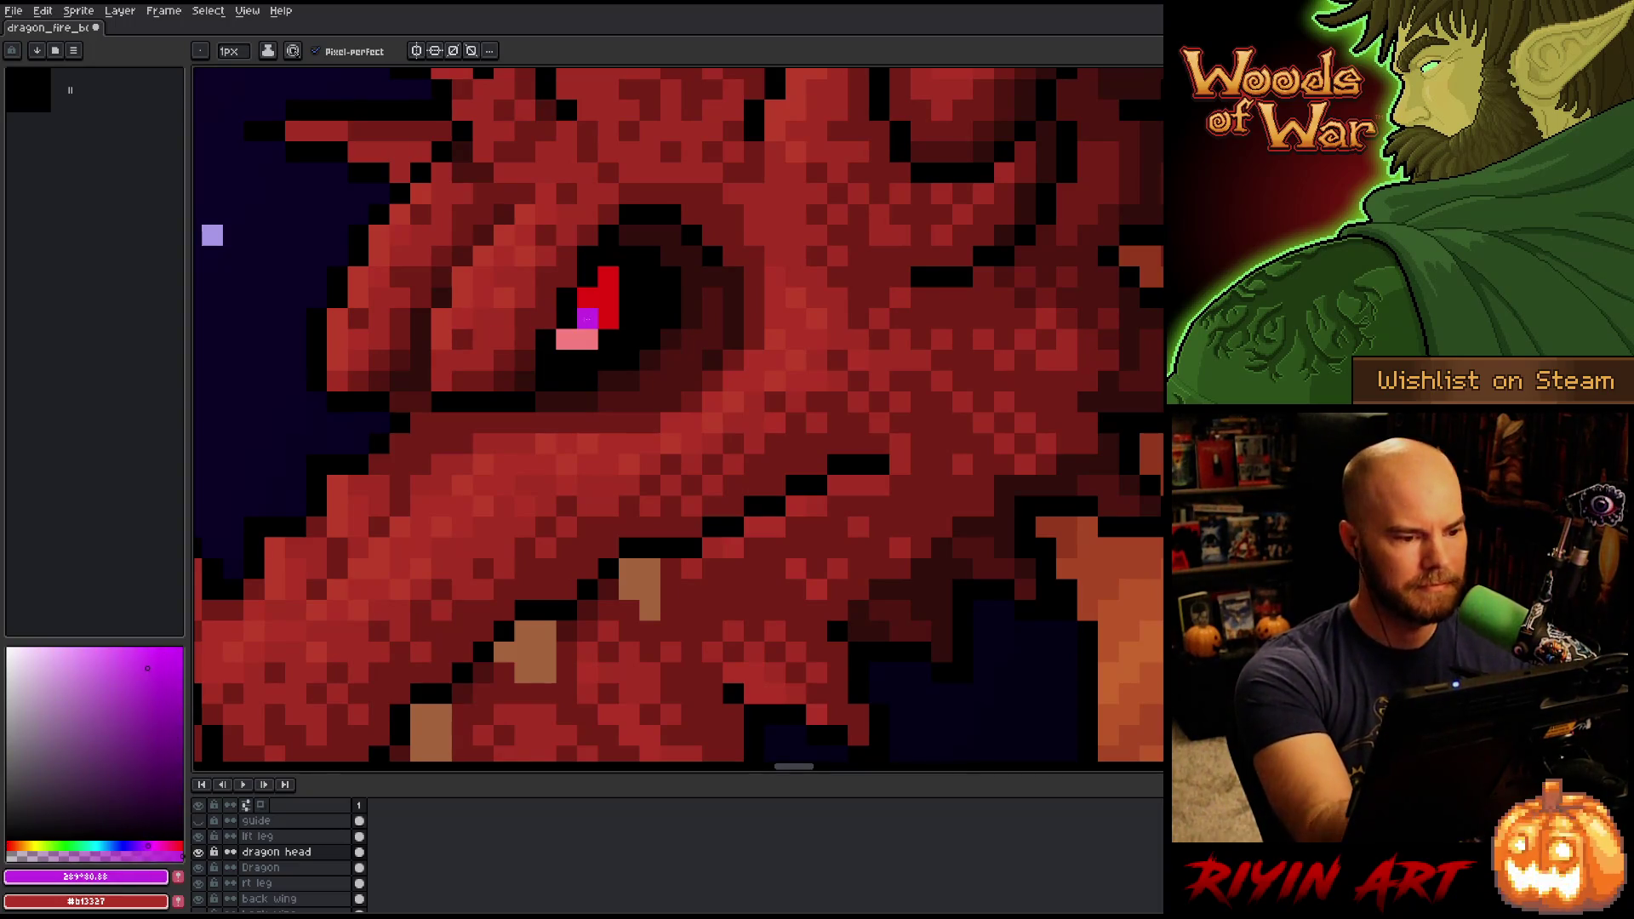
pyautogui.click(119, 691)
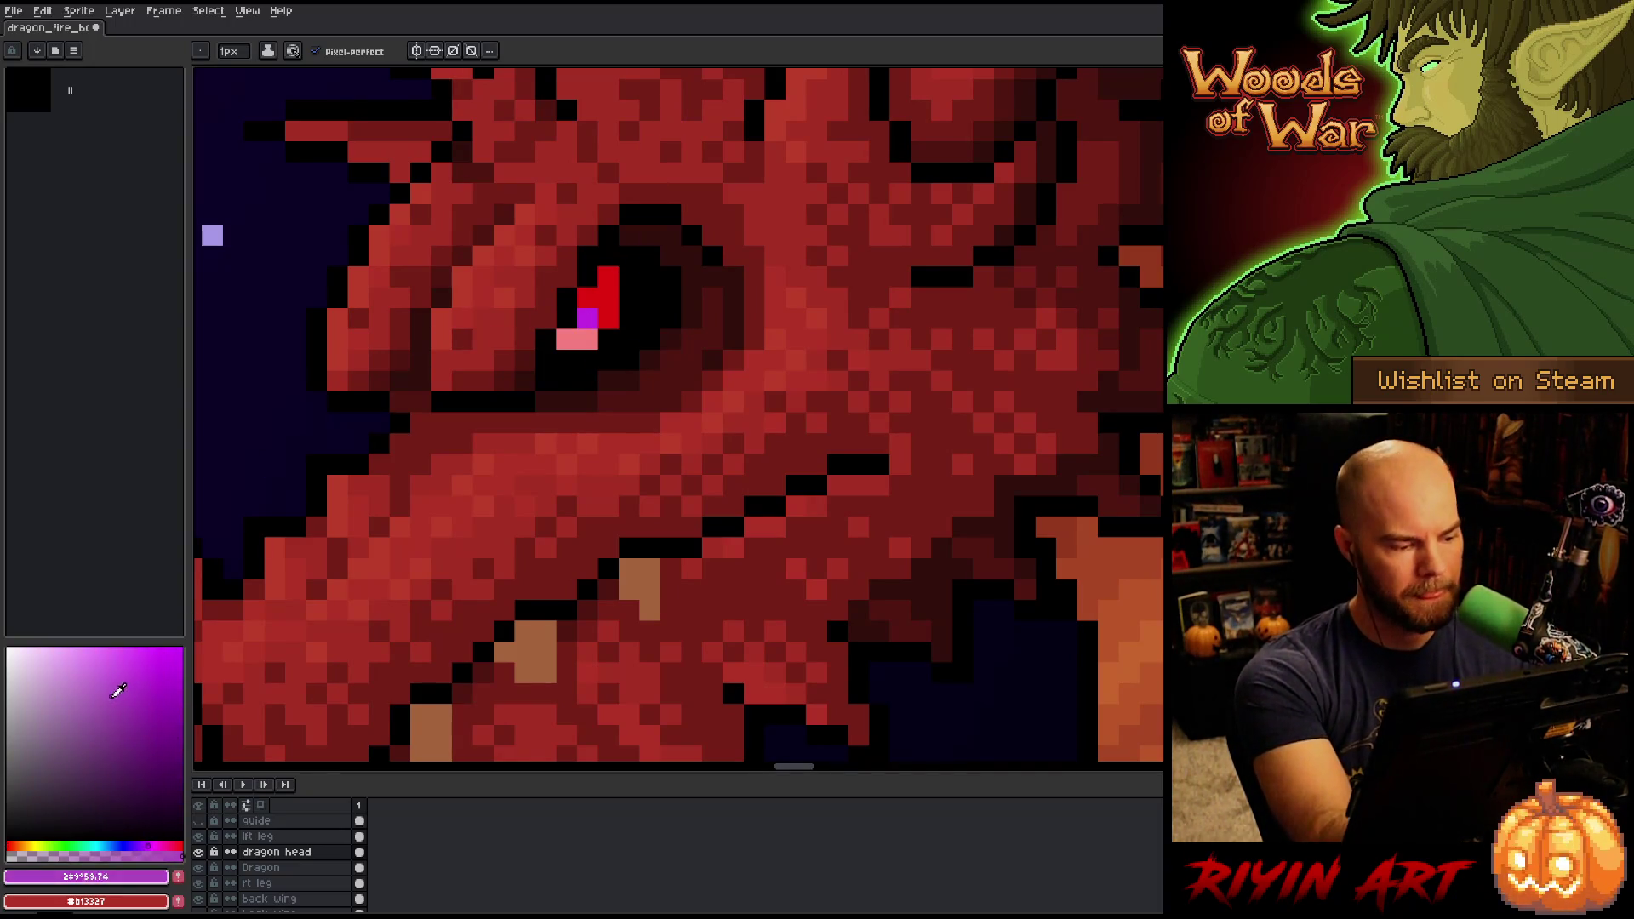
pyautogui.click(104, 695)
pyautogui.click(588, 318)
pyautogui.click(671, 297)
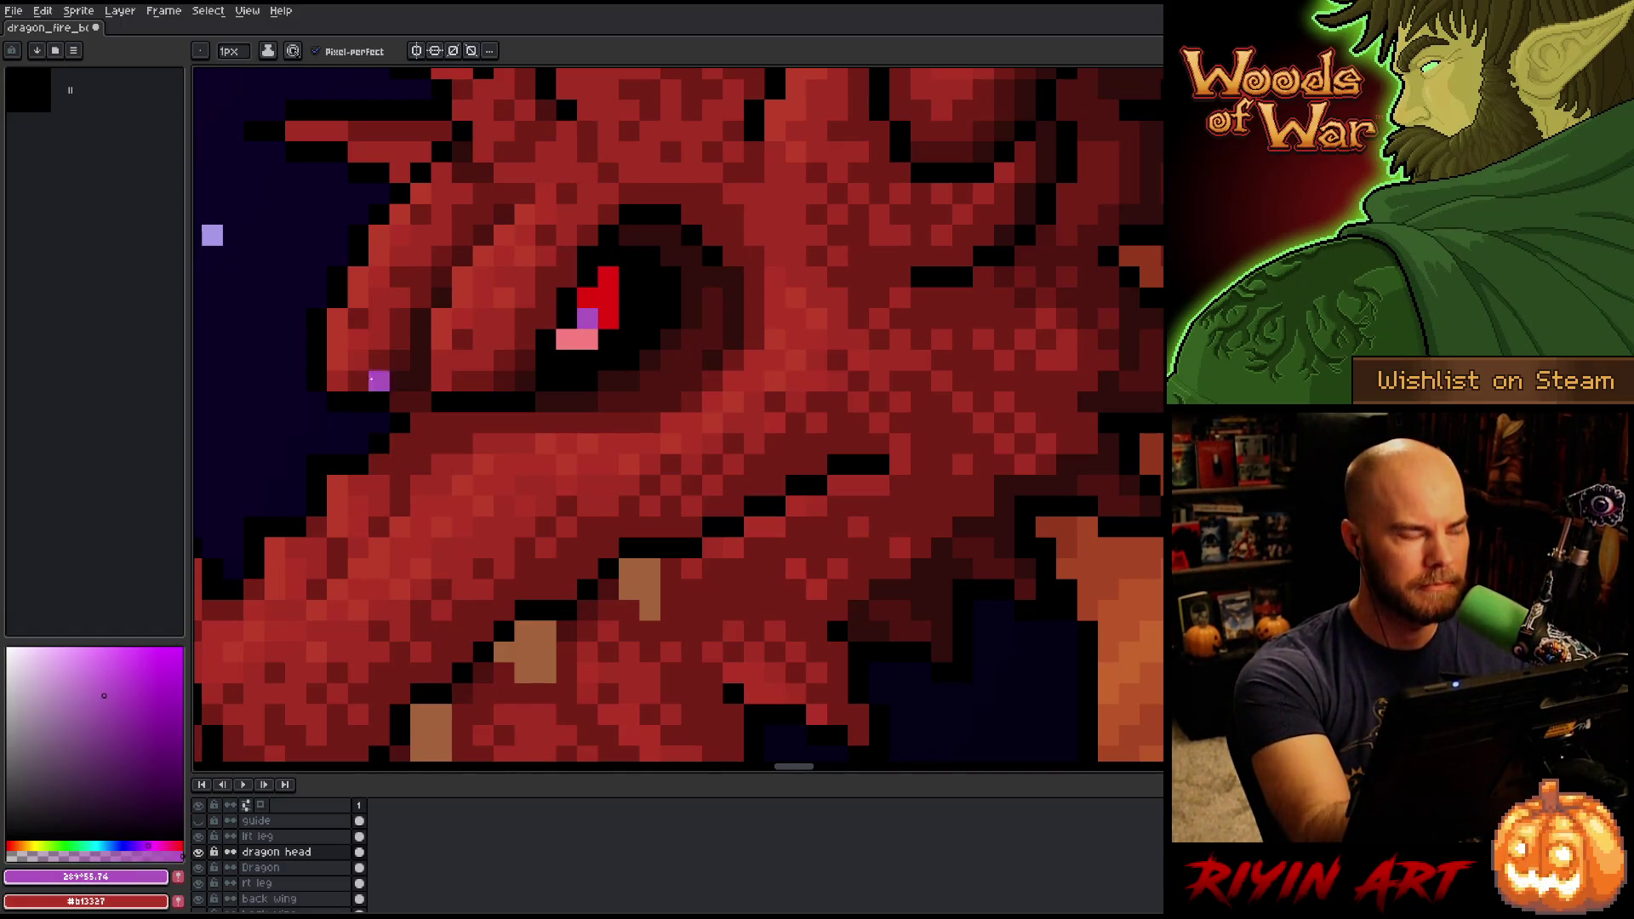
# Try blue and cyan glints in the eye, then restore the pink #F77F7F.
pyautogui.click(147, 684)
pyautogui.click(140, 843)
pyautogui.click(137, 843)
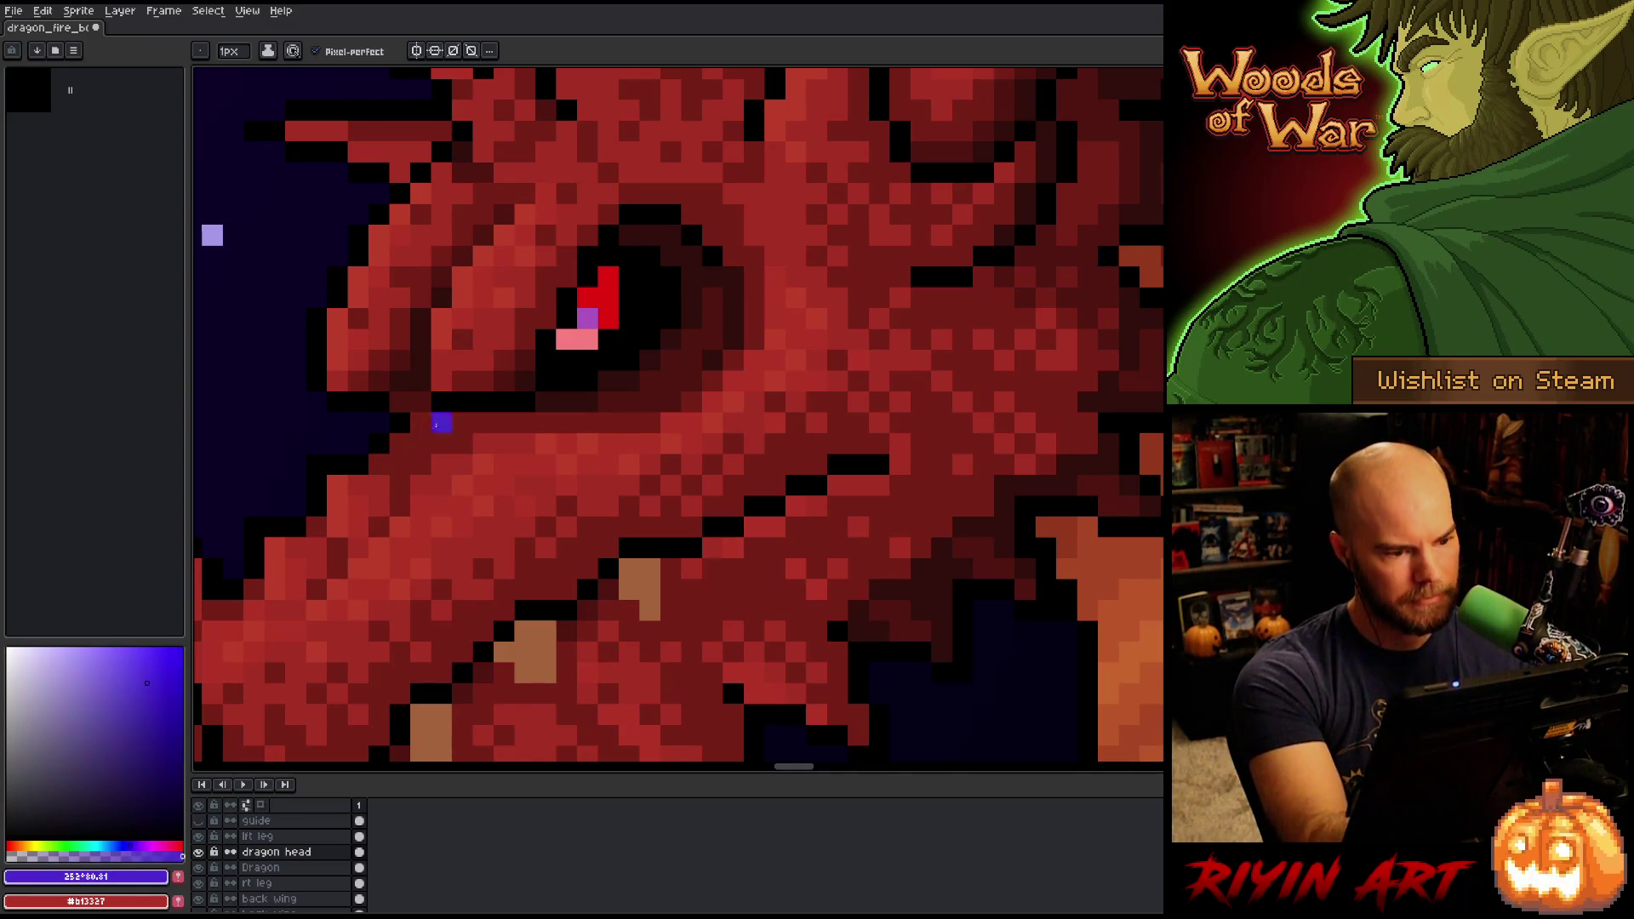
pyautogui.click(587, 318)
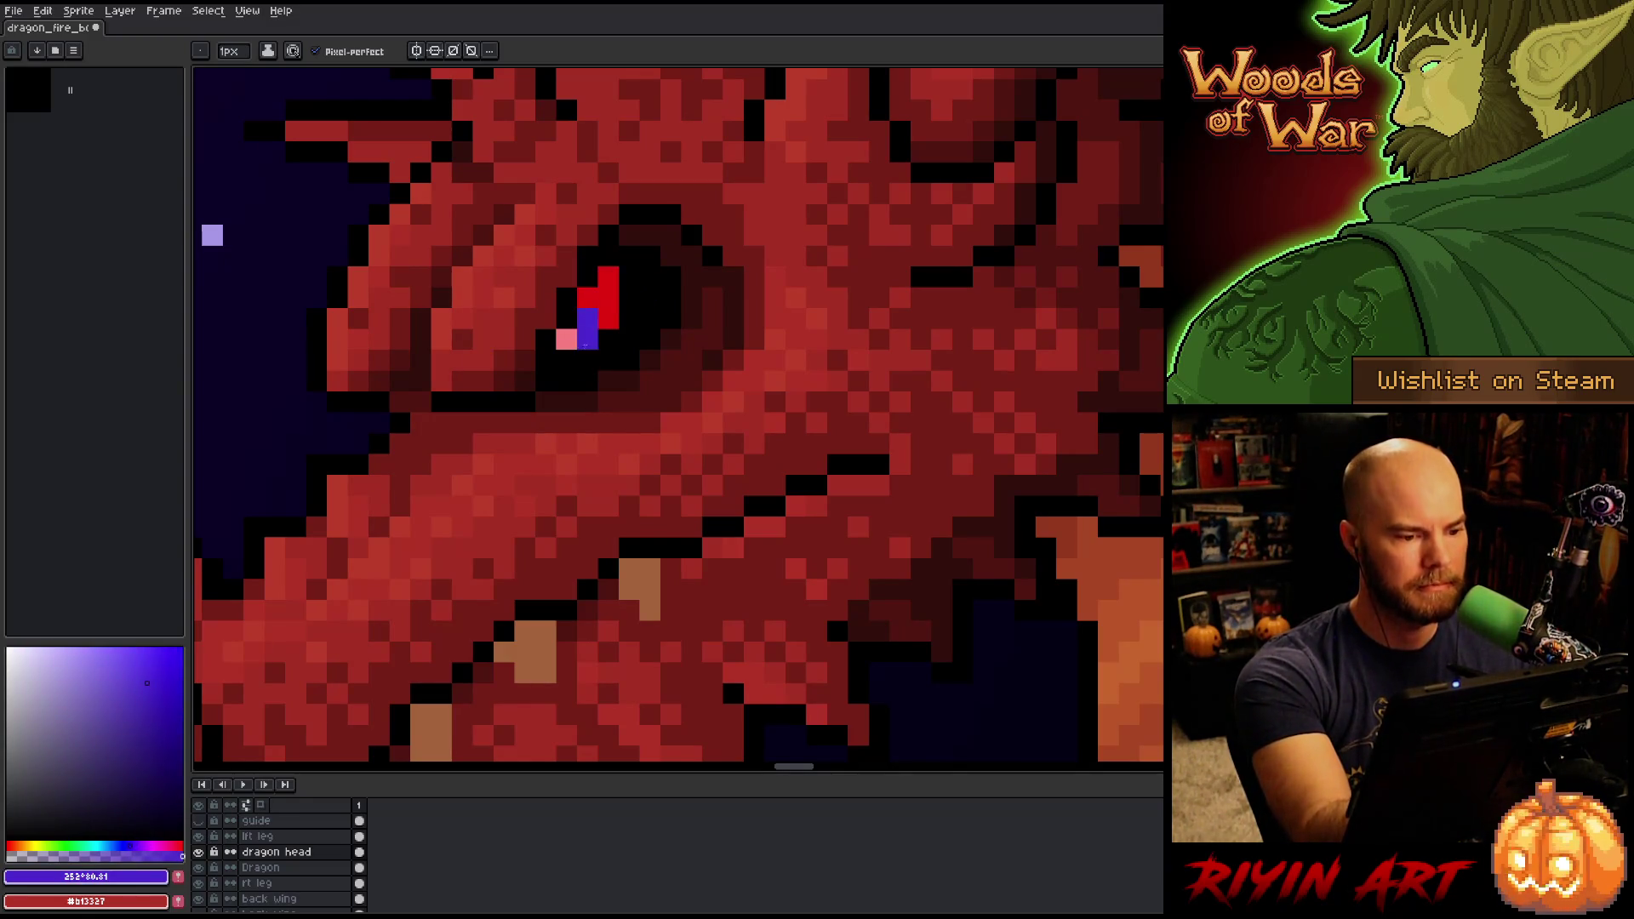
pyautogui.click(90, 663)
pyautogui.click(97, 846)
pyautogui.click(587, 319)
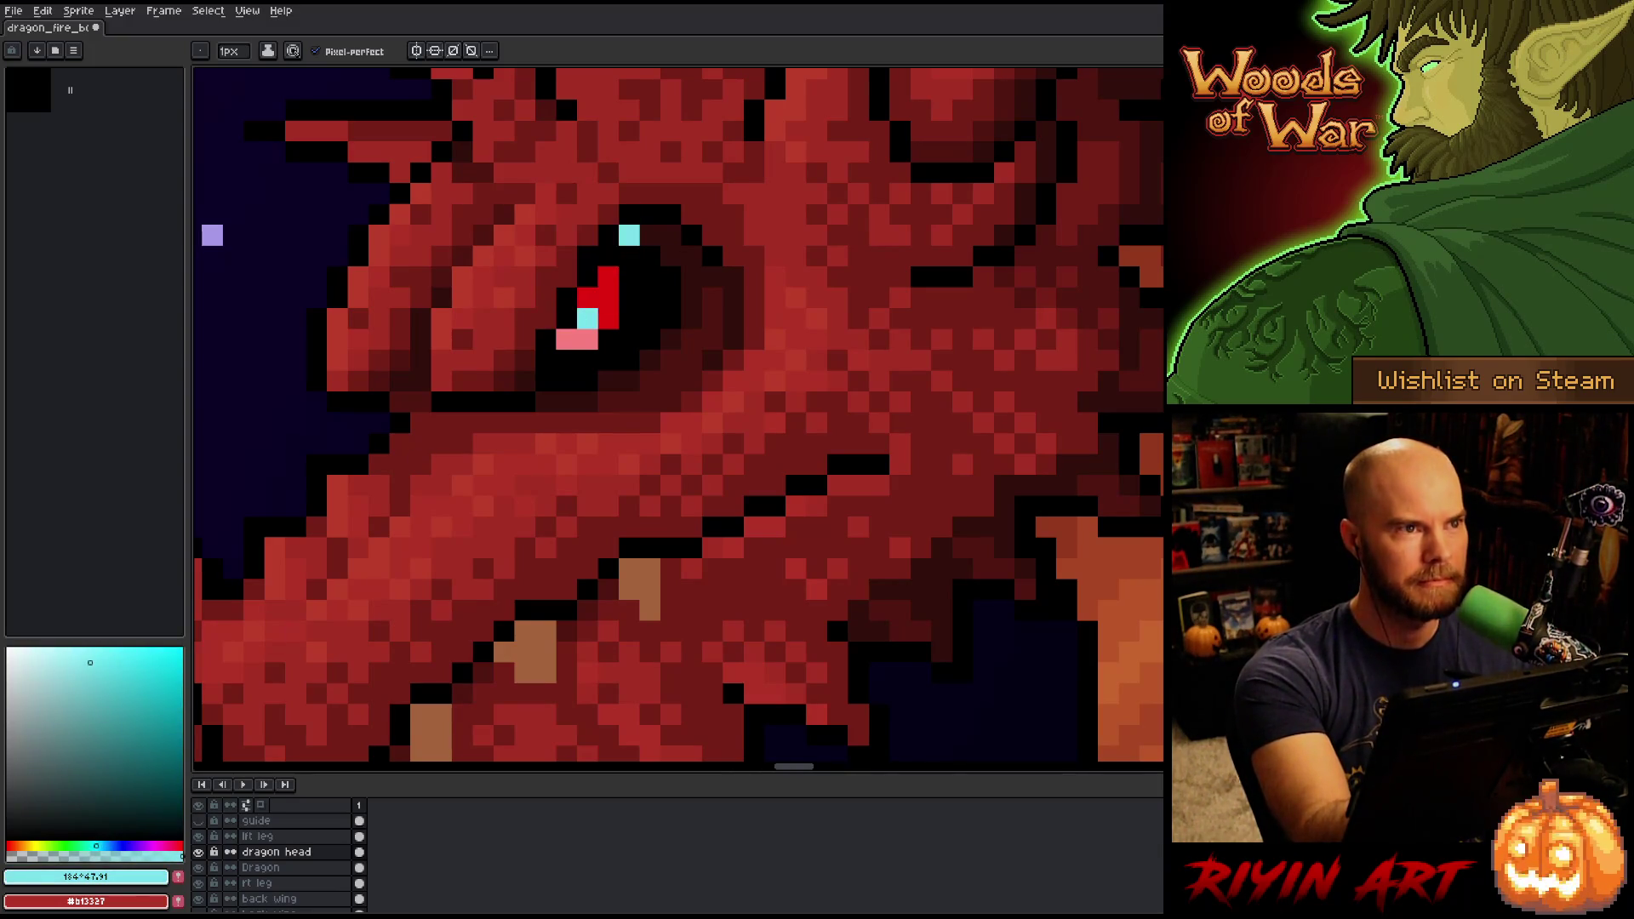
pyautogui.keyDown('alt'); pyautogui.click(587, 338); pyautogui.keyUp('alt')
pyautogui.click(588, 318)
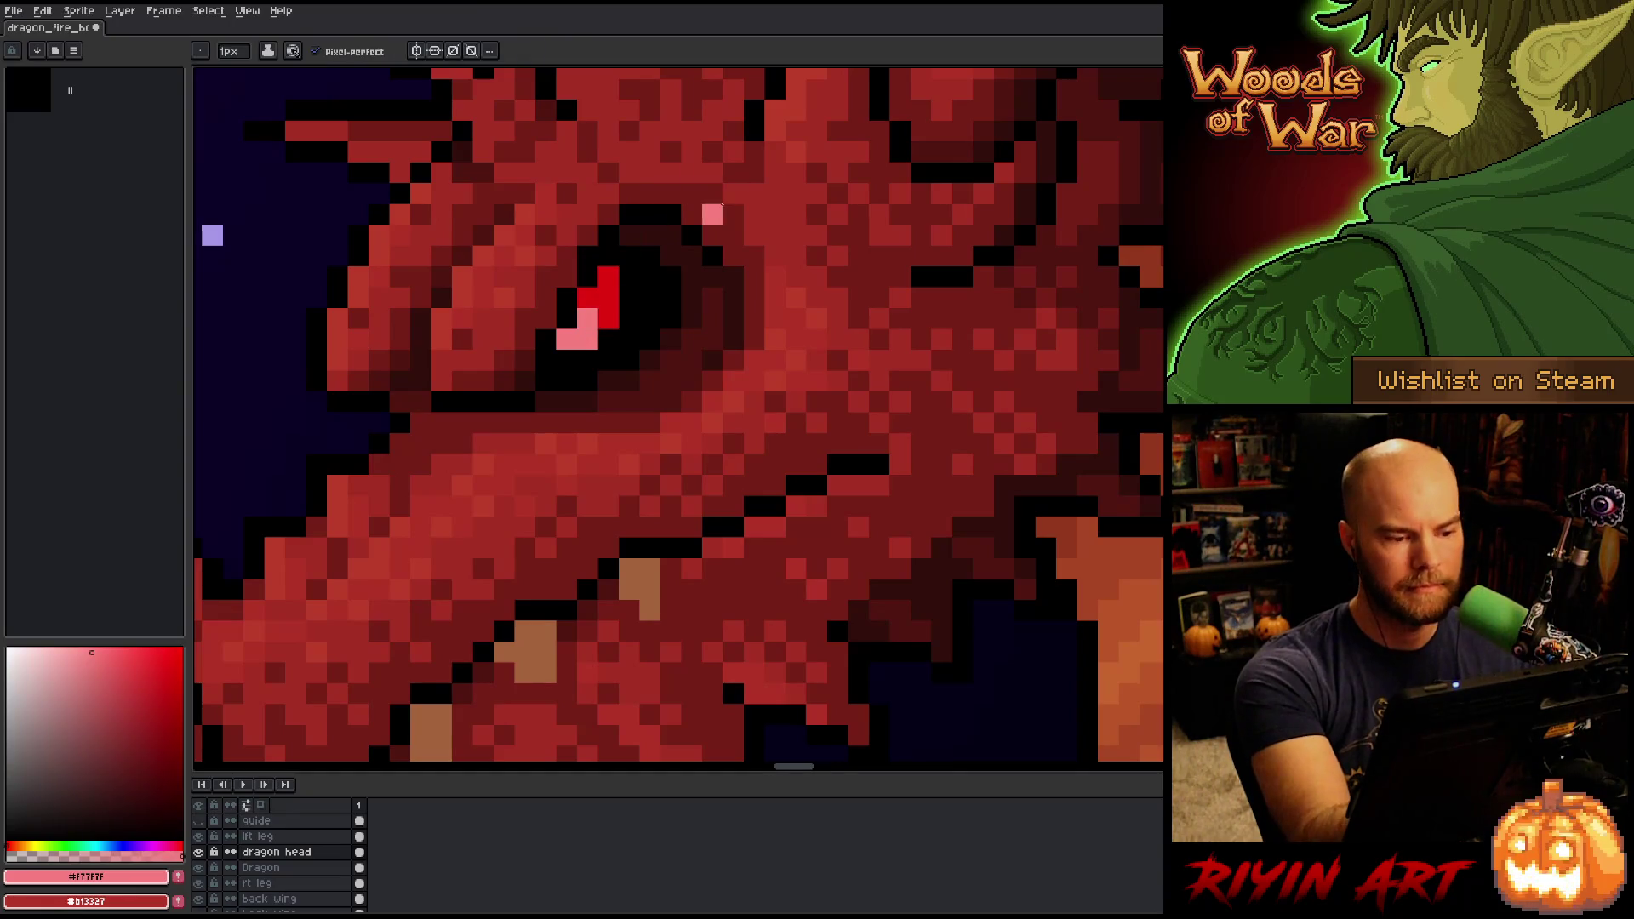
# Save the sprite and paint a tan tooth-coloured pixel near the dragon's lip.
pyautogui.hotkey('ctrl', 's')
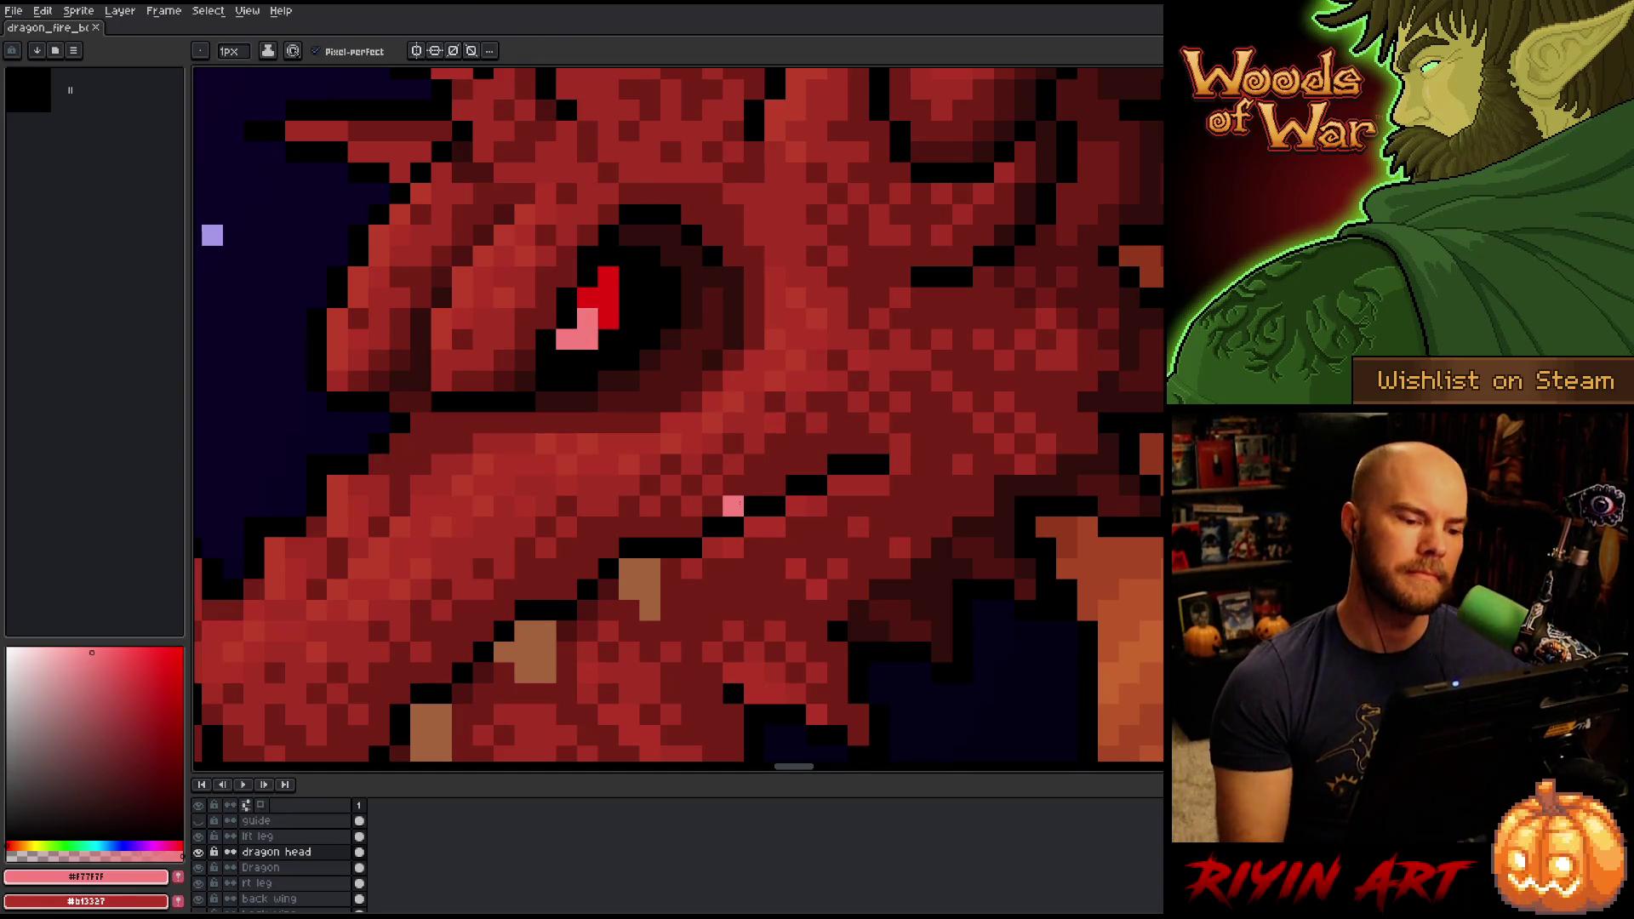
pyautogui.scroll(-3, 733, 506)
pyautogui.moveTo(747, 627); pyautogui.dragTo(724, 542)
pyautogui.keyDown('alt'); pyautogui.click(670, 449); pyautogui.keyUp('alt')
pyautogui.click(109, 704)
pyautogui.click(665, 458)
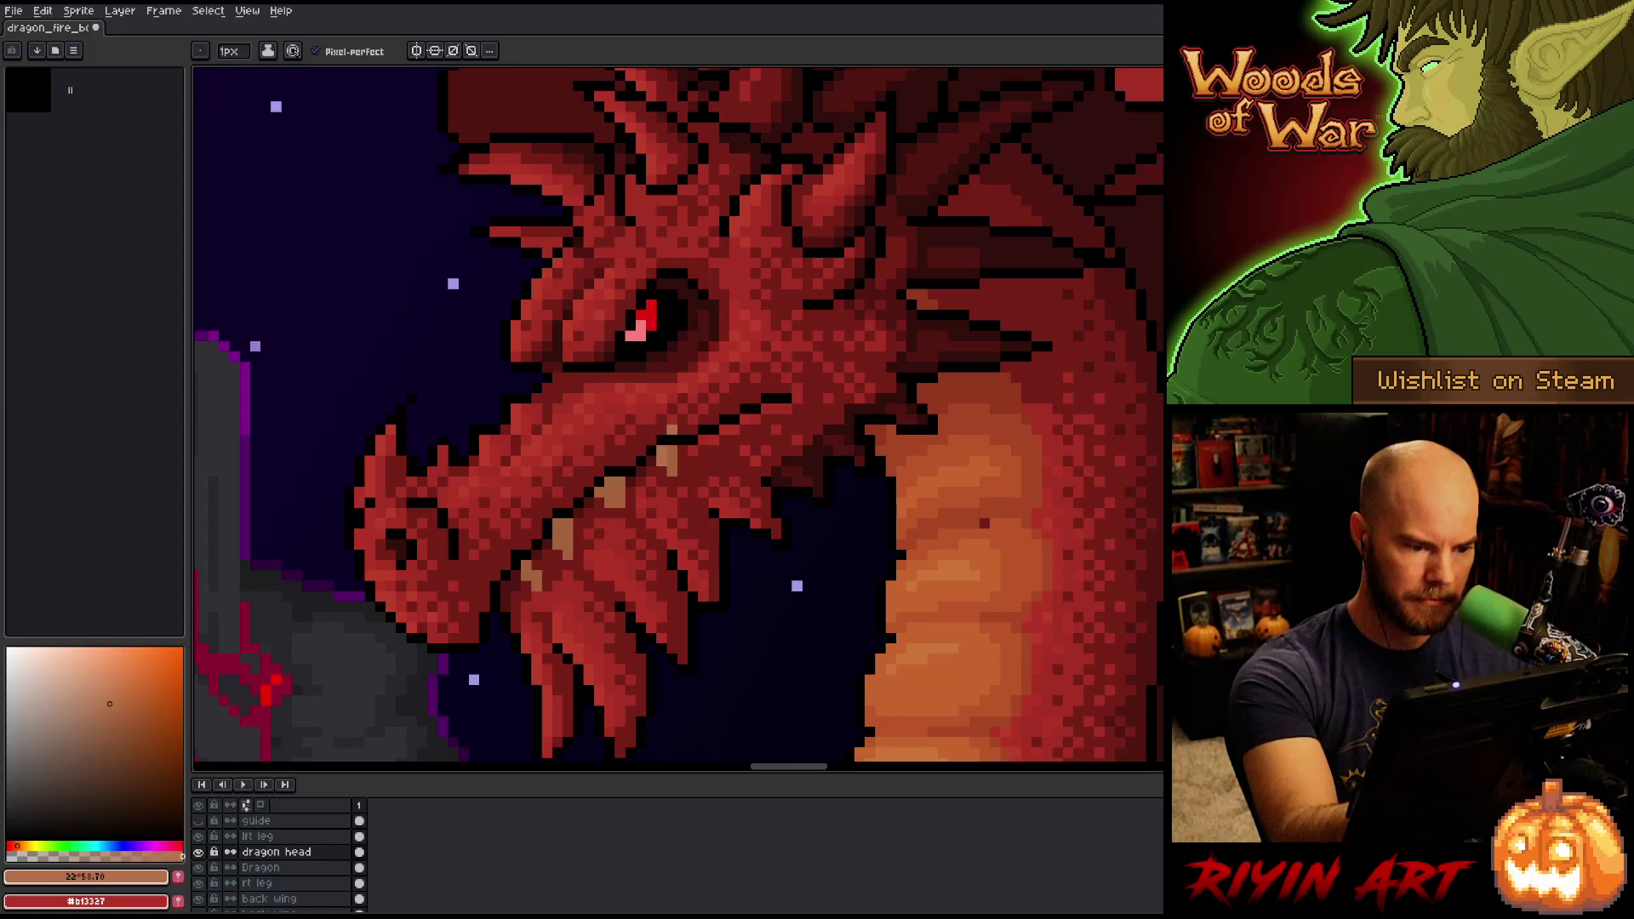
# Save the sprite, briefly switch to the Move tool, and sample a tan colour from the dragon.
pyautogui.hotkey('ctrl', 's')
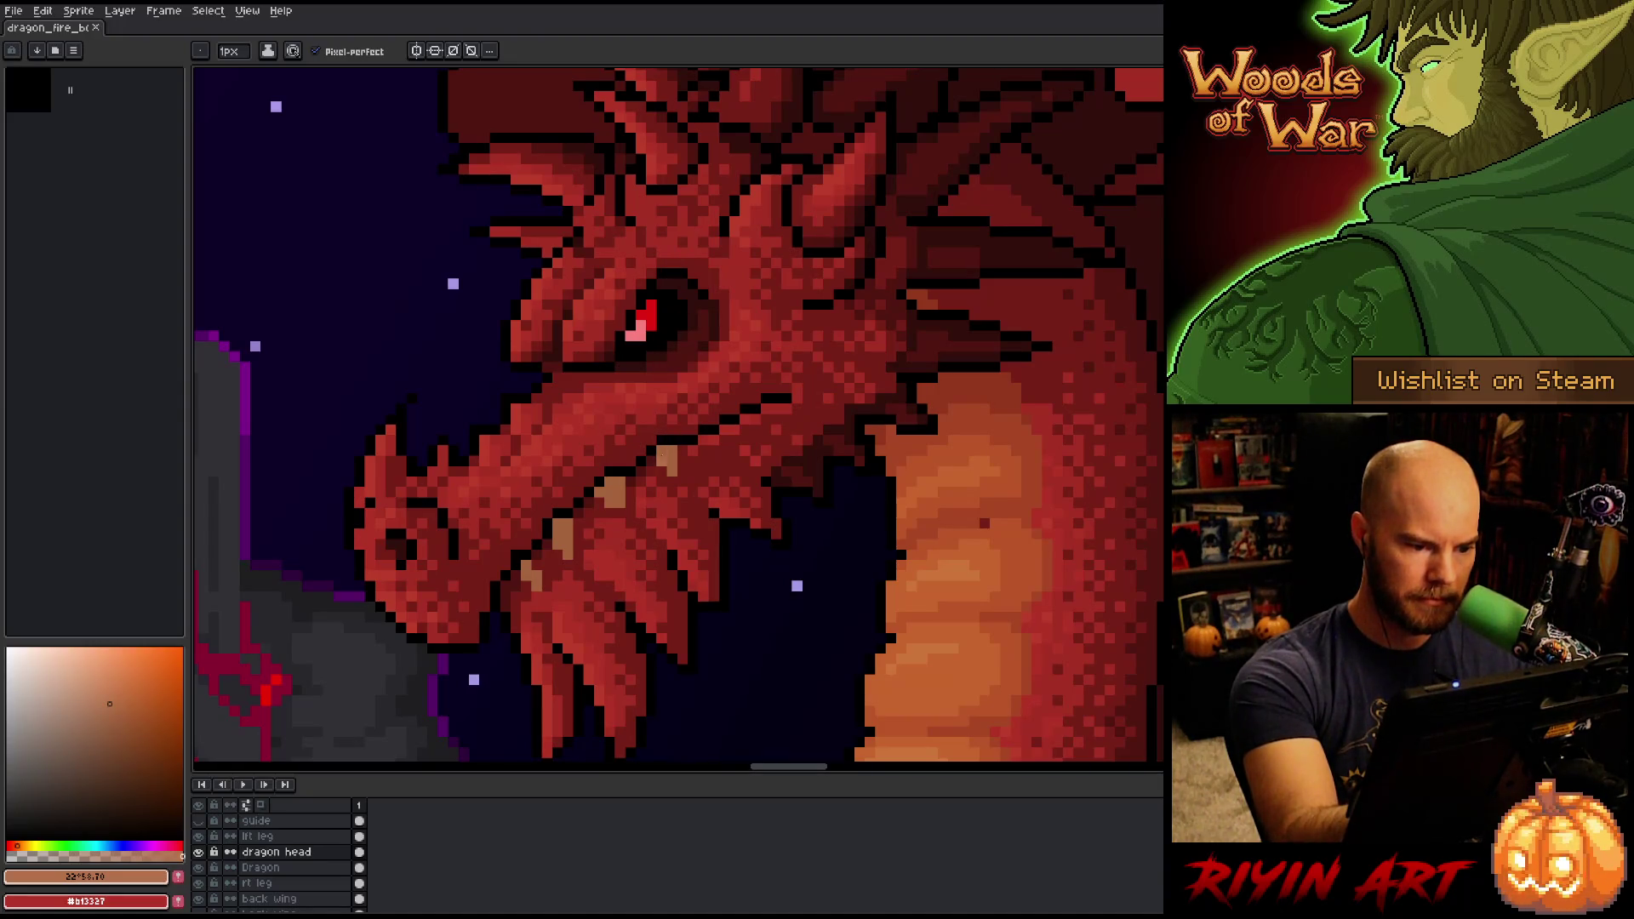
pyautogui.hotkey('ctrl', 's')
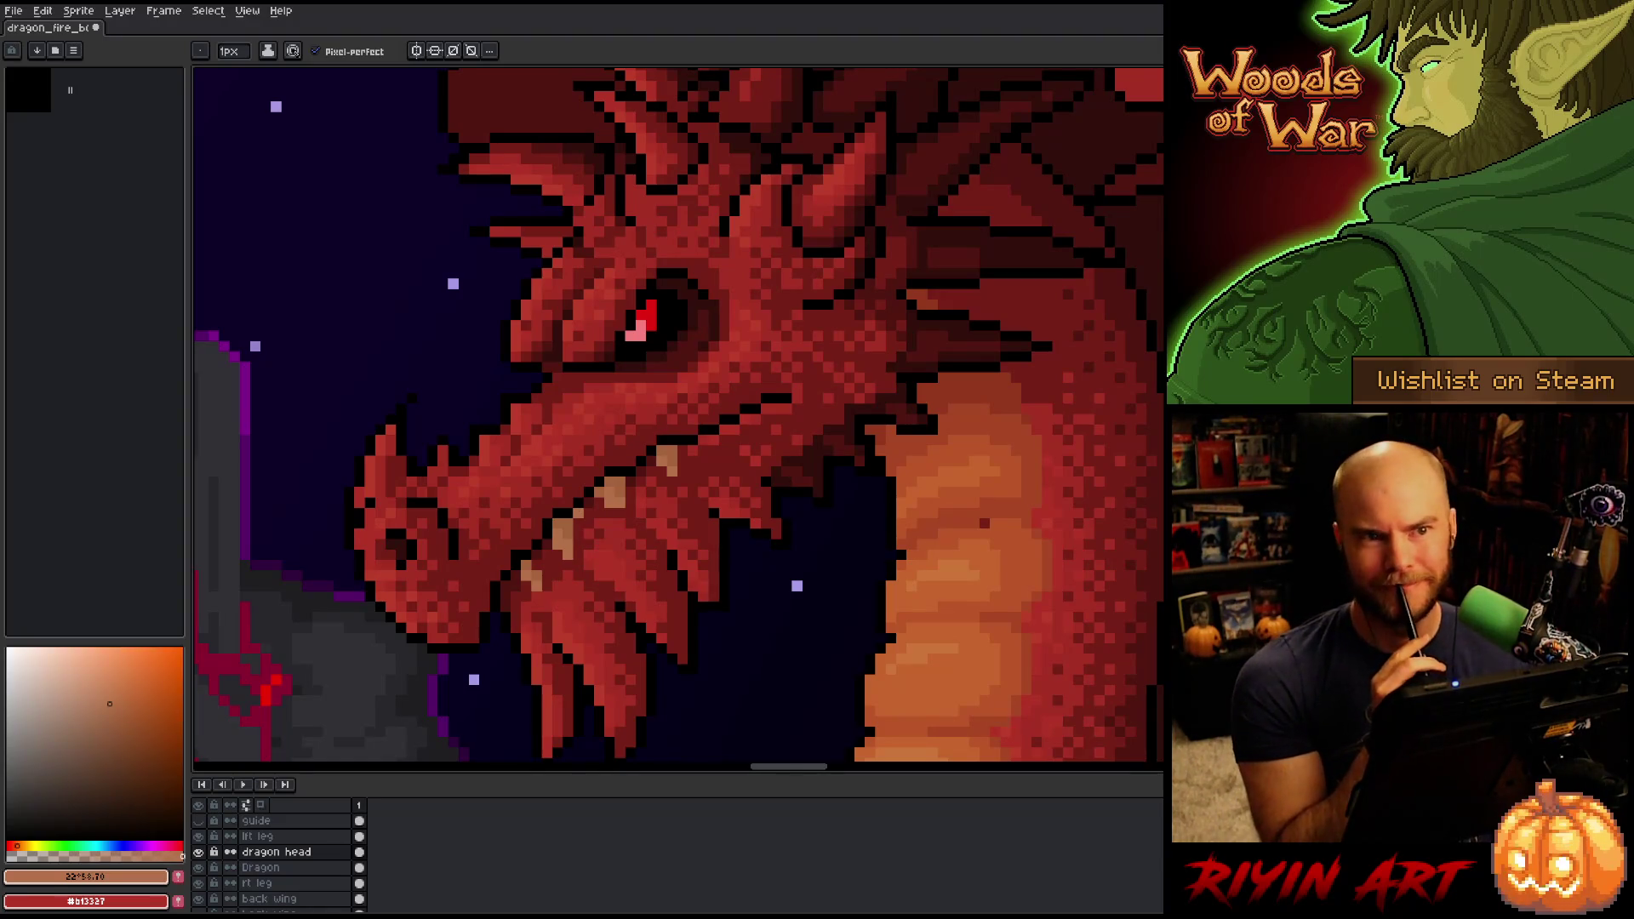
pyautogui.press('v')
pyautogui.hotkey('ctrl', 's')
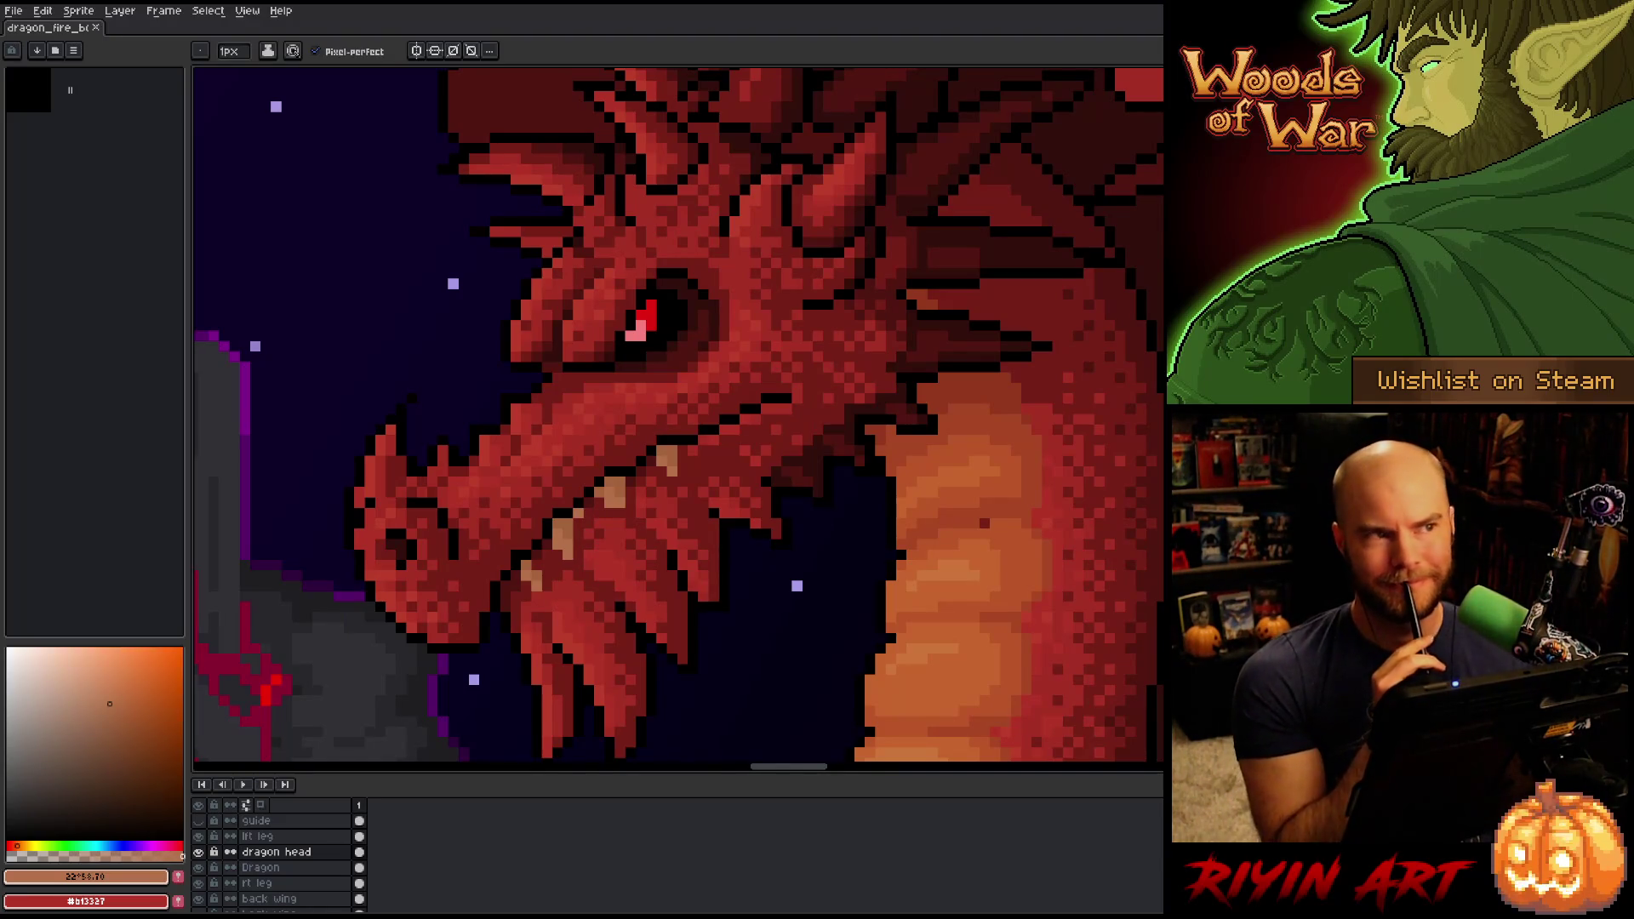
pyautogui.scroll(-2, 568, 596)
pyautogui.scroll(3, 627, 544)
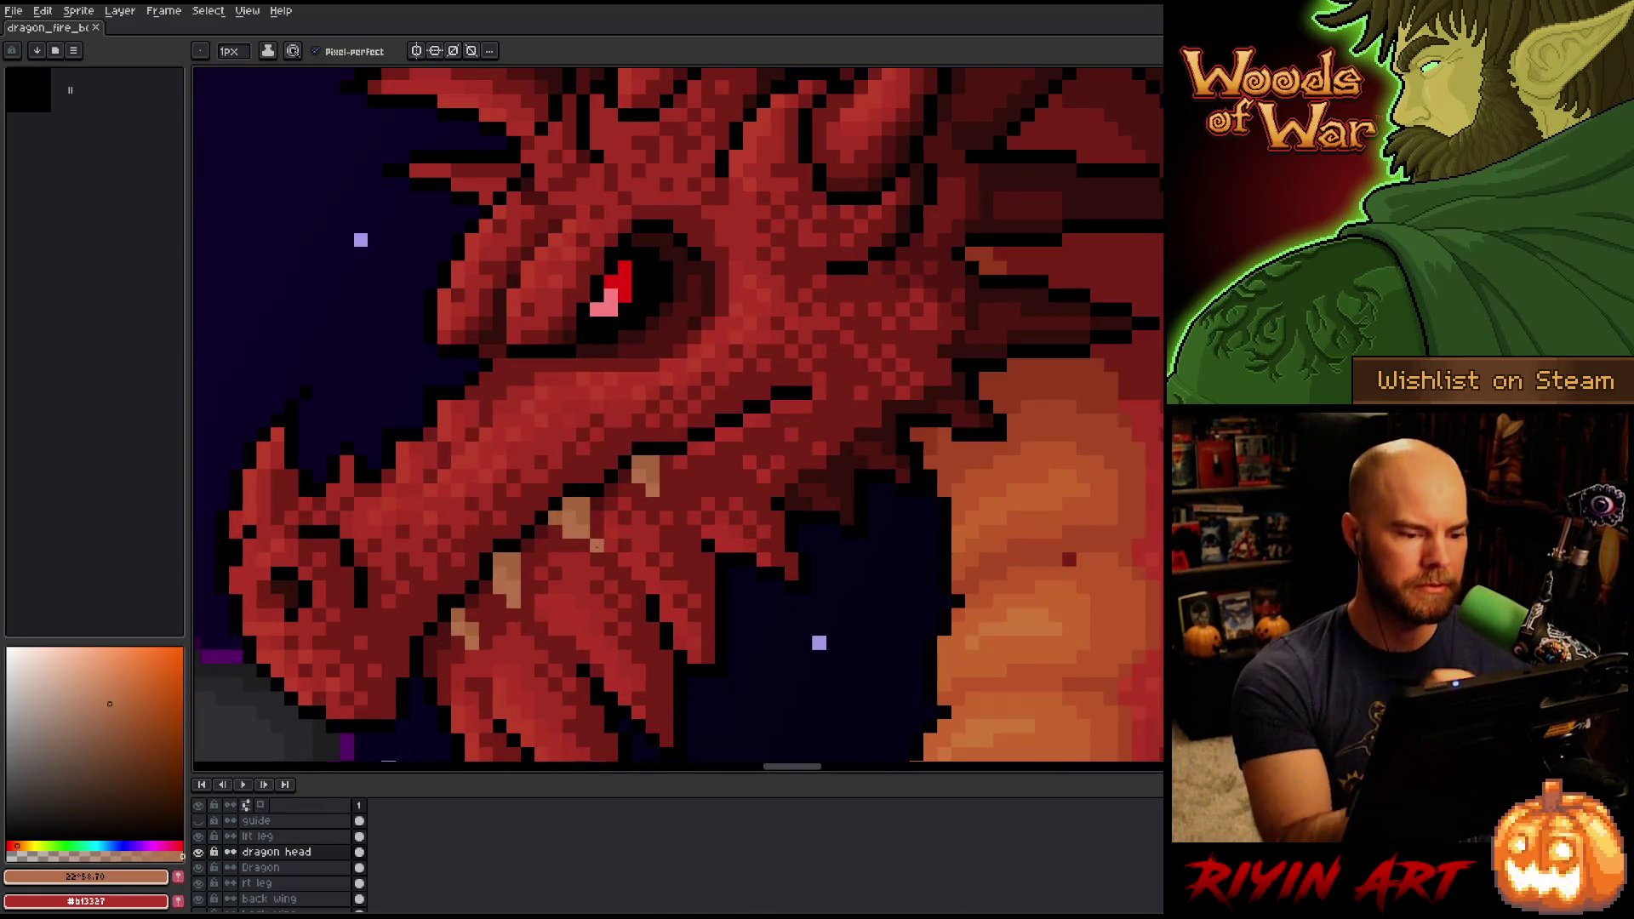
pyautogui.keyDown('alt'); pyautogui.click(570, 492); pyautogui.keyUp('alt')
# Paint over the stray dark pixel in the dragon's orange chest and save.
pyautogui.moveTo(1010, 579); pyautogui.dragTo(763, 502)
pyautogui.press('b')
pyautogui.click(823, 486)
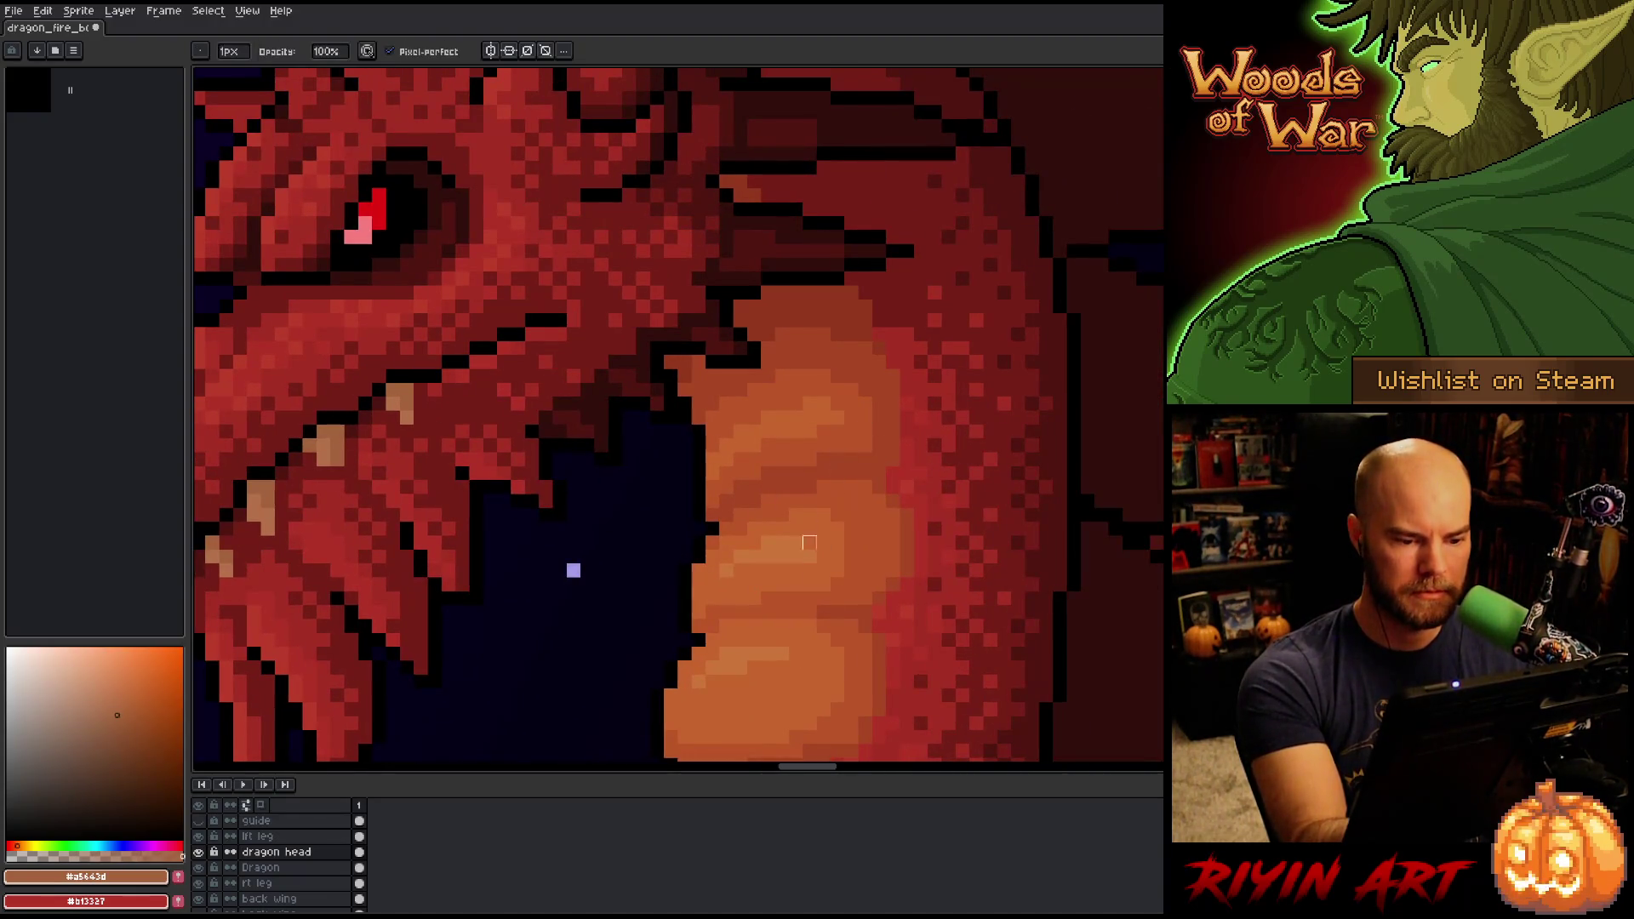
pyautogui.scroll(-3, 873, 486)
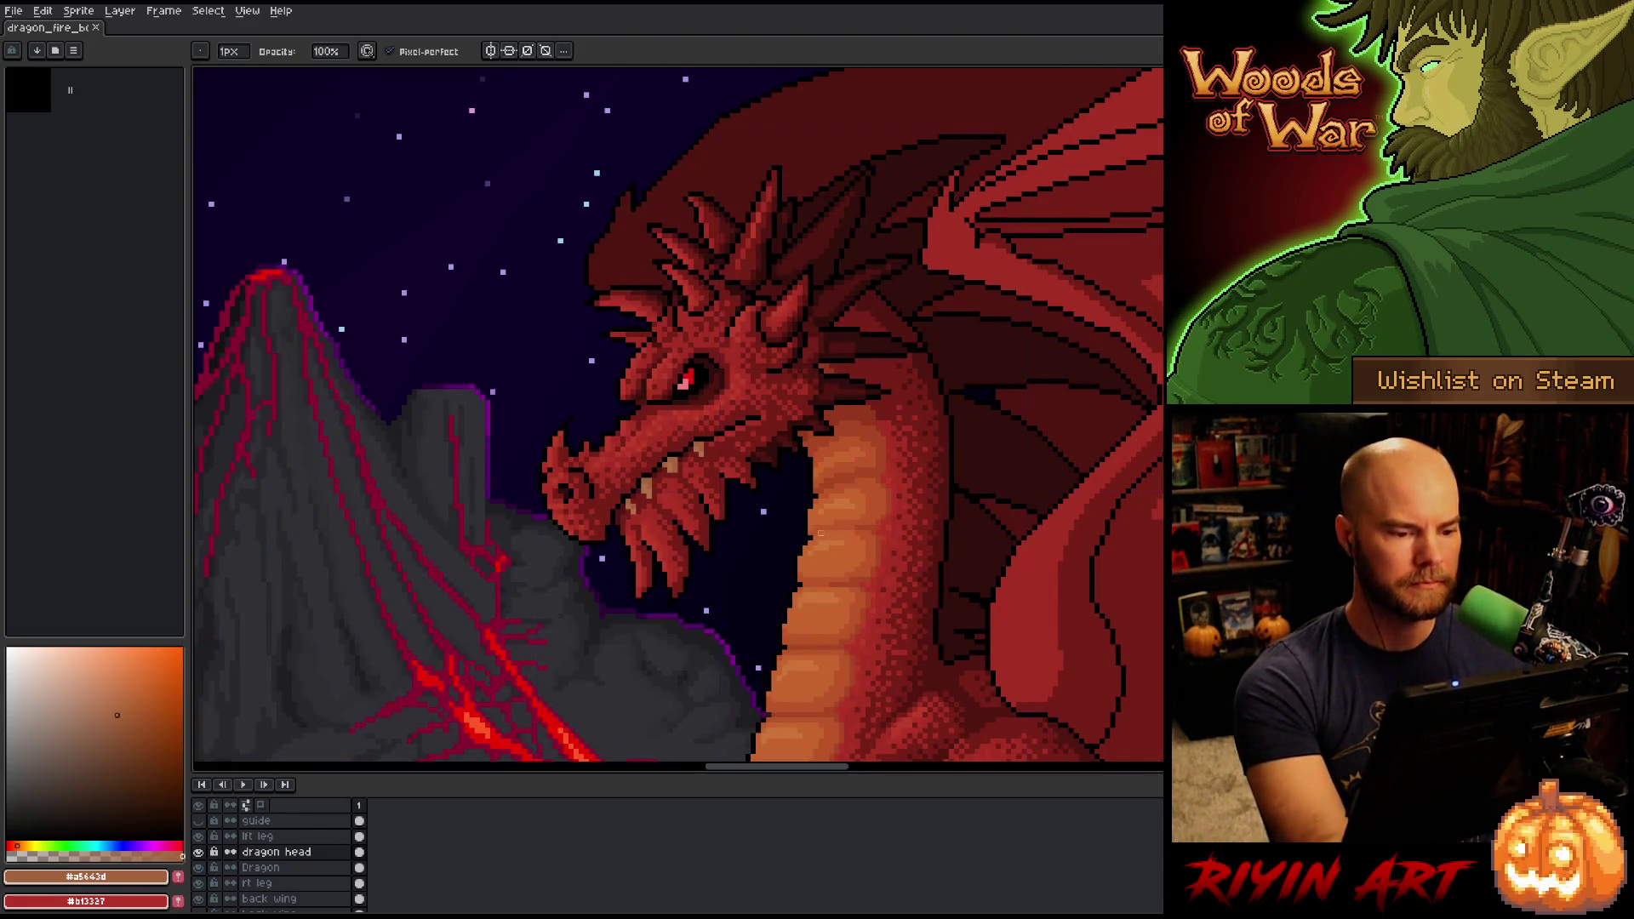
pyautogui.hotkey('ctrl', 's')
# Zoom in on the dragon's head and solo the Dragon layer, making it active.
pyautogui.scroll(-3, 847, 538)
pyautogui.scroll(3, 632, 441)
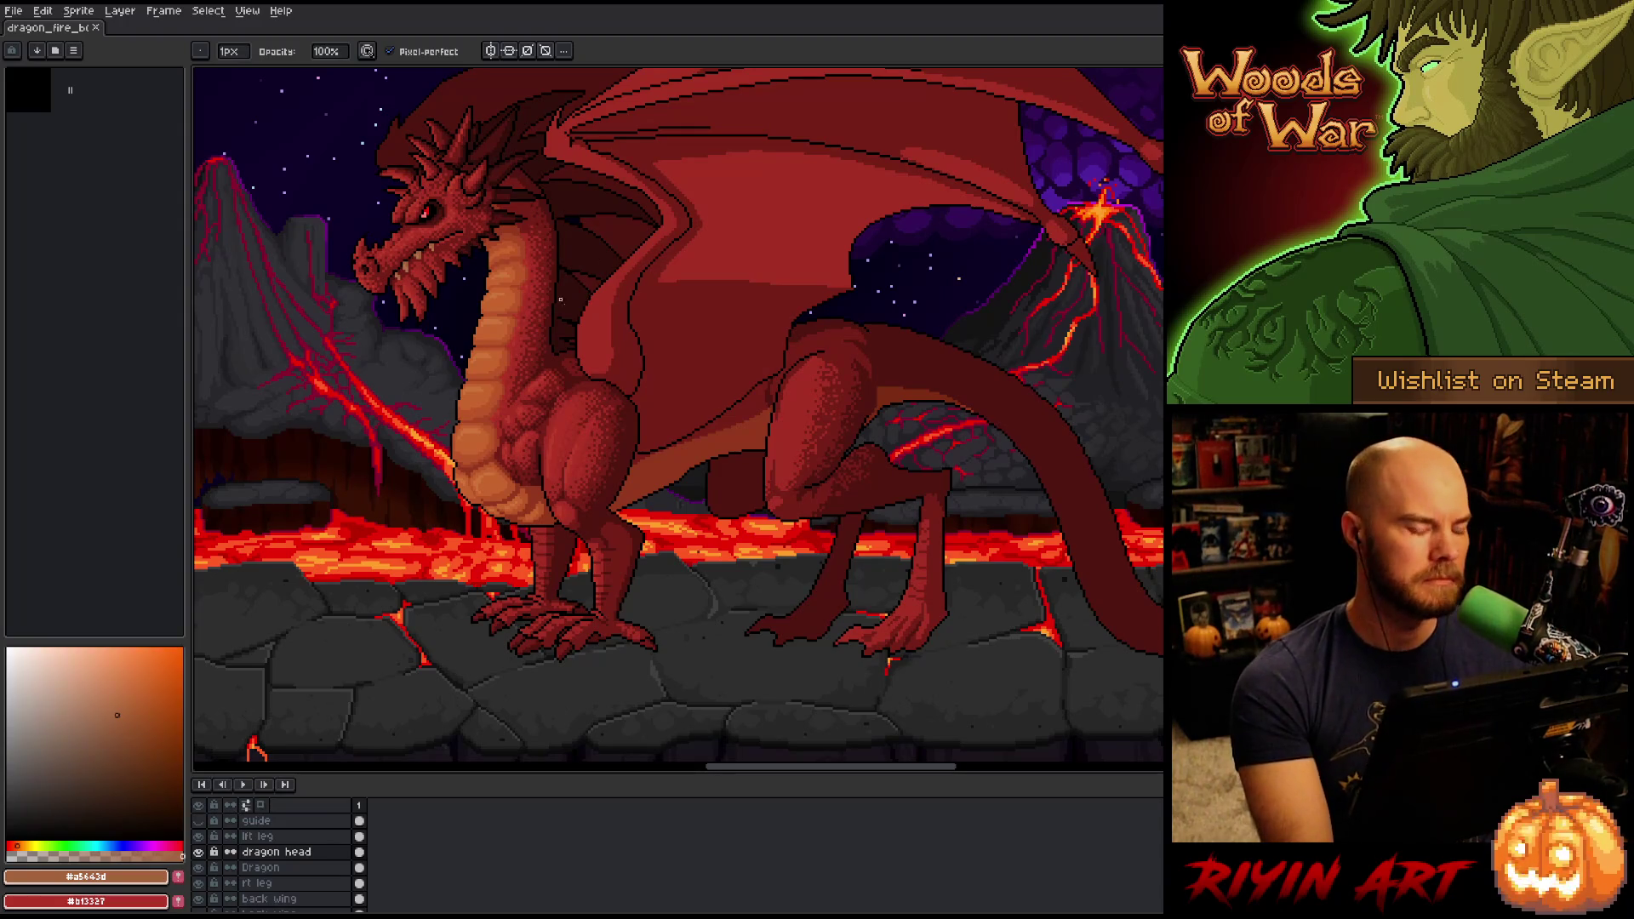
pyautogui.scroll(2, 561, 299)
pyautogui.moveTo(474, 156); pyautogui.dragTo(693, 521)
pyautogui.moveTo(835, 460); pyautogui.dragTo(765, 464)
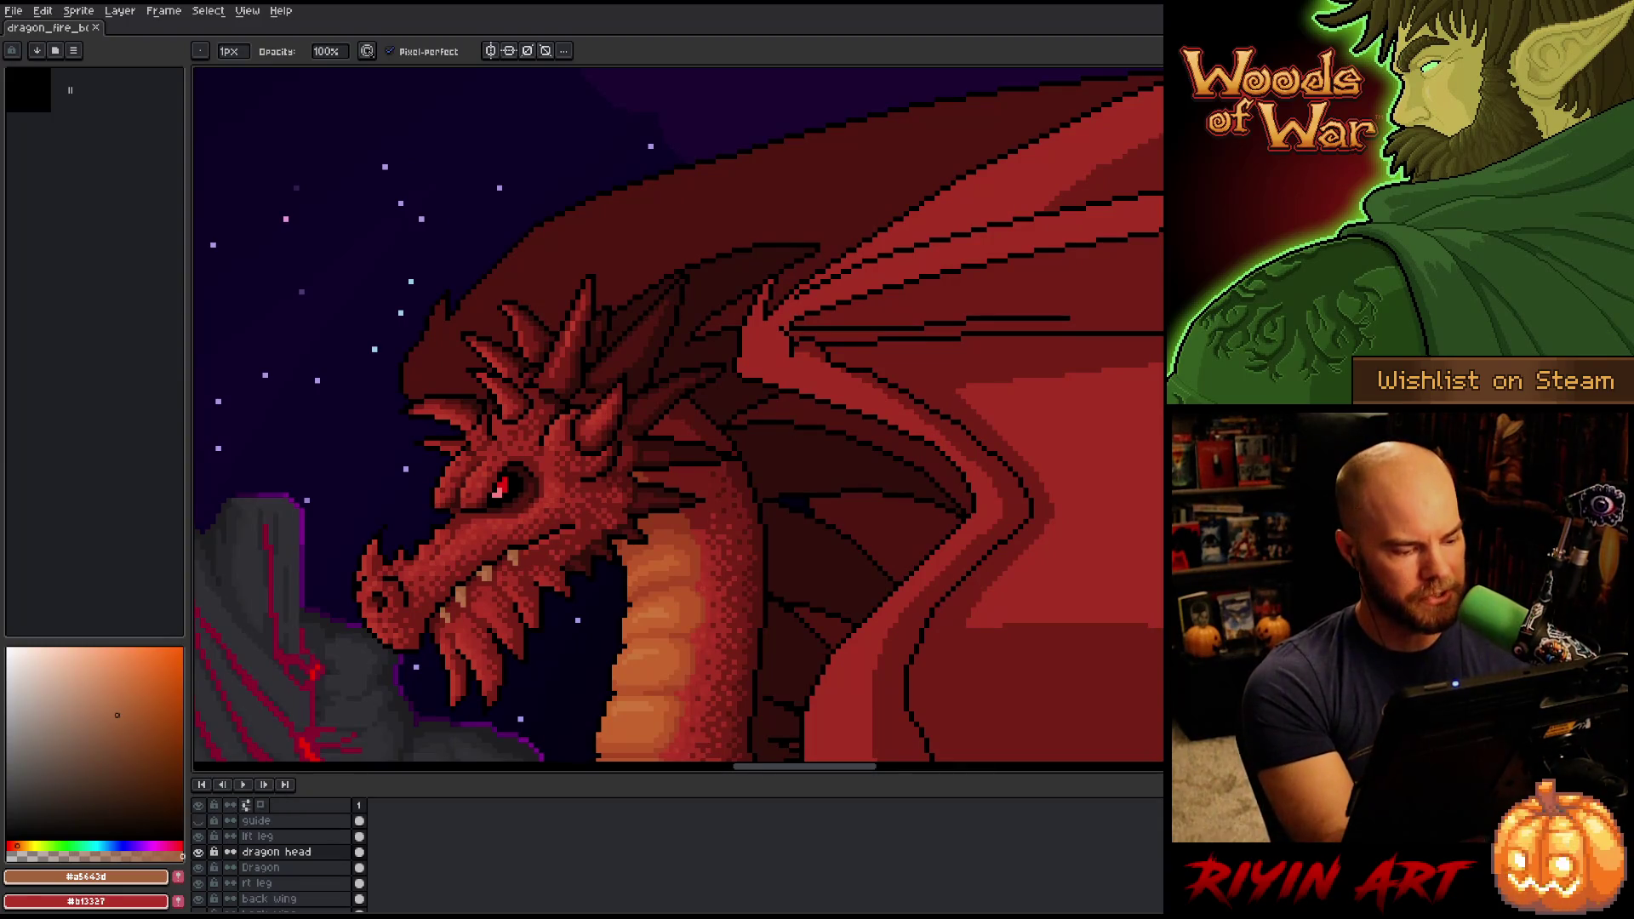
pyautogui.keyDown('alt'); pyautogui.click(198, 868); pyautogui.keyUp('alt')
pyautogui.click(271, 867)
pyautogui.press('e')
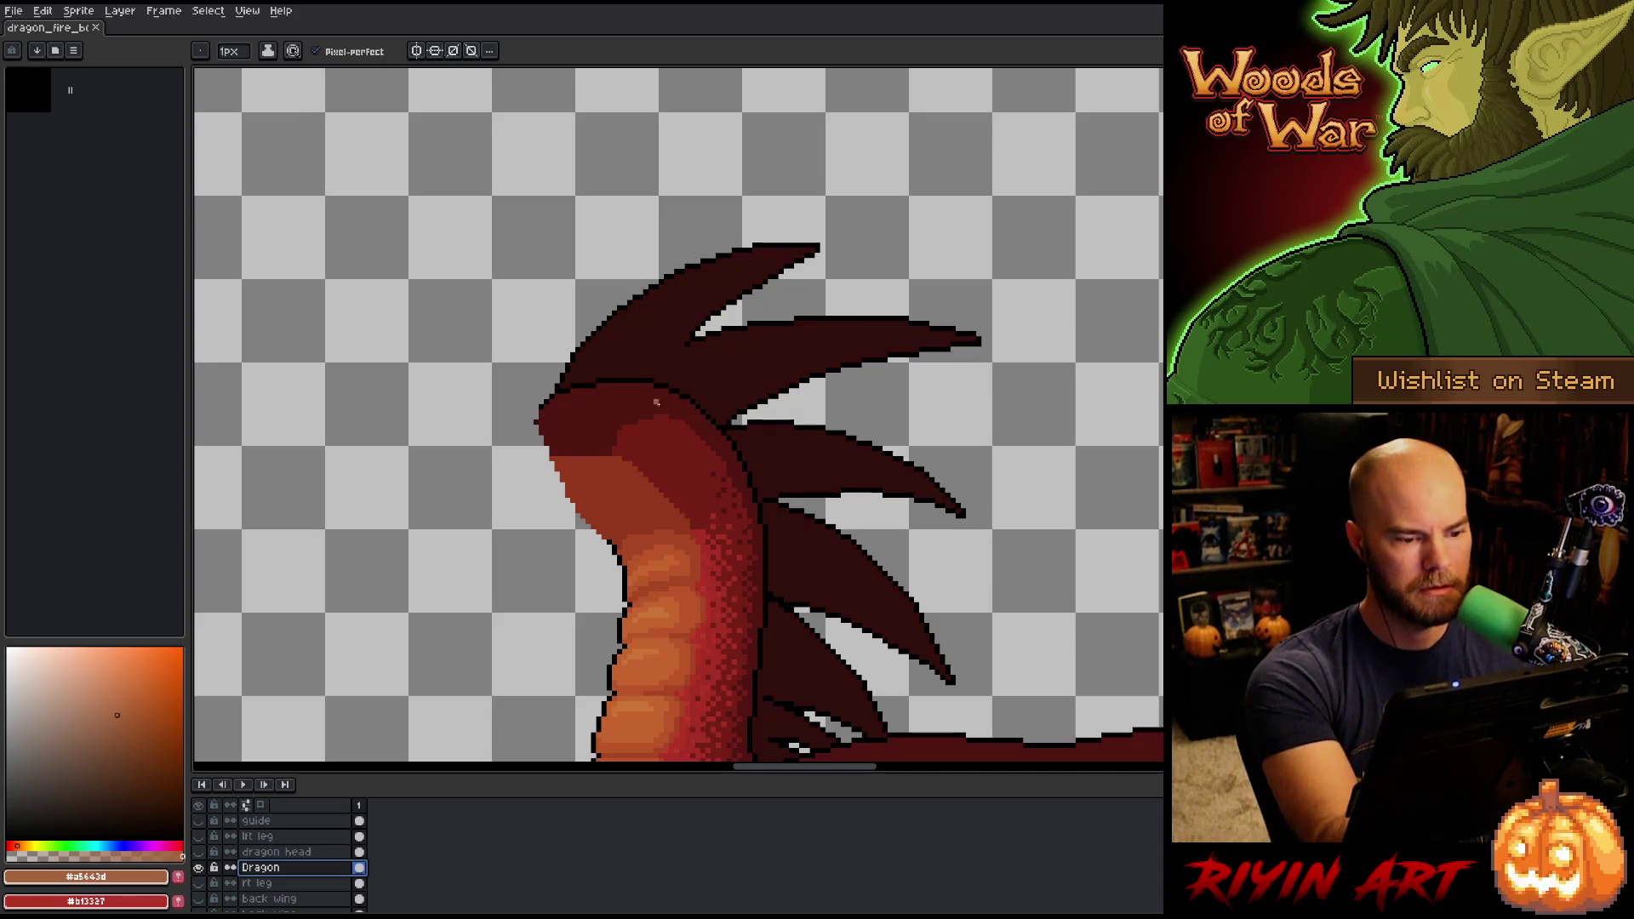
# Select every pixel of the dark spike colour #501612 with a colour-range selection.
pyautogui.keyDown('alt'); pyautogui.click(614, 401); pyautogui.keyUp('alt')
pyautogui.press('w')
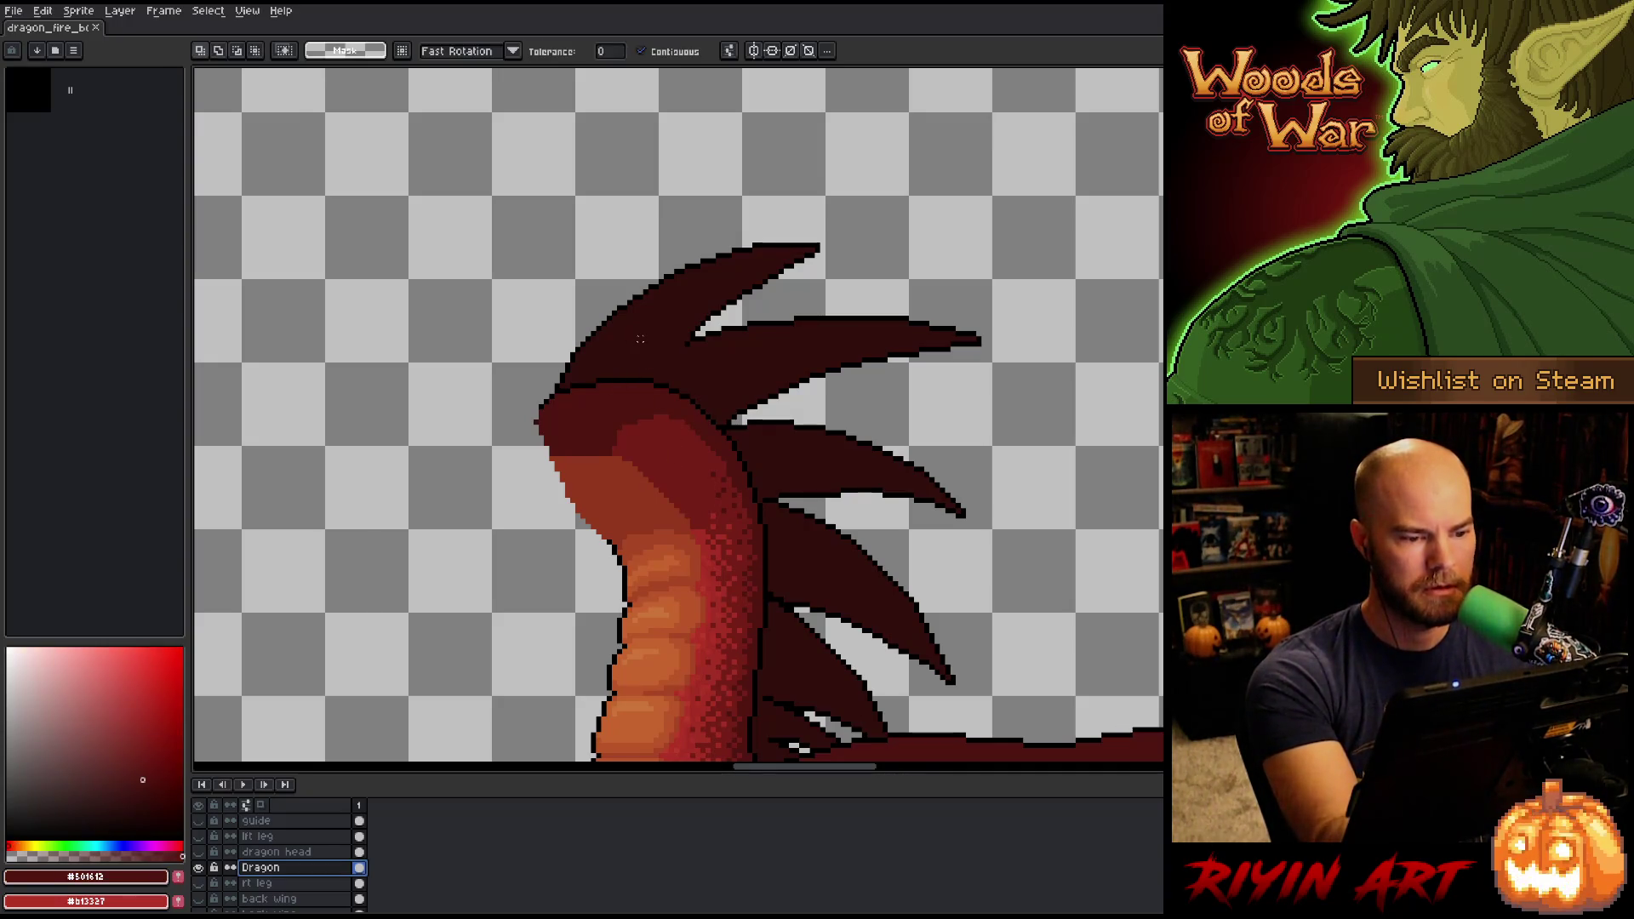
pyautogui.hotkey('ctrl', 'shift', 'c')
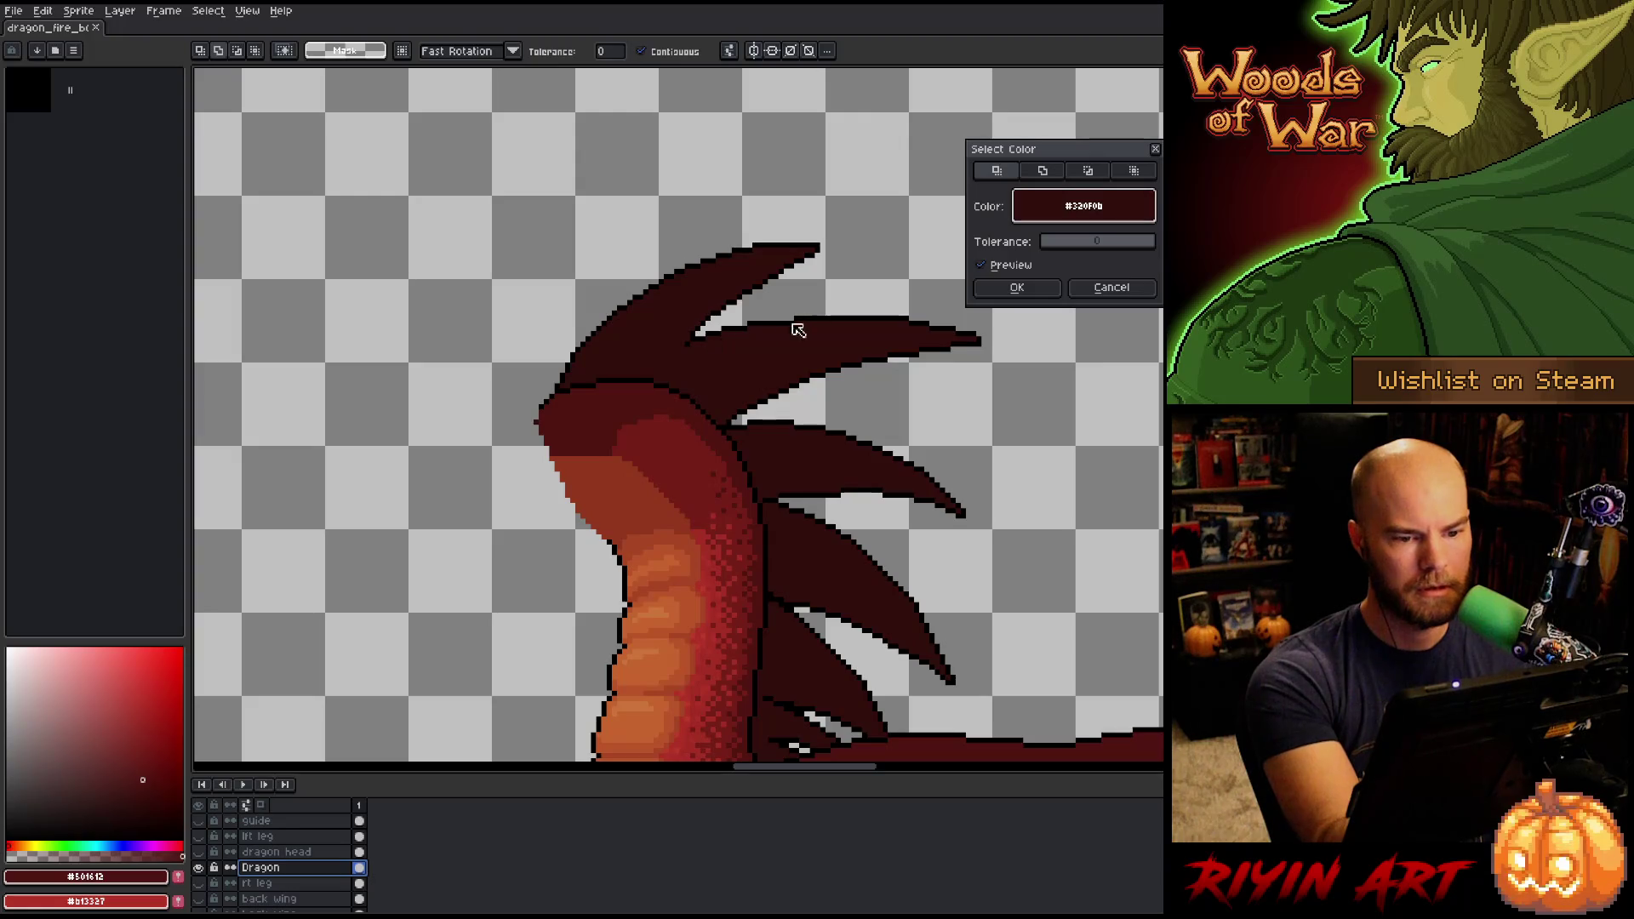
pyautogui.press('Return')
pyautogui.press('b')
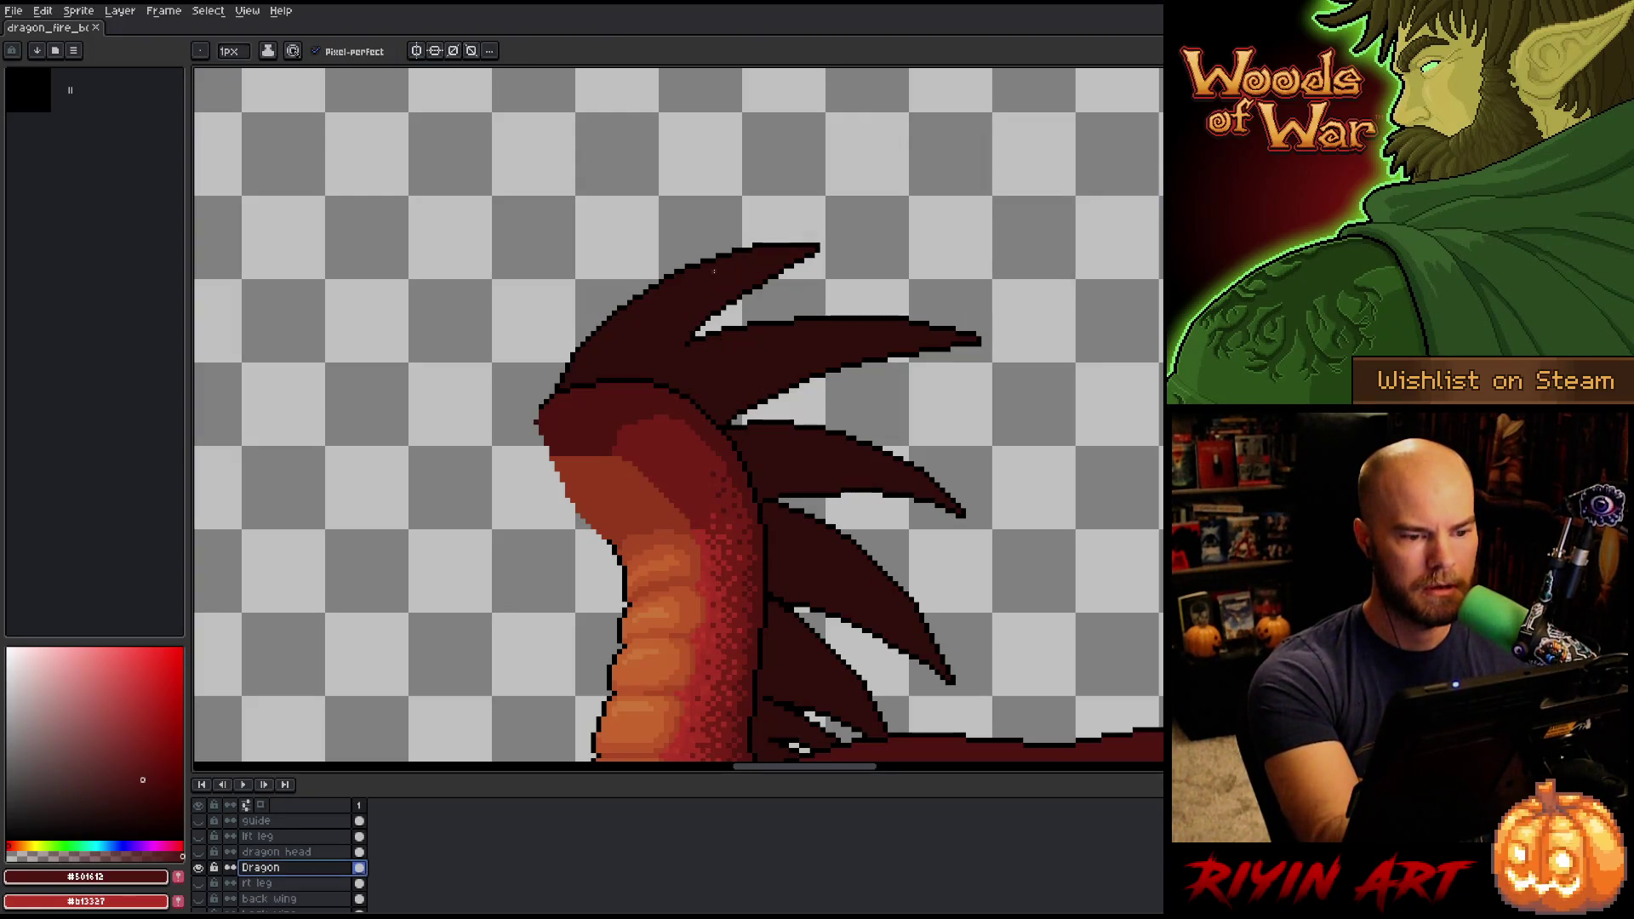
# With a 4px brush, paint lighter red highlights along the four upper neck spikes.
pyautogui.click(228, 51)
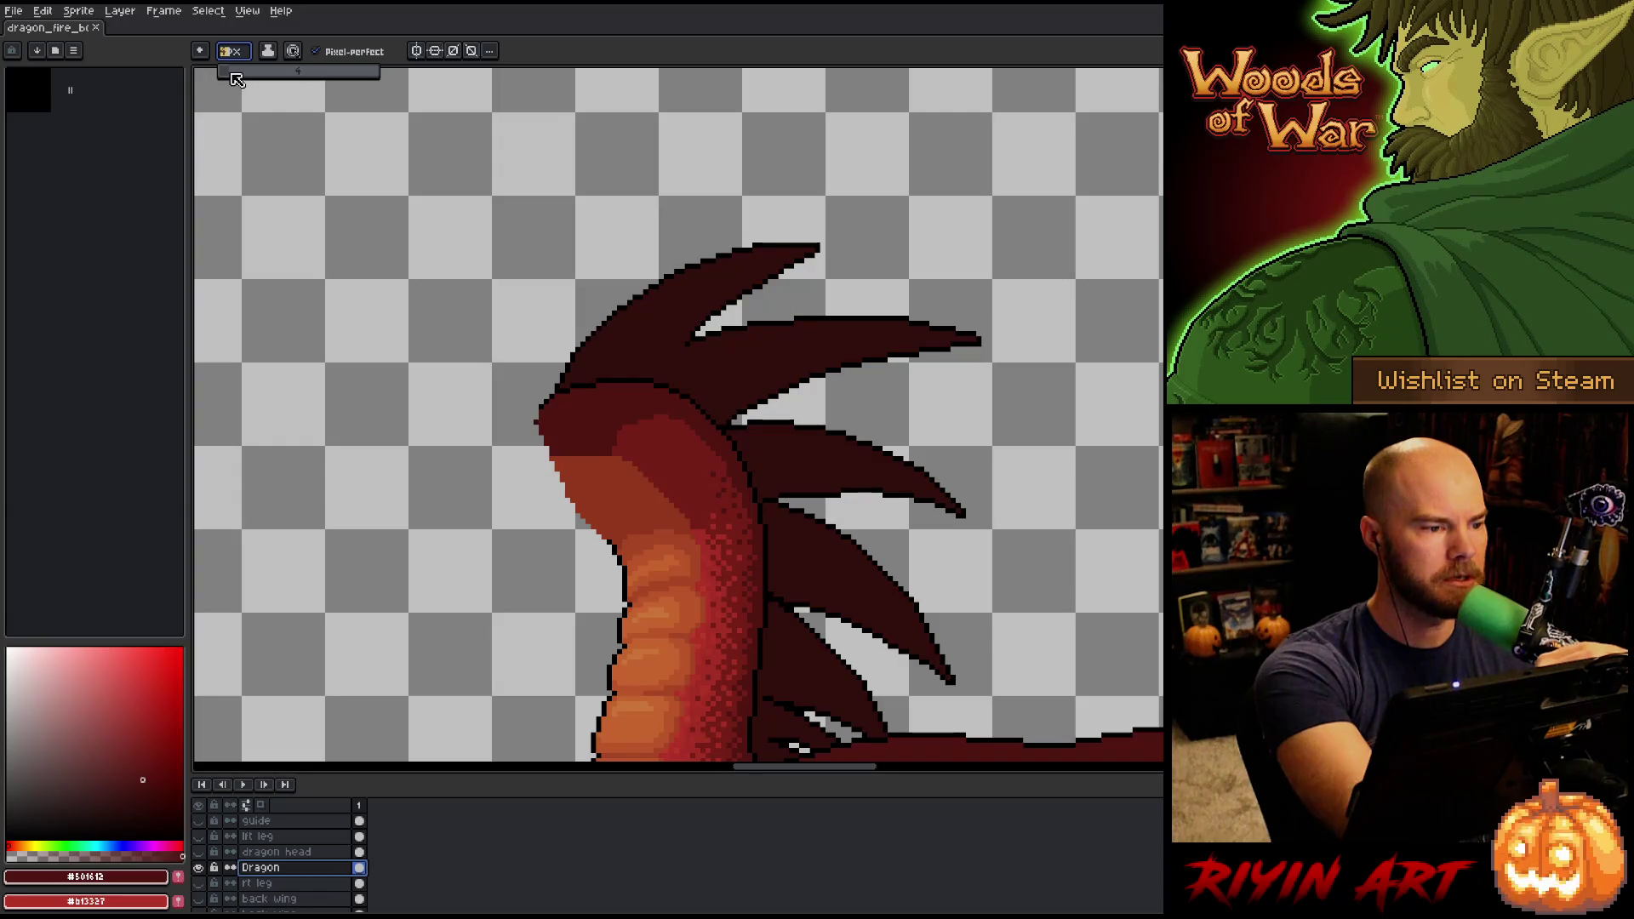
pyautogui.press('Return')
pyautogui.moveTo(606, 362)
pyautogui.mouseDown()
pyautogui.moveTo(673, 298)
pyautogui.moveTo(745, 264)
pyautogui.mouseUp()
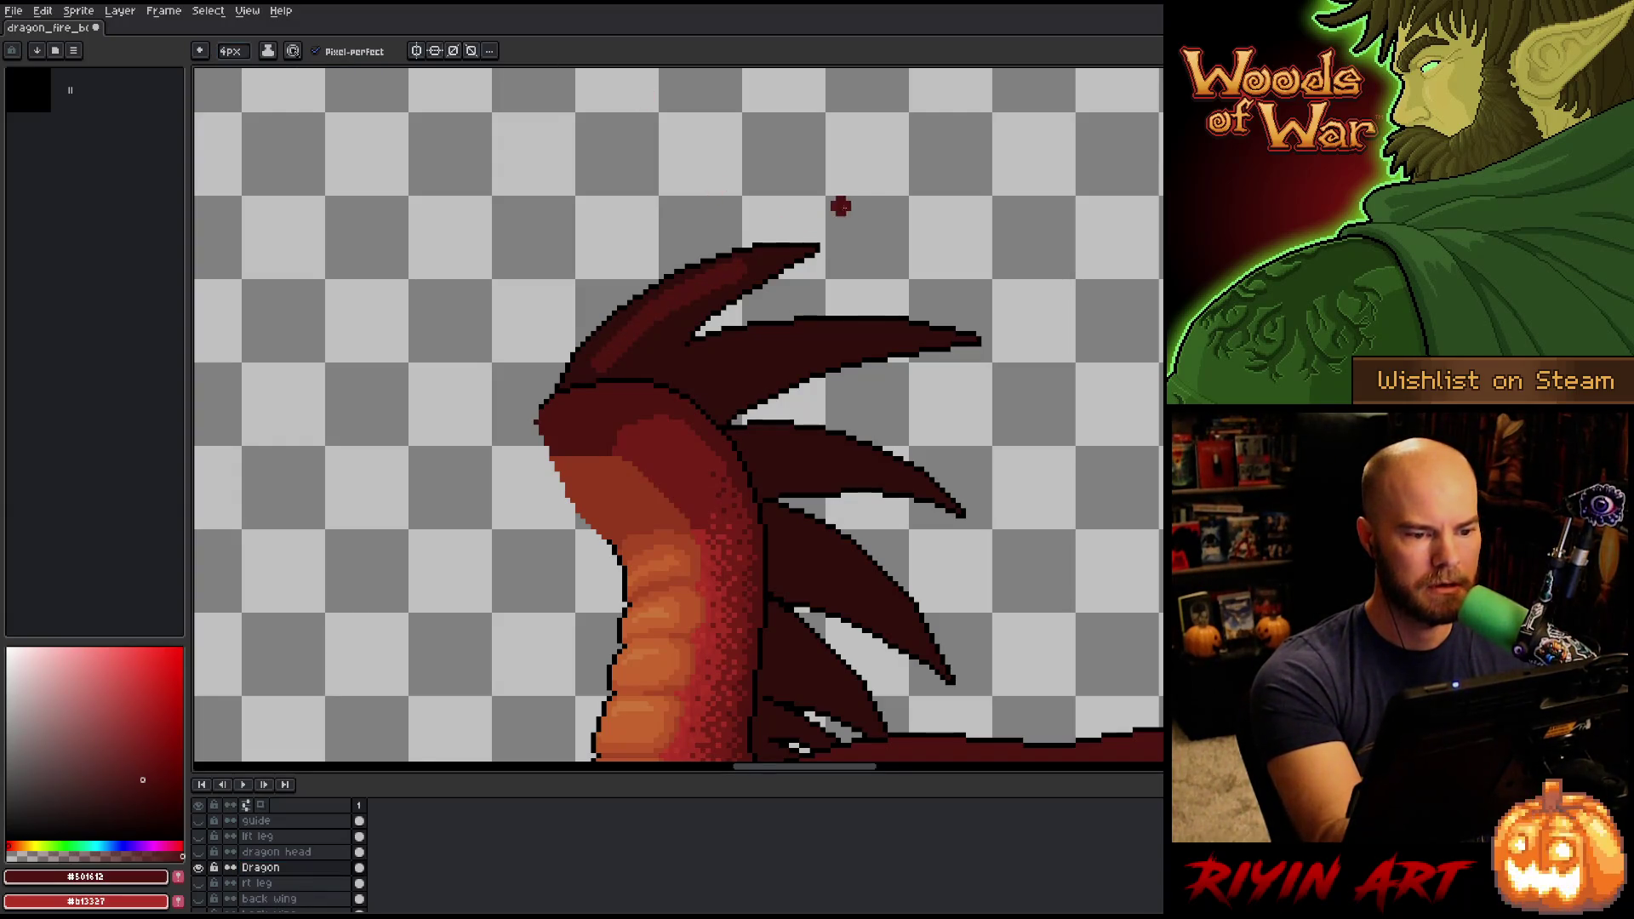
pyautogui.moveTo(708, 368); pyautogui.dragTo(890, 332)
pyautogui.moveTo(761, 445); pyautogui.dragTo(907, 467)
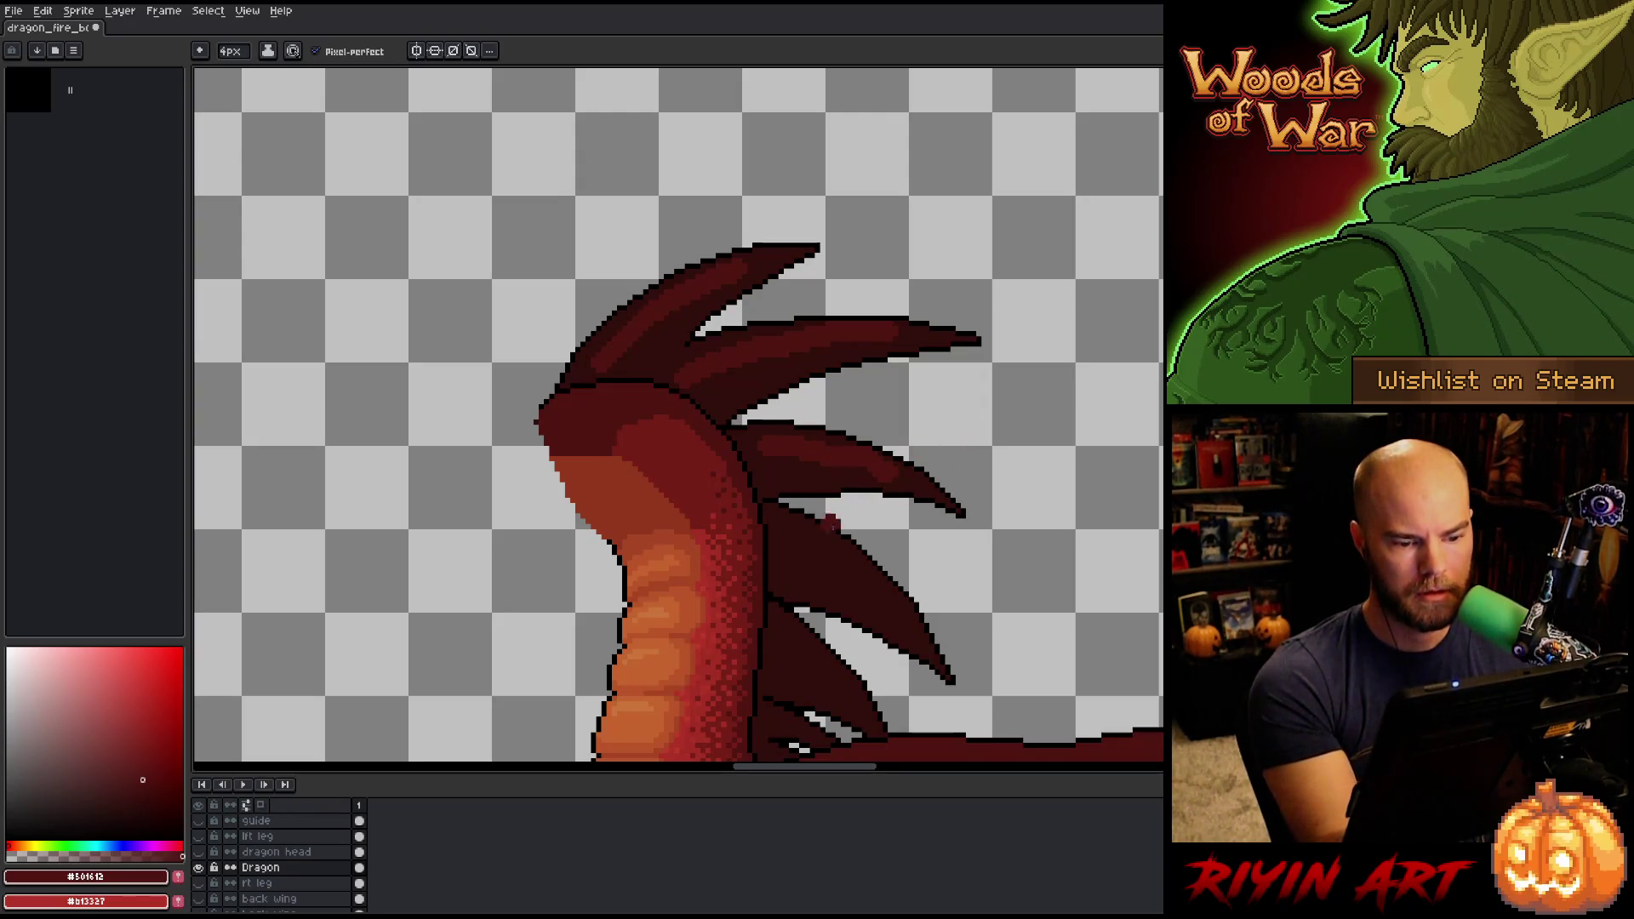
pyautogui.moveTo(779, 534); pyautogui.dragTo(901, 611)
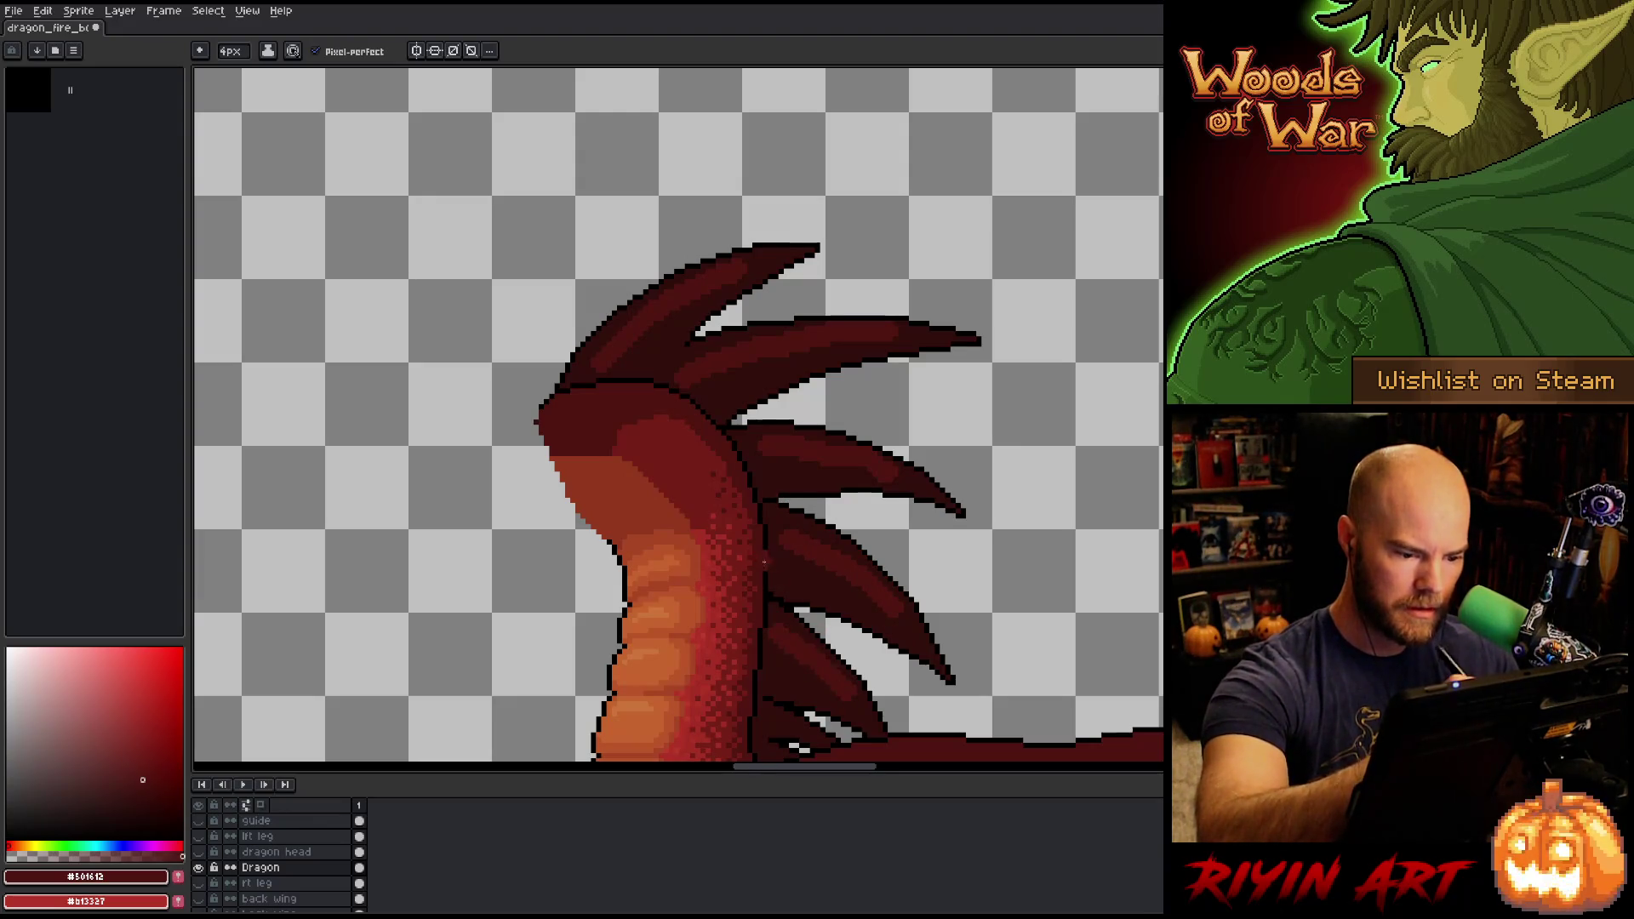
pyautogui.keyDown('alt'); pyautogui.click(843, 722); pyautogui.keyUp('alt')
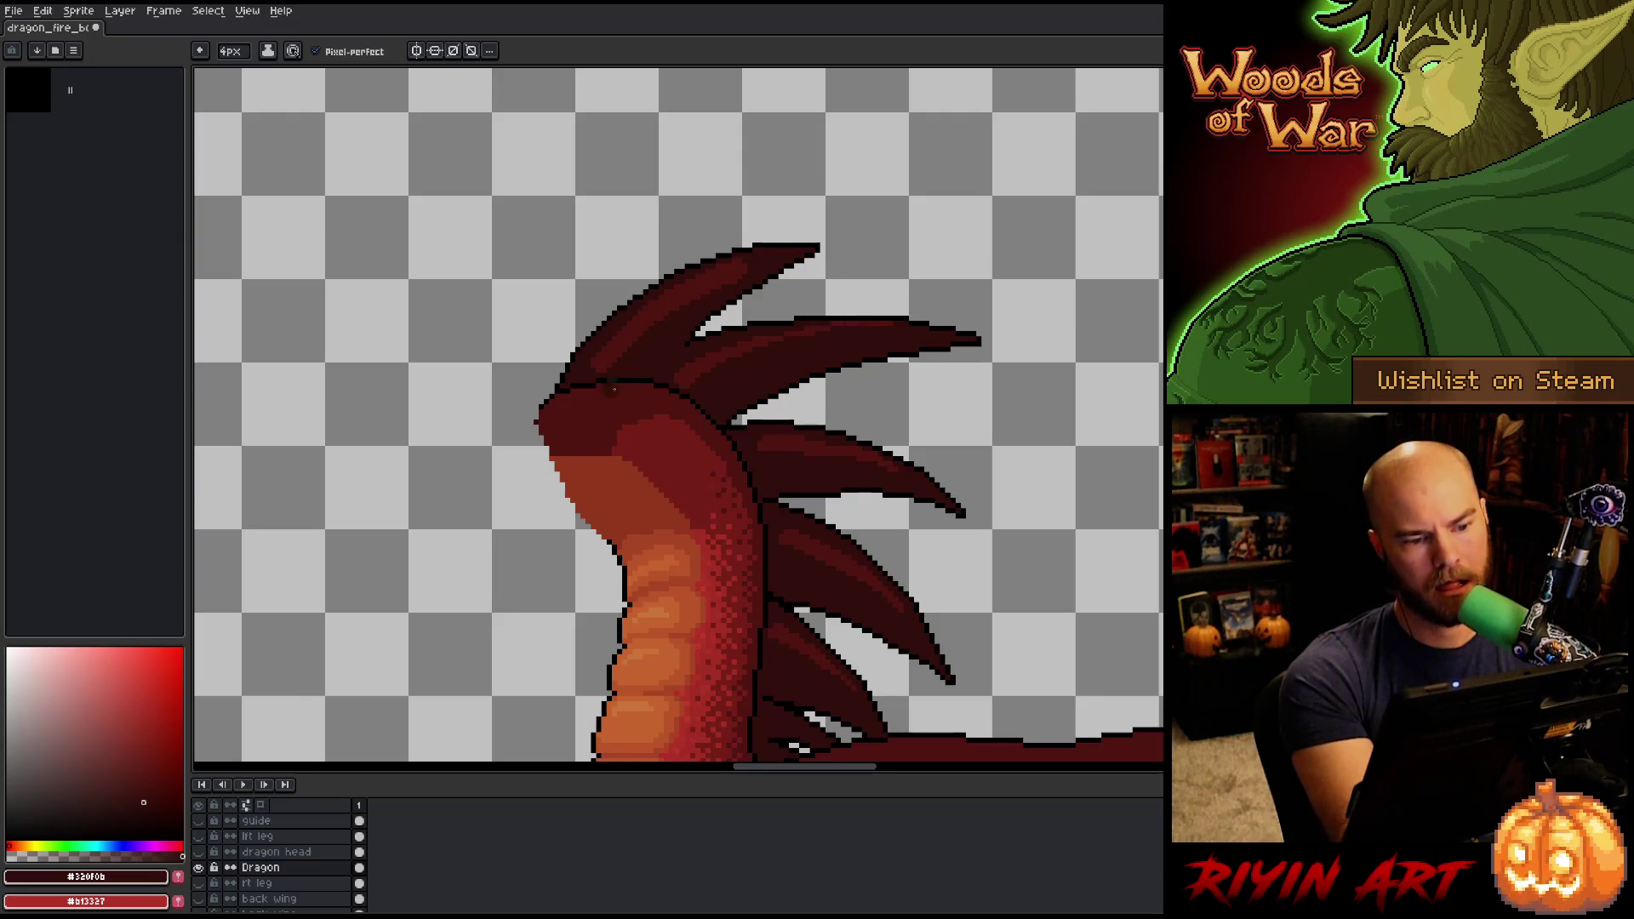
# Paint light #501612 and dark #320f0b strokes along the top neck spike.
pyautogui.keyDown('alt'); pyautogui.click(641, 330); pyautogui.keyUp('alt')
pyautogui.moveTo(640, 339)
pyautogui.mouseDown()
pyautogui.moveTo(616, 371)
pyautogui.moveTo(647, 300)
pyautogui.mouseUp()
pyautogui.keyDown('alt'); pyautogui.click(685, 288); pyautogui.keyUp('alt')
pyautogui.moveTo(726, 278); pyautogui.dragTo(609, 371)
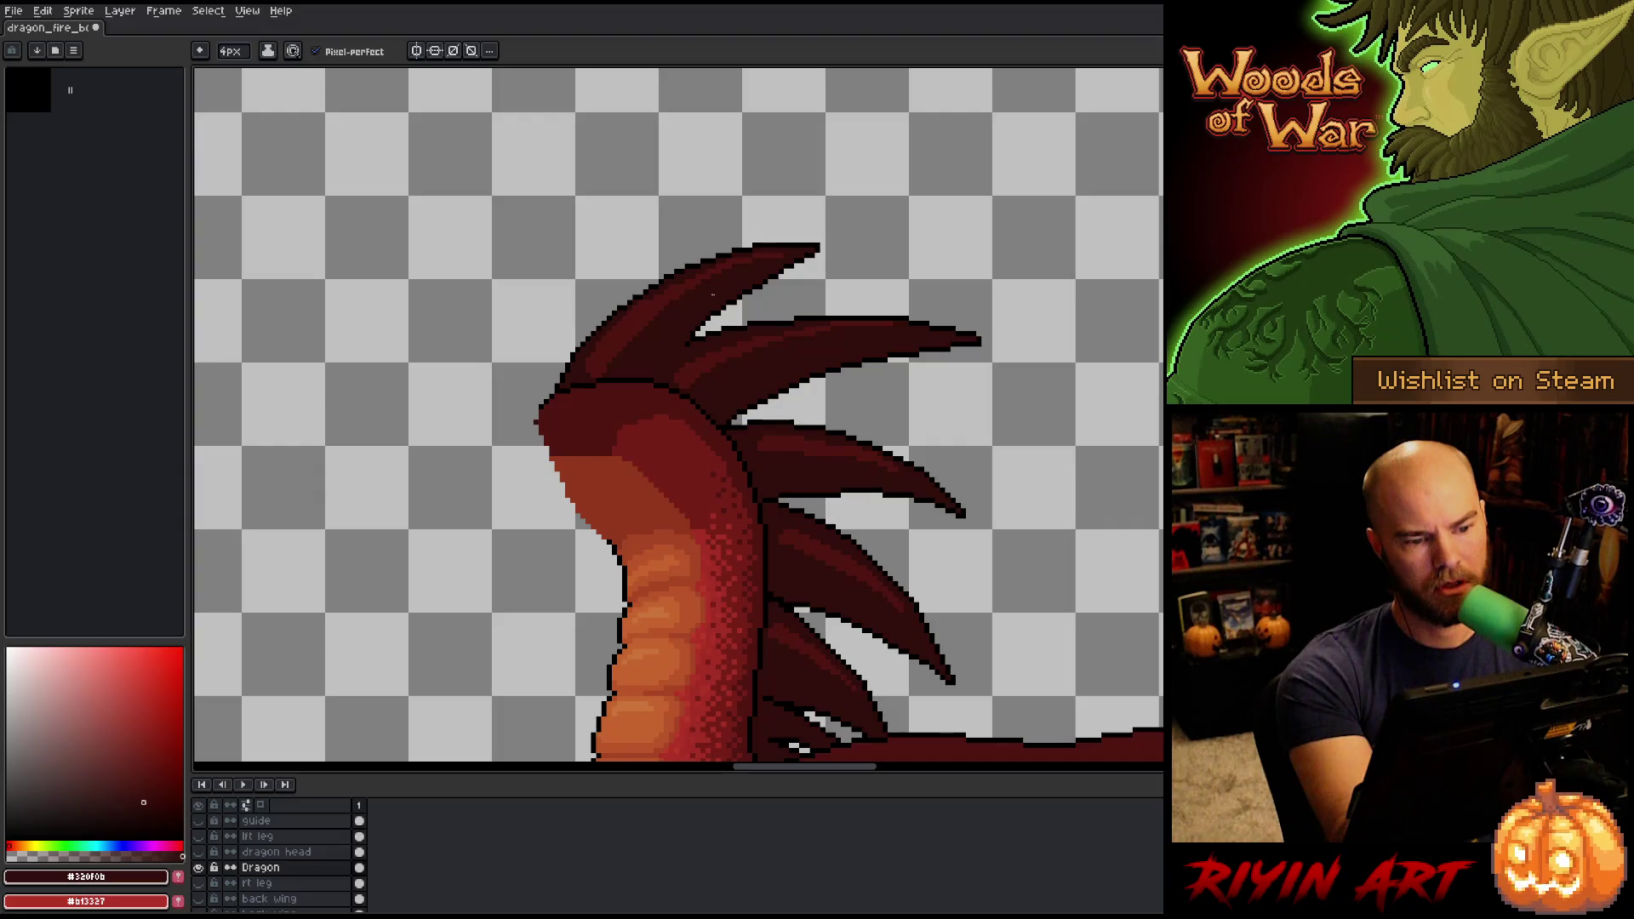
pyautogui.keyDown('alt'); pyautogui.click(661, 308); pyautogui.keyUp('alt')
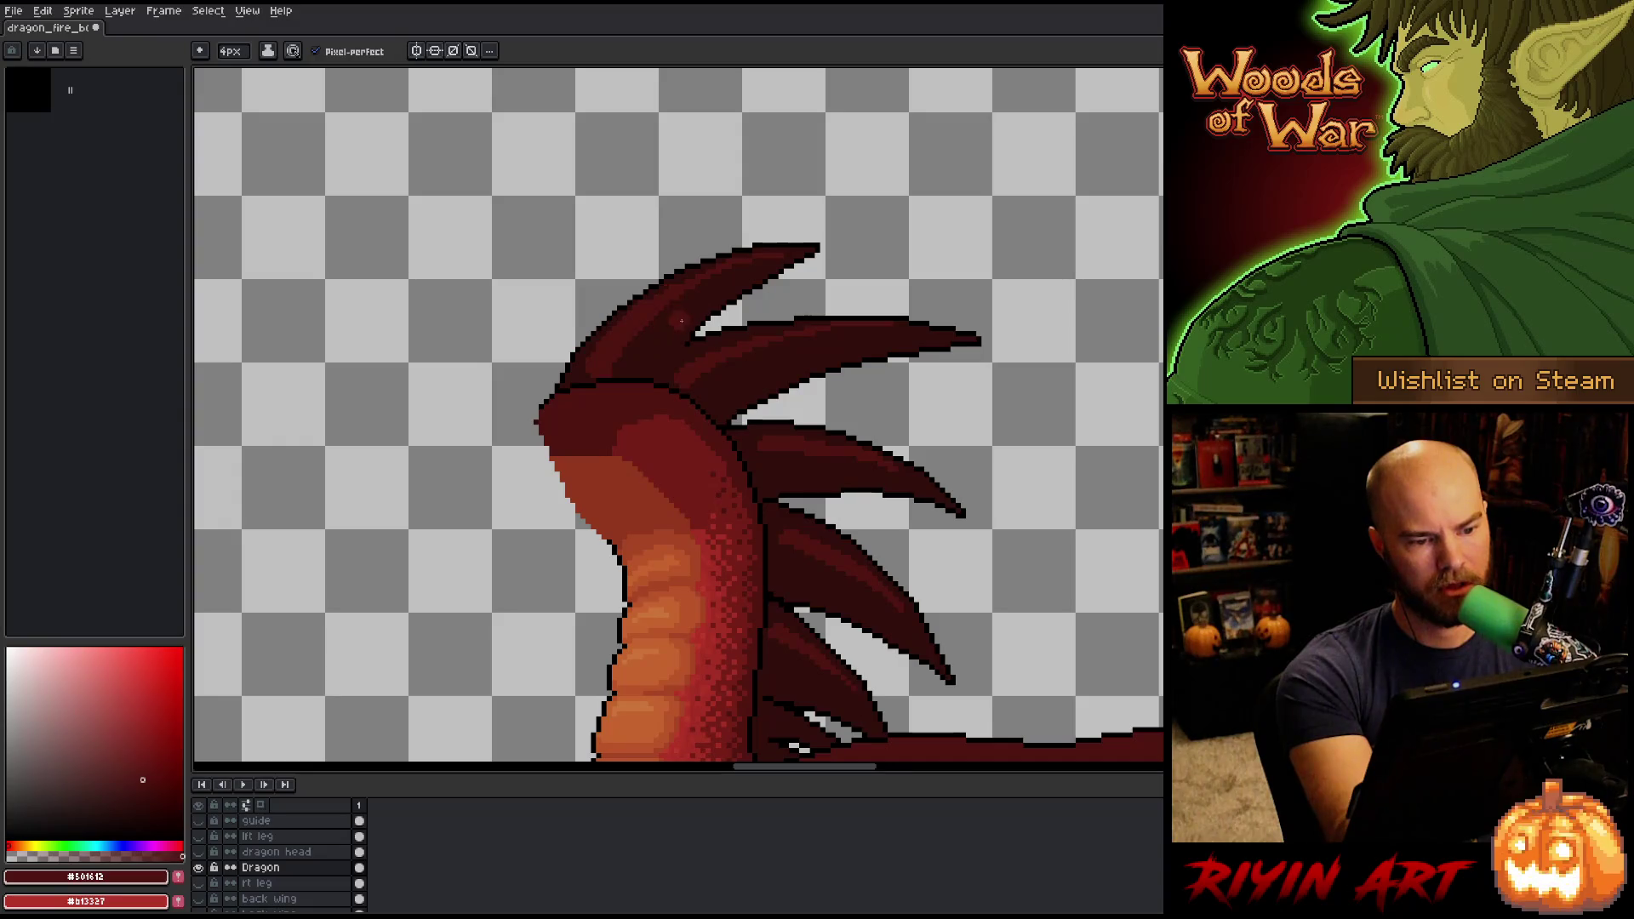
pyautogui.keyDown('alt'); pyautogui.click(674, 328); pyautogui.keyUp('alt')
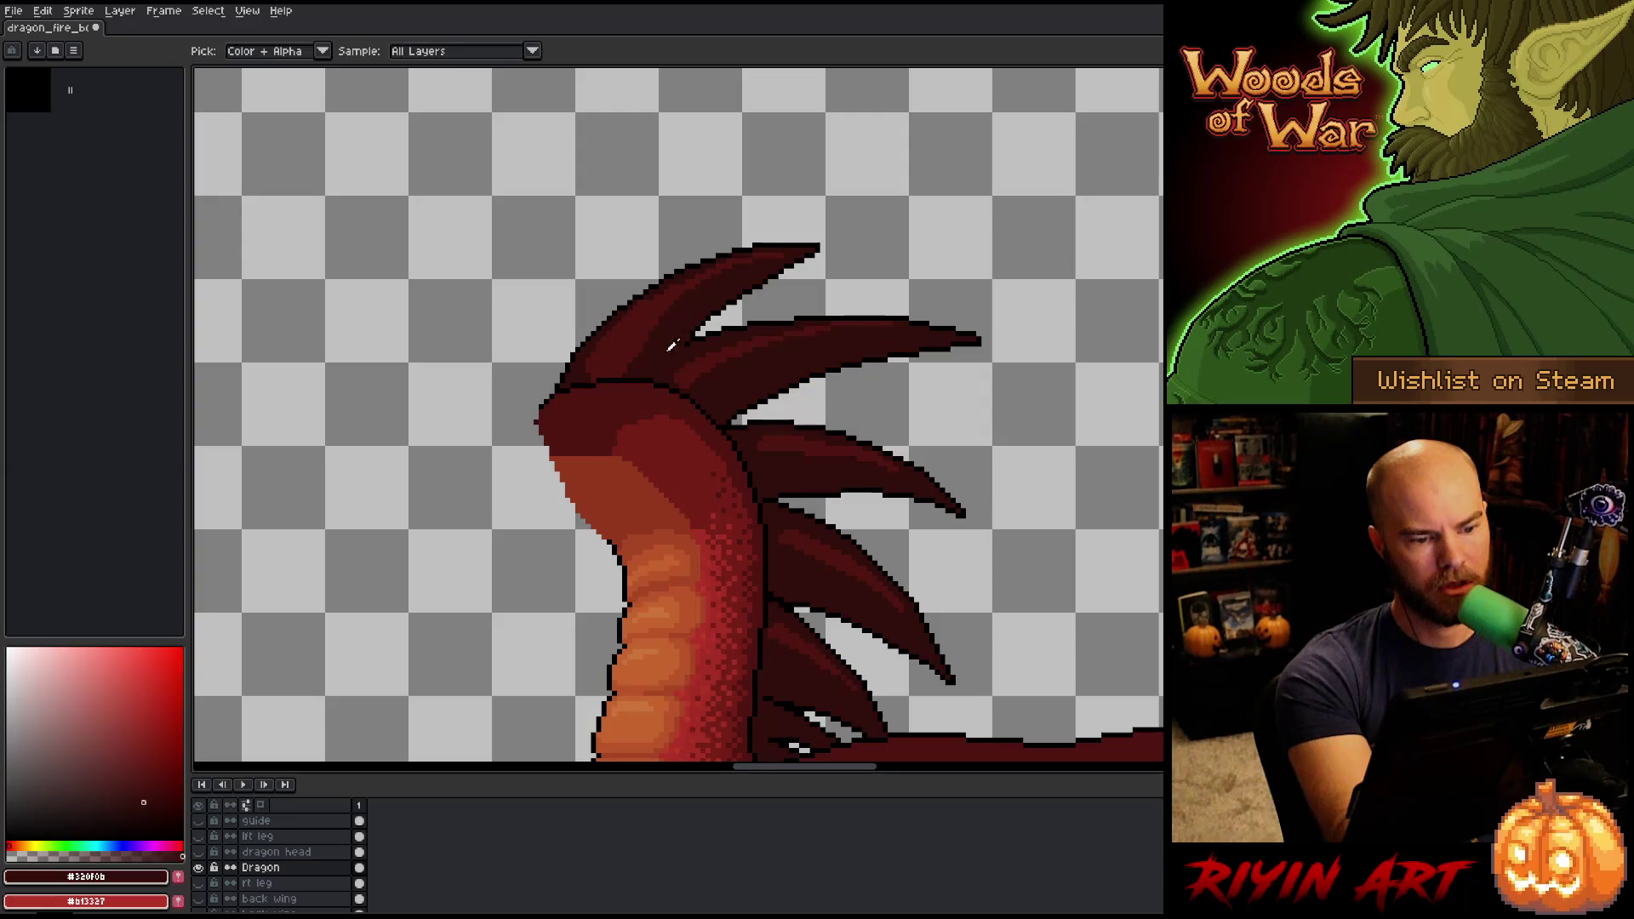
pyautogui.keyDown('alt'); pyautogui.click(604, 360); pyautogui.keyUp('alt')
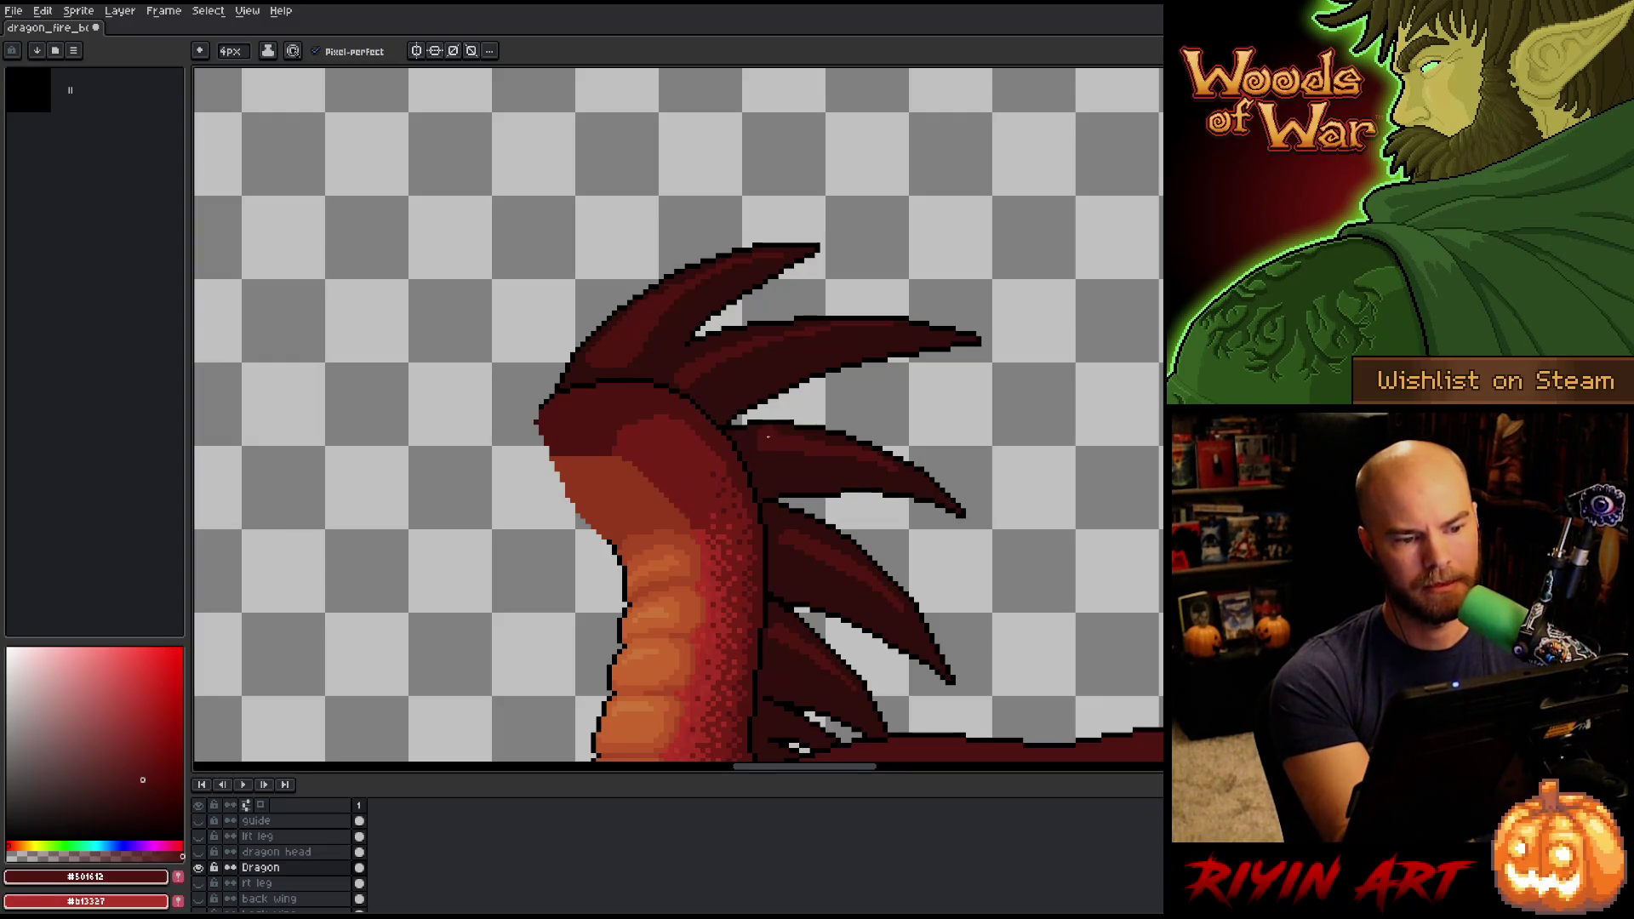
# Refine the spike shading at 1px with #320f0b and #501612, save, and unhide all layers.
pyautogui.press('-')
pyautogui.press('-')
pyautogui.press('-')
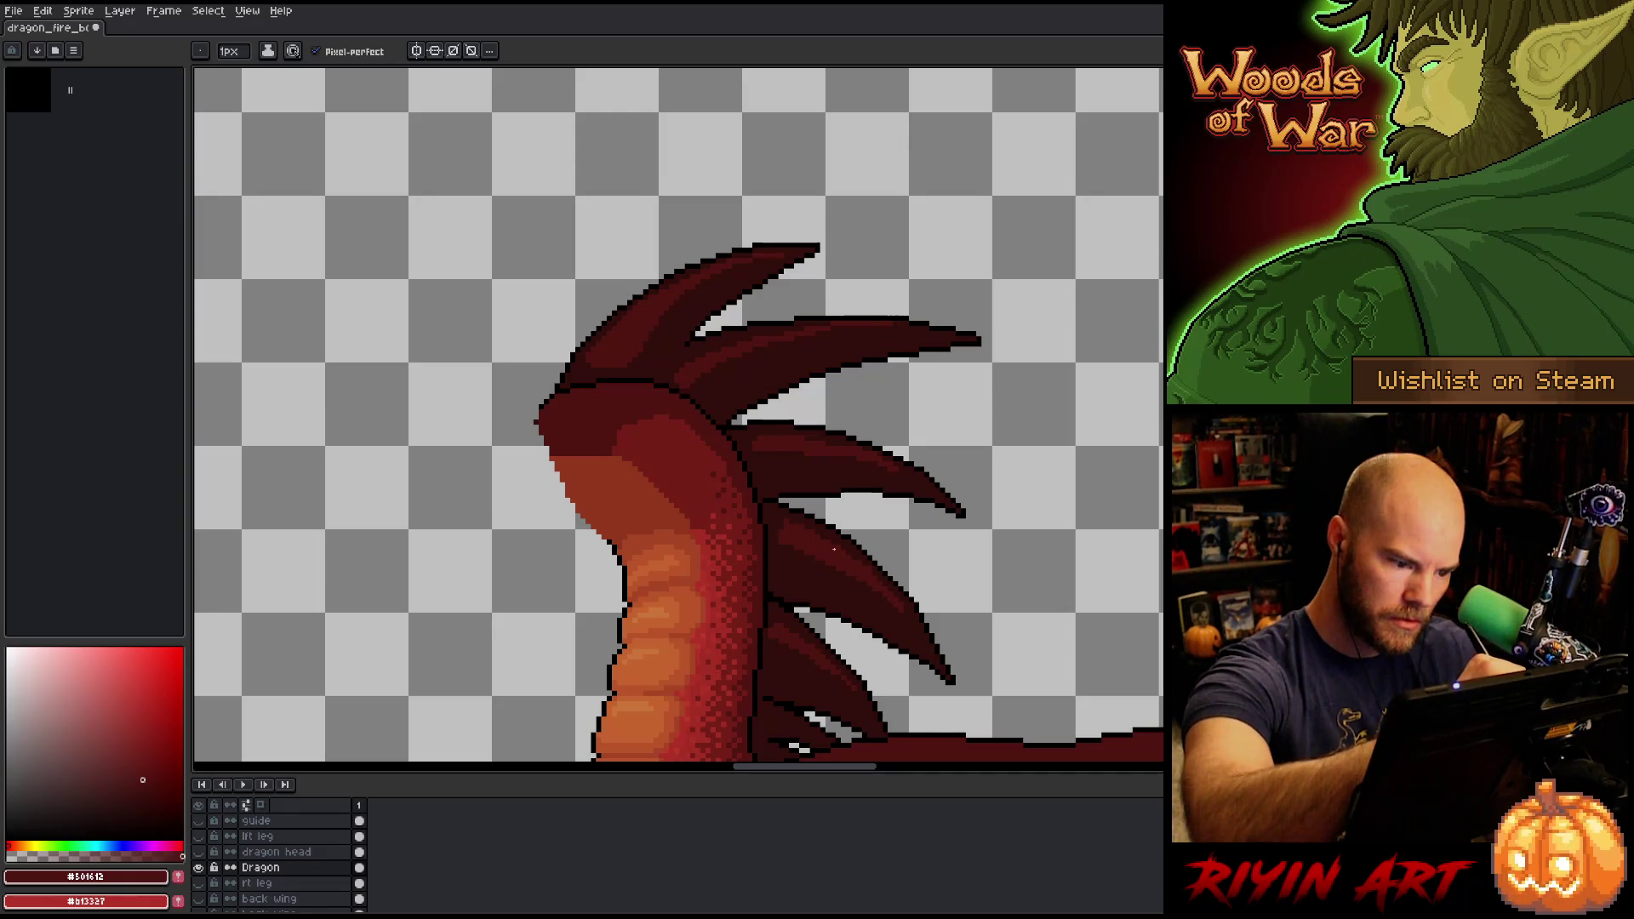
pyautogui.keyDown('alt'); pyautogui.click(863, 545); pyautogui.keyUp('alt')
pyautogui.keyDown('alt'); pyautogui.click(782, 520); pyautogui.keyUp('alt')
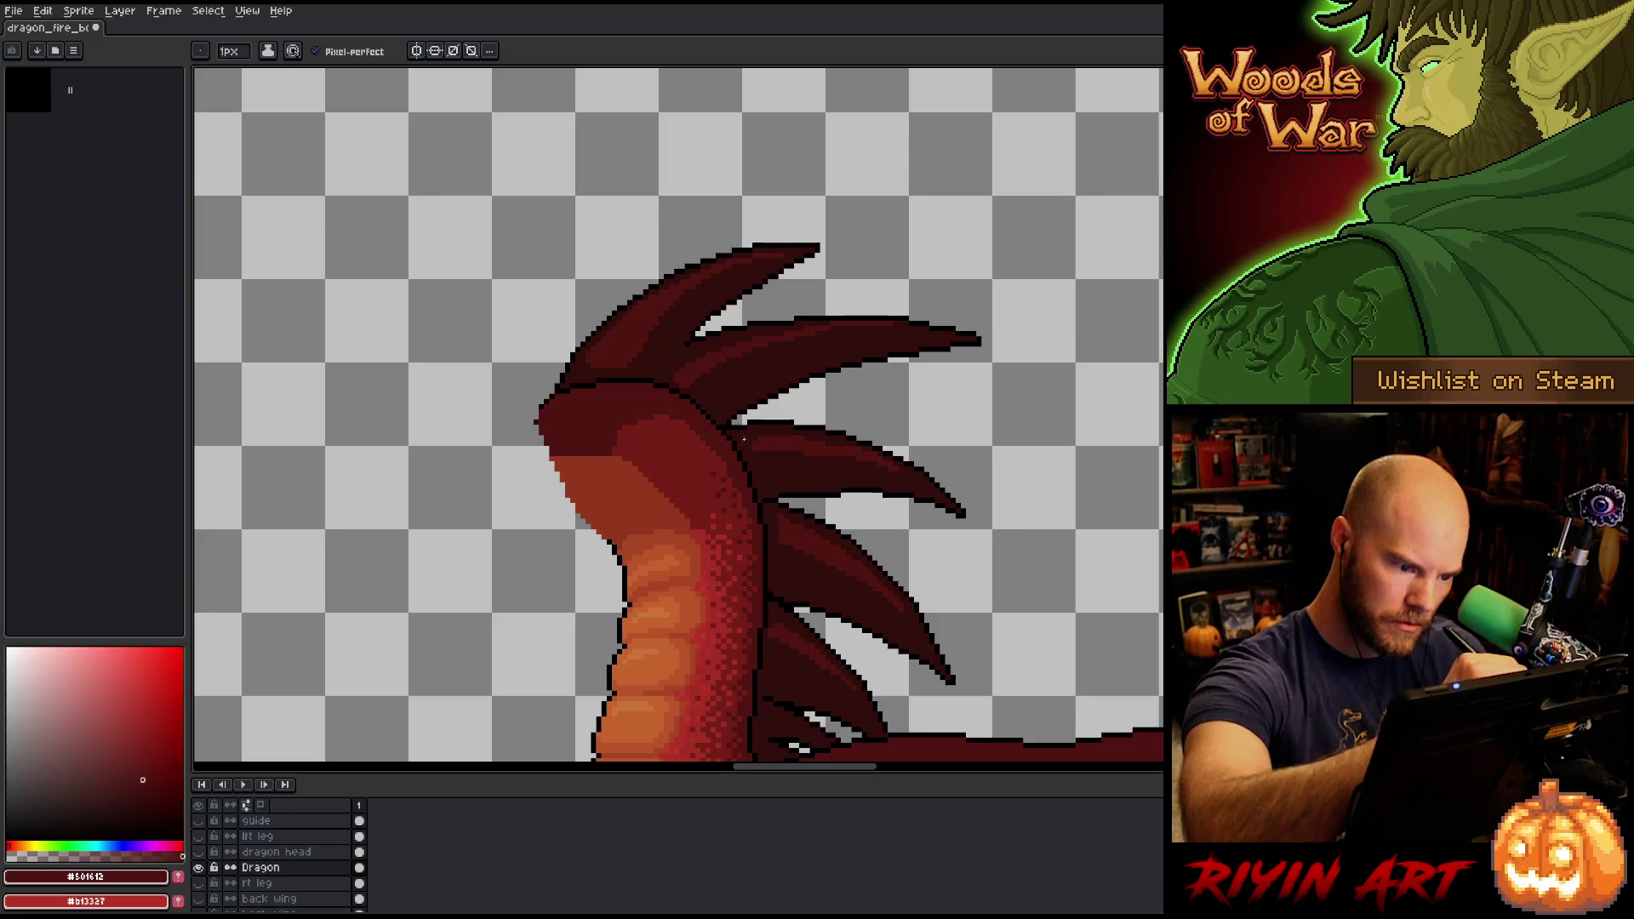
pyautogui.press('alt')
pyautogui.keyDown('alt'); pyautogui.click(790, 654); pyautogui.keyUp('alt')
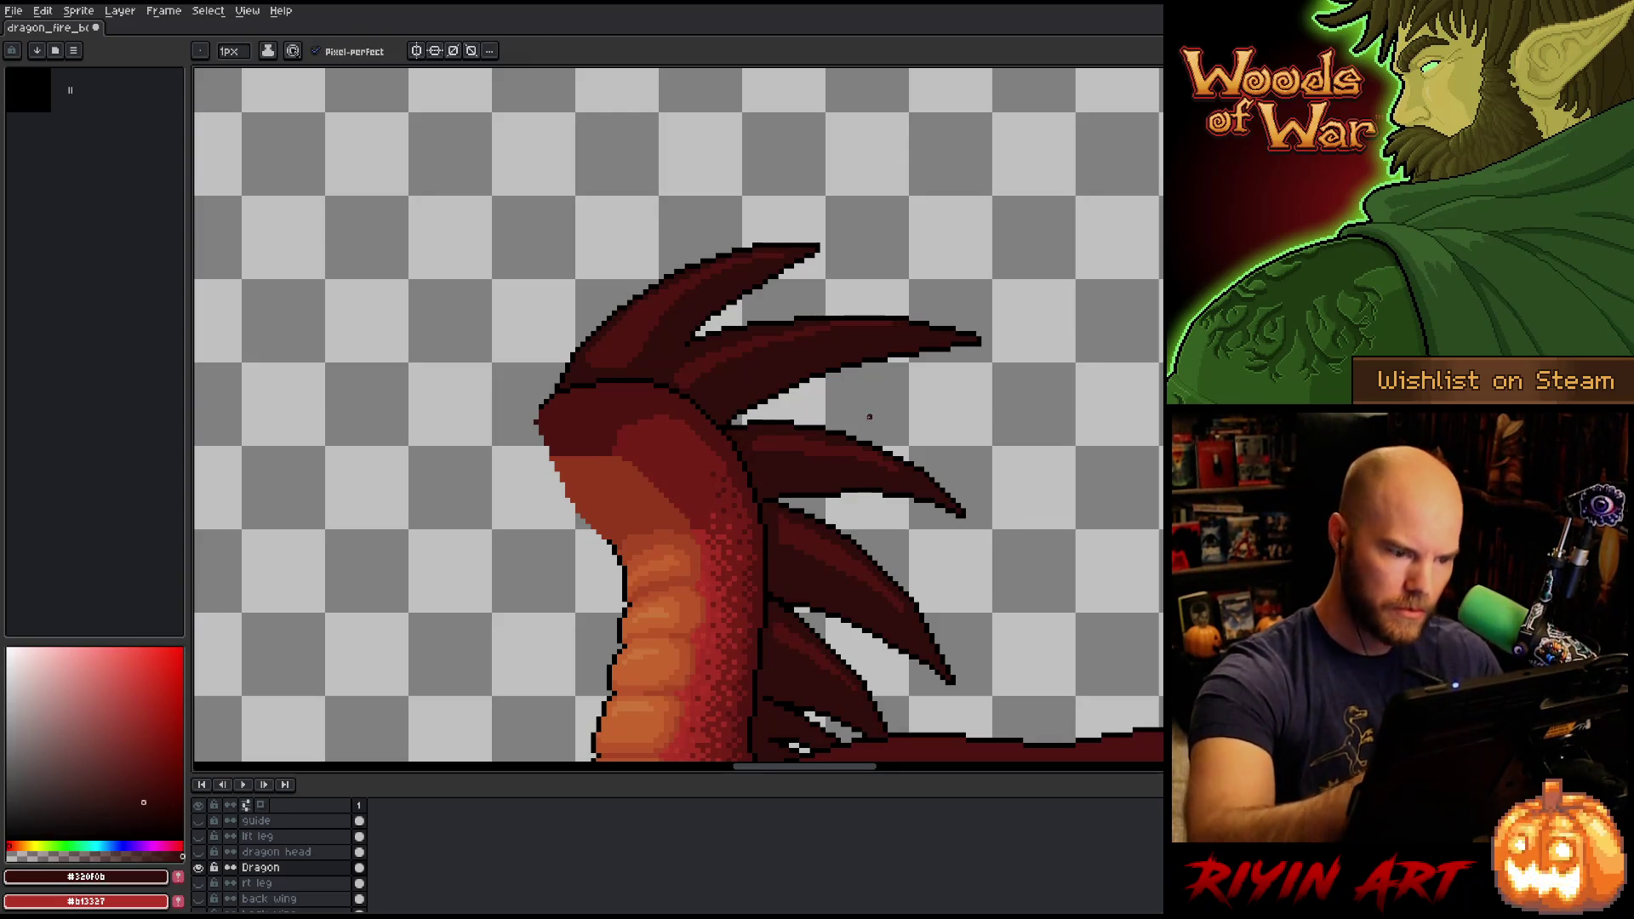
pyautogui.keyDown('alt'); pyautogui.click(695, 385); pyautogui.keyUp('alt')
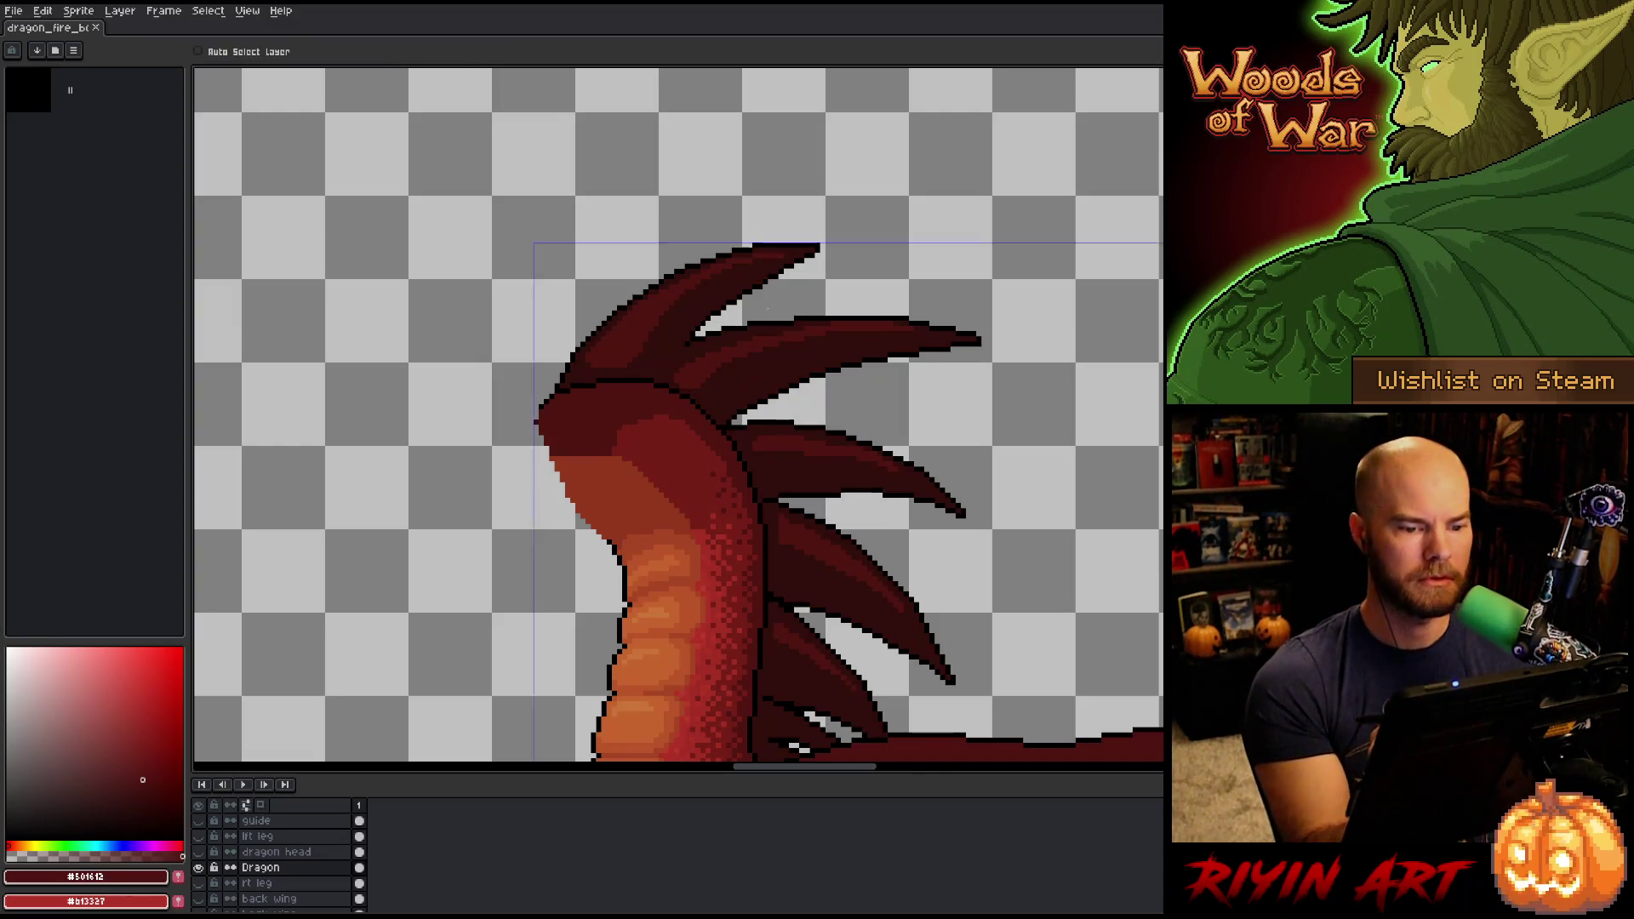
pyautogui.keyDown('alt'); pyautogui.click(890, 459); pyautogui.keyUp('alt')
pyautogui.keyDown('alt'); pyautogui.click(892, 458); pyautogui.keyUp('alt')
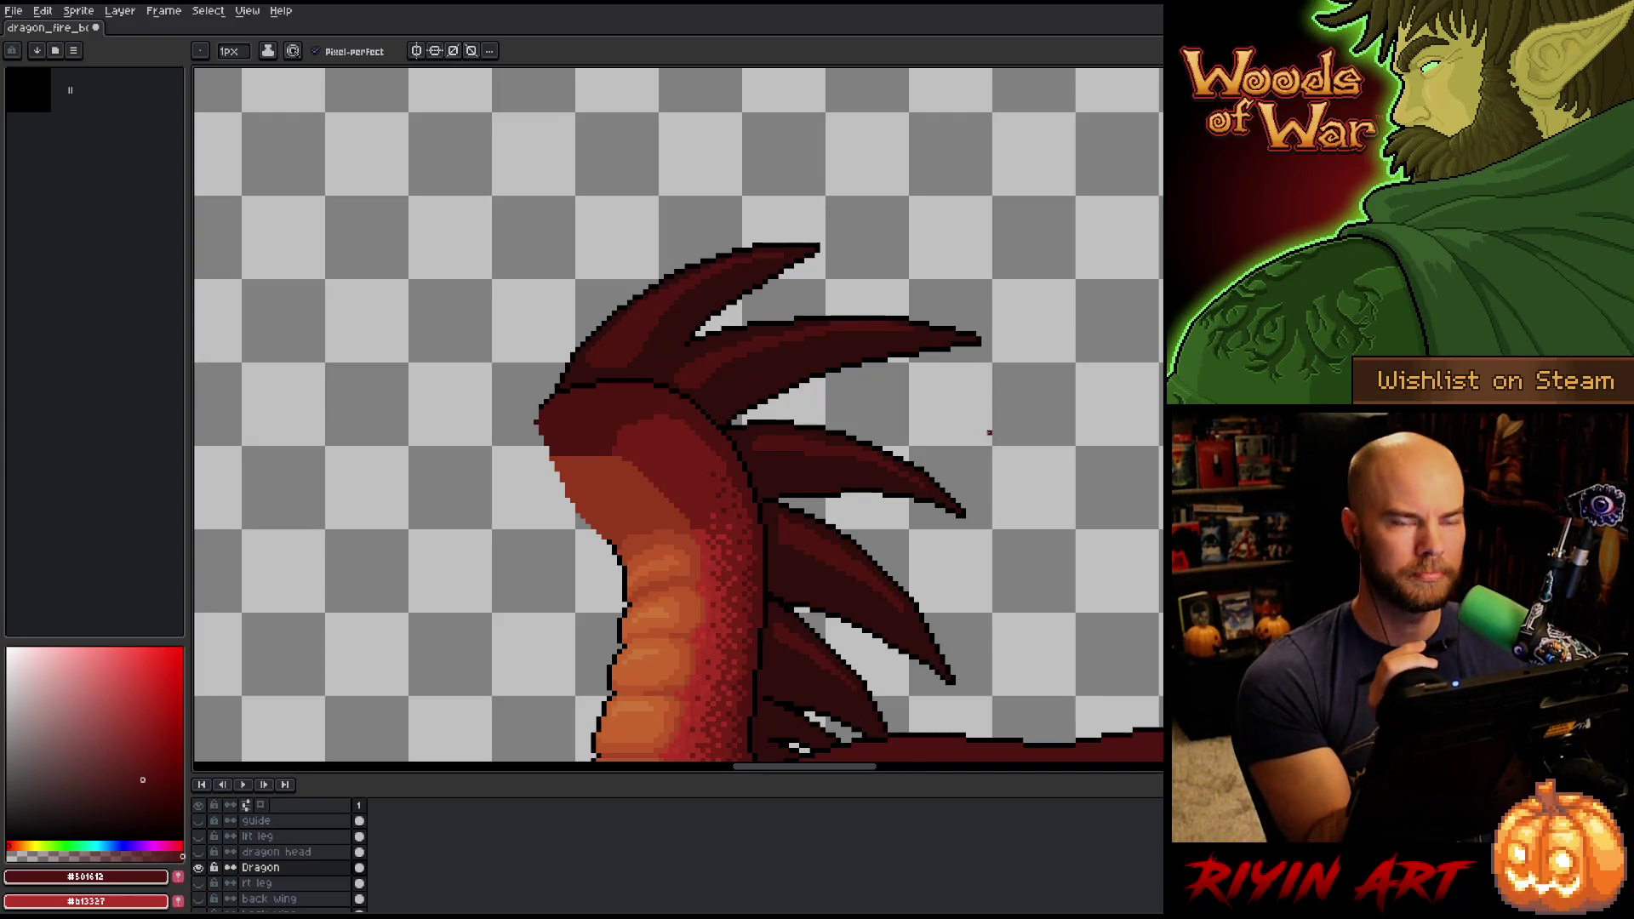
pyautogui.hotkey('ctrl', 's')
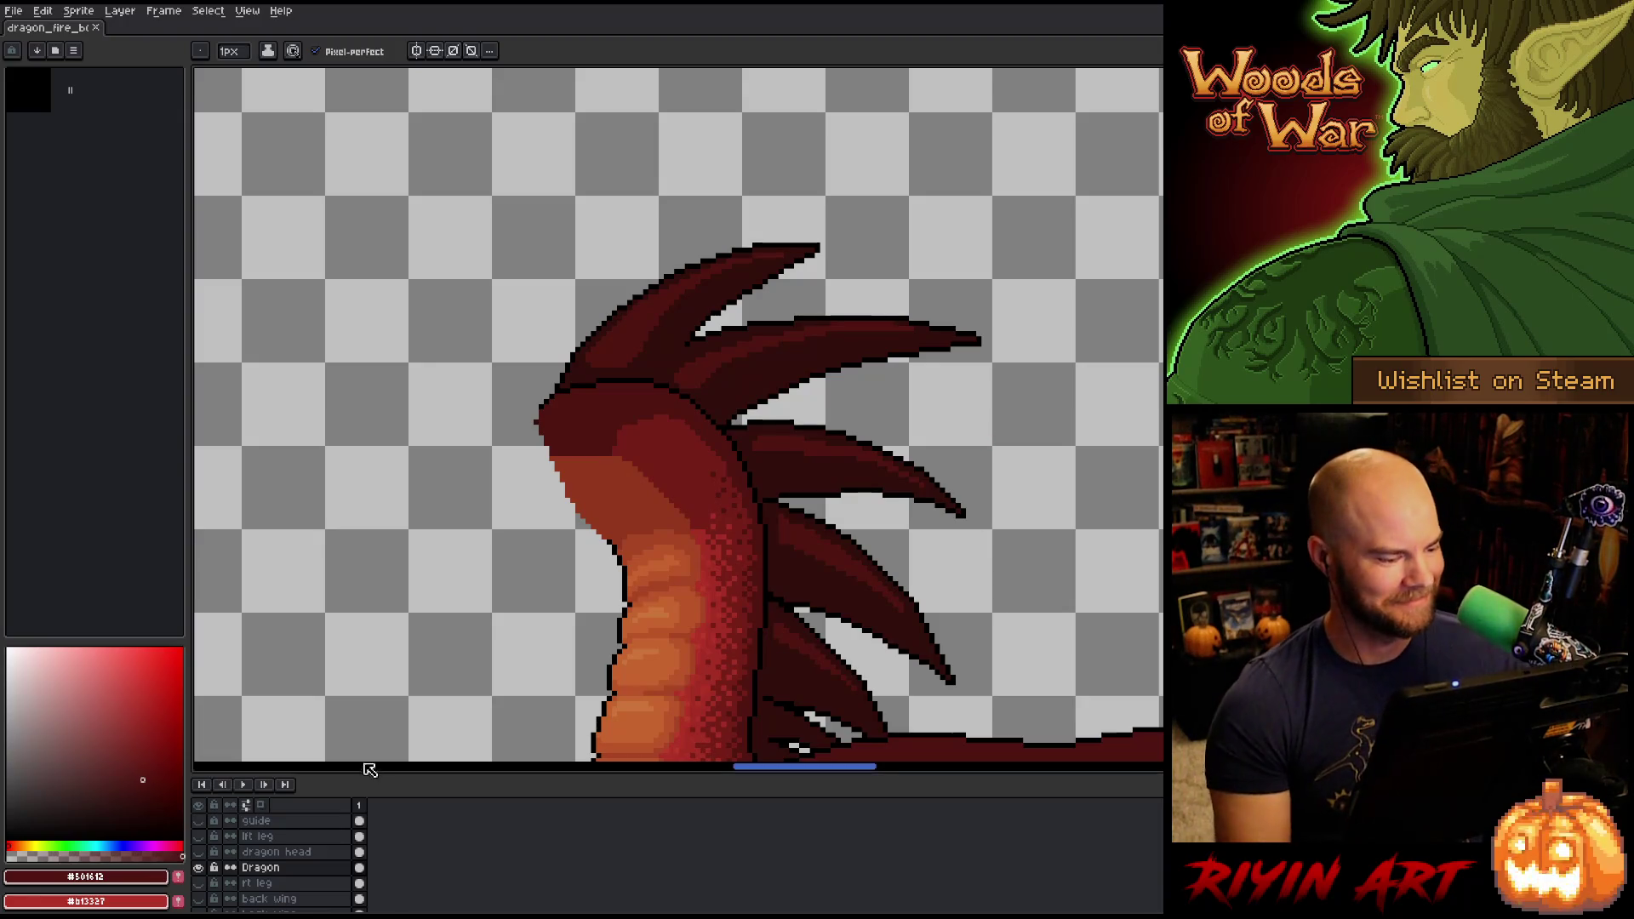
pyautogui.keyDown('alt'); pyautogui.click(198, 868); pyautogui.keyUp('alt')
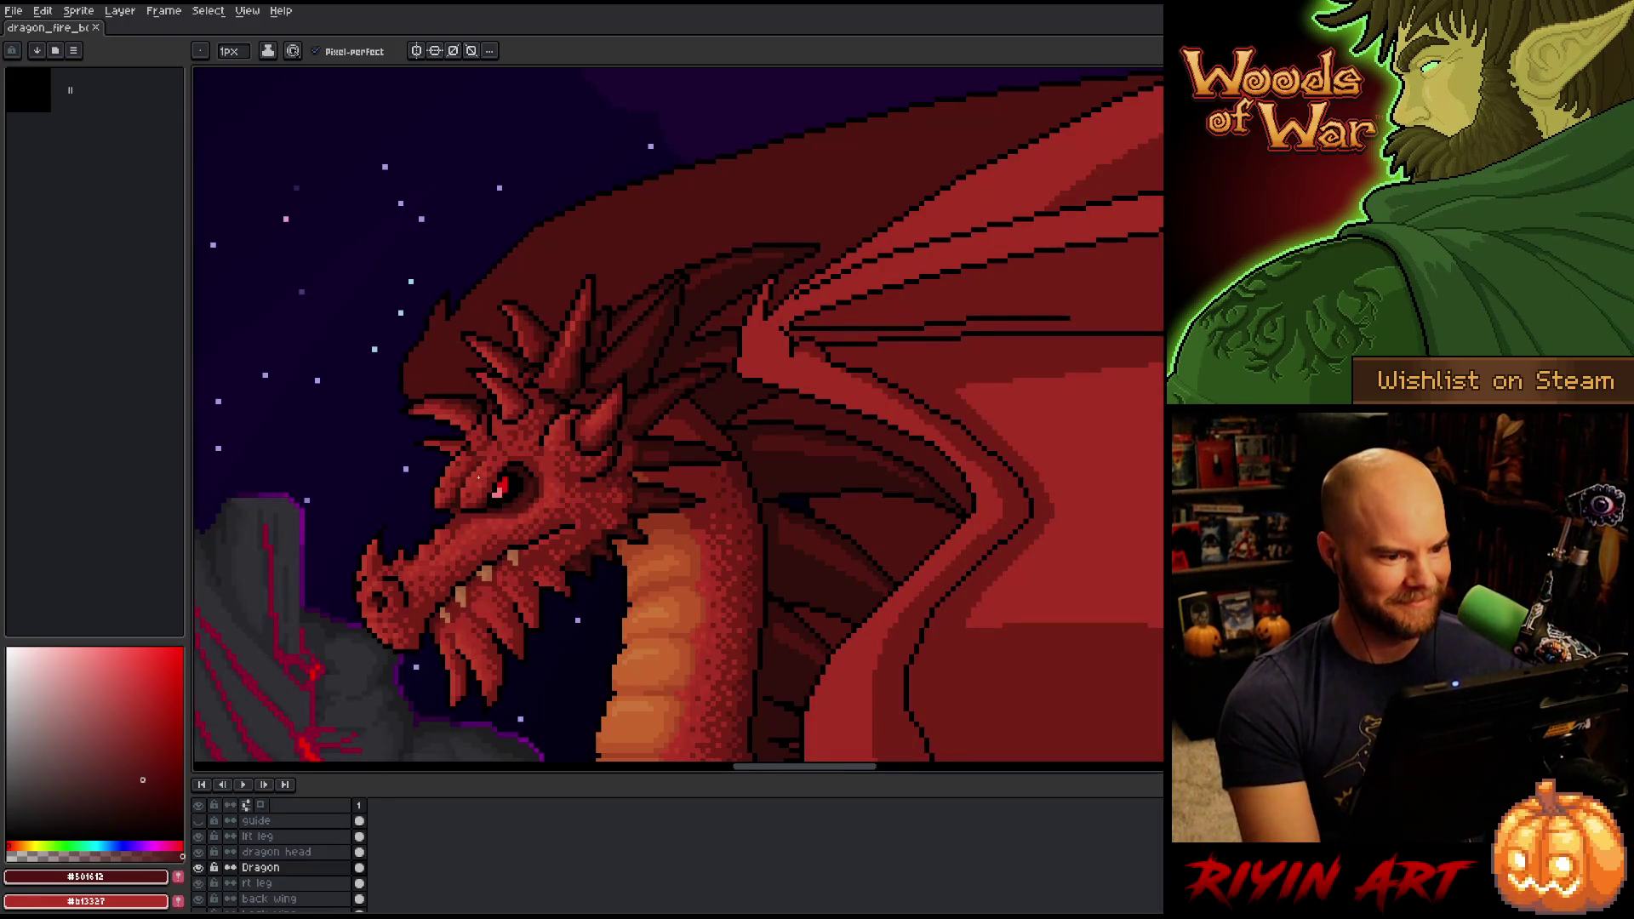
# Make the dragon head layer active, save, and briefly view it alone before showing all layers.
pyautogui.scroll(1, 482, 314)
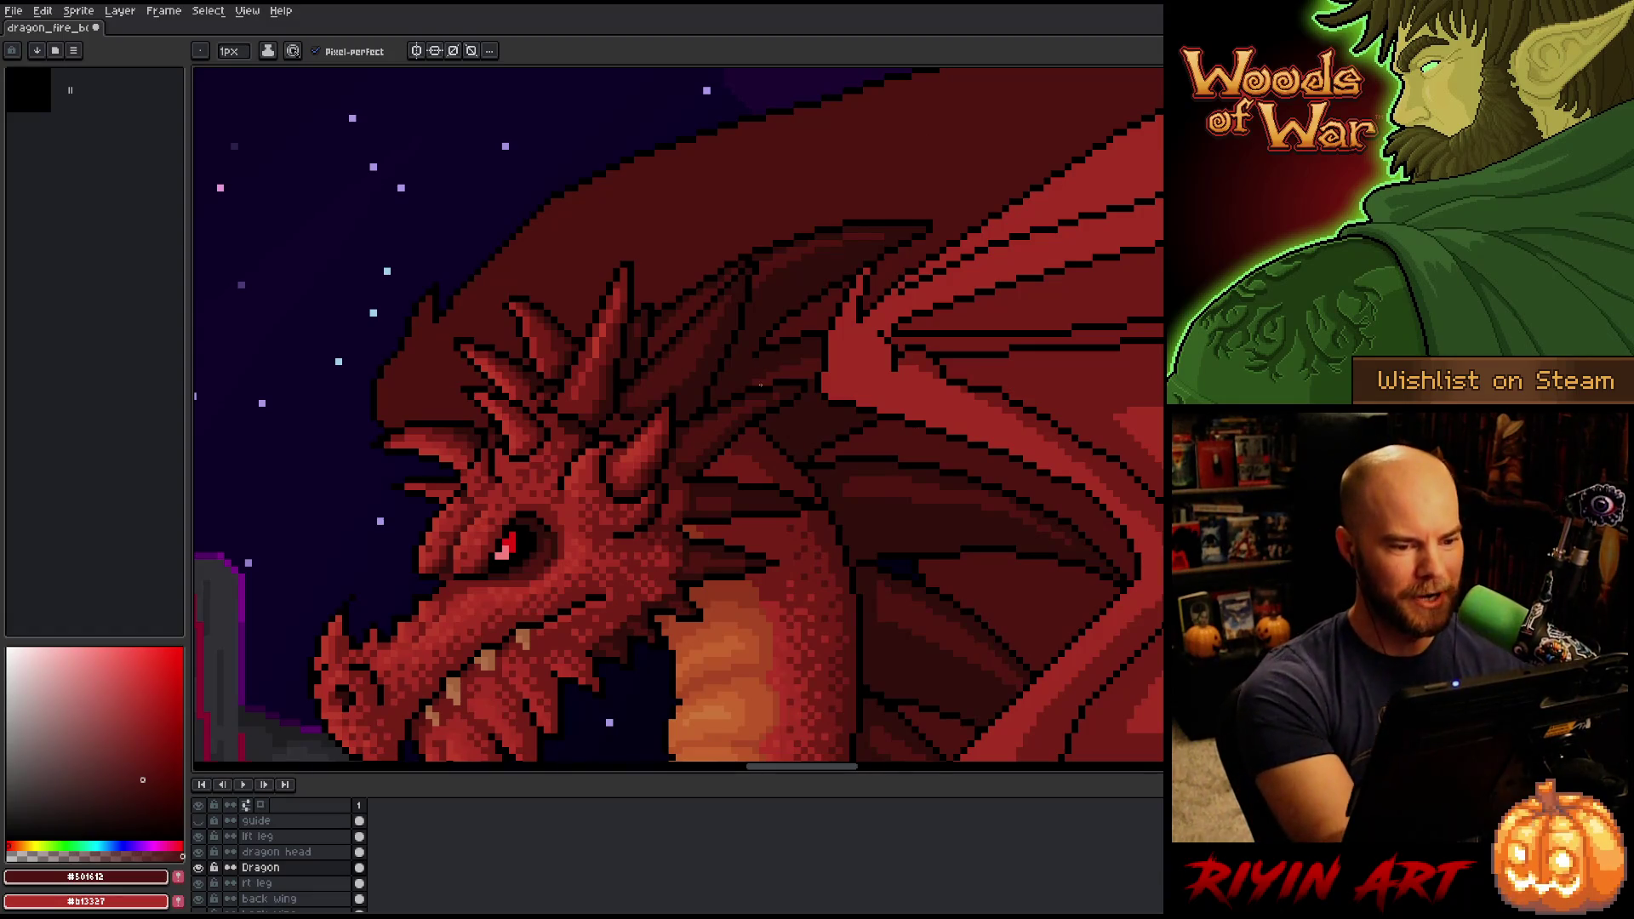
pyautogui.click(281, 852)
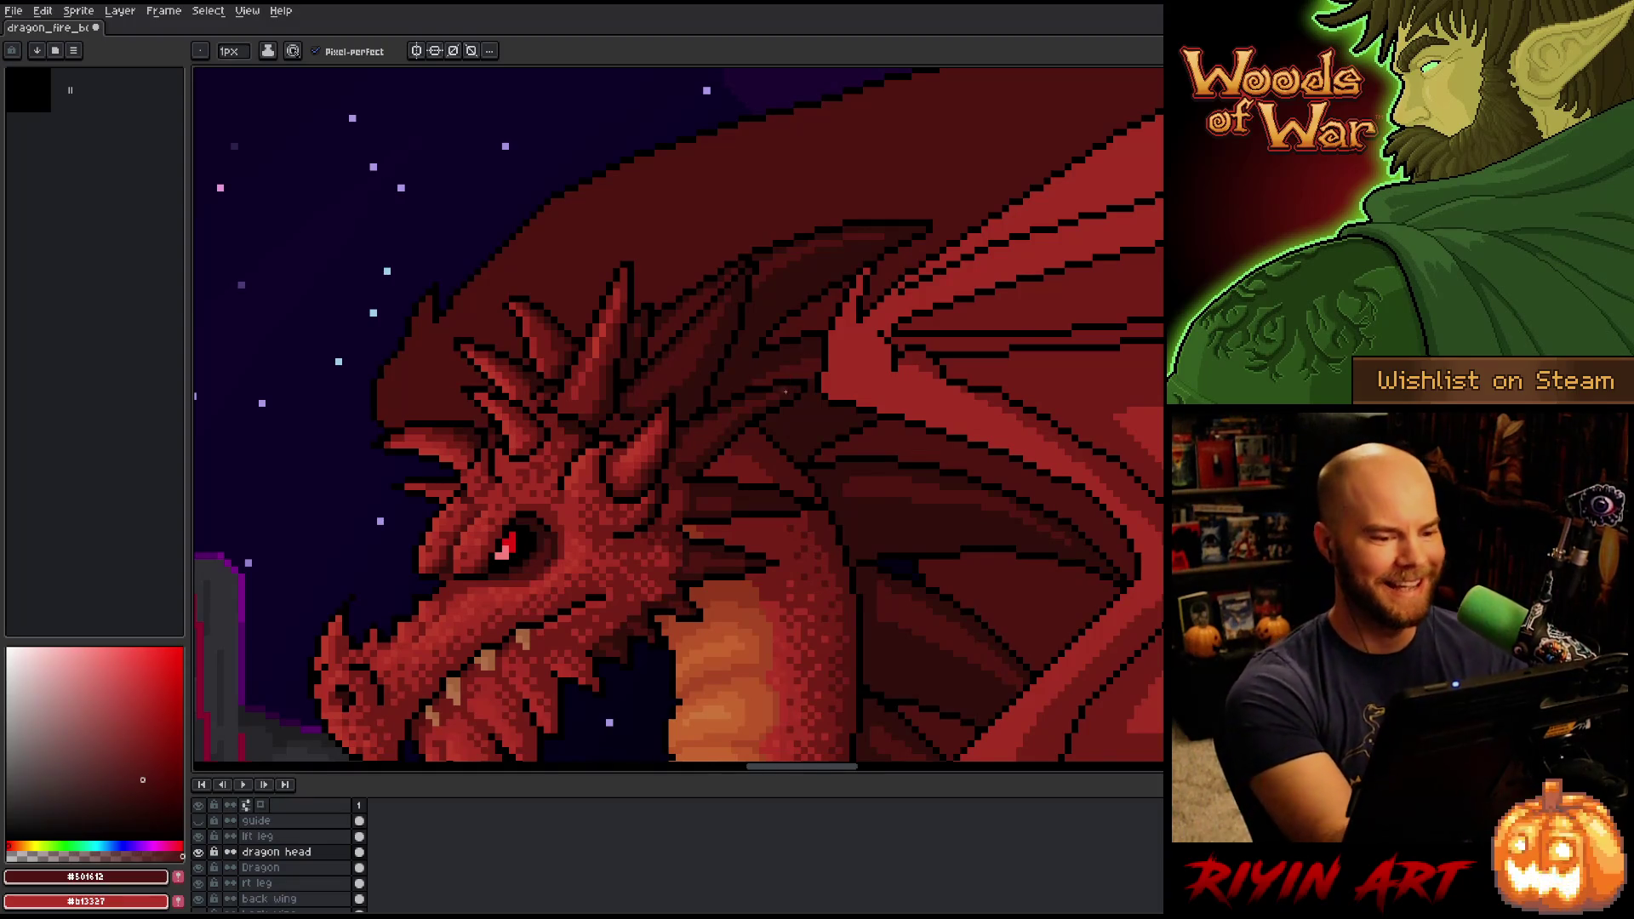
pyautogui.hotkey('ctrl', 's')
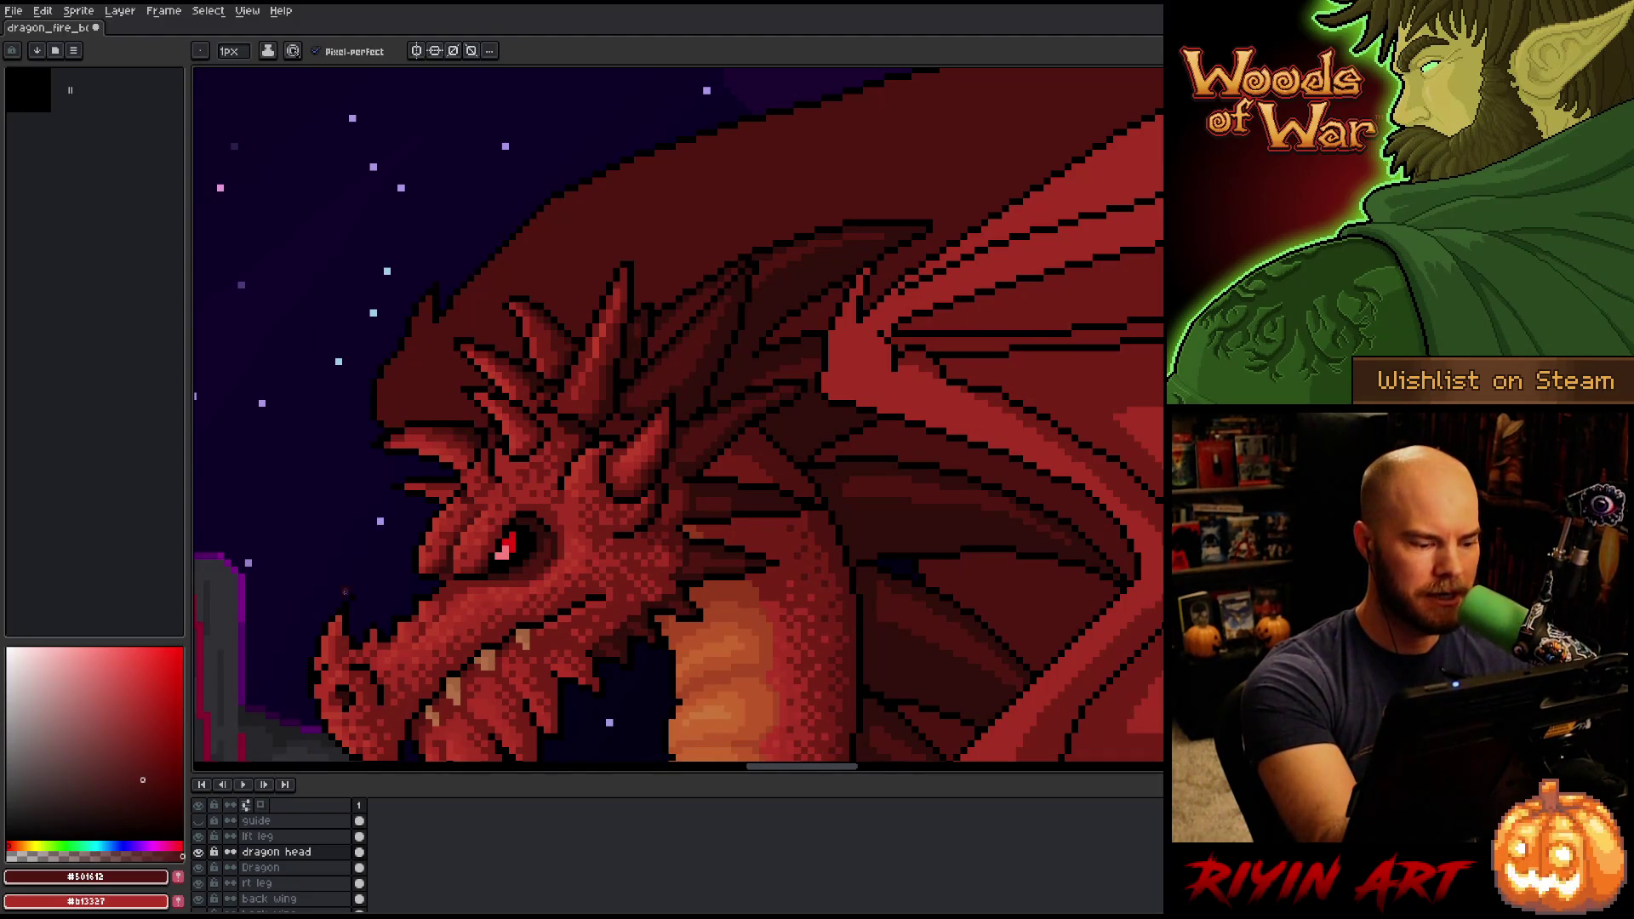
pyautogui.keyDown('alt'); pyautogui.click(198, 852); pyautogui.keyUp('alt')
pyautogui.keyDown('alt'); pyautogui.click(198, 853); pyautogui.keyUp('alt')
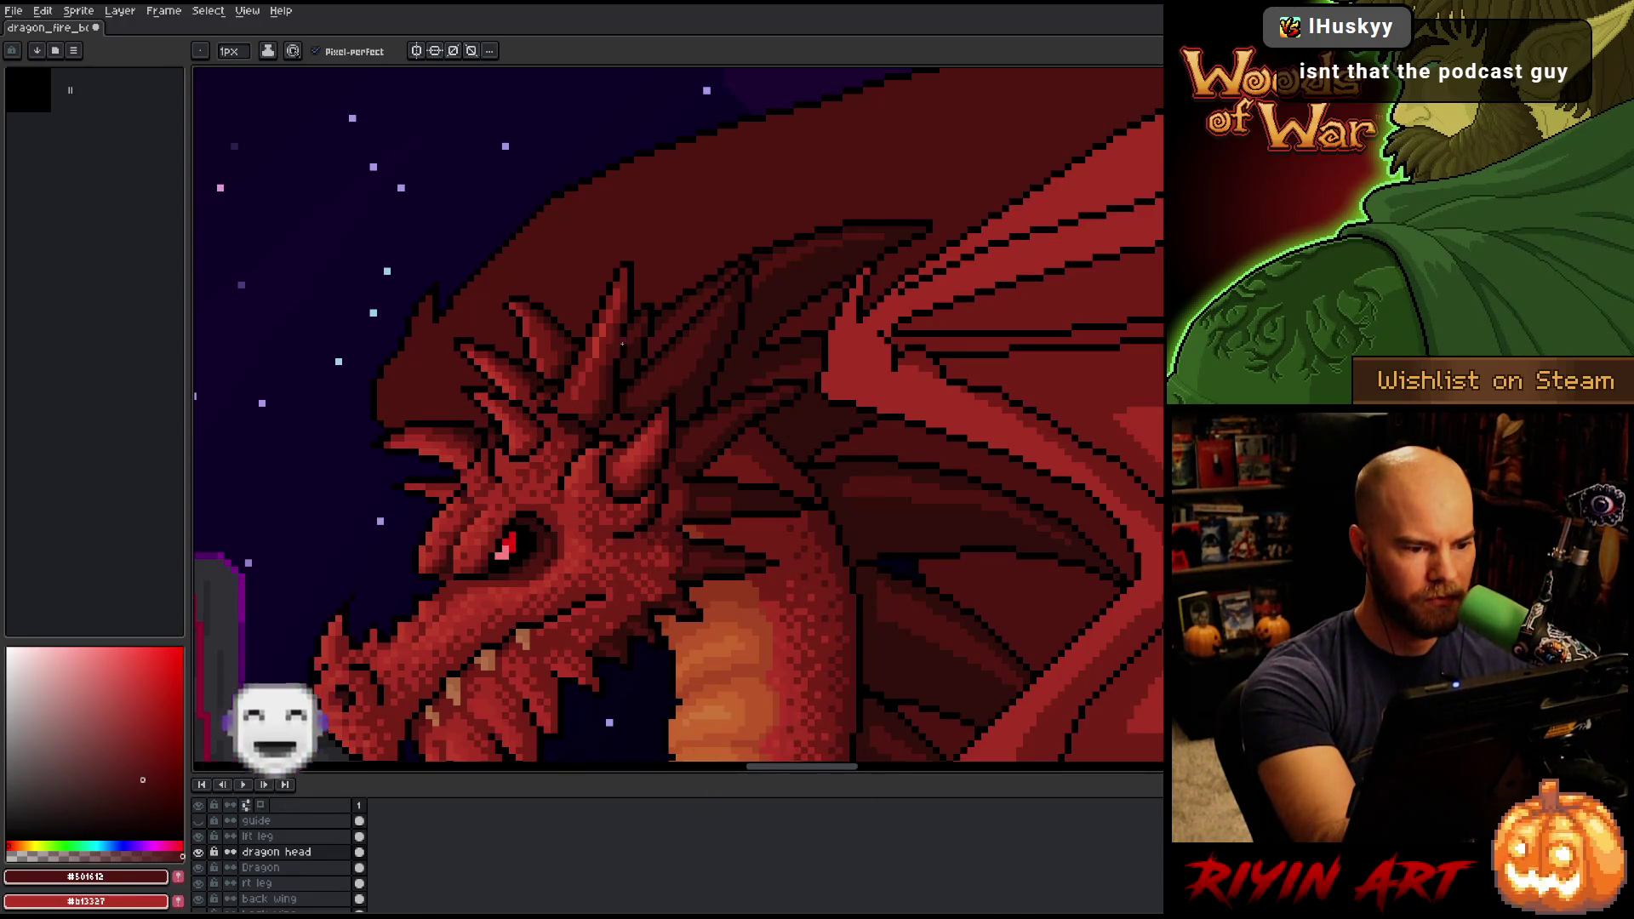
# Sample #320f0b and #501612 from the spikes and save the sprite again.
pyautogui.keyDown('alt'); pyautogui.click(638, 334); pyautogui.keyUp('alt')
pyautogui.keyDown('alt'); pyautogui.click(635, 344); pyautogui.keyUp('alt')
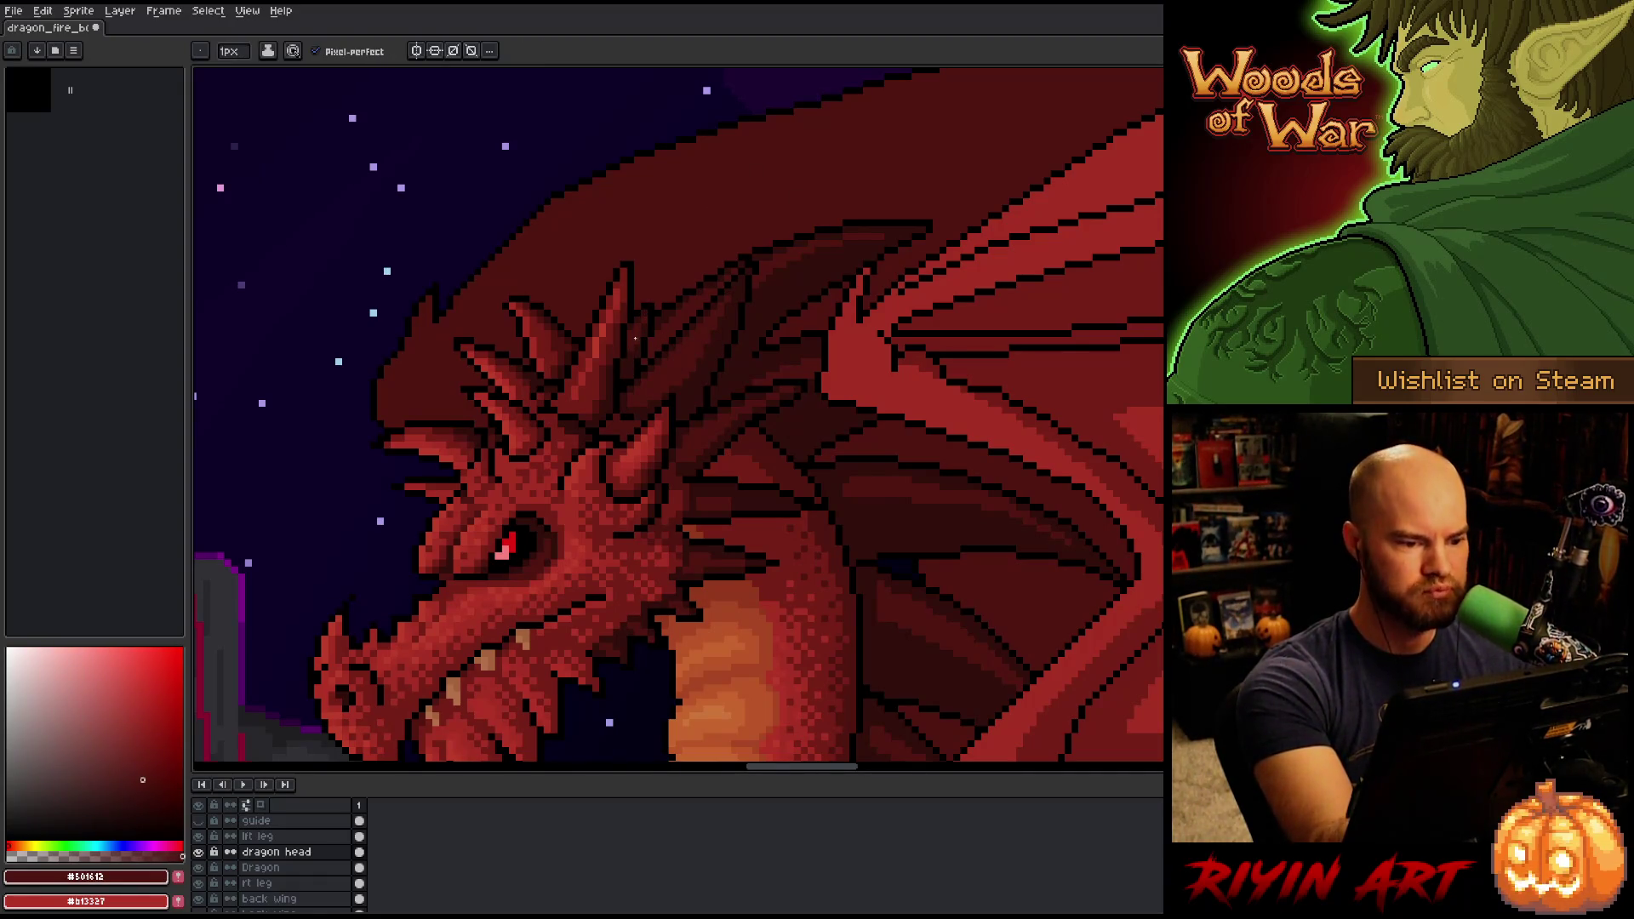
pyautogui.hotkey('ctrl', 's')
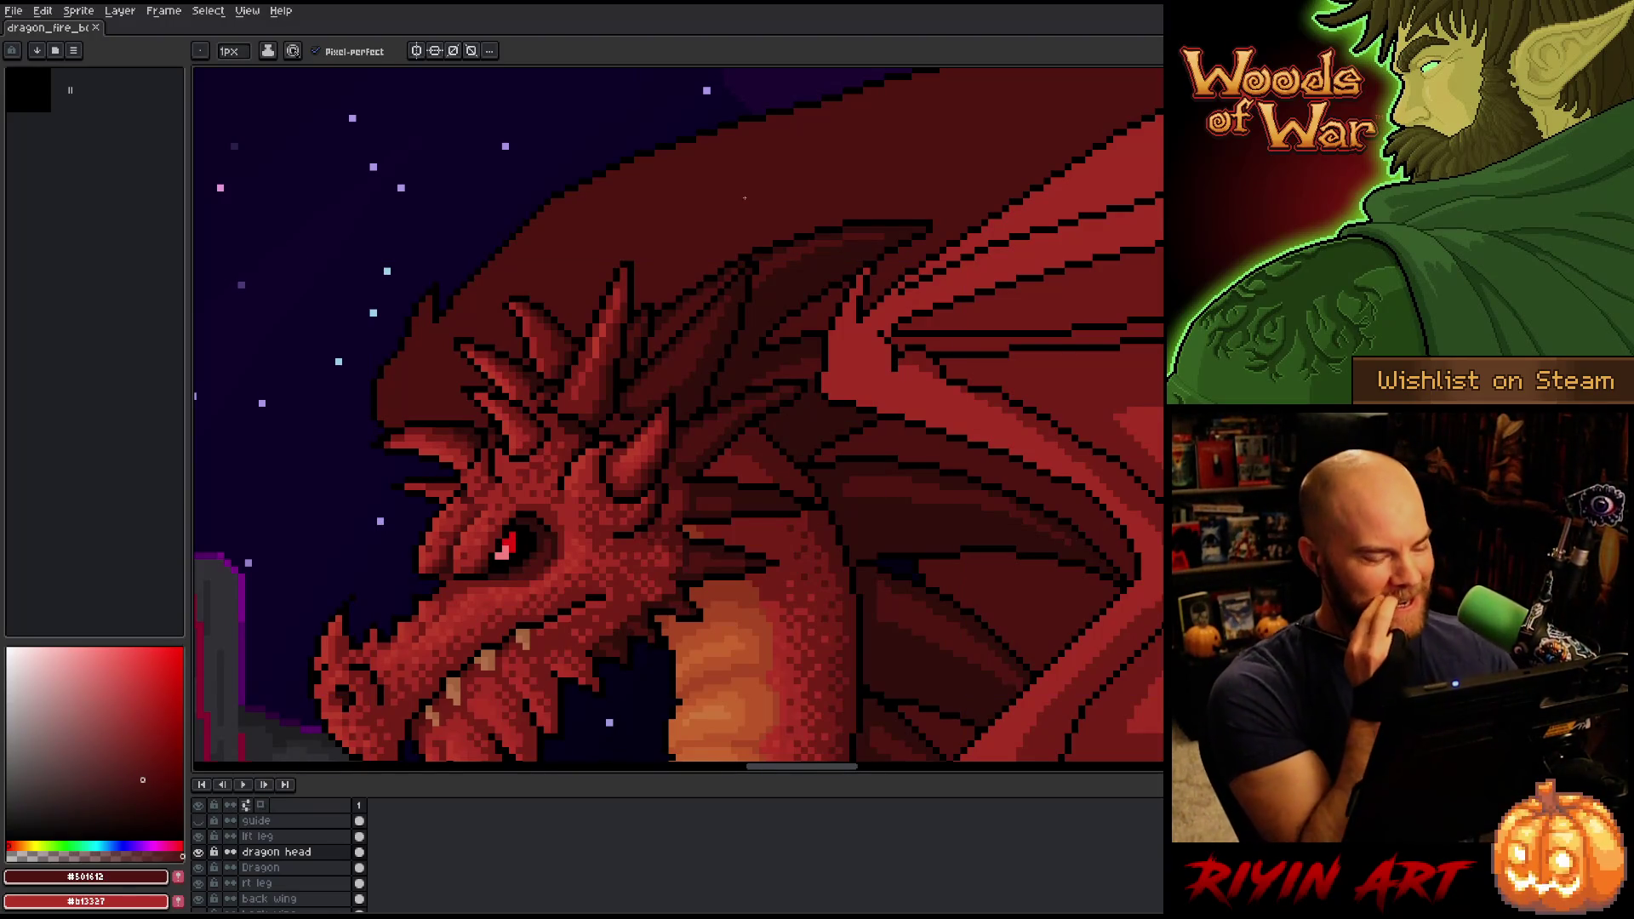
pyautogui.scroll(-5, 724, 313)
pyautogui.scroll(2, 665, 482)
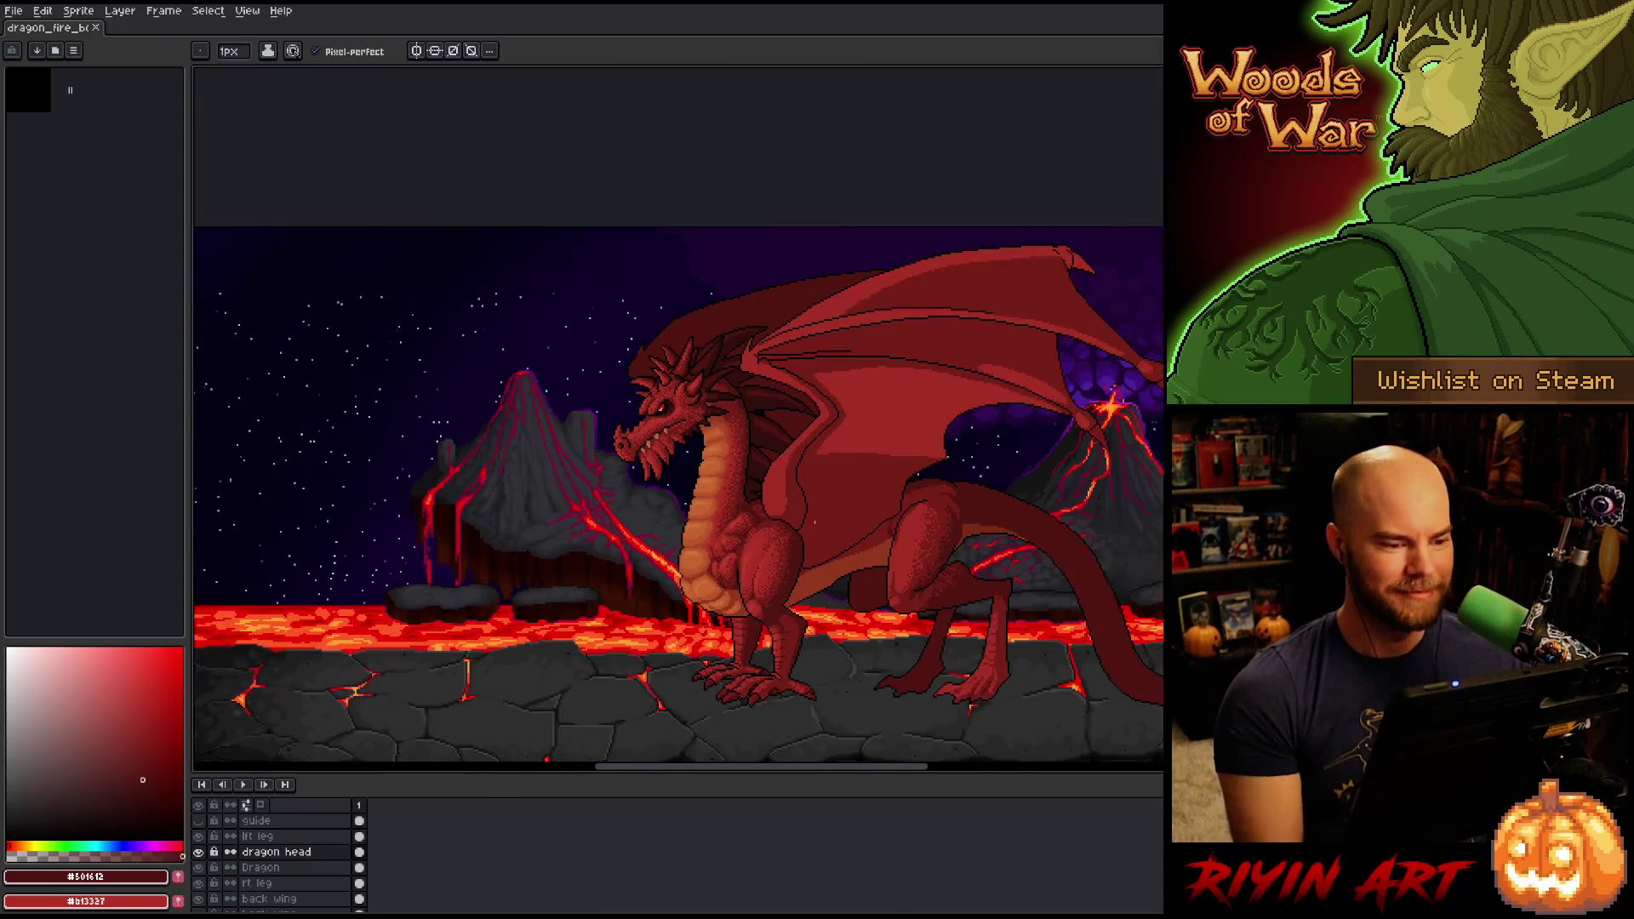
# Centre the dragon in view and trace a Lasso outline around the large near wing.
pyautogui.moveTo(723, 485); pyautogui.dragTo(665, 482)
pyautogui.scroll(-1, 664, 482)
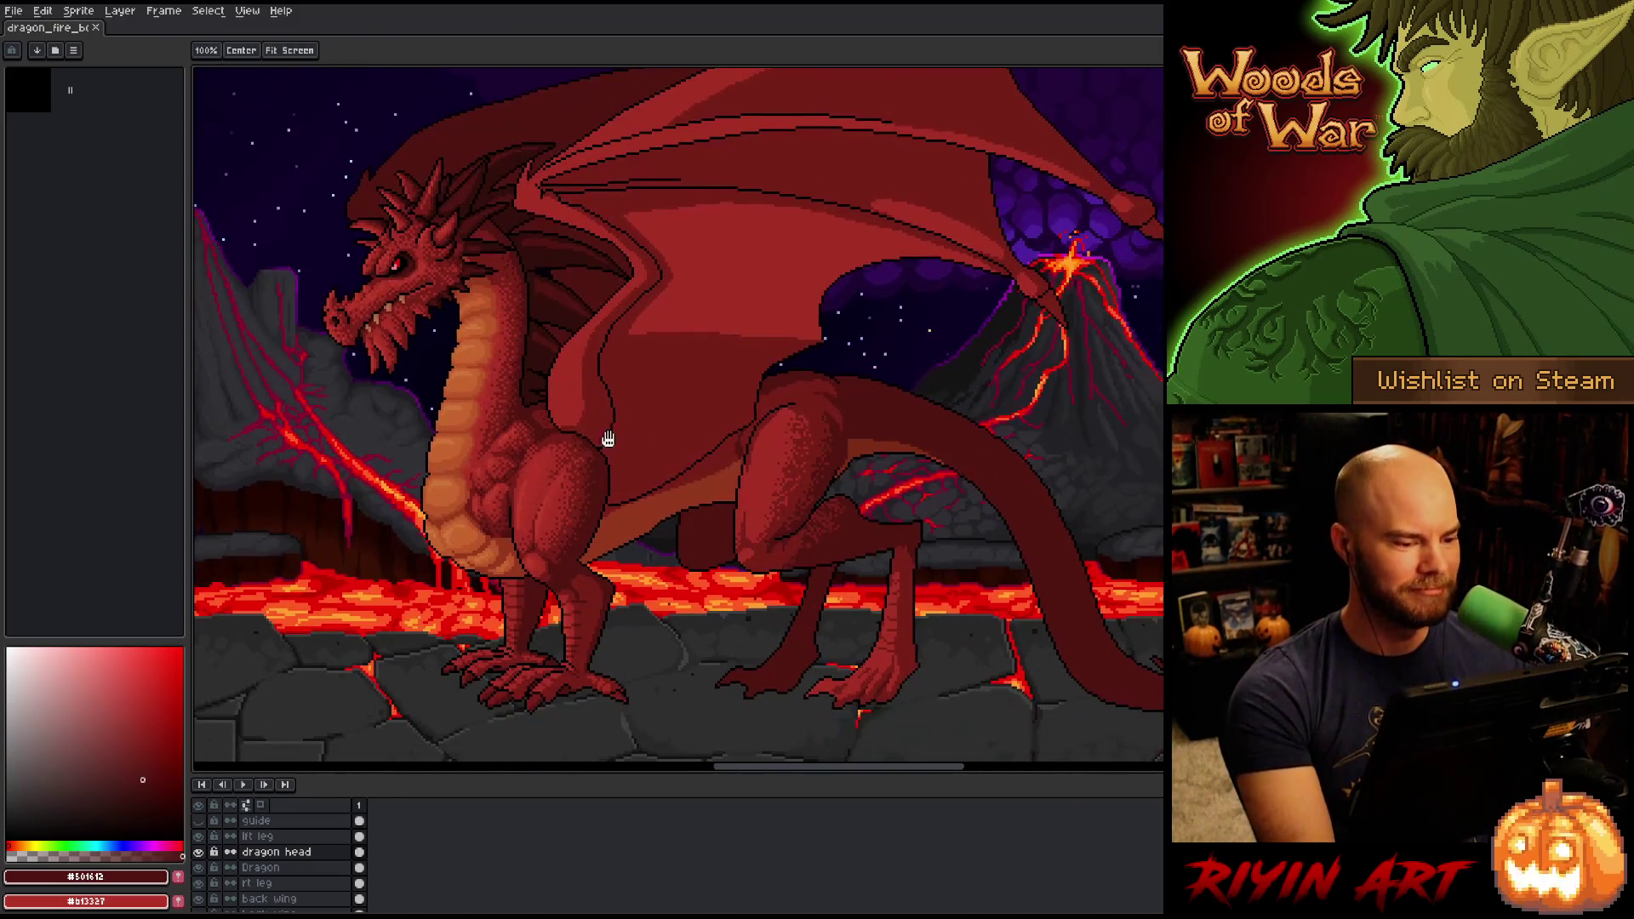
pyautogui.moveTo(428, 416)
pyautogui.mouseDown()
pyautogui.moveTo(576, 540)
pyautogui.moveTo(558, 554)
pyautogui.mouseUp()
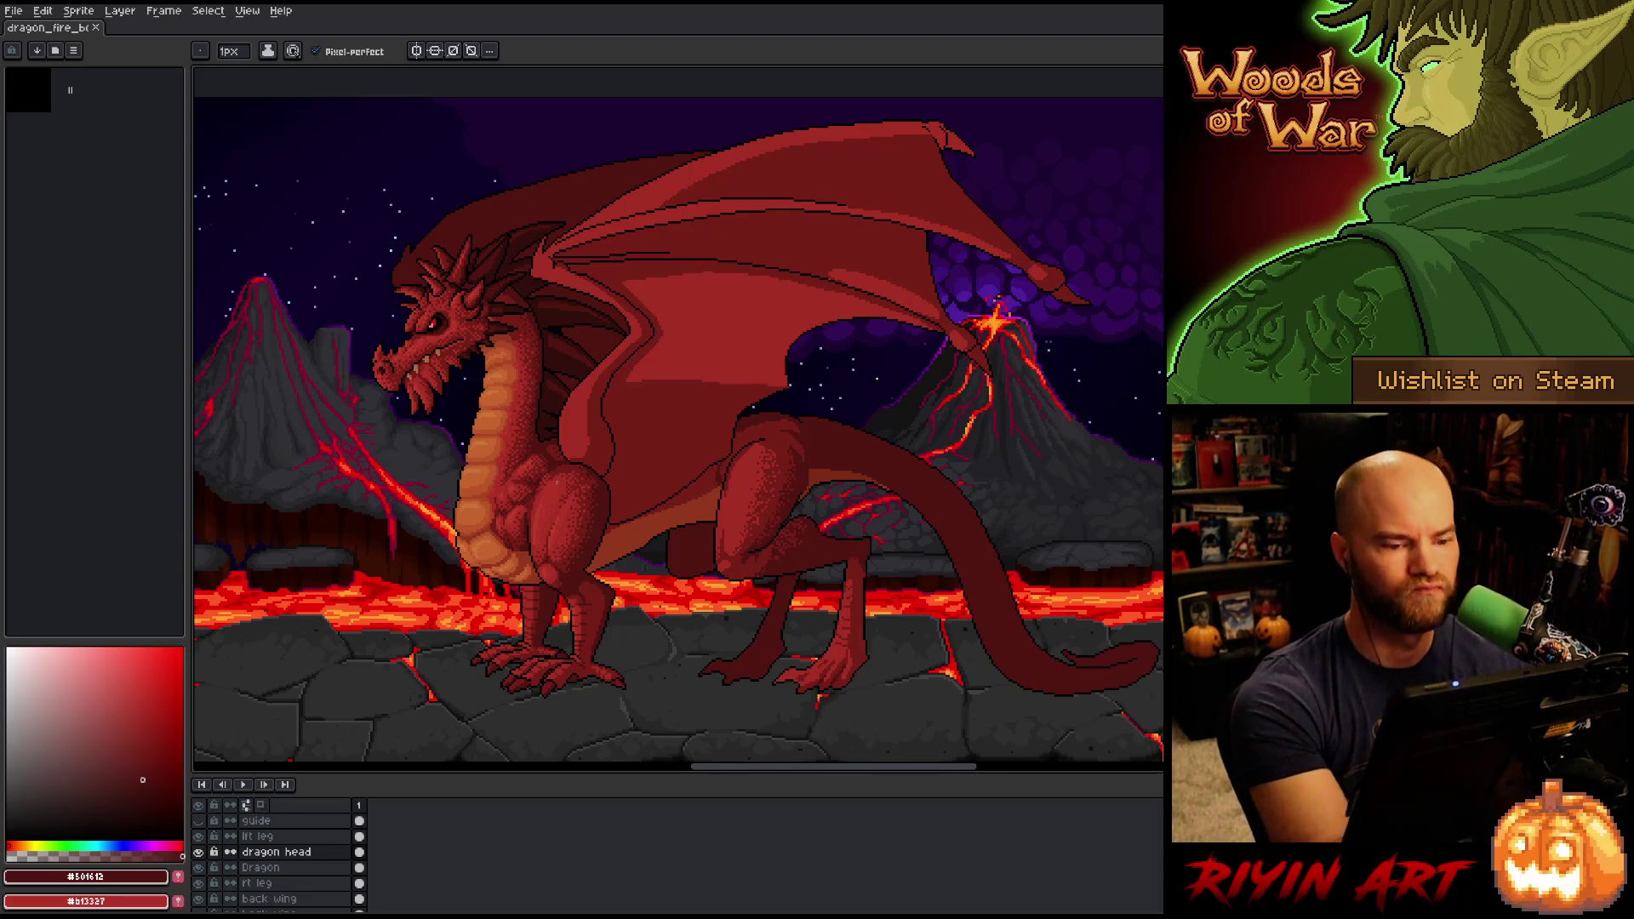
pyautogui.moveTo(748, 401); pyautogui.dragTo(704, 440)
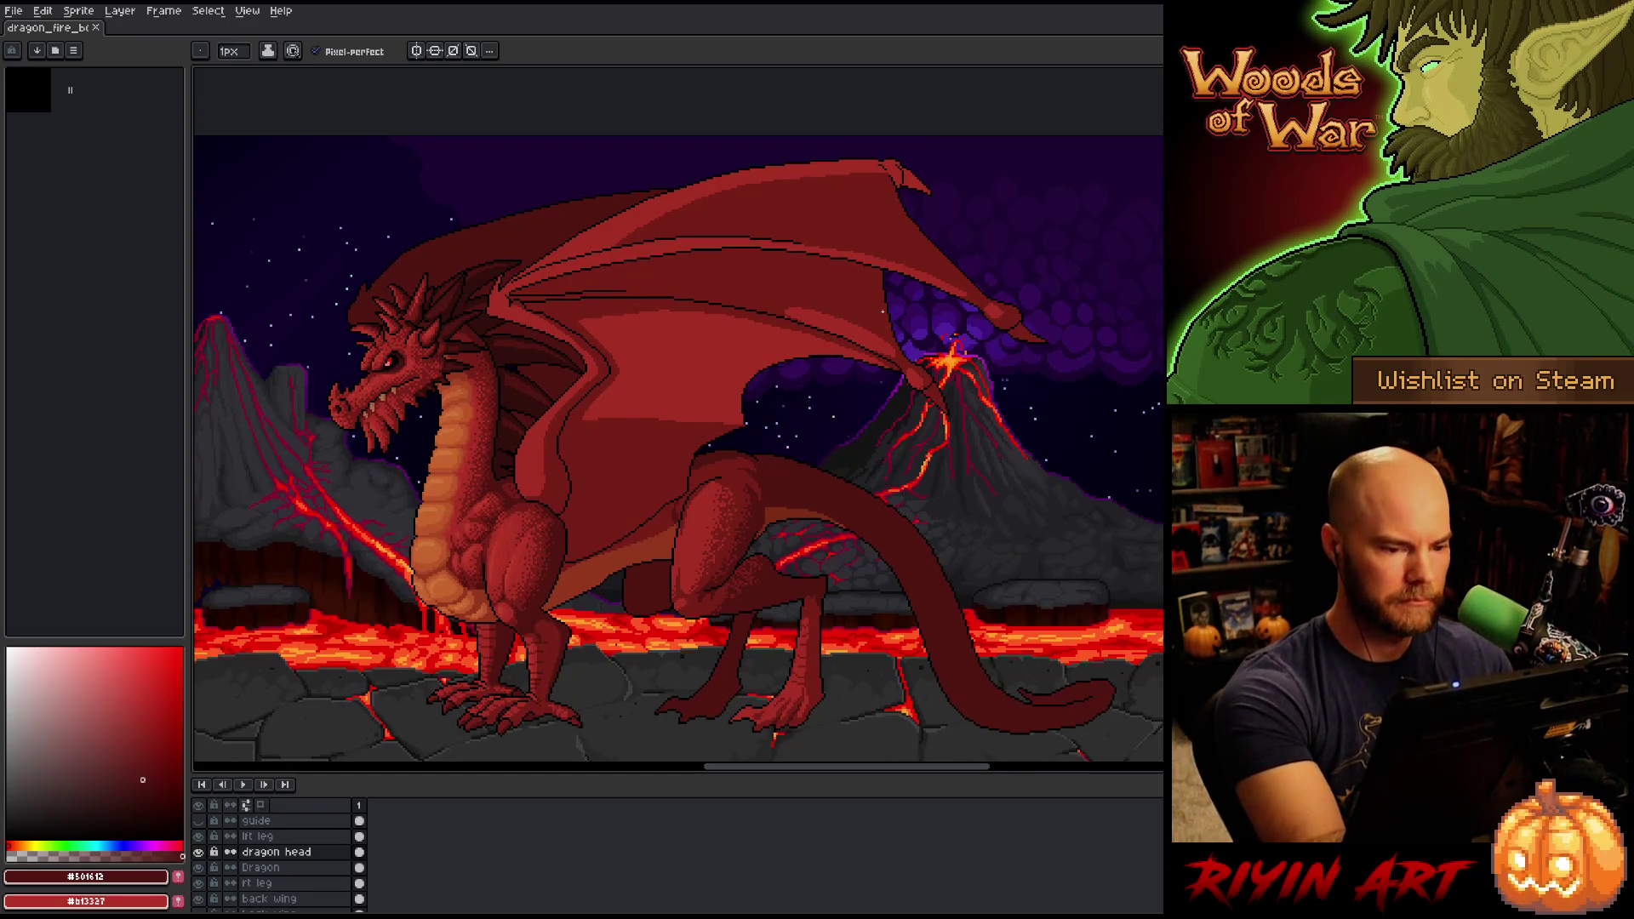
pyautogui.press('m')
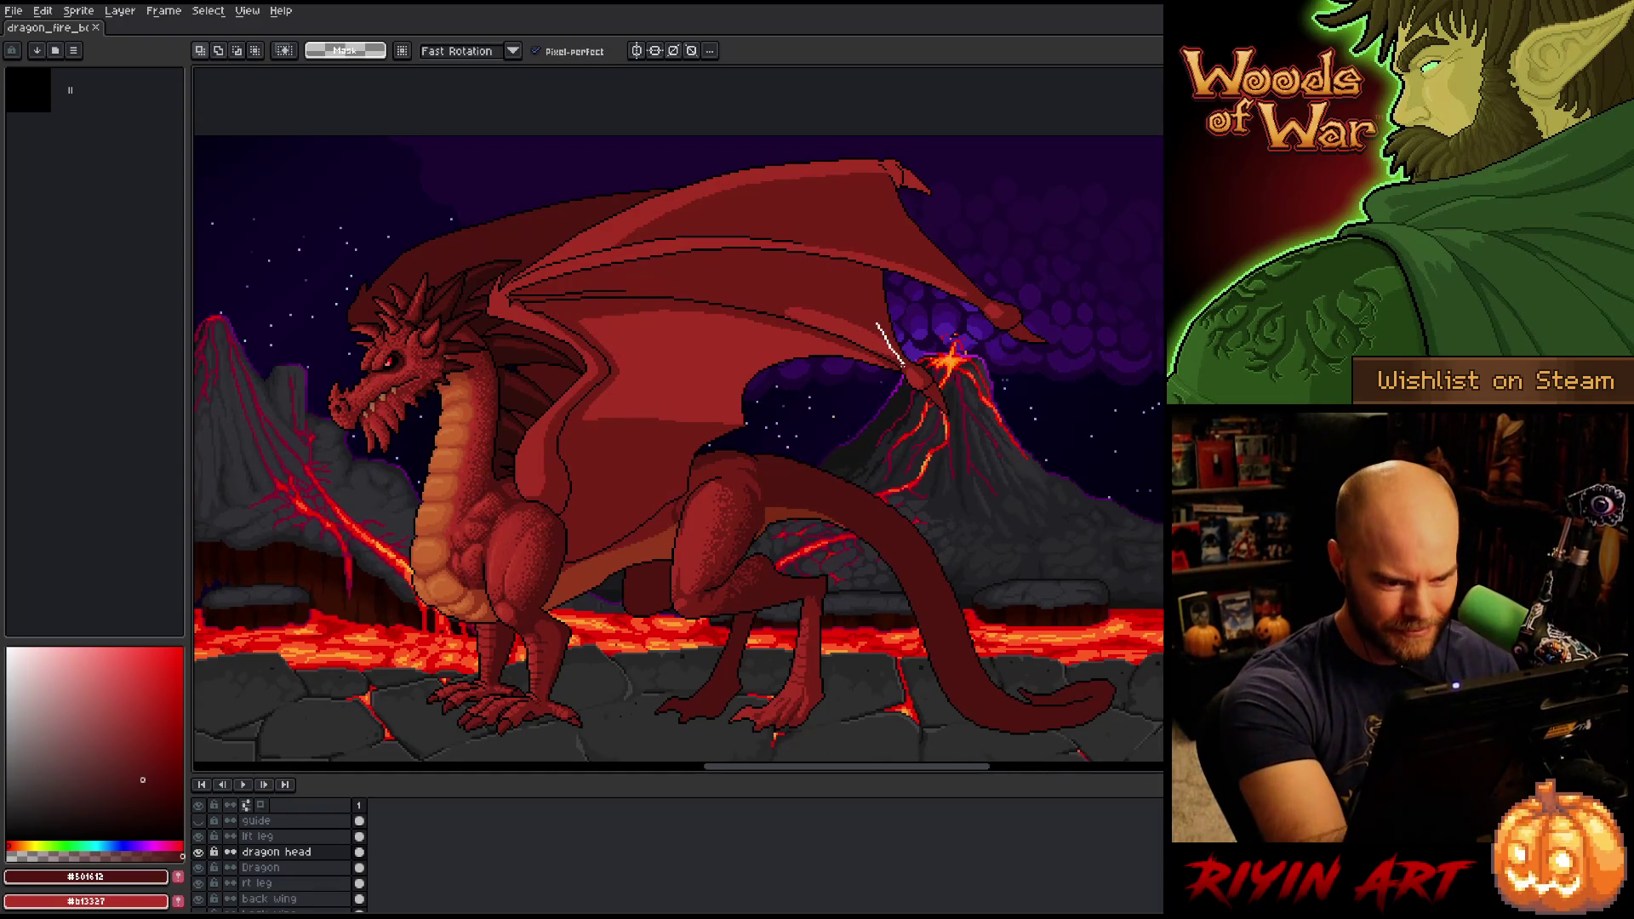
pyautogui.moveTo(877, 324)
pyautogui.mouseDown()
pyautogui.moveTo(688, 392)
pyautogui.moveTo(683, 479)
pyautogui.moveTo(651, 534)
pyautogui.moveTo(574, 570)
pyautogui.moveTo(550, 462)
pyautogui.moveTo(559, 410)
pyautogui.moveTo(596, 370)
pyautogui.moveTo(579, 339)
pyautogui.moveTo(507, 308)
pyautogui.moveTo(647, 226)
pyautogui.moveTo(817, 214)
pyautogui.moveTo(932, 257)
pyautogui.moveTo(872, 288)
pyautogui.moveTo(882, 322)
pyautogui.mouseUp()
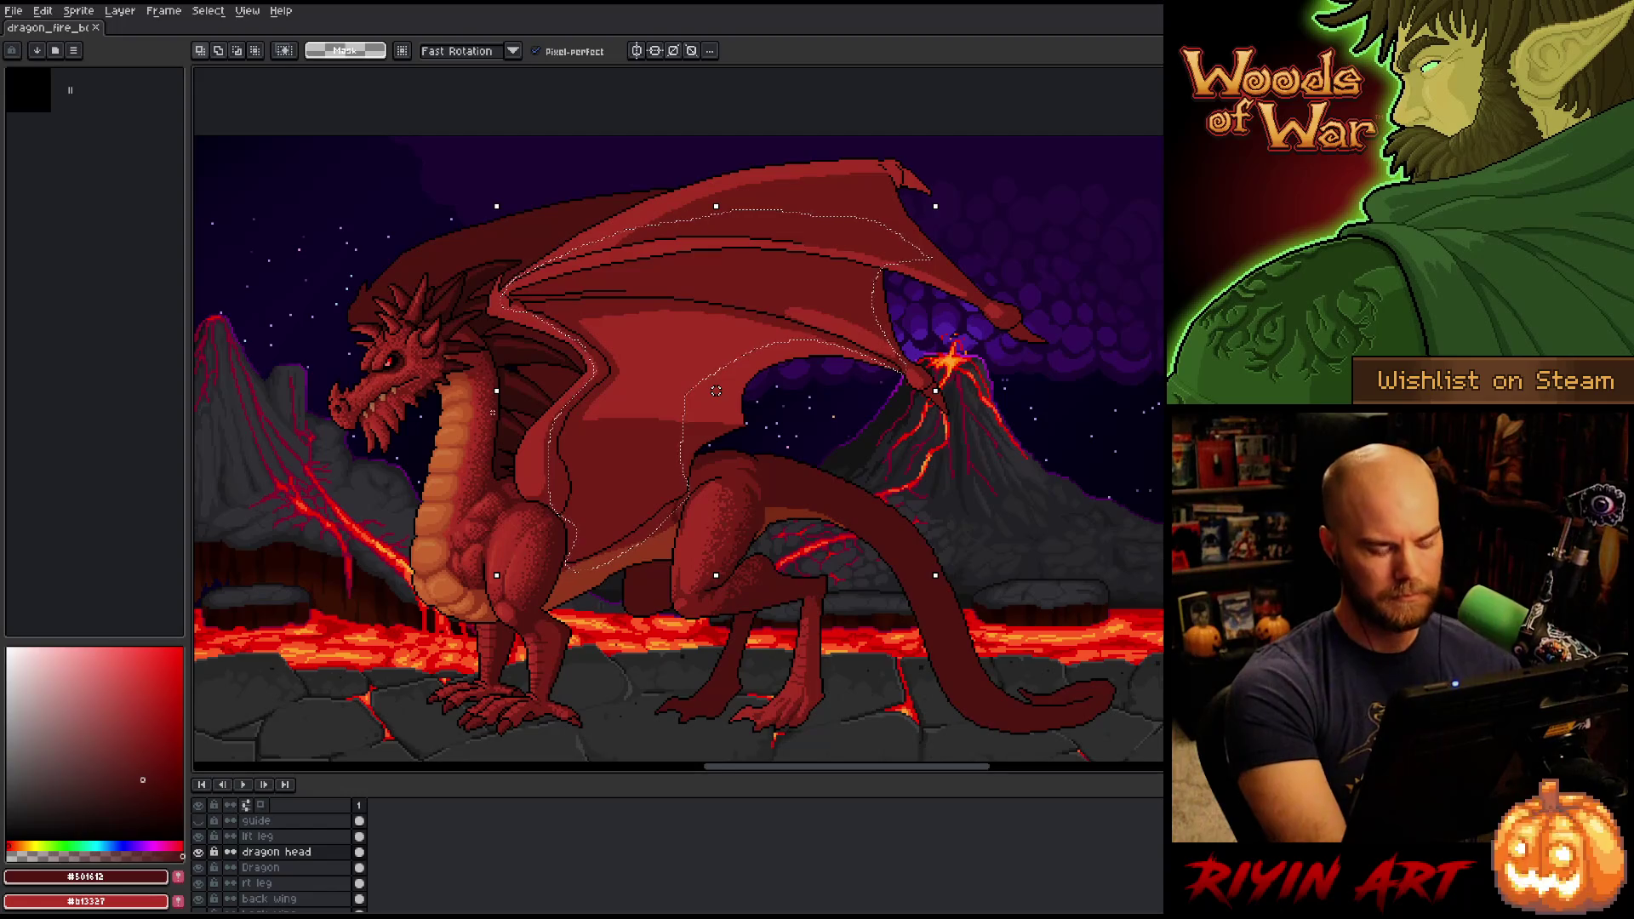
# On the lft leg layer, replace black #000000 with dark red #501612 in the wing selection, then deselect.
pyautogui.scroll(5, 488, 290)
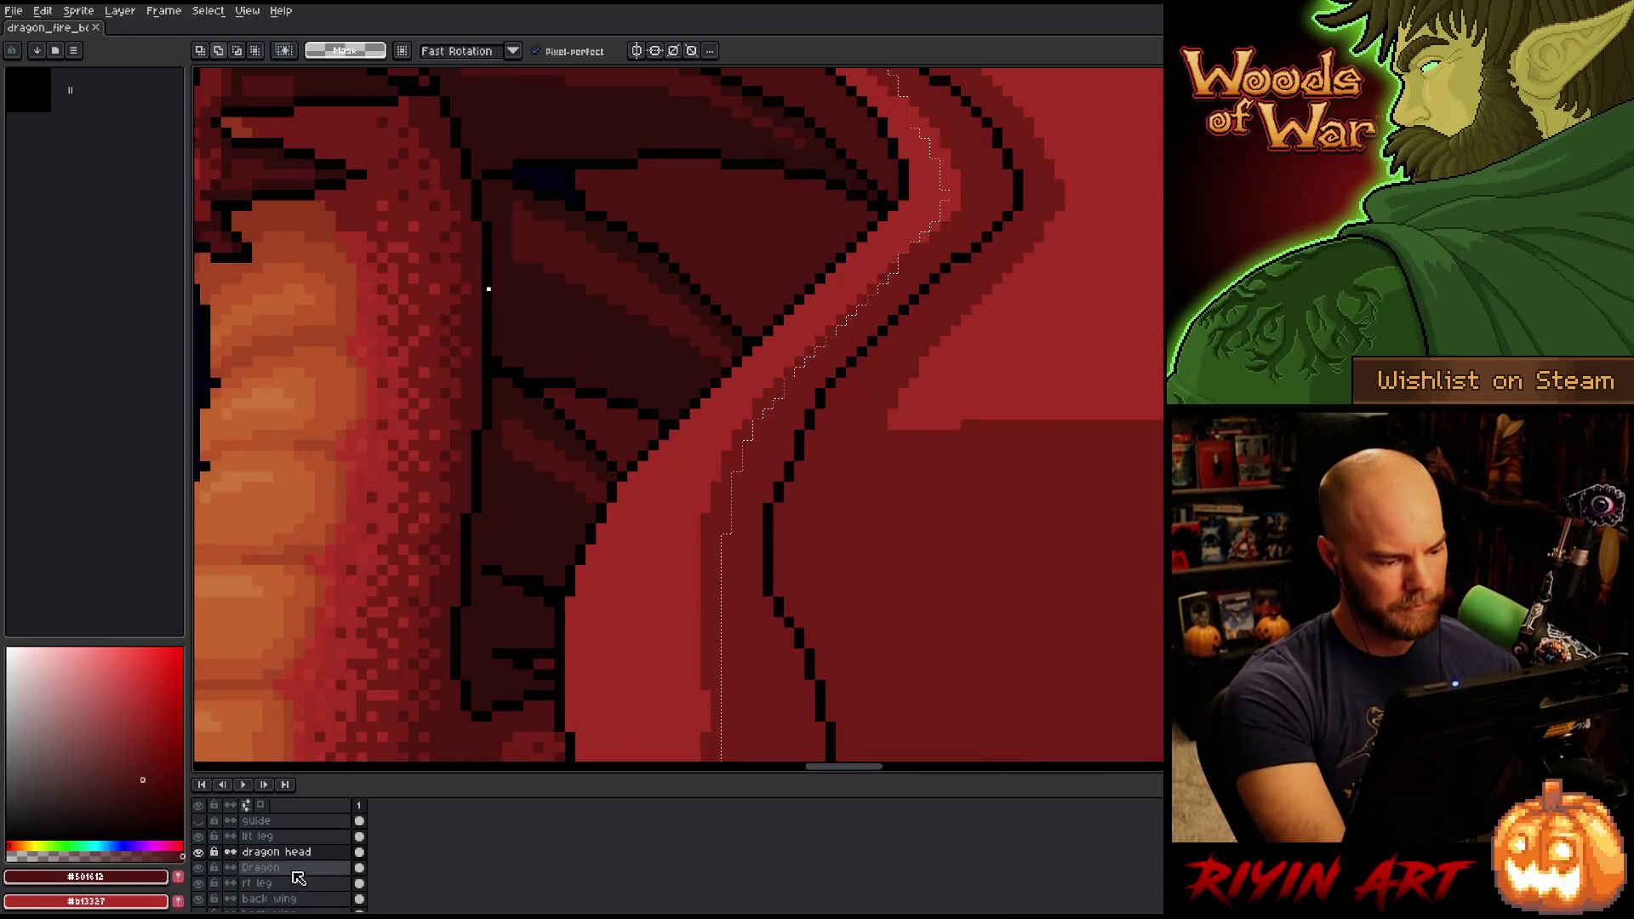
pyautogui.click(255, 836)
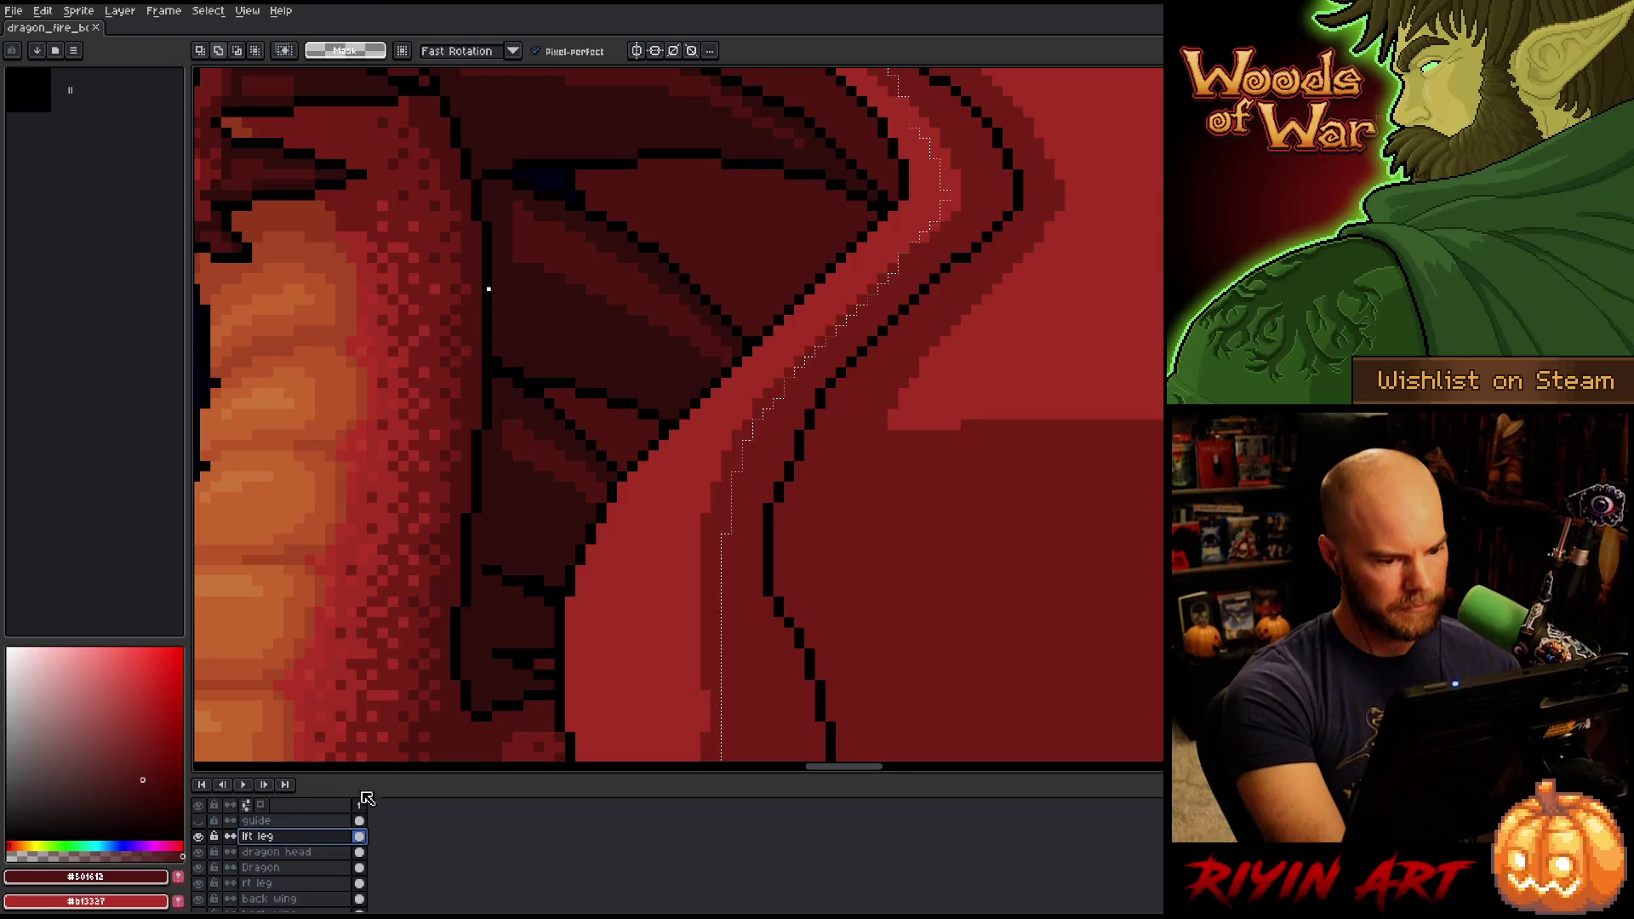
pyautogui.hotkey('shift', 'r')
pyautogui.moveTo(681, 686); pyautogui.dragTo(766, 573)
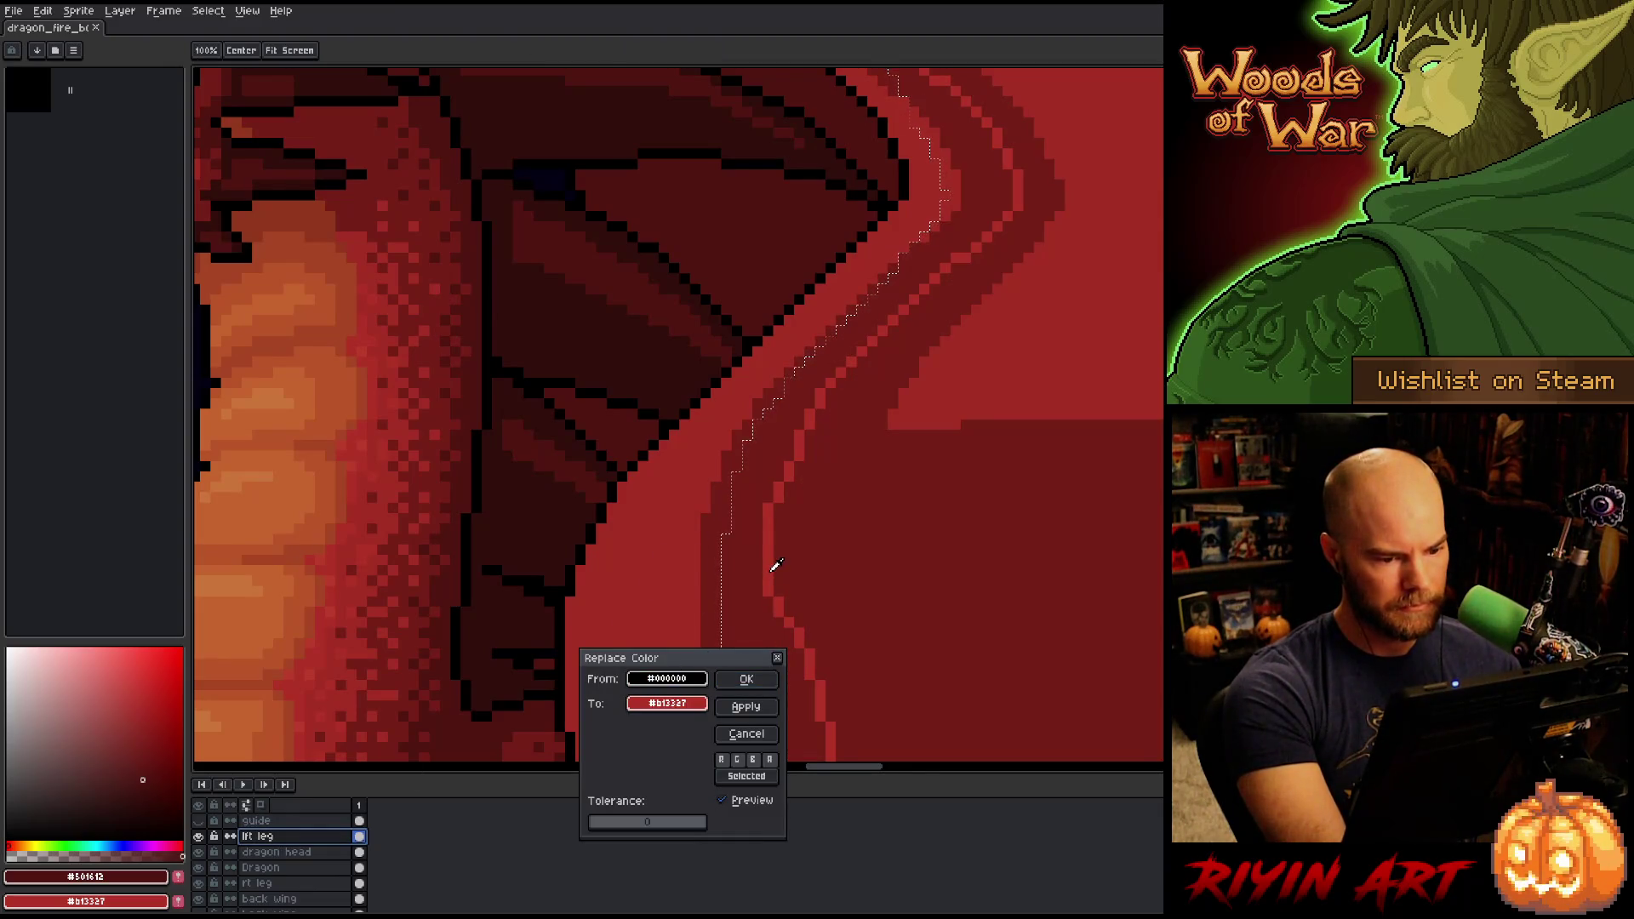
pyautogui.scroll(-4, 667, 496)
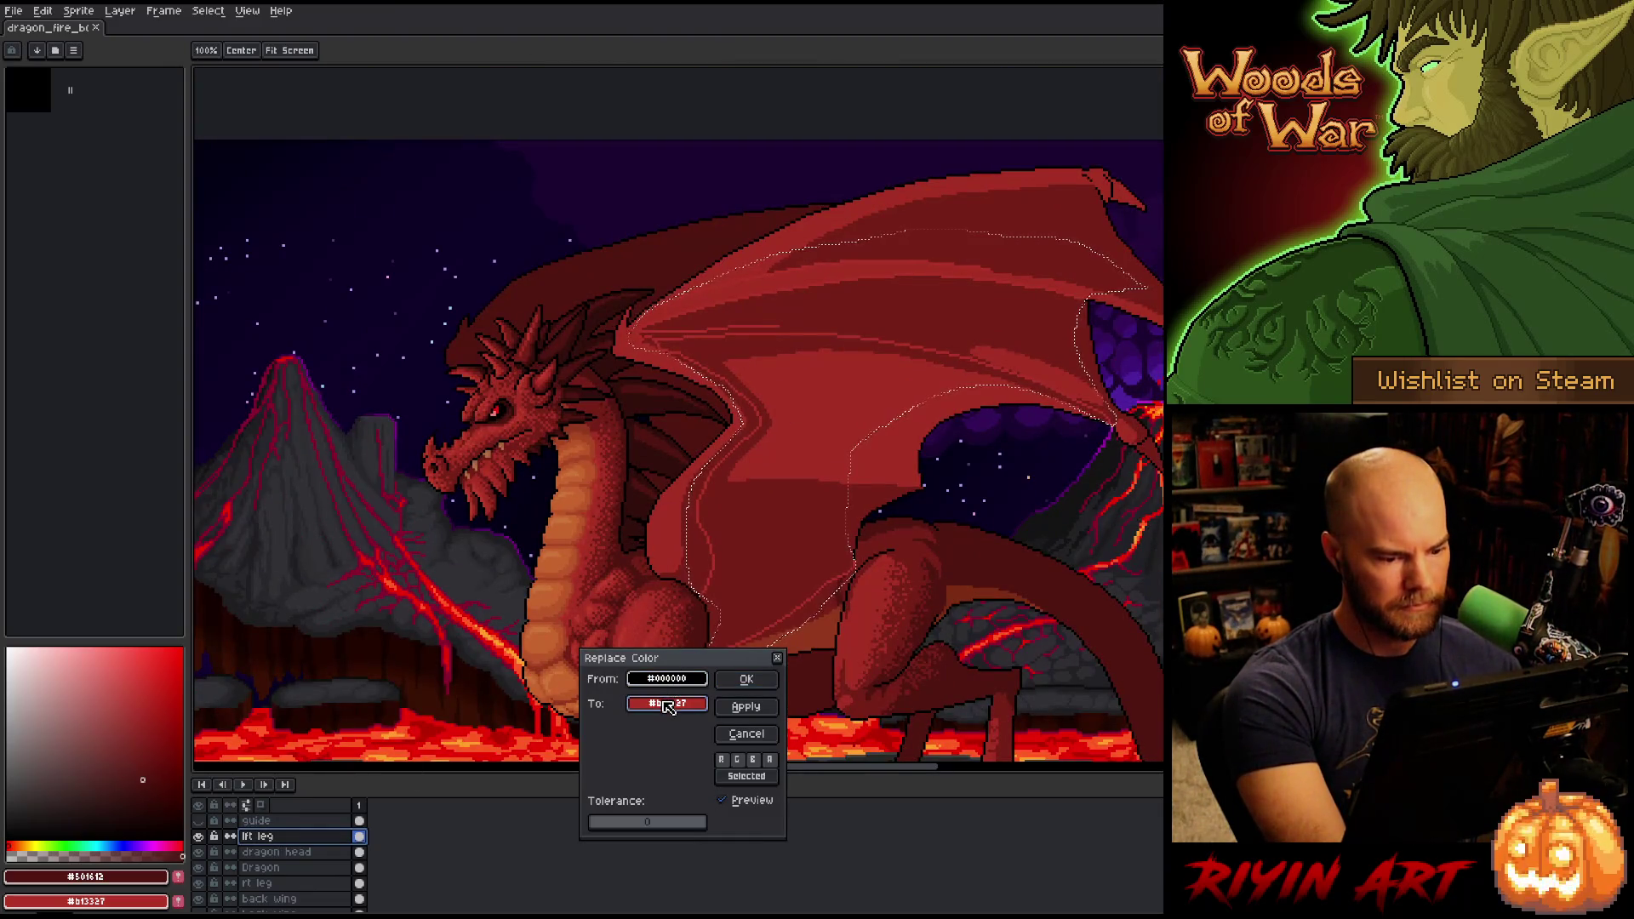
pyautogui.moveTo(668, 707); pyautogui.dragTo(669, 679)
pyautogui.click(685, 586)
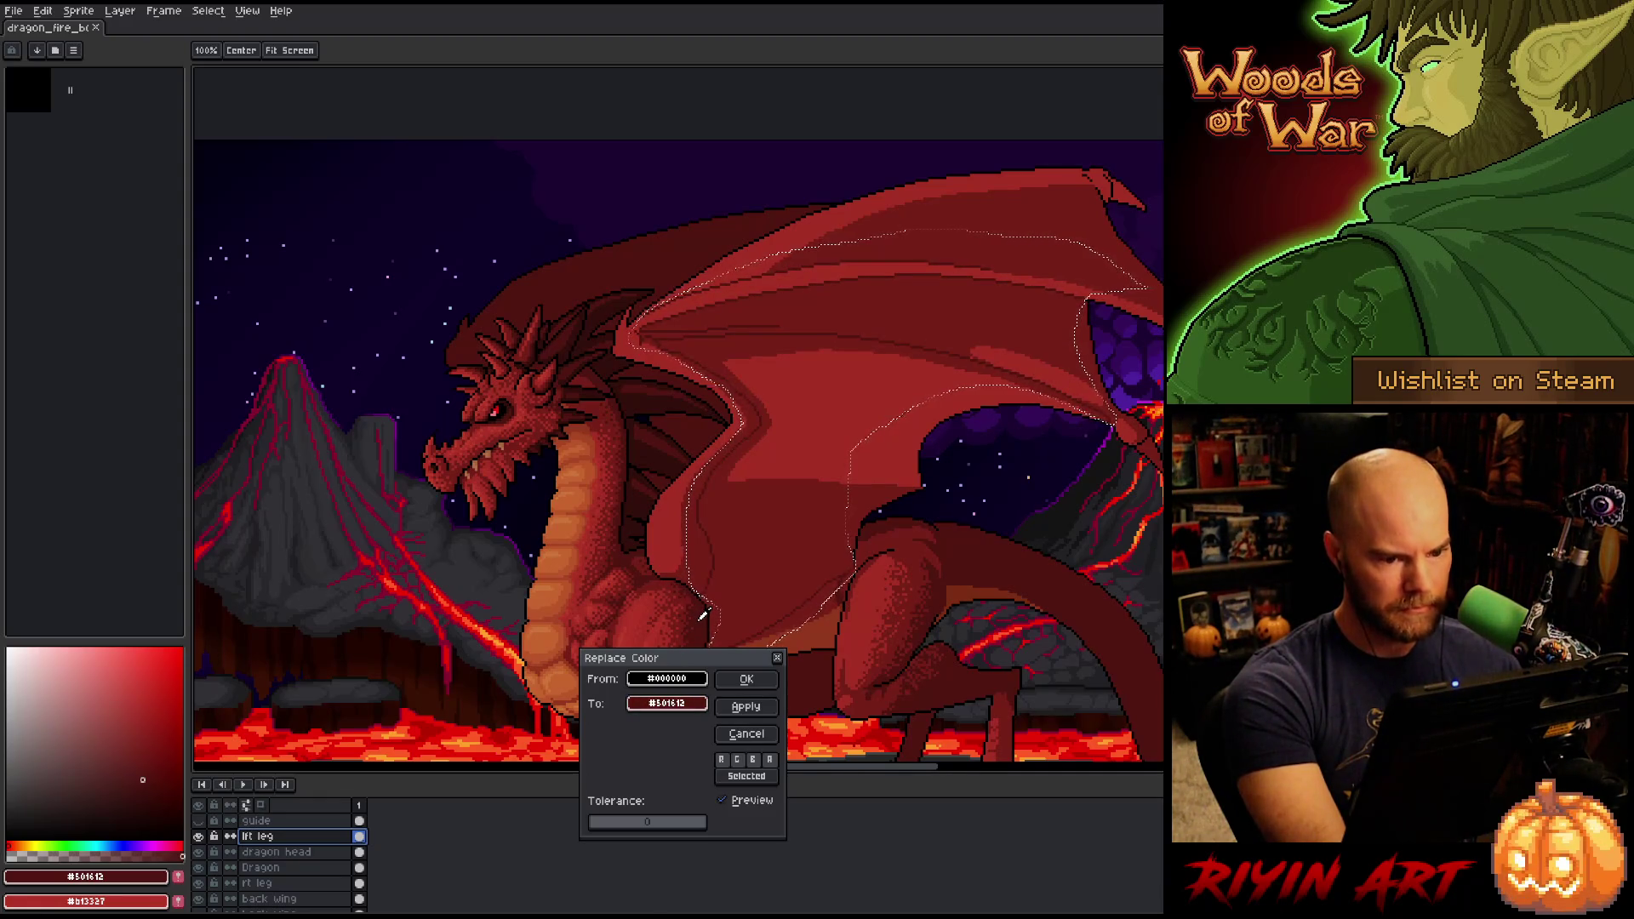
pyautogui.click(747, 679)
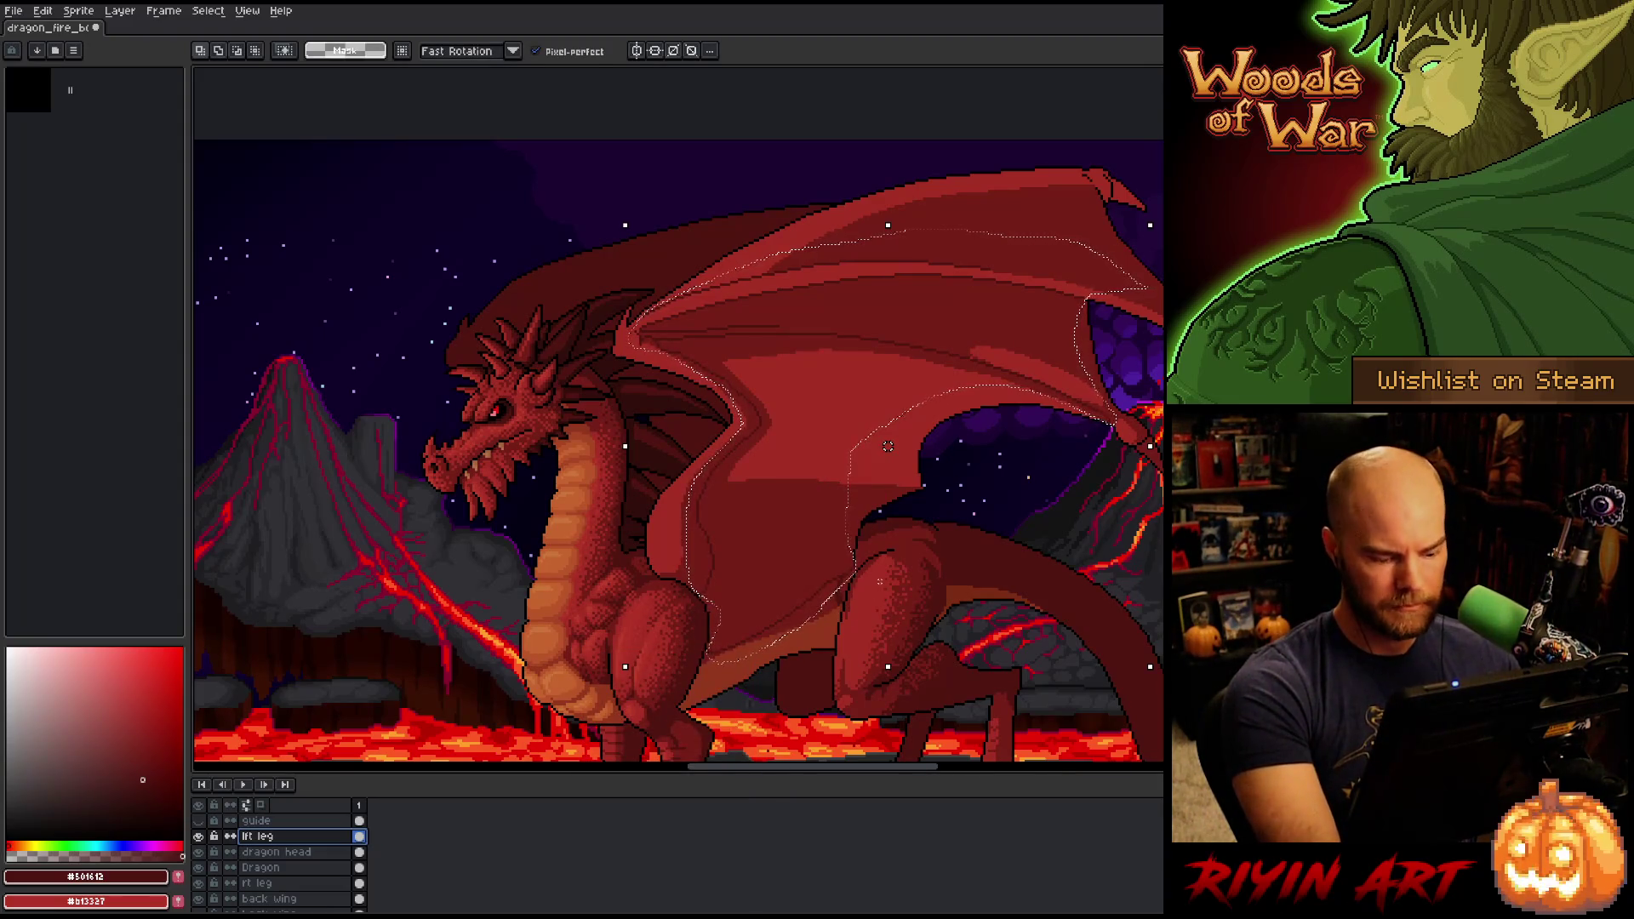
pyautogui.hotkey('ctrl', 'd')
# Pan to the wing and right volcano and sample black from the wing outline for the pencil.
pyautogui.press('space')
pyautogui.moveTo(894, 565)
pyautogui.mouseDown()
pyautogui.moveTo(693, 554)
pyautogui.moveTo(691, 539)
pyautogui.mouseUp()
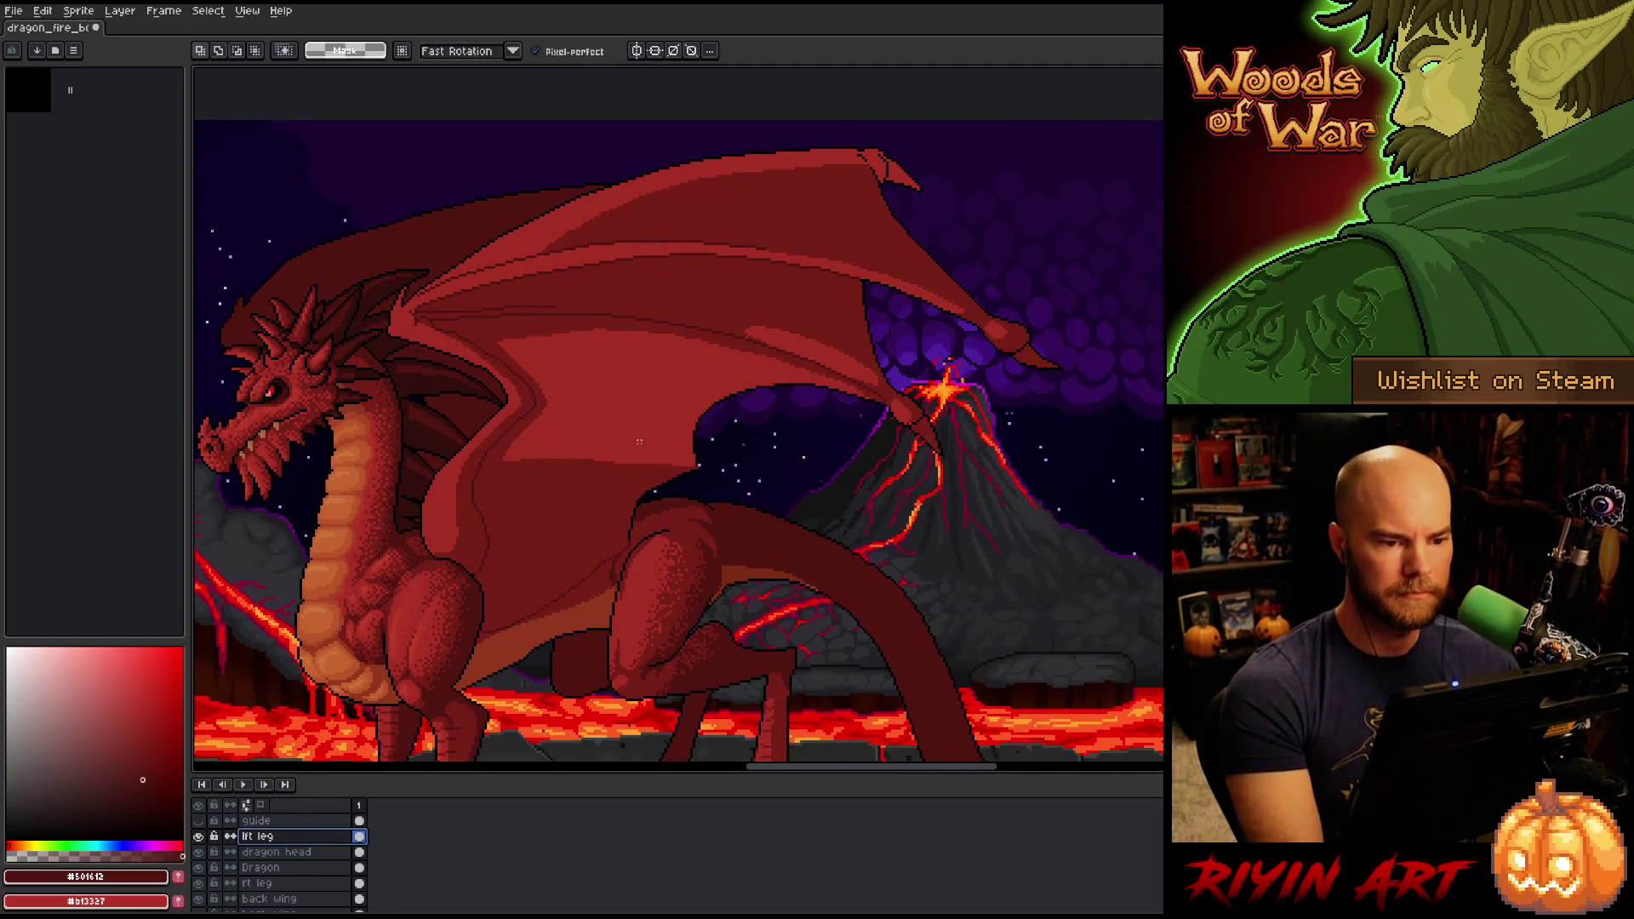
pyautogui.scroll(5, 911, 230)
pyautogui.press('i')
pyautogui.click(908, 242)
pyautogui.press('b')
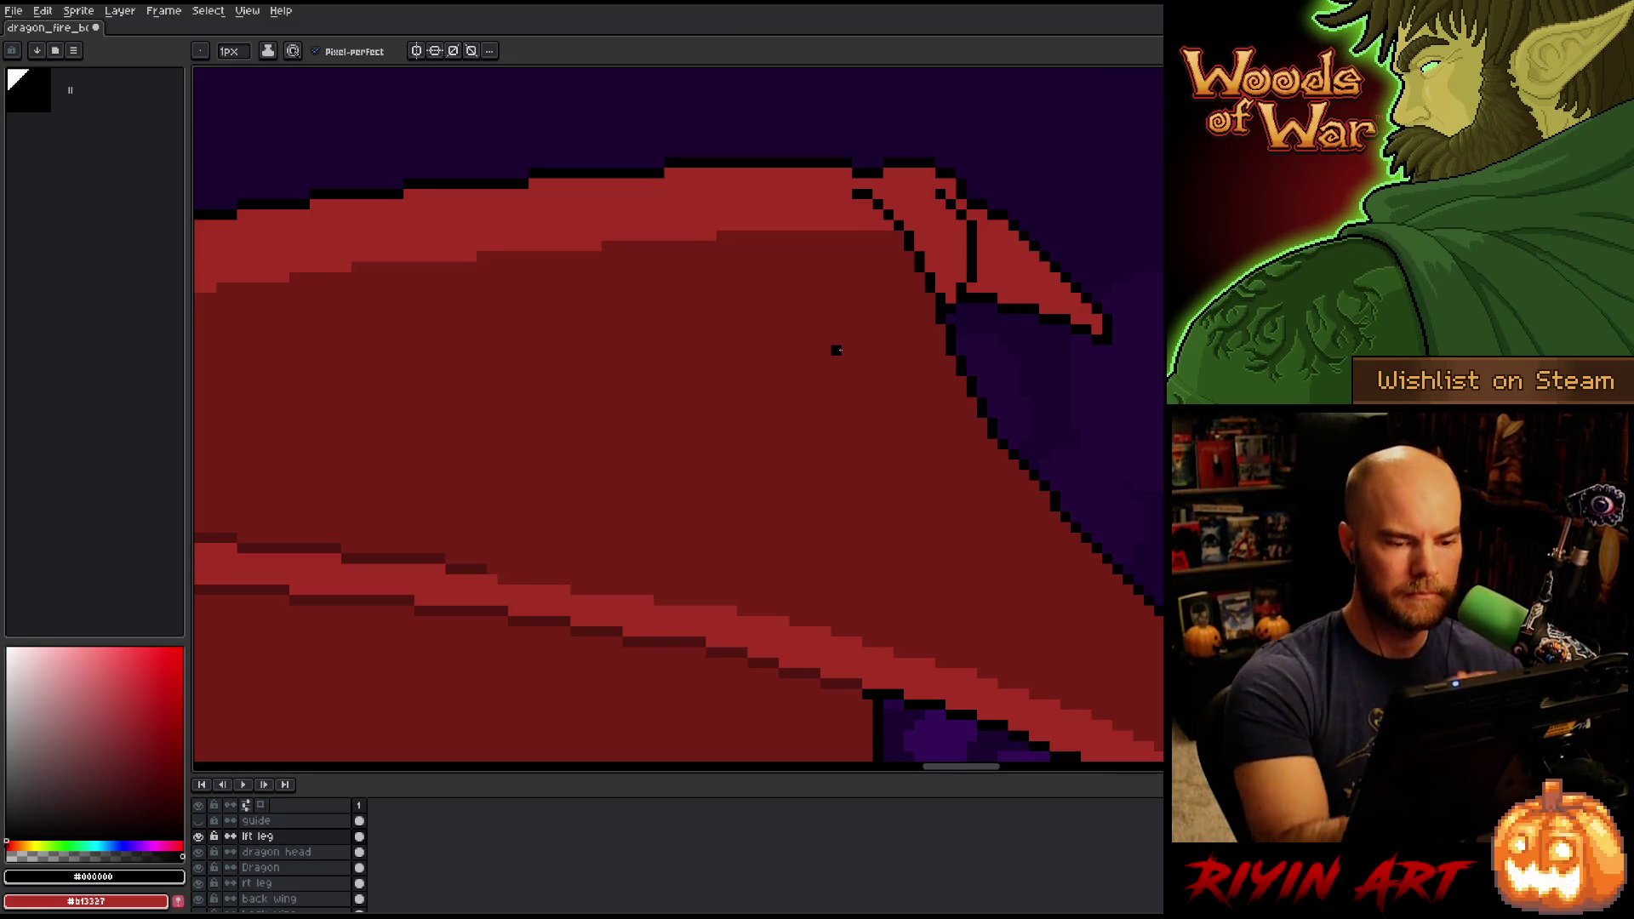
# Sample the dark red #761f18 and dither it onto the wing tip claw.
pyautogui.press('i')
pyautogui.click(882, 285)
pyautogui.press('b')
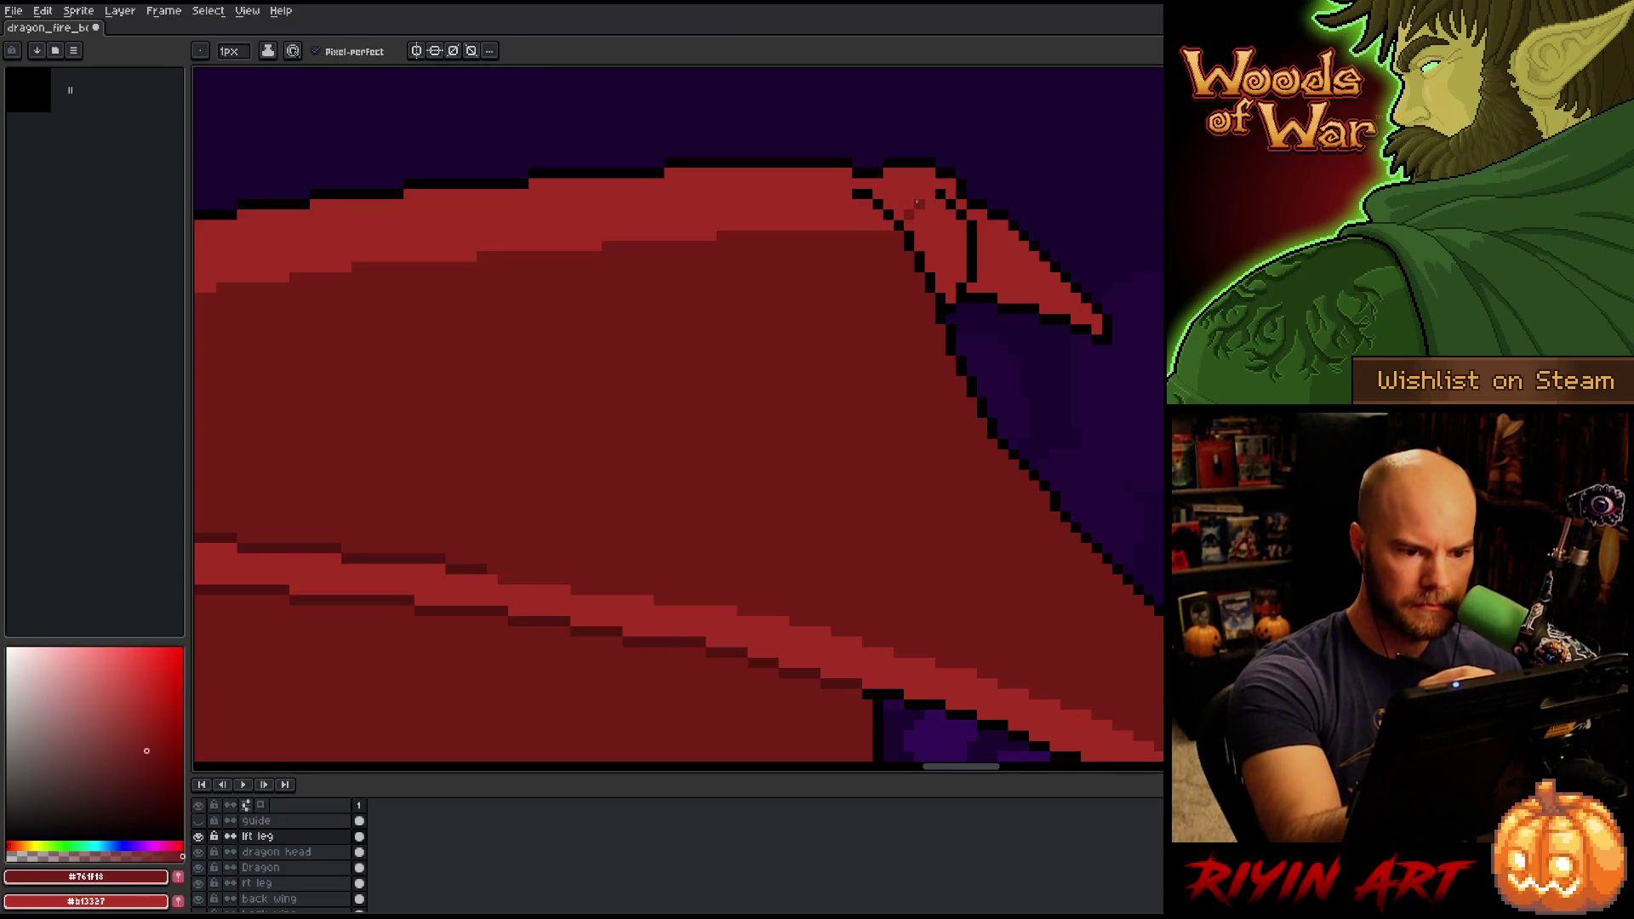
pyautogui.click(930, 214)
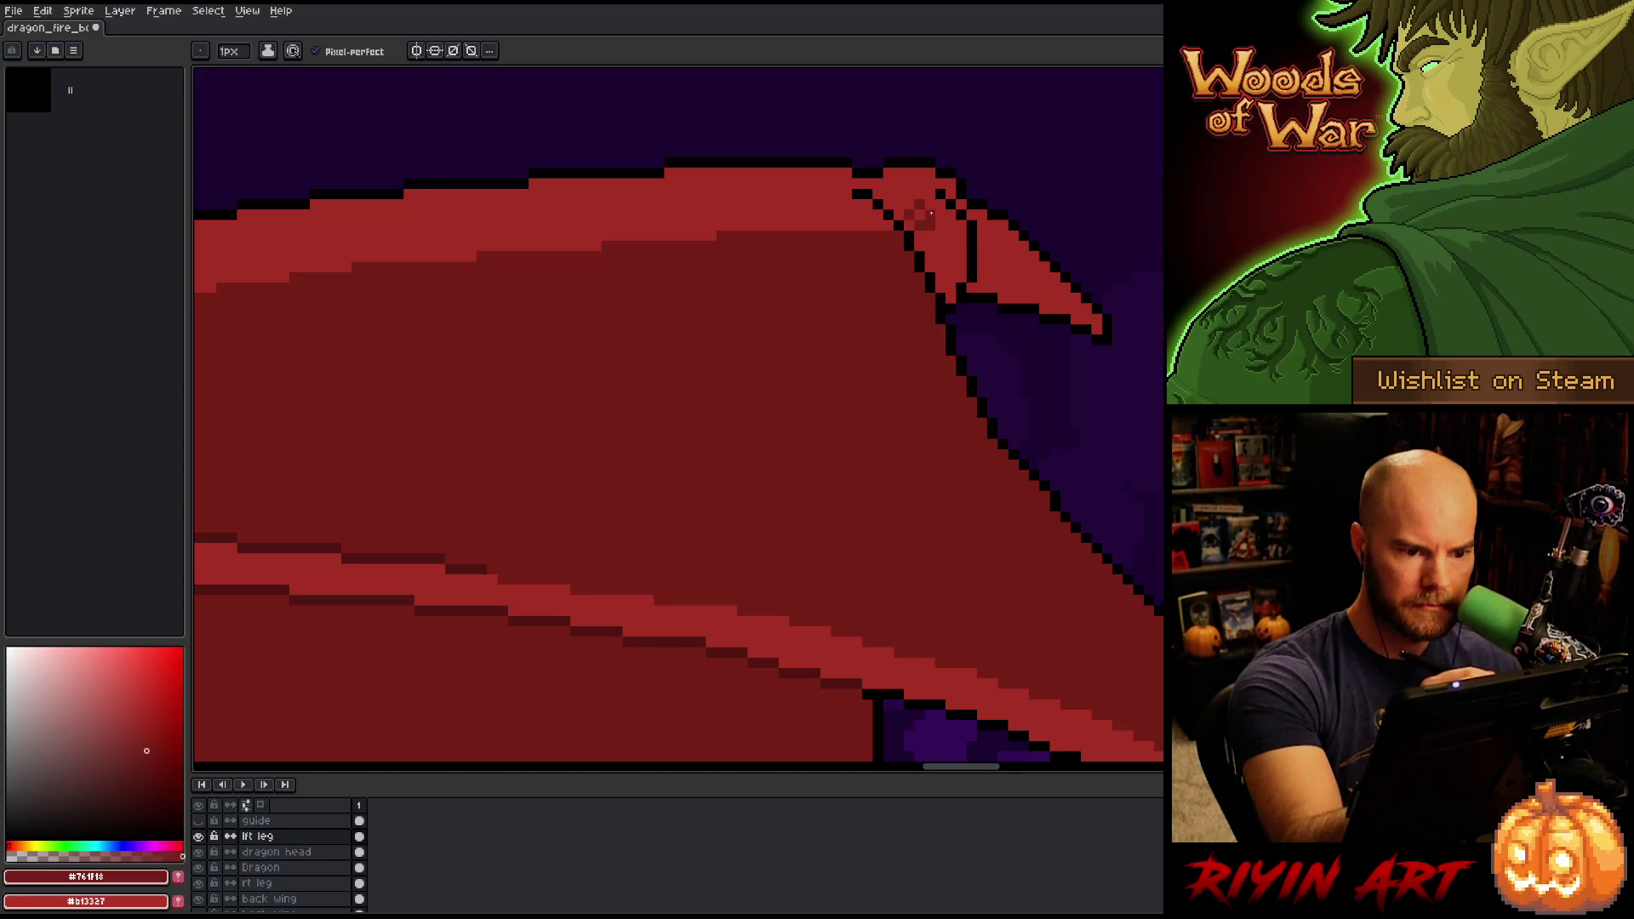
pyautogui.click(942, 225)
pyautogui.click(955, 214)
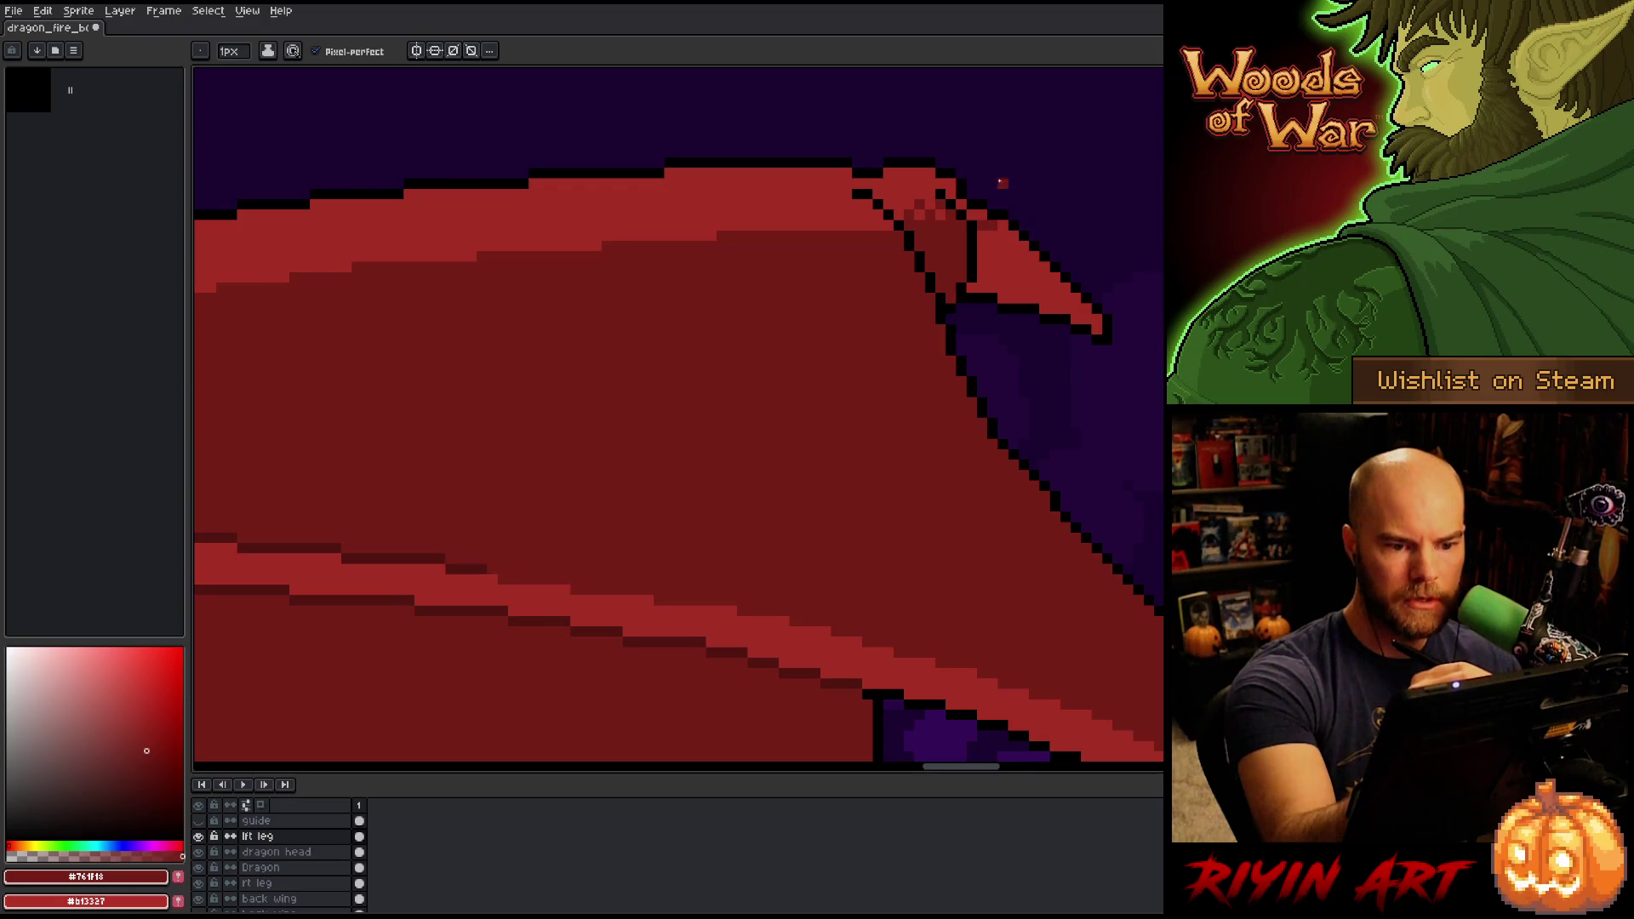
# Fill the lower wing tip area with #761f18, undoing a trial darker fill of the upper band.
pyautogui.keyDown('alt'); pyautogui.click(971, 194); pyautogui.keyUp('alt')
pyautogui.keyDown('alt'); pyautogui.click(971, 194); pyautogui.keyUp('alt')
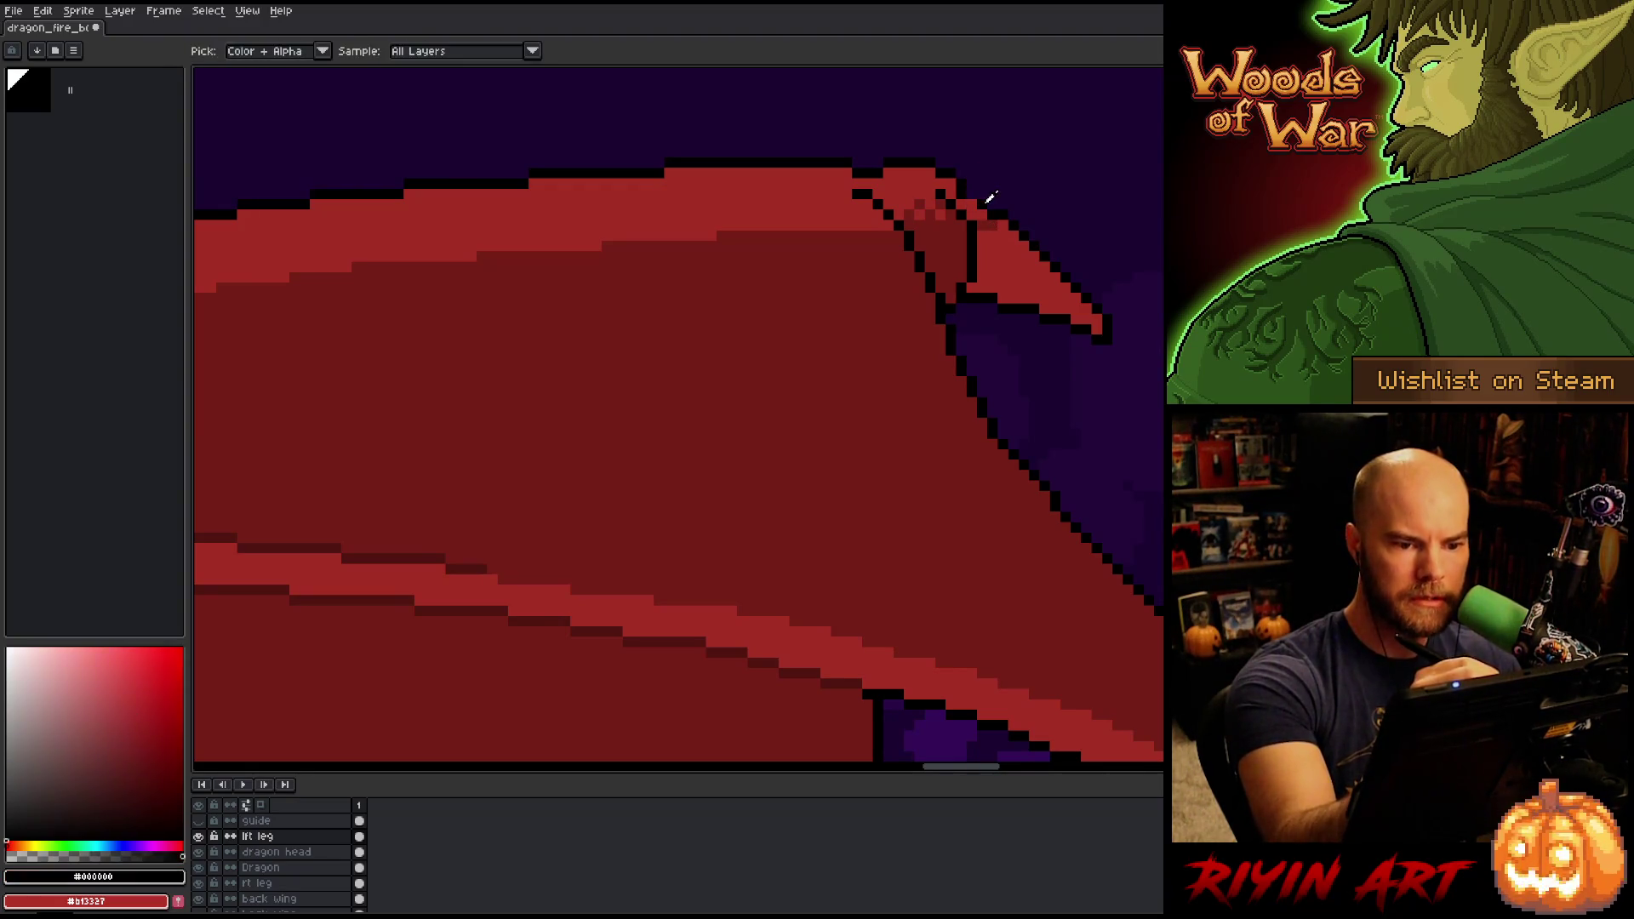
pyautogui.keyDown('alt'); pyautogui.click(975, 192); pyautogui.keyUp('alt')
pyautogui.keyDown('alt'); pyautogui.click(977, 214); pyautogui.keyUp('alt')
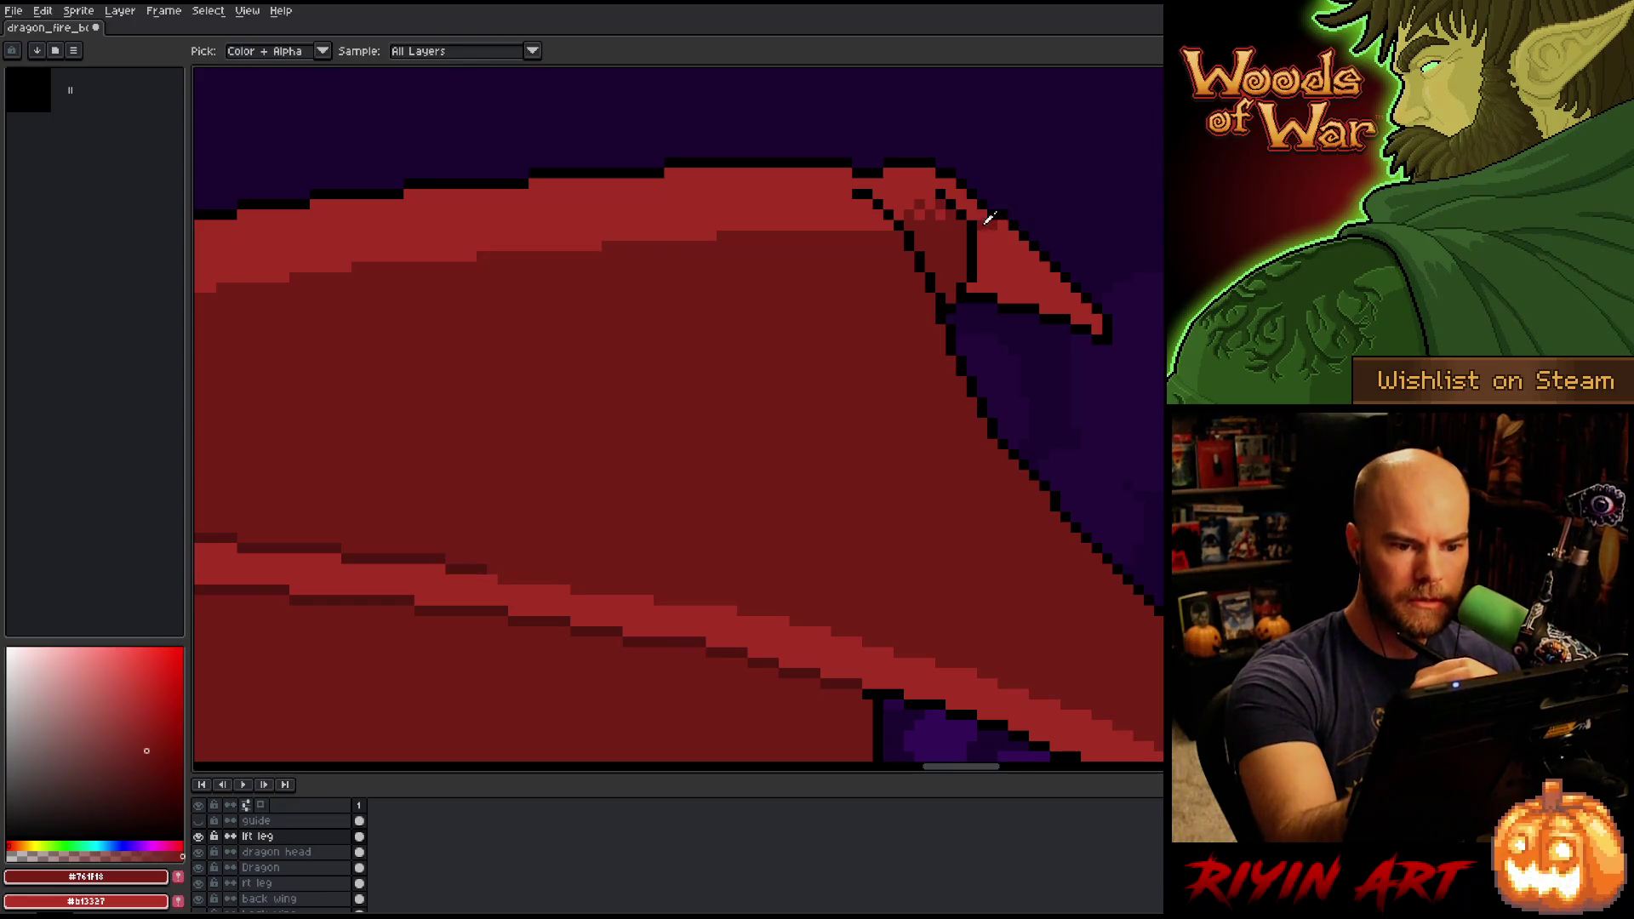
pyautogui.press('g')
pyautogui.click(1021, 268)
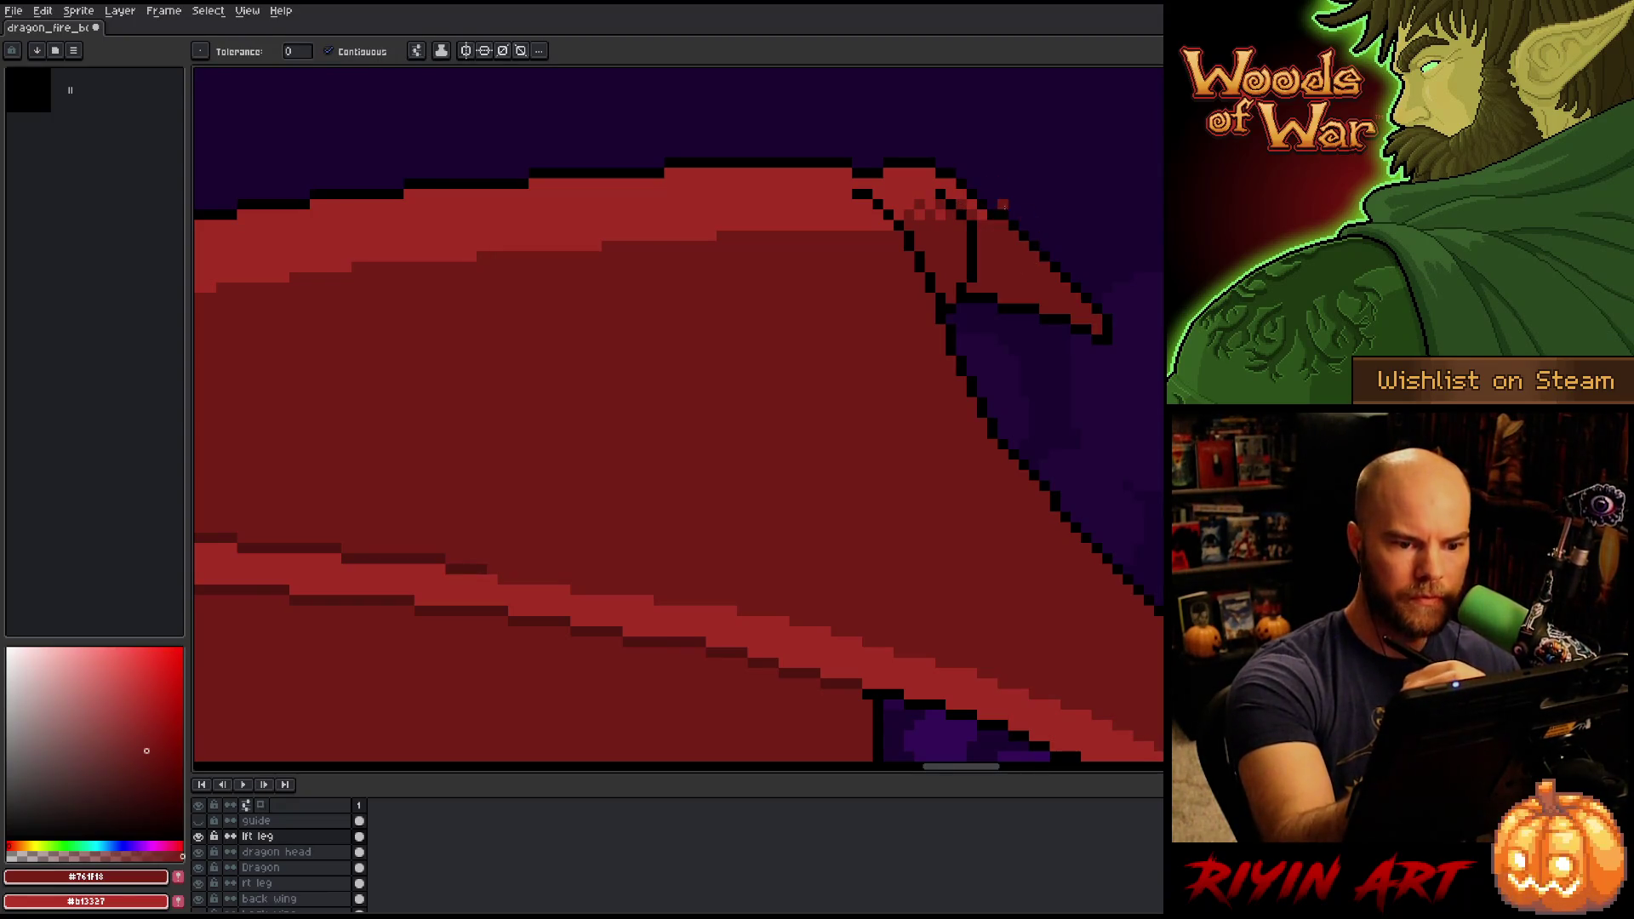
pyautogui.click(957, 192)
pyautogui.hotkey('ctrl', 'z')
pyautogui.press('b')
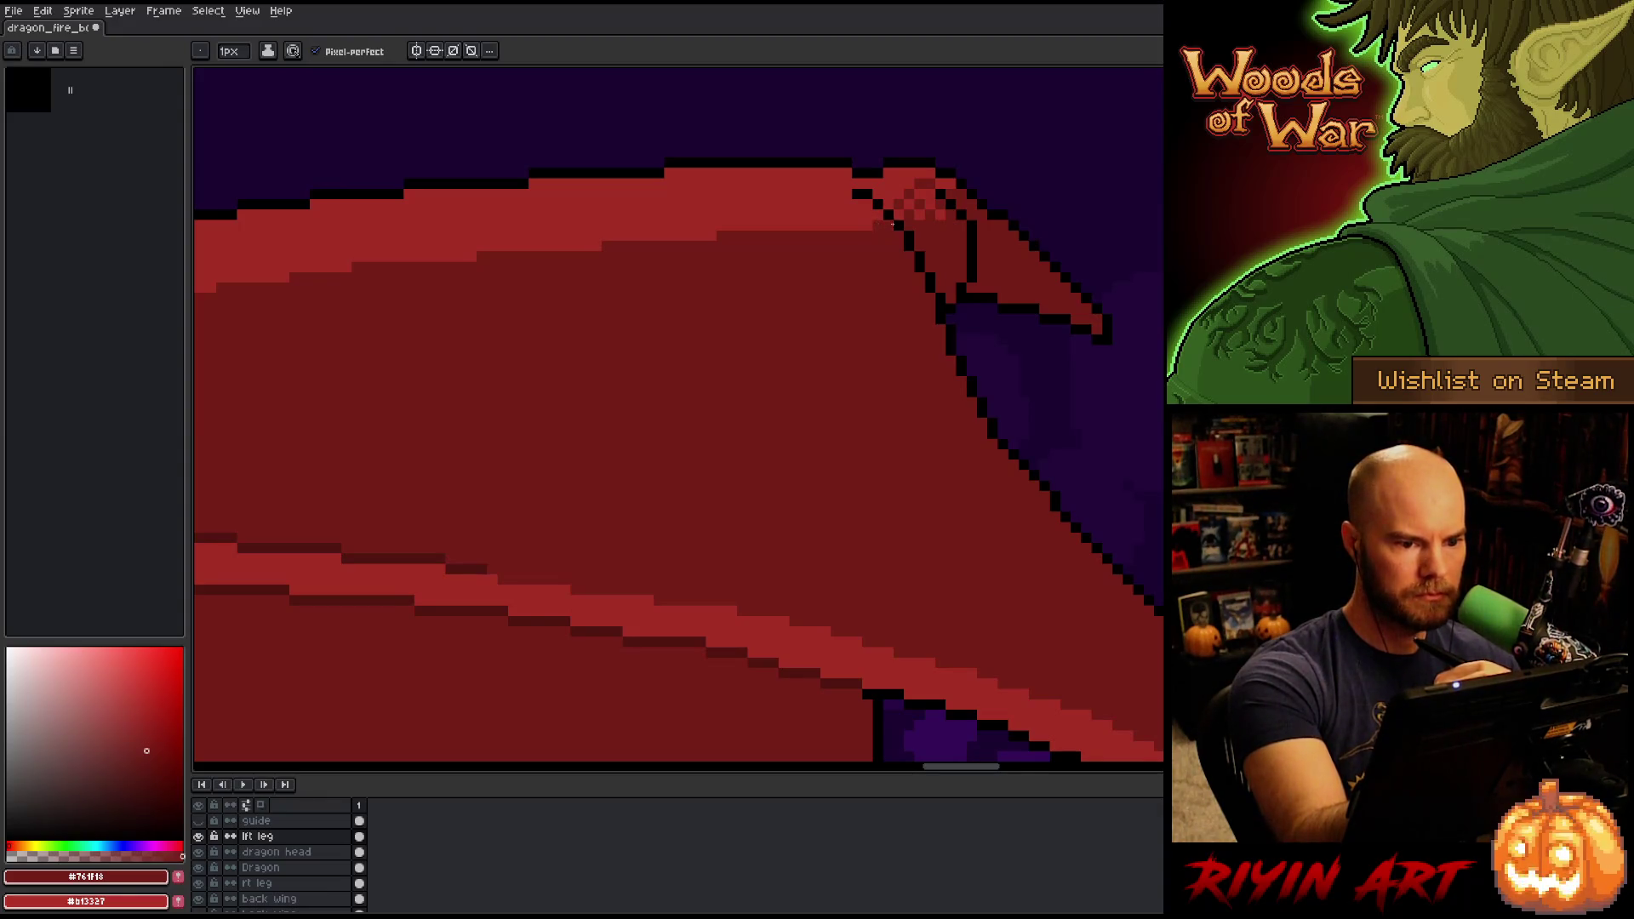
# Darken the wing tip's top edge and smooth the membrane band edges with #761f18 pixels.
pyautogui.click(853, 226)
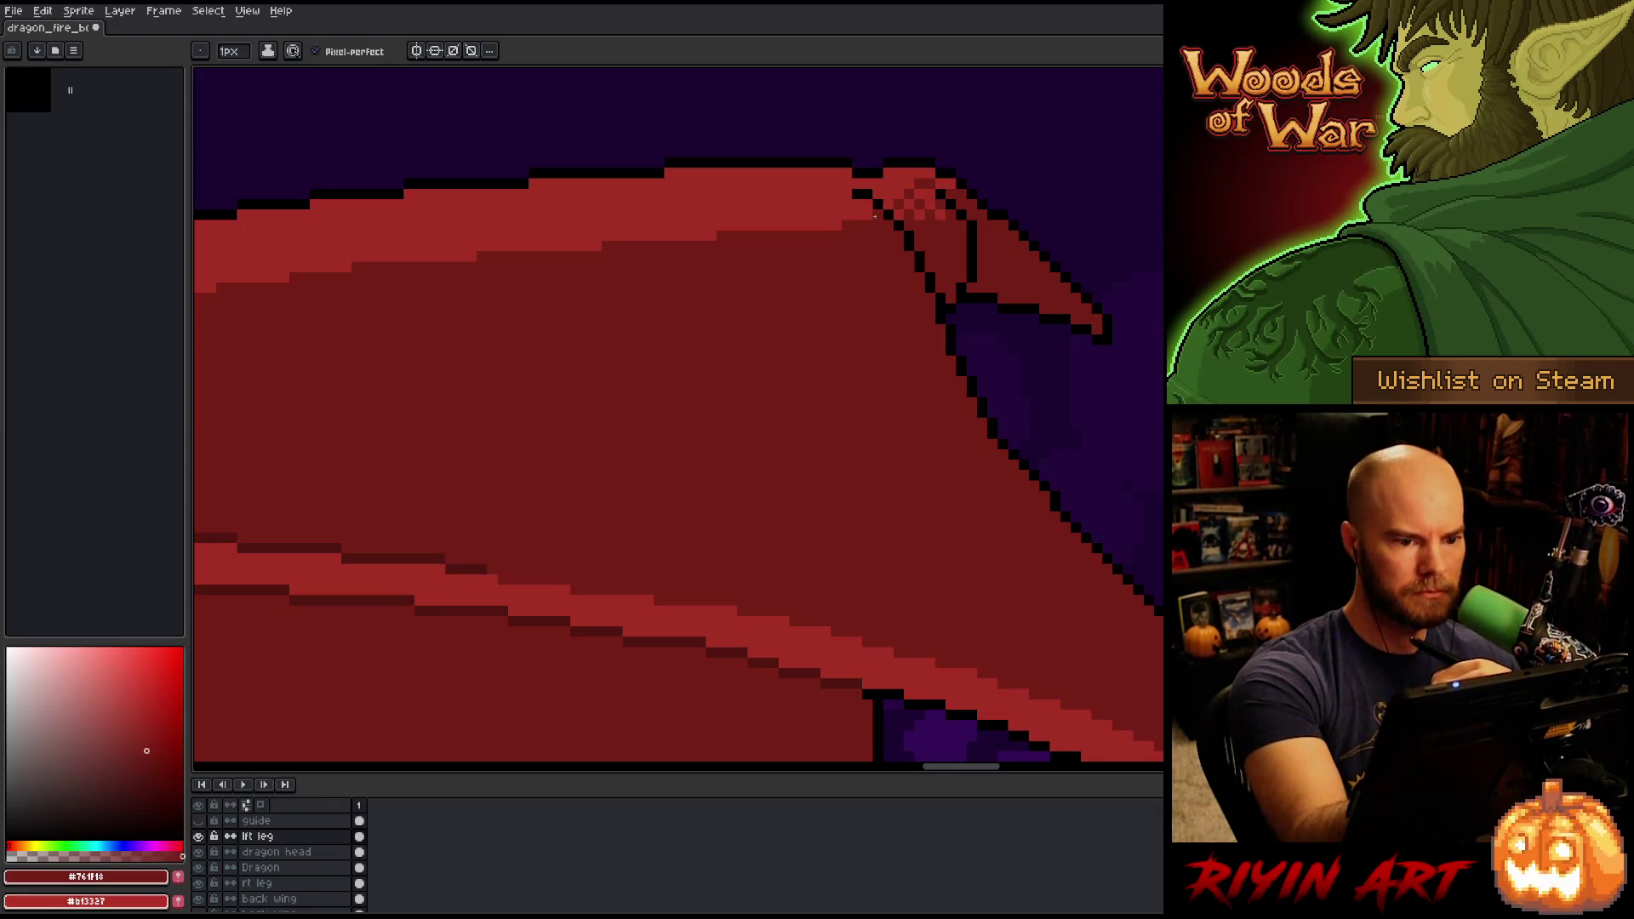
pyautogui.moveTo(771, 511)
pyautogui.mouseDown()
pyautogui.moveTo(748, 530)
pyautogui.moveTo(632, 500)
pyautogui.moveTo(832, 464)
pyautogui.mouseUp()
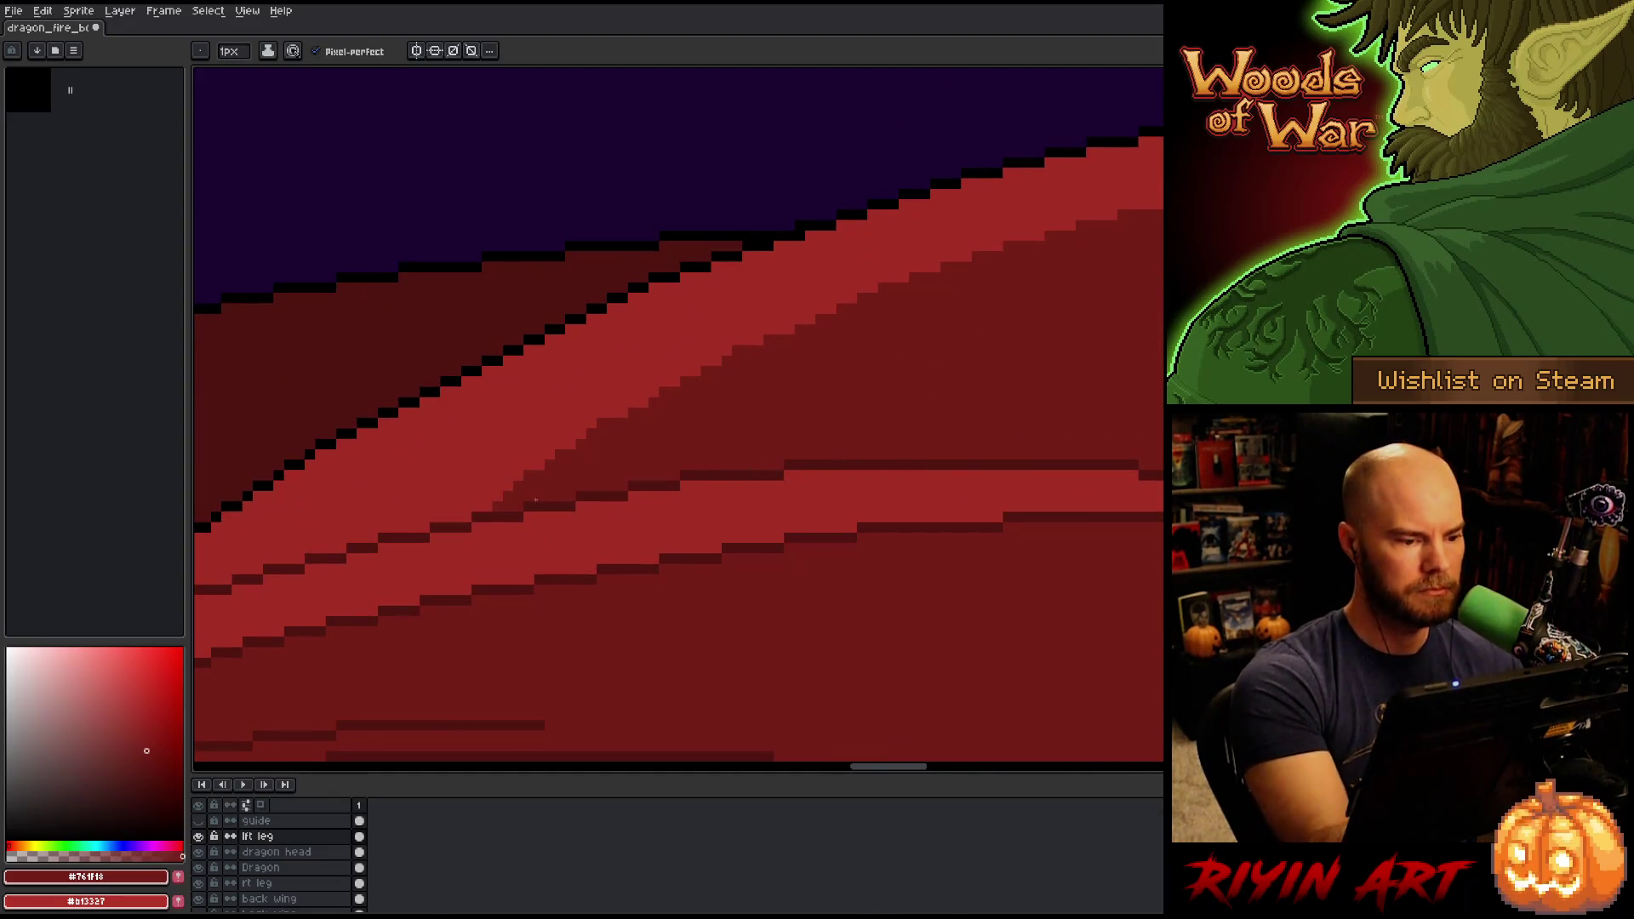
pyautogui.moveTo(536, 501); pyautogui.dragTo(908, 427)
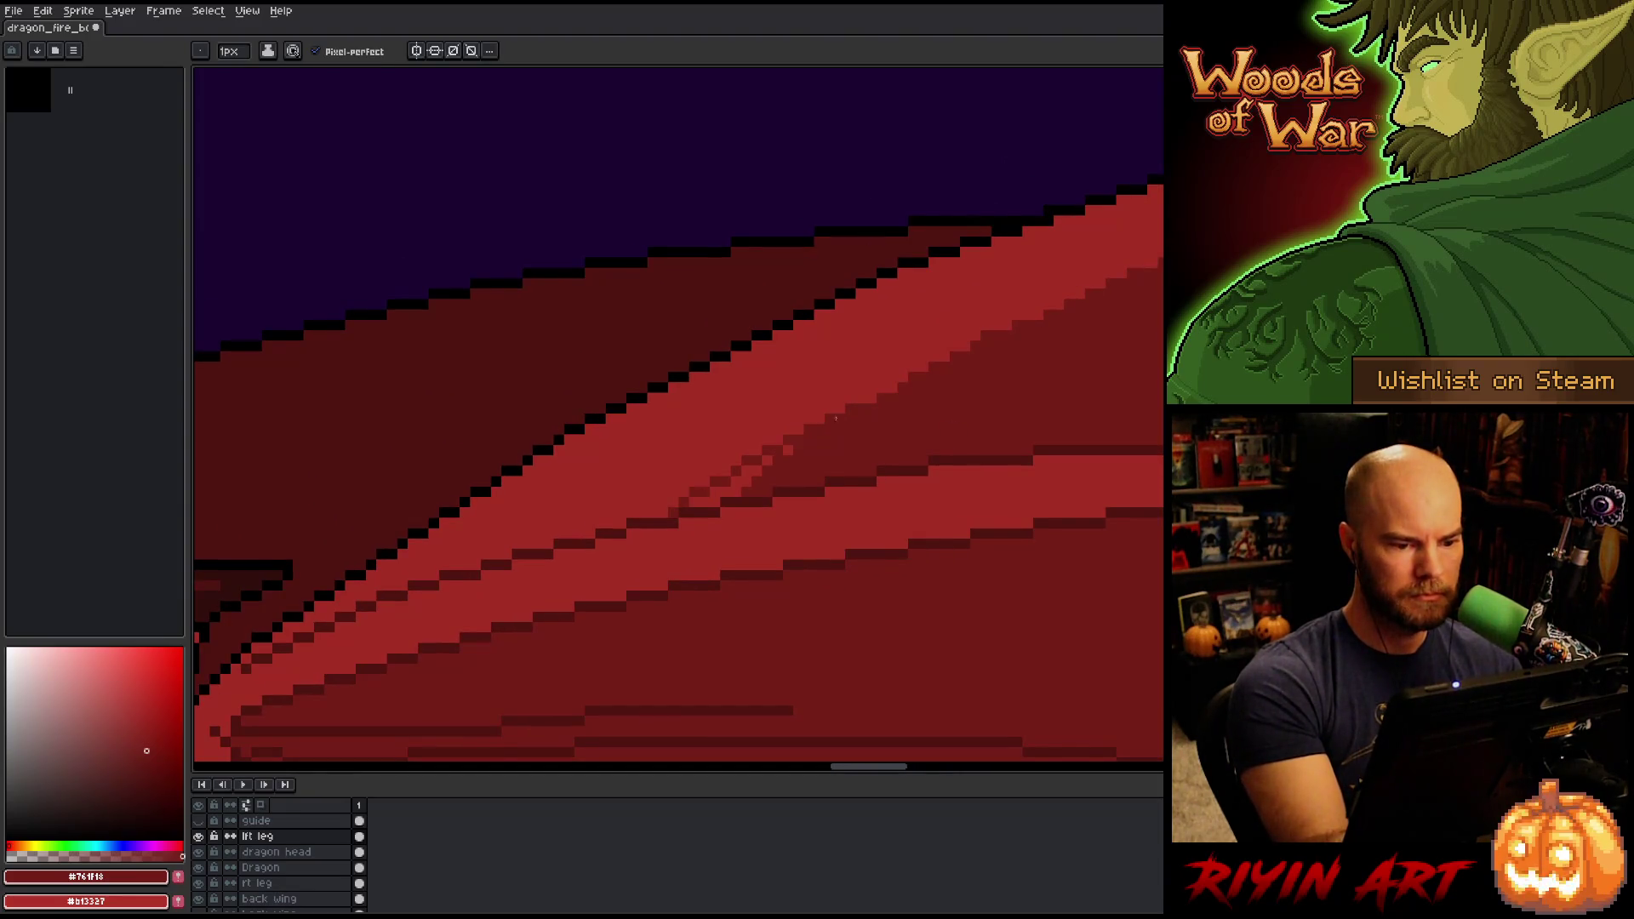
pyautogui.moveTo(757, 471)
pyautogui.mouseDown()
pyautogui.moveTo(695, 504)
pyautogui.moveTo(765, 467)
pyautogui.mouseUp()
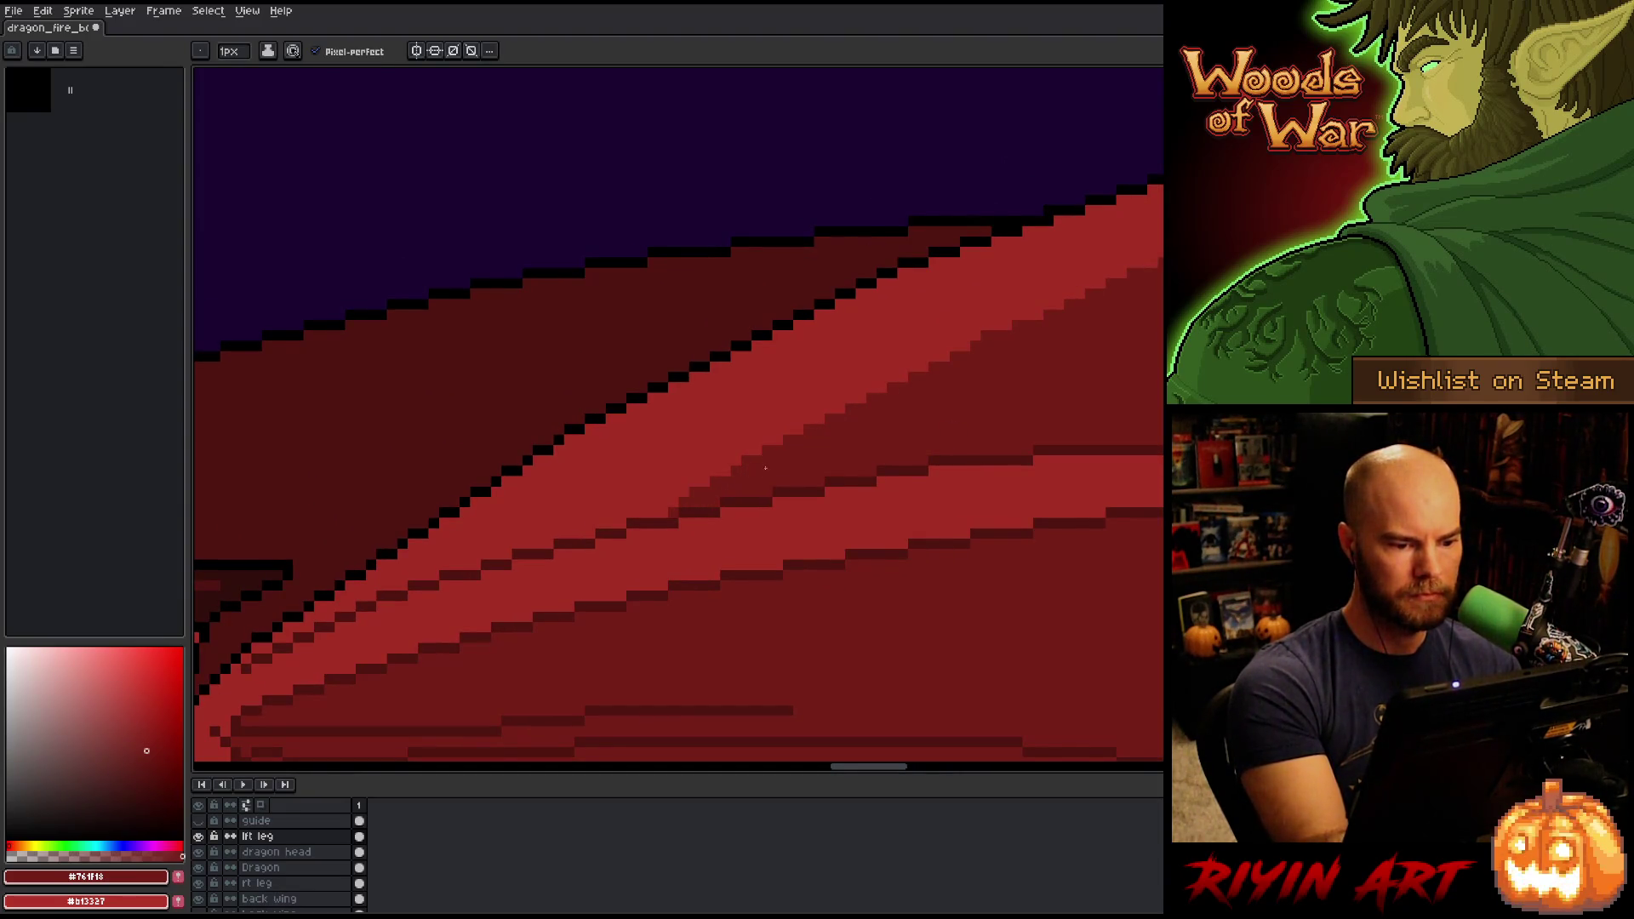
# Pick the dragon red #a52f24 and zoom out to view the whole dragon scene.
pyautogui.scroll(-3, 698, 469)
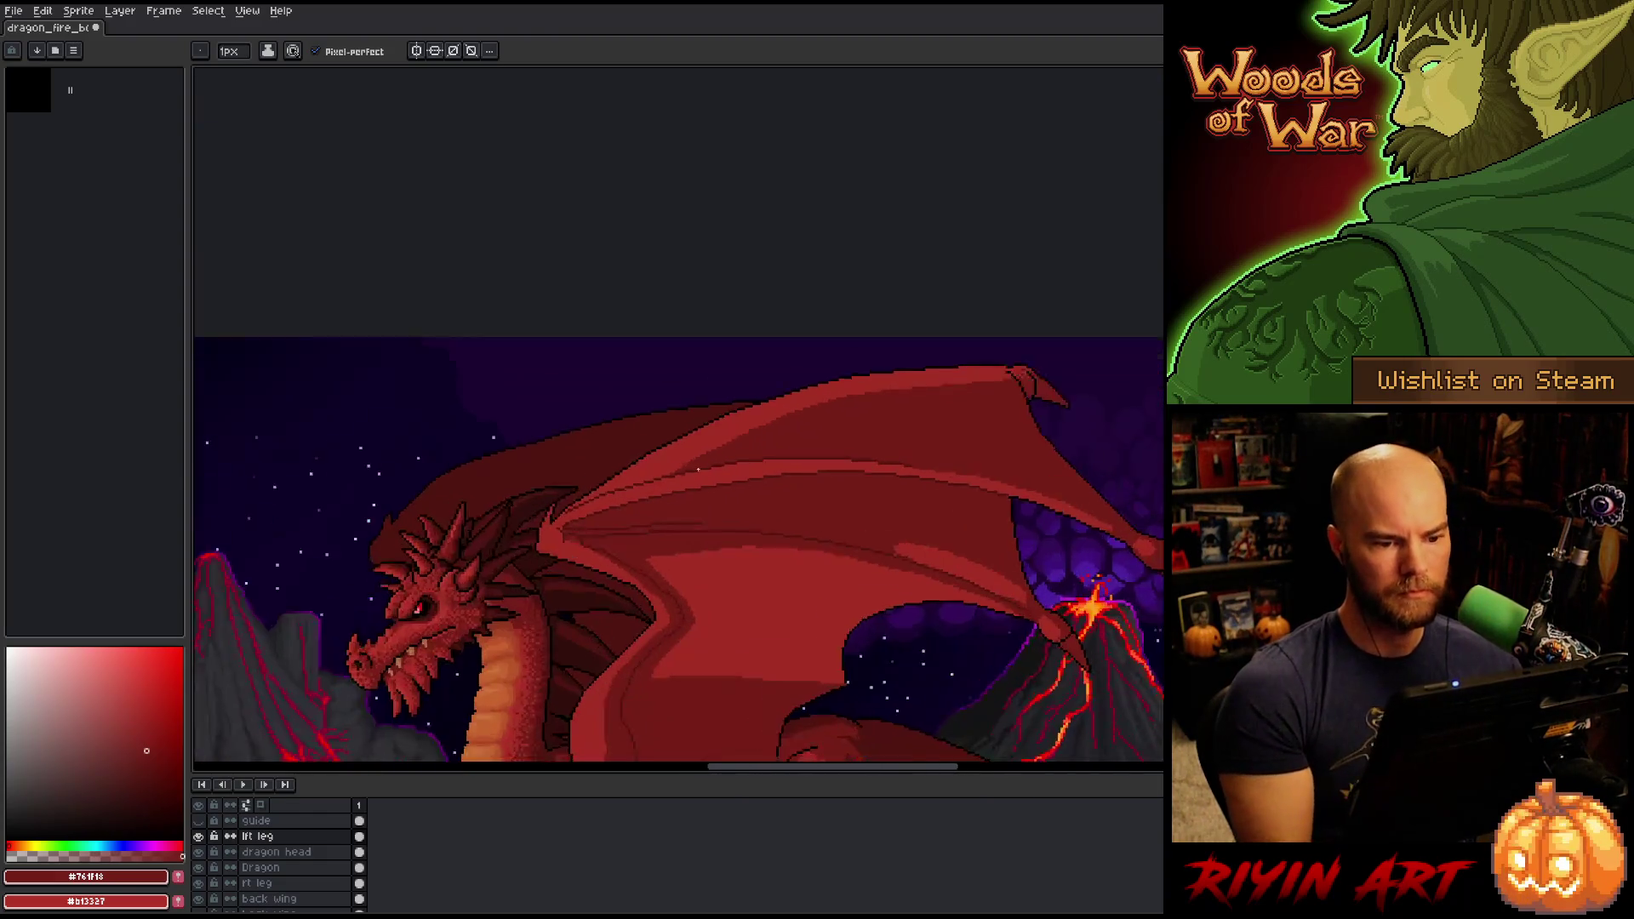
pyautogui.scroll(3, 698, 469)
pyautogui.keyDown('alt'); pyautogui.click(806, 384); pyautogui.keyUp('alt')
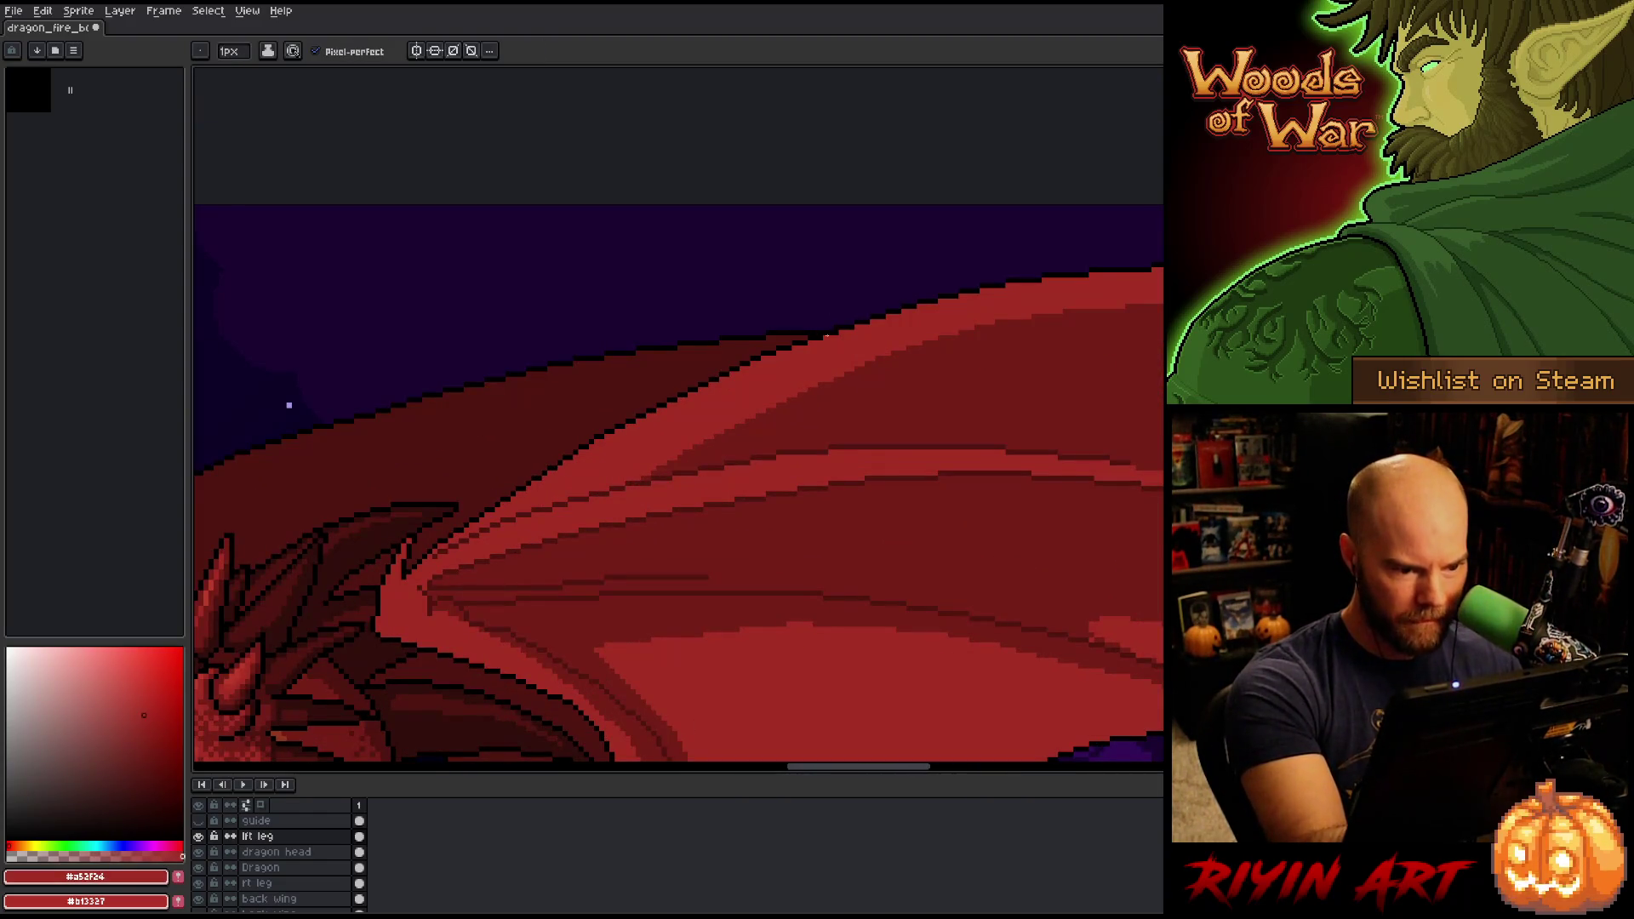
pyautogui.scroll(-3, 826, 336)
pyautogui.rightClick(787, 416)
pyautogui.press('Escape')
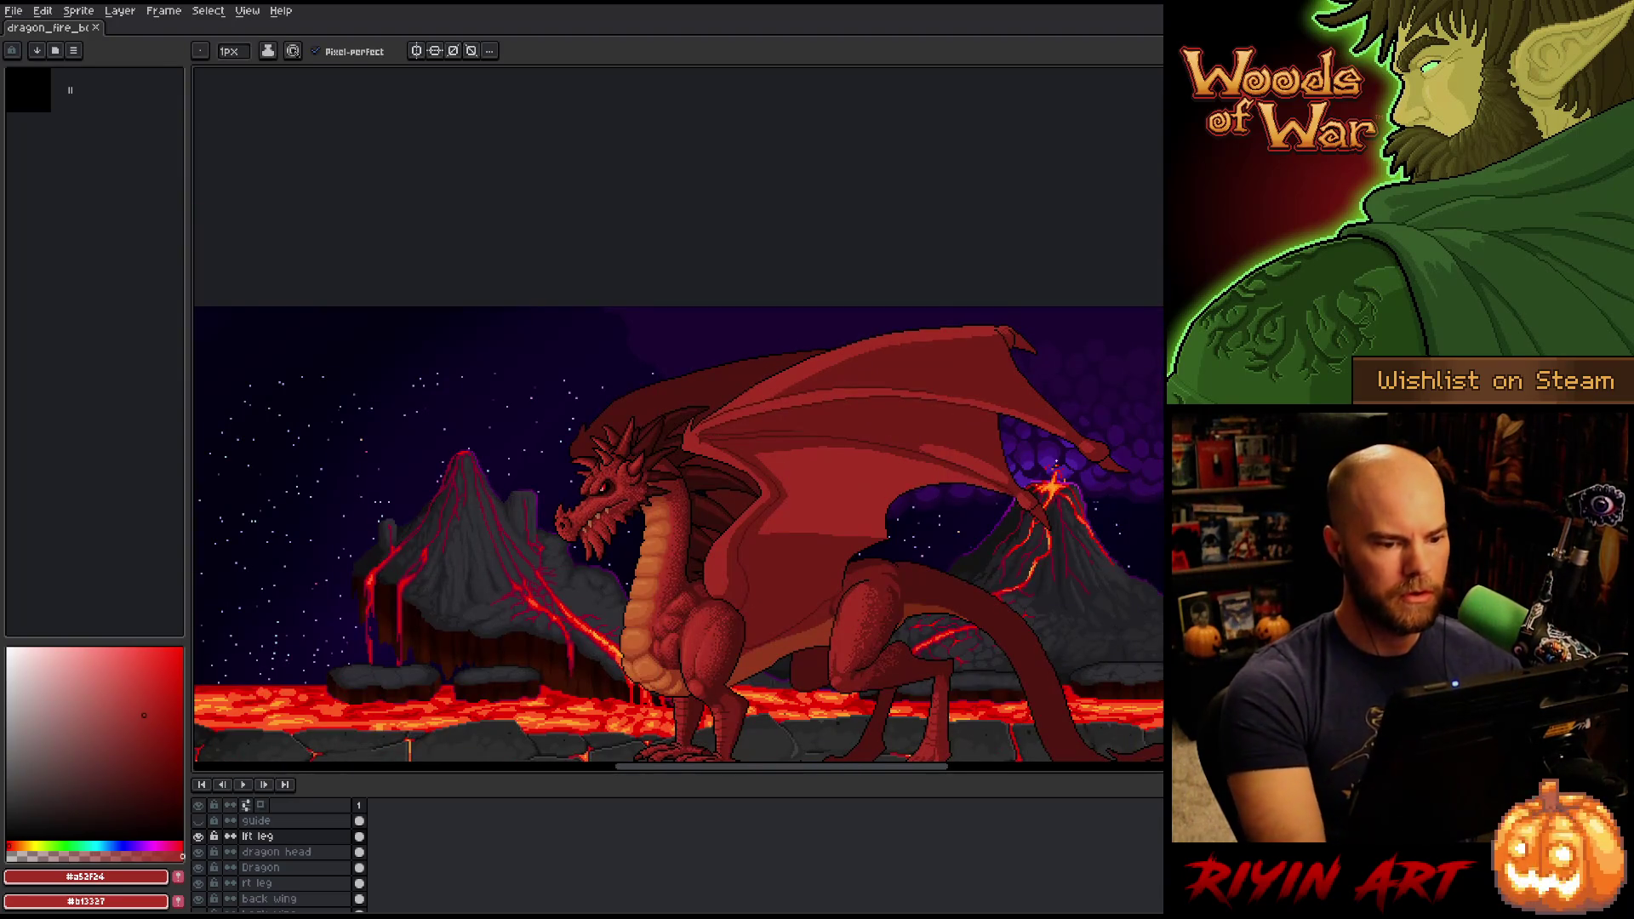
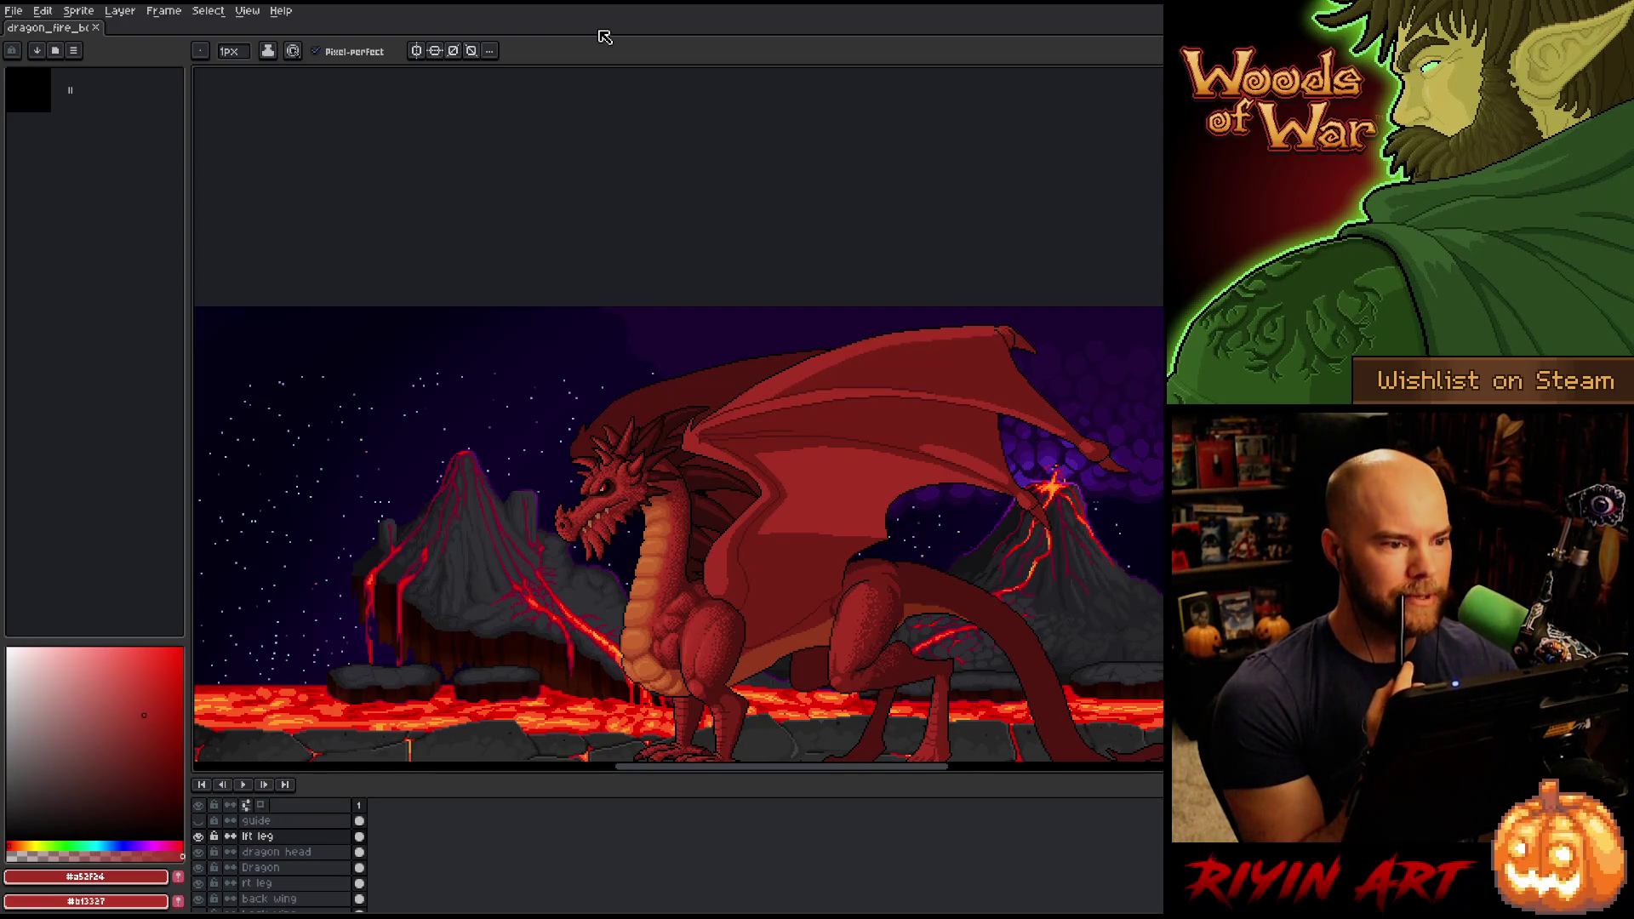
# Zoom out to check the whole volcanic scene, then zoom in step by step onto the dragon's wing.
pyautogui.scroll(-3, 786, 571)
pyautogui.scroll(4, 787, 571)
pyautogui.scroll(-2, 786, 571)
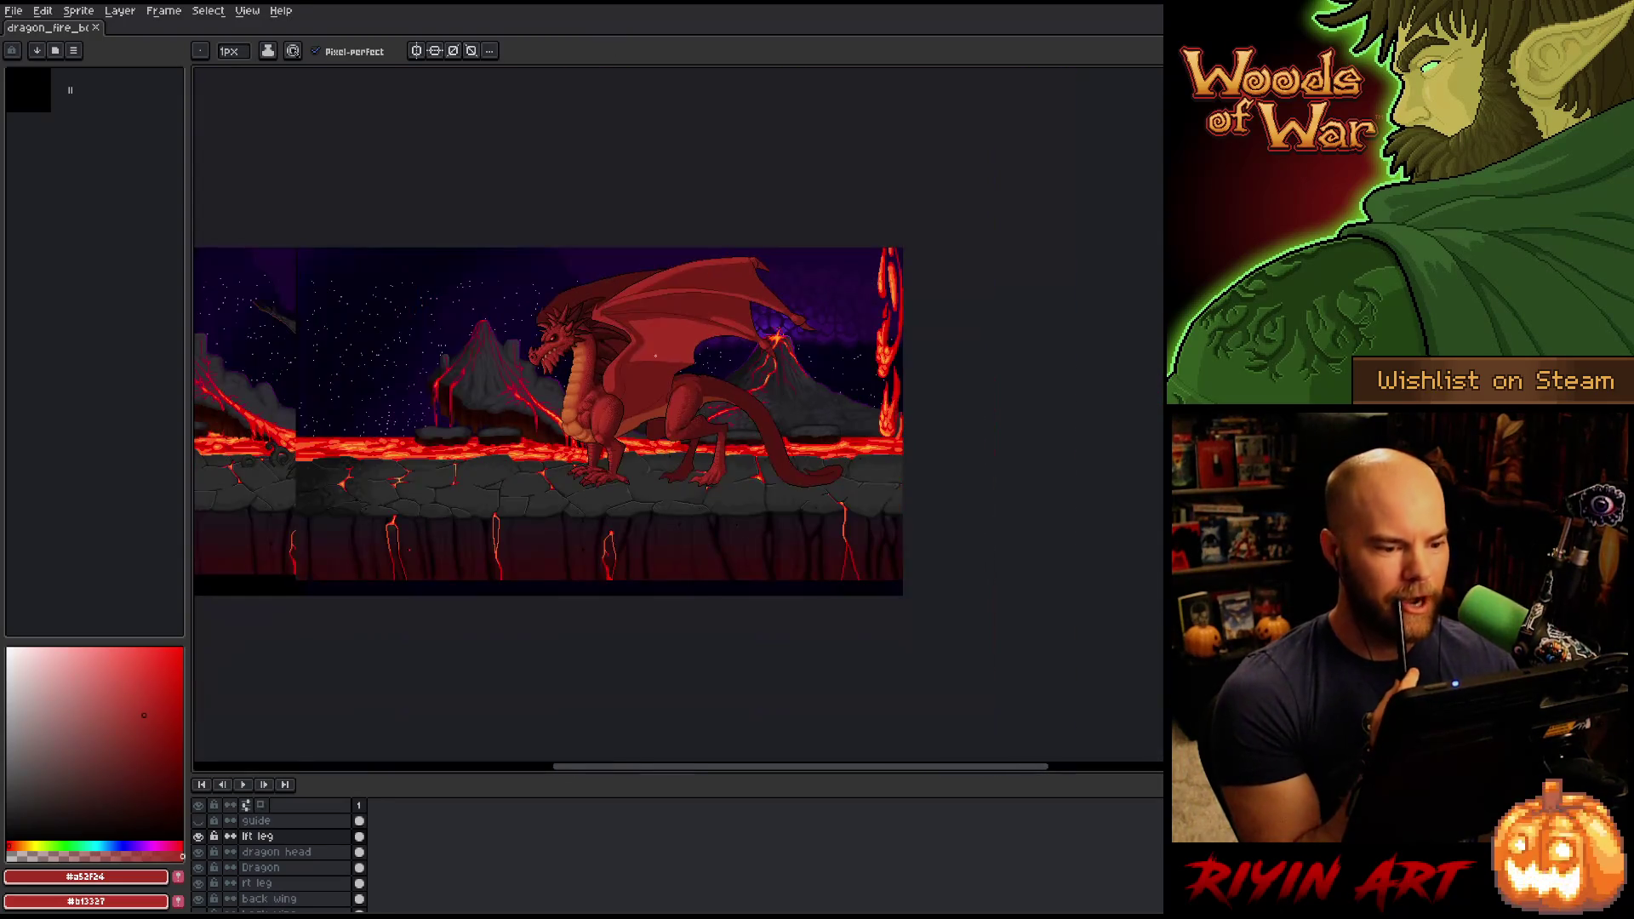
pyautogui.scroll(1, 787, 570)
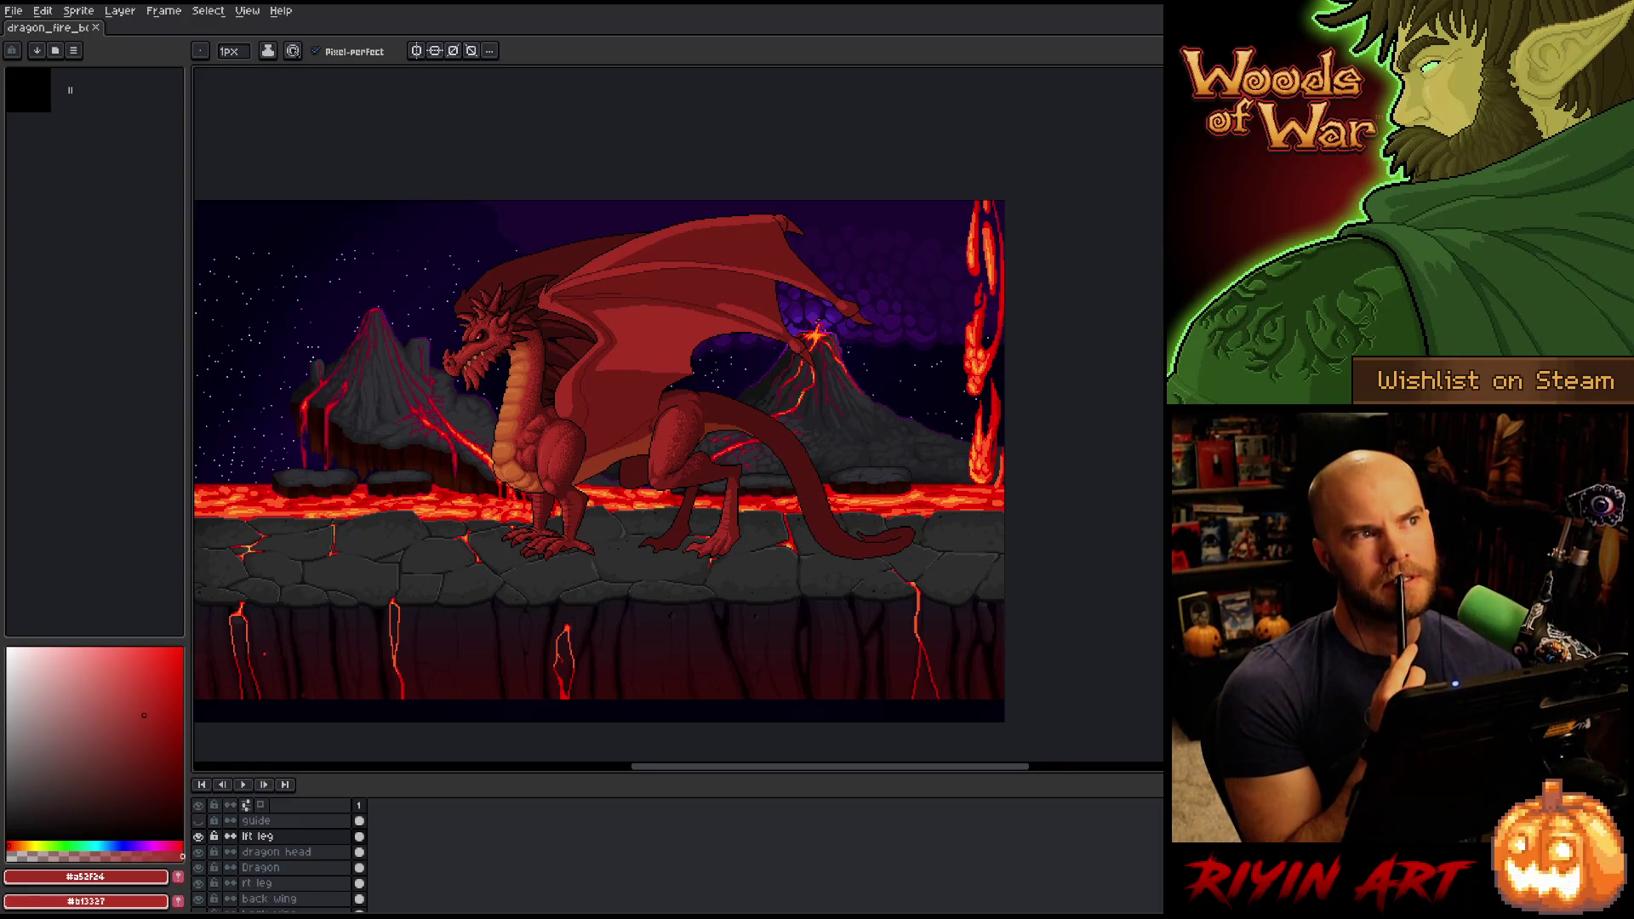
pyautogui.scroll(1, 607, 474)
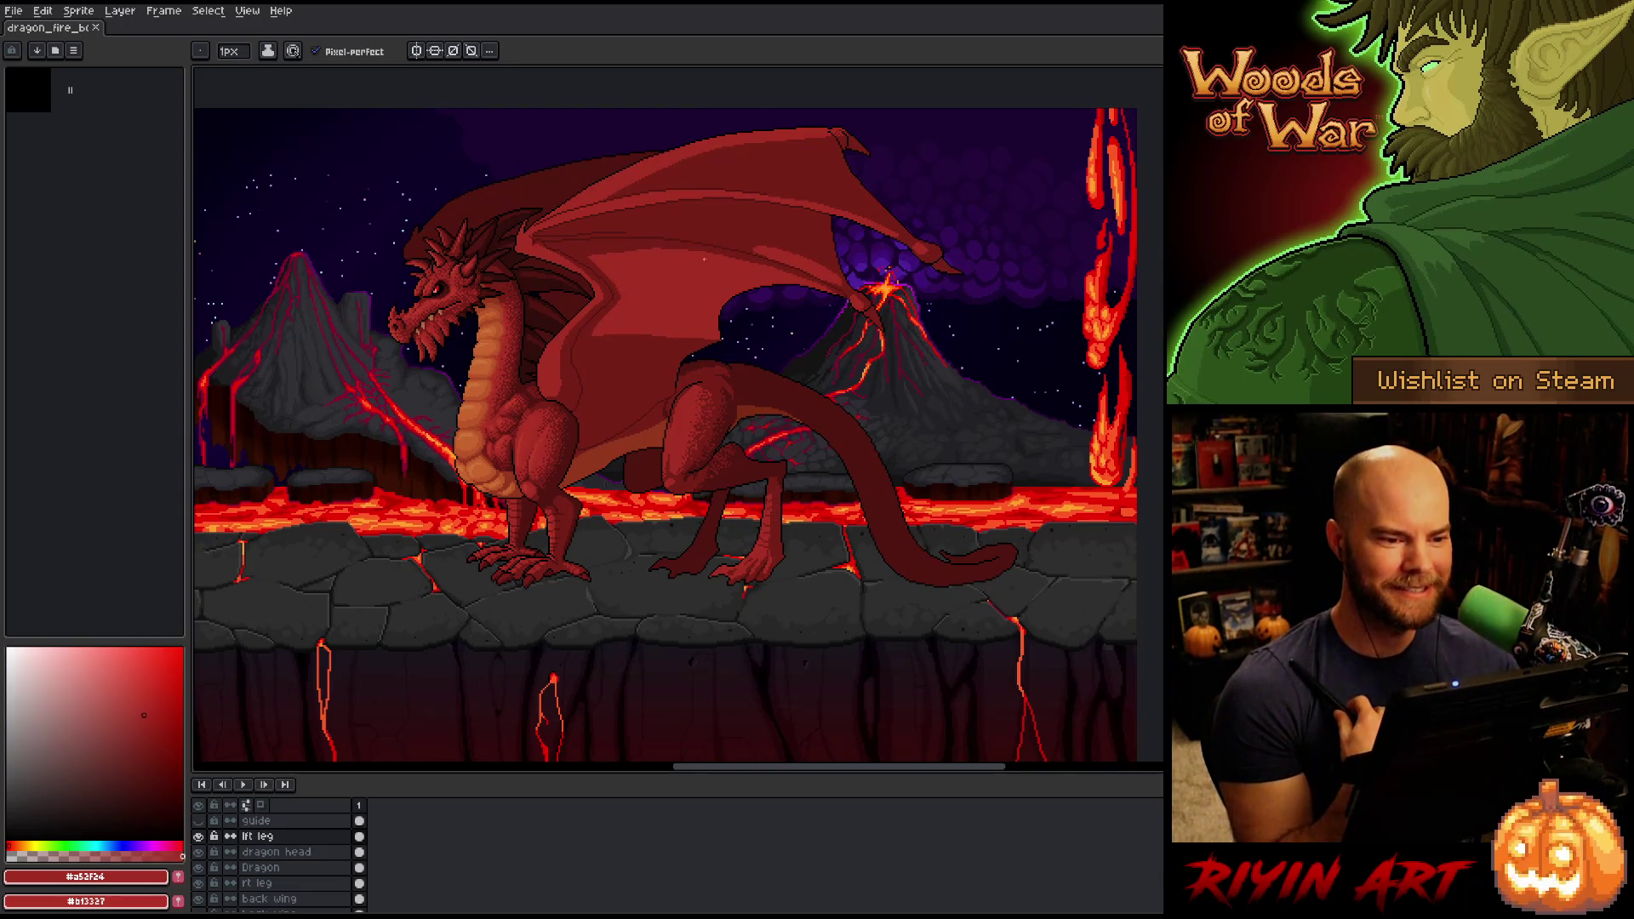
pyautogui.scroll(5, 704, 259)
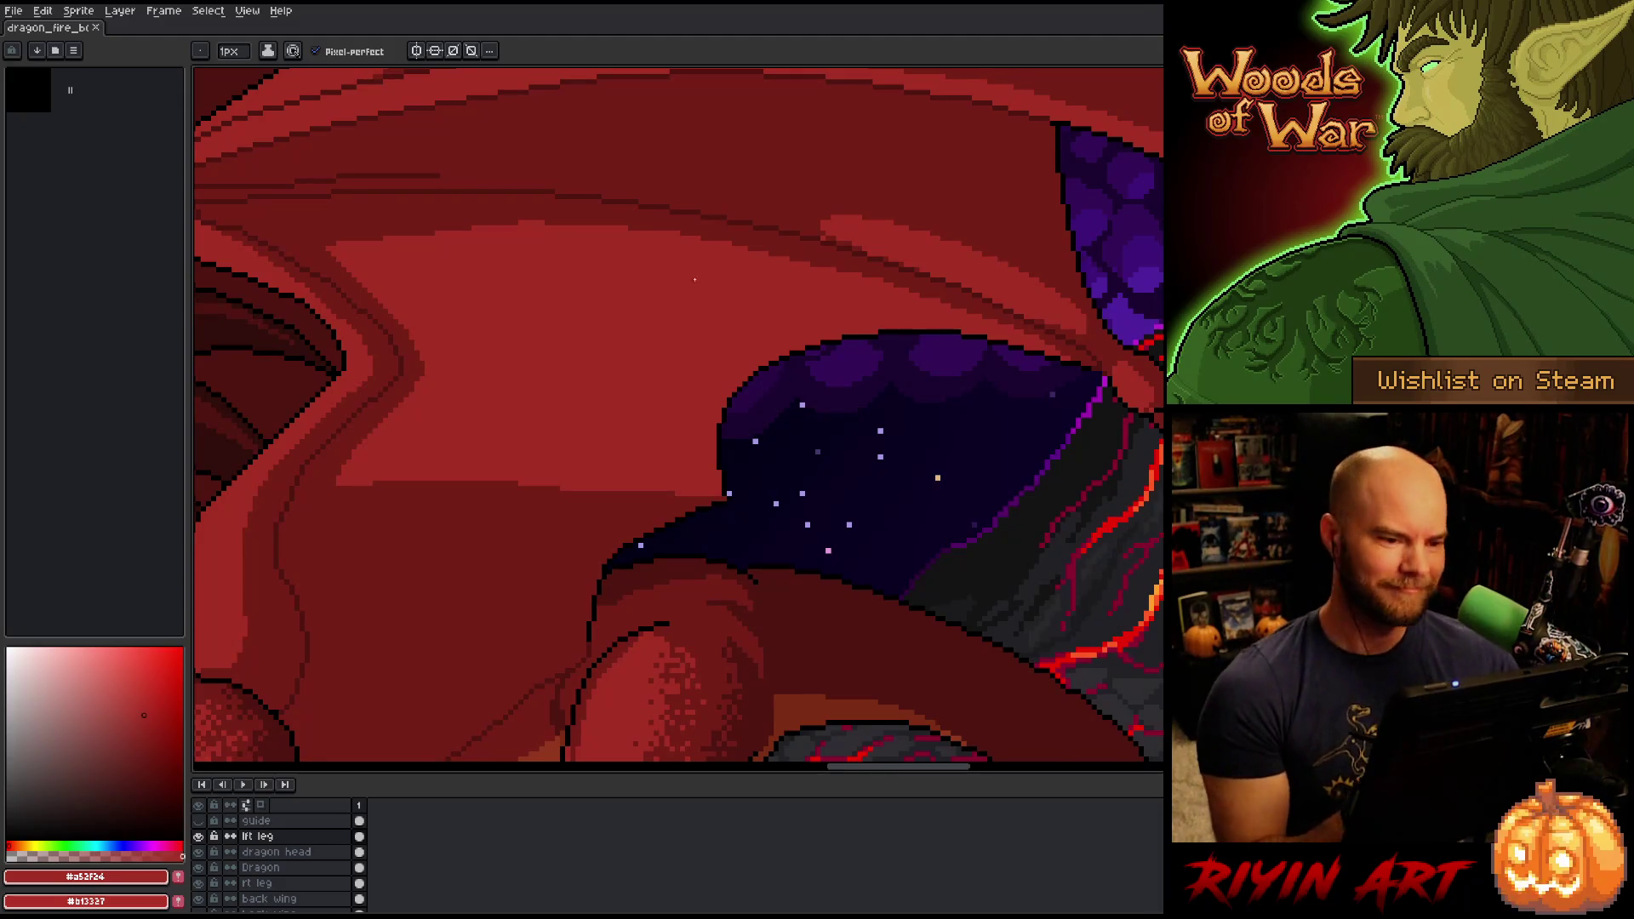
# Pencil darker red shading over the wing's light-red stripe near the volcano, then save.
pyautogui.scroll(1, 735, 276)
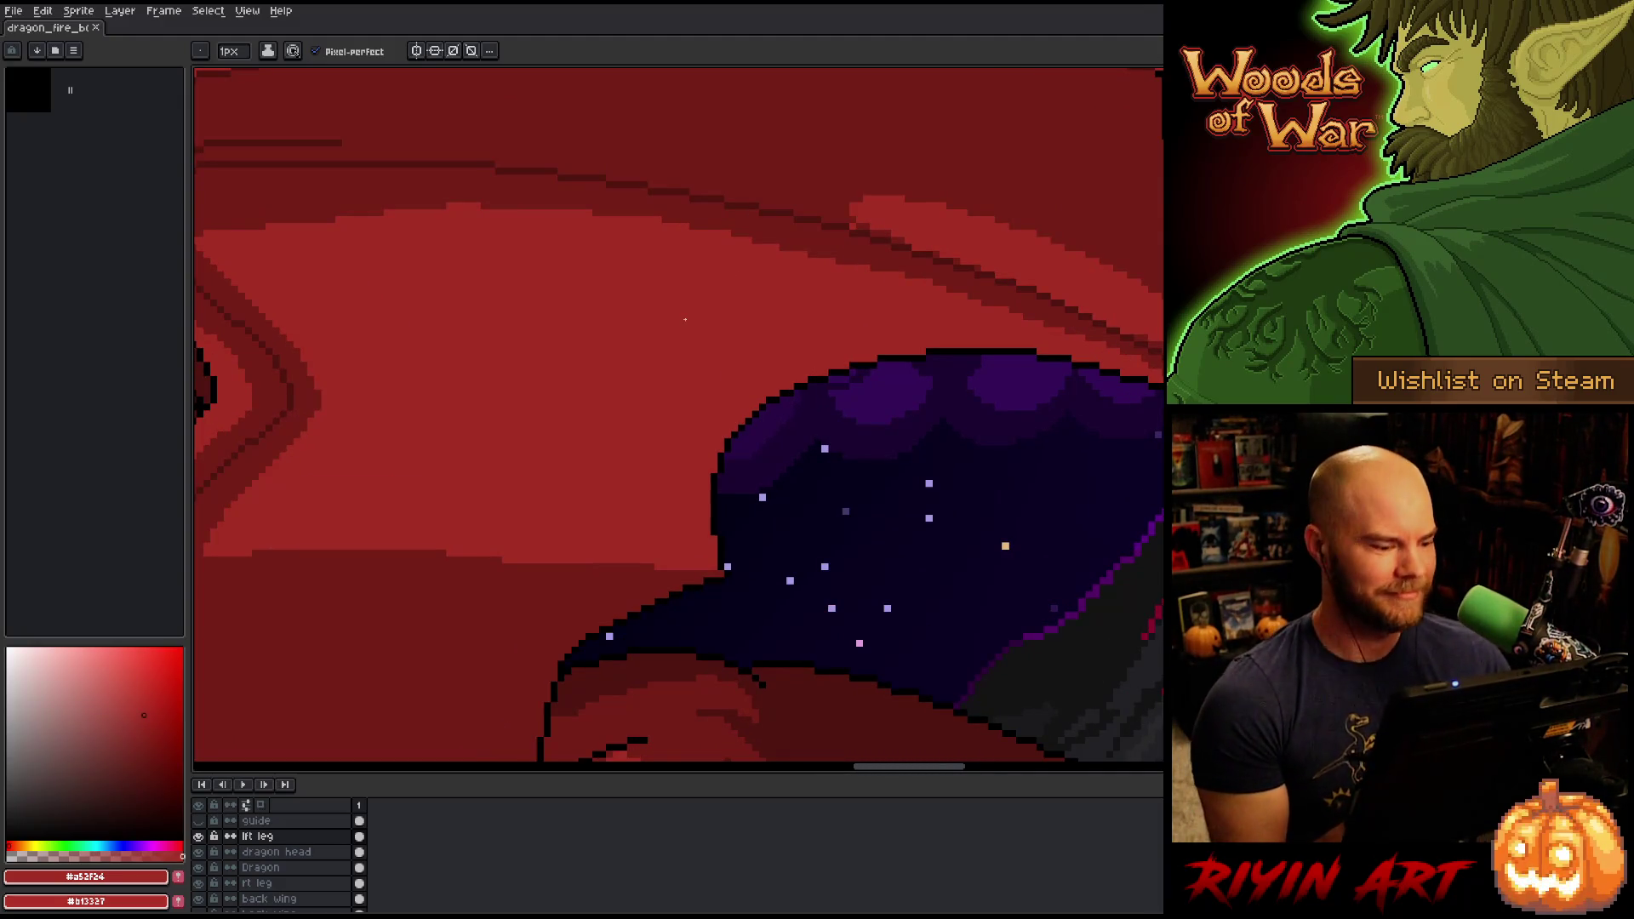
pyautogui.moveTo(784, 502); pyautogui.dragTo(342, 706)
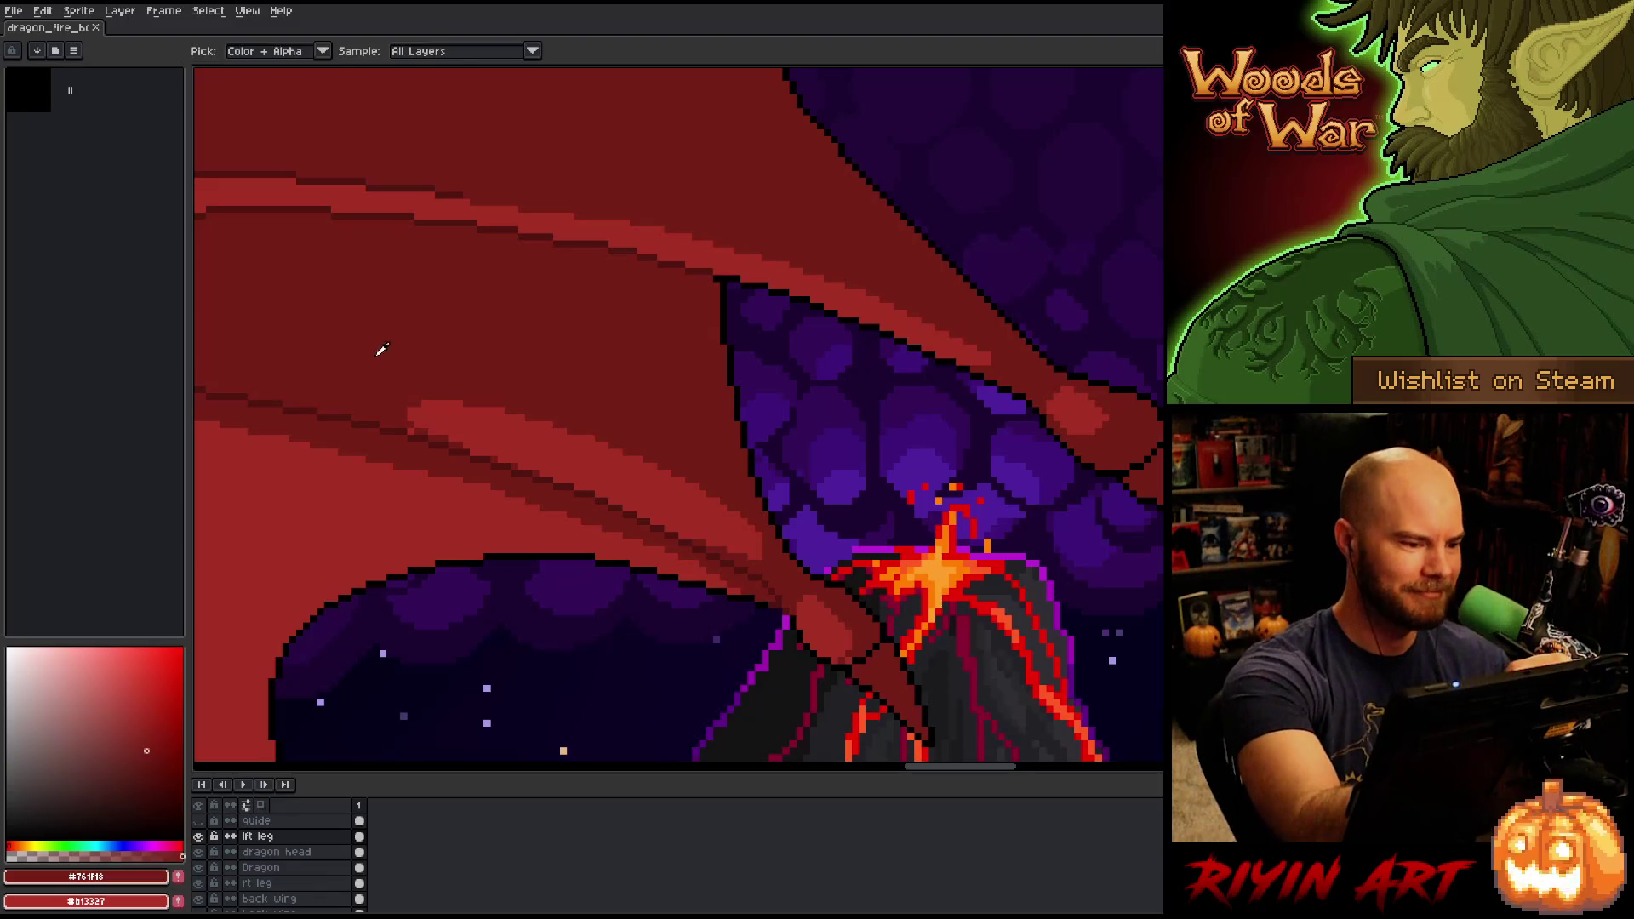
pyautogui.click(528, 449)
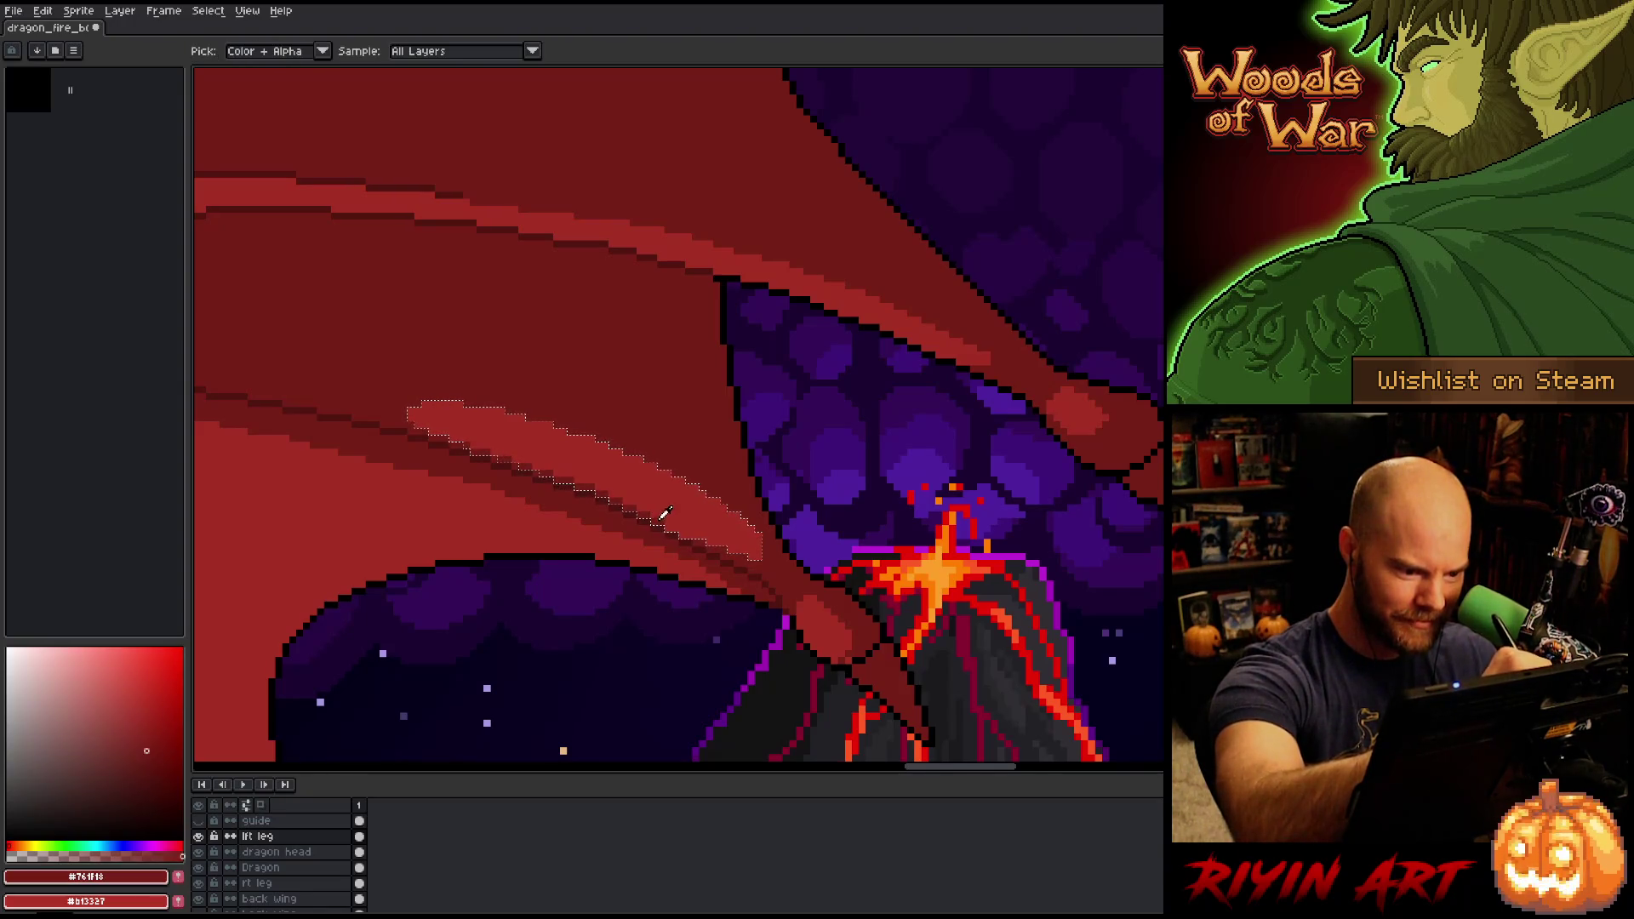
pyautogui.hotkey('ctrl', 'd')
pyautogui.moveTo(532, 422); pyautogui.dragTo(762, 552)
pyautogui.moveTo(638, 457)
pyautogui.mouseDown()
pyautogui.moveTo(691, 496)
pyautogui.moveTo(644, 469)
pyautogui.mouseUp()
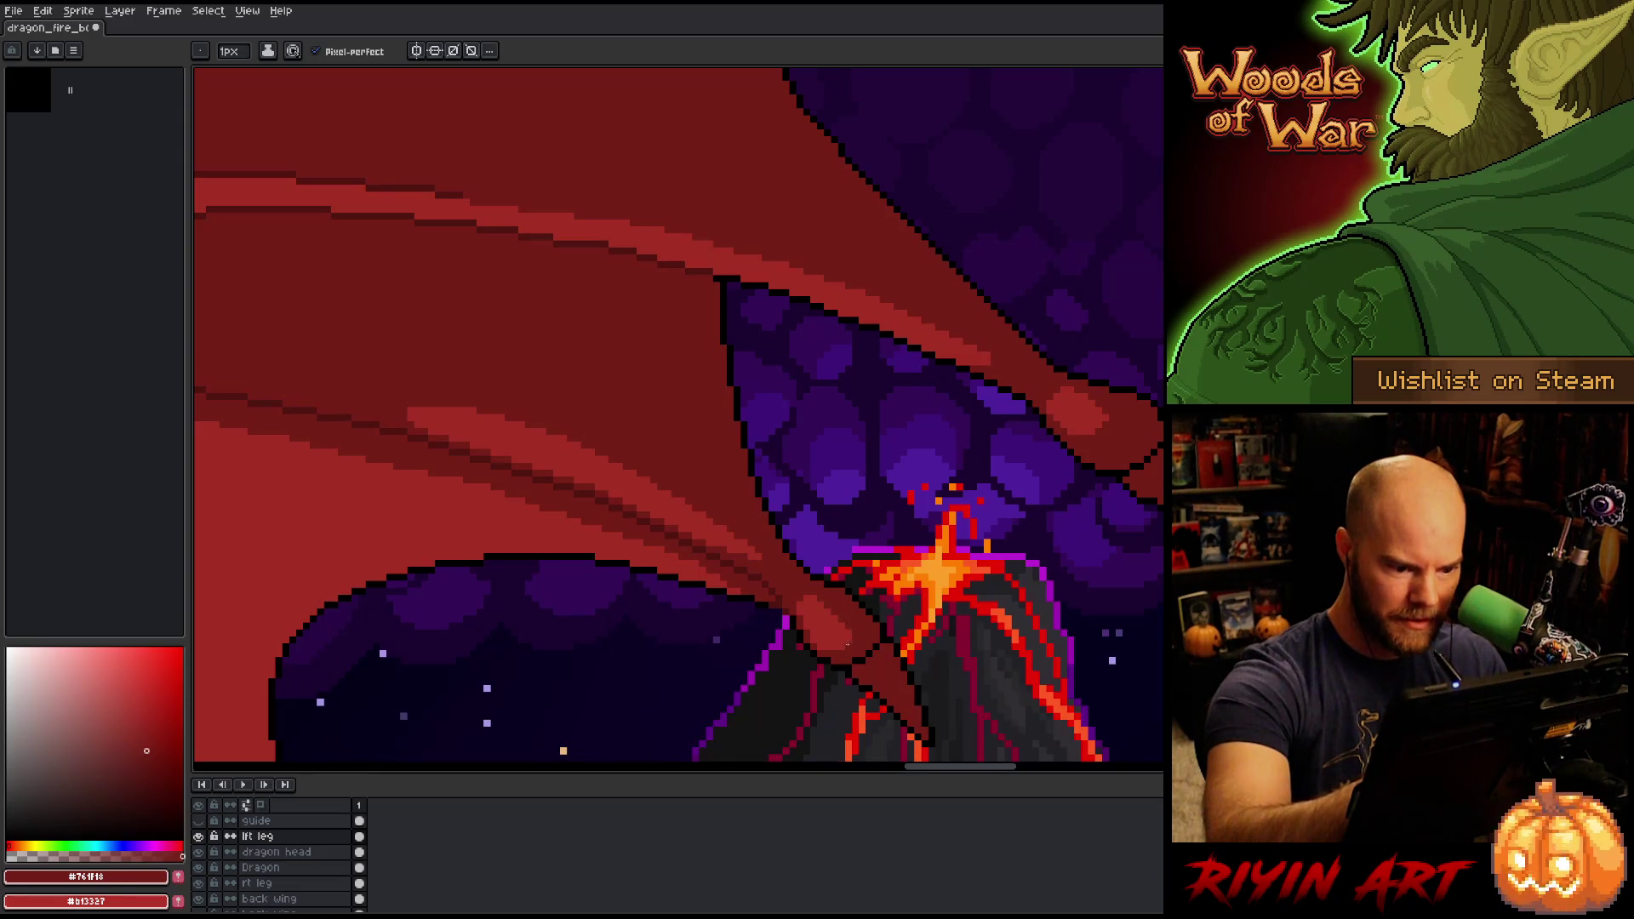
pyautogui.hotkey('ctrl', 's')
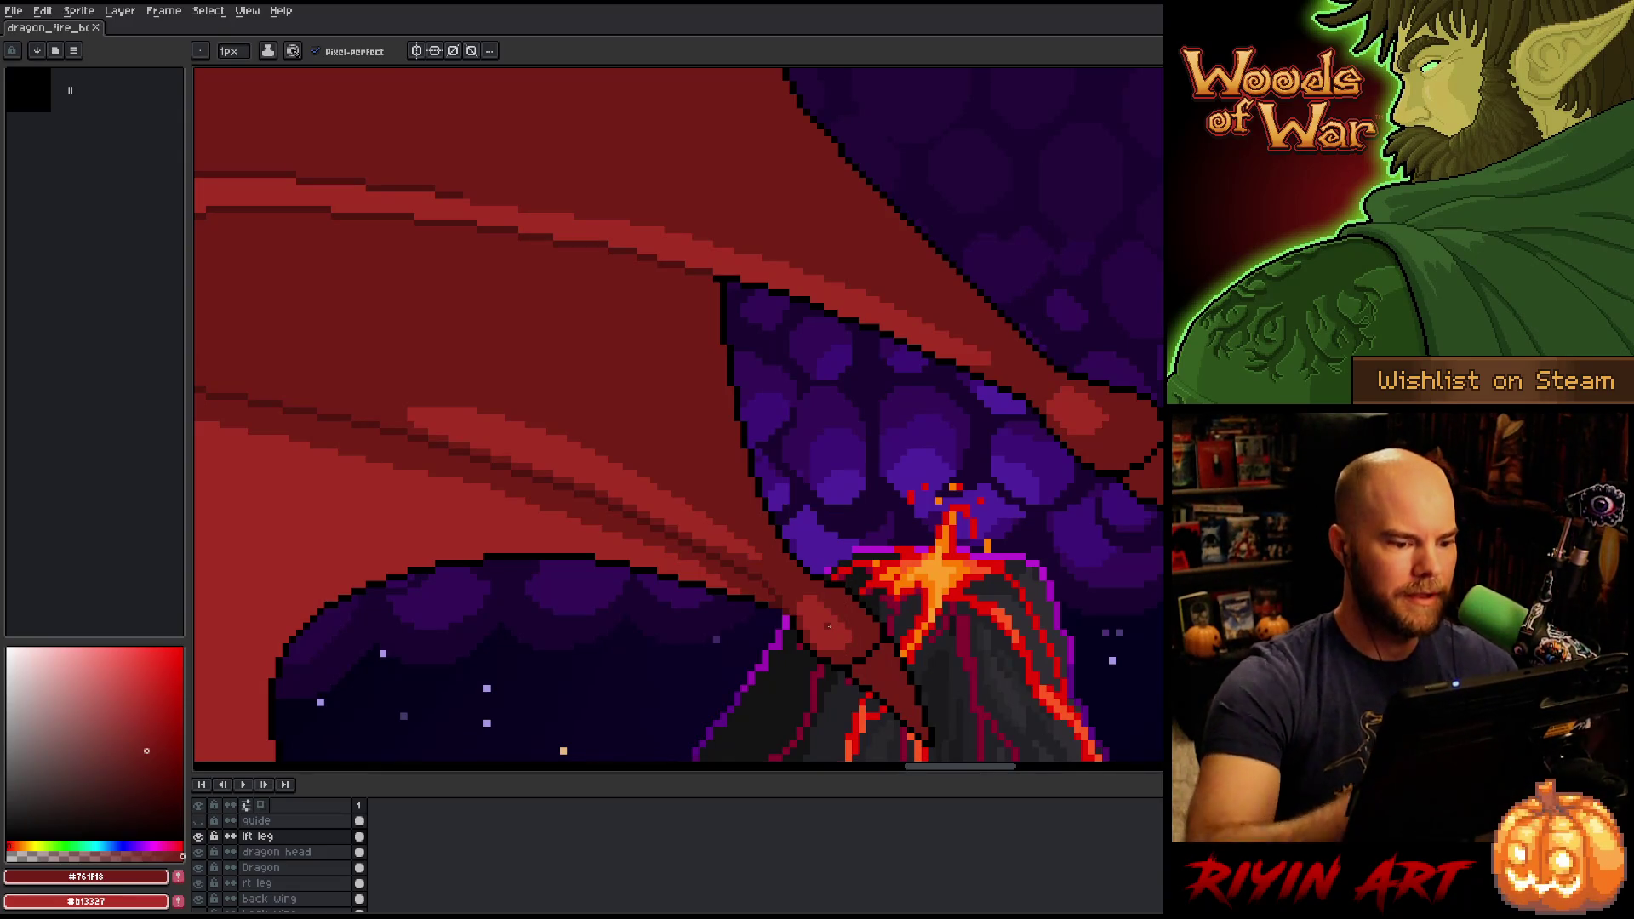
# Eyedrop the lighter red #a52f24 and draw a highlight line across the wing membrane.
pyautogui.scroll(-2, 749, 557)
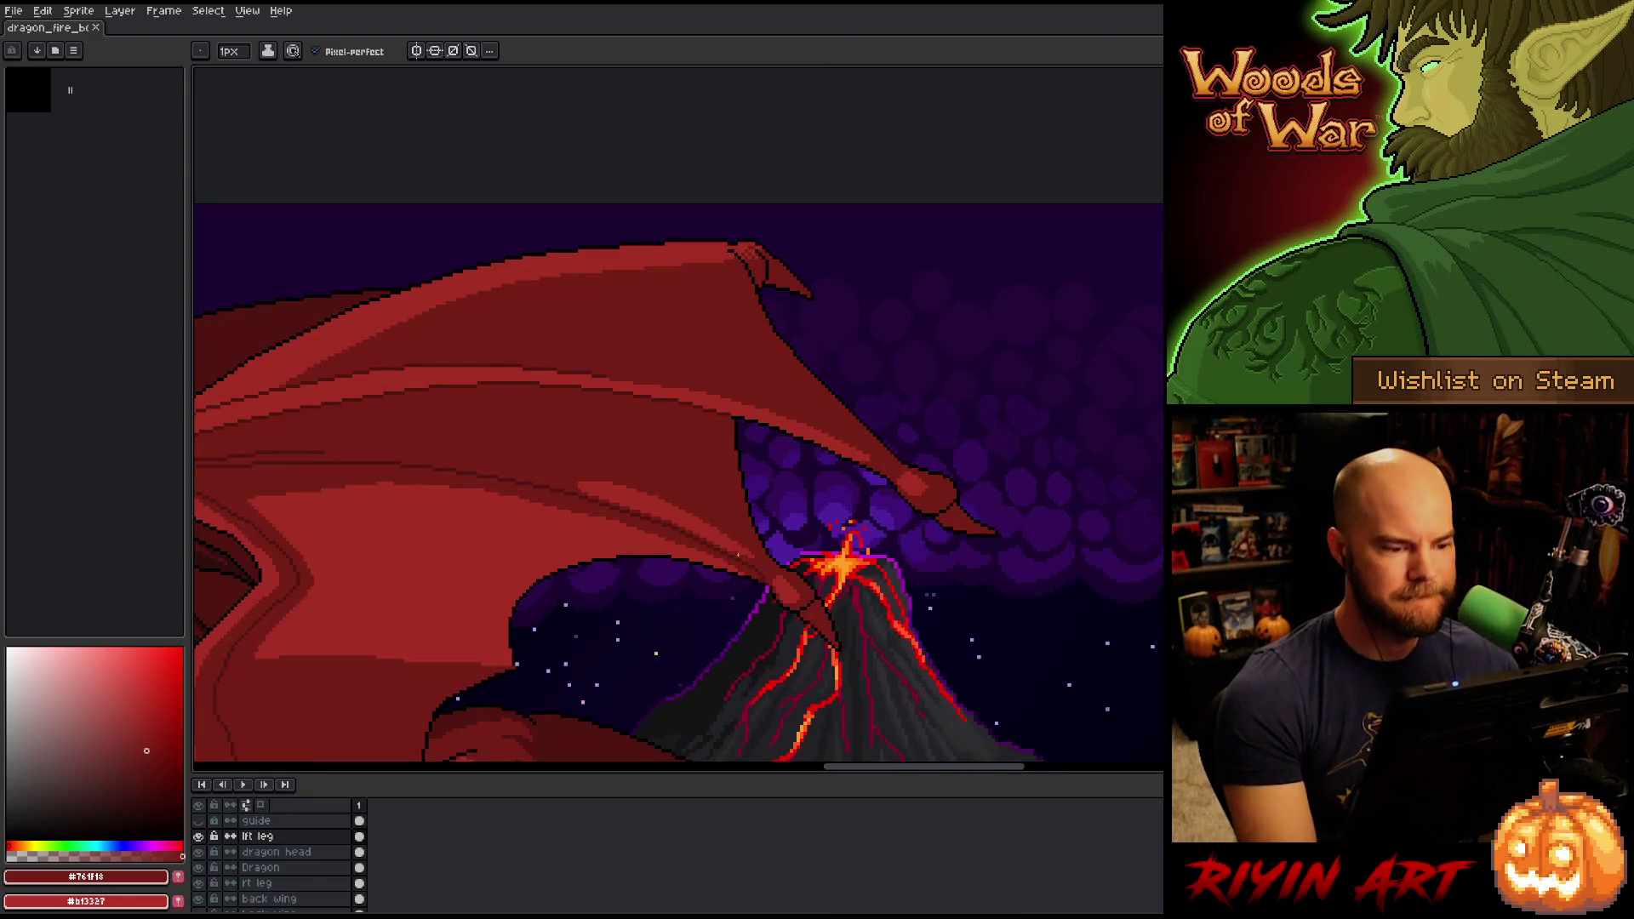
pyautogui.moveTo(651, 572); pyautogui.dragTo(856, 517)
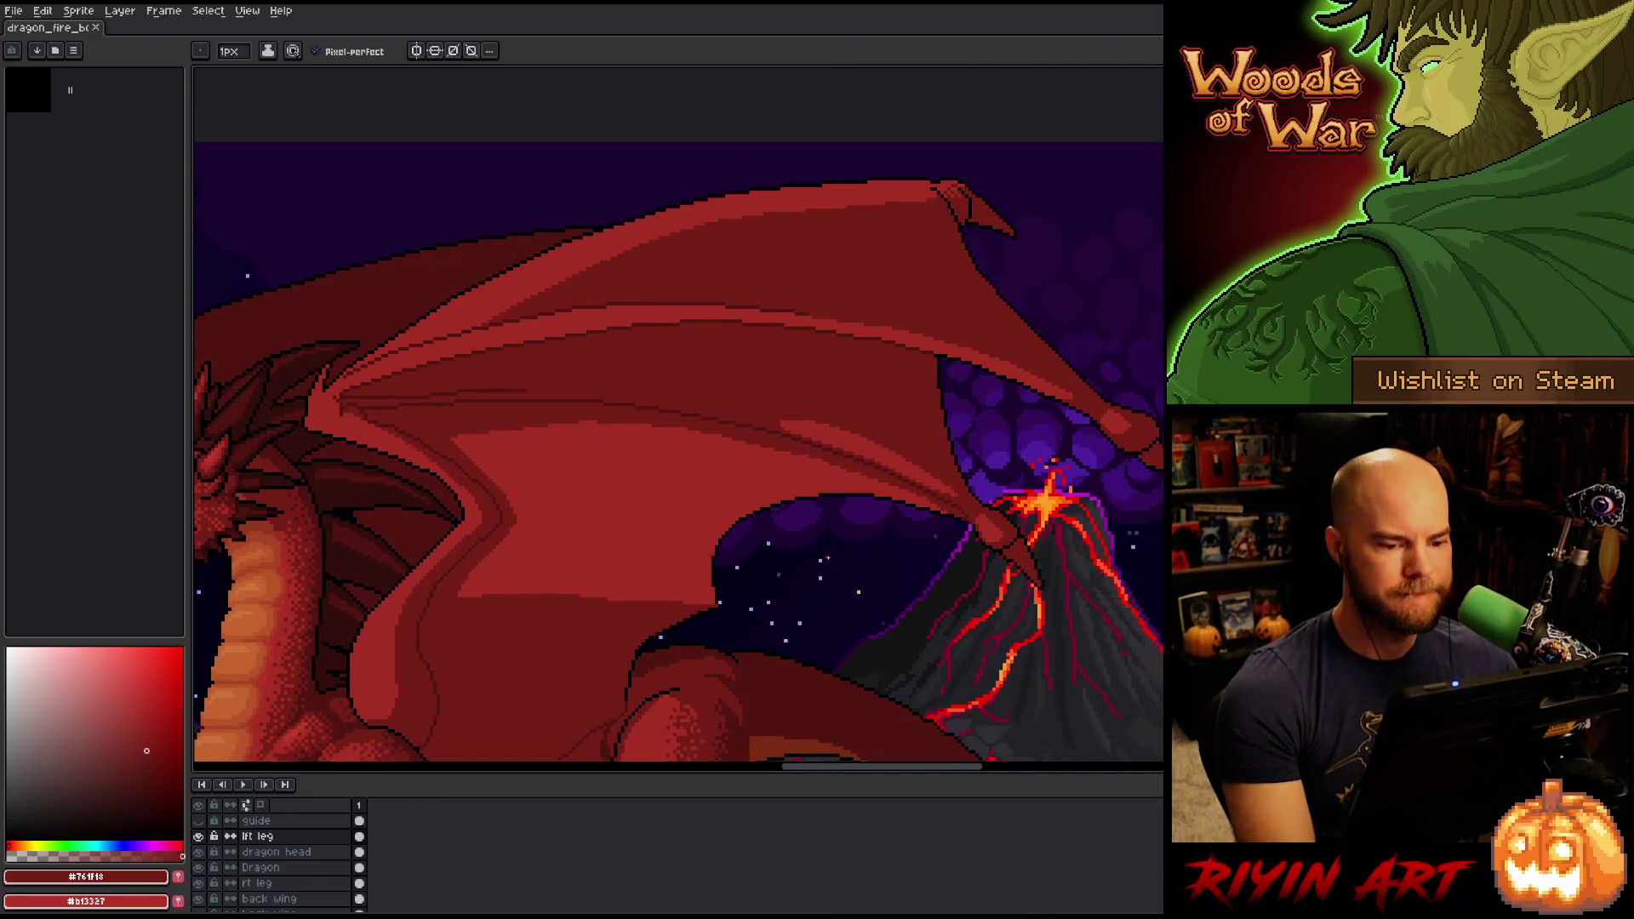
pyautogui.scroll(-1, 822, 545)
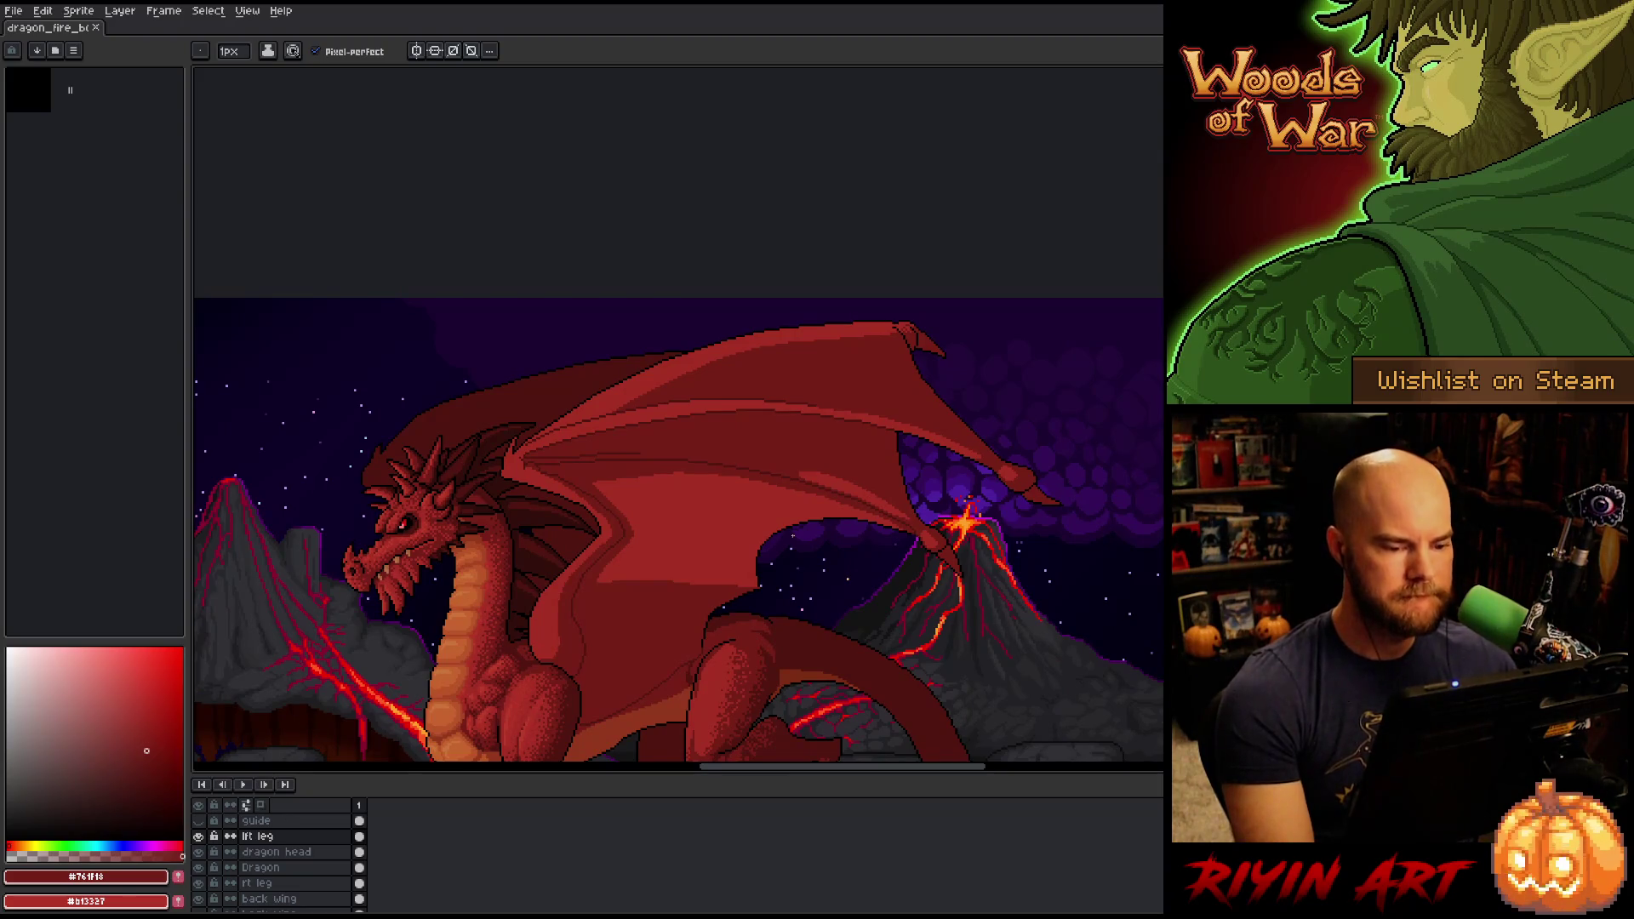
pyautogui.moveTo(734, 528); pyautogui.dragTo(749, 512)
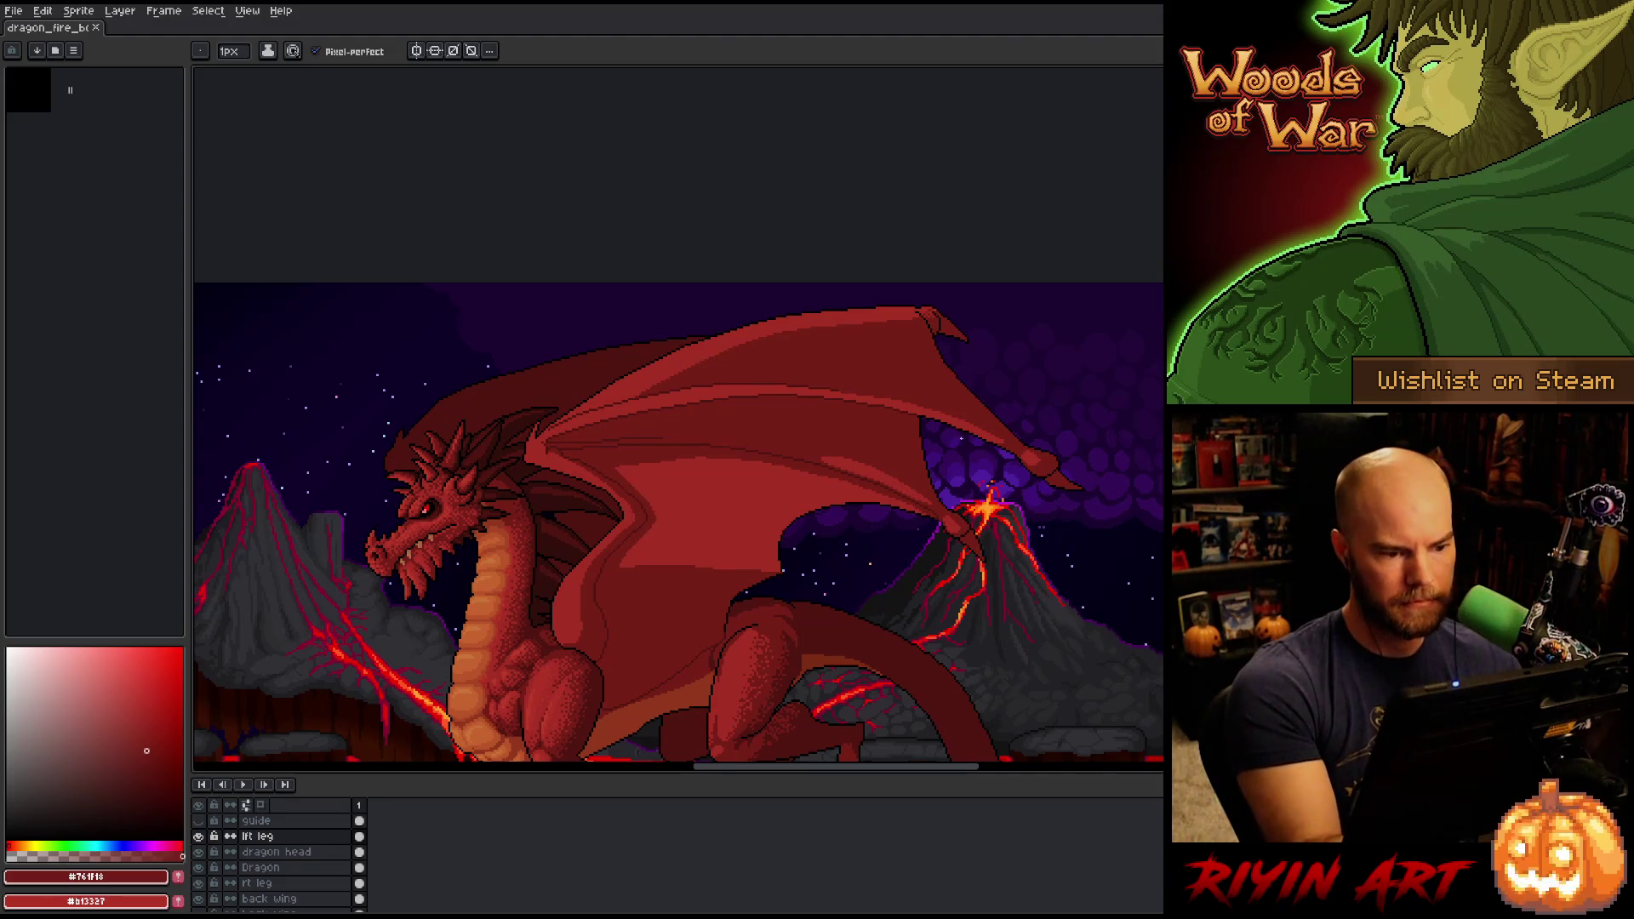
pyautogui.scroll(2, 933, 492)
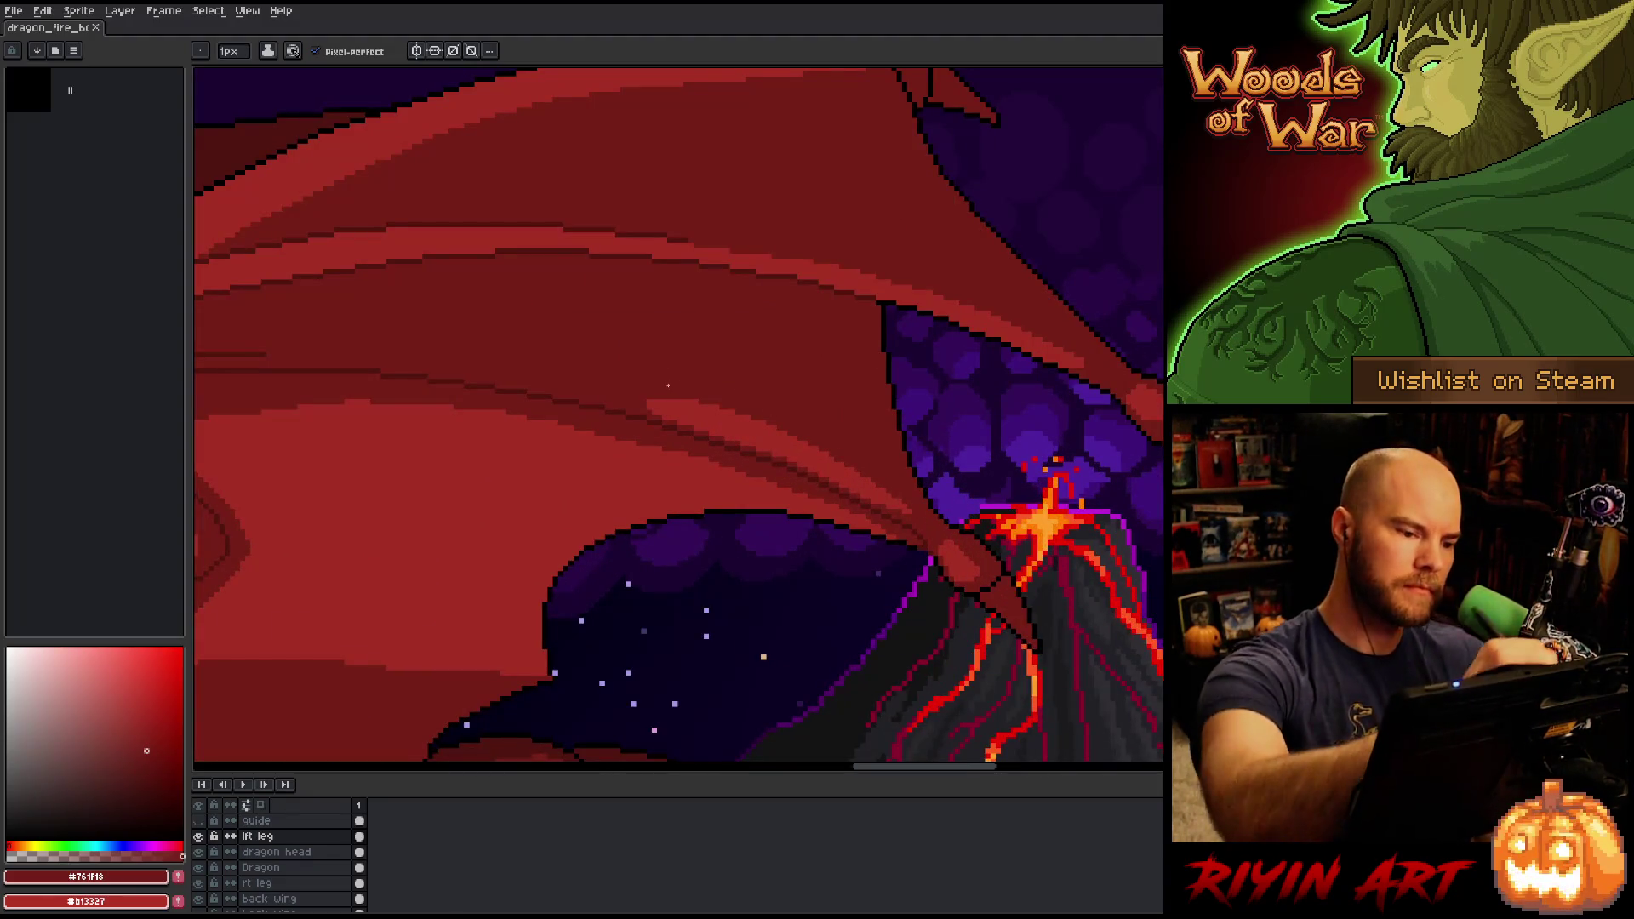
pyautogui.keyDown('alt'); pyautogui.click(661, 394); pyautogui.keyUp('alt')
pyautogui.moveTo(463, 361); pyautogui.dragTo(712, 427)
pyautogui.hotkey('ctrl', 'z')
pyautogui.moveTo(463, 366); pyautogui.dragTo(646, 404)
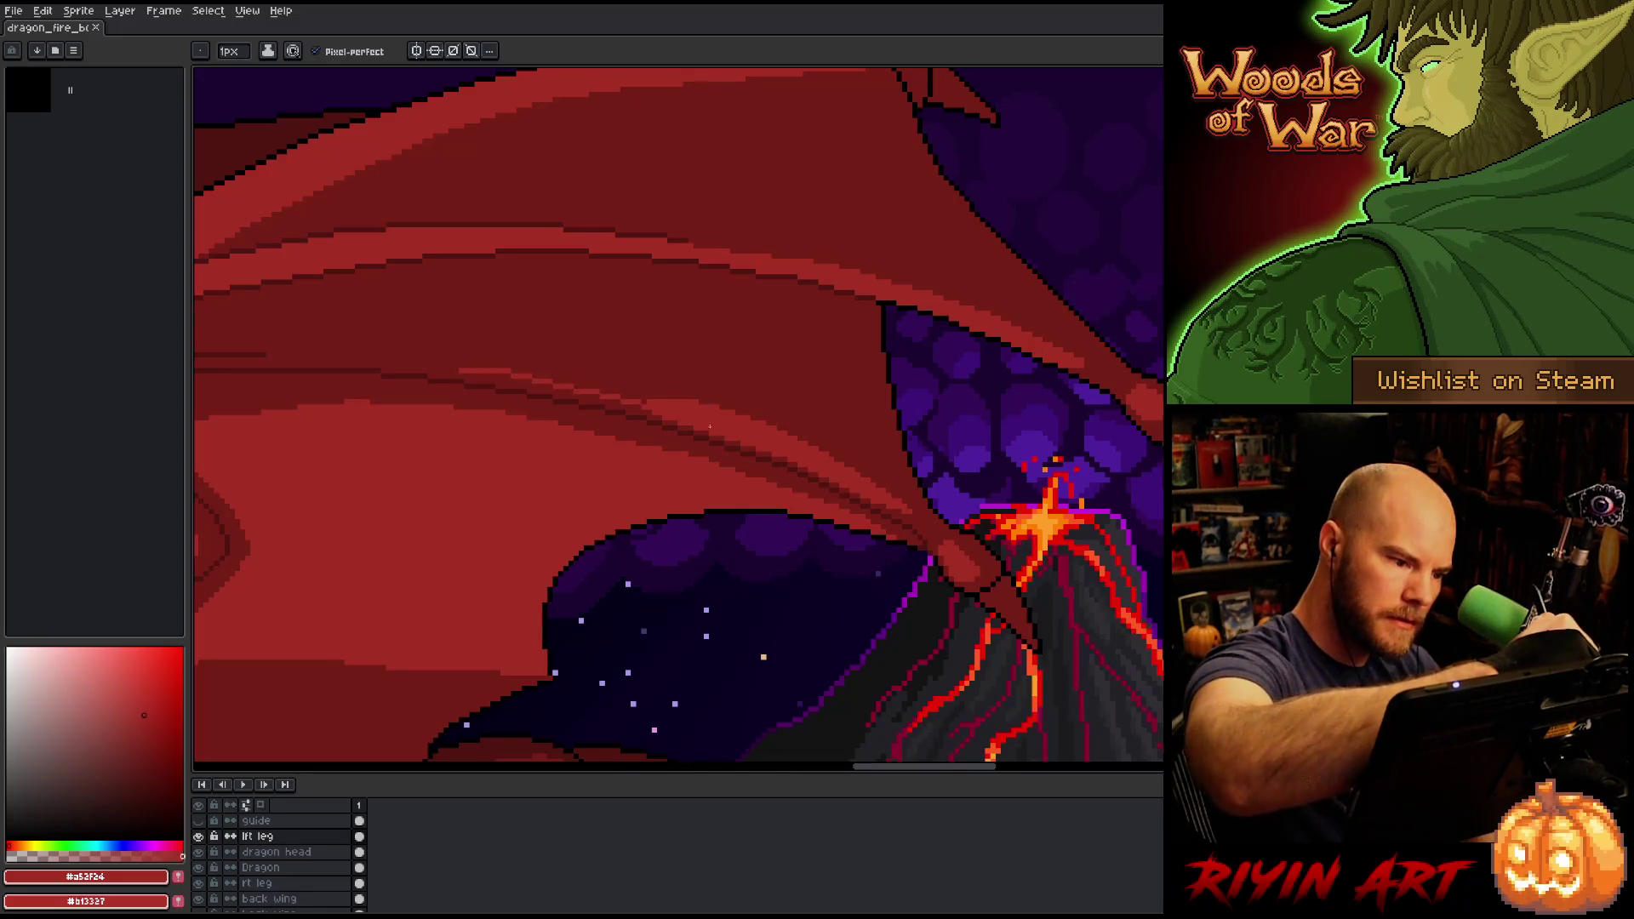
pyautogui.moveTo(463, 364); pyautogui.dragTo(651, 397)
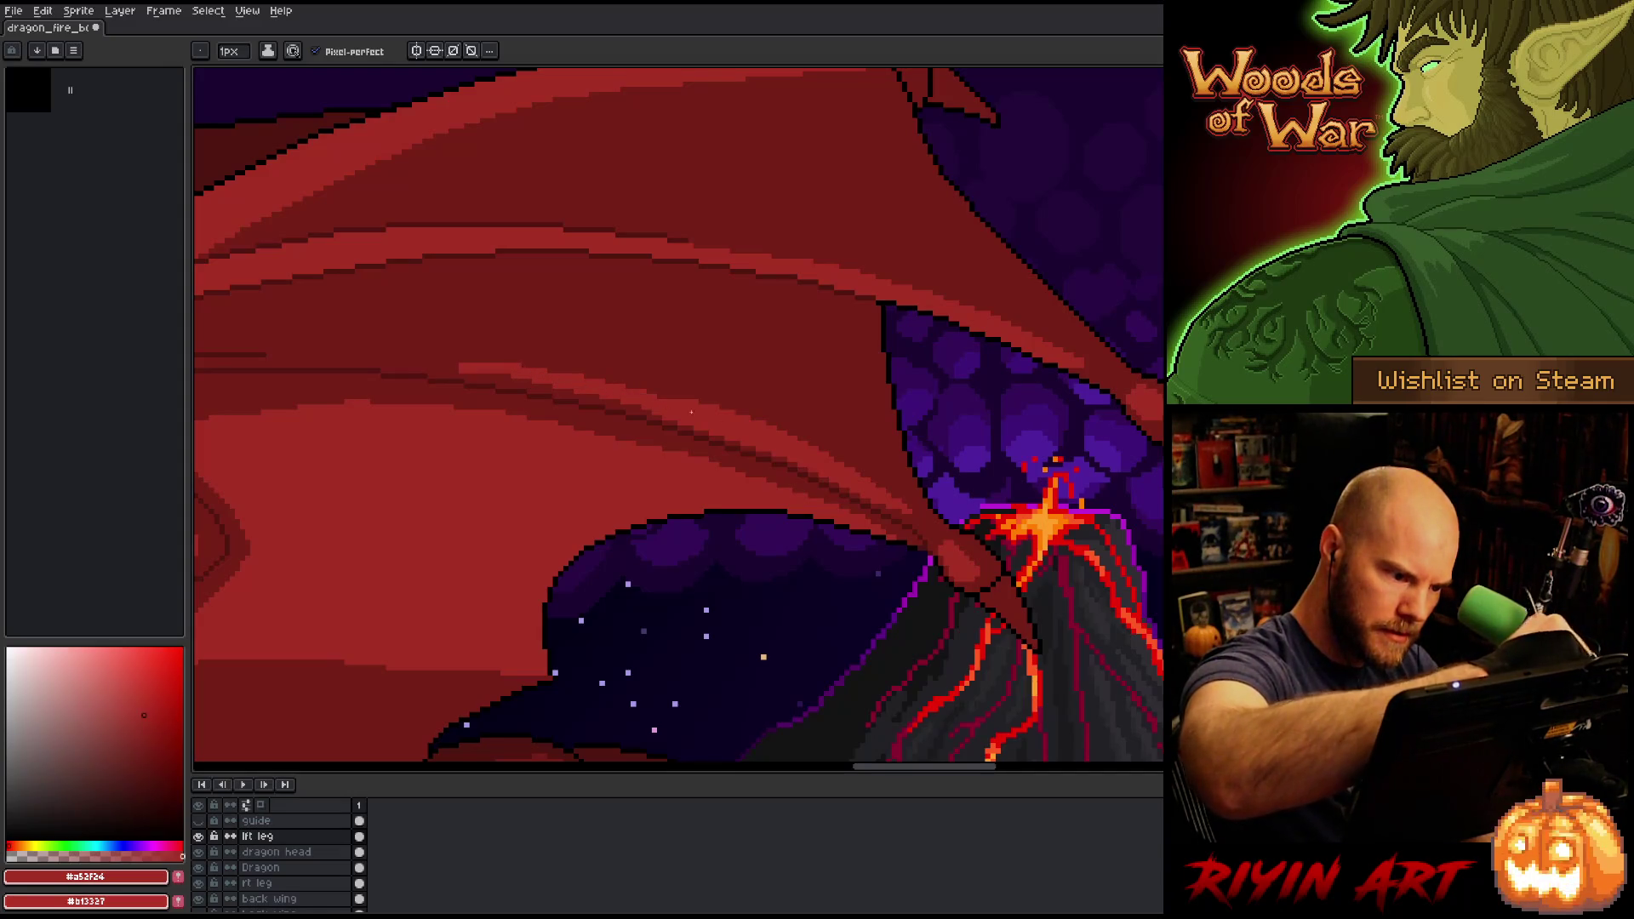
# Extend the wing highlight further left in lighter red, then resample the darker wing red.
pyautogui.keyDown('alt'); pyautogui.click(669, 392); pyautogui.keyUp('alt')
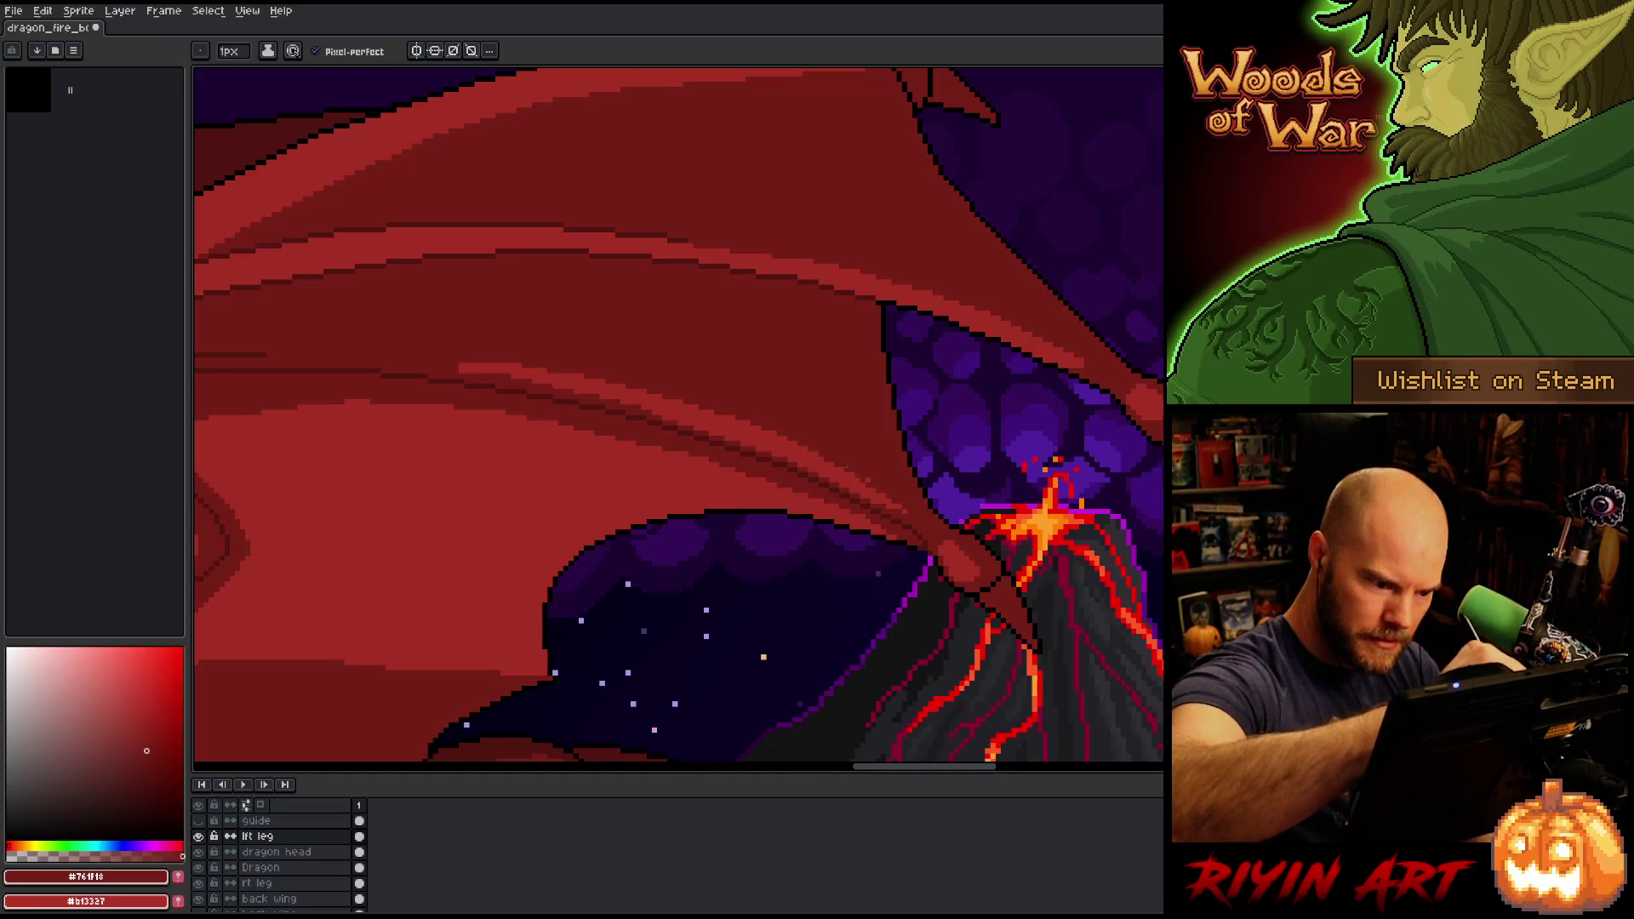
pyautogui.keyDown('alt'); pyautogui.click(900, 511); pyautogui.keyUp('alt')
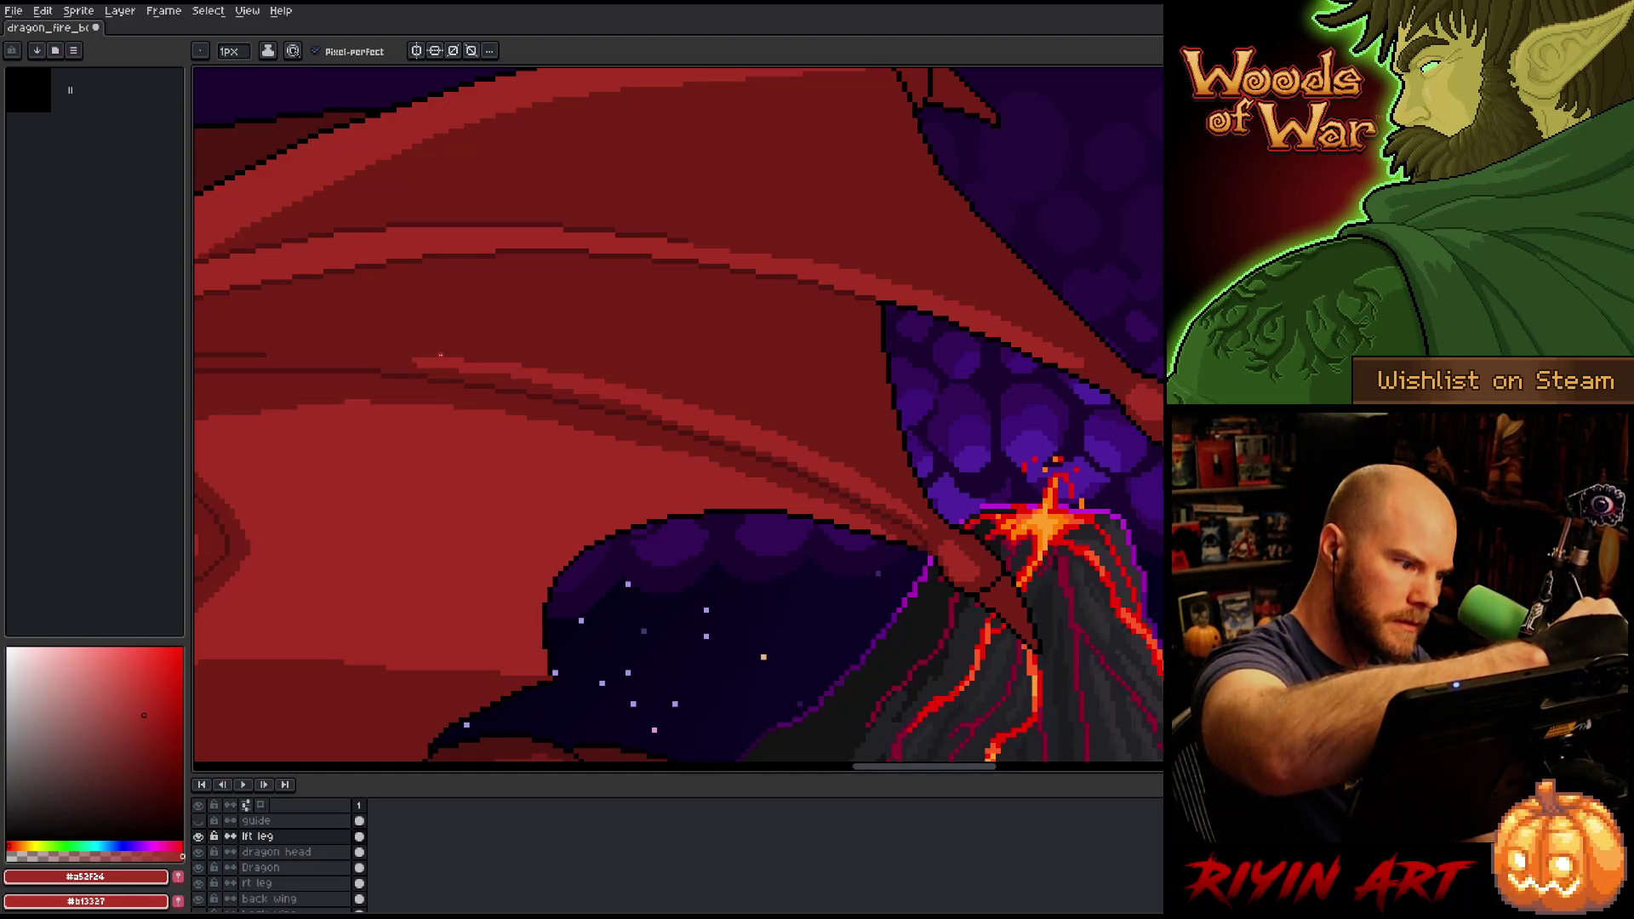
pyautogui.moveTo(389, 356); pyautogui.dragTo(443, 356)
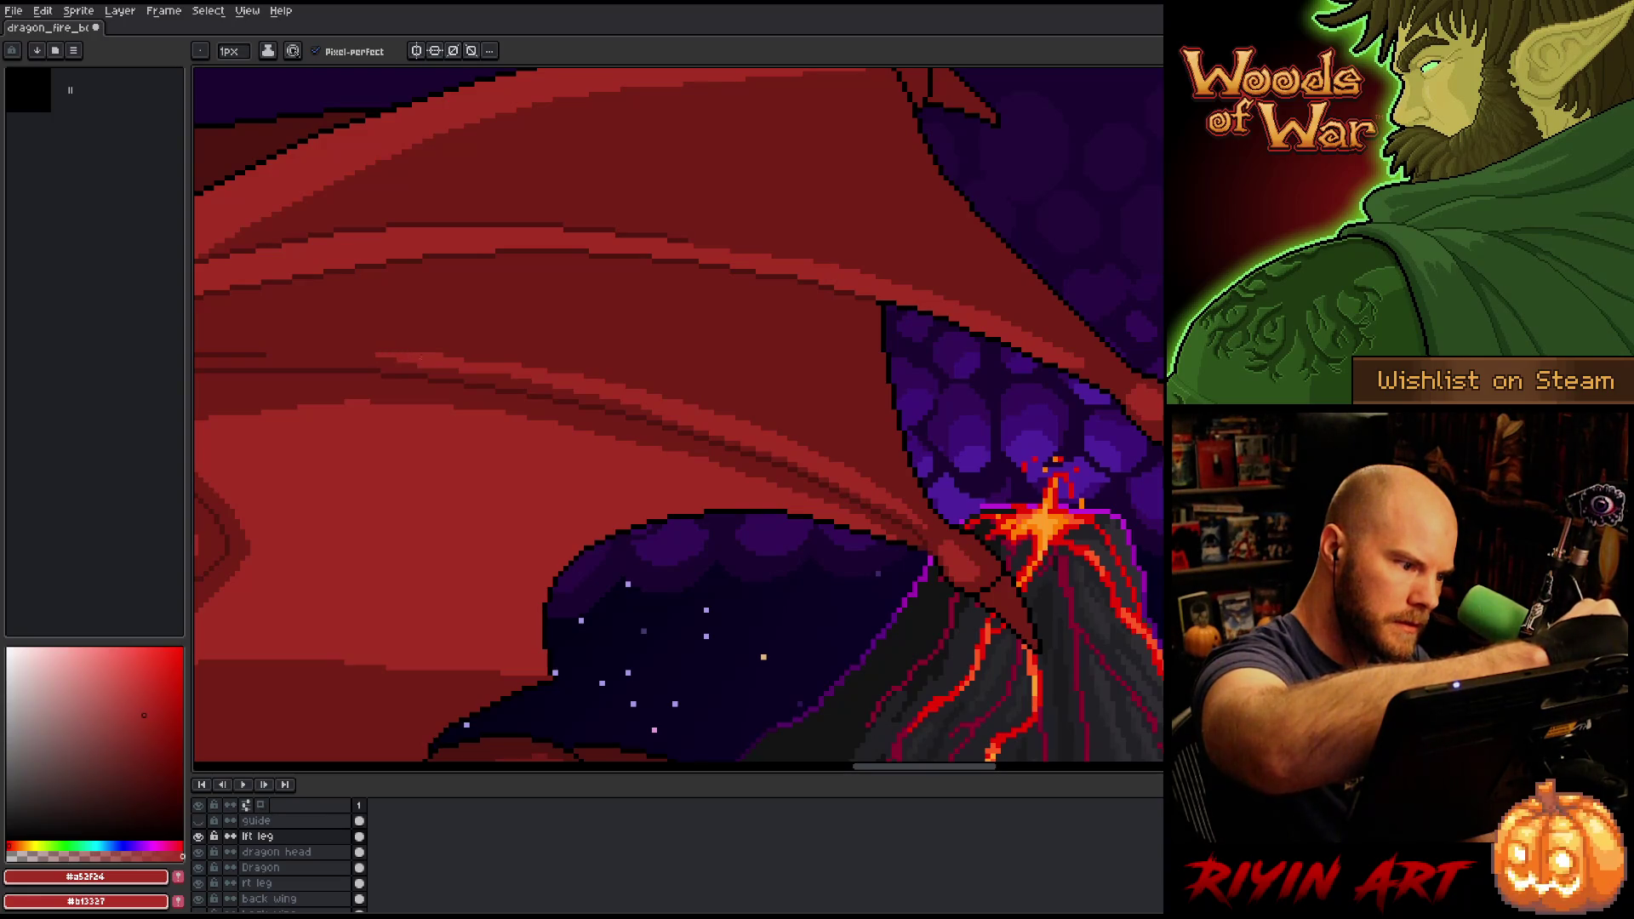
pyautogui.moveTo(337, 356); pyautogui.dragTo(375, 355)
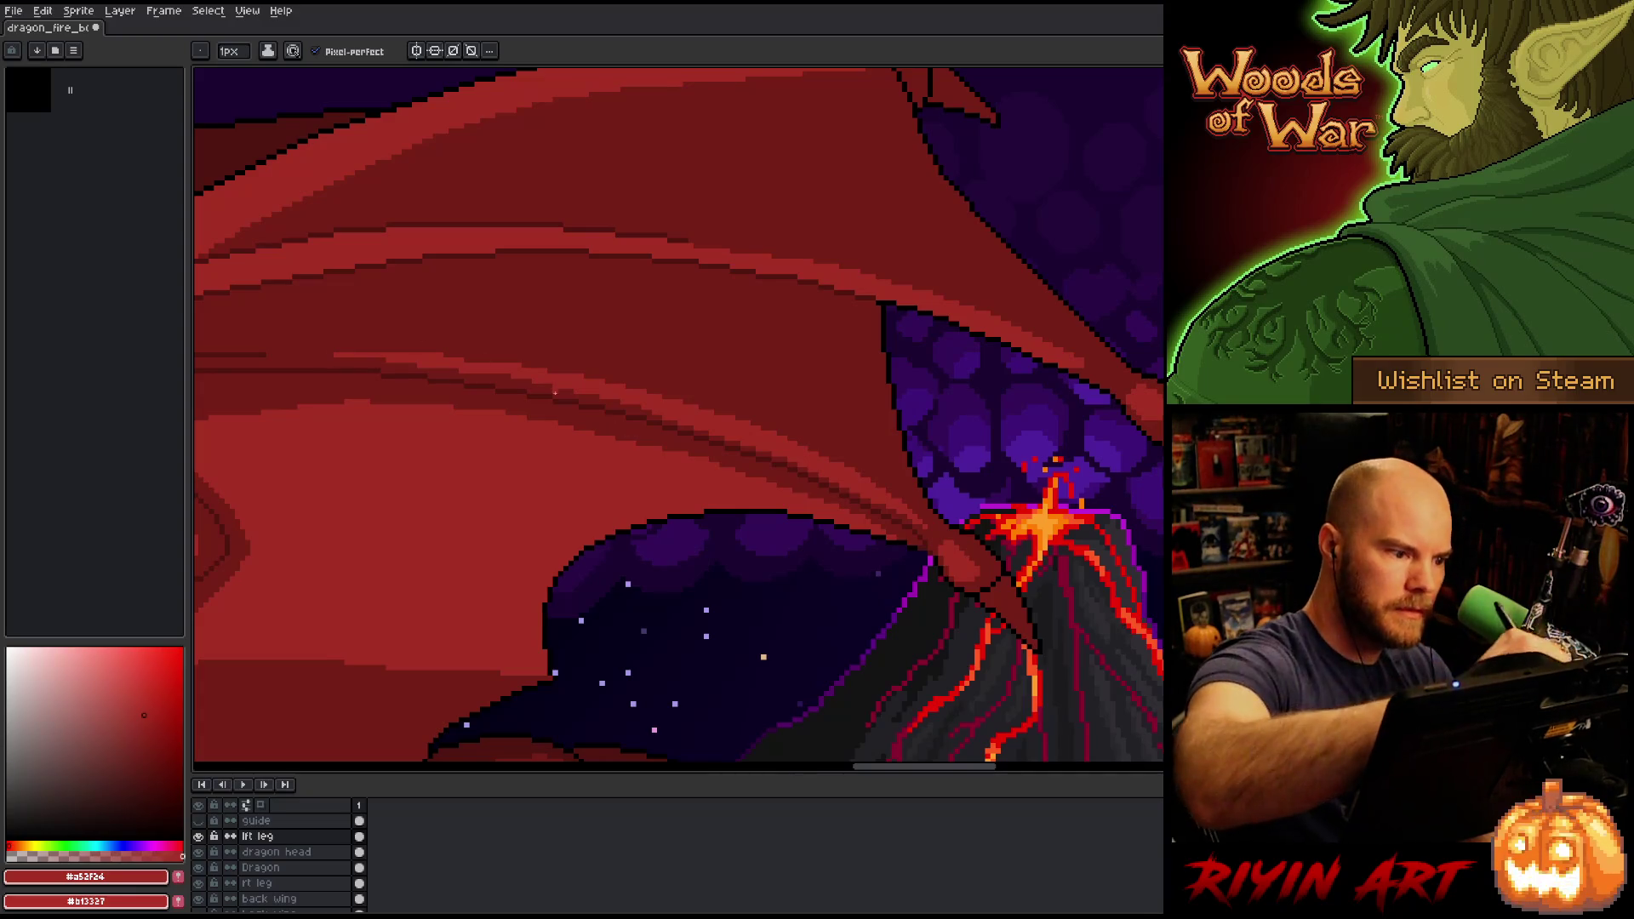
pyautogui.keyDown('alt'); pyautogui.click(449, 328); pyautogui.keyUp('alt')
pyautogui.moveTo(460, 350)
pyautogui.mouseDown()
pyautogui.moveTo(843, 579)
pyautogui.moveTo(747, 503)
pyautogui.moveTo(675, 493)
pyautogui.moveTo(871, 609)
pyautogui.mouseUp()
# Pan over the lava floor and wing, sampling black and the wing's reds.
pyautogui.press('b')
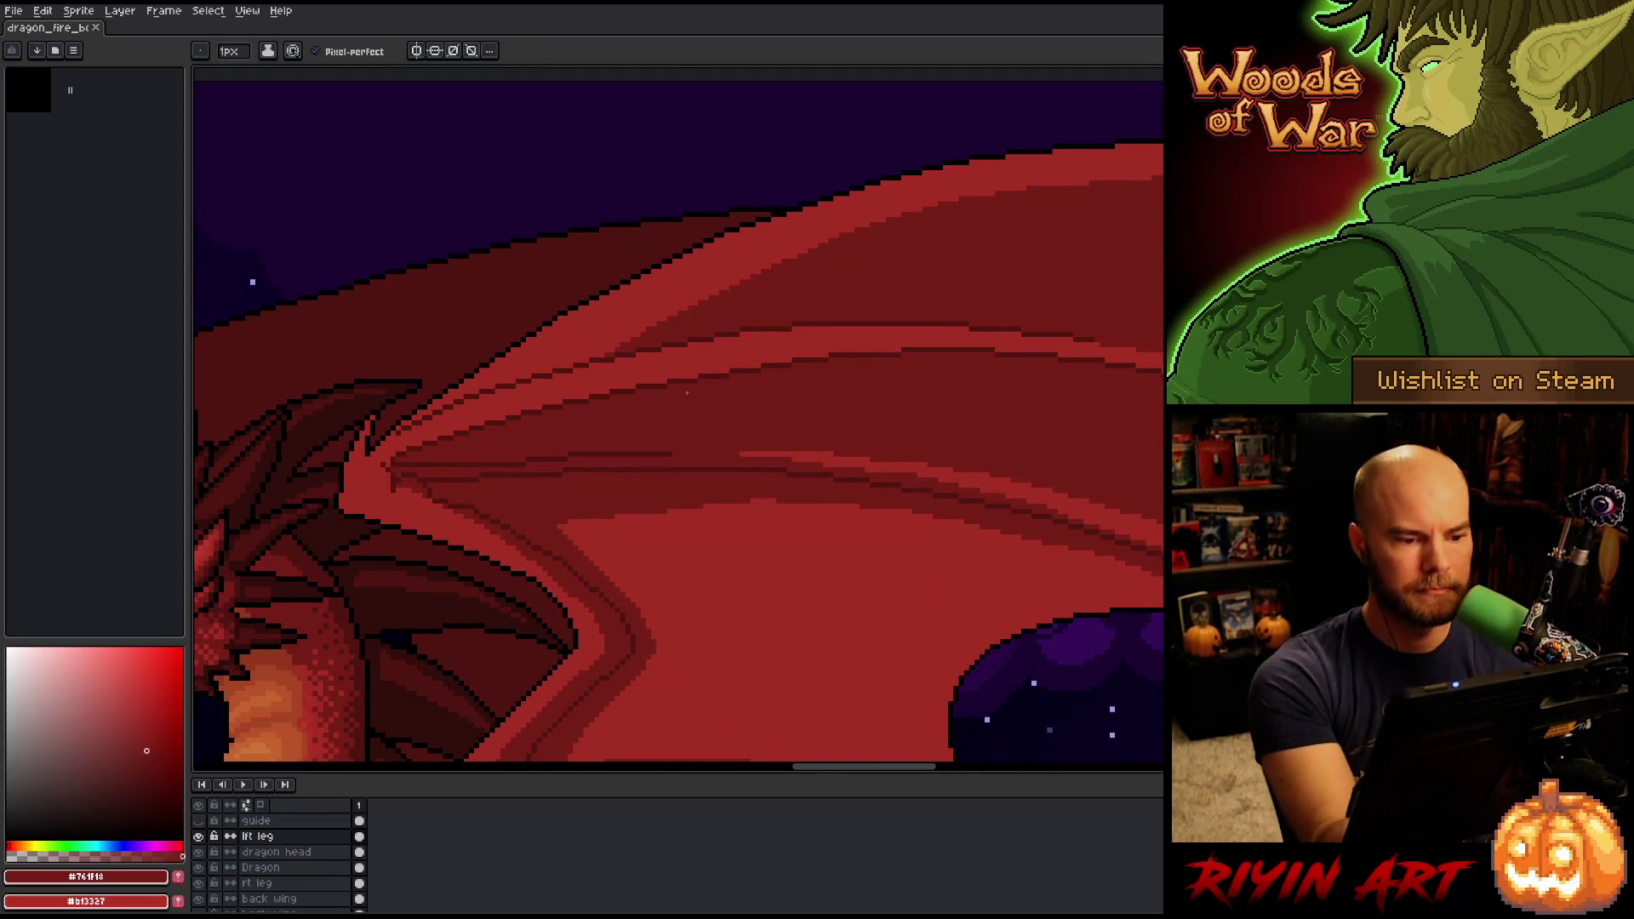
pyautogui.scroll(-3, 622, 560)
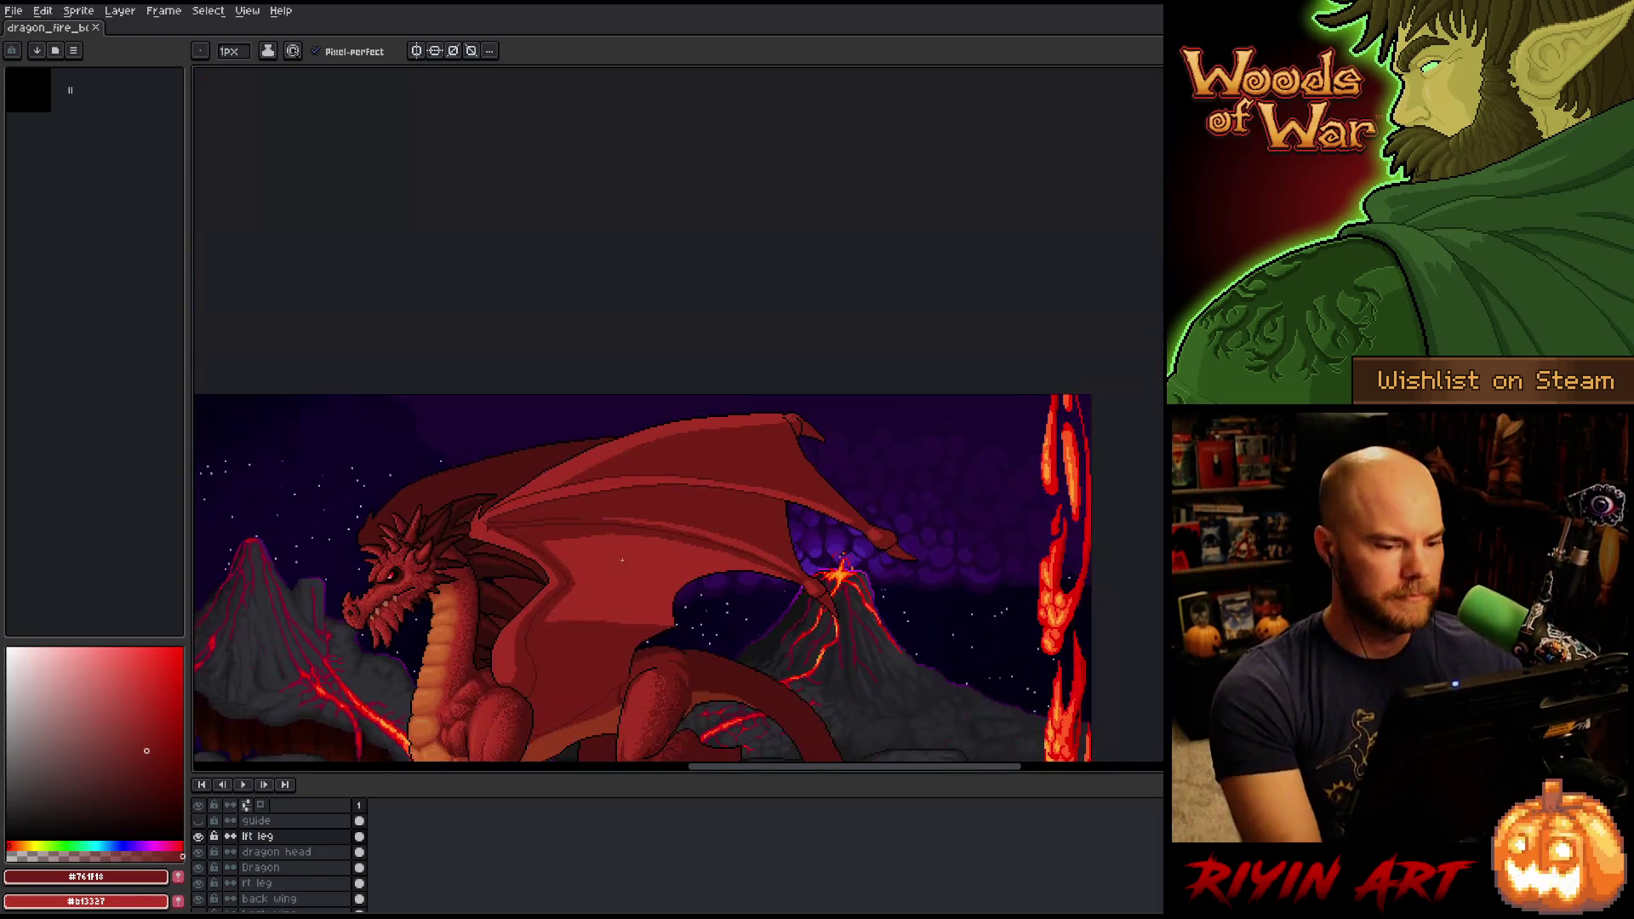
pyautogui.moveTo(627, 565); pyautogui.dragTo(696, 529)
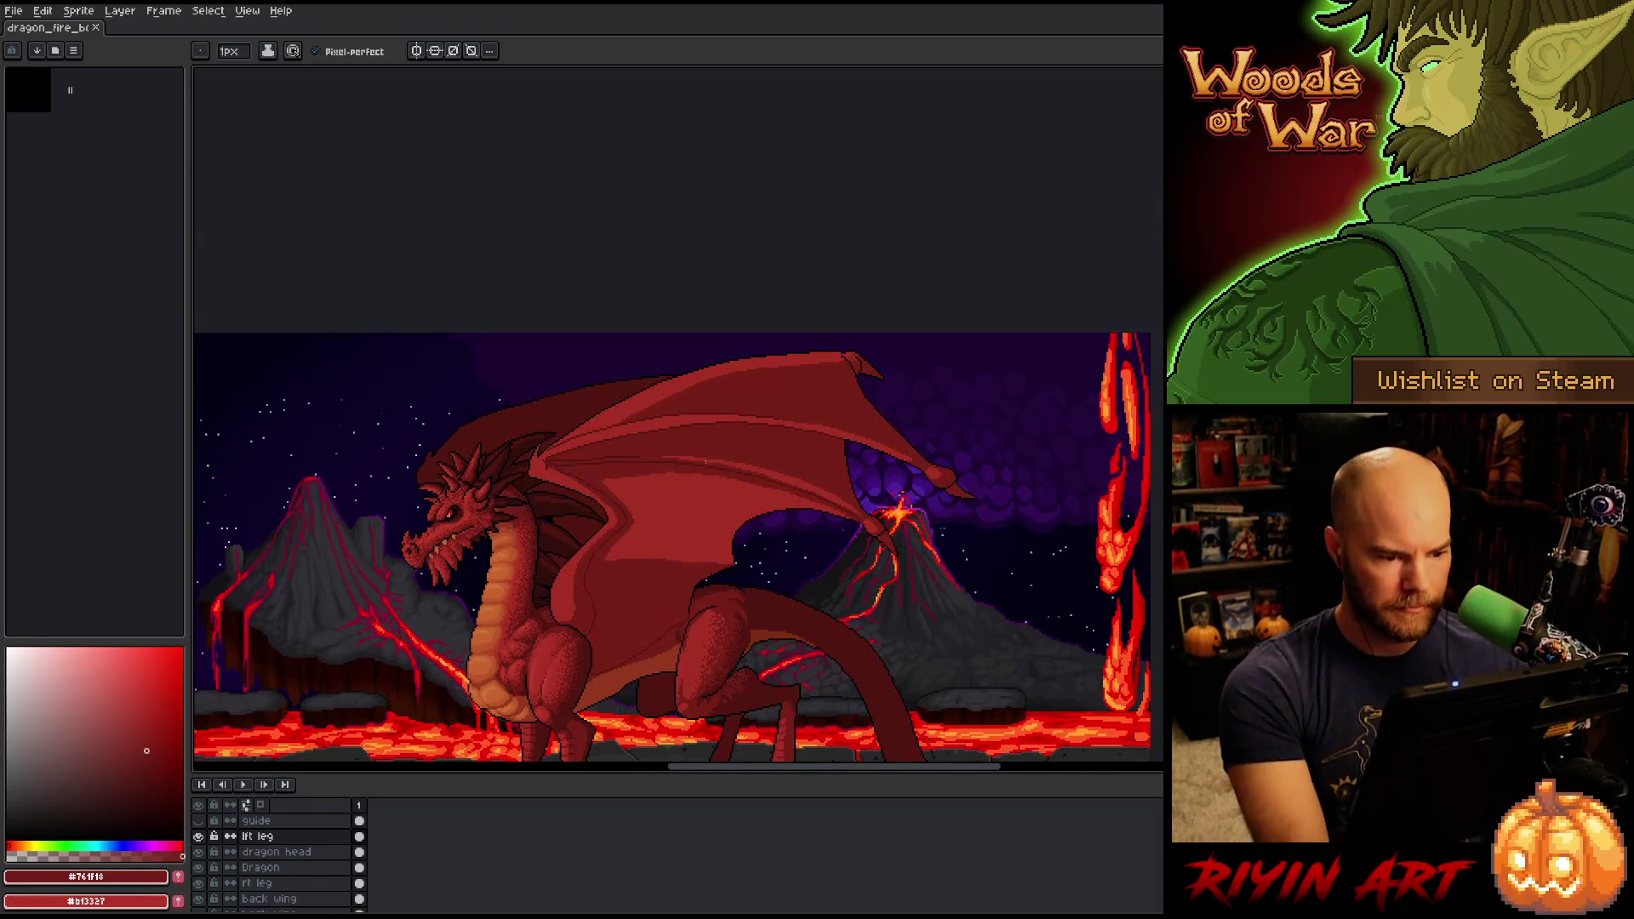
pyautogui.scroll(1, 699, 453)
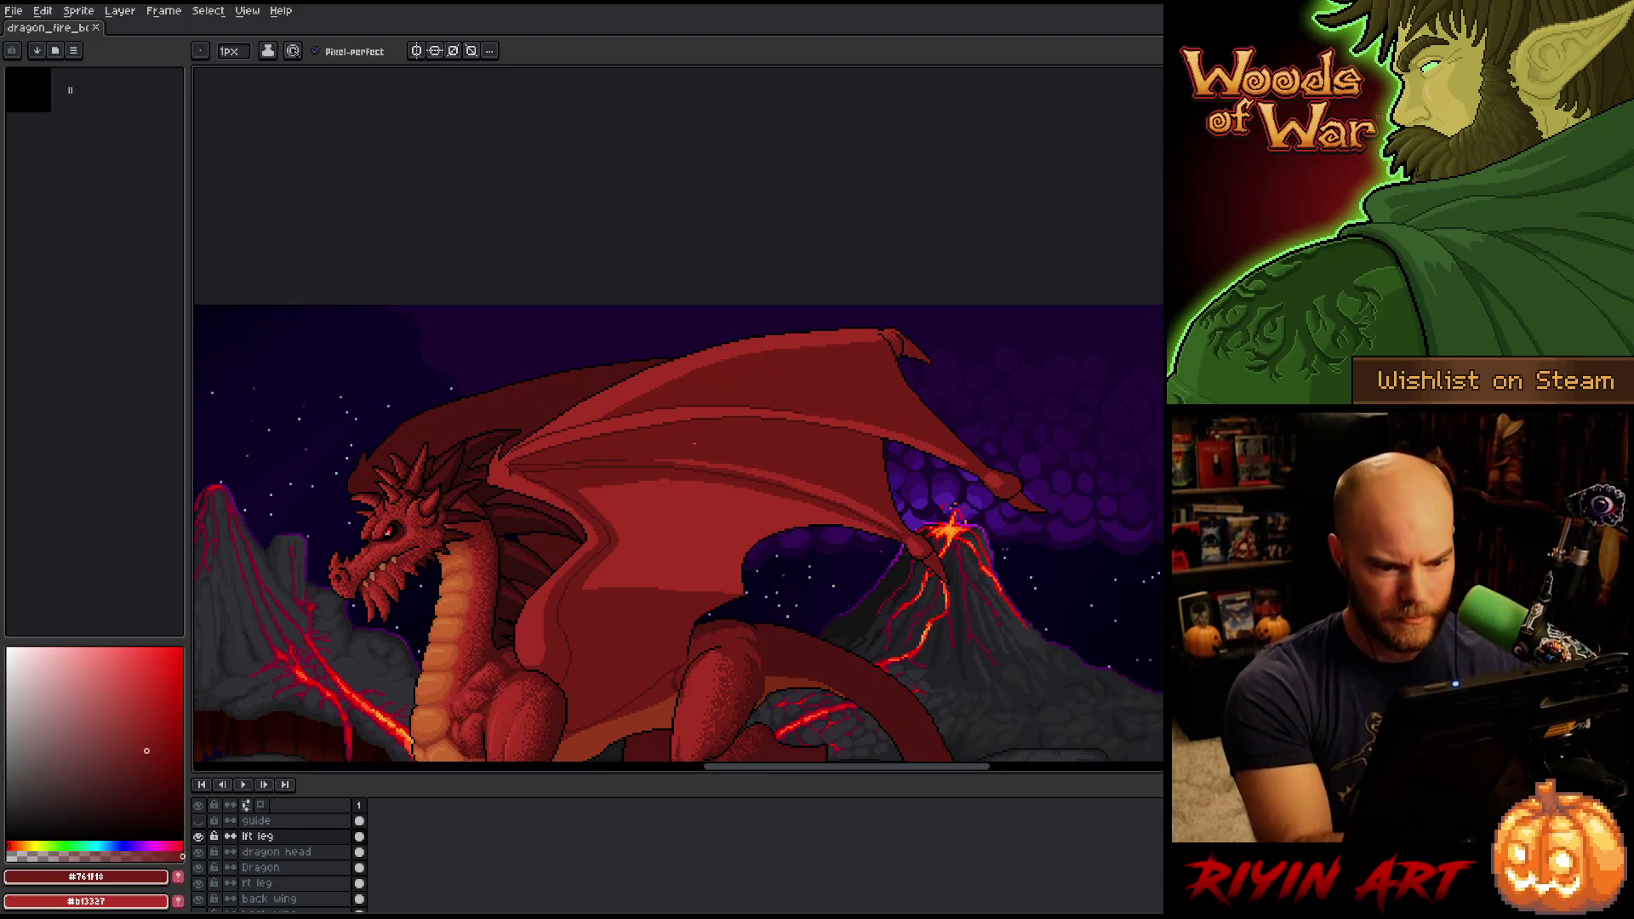
pyautogui.scroll(2, 993, 461)
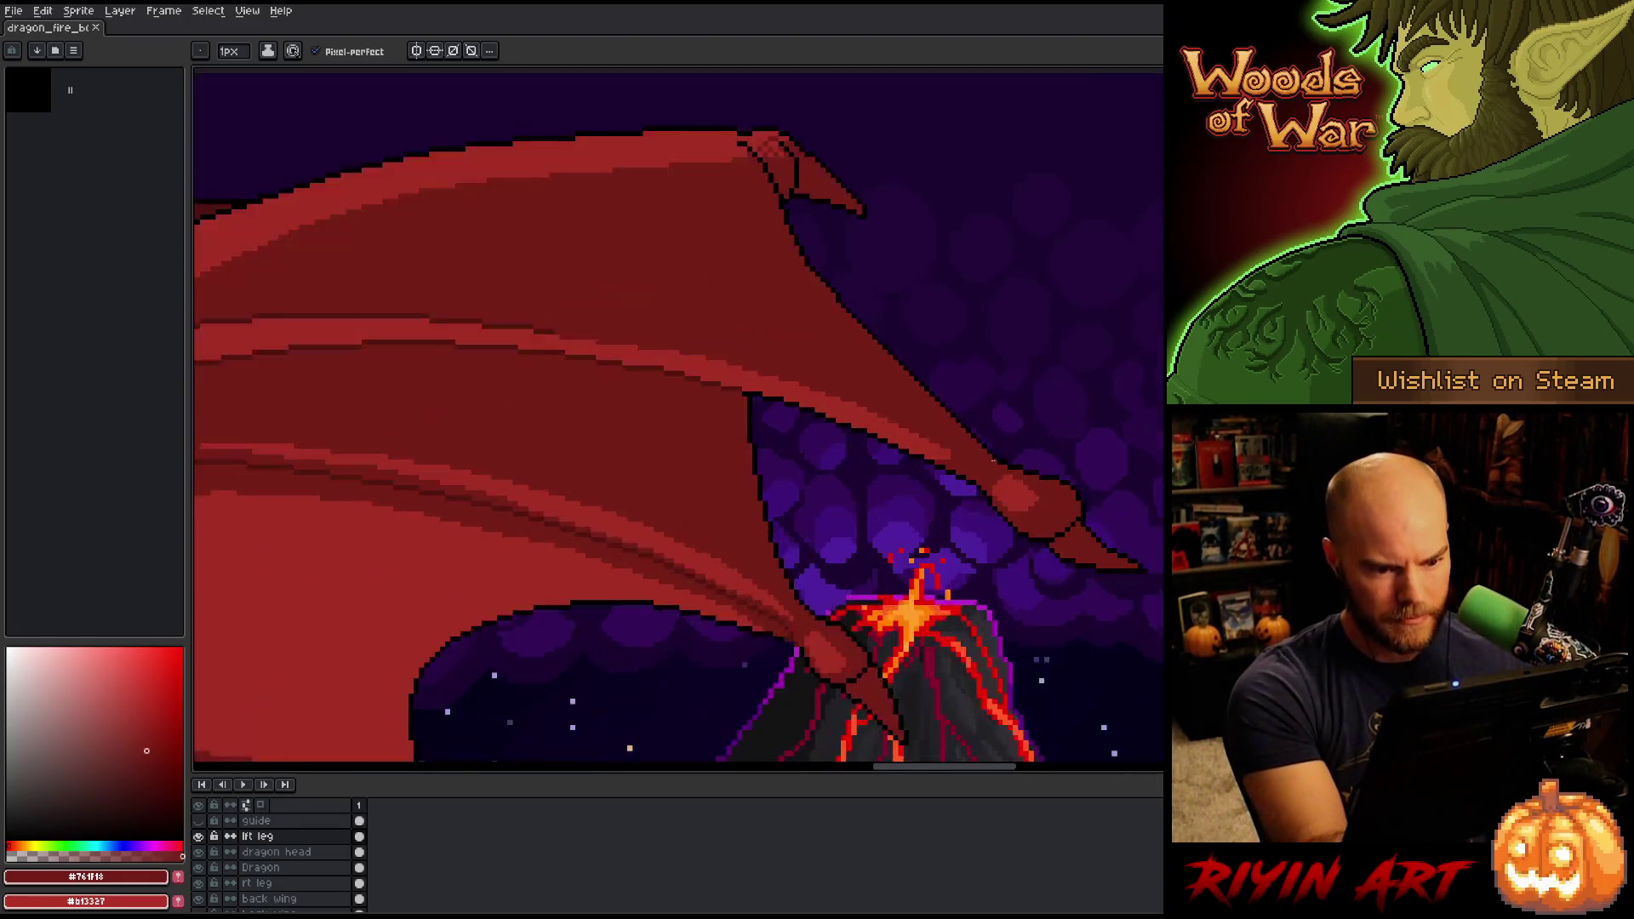
pyautogui.scroll(1, 993, 461)
pyautogui.keyDown('alt'); pyautogui.click(905, 457); pyautogui.keyUp('alt')
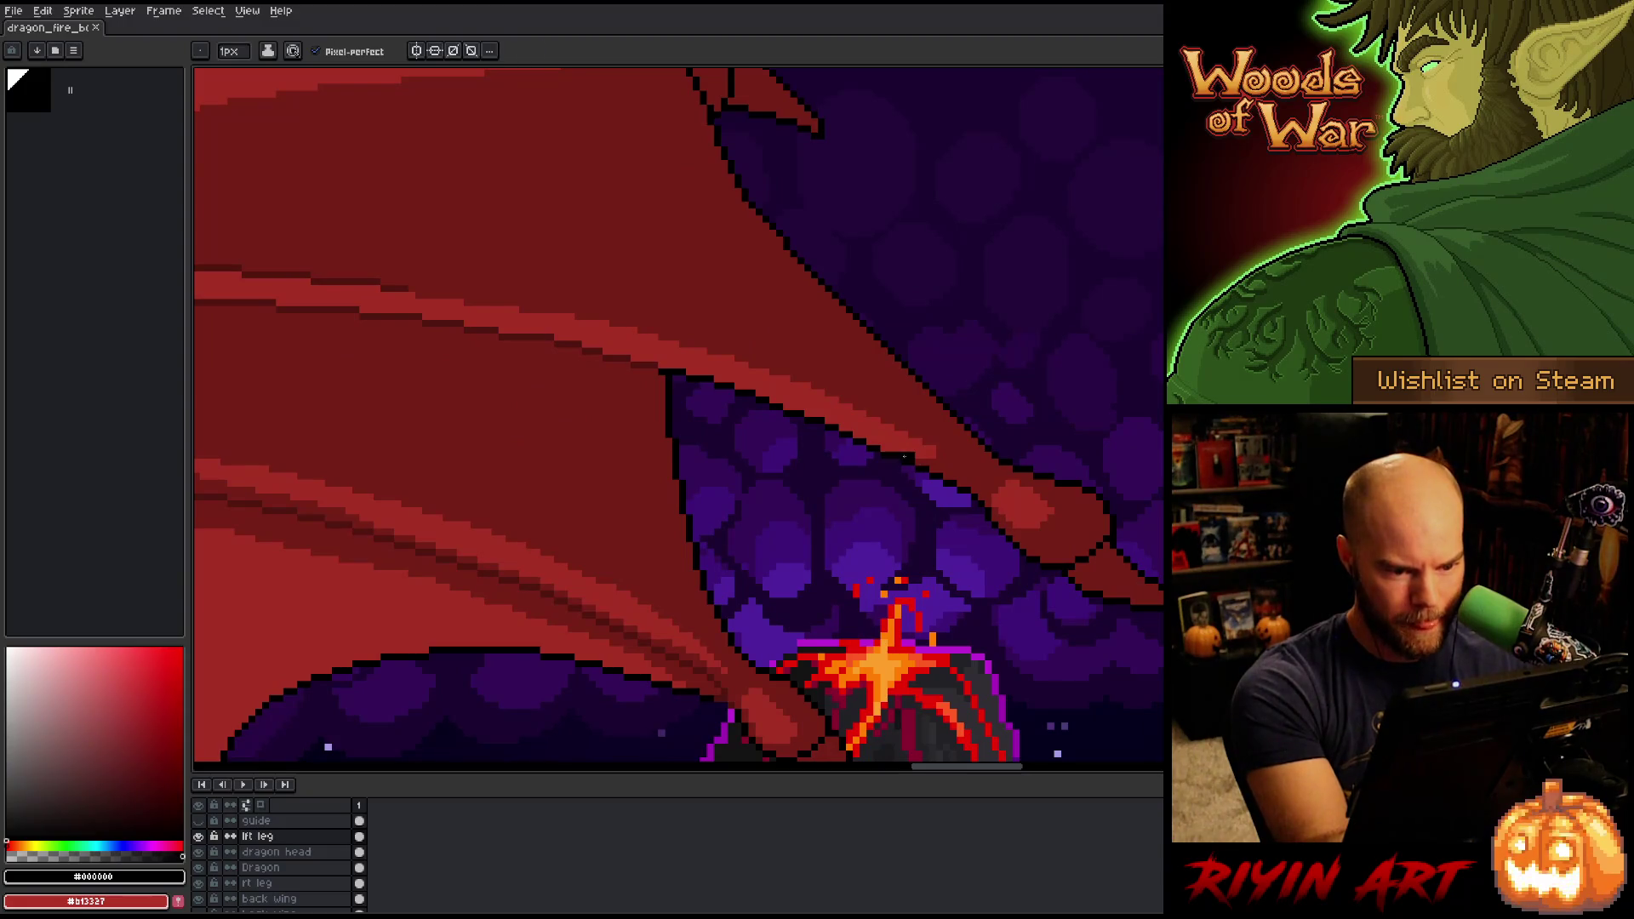
pyautogui.keyDown('alt'); pyautogui.click(905, 457); pyautogui.keyUp('alt')
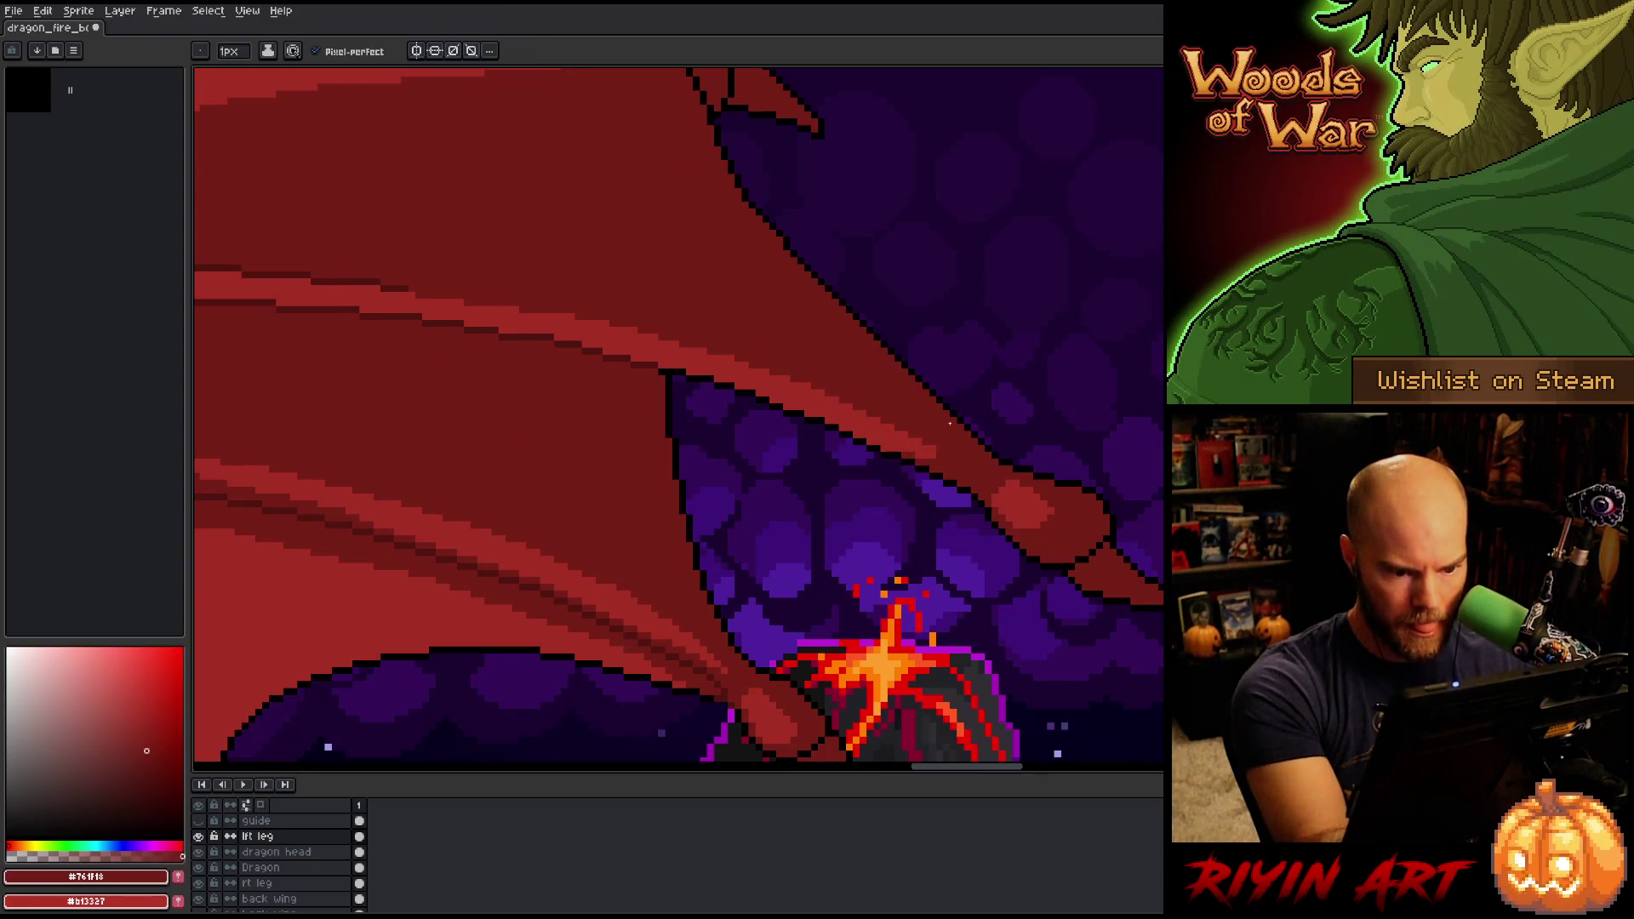
pyautogui.keyDown('alt'); pyautogui.click(901, 435); pyautogui.keyUp('alt')
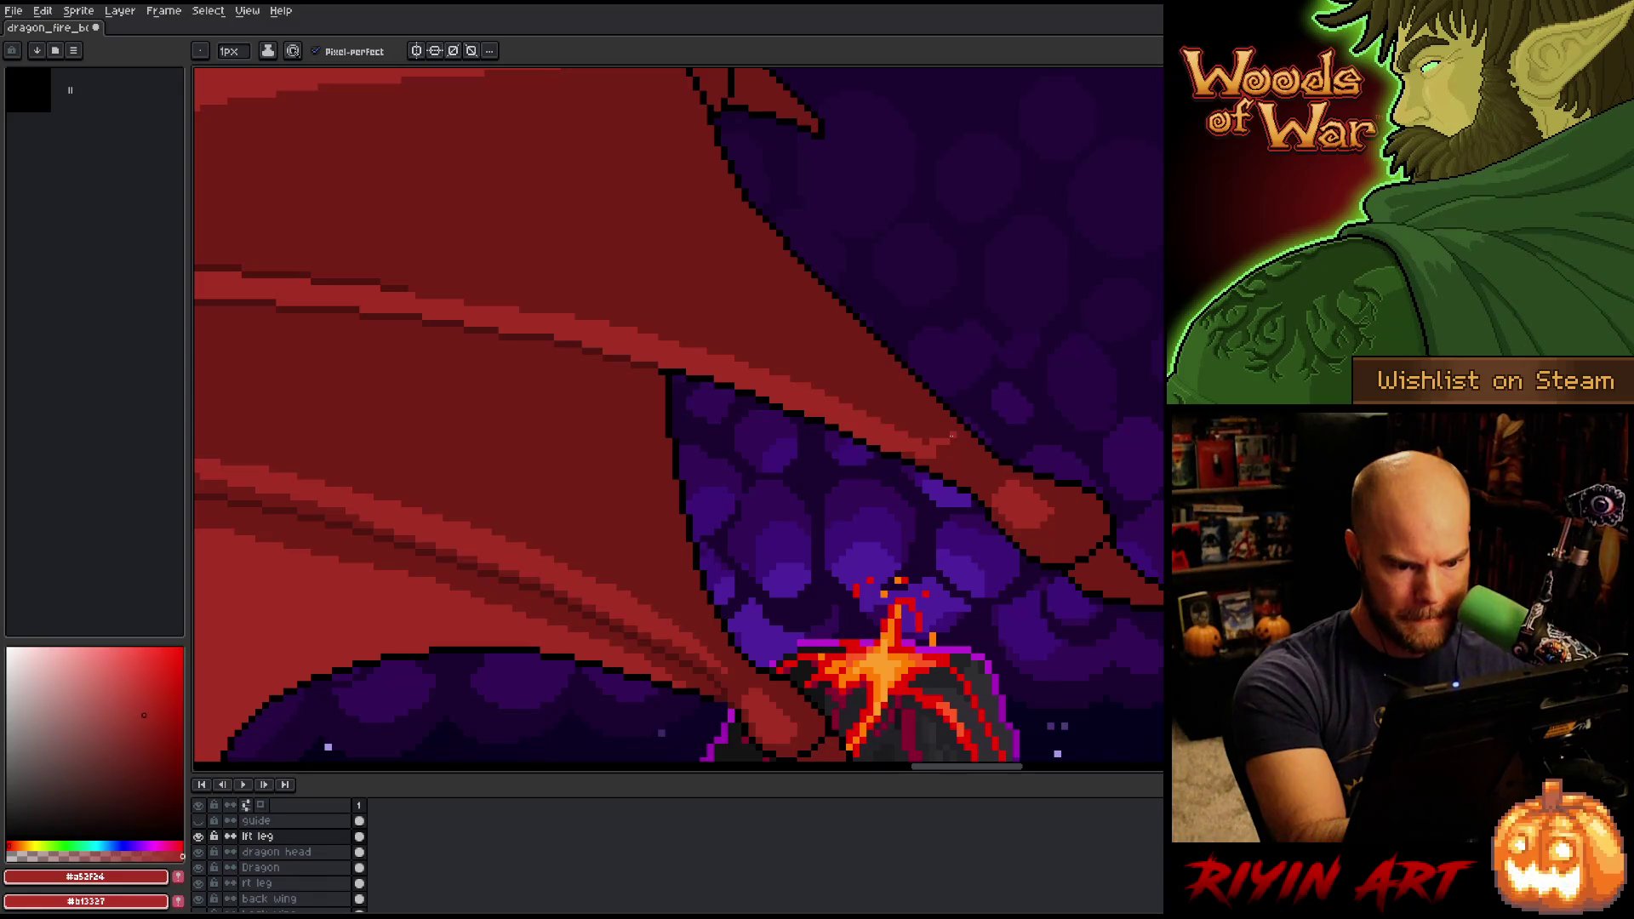
# Move to the upper wing membrane and sample dark red #761f18 as the drawing colour.
pyautogui.press('space')
pyautogui.moveTo(417, 543); pyautogui.dragTo(767, 386)
pyautogui.keyDown('alt'); pyautogui.click(788, 335); pyautogui.keyUp('alt')
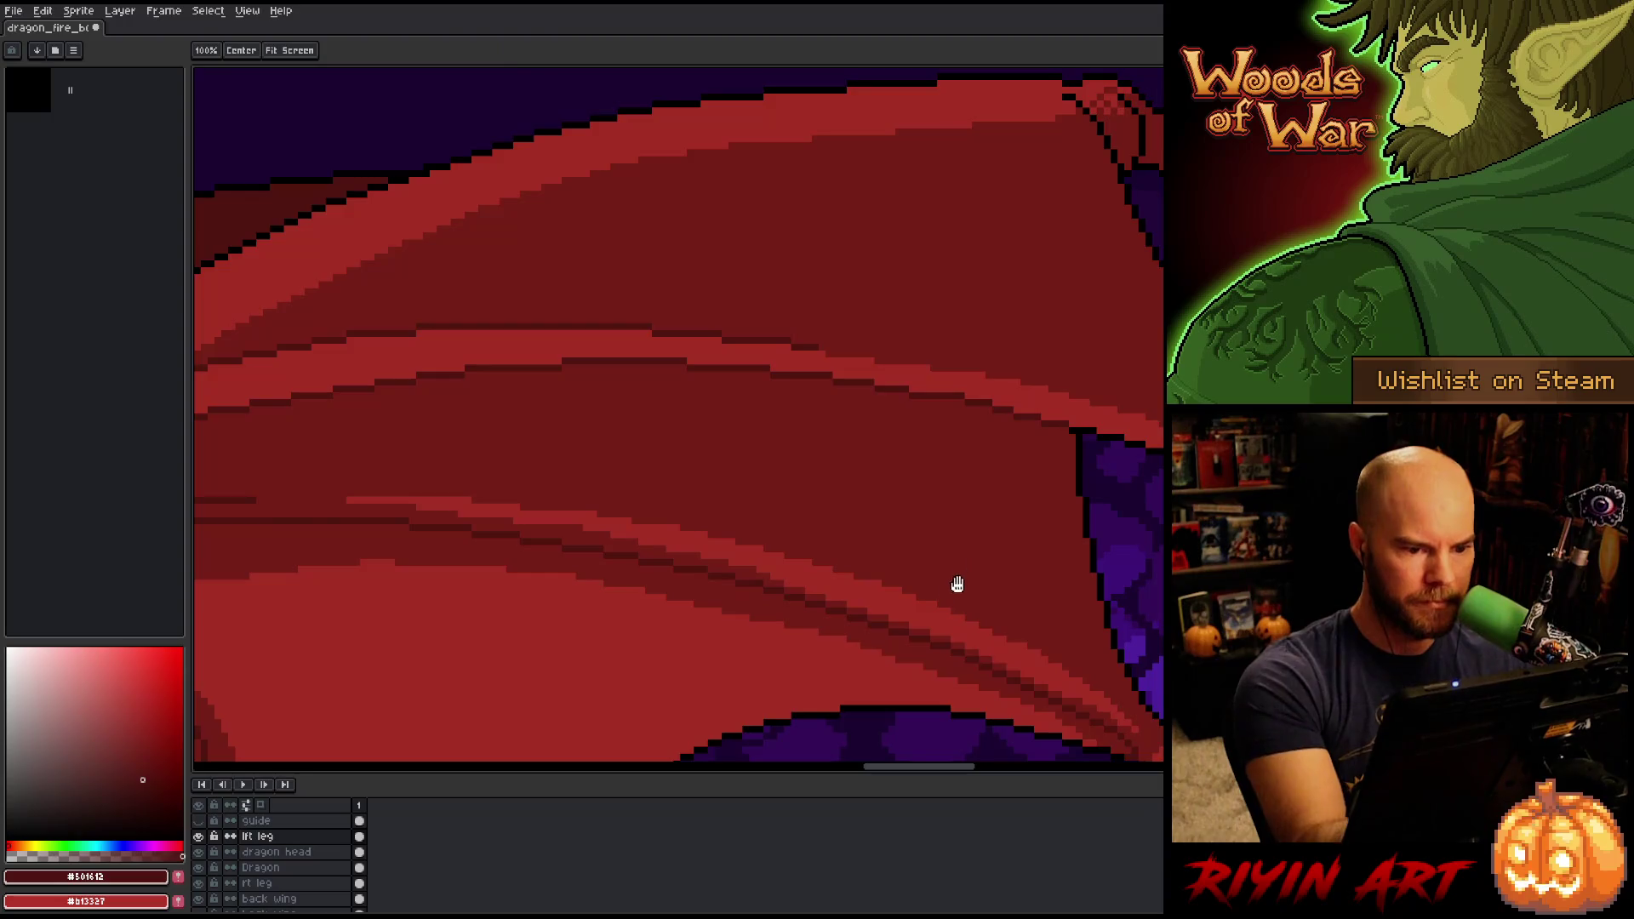
pyautogui.moveTo(957, 584); pyautogui.dragTo(742, 503)
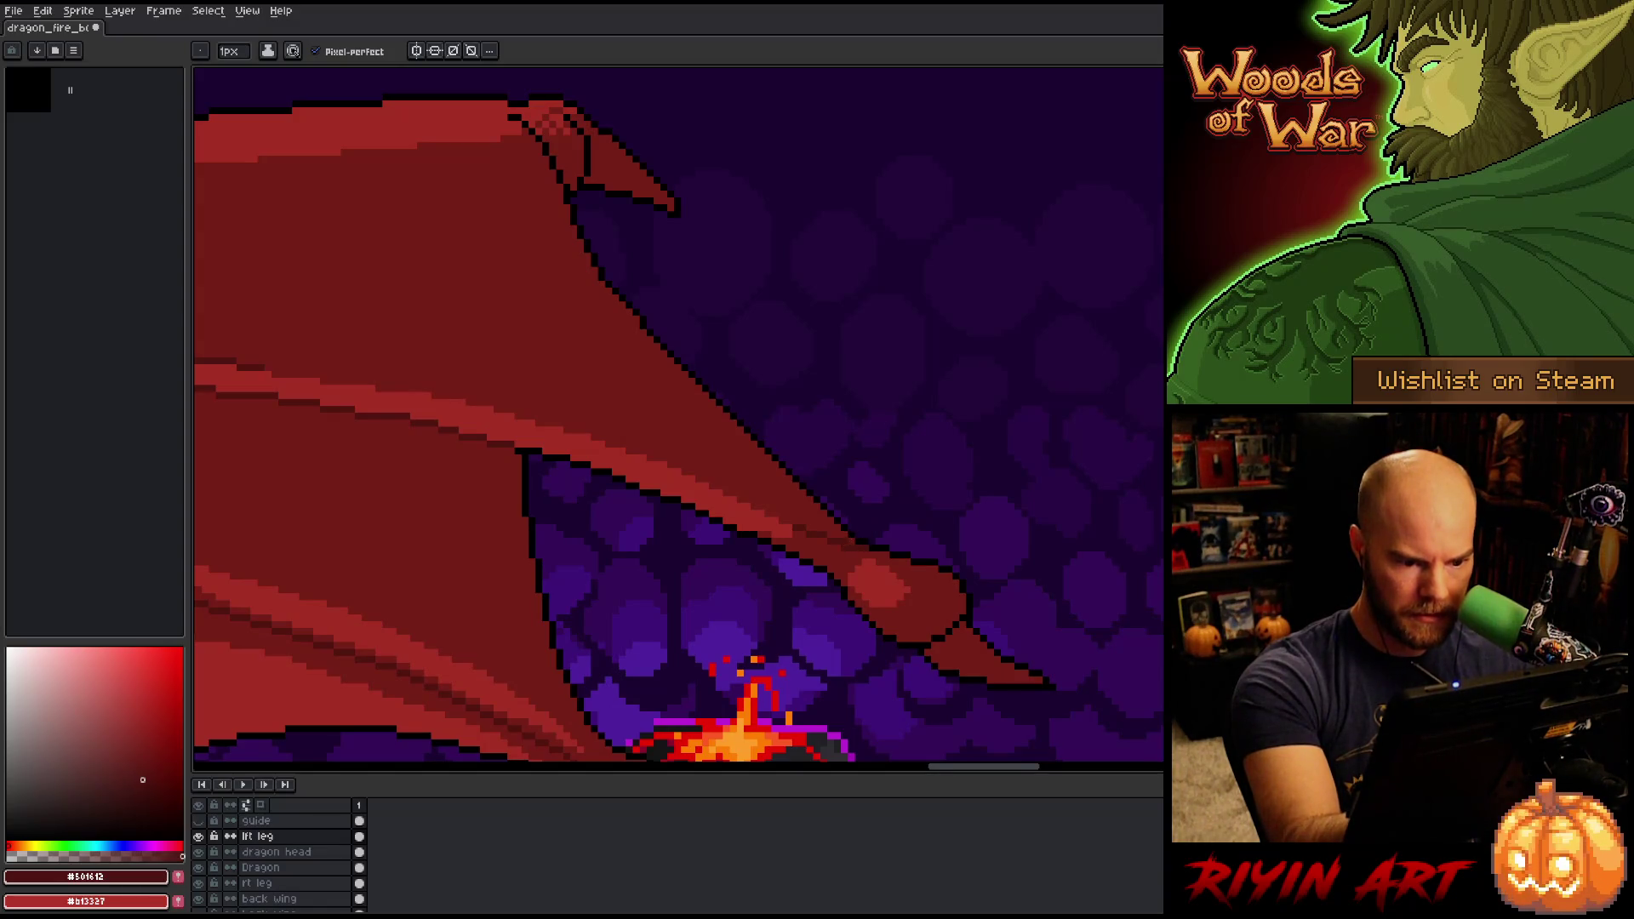
pyautogui.keyDown('alt'); pyautogui.click(846, 522); pyautogui.keyUp('alt')
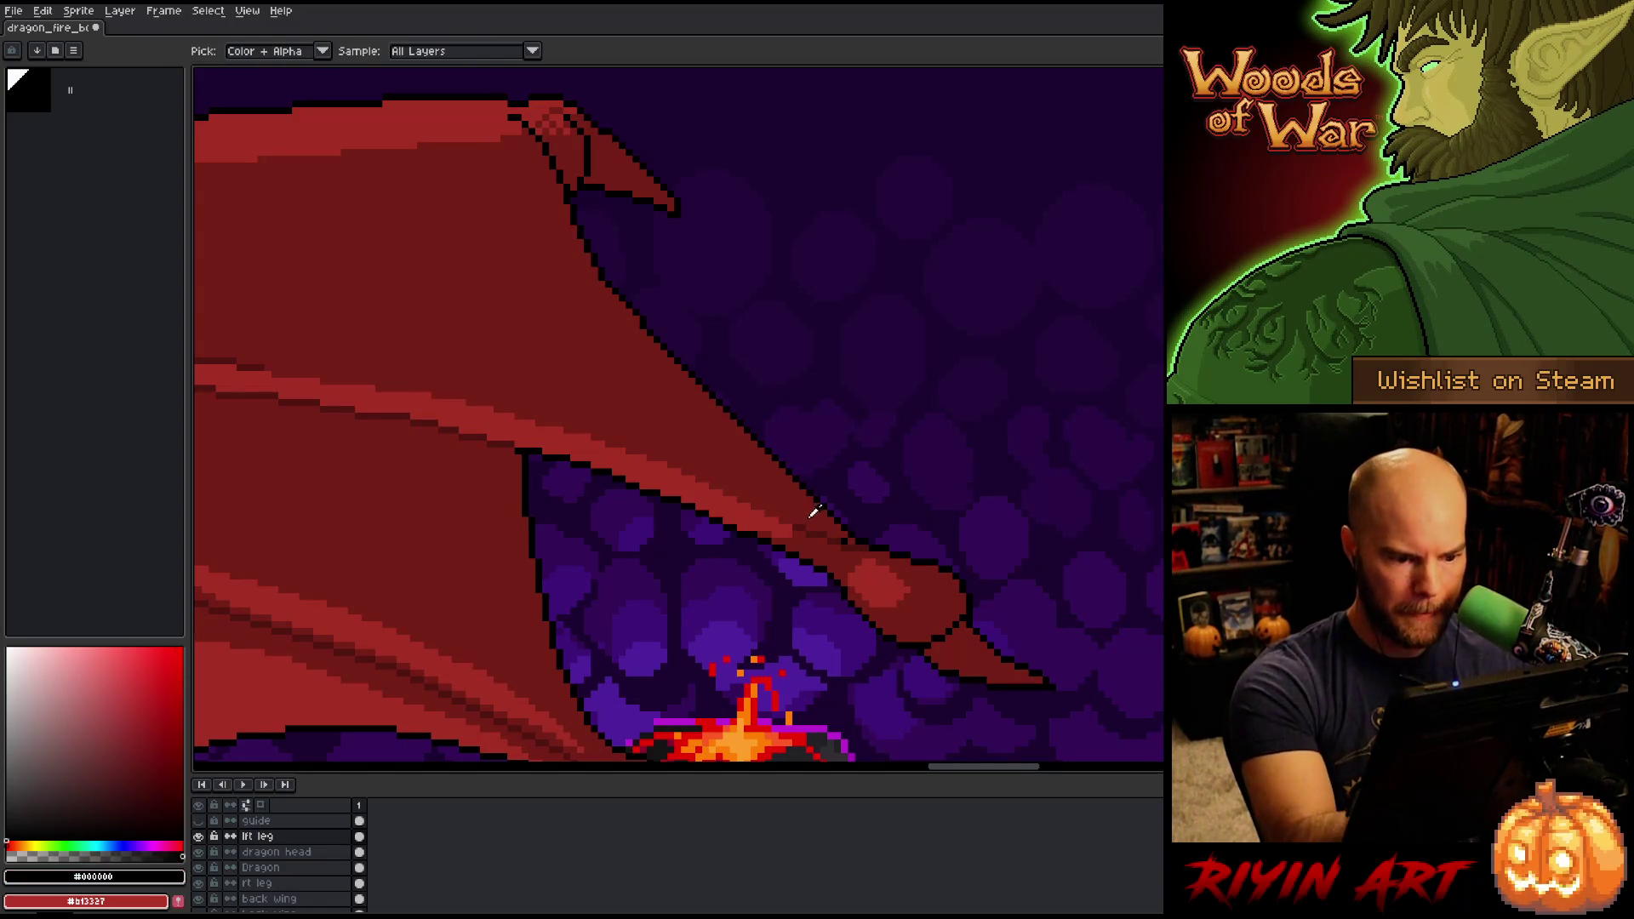
pyautogui.keyDown('alt'); pyautogui.click(813, 511); pyautogui.keyUp('alt')
pyautogui.scroll(-2, 777, 469)
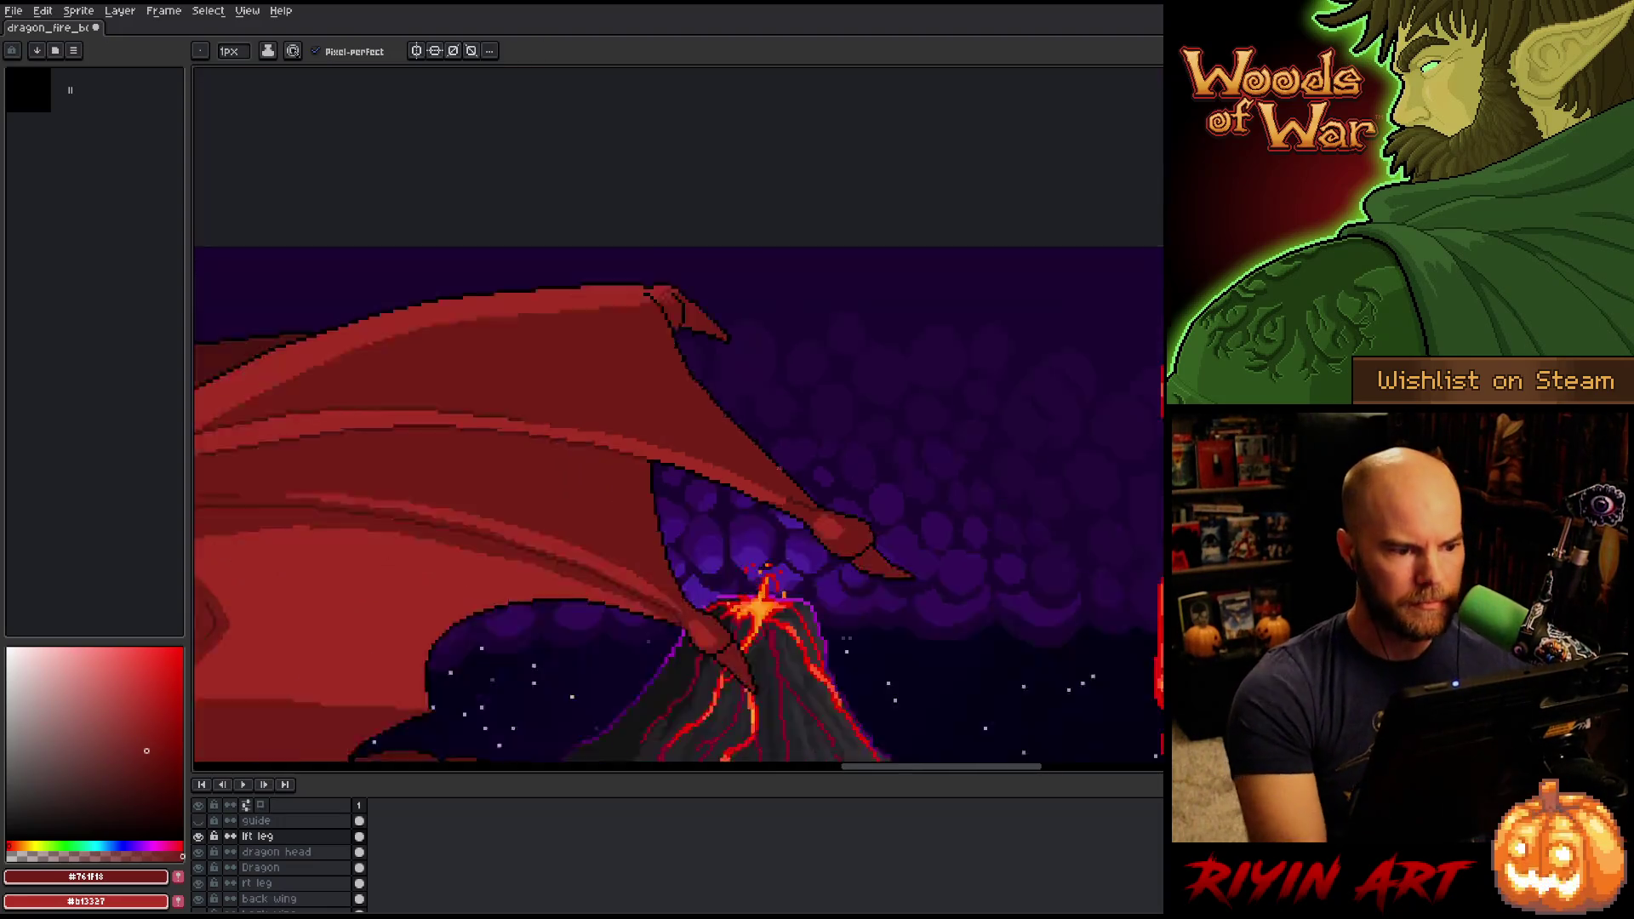
# Sample a red from the dragon and adjust its shade in the colour picker.
pyautogui.scroll(-2, 778, 469)
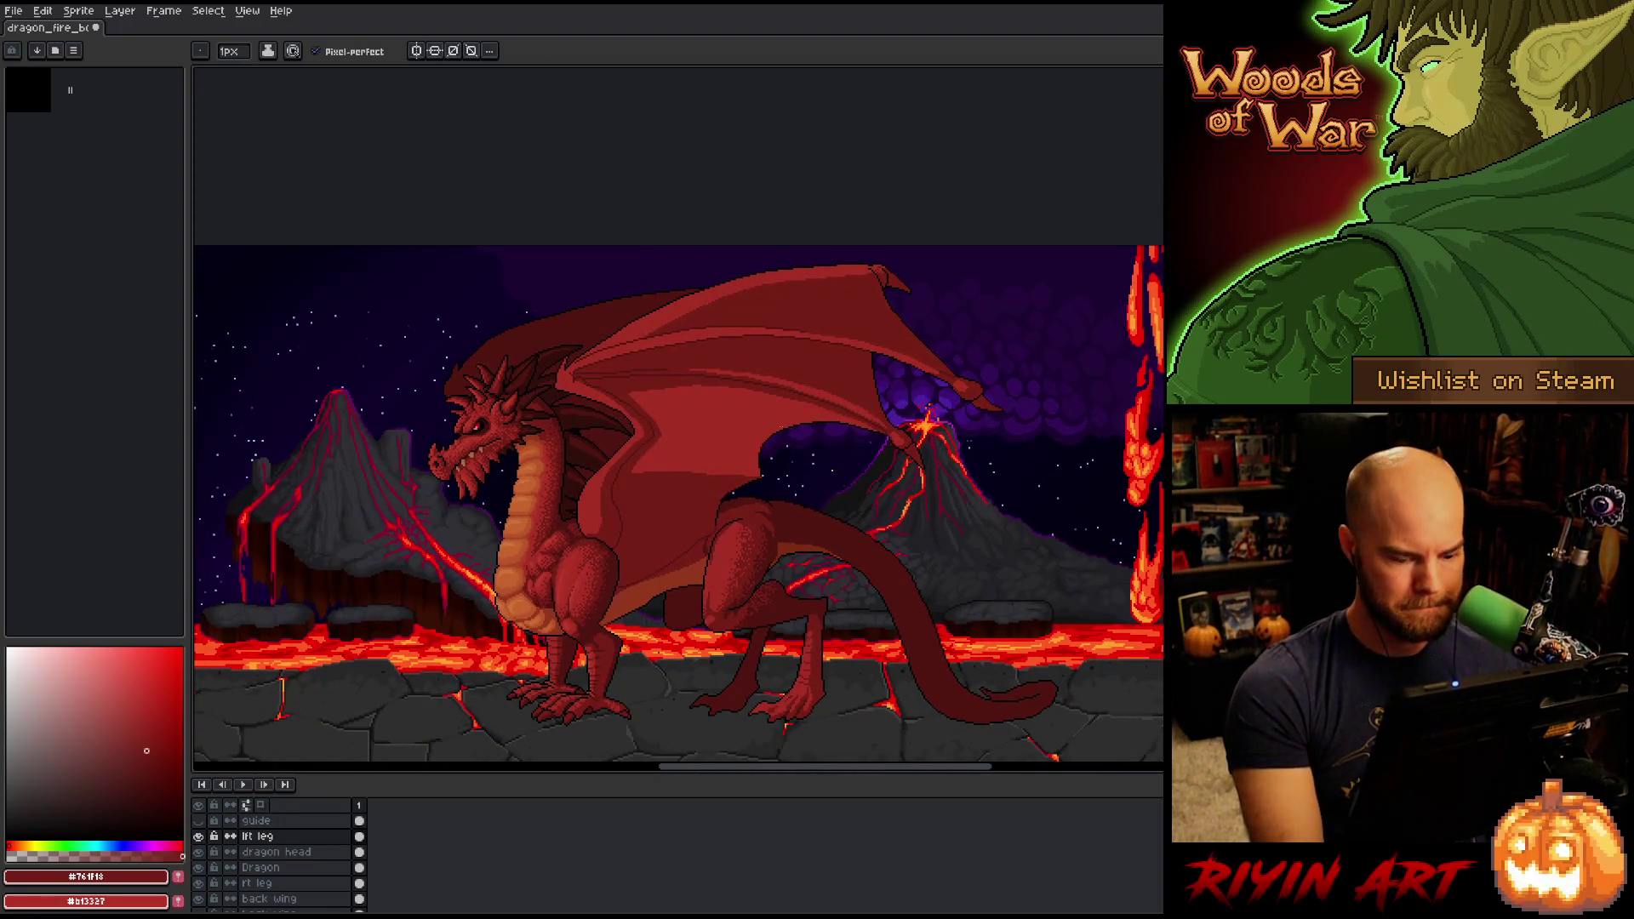
pyautogui.scroll(3, 511, 401)
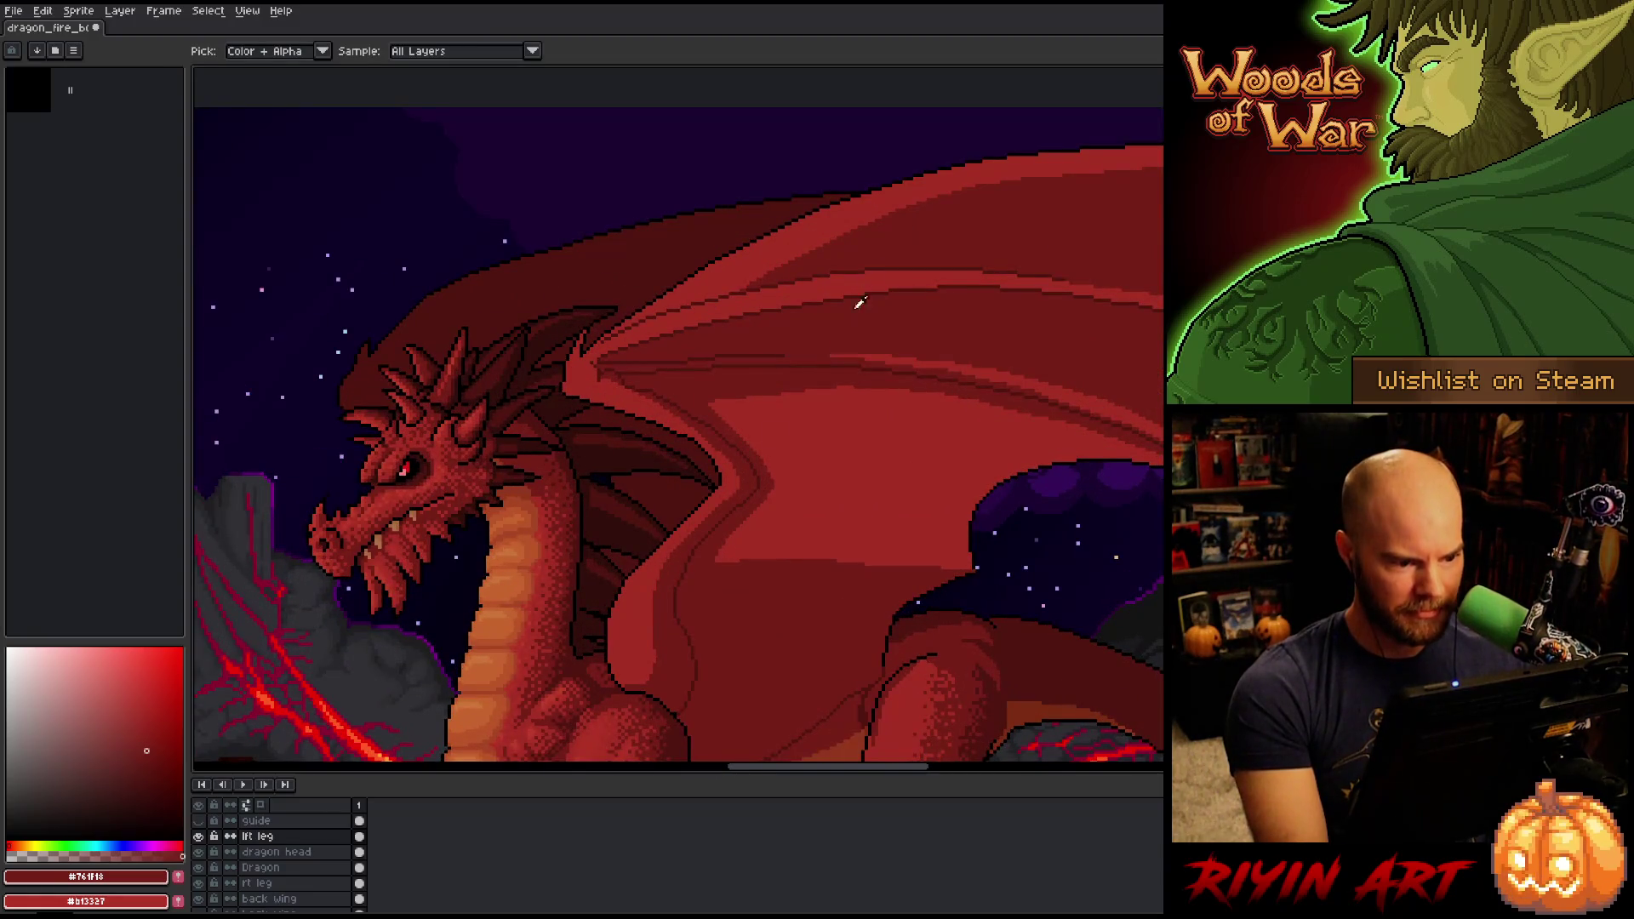
pyautogui.scroll(1, 558, 637)
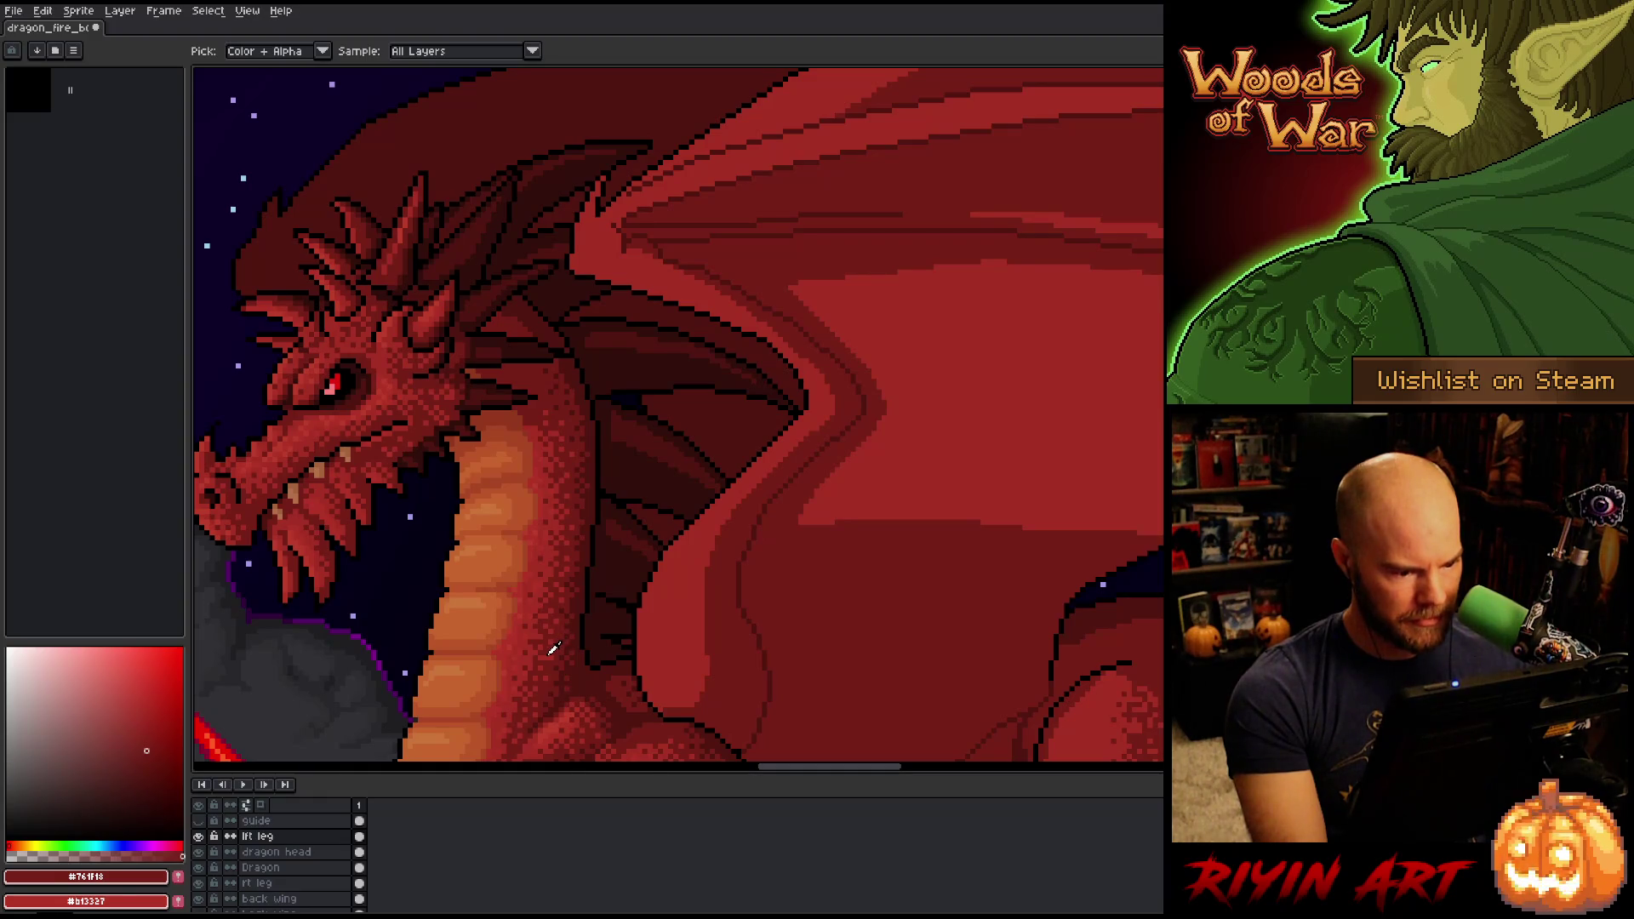
pyautogui.click(549, 652)
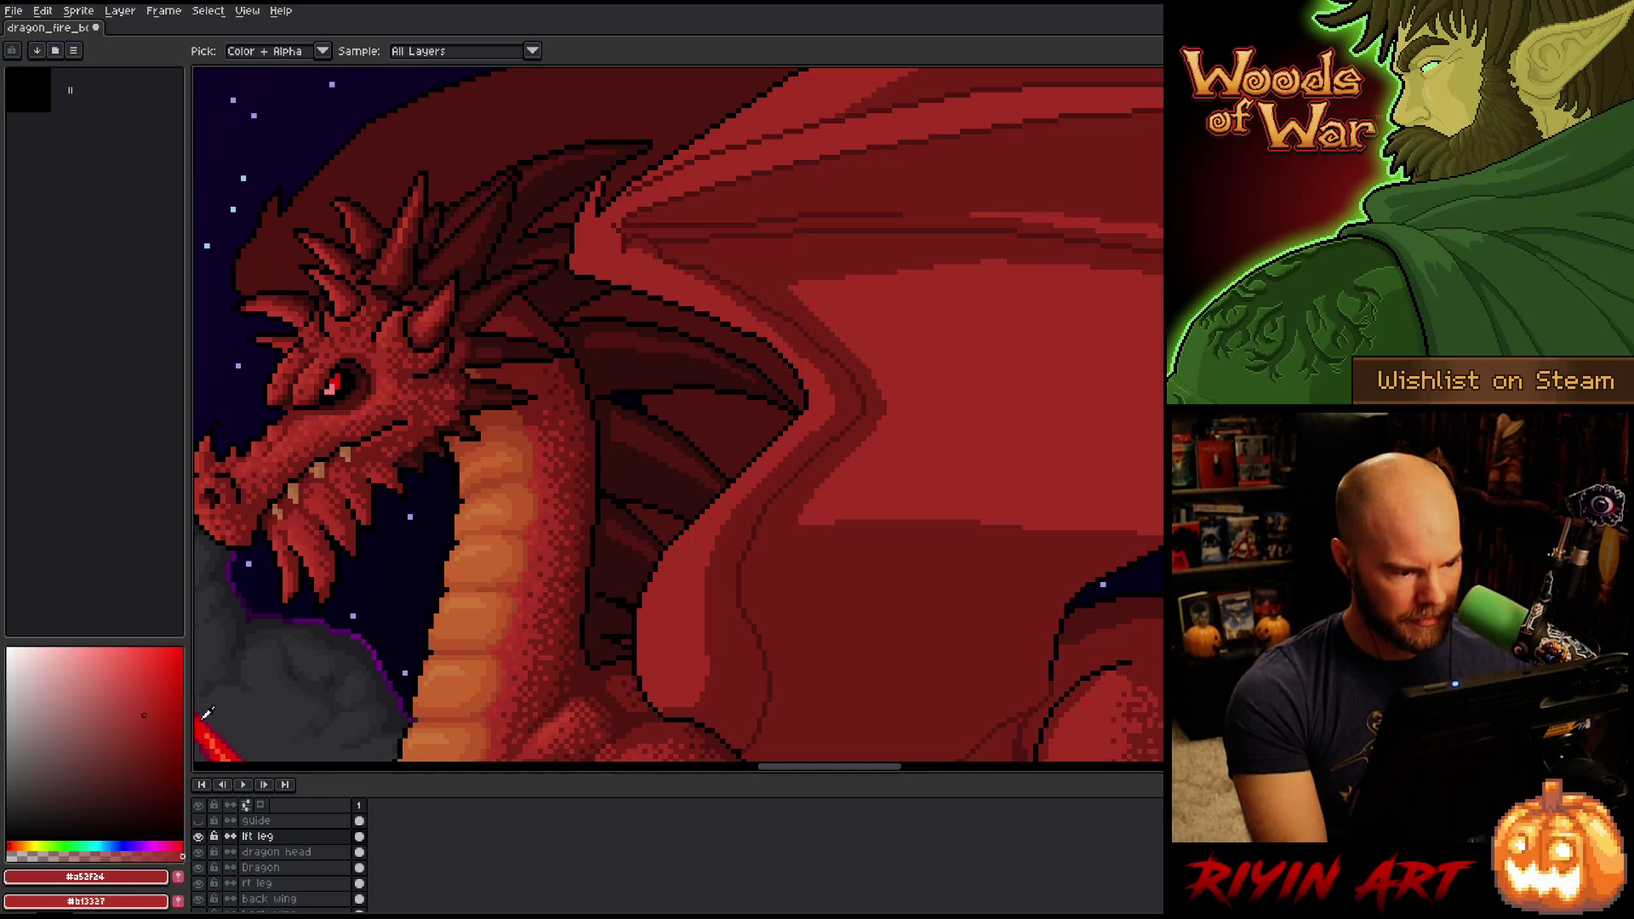
pyautogui.click(151, 729)
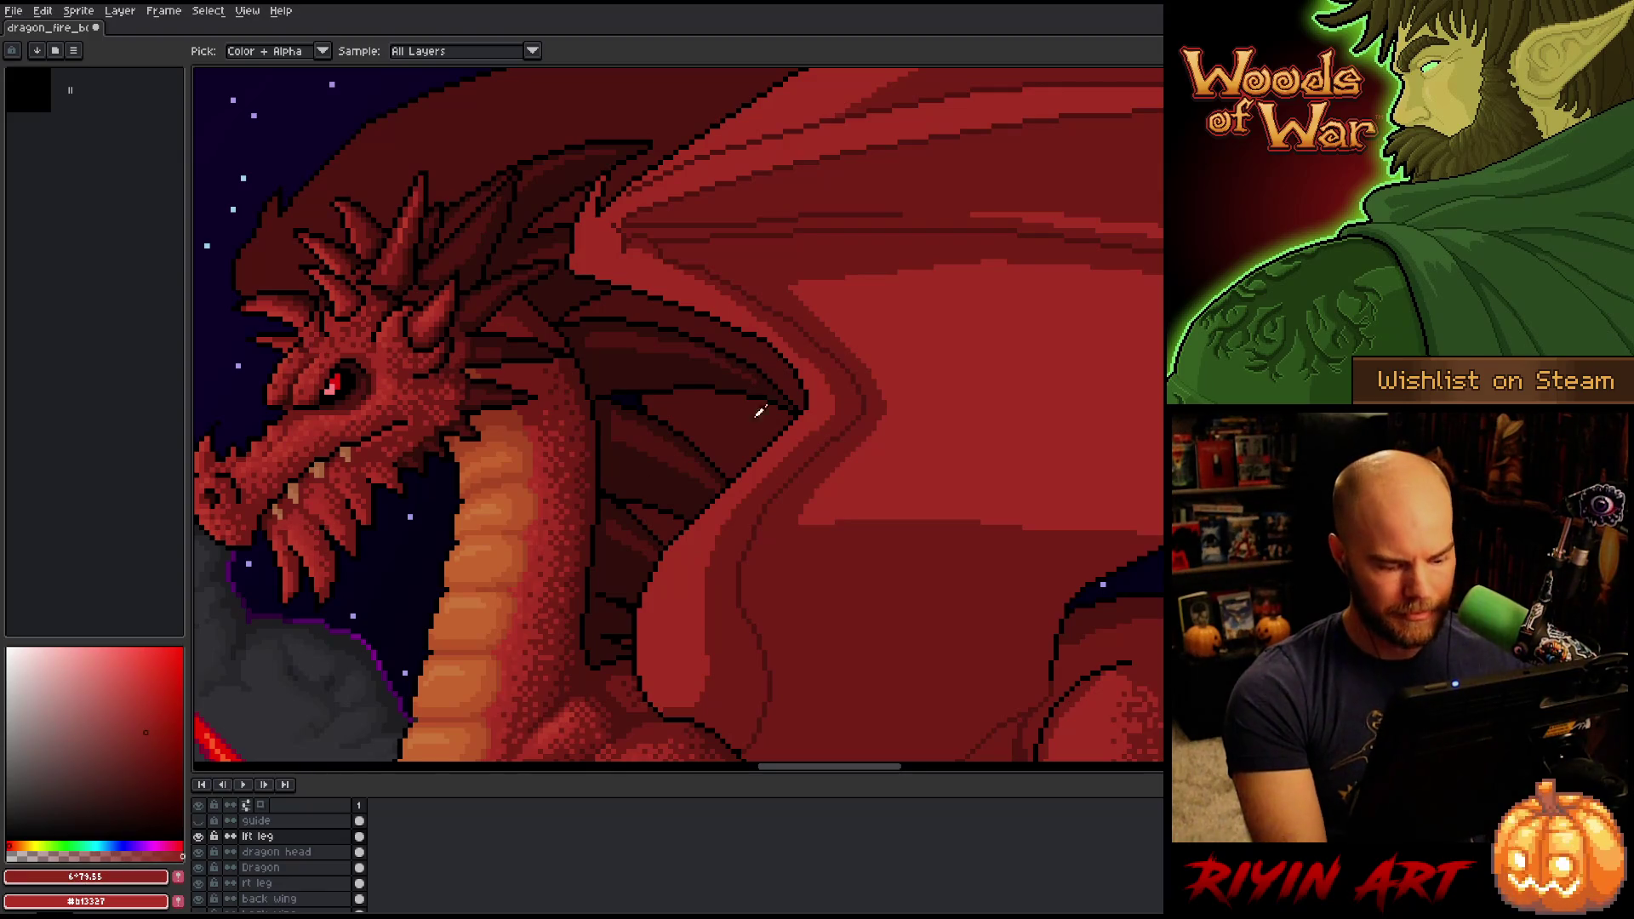
pyautogui.scroll(-3, 987, 258)
pyautogui.scroll(2, 987, 258)
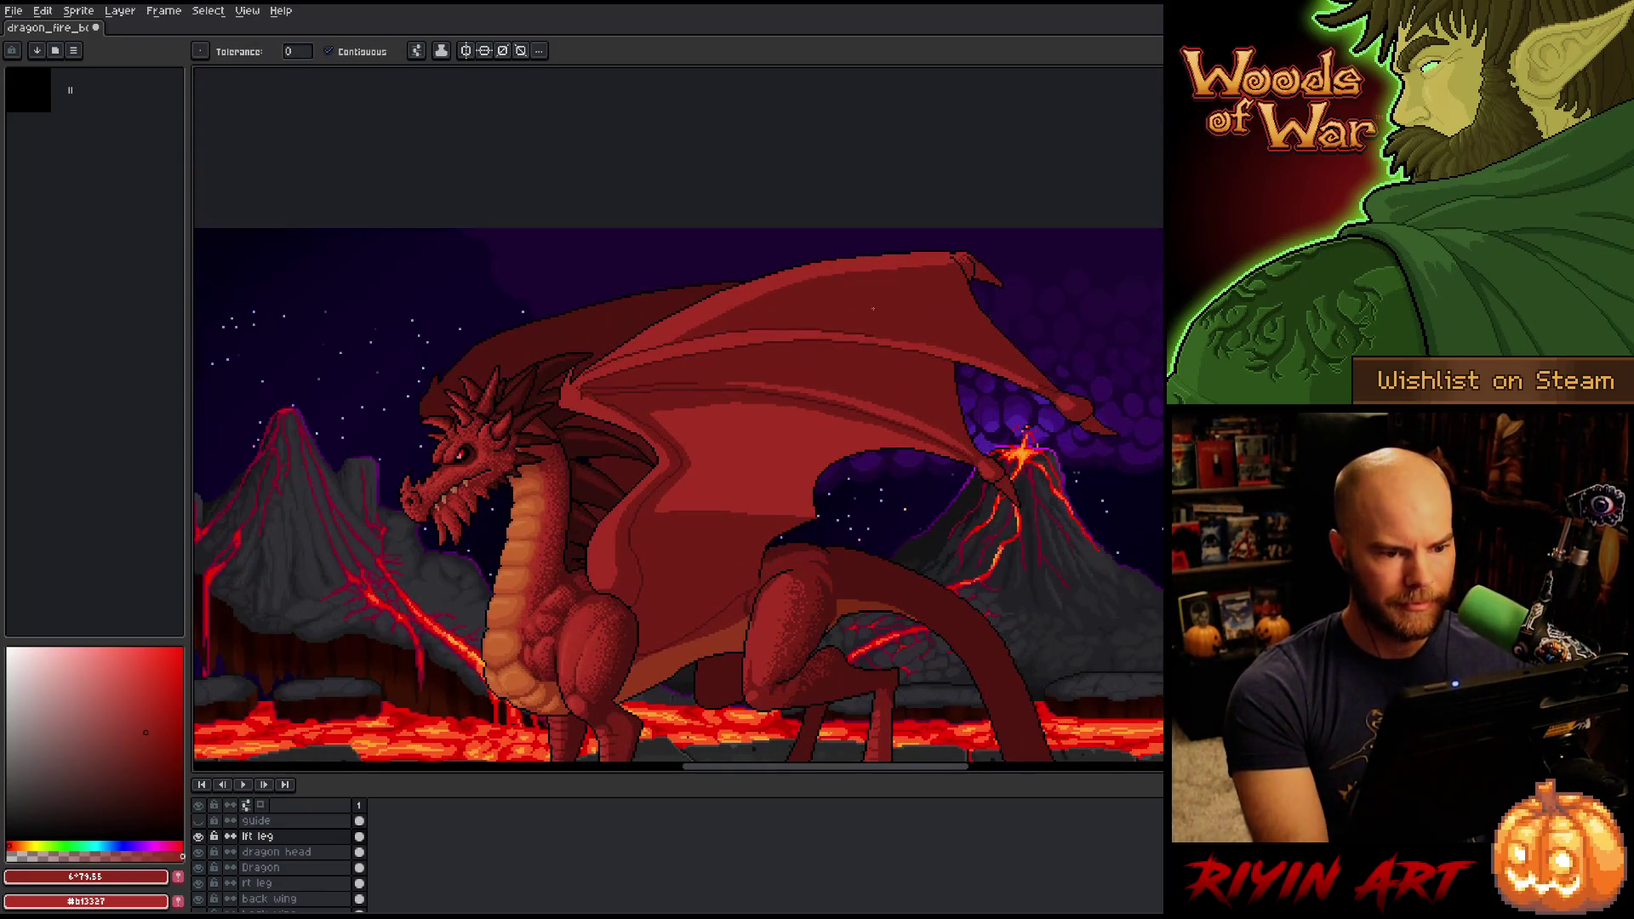
pyautogui.scroll(1, 873, 309)
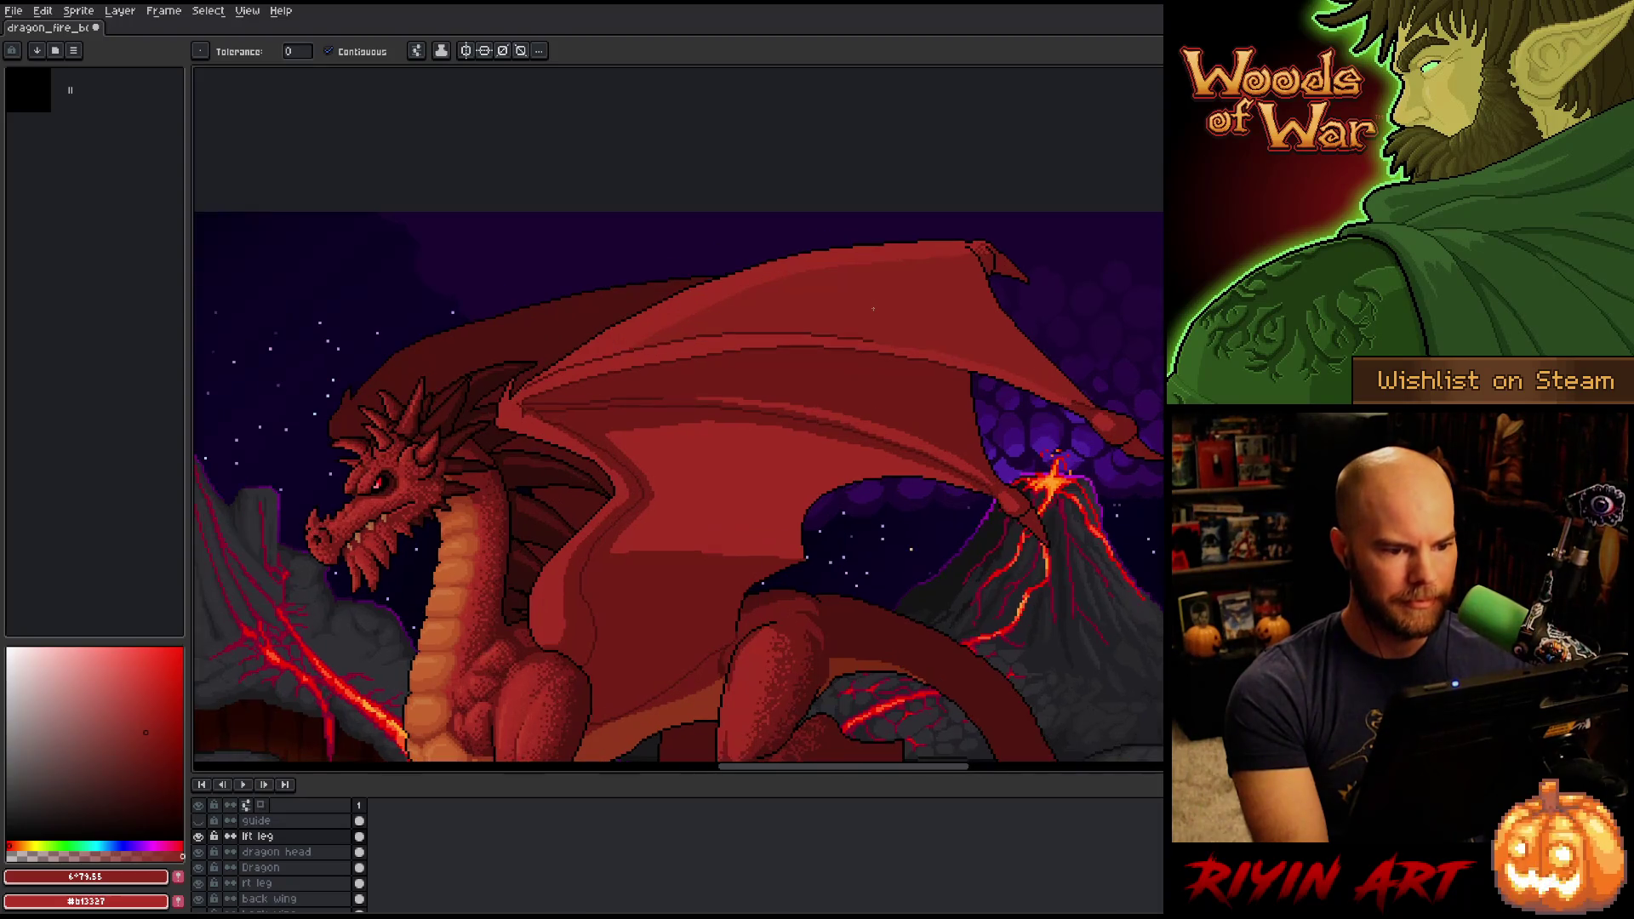
pyautogui.scroll(-1, 871, 310)
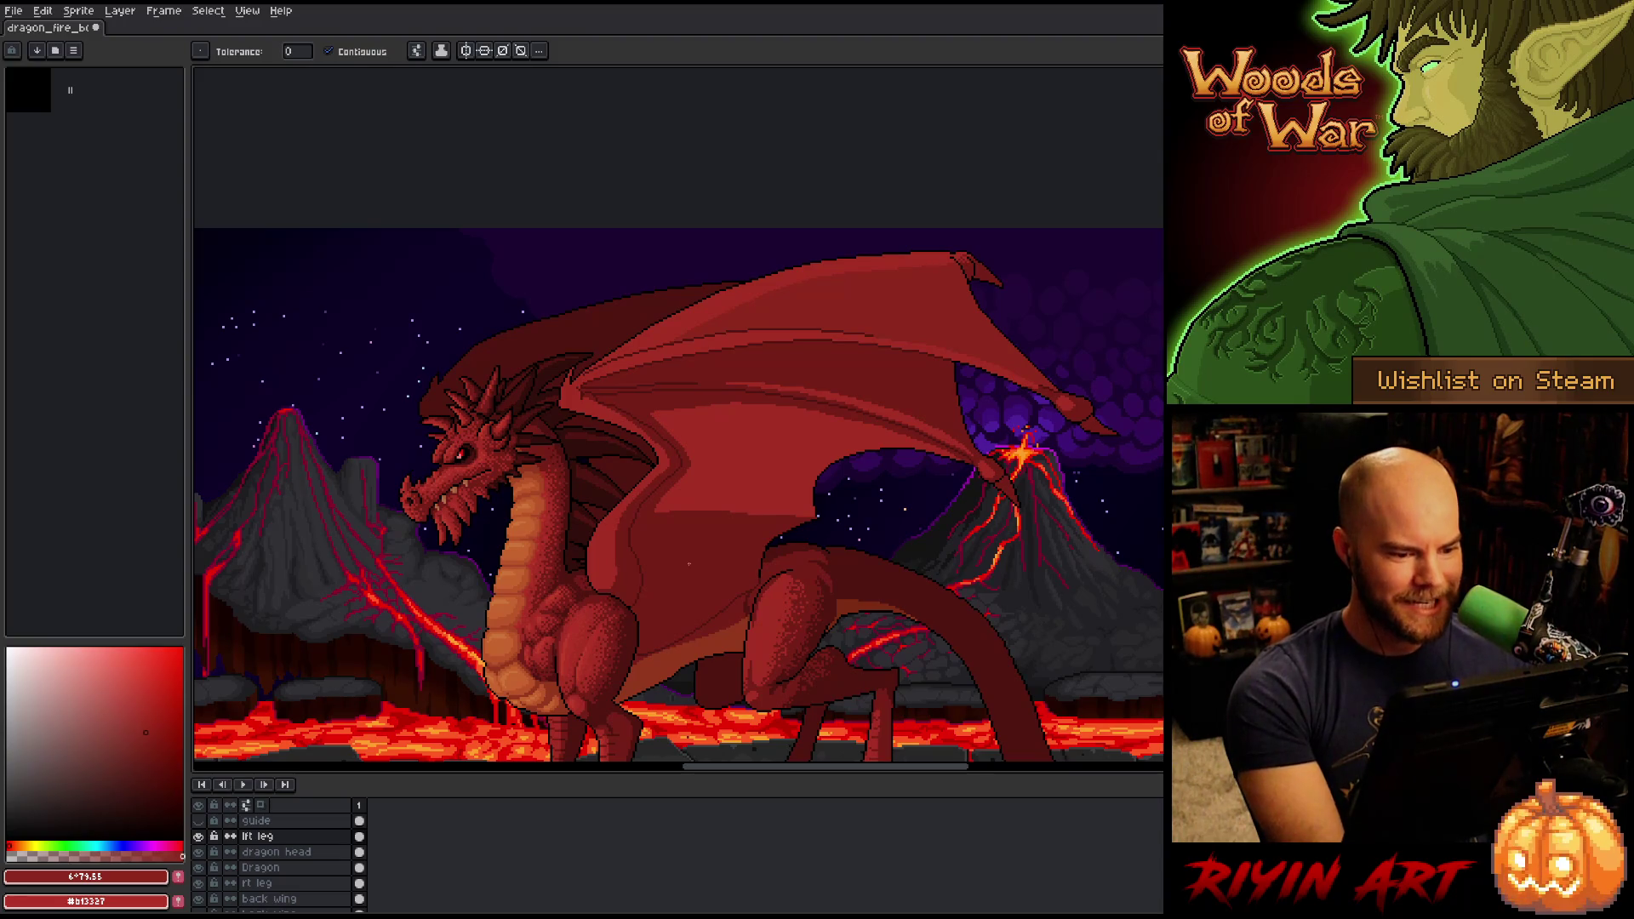
pyautogui.moveTo(695, 621); pyautogui.dragTo(747, 522)
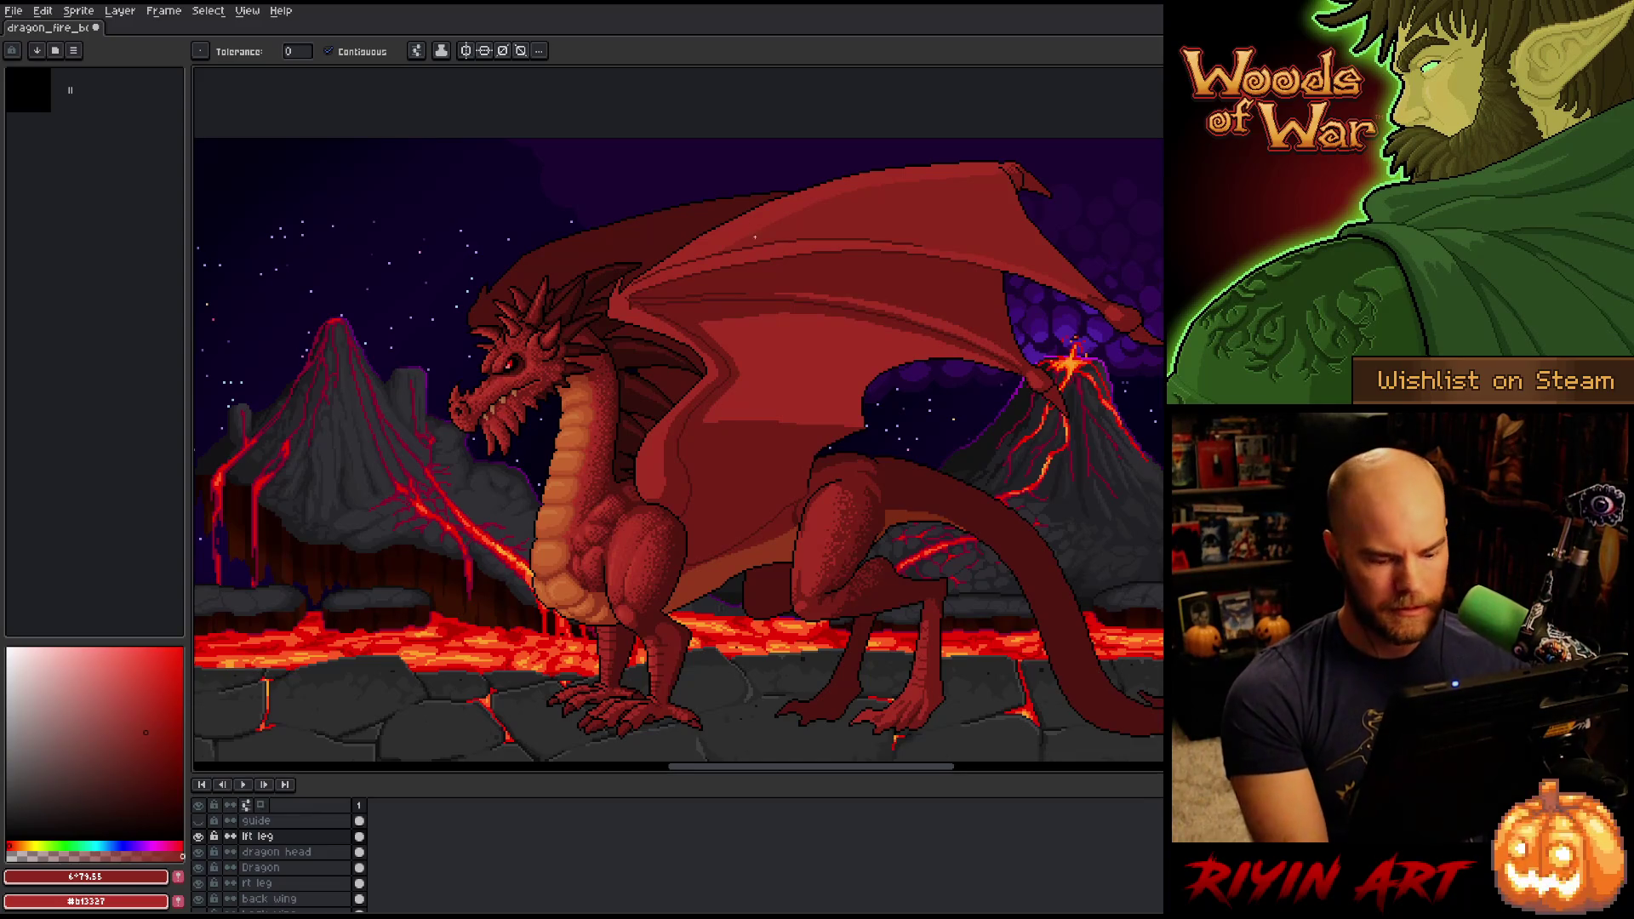
# Paint Bucket part of the front wing membrane with a darker red and save.
pyautogui.press('i')
pyautogui.click(818, 264)
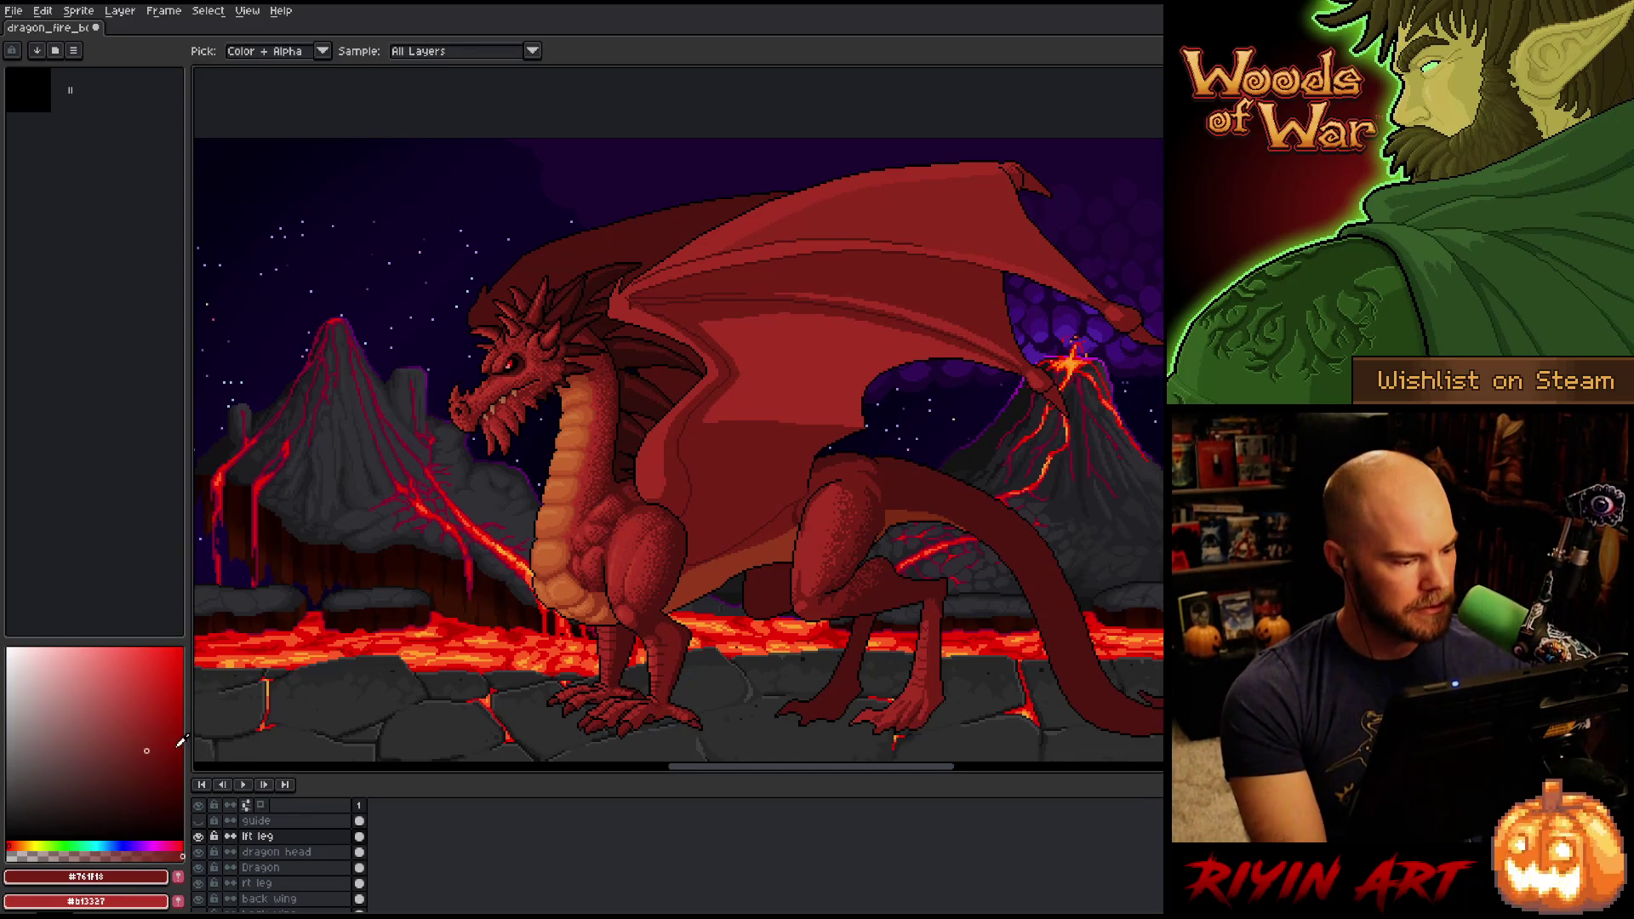
pyautogui.click(146, 739)
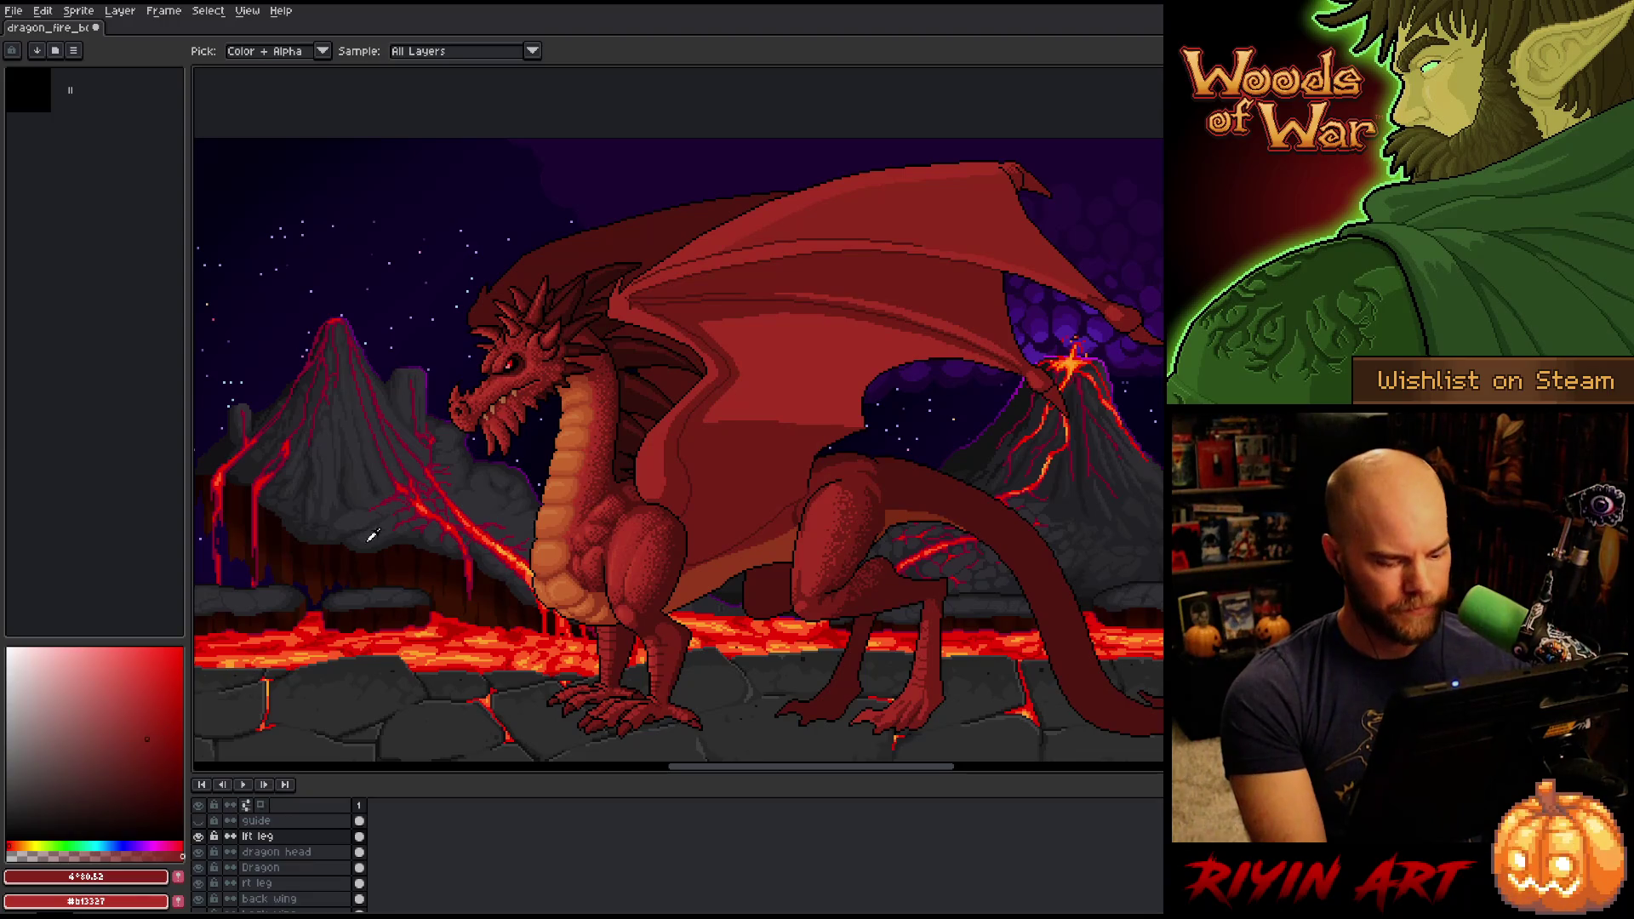
pyautogui.press('g')
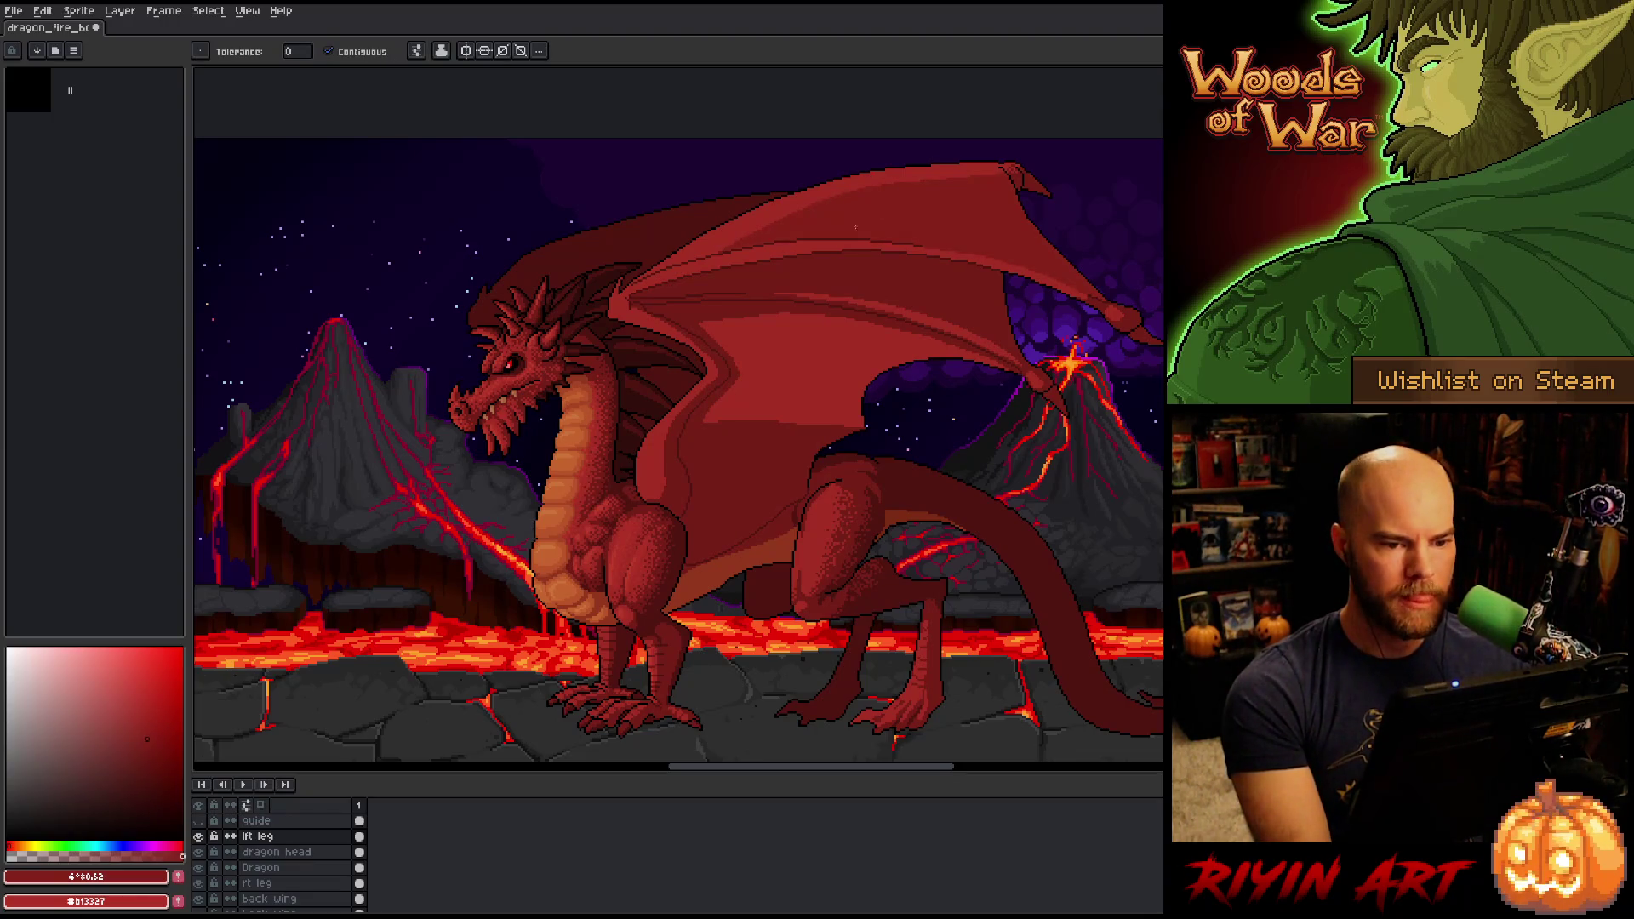
pyautogui.rightClick(744, 436)
pyautogui.hotkey('ctrl', 's')
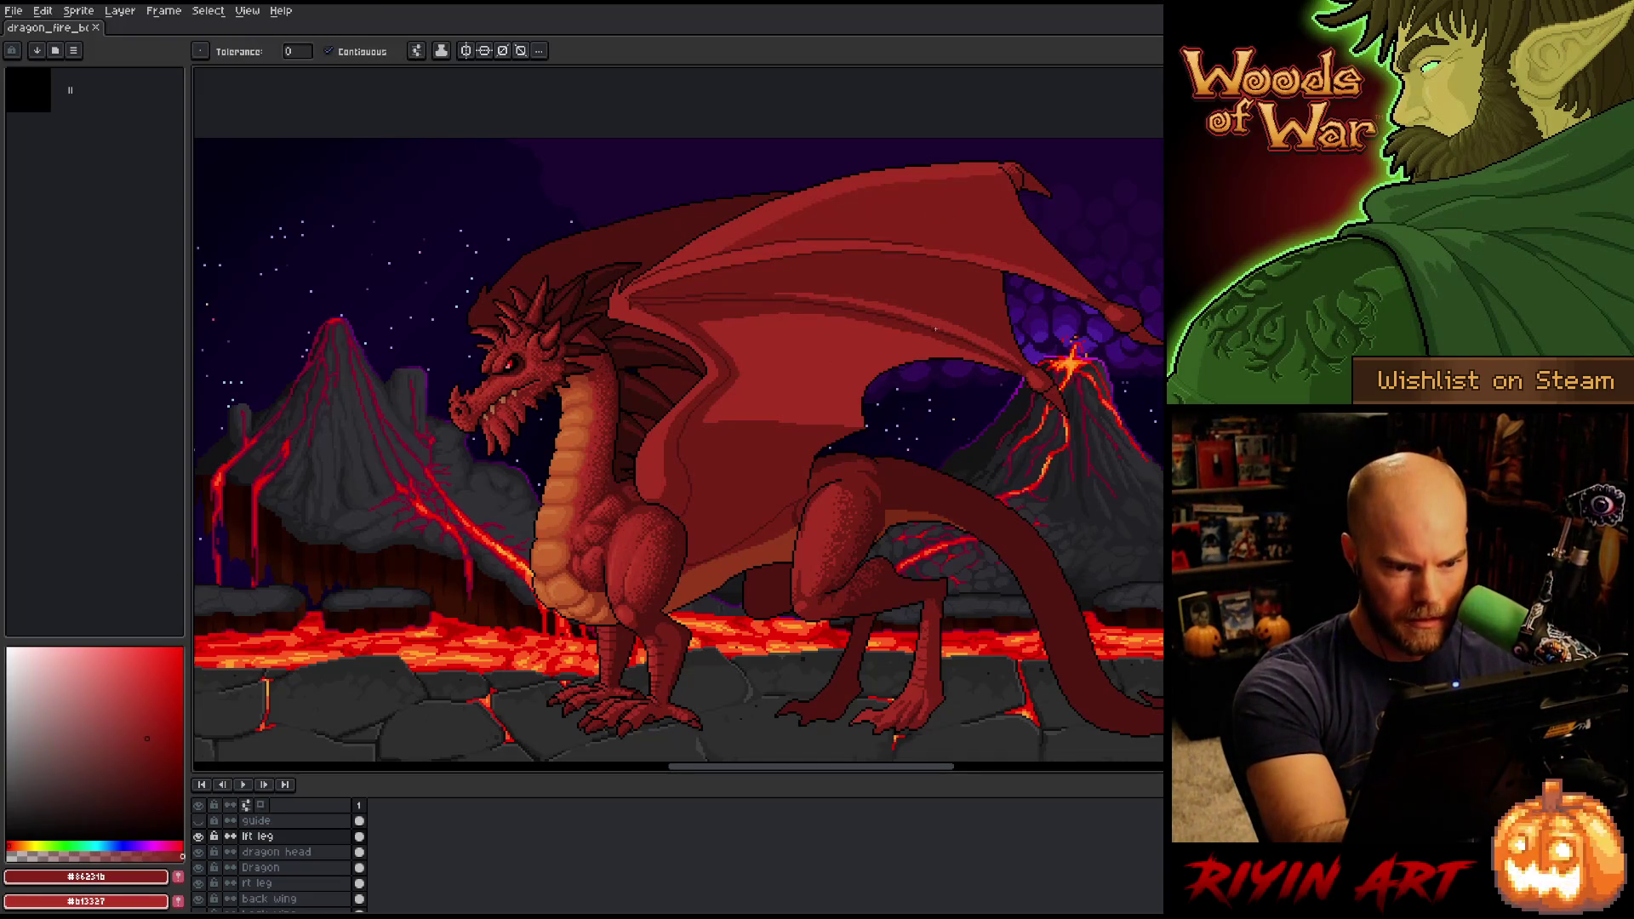
pyautogui.click(836, 387)
pyautogui.hotkey('ctrl', 's')
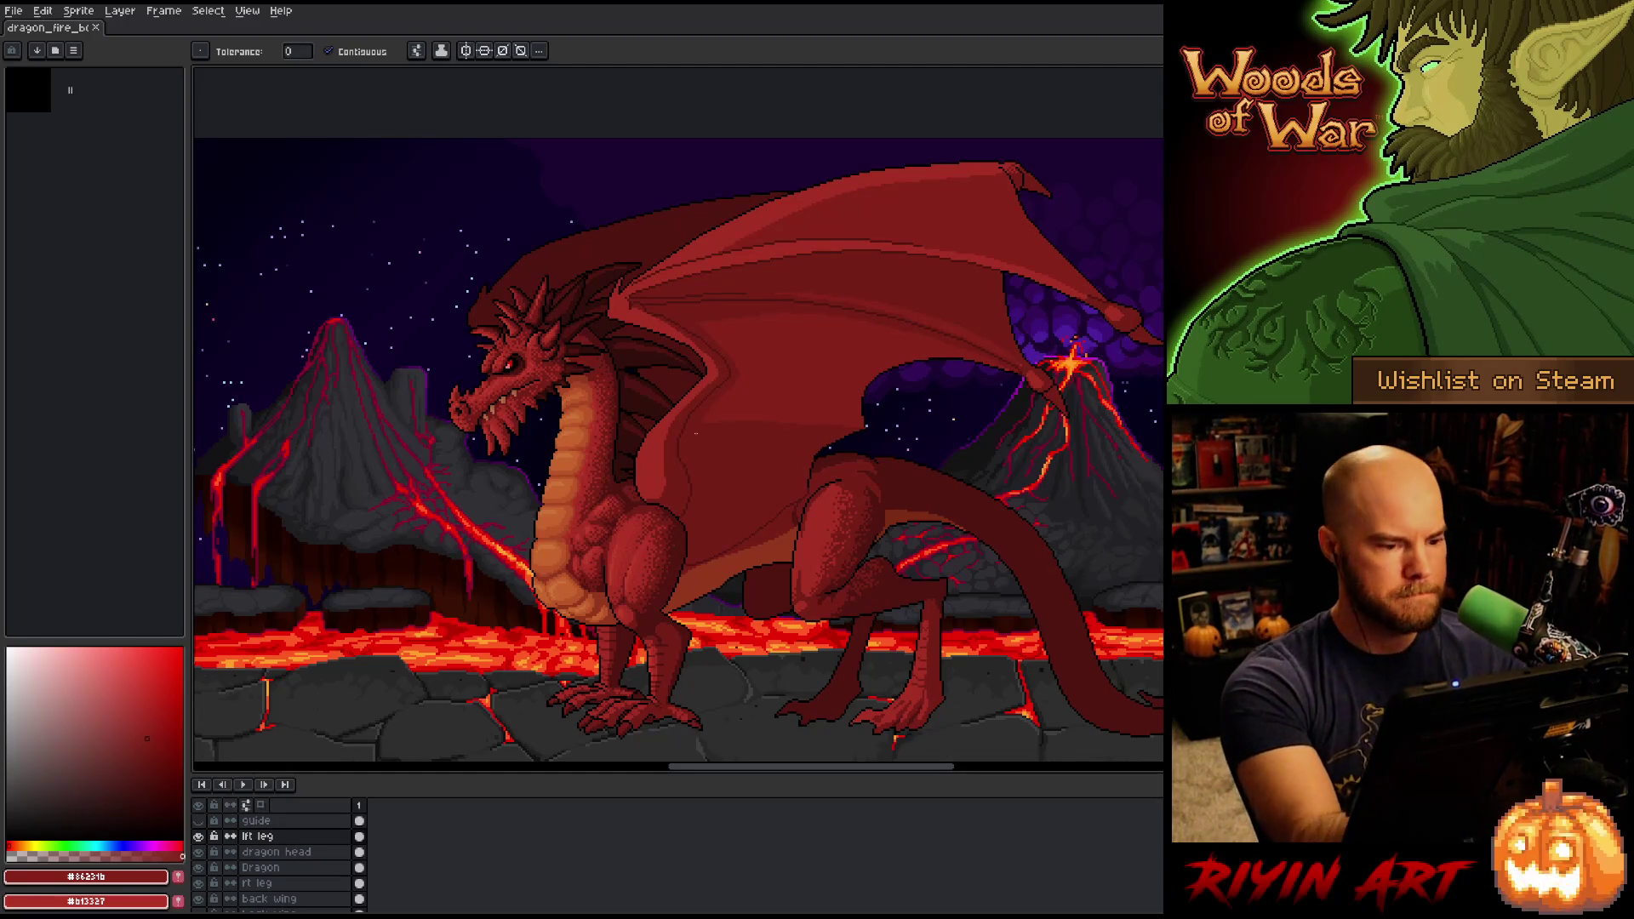
# Lasso the front wing and set the pencil to a 4px brush.
pyautogui.press('q')
pyautogui.moveTo(658, 473); pyautogui.dragTo(1089, 296)
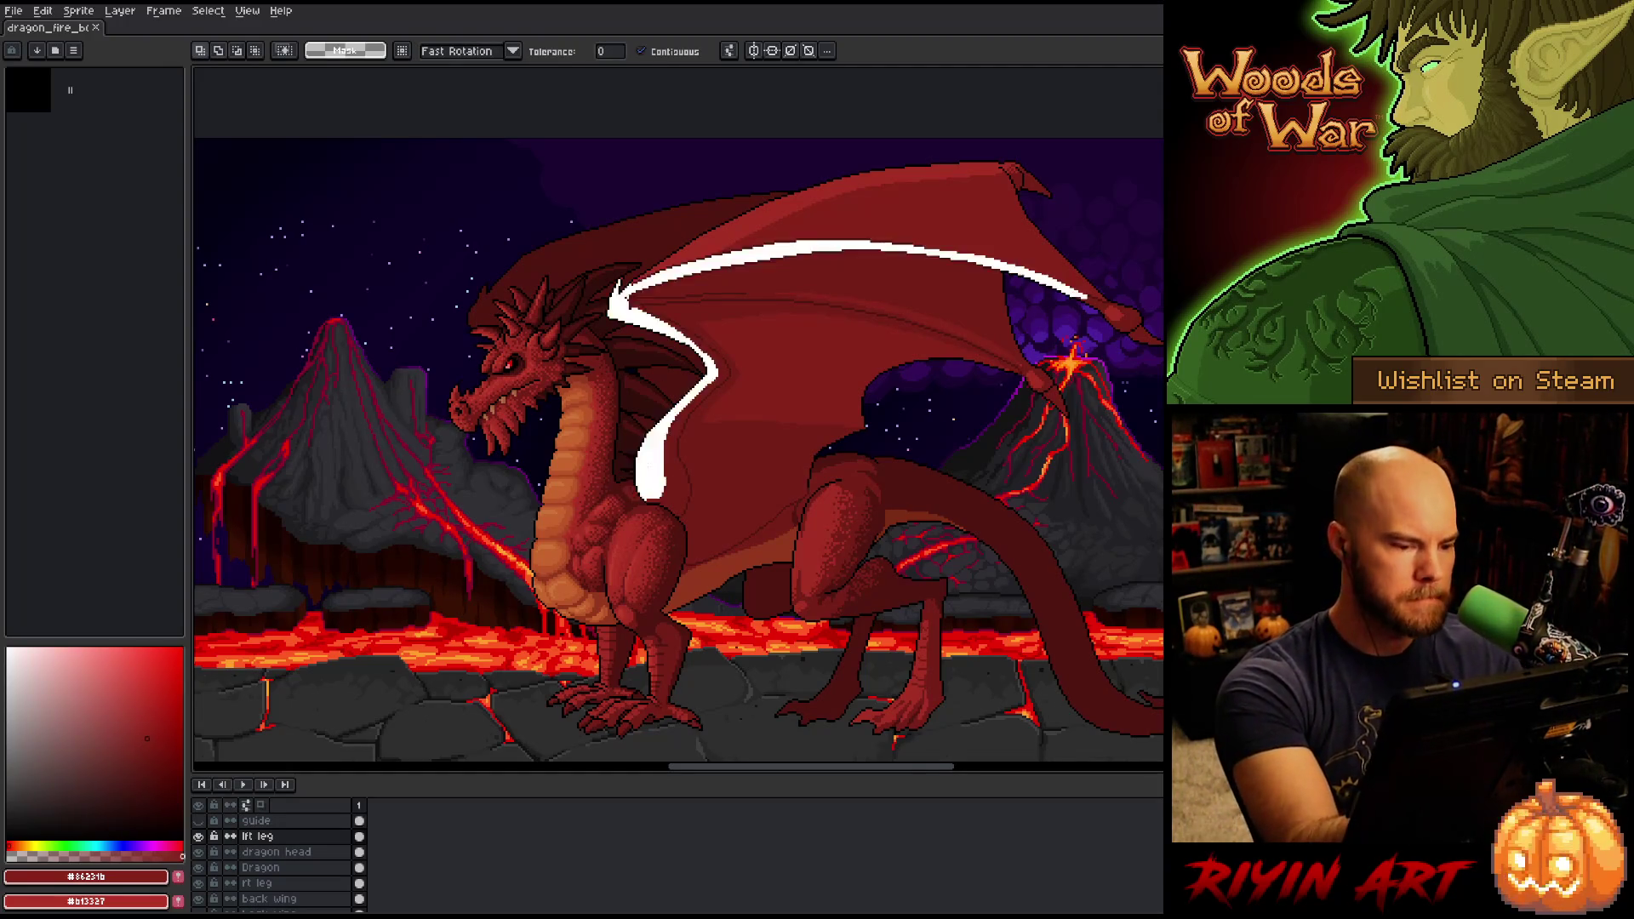
pyautogui.press('b')
pyautogui.click(230, 51)
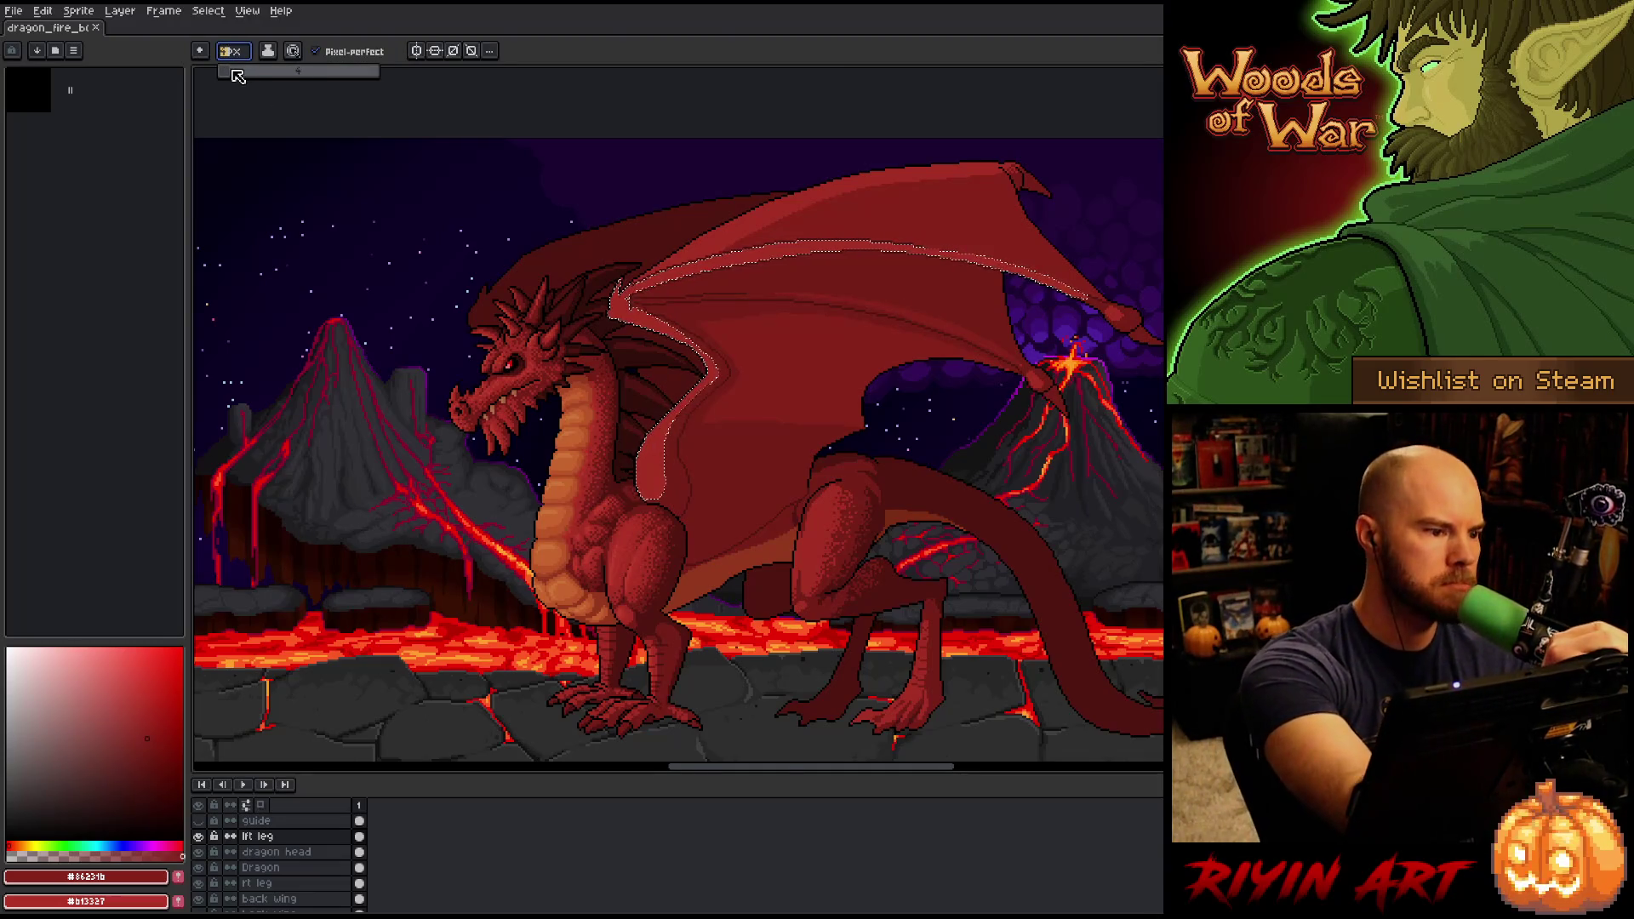
pyautogui.hotkey('ctrl', 'd')
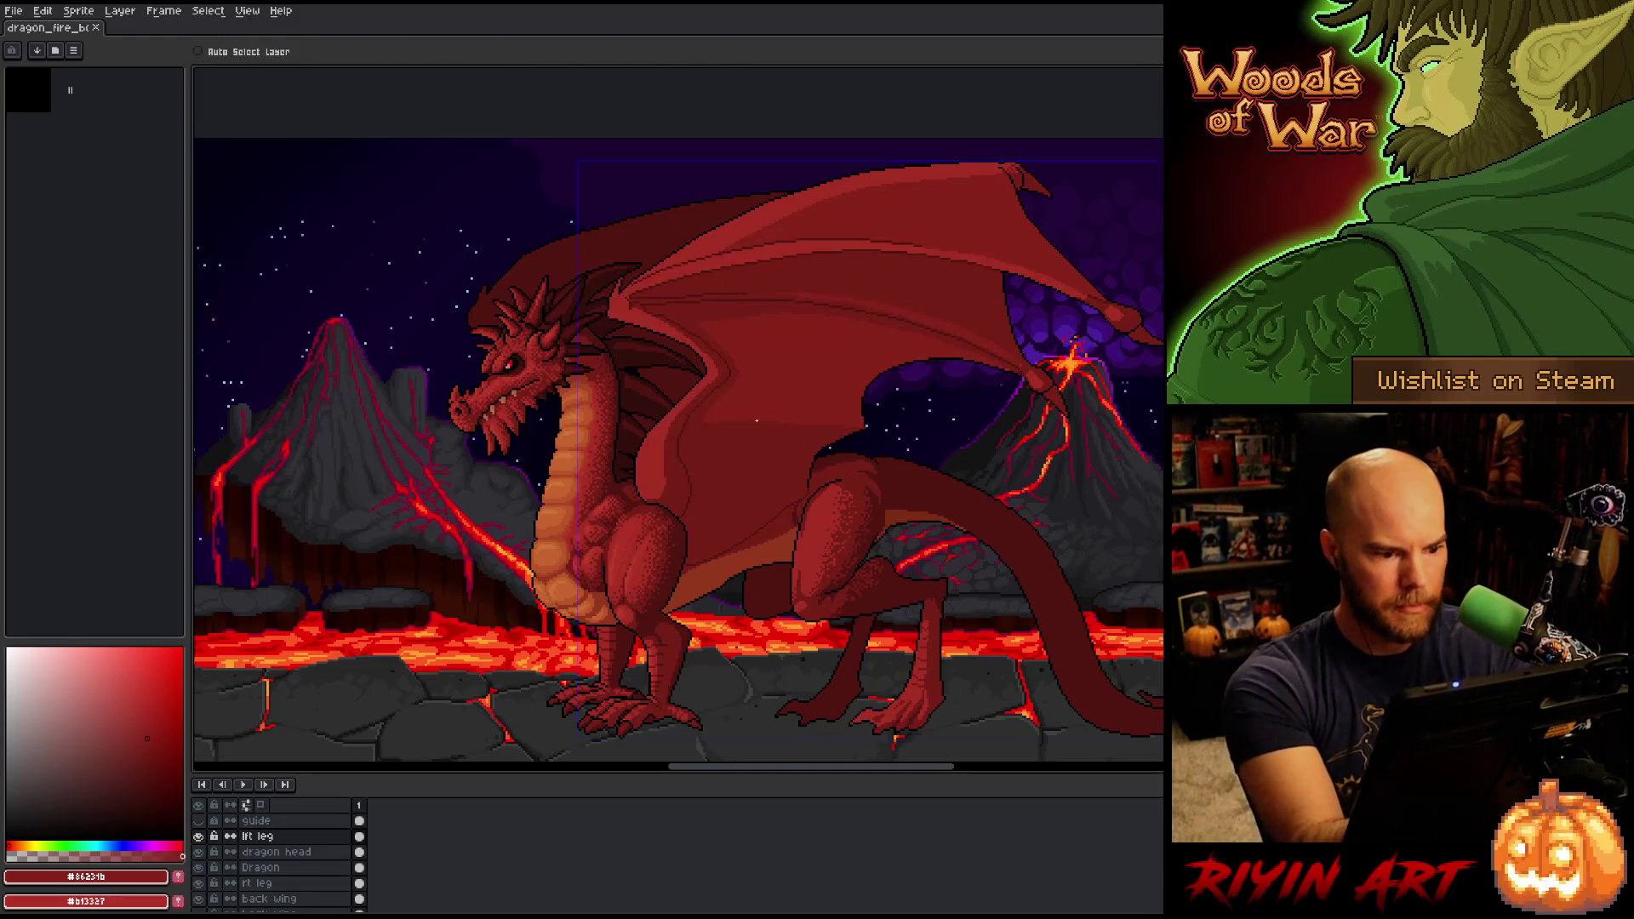
# Paint darker red pixels along the front wing's edge.
pyautogui.moveTo(669, 433)
pyautogui.mouseDown()
pyautogui.moveTo(660, 492)
pyautogui.moveTo(664, 460)
pyautogui.mouseUp()
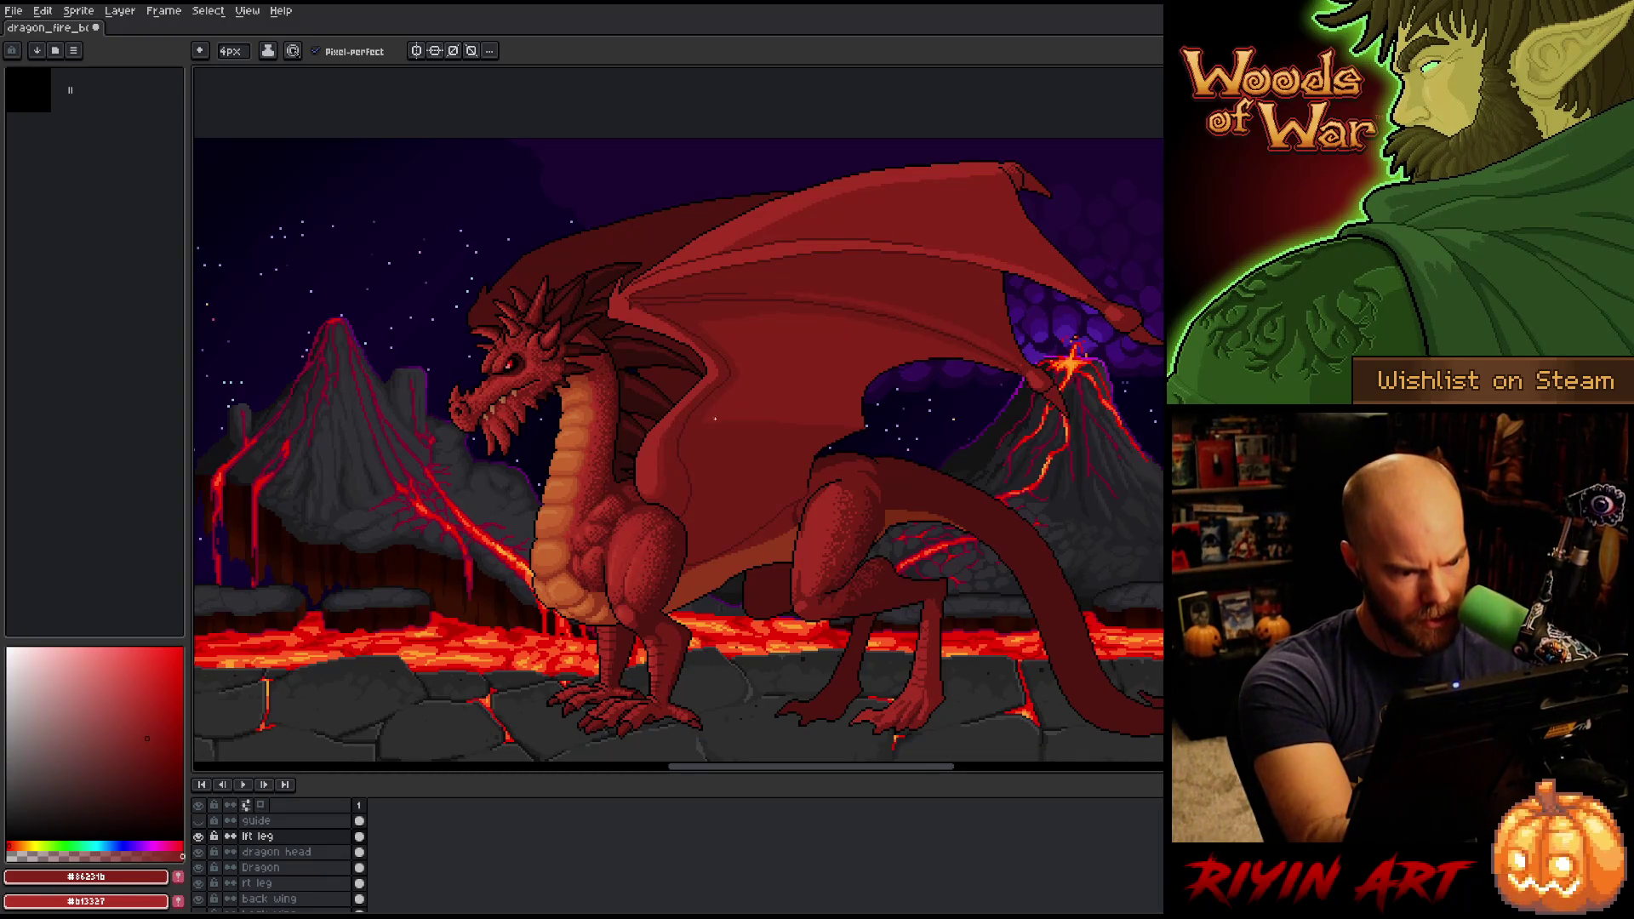
pyautogui.moveTo(664, 430); pyautogui.dragTo(685, 407)
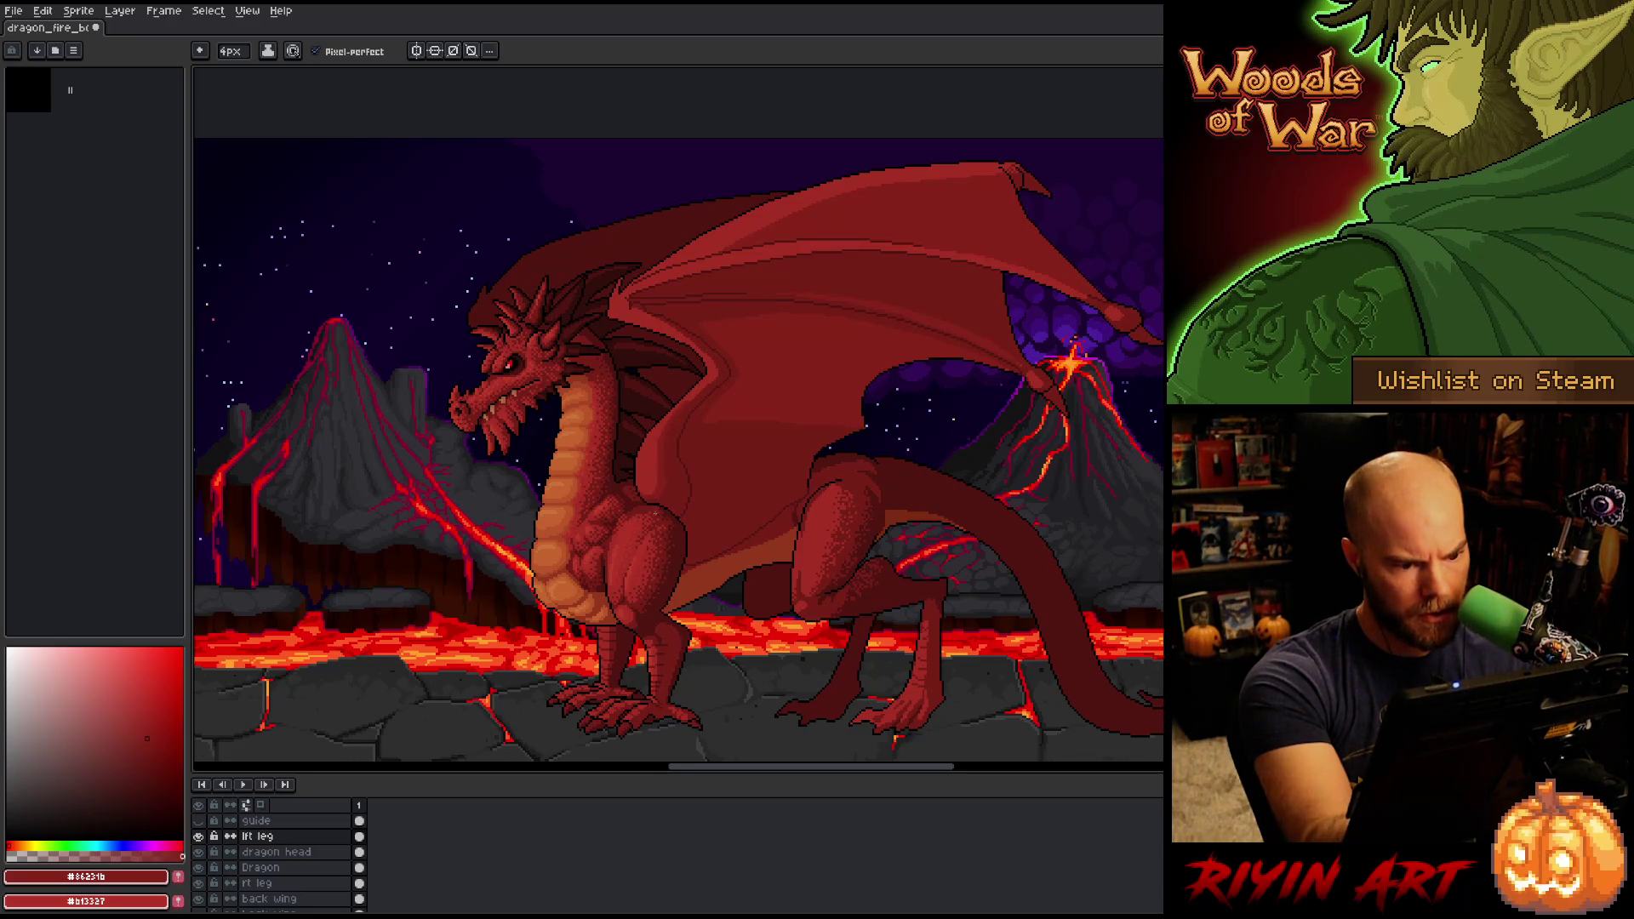
pyautogui.moveTo(652, 497); pyautogui.dragTo(663, 475)
pyautogui.moveTo(678, 413); pyautogui.dragTo(666, 429)
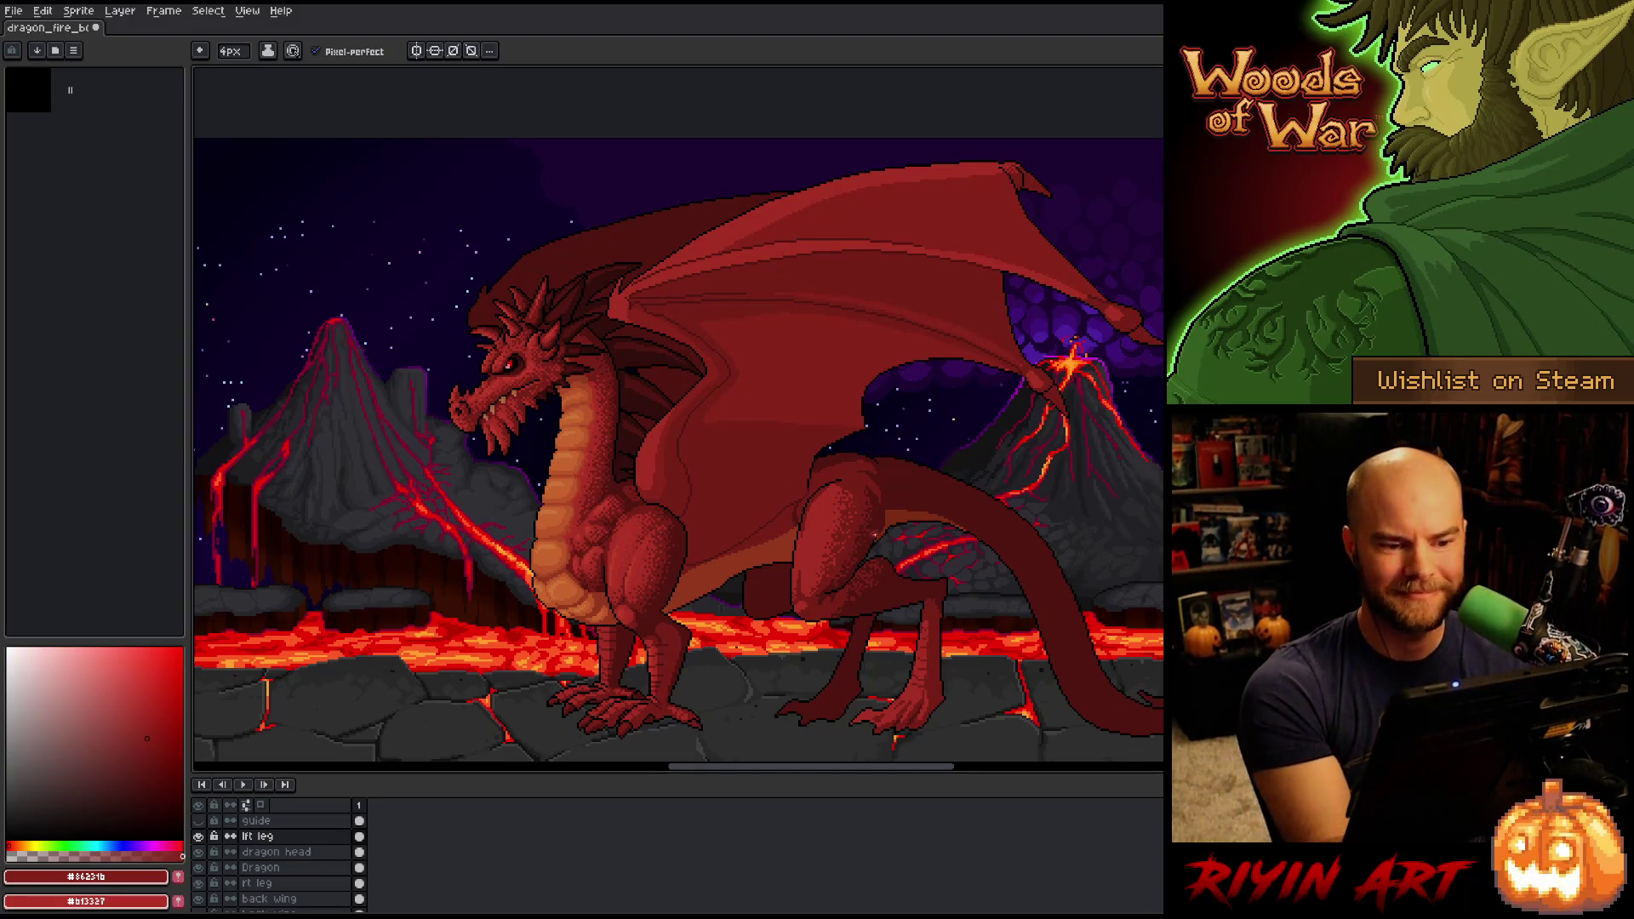
# Try a Color Range selection and a lighter stroke on the wing's upper edge, undo it, then sample #a52f24.
pyautogui.hotkey('shift', 'c')
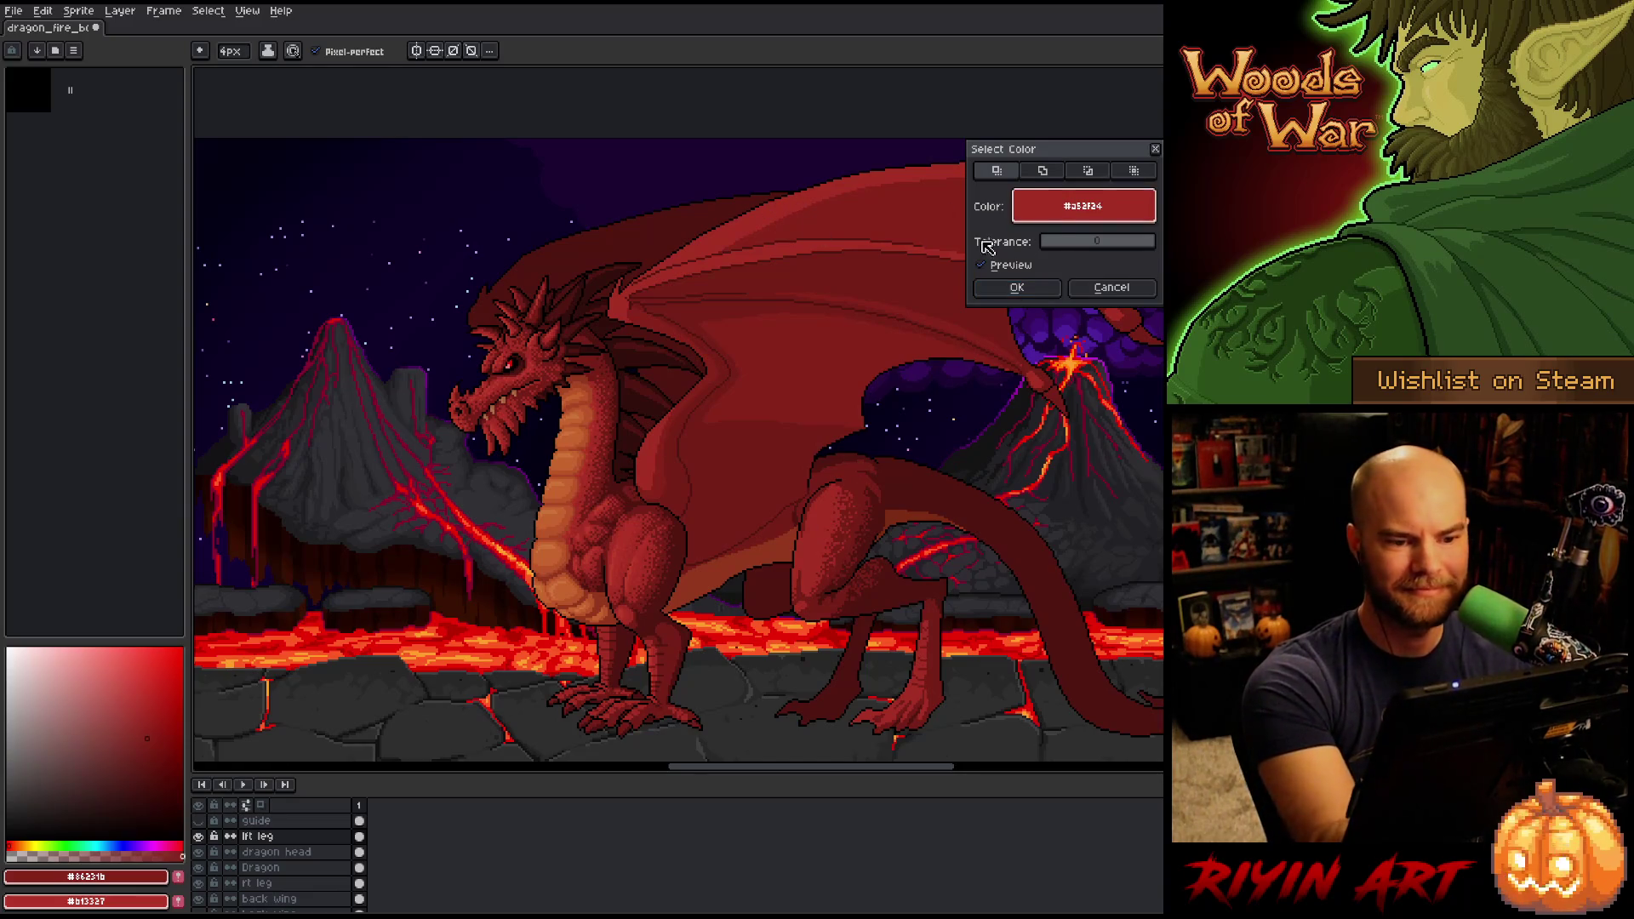
pyautogui.click(1019, 289)
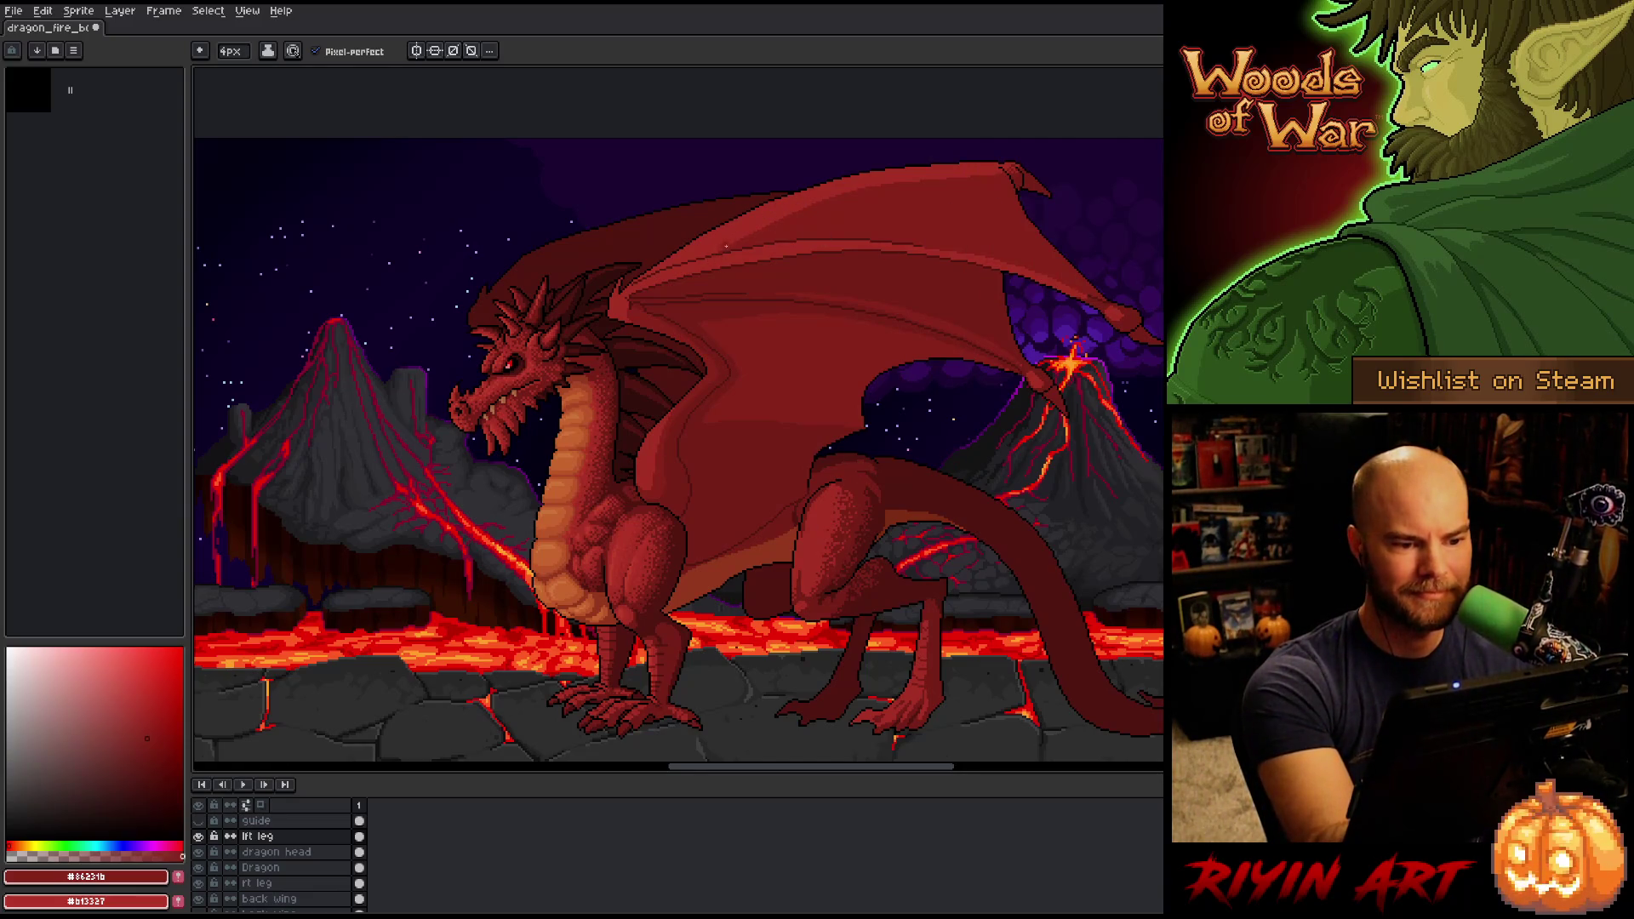
pyautogui.moveTo(879, 185); pyautogui.dragTo(710, 256)
pyautogui.hotkey('ctrl', 'z')
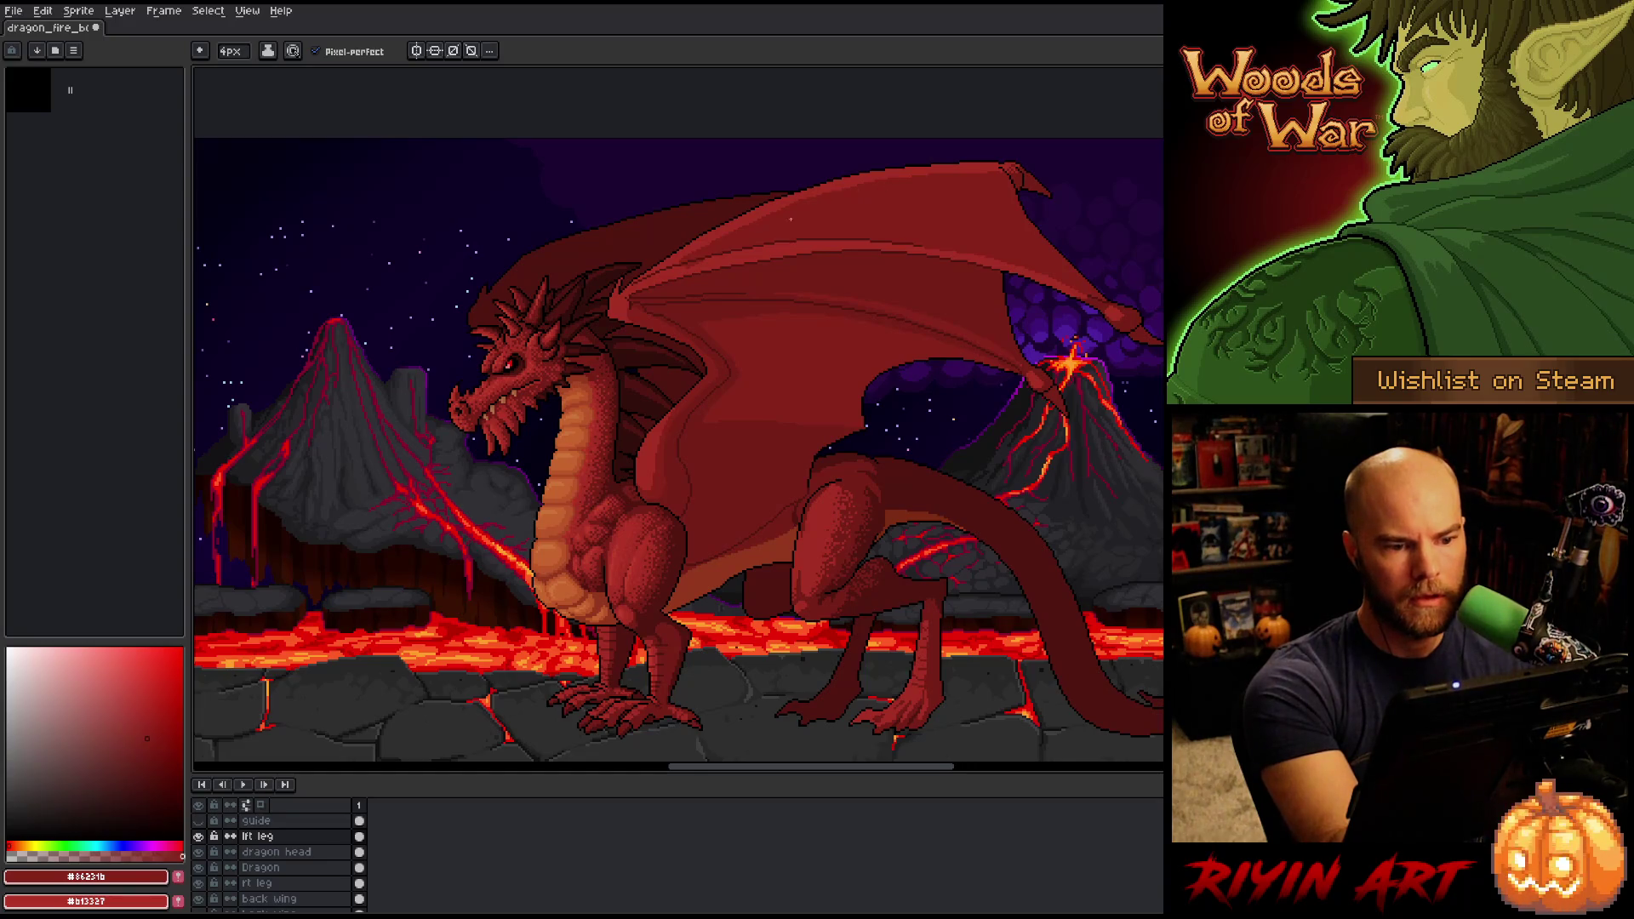
pyautogui.keyDown('alt'); pyautogui.click(703, 264); pyautogui.keyUp('alt')
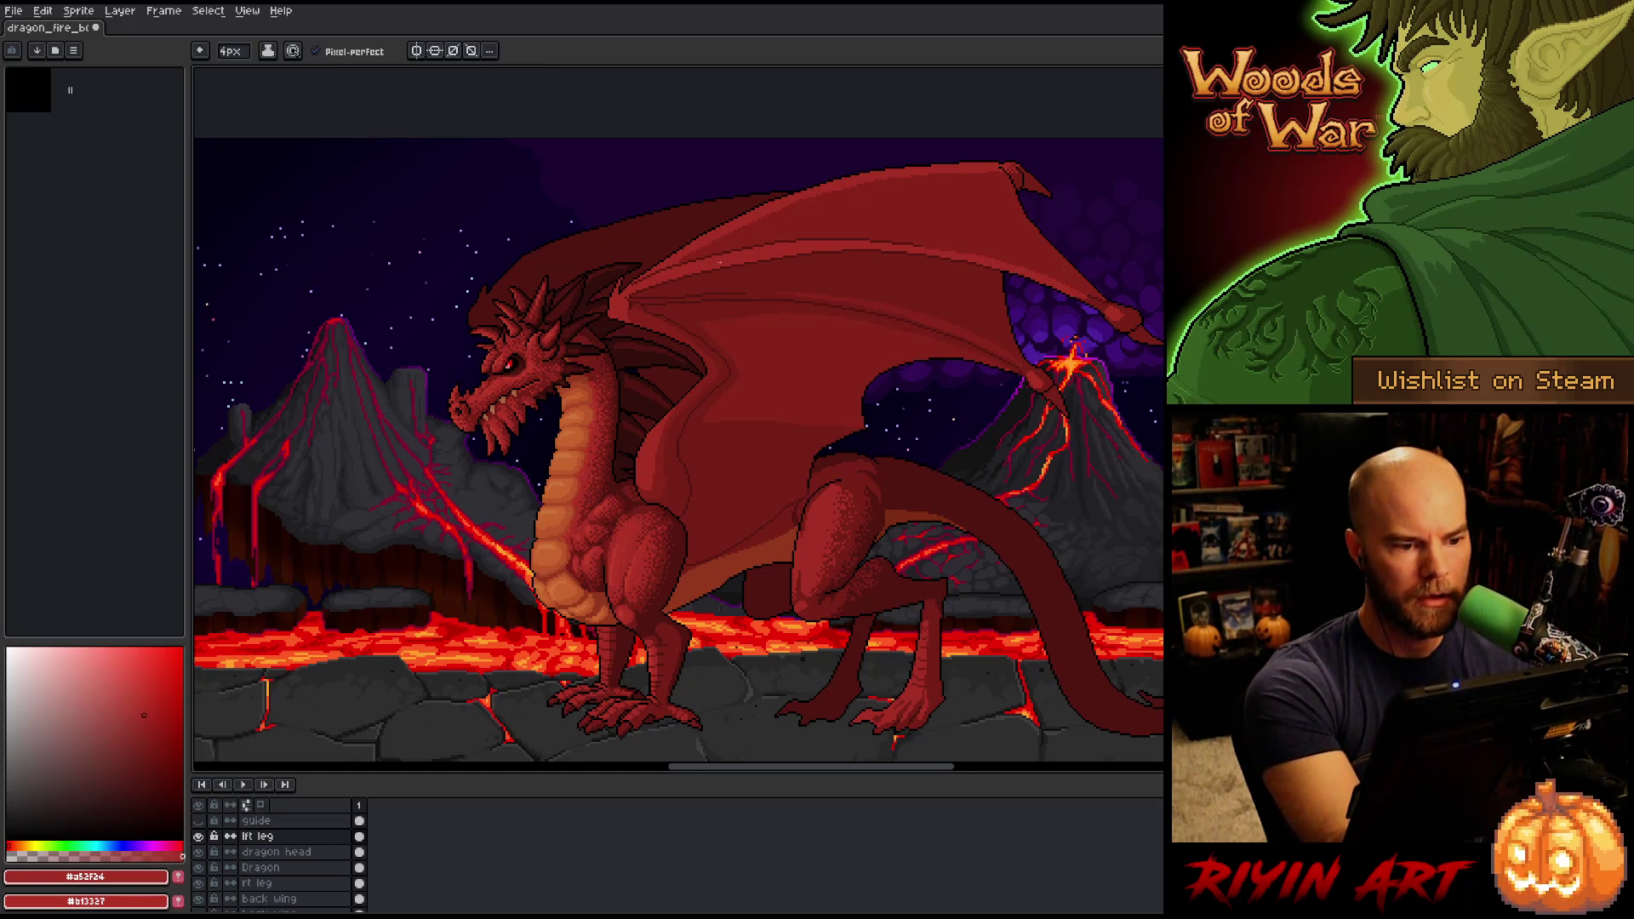
pyautogui.keyDown('alt'); pyautogui.click(683, 265); pyautogui.keyUp('alt')
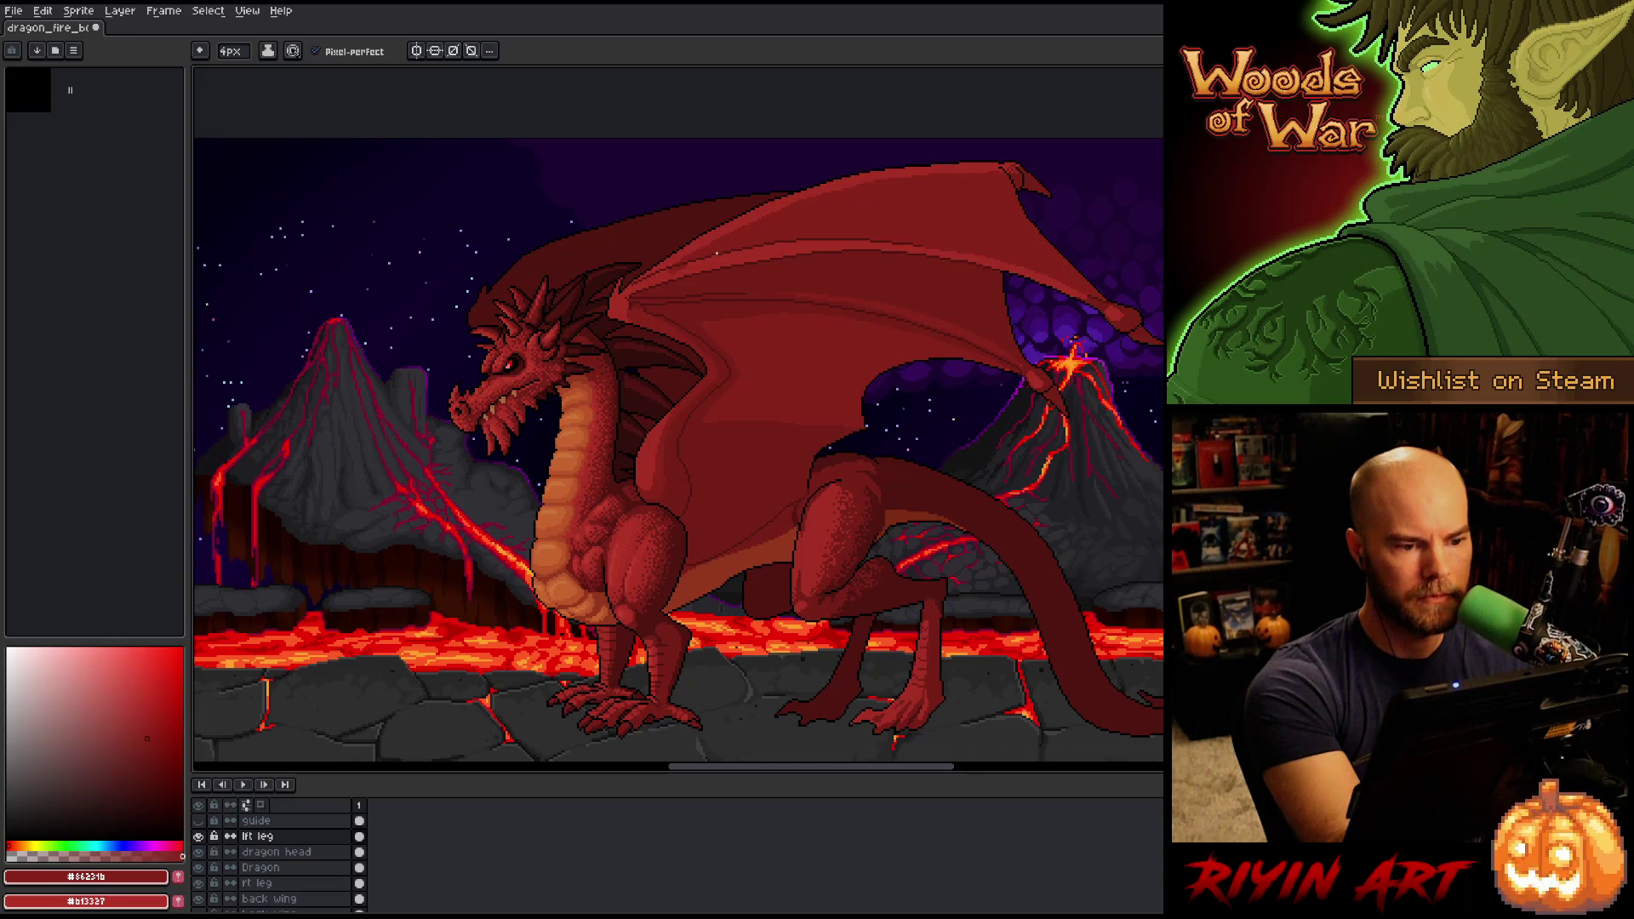
pyautogui.keyDown('alt'); pyautogui.click(696, 268); pyautogui.keyUp('alt')
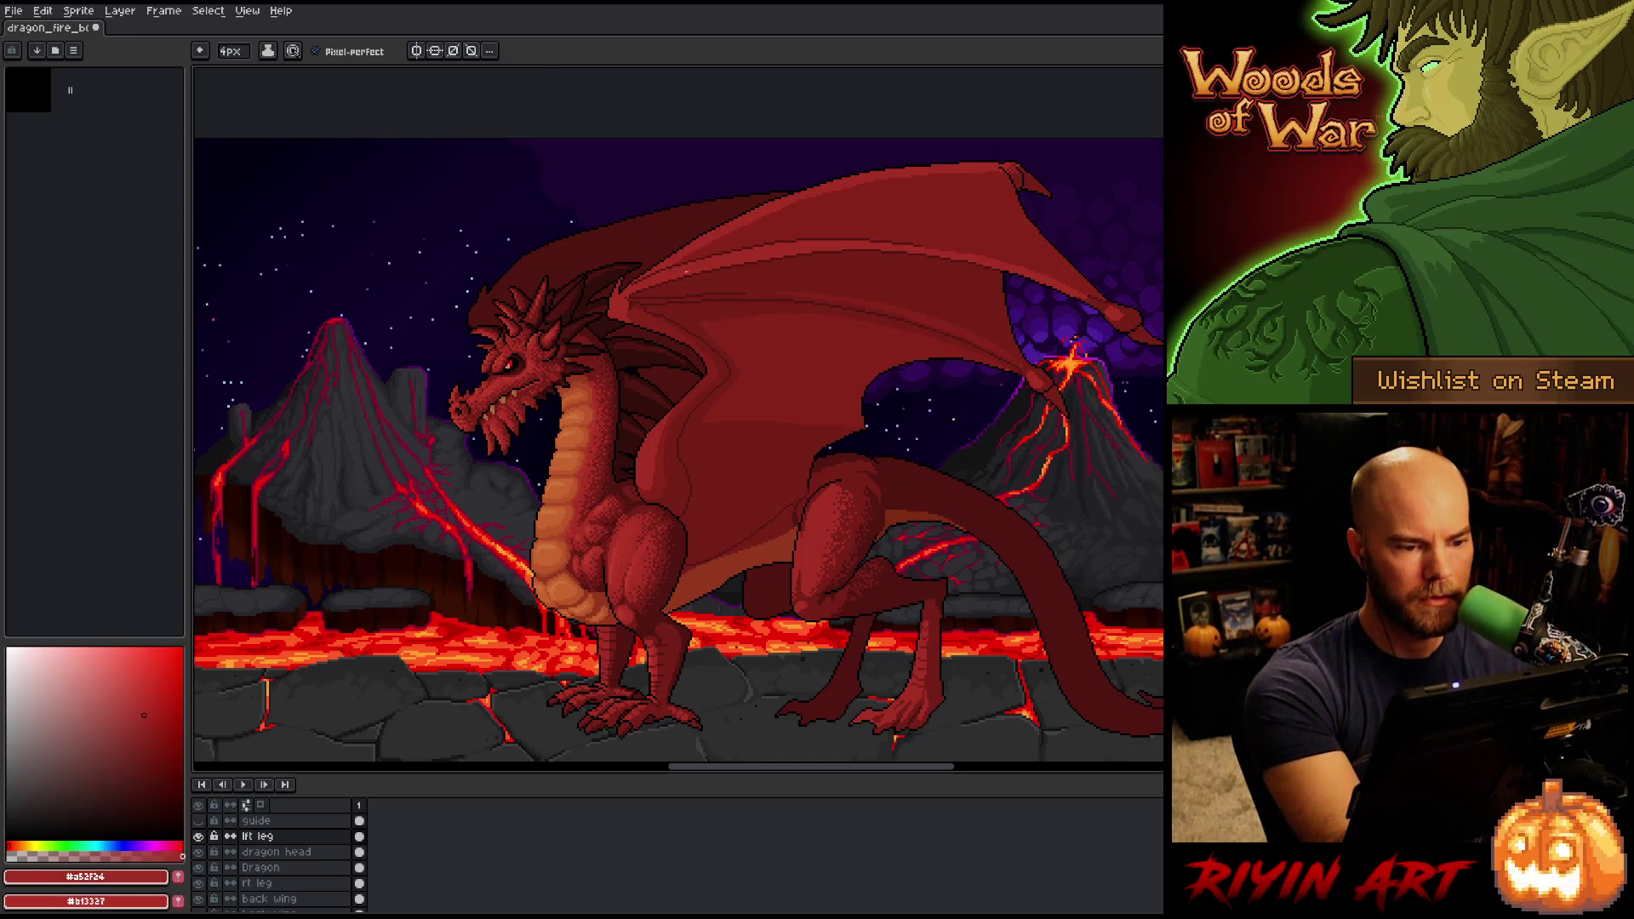
# Draw a dark #86231b line along the wing's top edge, then undo it.
pyautogui.press('w')
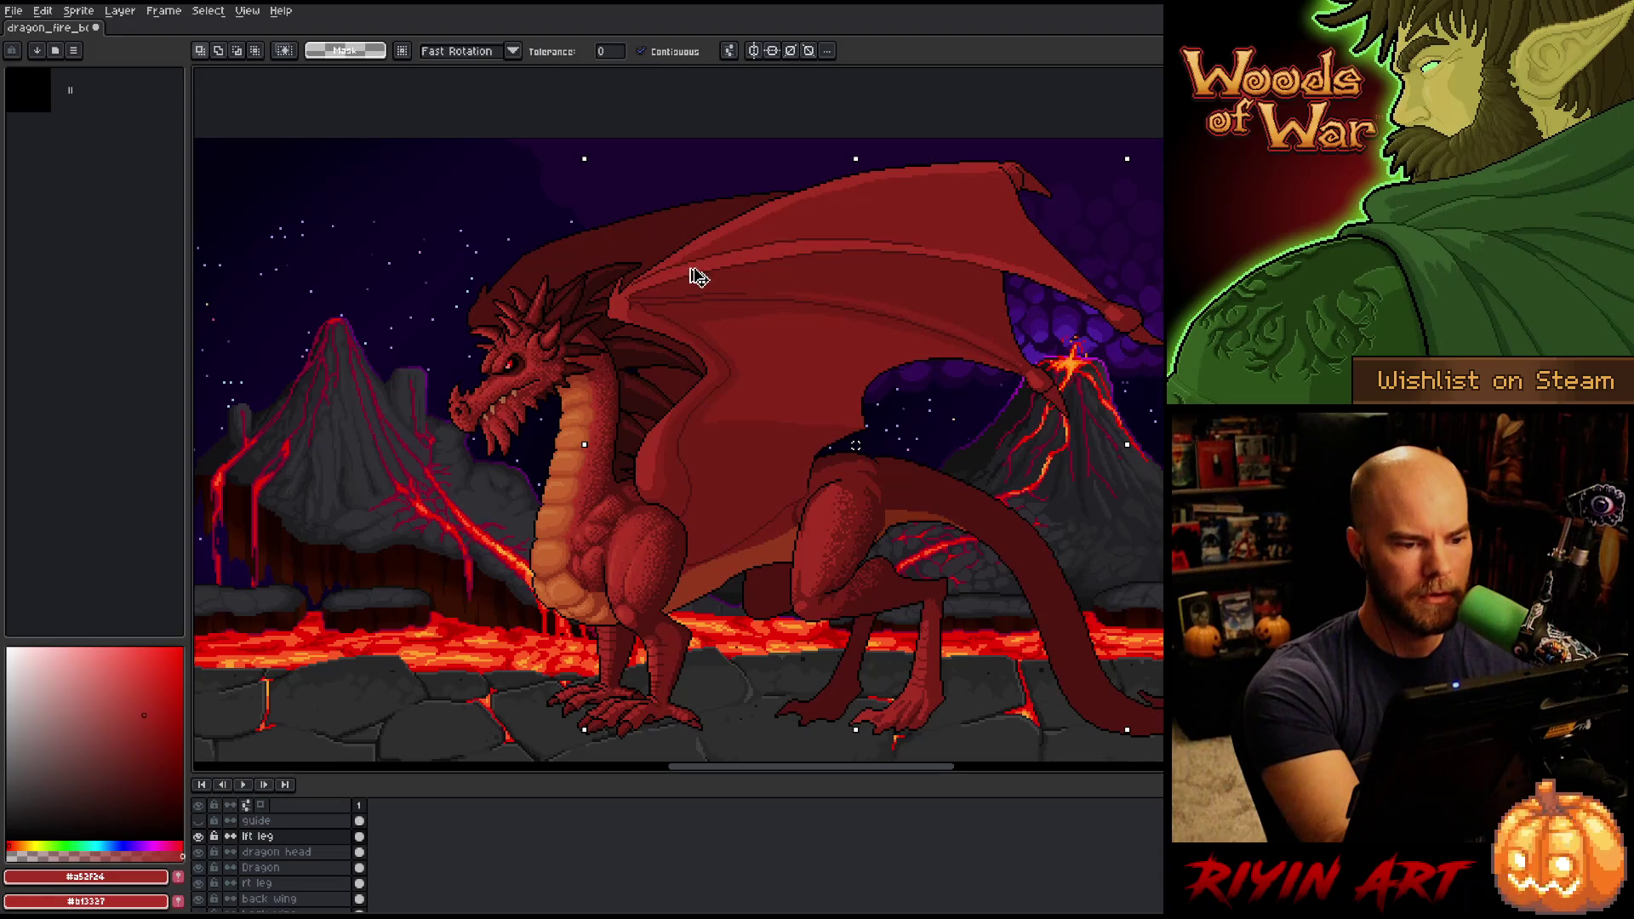
pyautogui.click(706, 269)
pyautogui.press('v')
pyautogui.keyDown('alt'); pyautogui.click(832, 210); pyautogui.keyUp('alt')
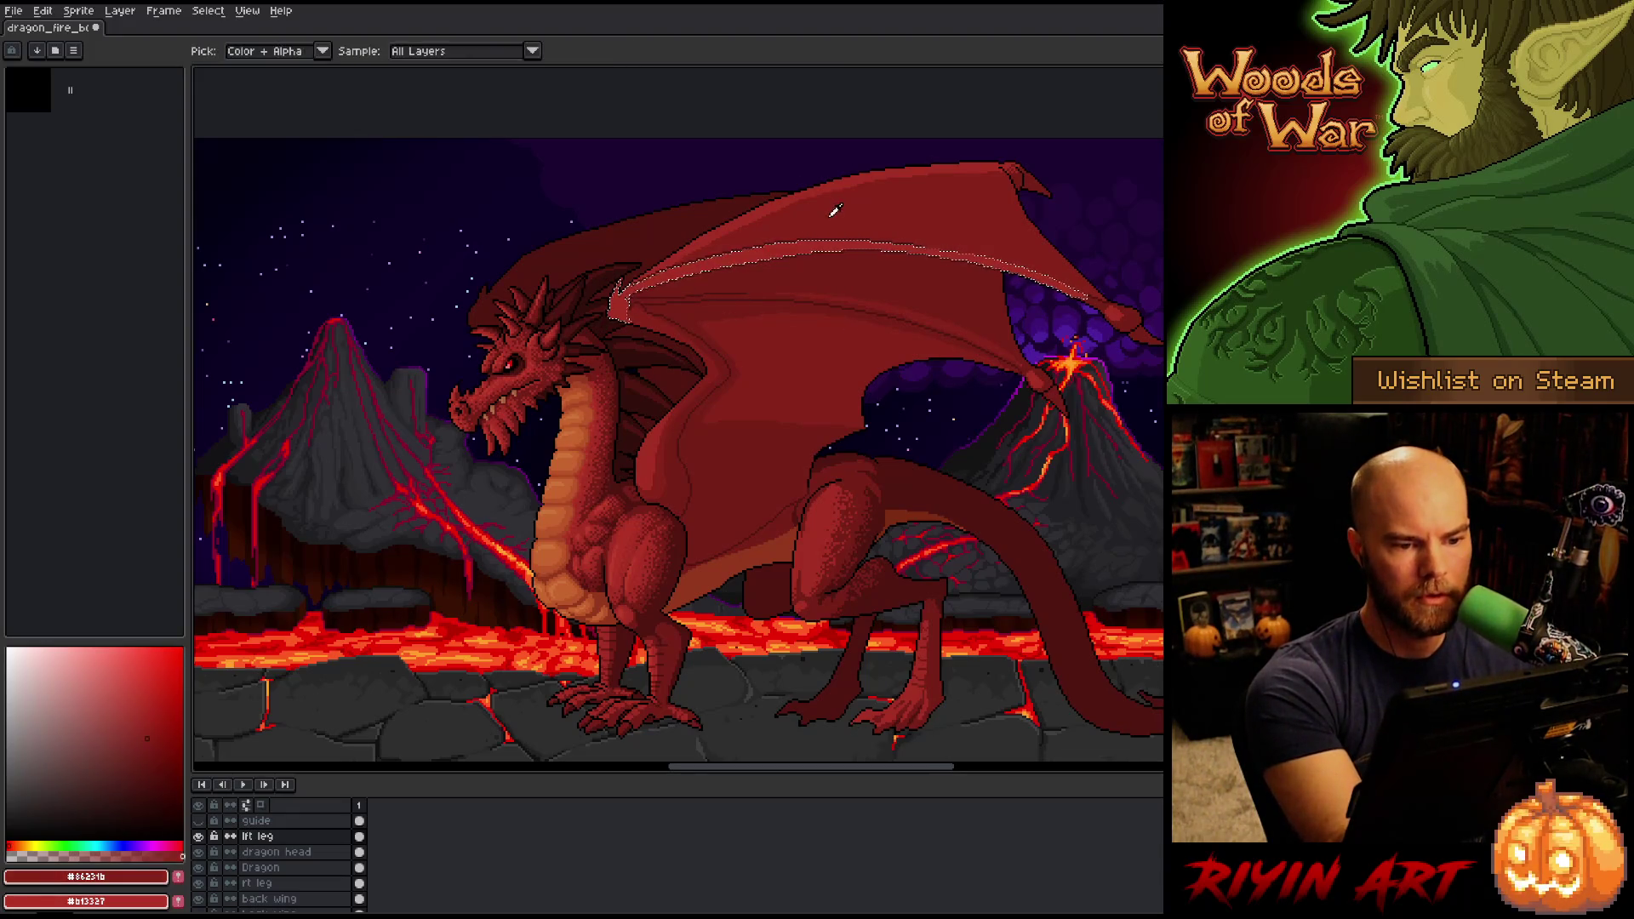
pyautogui.hotkey('ctrl', 'd')
pyautogui.press('b')
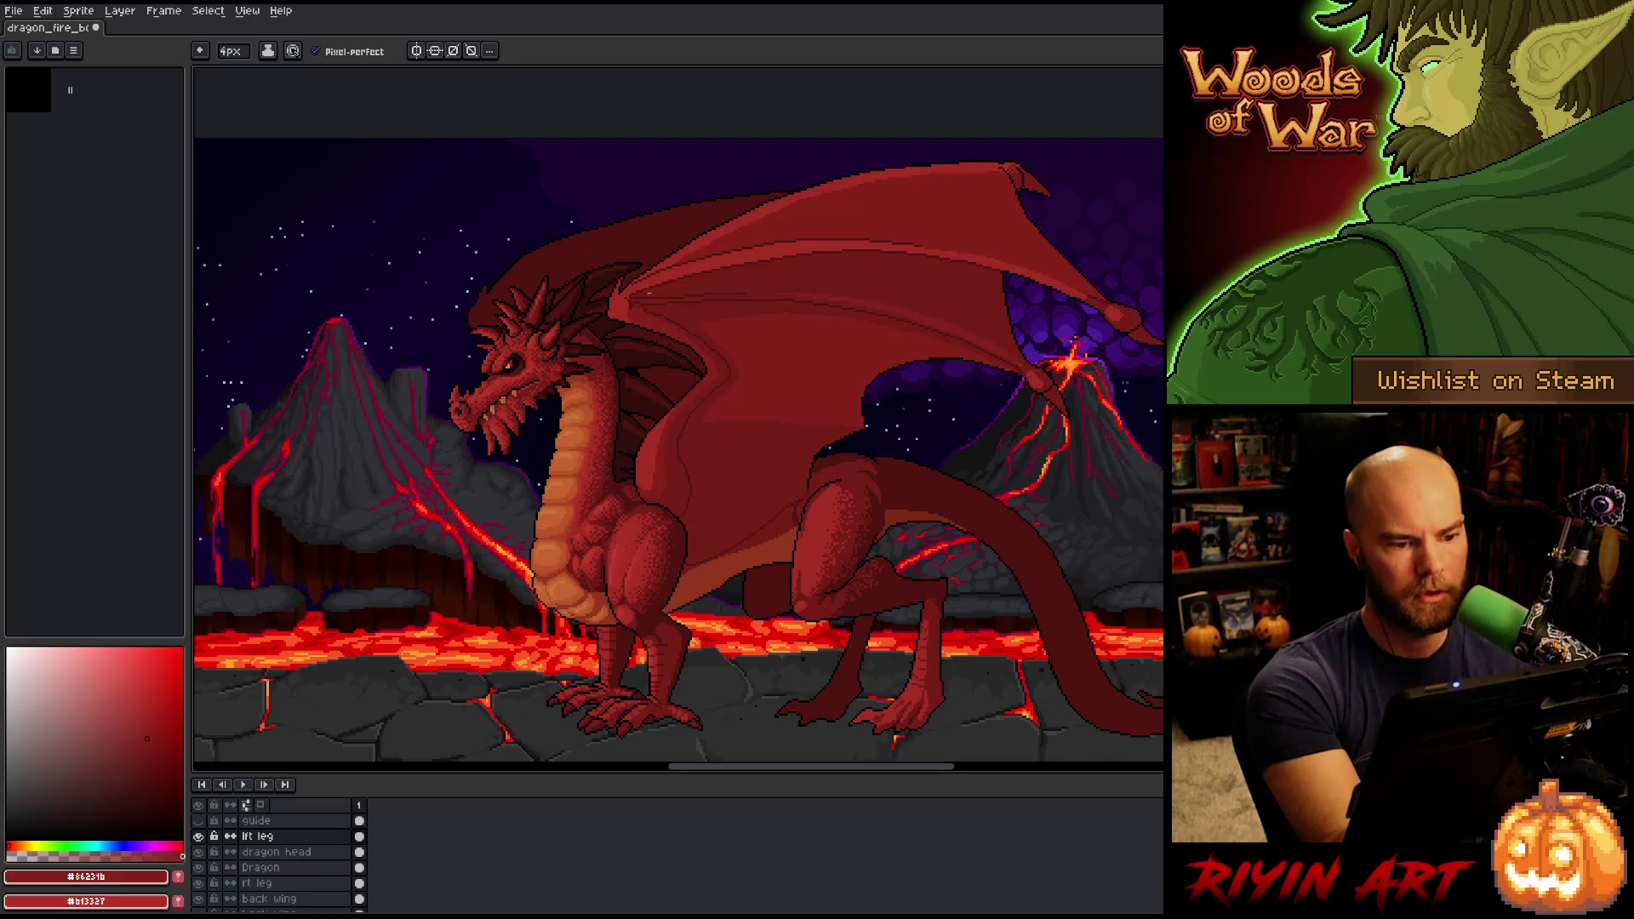
pyautogui.moveTo(645, 290); pyautogui.dragTo(720, 266)
pyautogui.hotkey('ctrl', 'z')
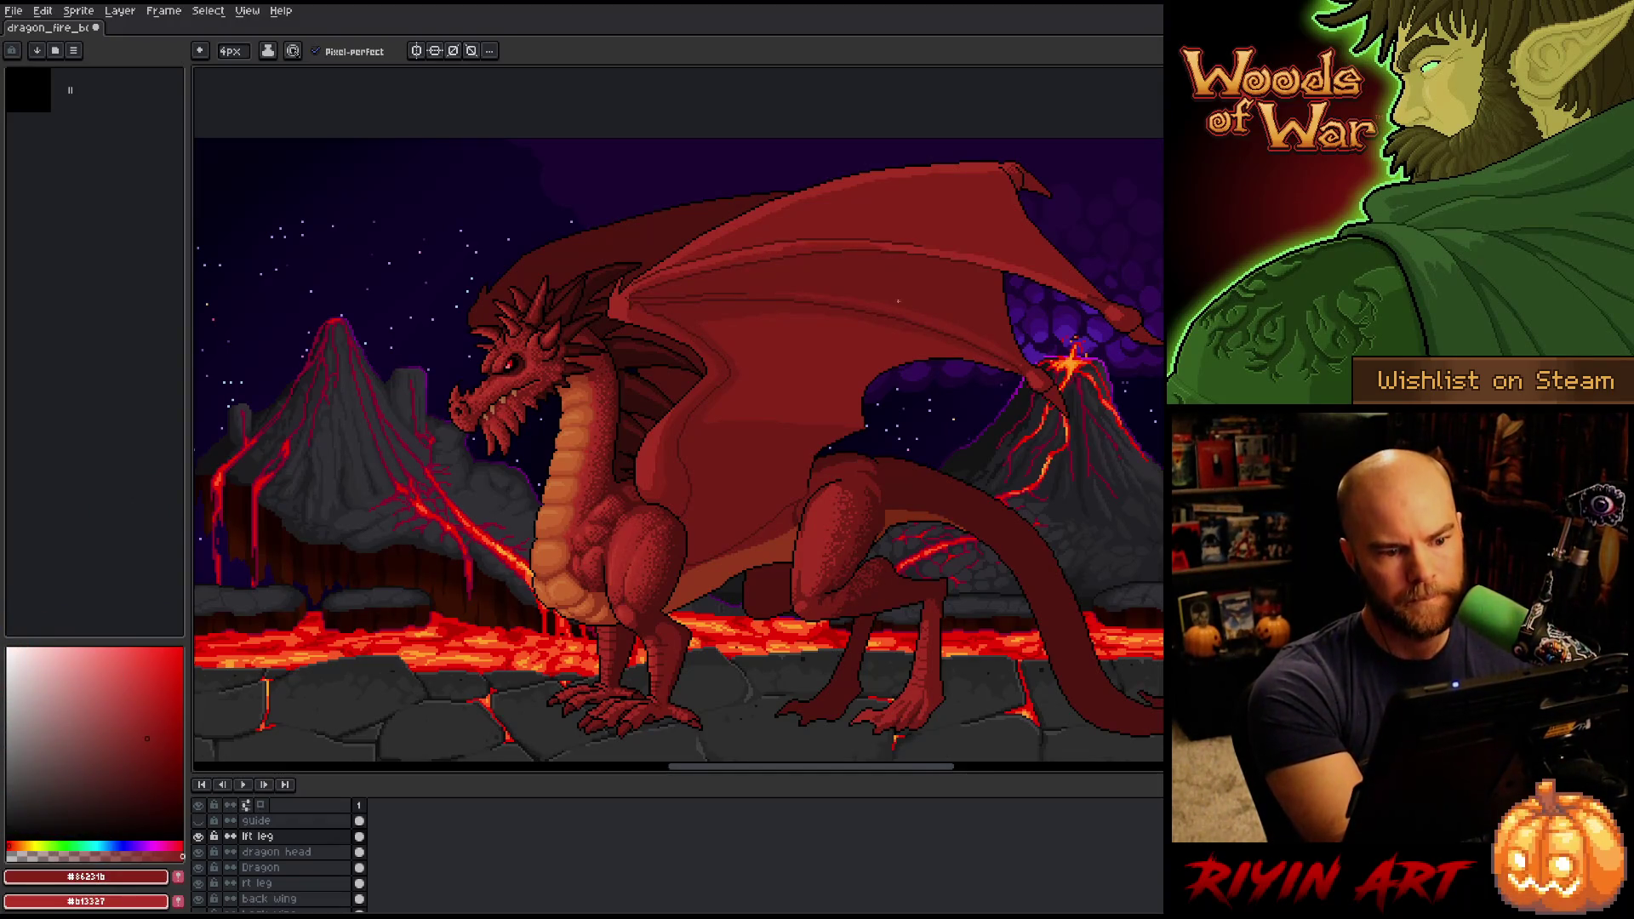
# Check the right volcano, sample the lighter wing red, and save.
pyautogui.moveTo(837, 259); pyautogui.dragTo(441, 300)
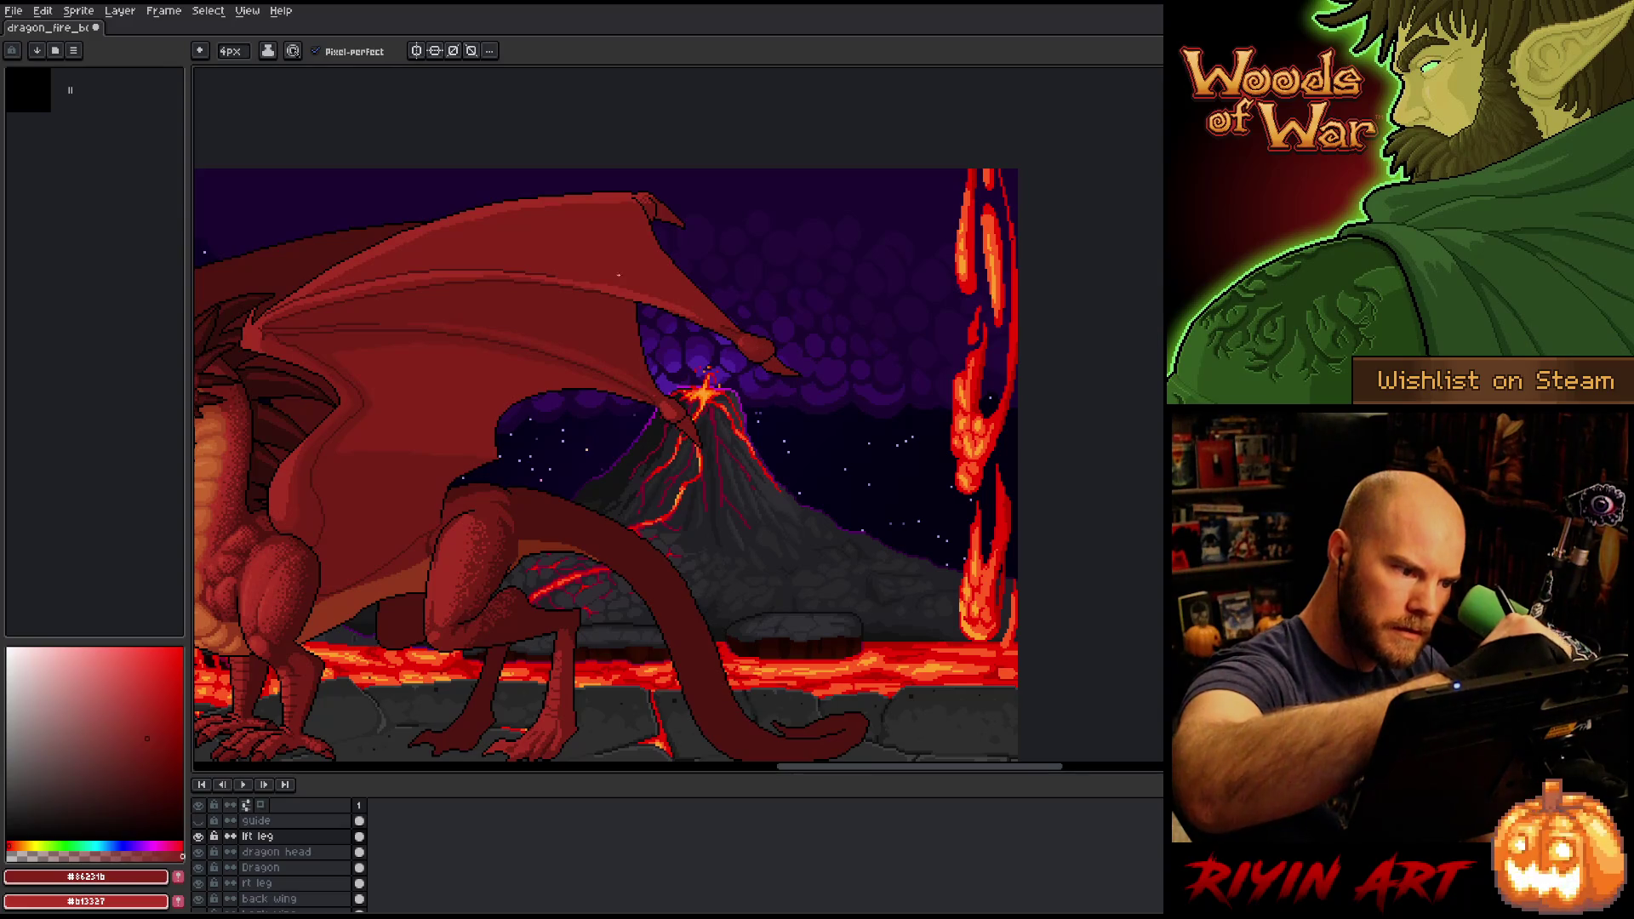
pyautogui.keyDown('alt'); pyautogui.click(642, 288); pyautogui.keyUp('alt')
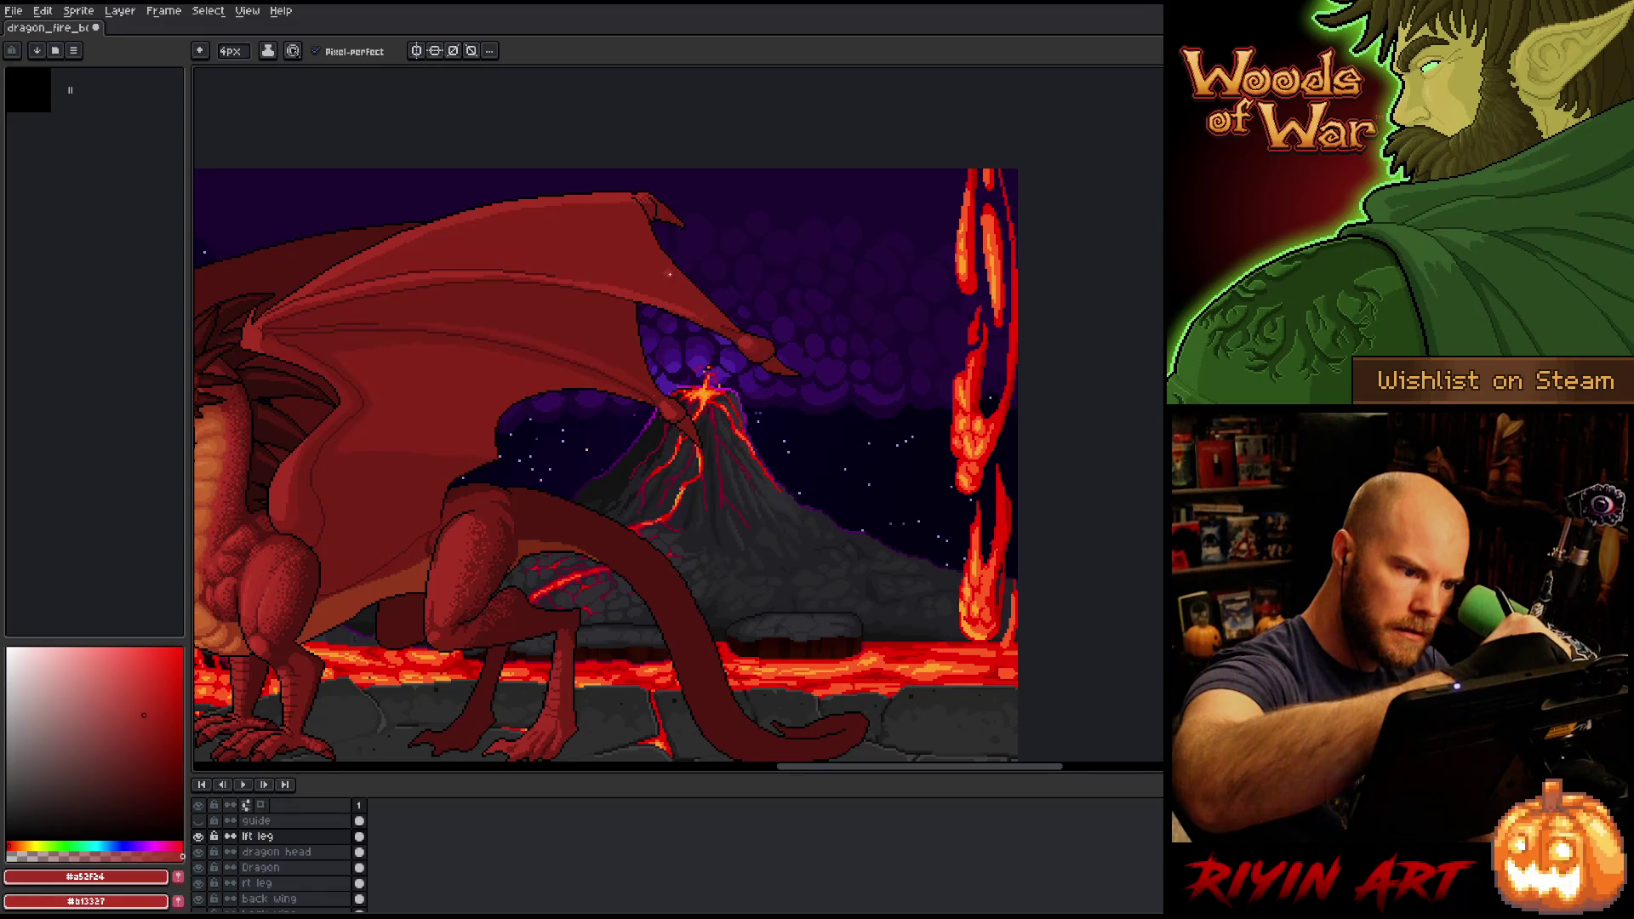
pyautogui.hotkey('ctrl', 's')
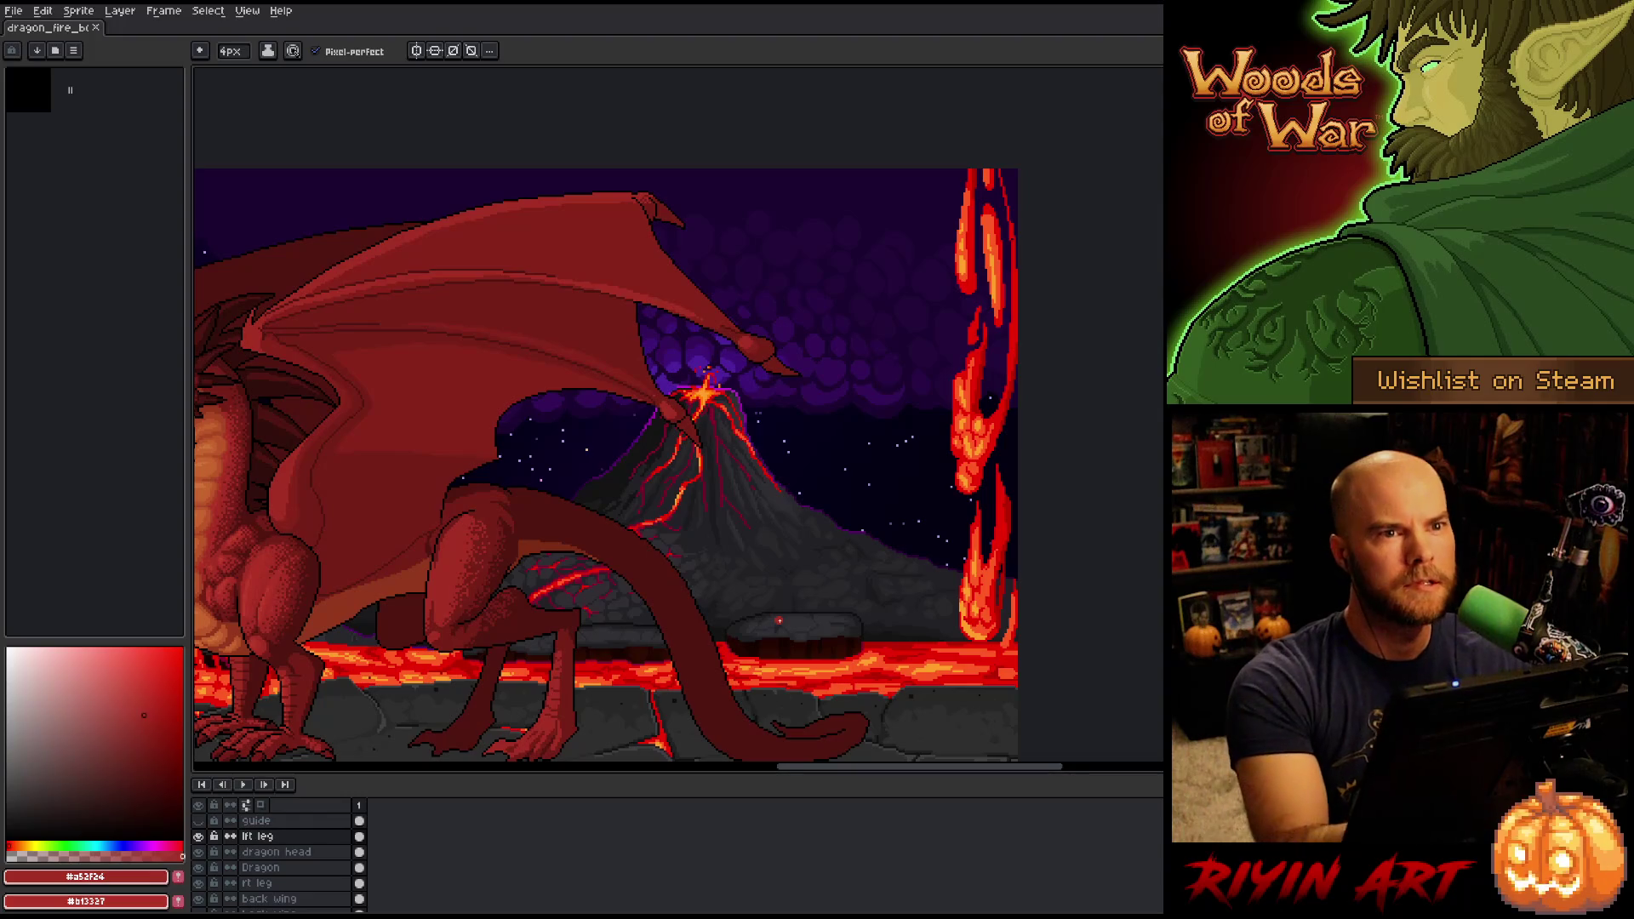
pyautogui.moveTo(724, 460)
pyautogui.mouseDown()
pyautogui.moveTo(836, 405)
pyautogui.moveTo(811, 422)
pyautogui.moveTo(891, 467)
pyautogui.mouseUp()
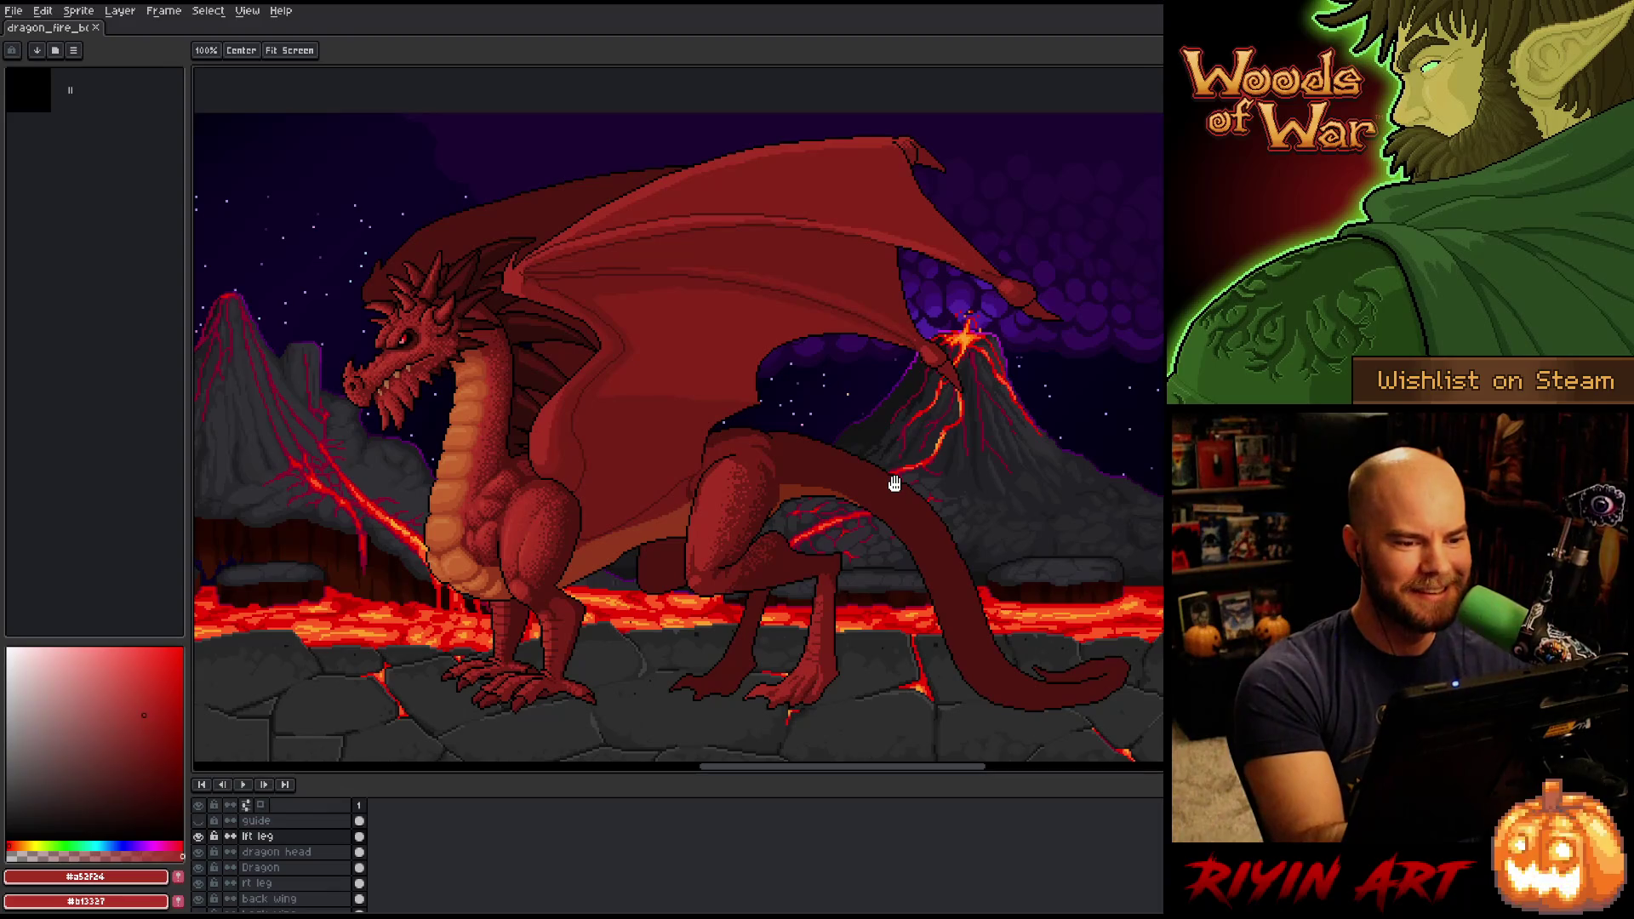
# Select the wing's top-edge strip, sample the wing reds, deselect, and save.
pyautogui.press('b')
pyautogui.keyDown('alt'); pyautogui.click(521, 281); pyautogui.keyUp('alt')
pyautogui.press('w')
pyautogui.click(521, 271)
pyautogui.press('b')
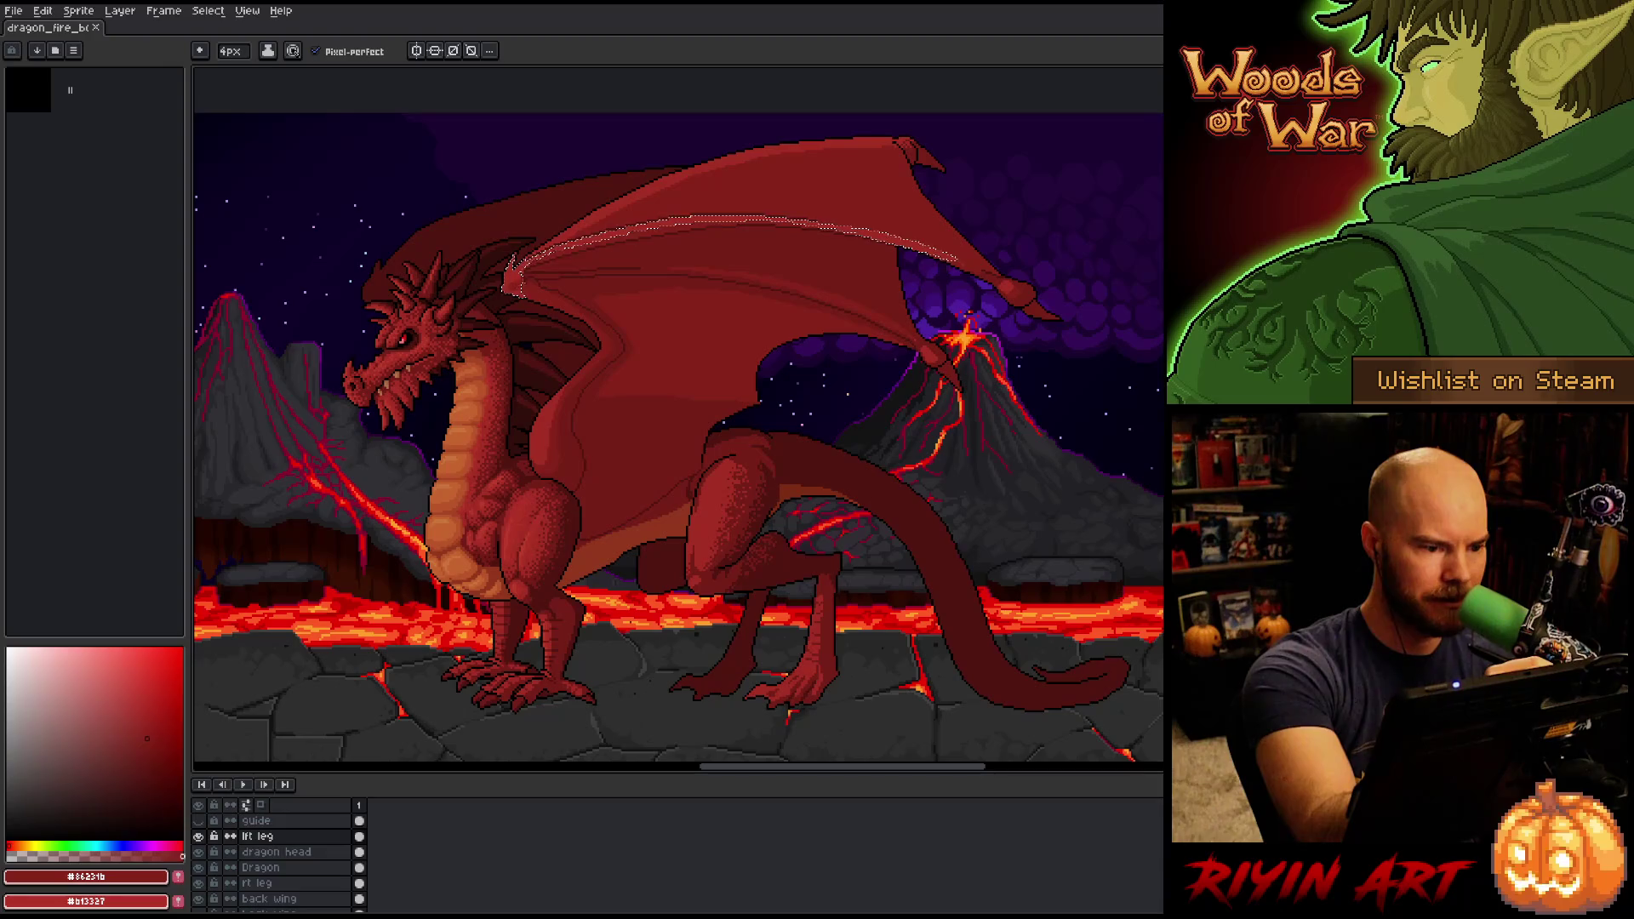
pyautogui.keyDown('alt'); pyautogui.click(521, 270); pyautogui.keyUp('alt')
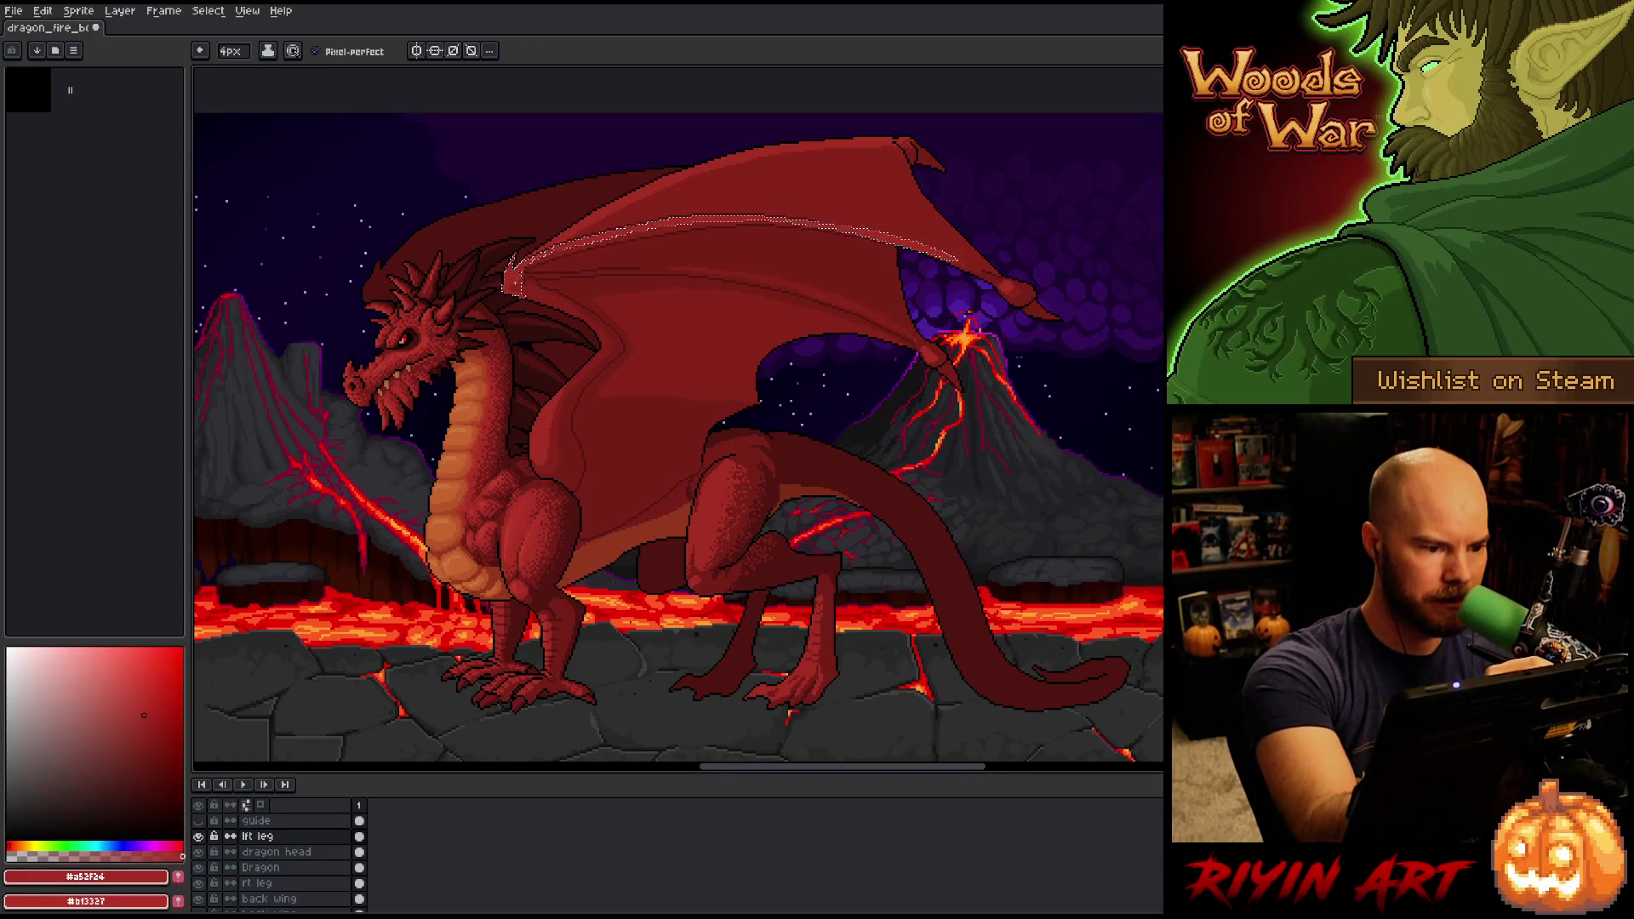
pyautogui.hotkey('ctrl', 'd')
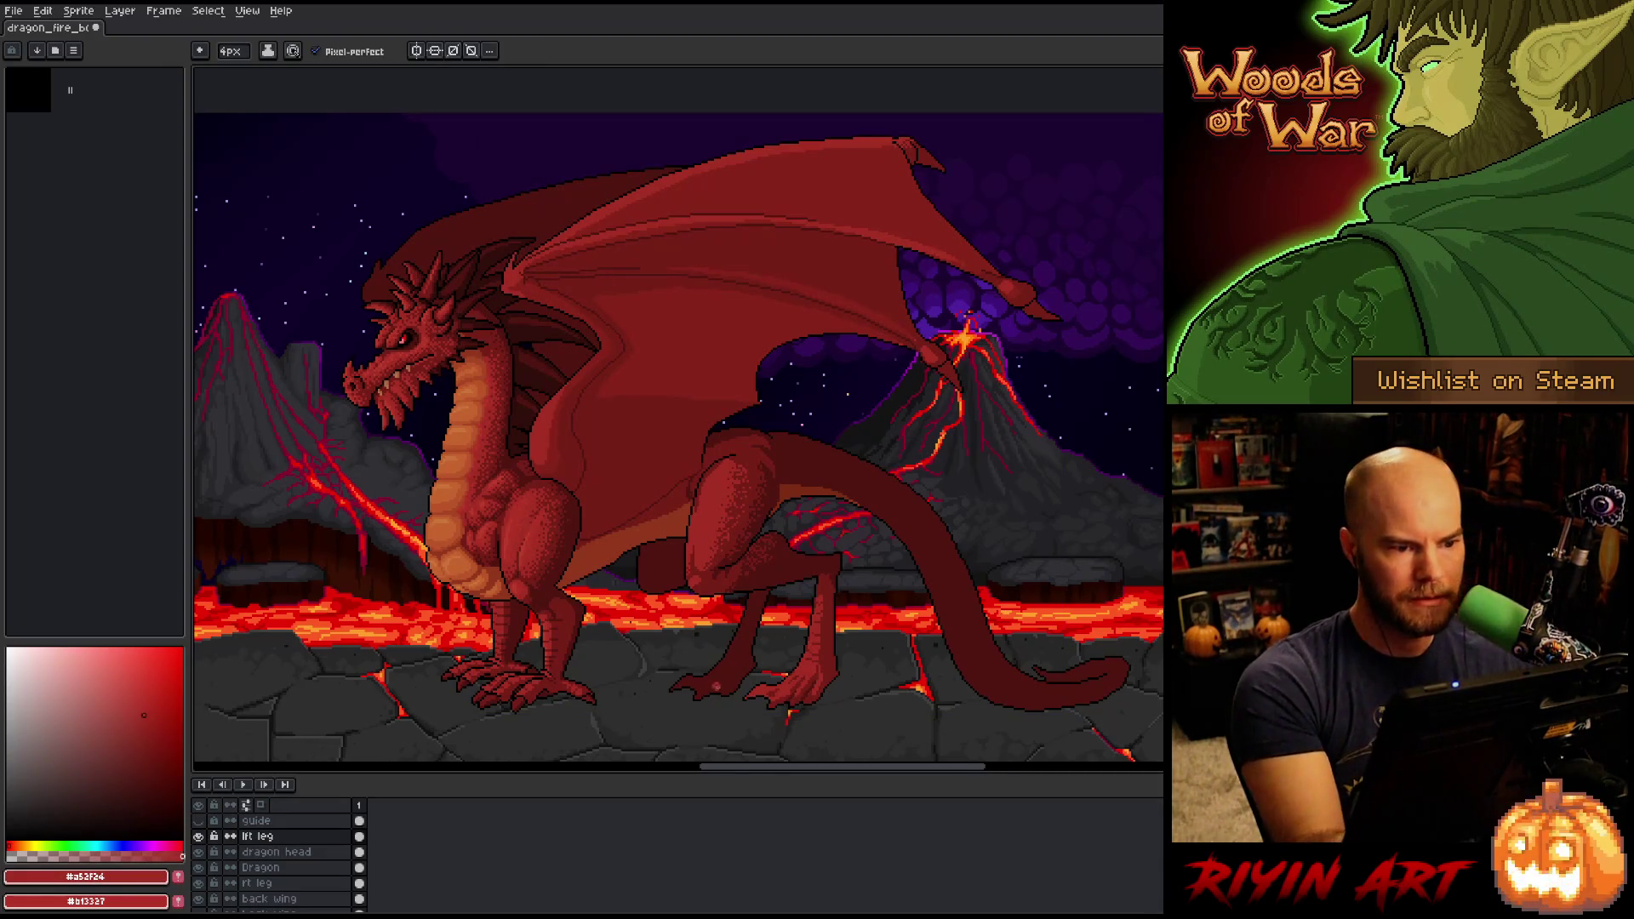
pyautogui.moveTo(768, 541); pyautogui.dragTo(827, 538)
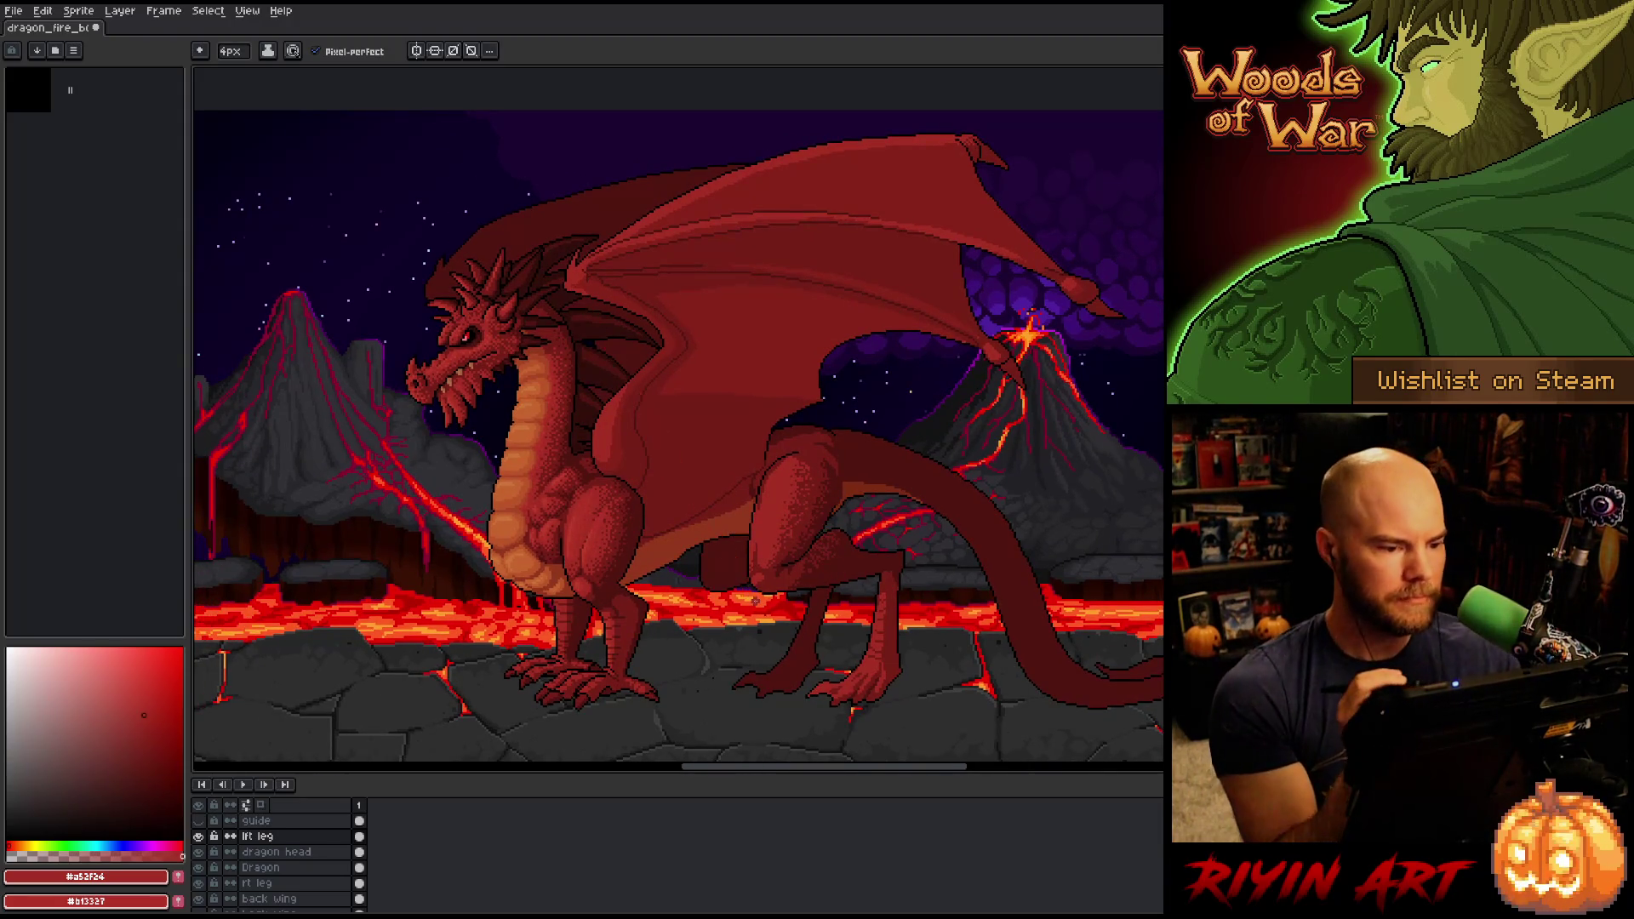
pyautogui.hotkey('ctrl', 's')
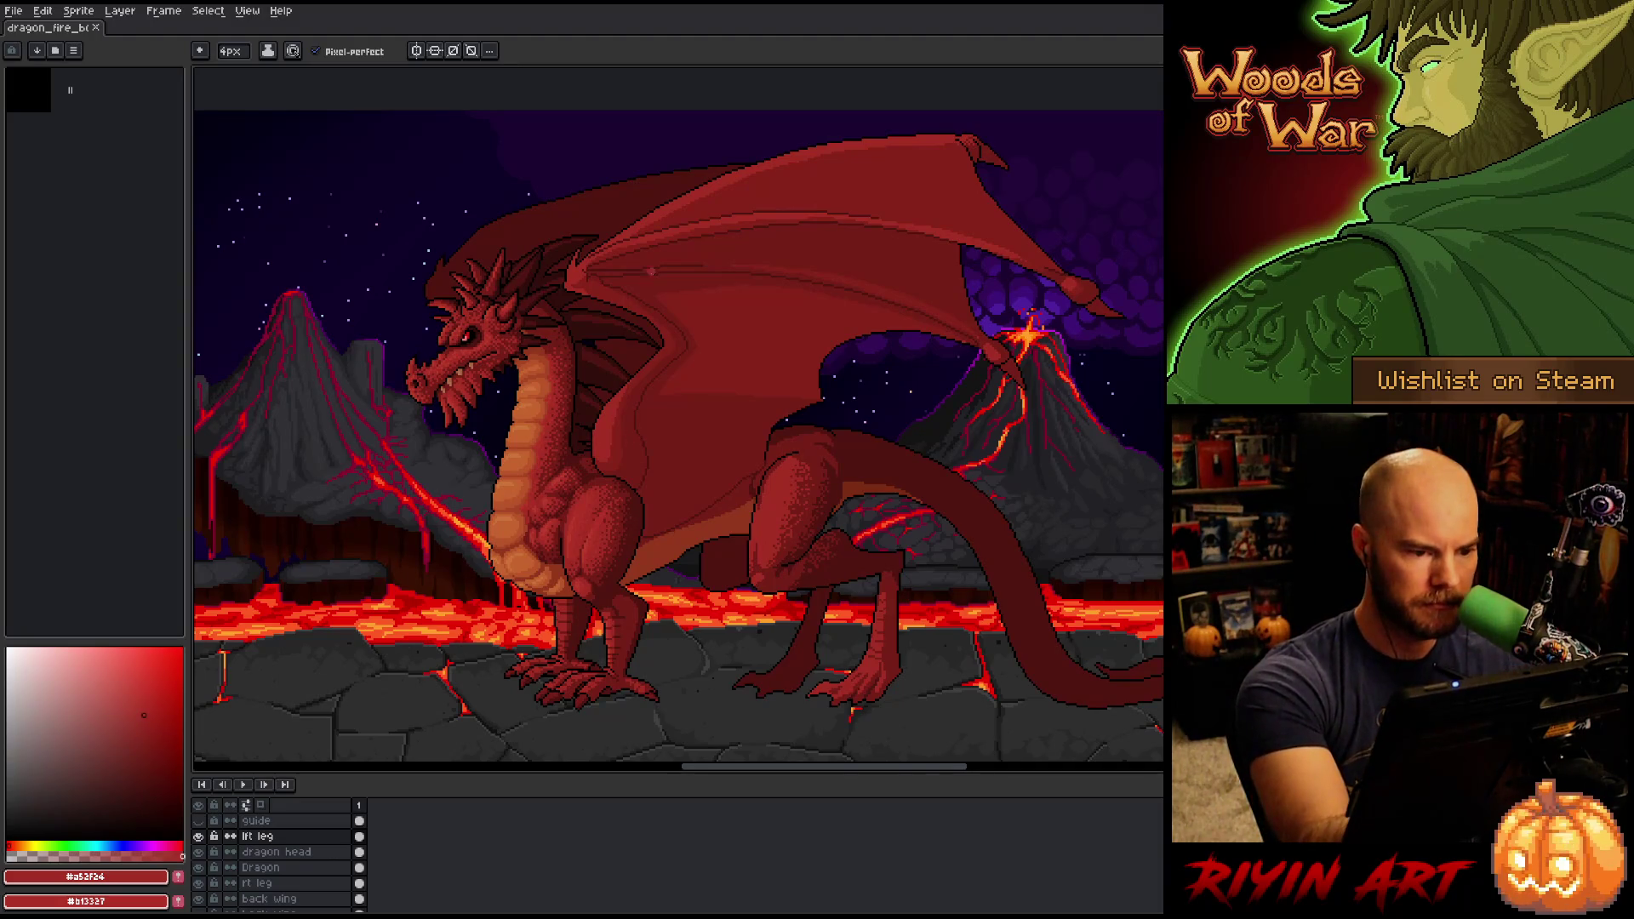
# Sample the darker red #86231b and lasso a region on the chest, then clear it.
pyautogui.keyDown('alt'); pyautogui.click(619, 446); pyautogui.keyUp('alt')
pyautogui.moveTo(626, 385); pyautogui.dragTo(602, 460)
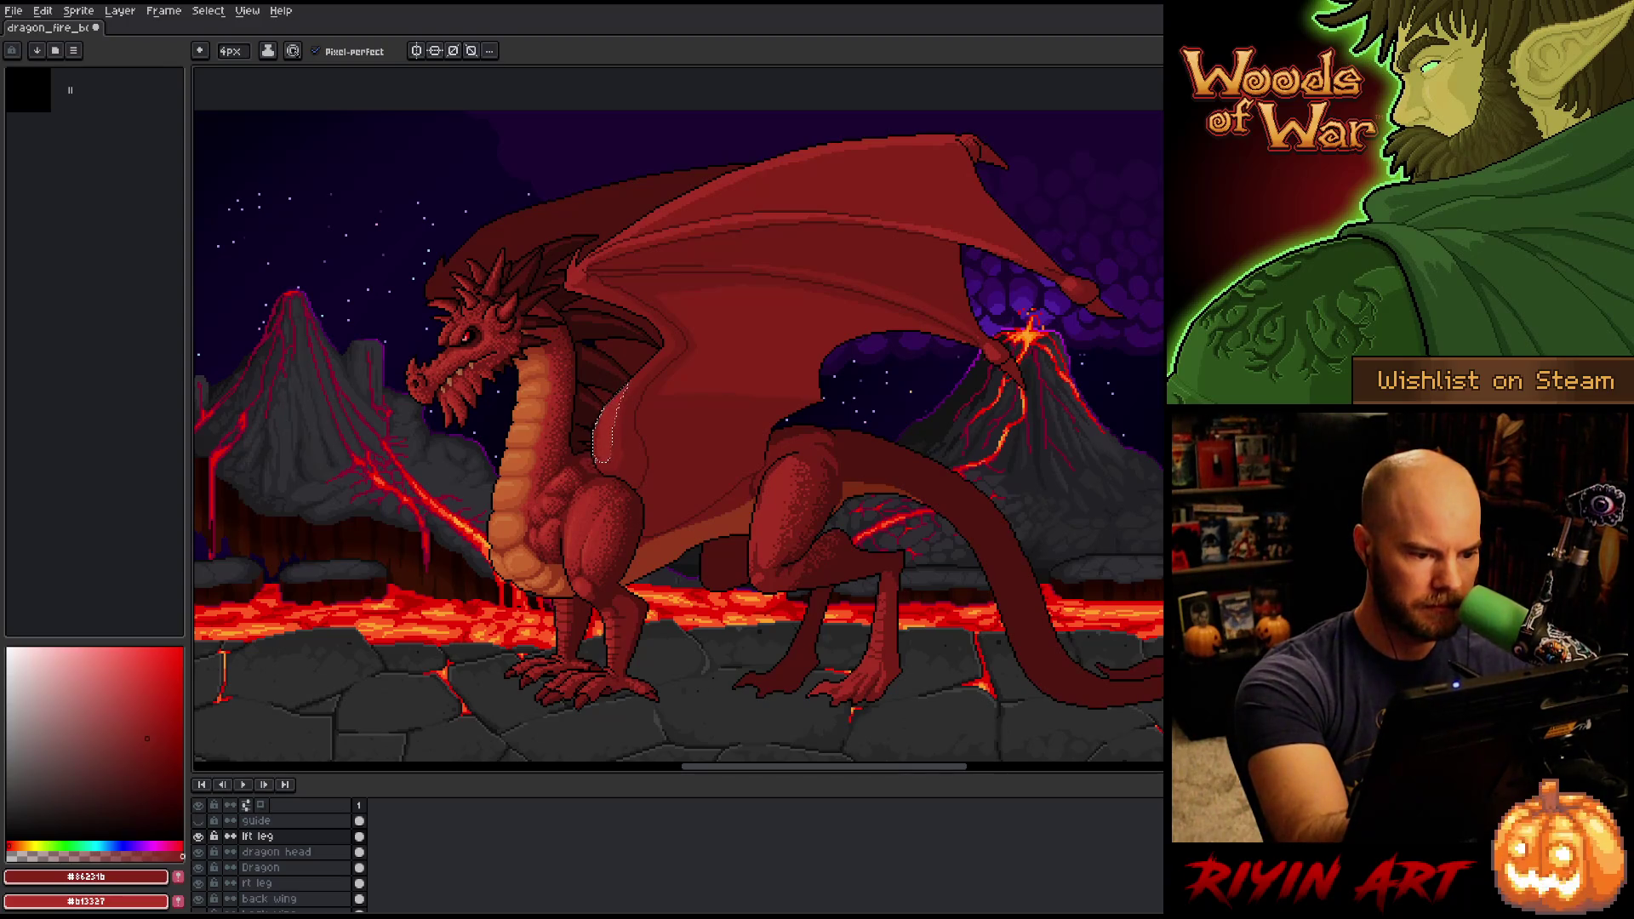
pyautogui.hotkey('ctrl', 'd')
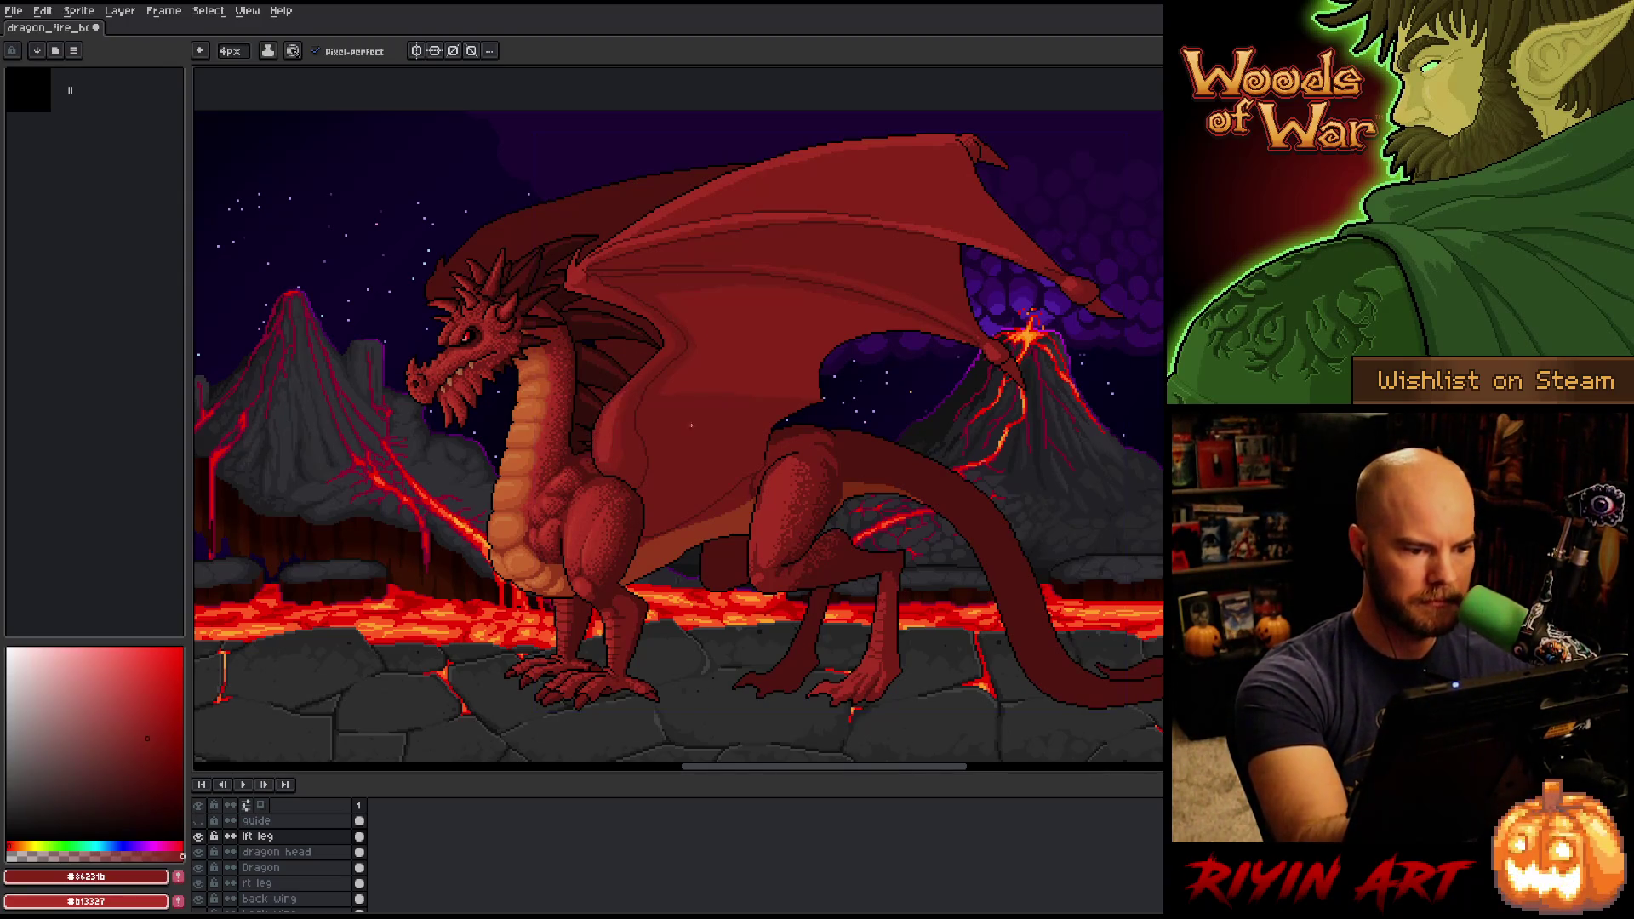
pyautogui.moveTo(670, 394); pyautogui.dragTo(755, 409)
# Shrink the pencil from 4px to 1px and save the file.
pyautogui.press('b')
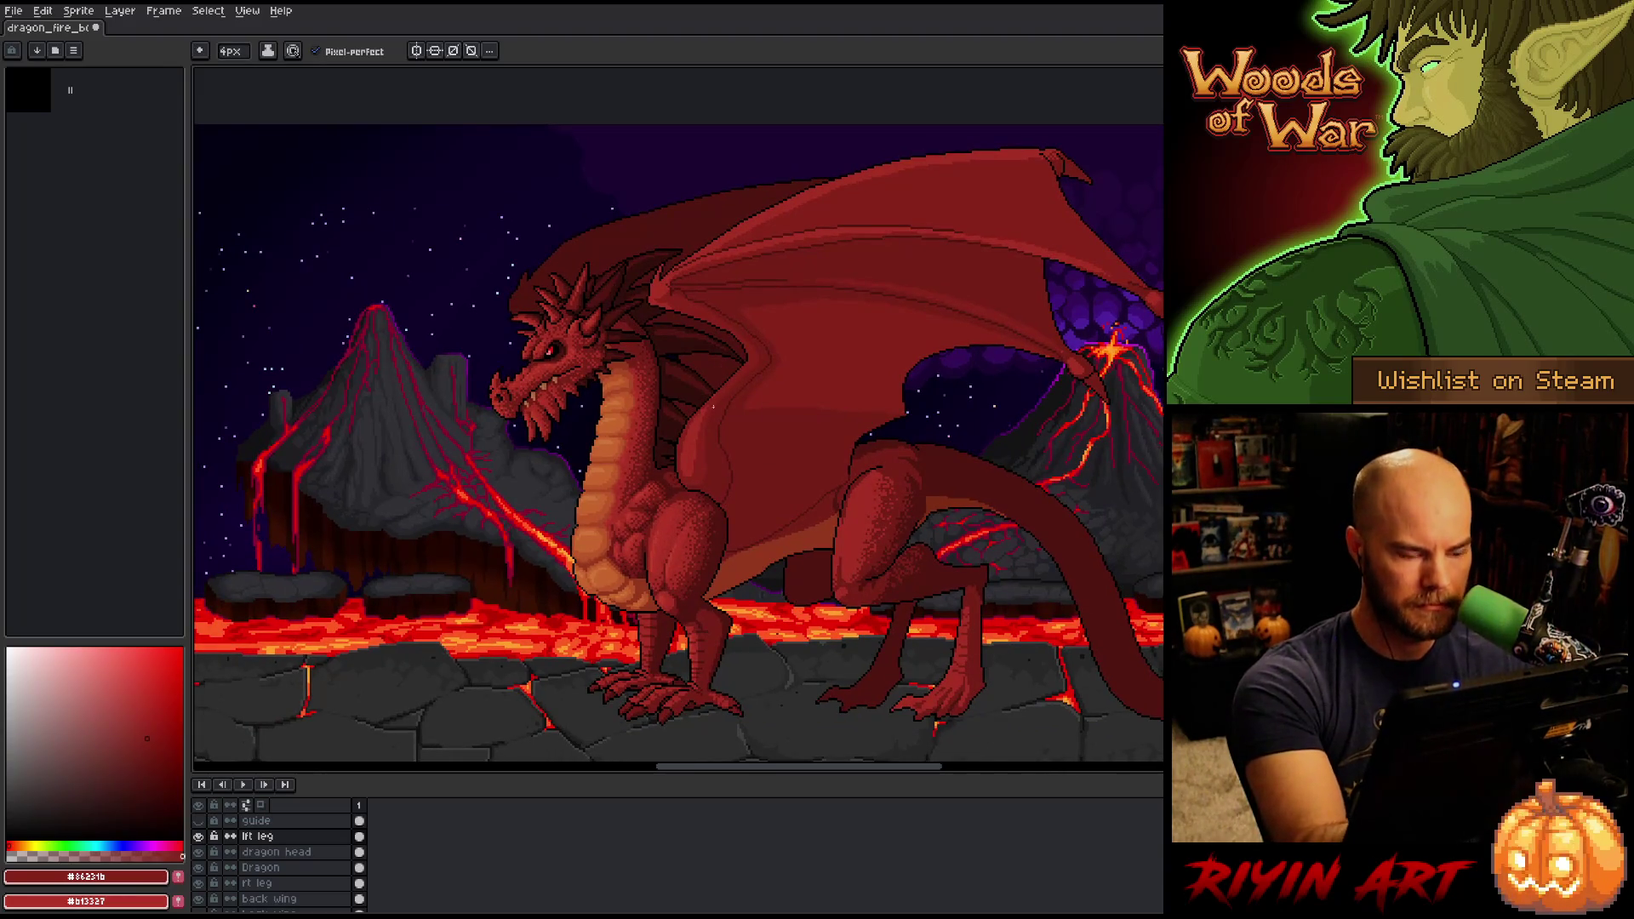
pyautogui.scroll(4, 714, 407)
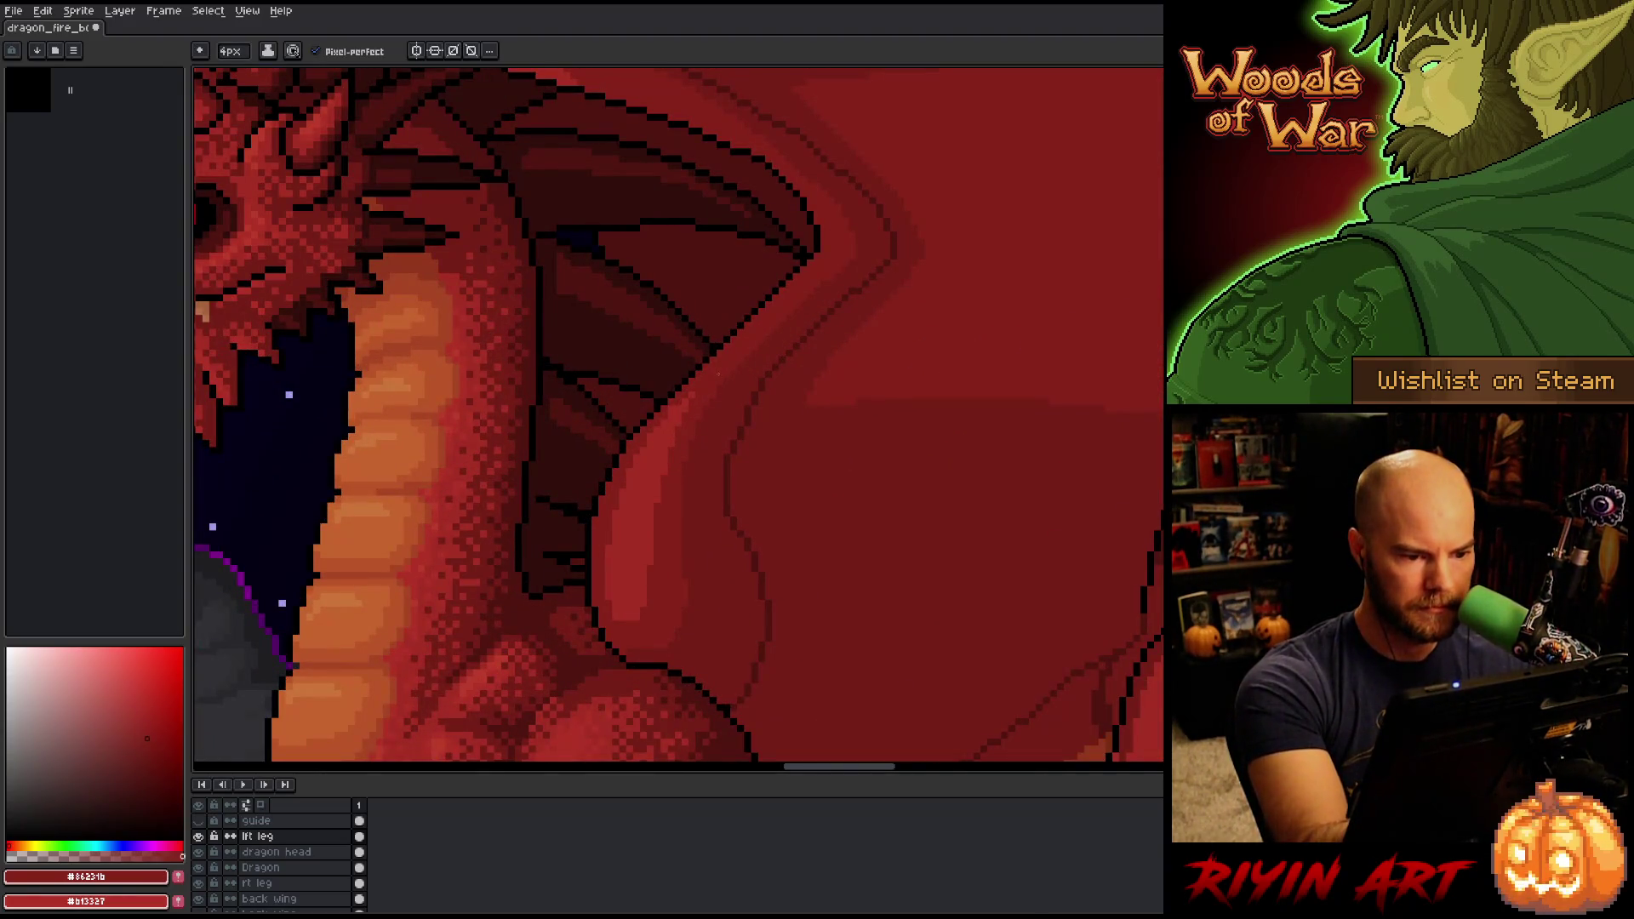
pyautogui.press('-')
pyautogui.press('-')
pyautogui.press('-')
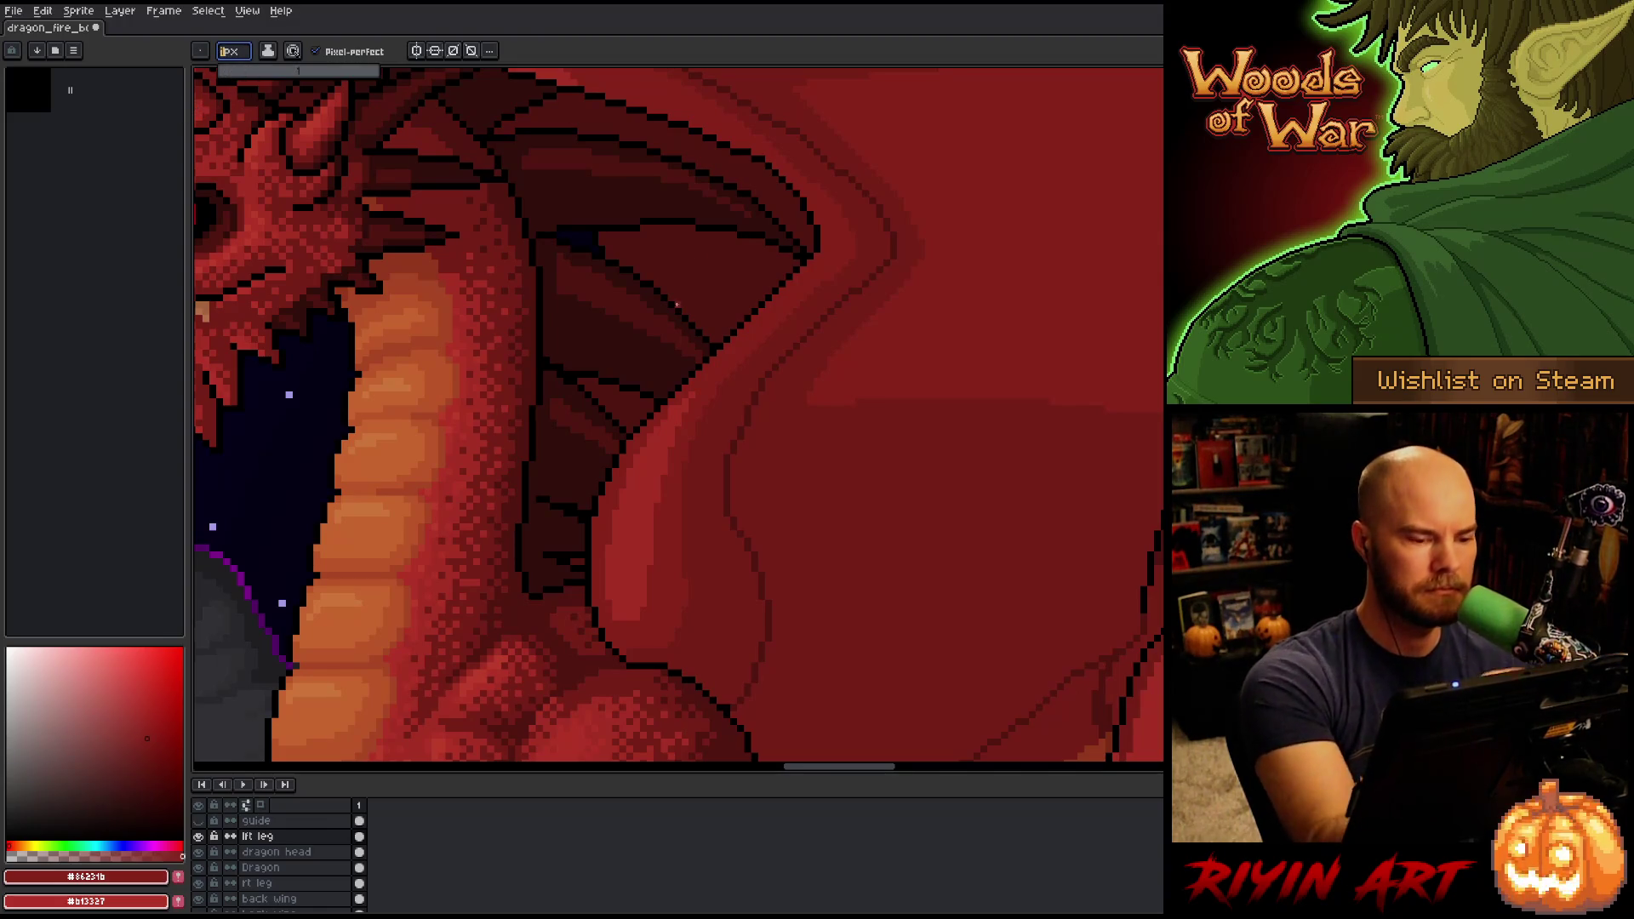
pyautogui.scroll(-4, 833, 371)
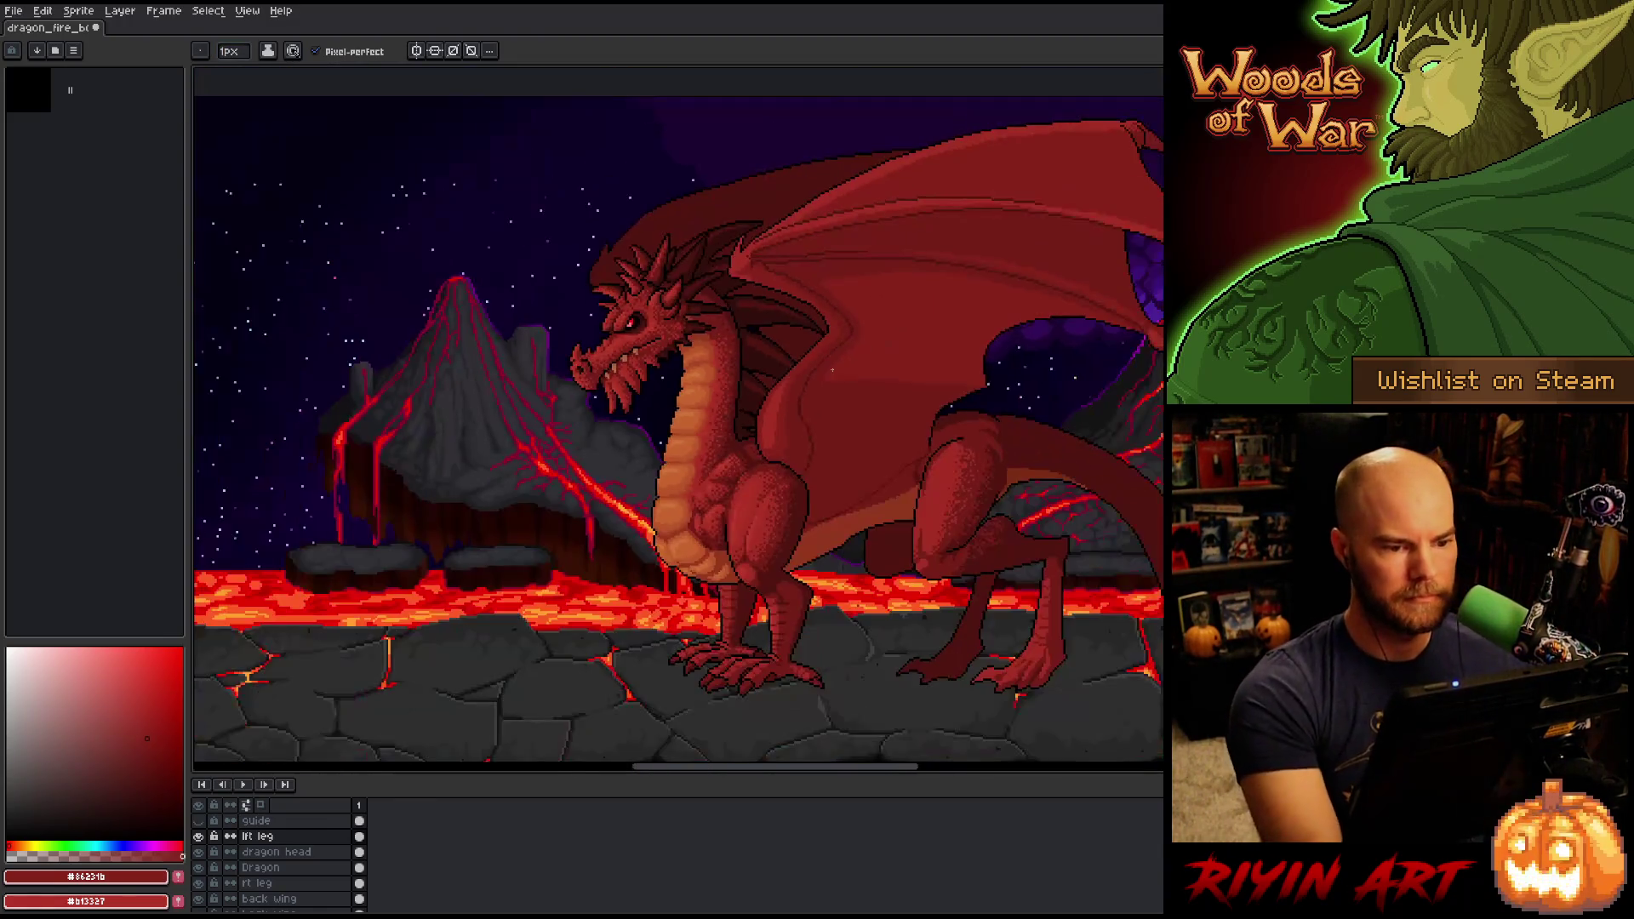
pyautogui.hotkey('ctrl', 's')
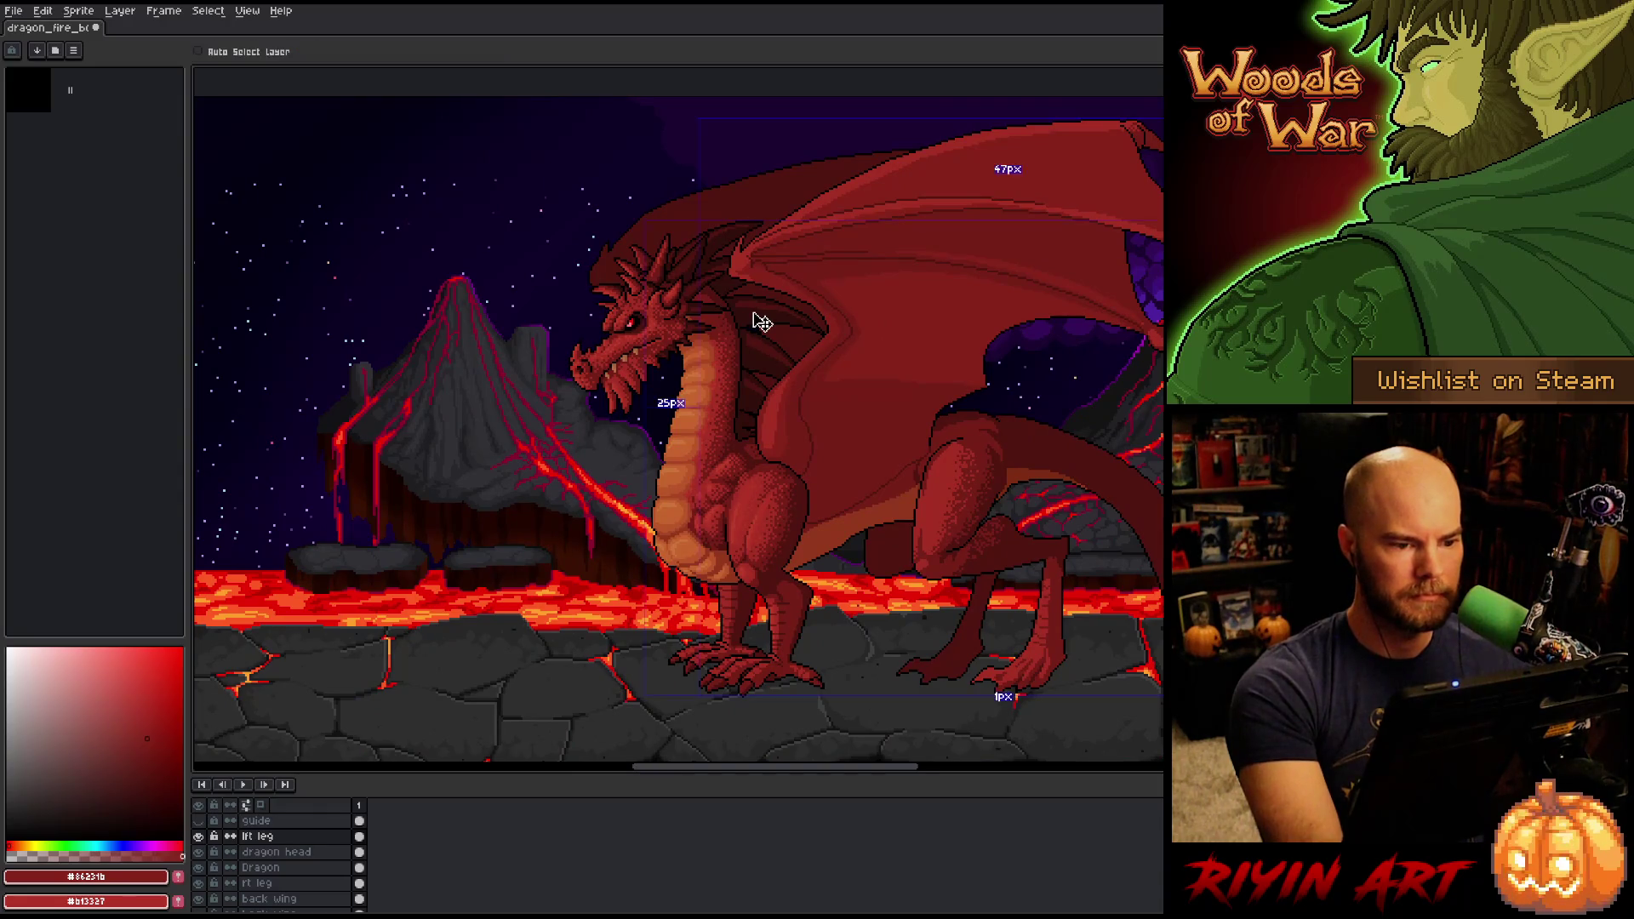
# Zoom onto the dragon's belly and legs and switch to the Dragon layer.
pyautogui.moveTo(760, 495)
pyautogui.mouseDown()
pyautogui.moveTo(550, 536)
pyautogui.moveTo(511, 494)
pyautogui.mouseUp()
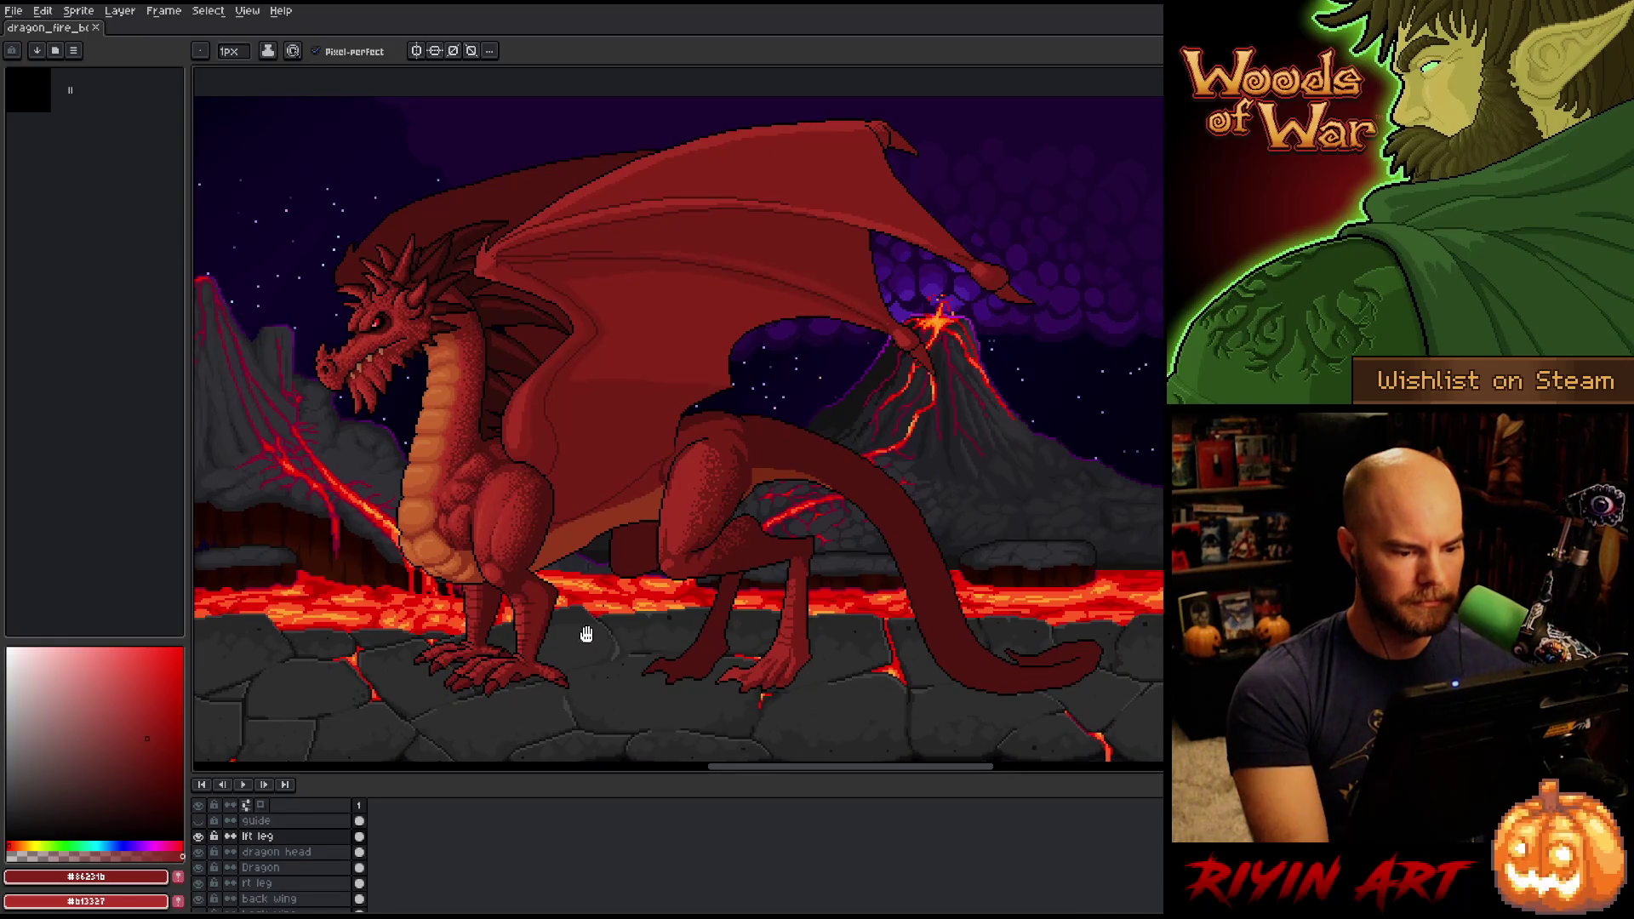
pyautogui.moveTo(584, 631); pyautogui.dragTo(574, 623)
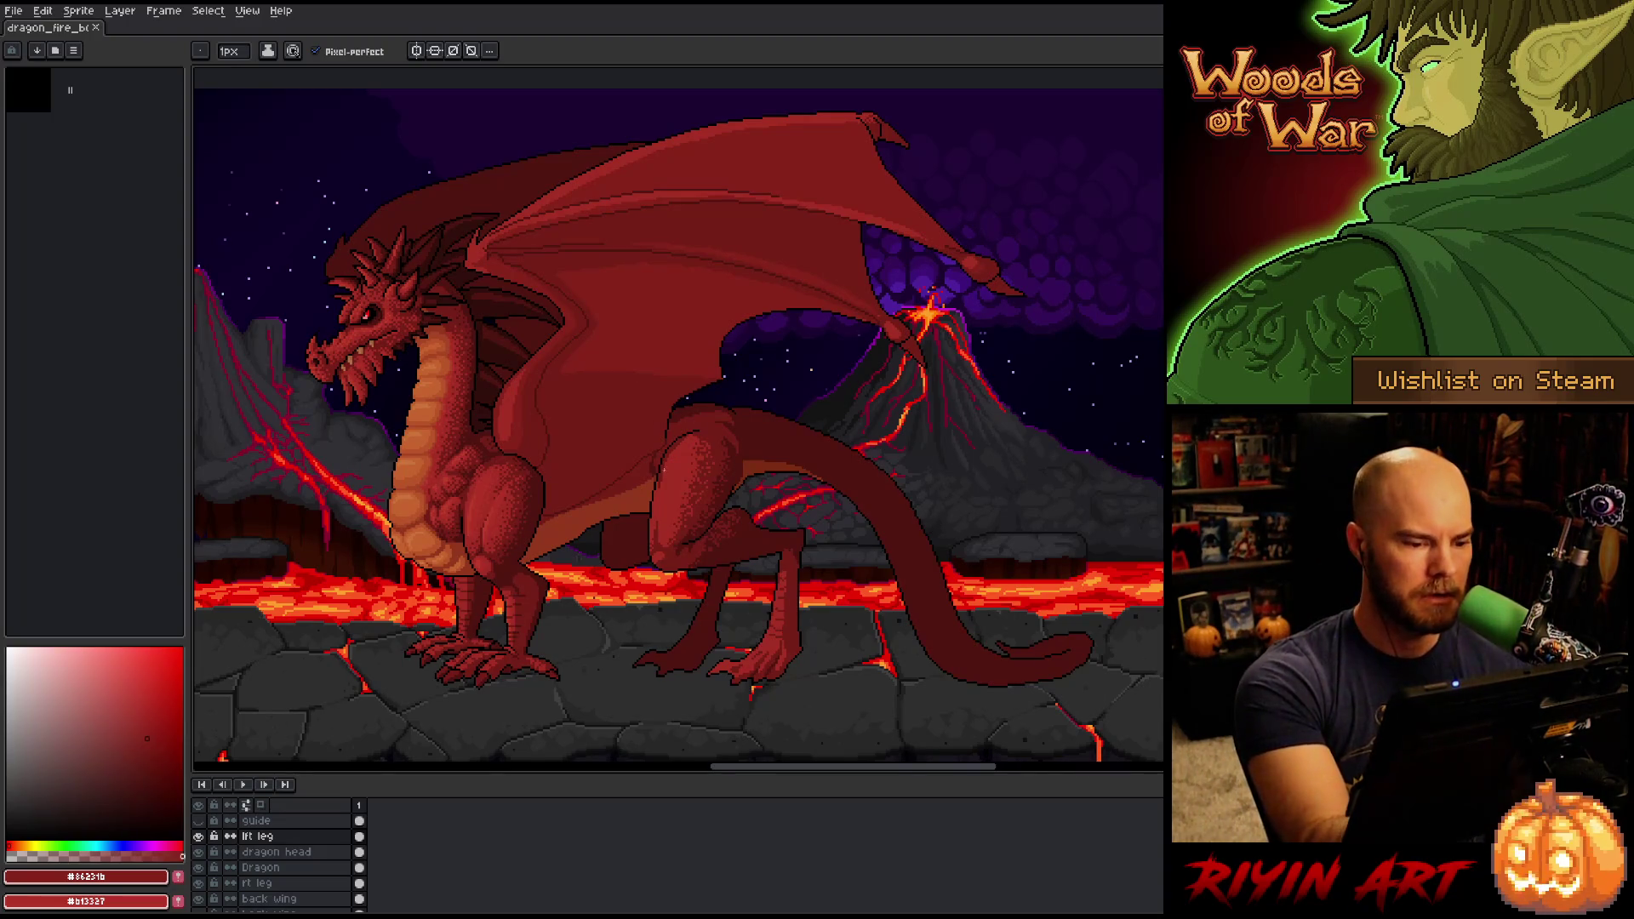
pyautogui.scroll(2, 649, 412)
pyautogui.moveTo(726, 580)
pyautogui.mouseDown()
pyautogui.moveTo(905, 350)
pyautogui.moveTo(710, 569)
pyautogui.moveTo(667, 504)
pyautogui.mouseUp()
pyautogui.click(260, 867)
# Sample #501612 from the belly, add a dark pixel, and select then clear that colour region.
pyautogui.keyDown('alt'); pyautogui.click(796, 469); pyautogui.keyUp('alt')
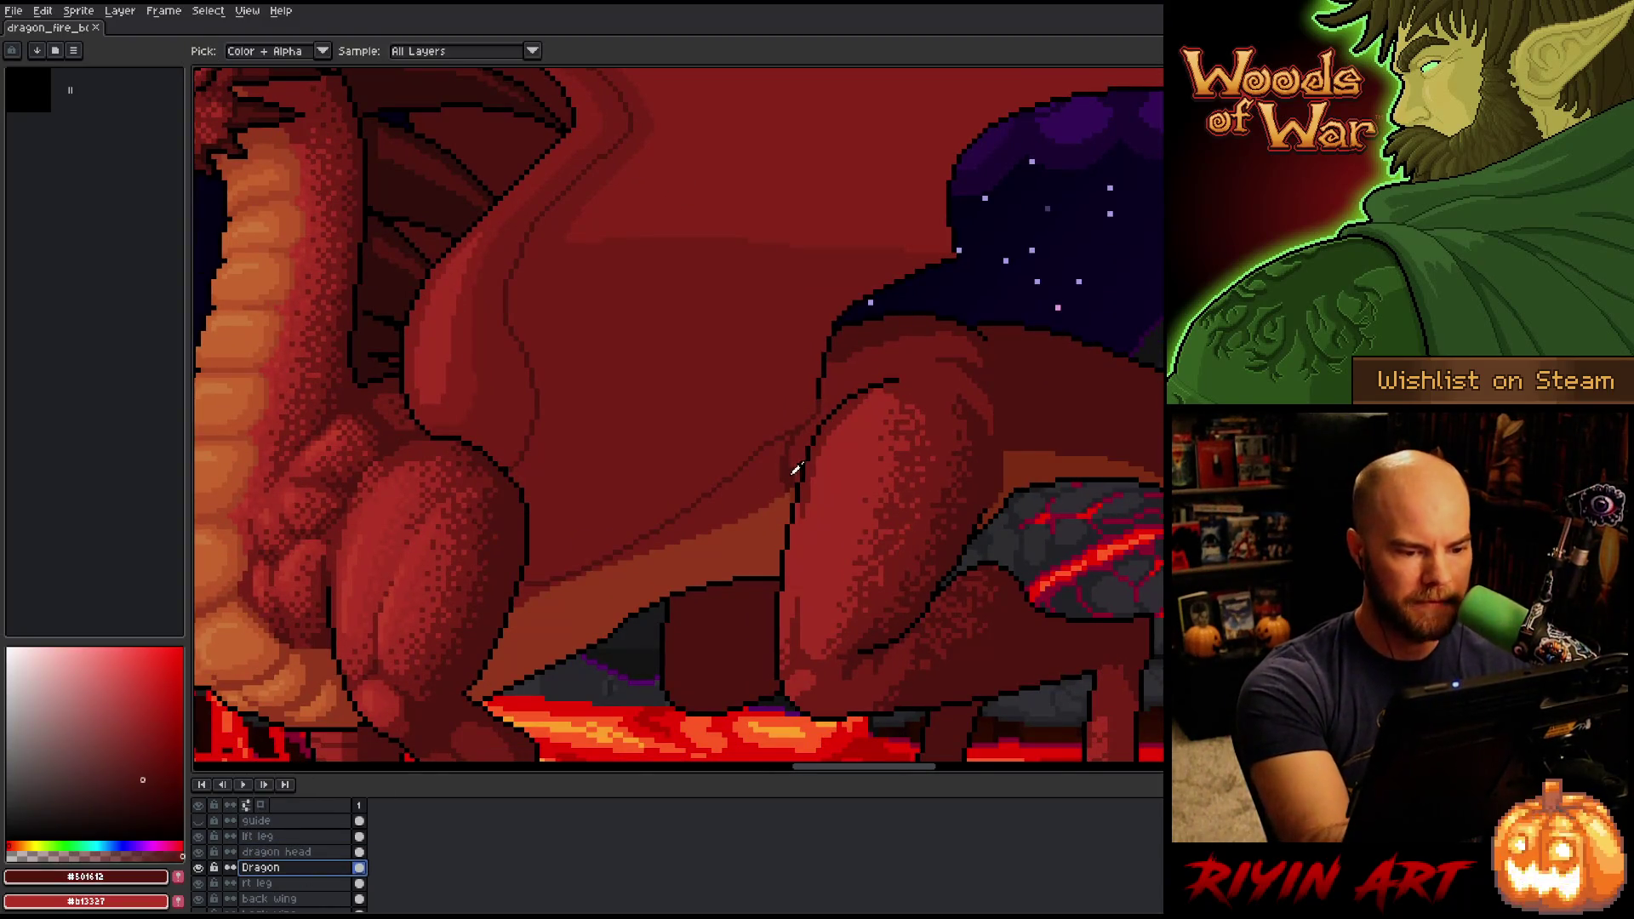
pyautogui.click(764, 487)
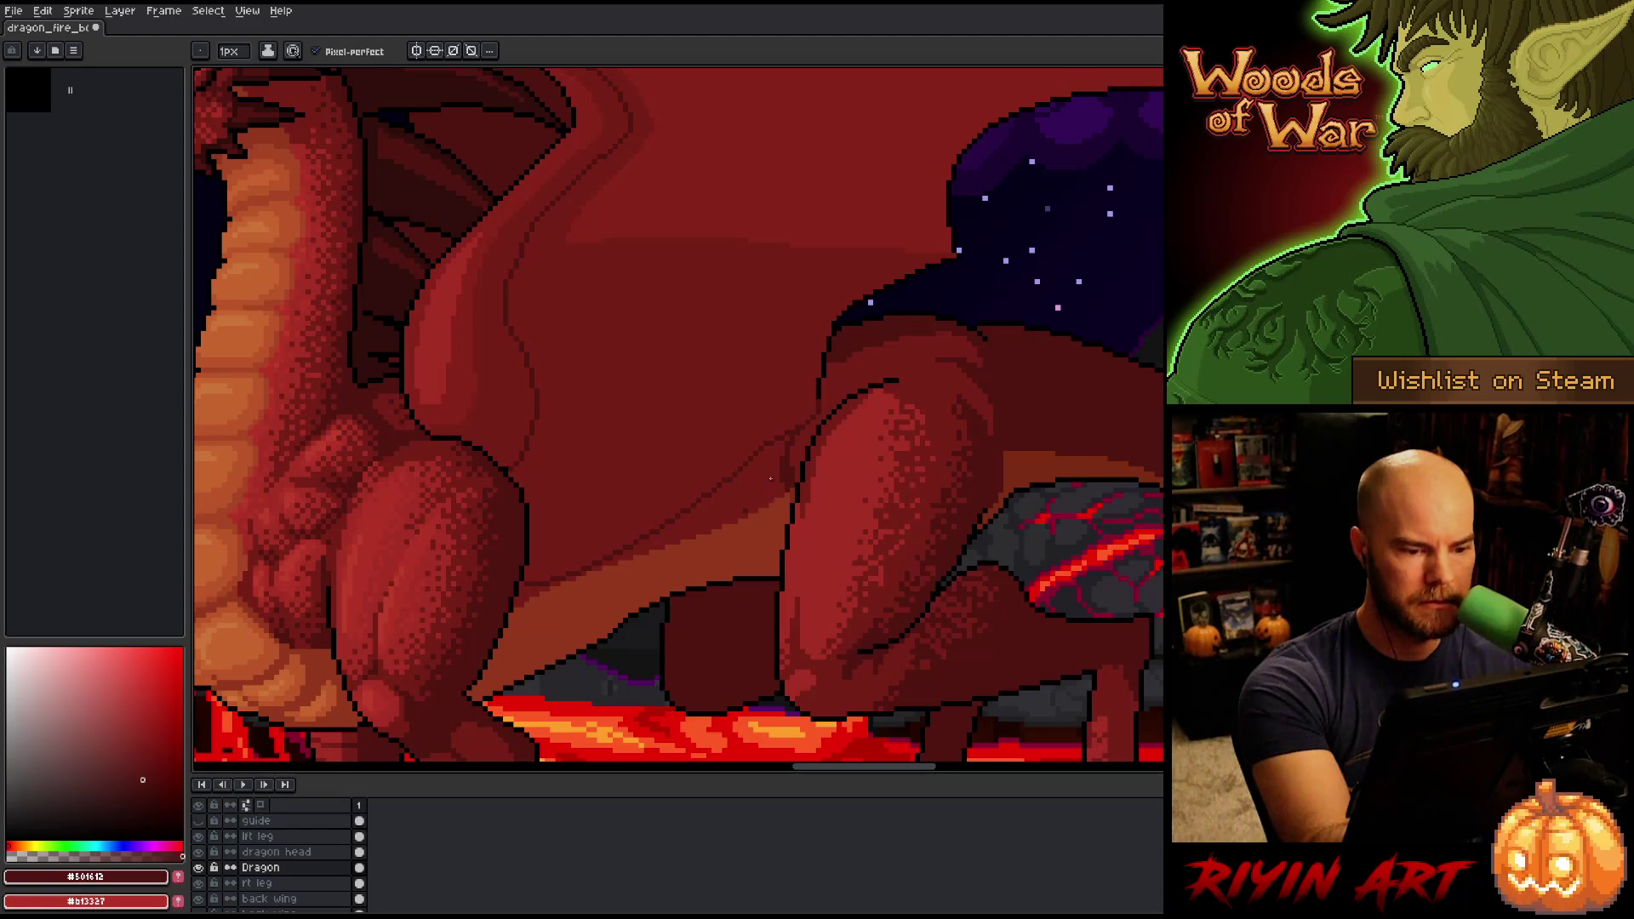
pyautogui.press('w')
pyautogui.click(796, 457)
pyautogui.press('b')
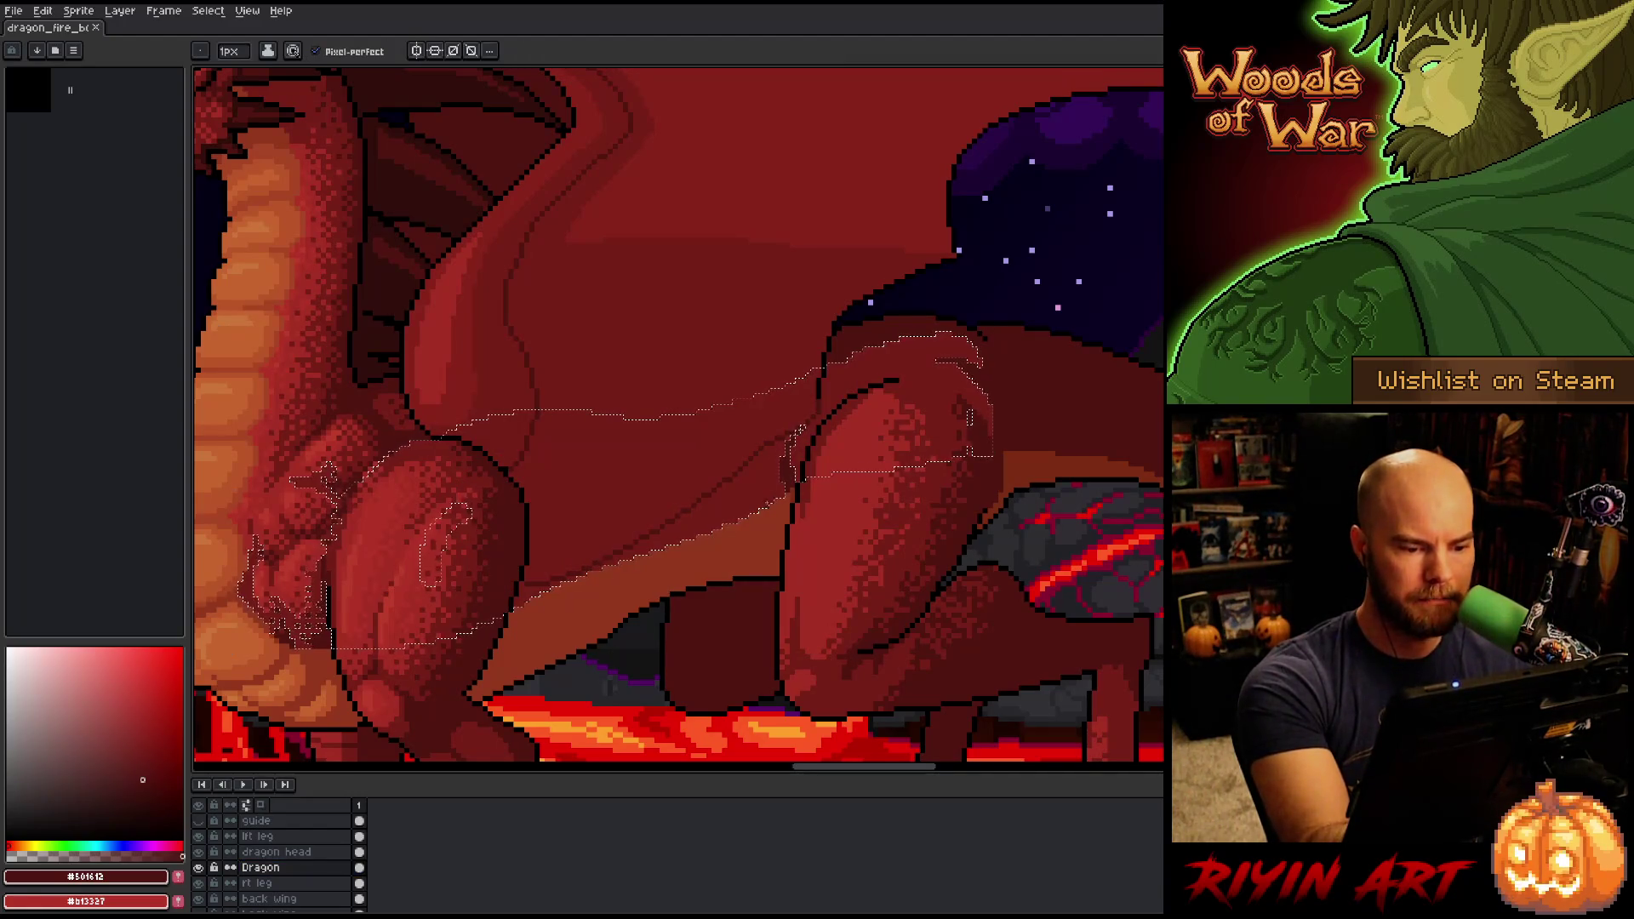
pyautogui.hotkey('ctrl', 'd')
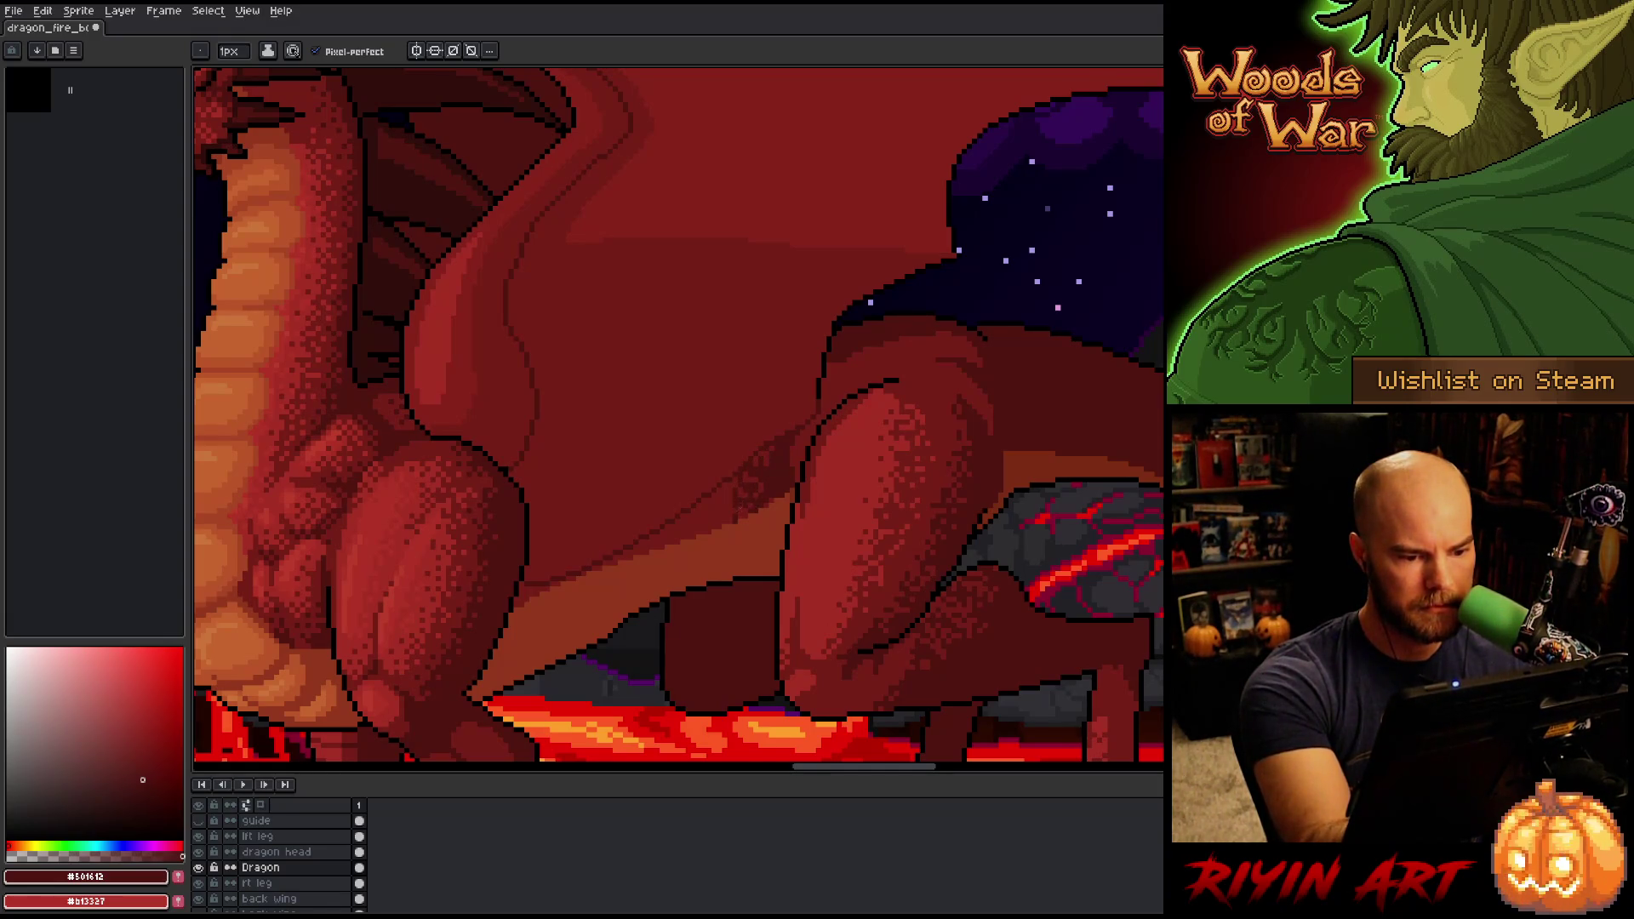
# Alternate #761f18 and #501612 to pencil darker pixels into the belly between the legs.
pyautogui.keyDown('alt'); pyautogui.click(753, 492); pyautogui.keyUp('alt')
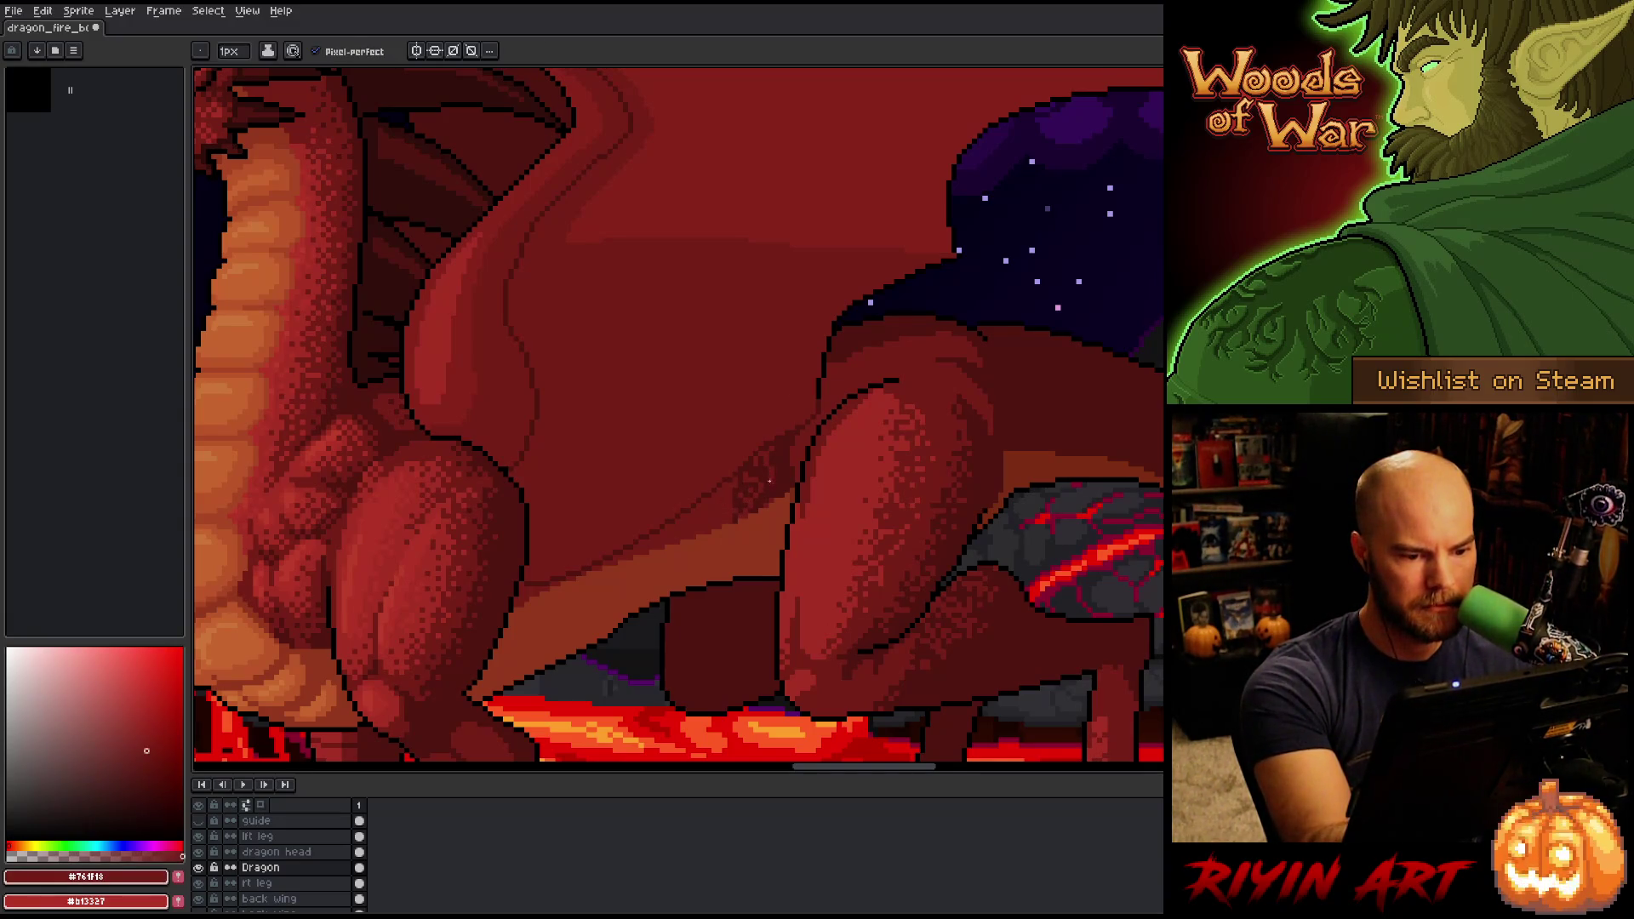
pyautogui.keyDown('alt'); pyautogui.click(774, 463); pyautogui.keyUp('alt')
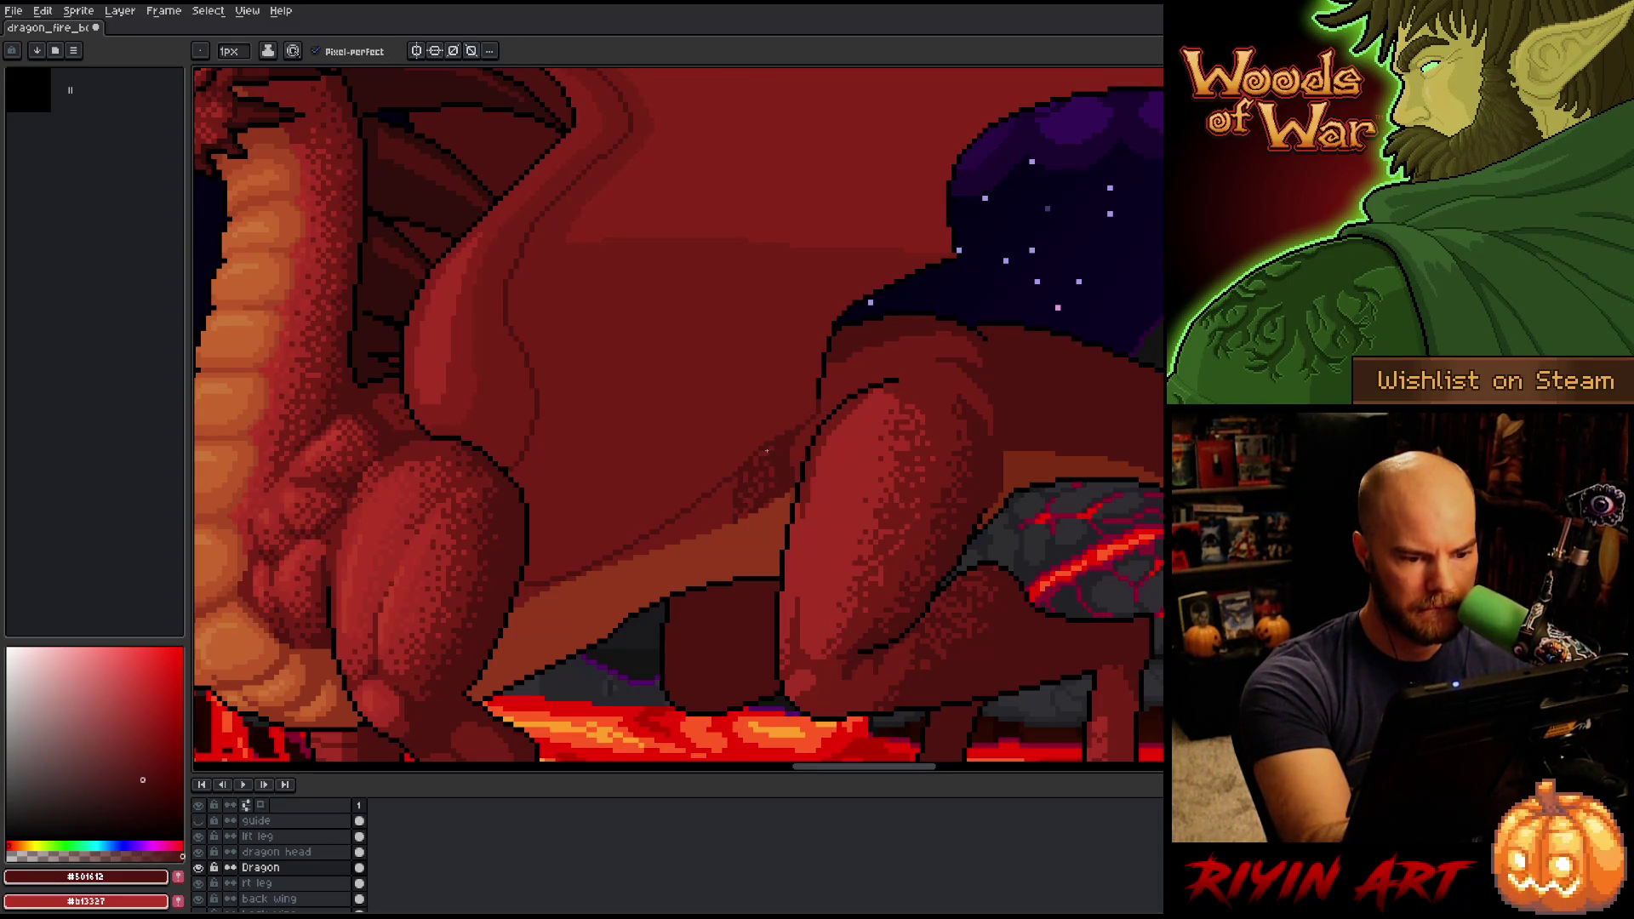
pyautogui.keyDown('alt'); pyautogui.click(776, 455); pyautogui.keyUp('alt')
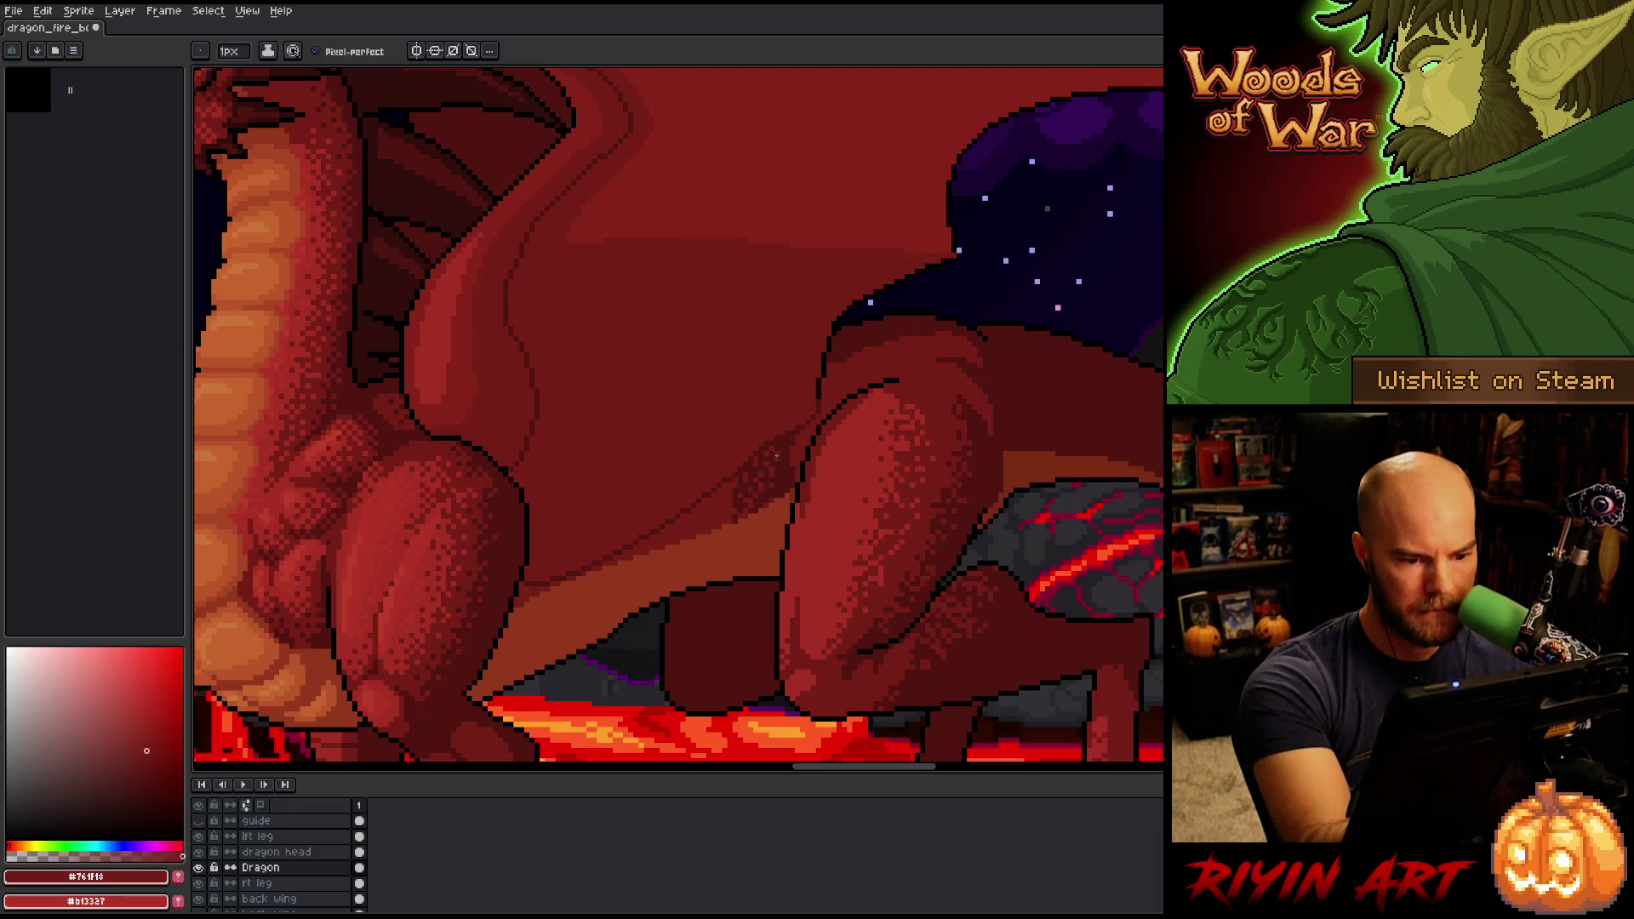
pyautogui.keyDown('alt'); pyautogui.click(750, 482); pyautogui.keyUp('alt')
pyautogui.keyDown('alt'); pyautogui.click(740, 488); pyautogui.keyUp('alt')
pyautogui.keyDown('alt'); pyautogui.click(734, 488); pyautogui.keyUp('alt')
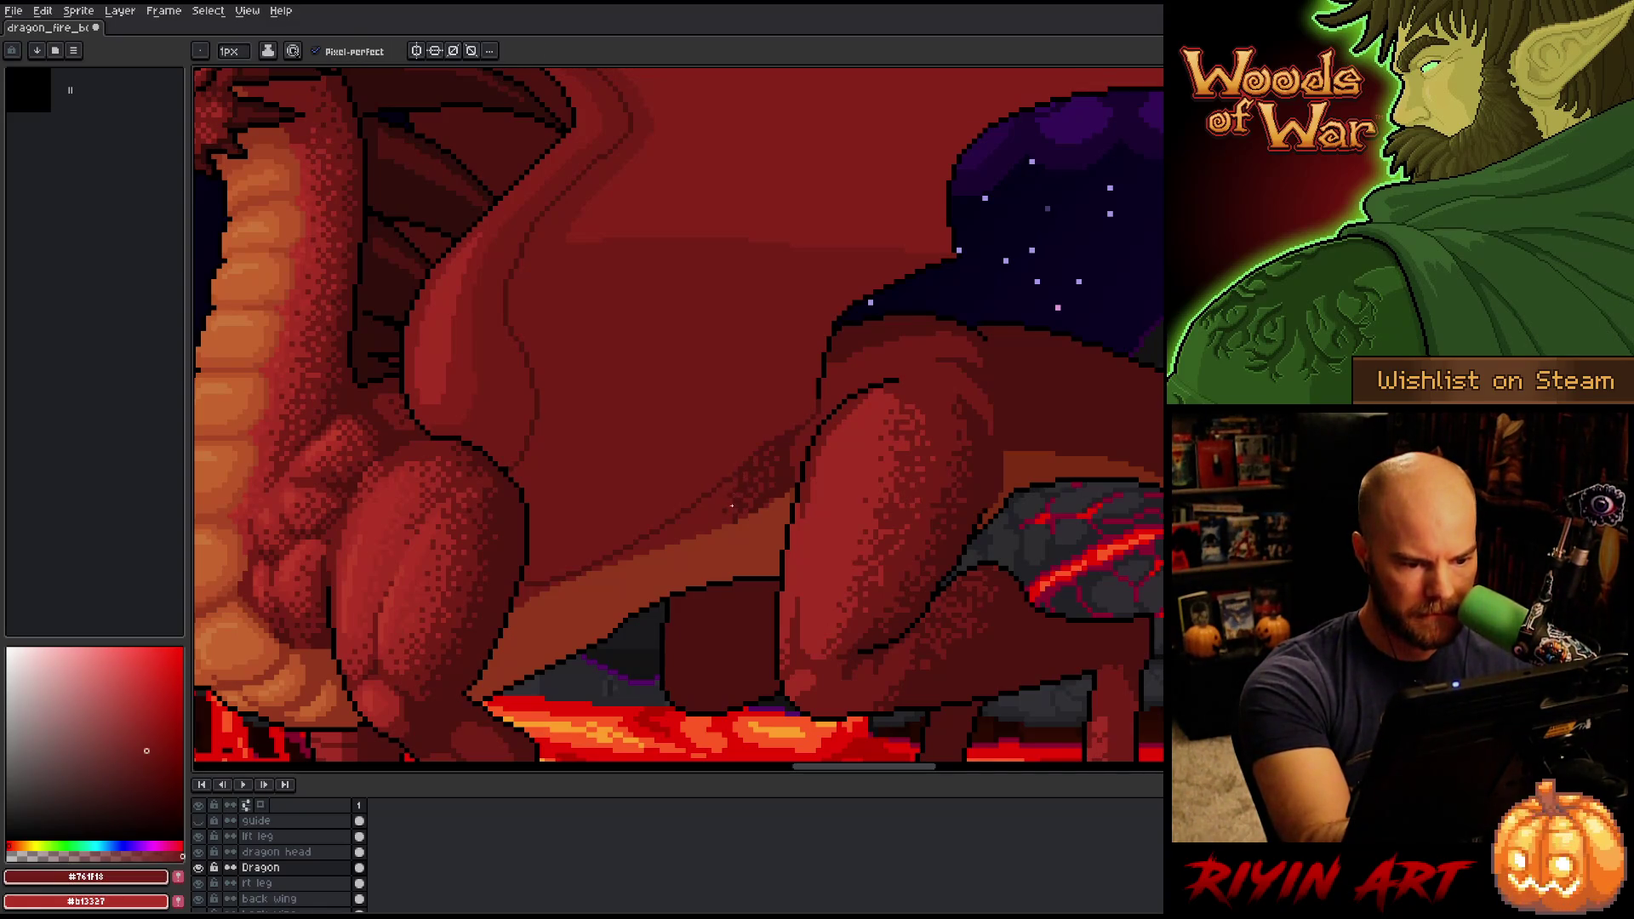